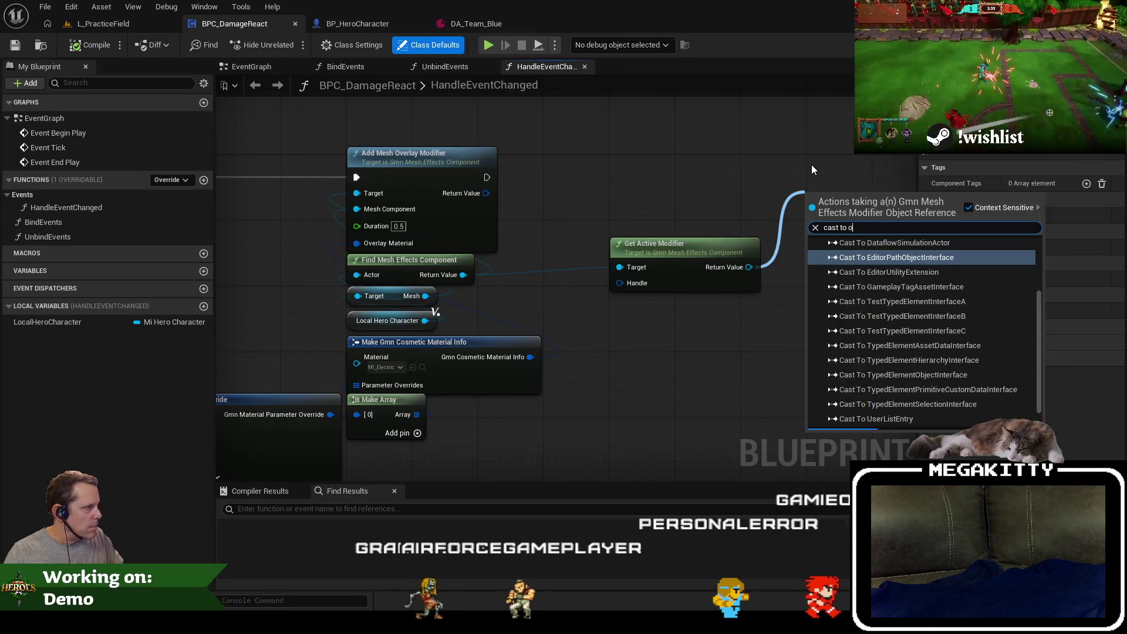
Add a Cast To GmnMeshEffectsOverlayModifier node above Get Active Modifier, then create a new variable.
{"action": "key", "text": "Return"}
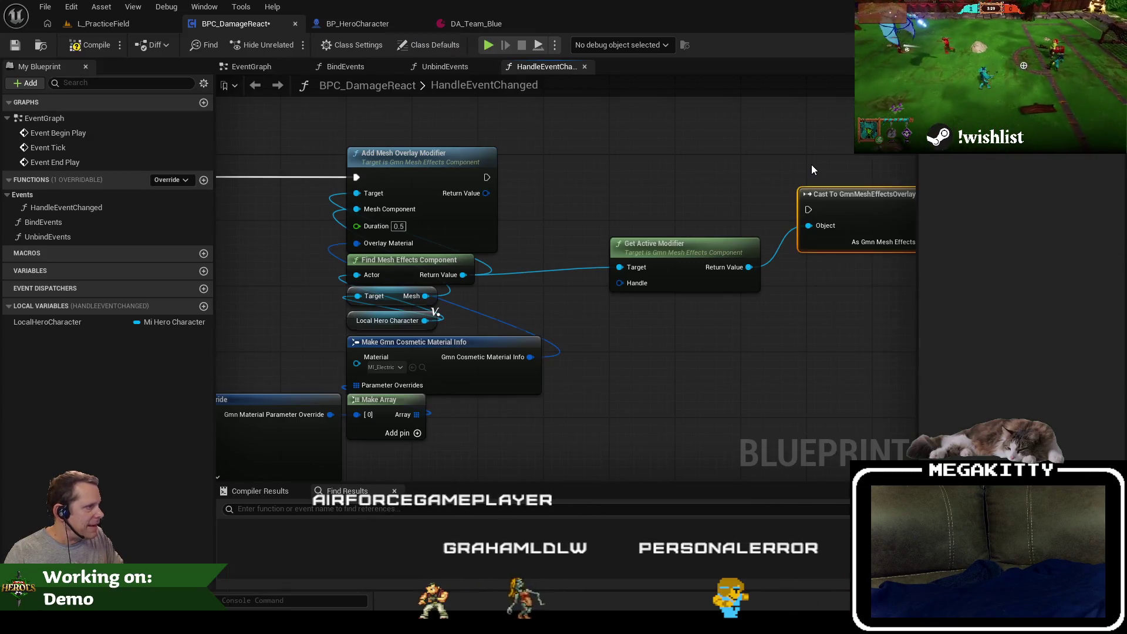
{"action": "left_click_drag", "start_coordinate": [869, 203], "coordinate": [680, 172]}
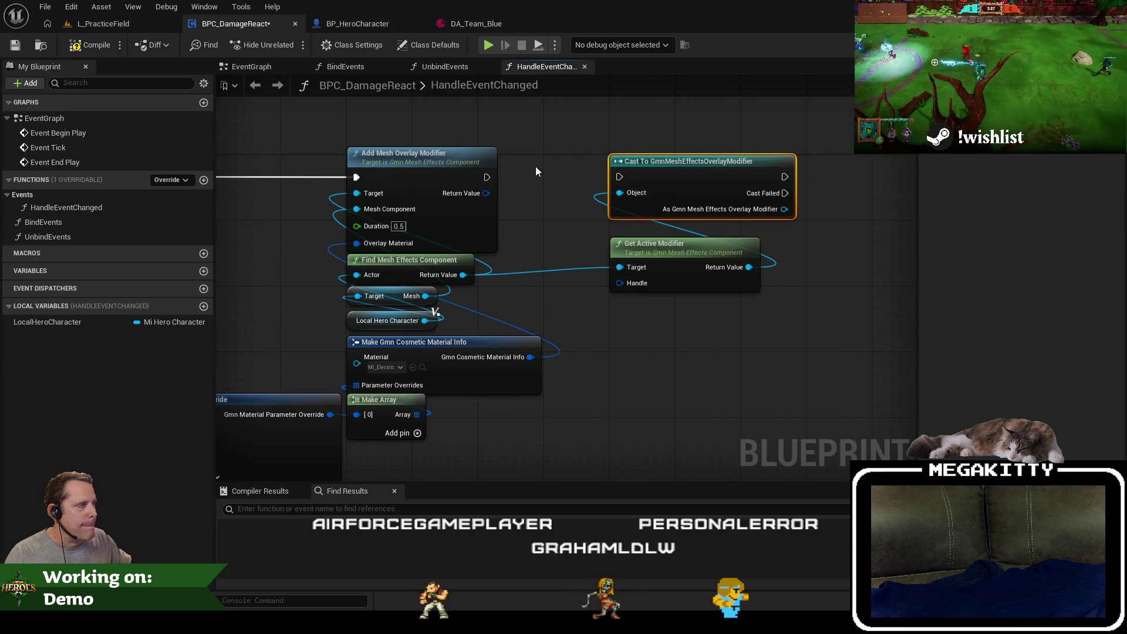
{"action": "mouse_move", "coordinate": [522, 188]}
{"action": "left_mouse_down"}
{"action": "mouse_move", "coordinate": [614, 181]}
{"action": "mouse_move", "coordinate": [634, 201]}
{"action": "mouse_move", "coordinate": [543, 241]}
{"action": "left_mouse_up"}
{"action": "scroll", "coordinate": [624, 206], "scroll_direction": "down", "scroll_amount": 2}
{"action": "left_click", "coordinate": [203, 270]}
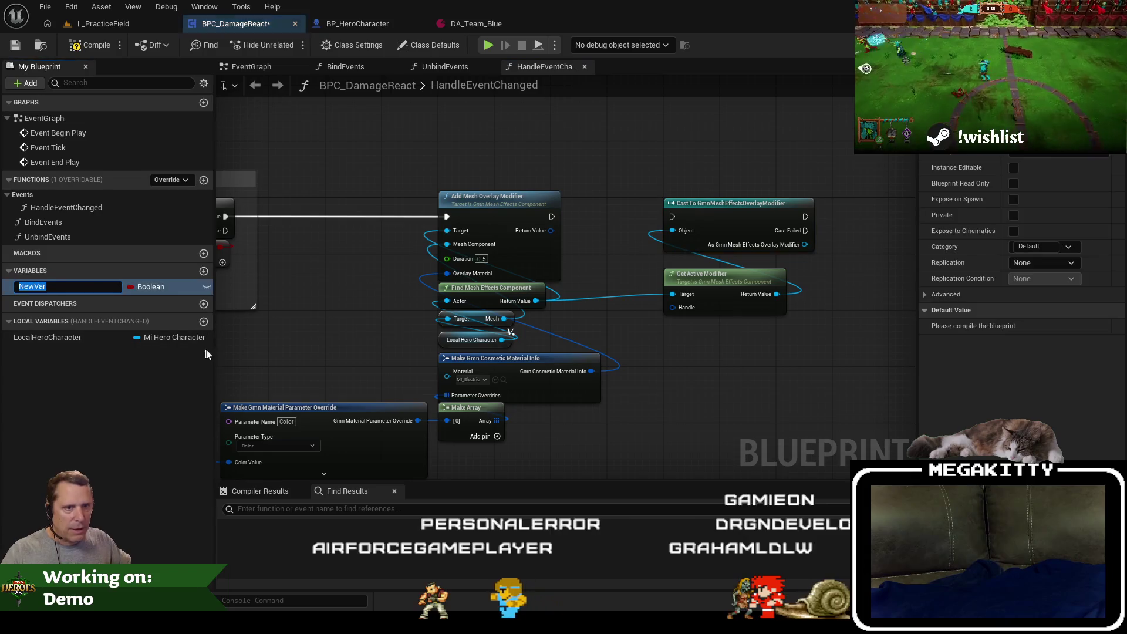
Set the new variable's type to Gmn Mesh Effects Modifier Handle.
{"action": "left_click", "coordinate": [149, 287]}
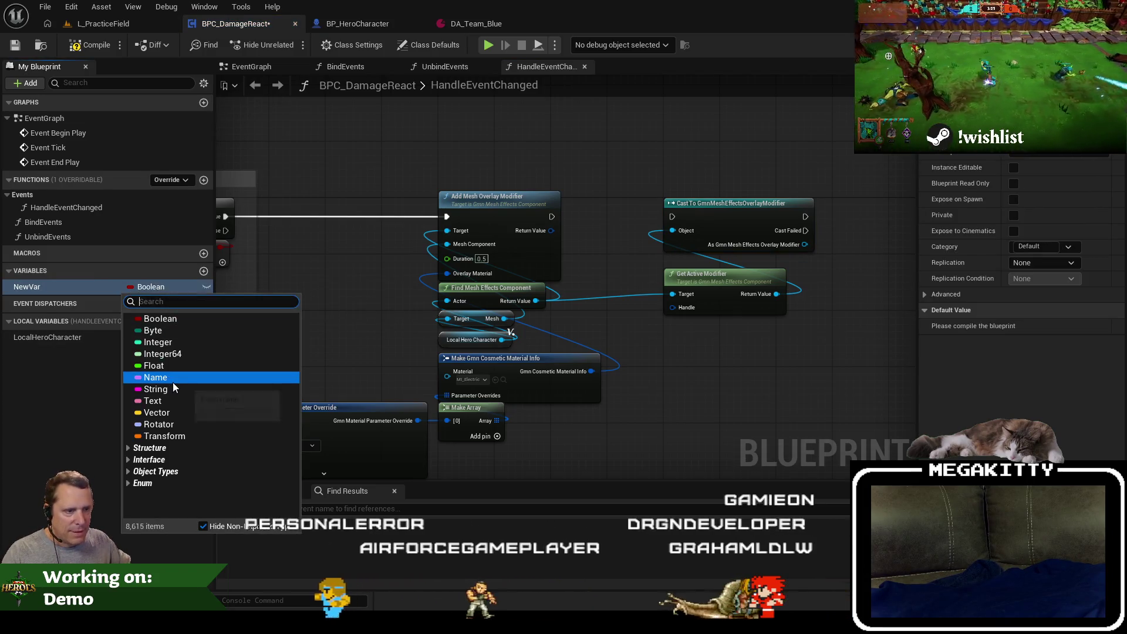
{"action": "left_click", "coordinate": [336, 273]}
{"action": "left_click", "coordinate": [152, 287]}
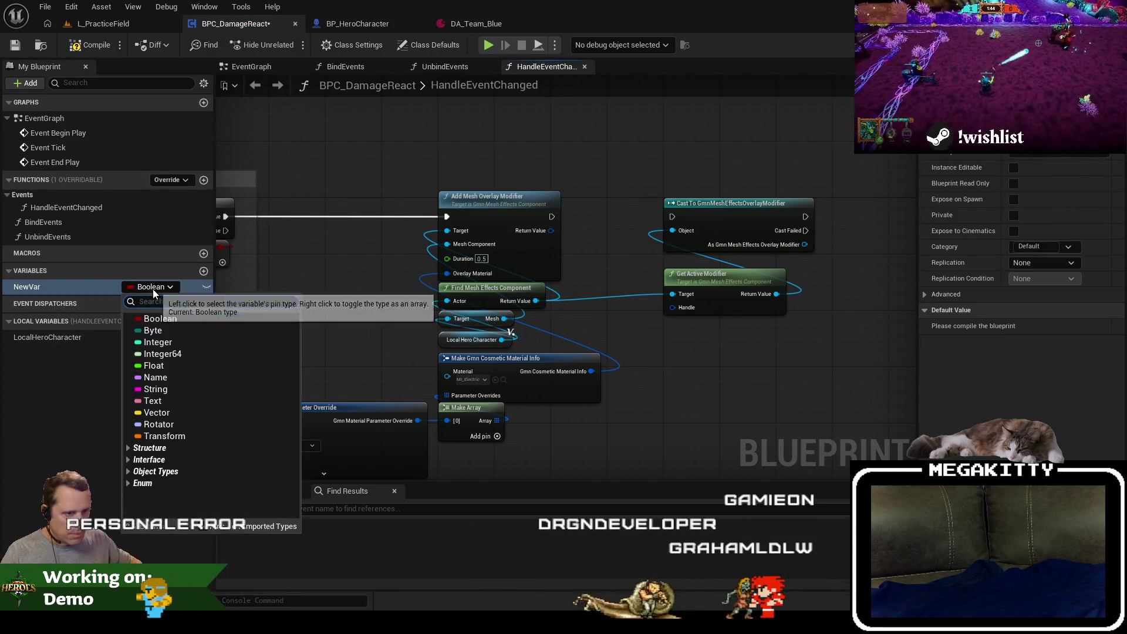
{"action": "type", "text": "mesh effects ov"}
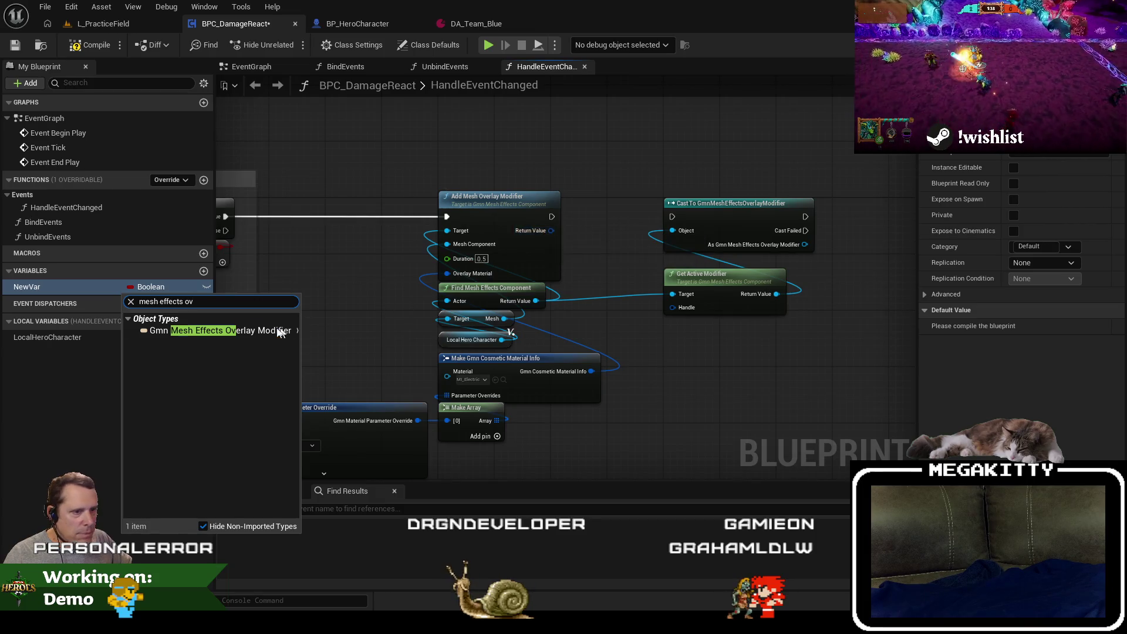
{"action": "mouse_move", "coordinate": [235, 331]}
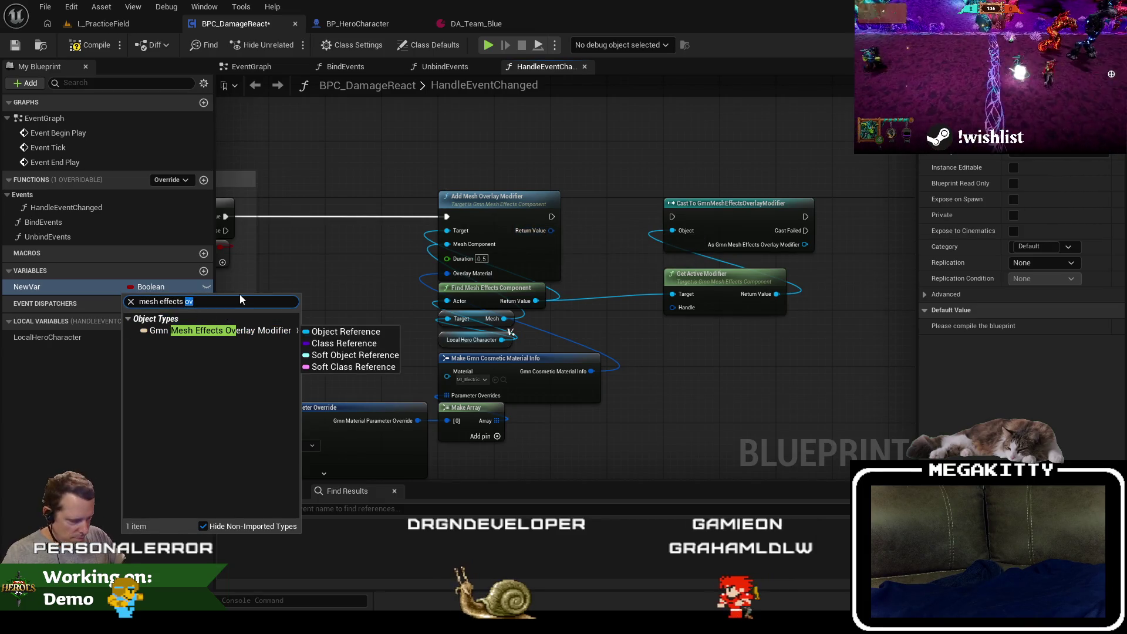
{"action": "type", "text": "modif"}
{"action": "left_click", "coordinate": [255, 331]}
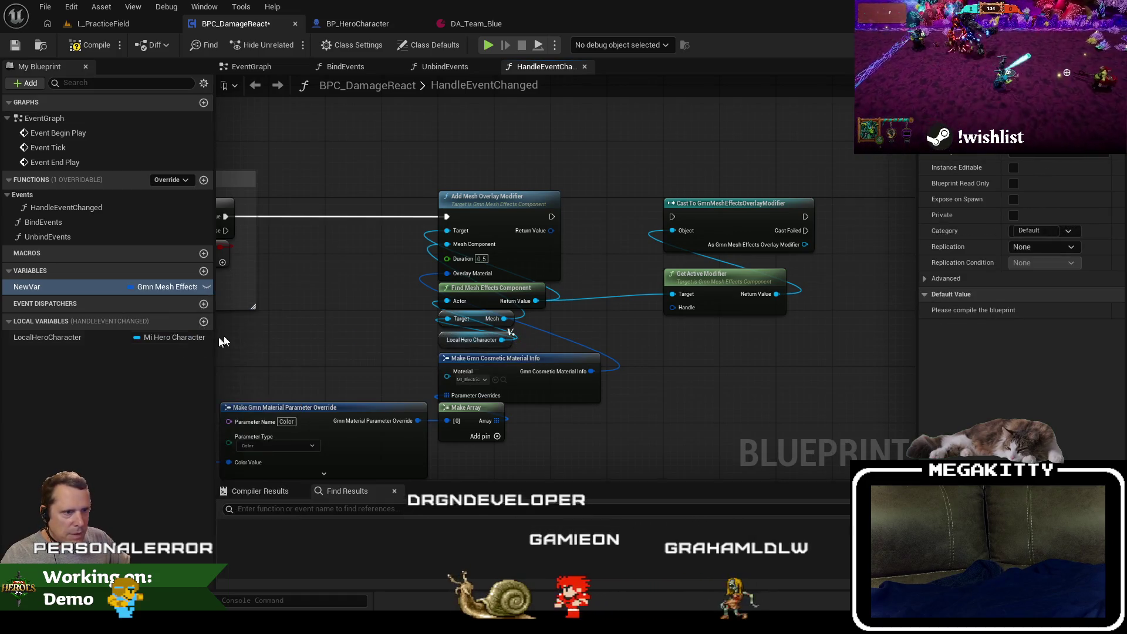
Rename the variable to ActiveMeshOverlayEffect.
{"action": "left_click", "coordinate": [55, 285]}
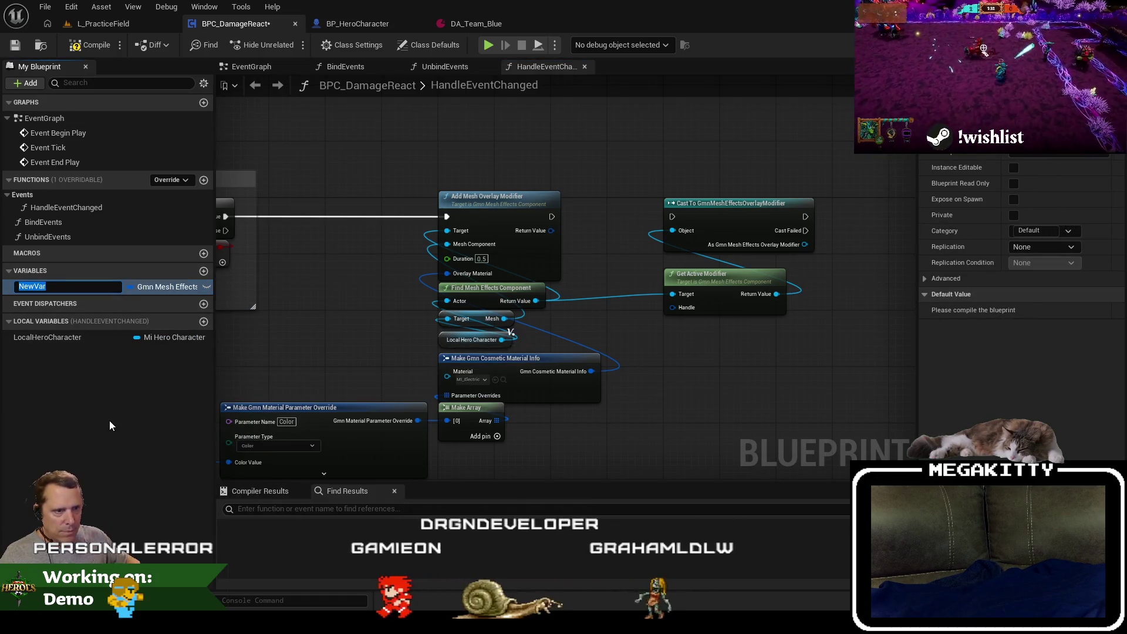
{"action": "type", "text": "ActiveMeshEffect"}
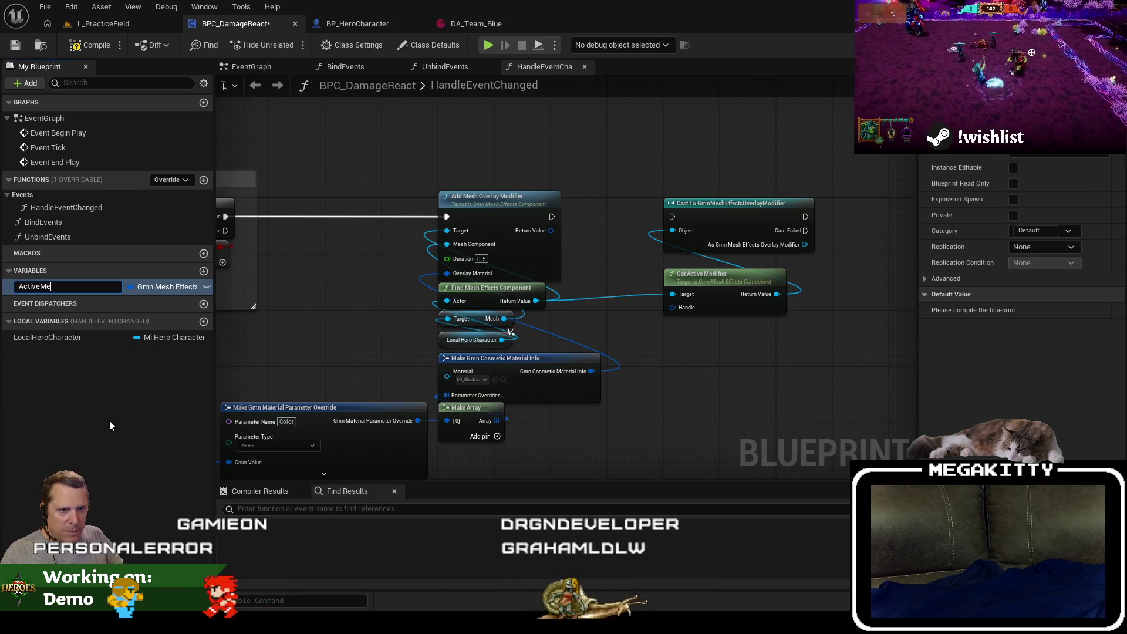
{"action": "key", "text": "Return"}
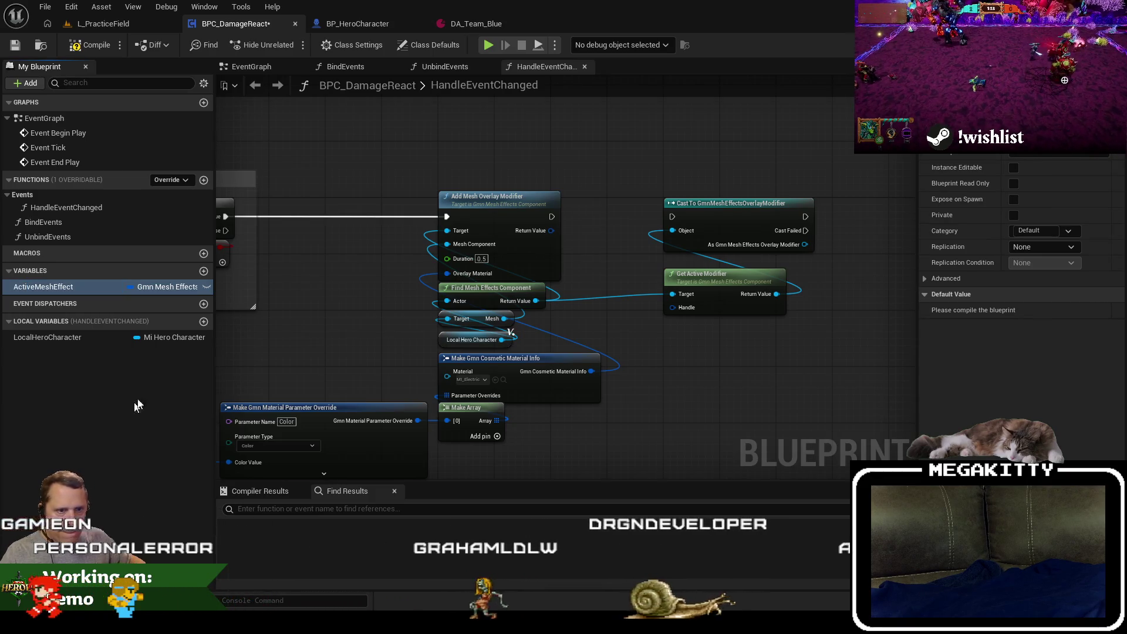
{"action": "left_click", "coordinate": [62, 286]}
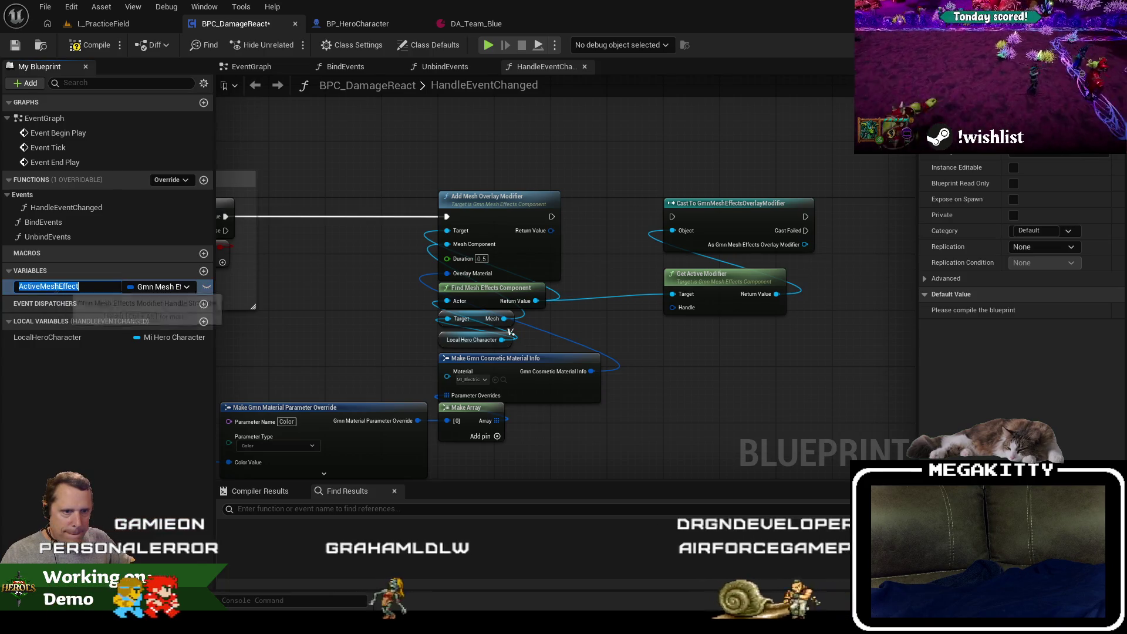
{"action": "type", "text": "Overlay"}
{"action": "key", "text": "Return"}
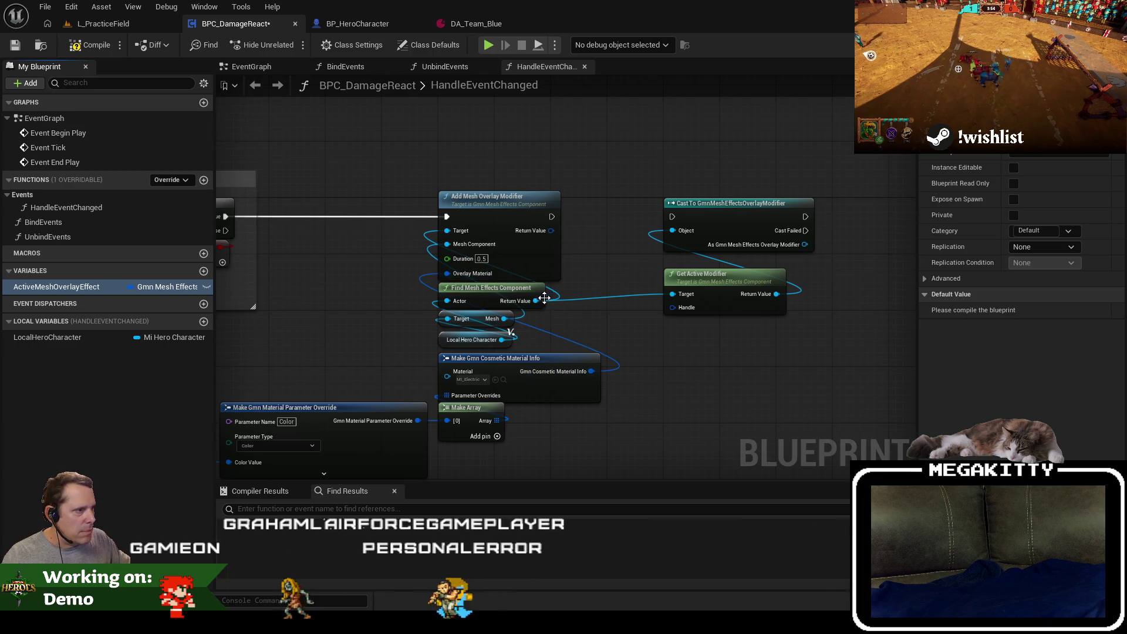
Add a SET ActiveMeshOverlayEffect node fed by Add Mesh Overlay Modifier's Return Value.
{"action": "left_click_drag", "start_coordinate": [536, 301], "coordinate": [594, 248]}
{"action": "type", "text": "iactive"}
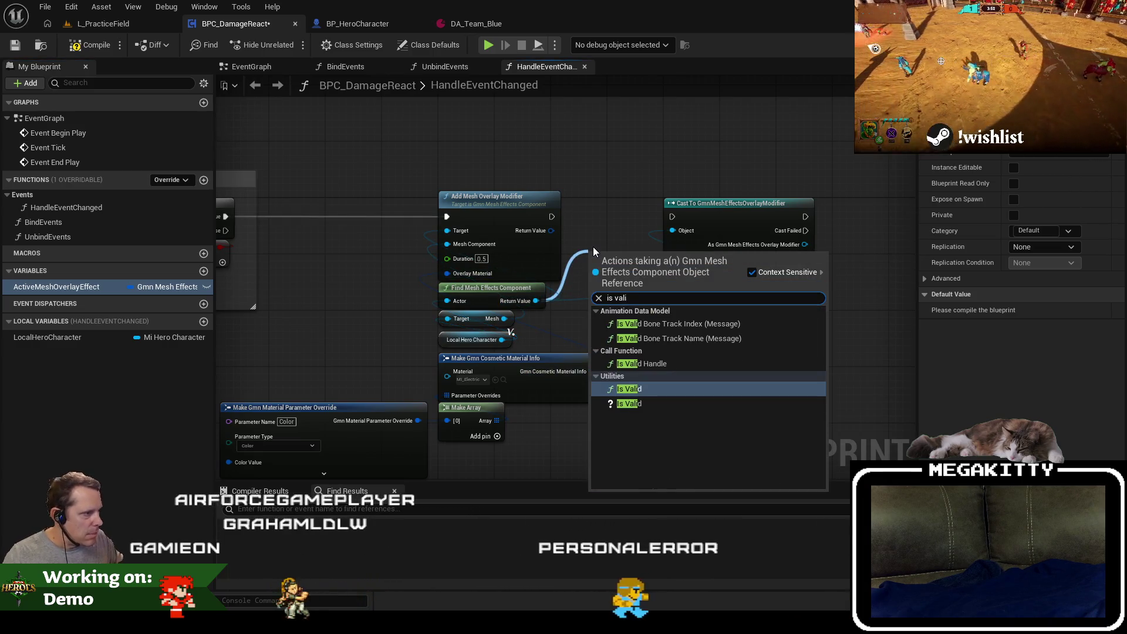
{"action": "key", "text": "Return"}
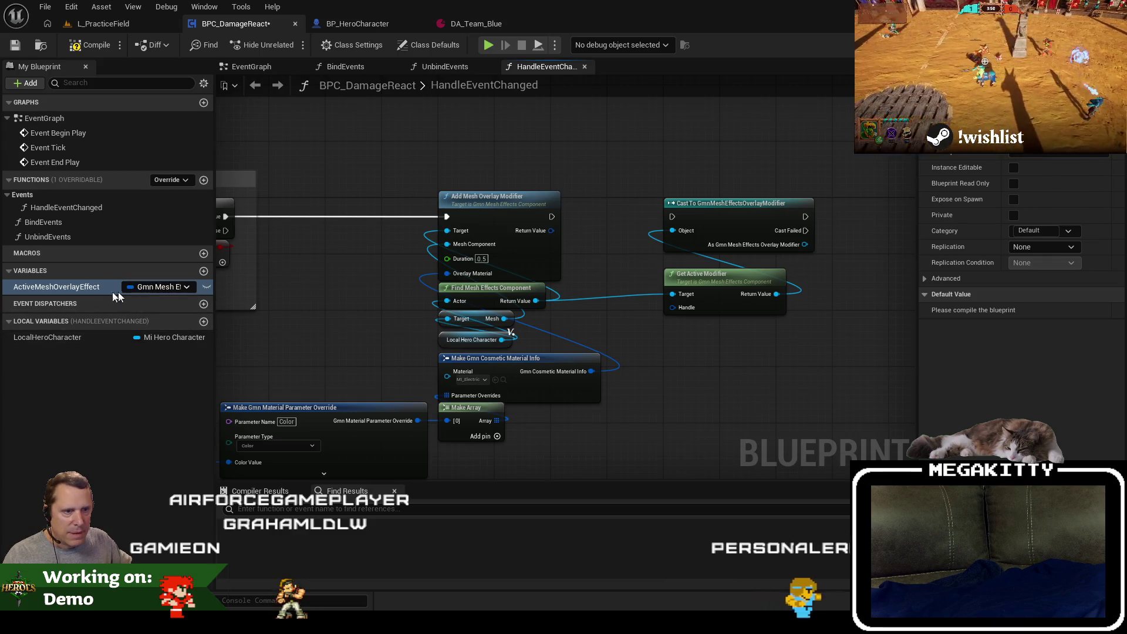
{"action": "left_click", "coordinate": [944, 278]}
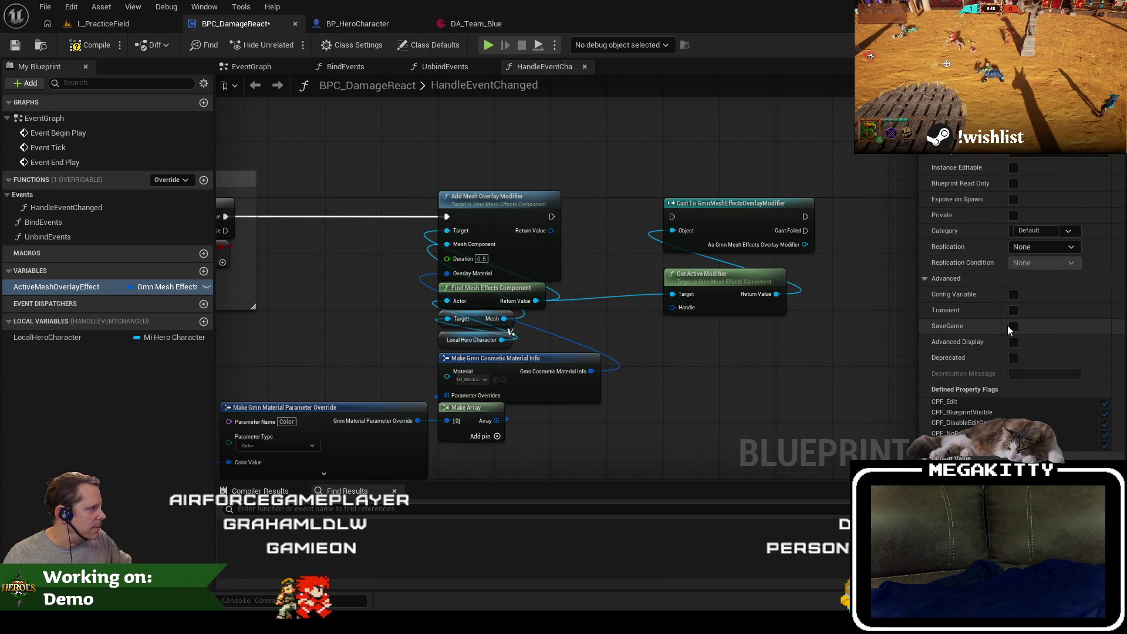
{"action": "left_click", "coordinate": [939, 279]}
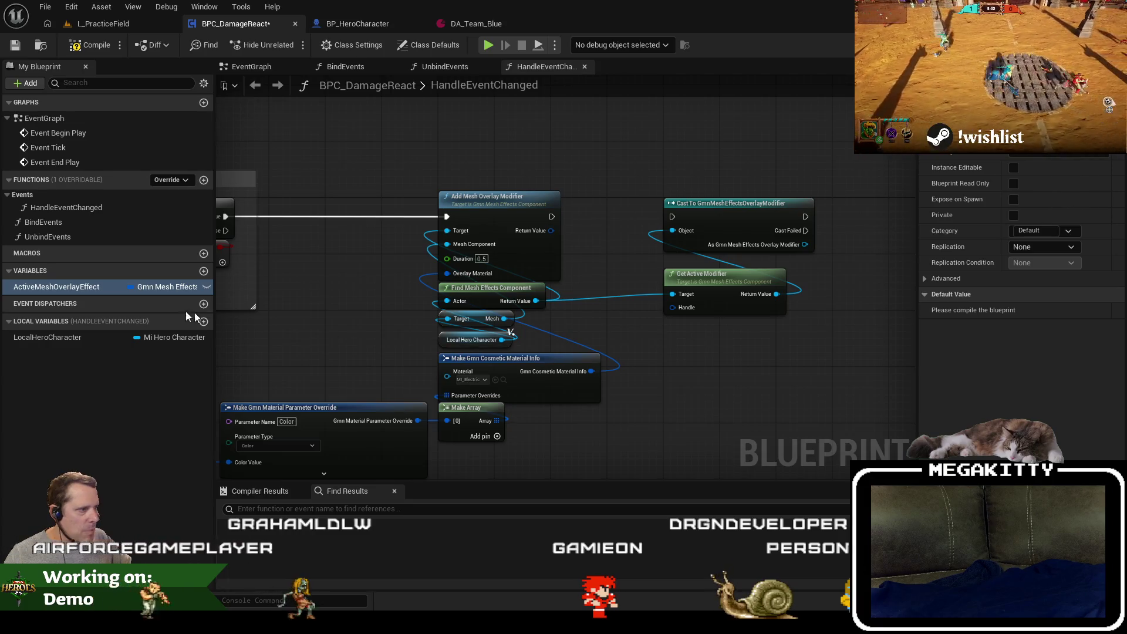
{"action": "mouse_move", "coordinate": [70, 287]}
{"action": "left_mouse_down"}
{"action": "mouse_move", "coordinate": [604, 160]}
{"action": "mouse_move", "coordinate": [593, 200]}
{"action": "mouse_move", "coordinate": [550, 233]}
{"action": "left_mouse_up"}
{"action": "left_click", "coordinate": [622, 194]}
{"action": "left_click", "coordinate": [725, 276]}
Remove the Cast and Get Active Modifier nodes from HandleEventChanged and move the SET node down.
{"action": "left_click", "coordinate": [734, 203], "text": "ctrl"}
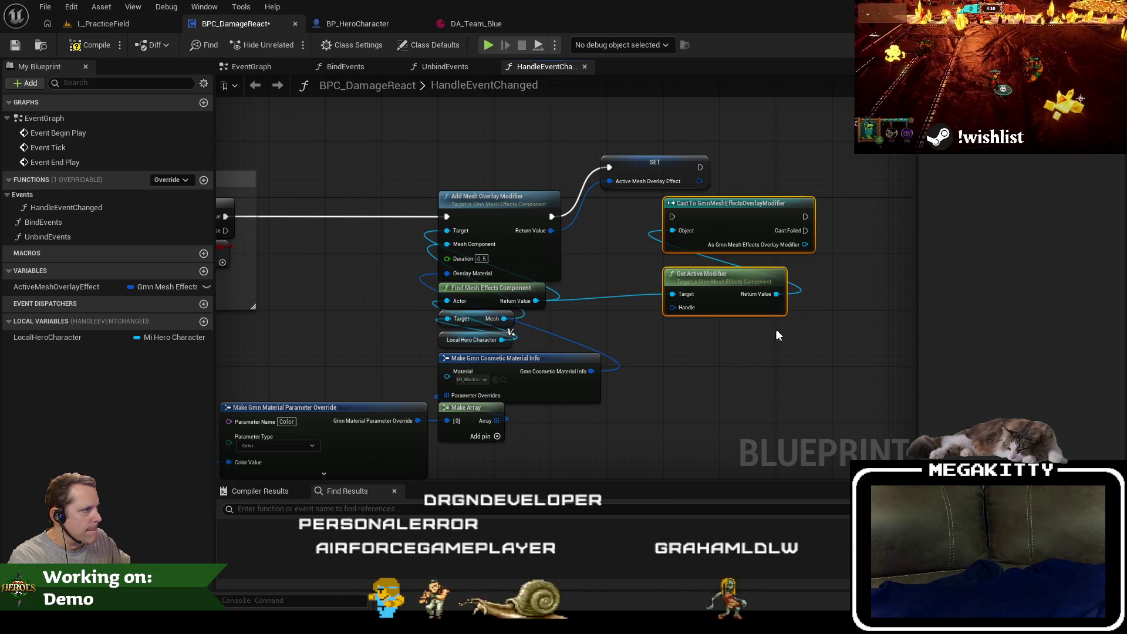
{"action": "left_click", "coordinate": [714, 274]}
{"action": "key", "text": "Delete"}
{"action": "left_click", "coordinate": [747, 229]}
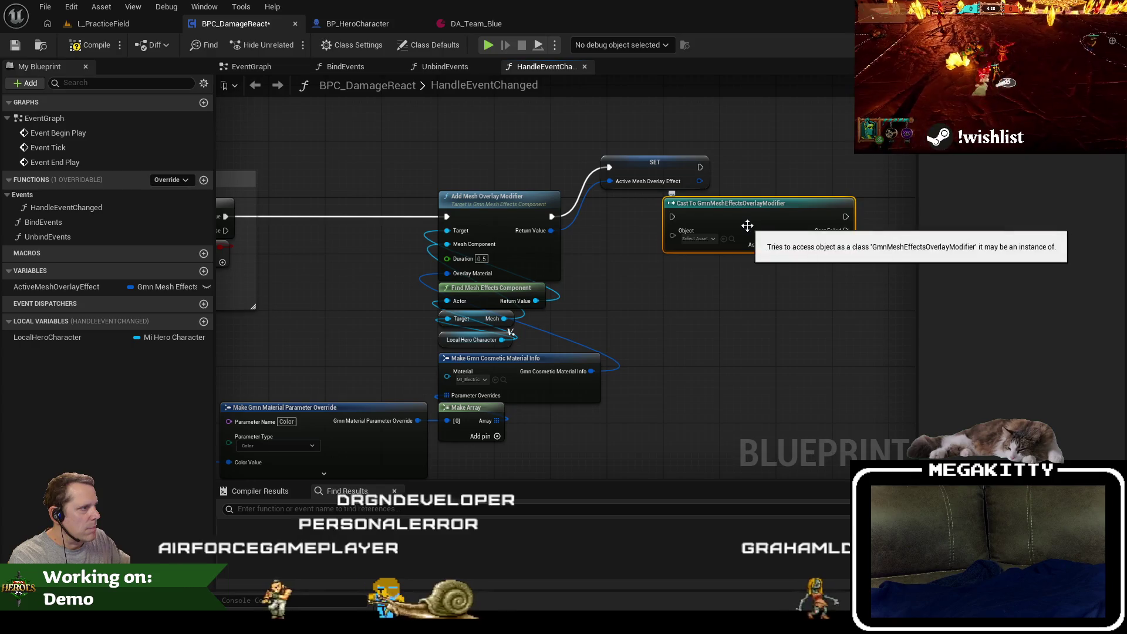
{"action": "key", "text": "ctrl+z"}
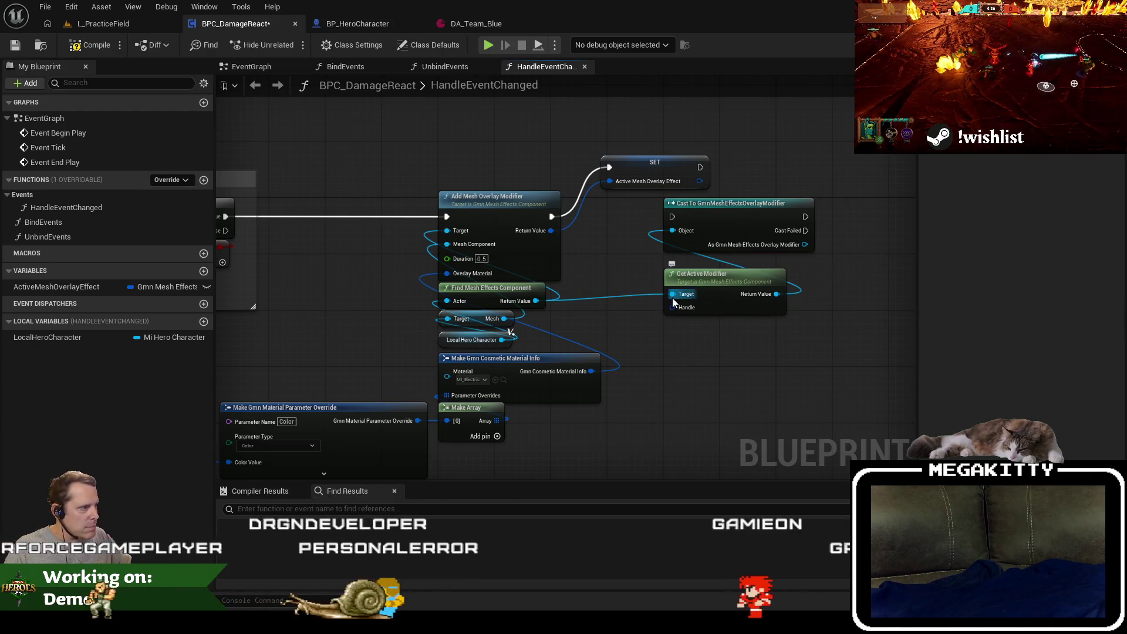
{"action": "right_click", "coordinate": [673, 298]}
{"action": "left_click", "coordinate": [710, 350]}
{"action": "mouse_move", "coordinate": [710, 349]}
{"action": "left_mouse_down"}
{"action": "mouse_move", "coordinate": [657, 194]}
{"action": "mouse_move", "coordinate": [655, 216]}
{"action": "left_mouse_up"}
{"action": "key", "text": "Delete"}
{"action": "scroll", "coordinate": [337, 269], "scroll_direction": "down", "scroll_amount": 1}
{"action": "left_click_drag", "start_coordinate": [337, 269], "coordinate": [507, 211]}
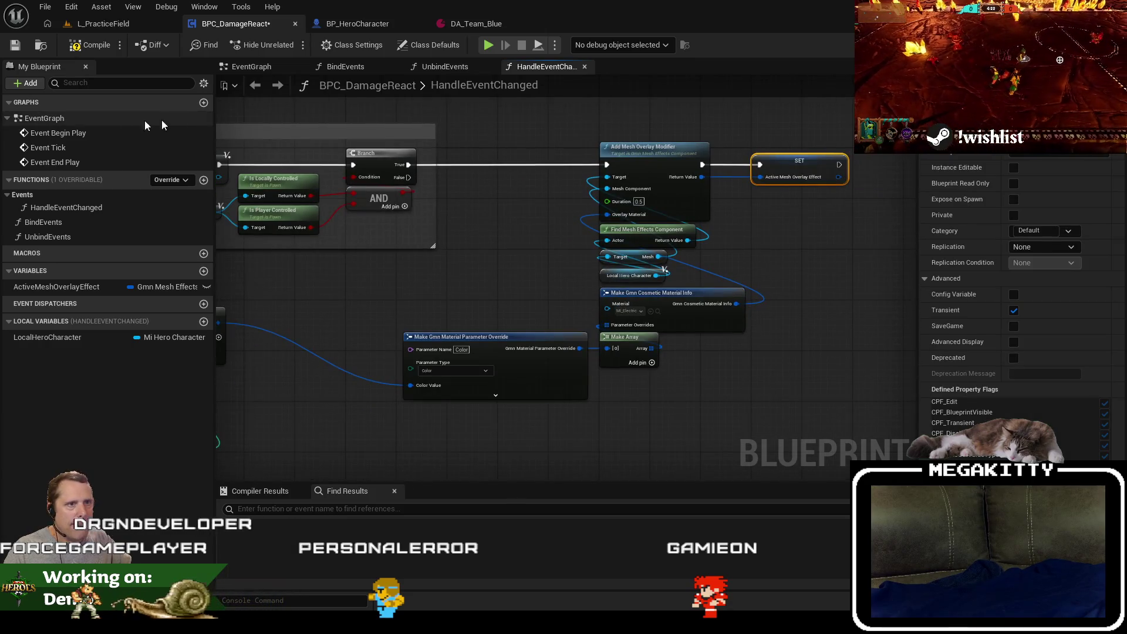
Create an UpdateOverlay function and paste the Cast and Get Active Modifier nodes into it.
{"action": "double_click", "coordinate": [82, 147]}
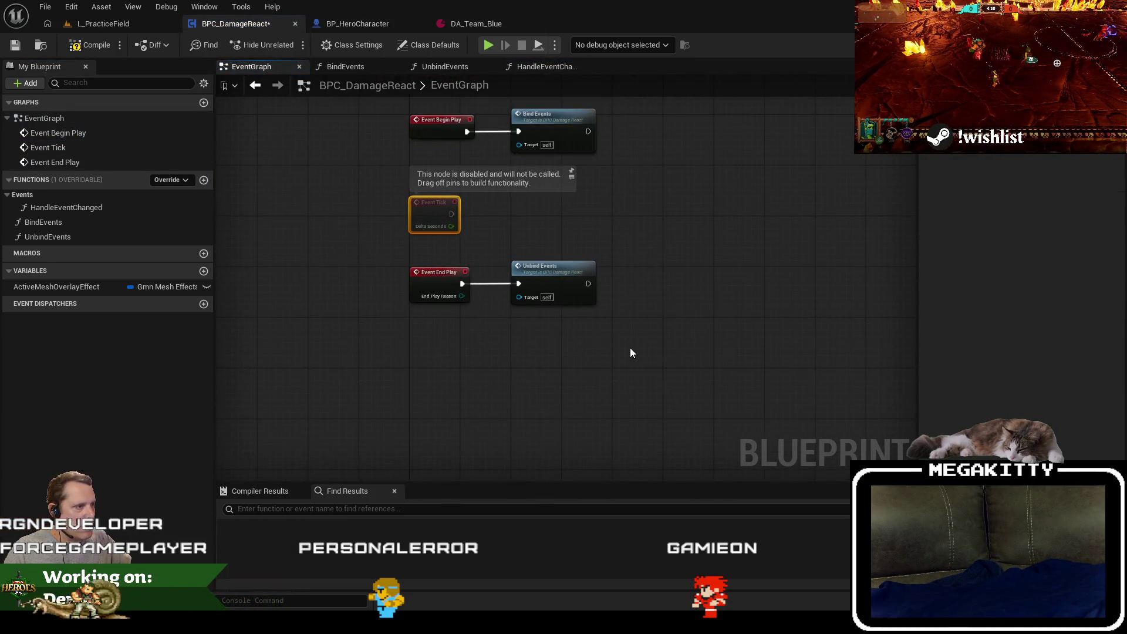
{"action": "scroll", "coordinate": [499, 232], "scroll_direction": "up", "scroll_amount": 2}
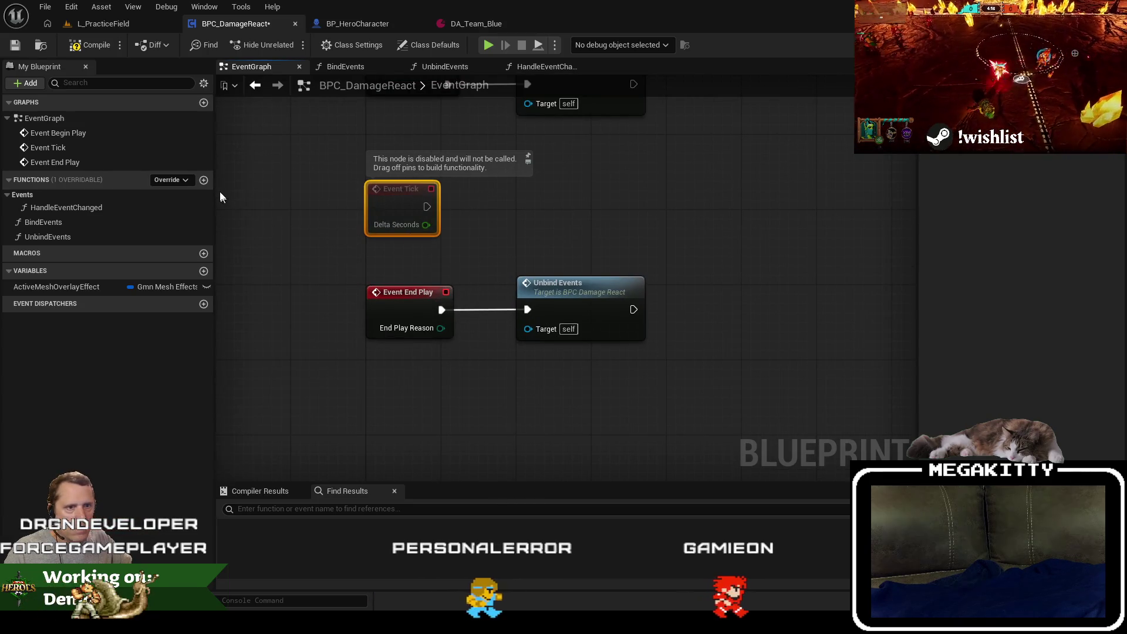
{"action": "left_click", "coordinate": [203, 180]}
{"action": "type", "text": "UpdateOverlayA"}
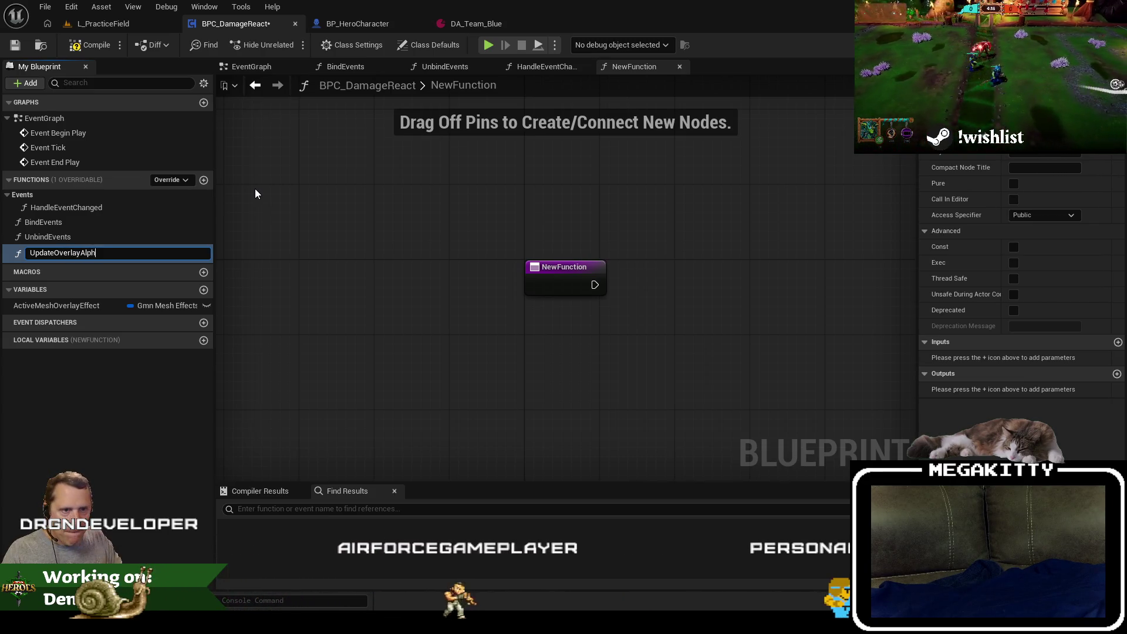
{"action": "key", "text": "BackSpace"}
{"action": "key", "text": "Return"}
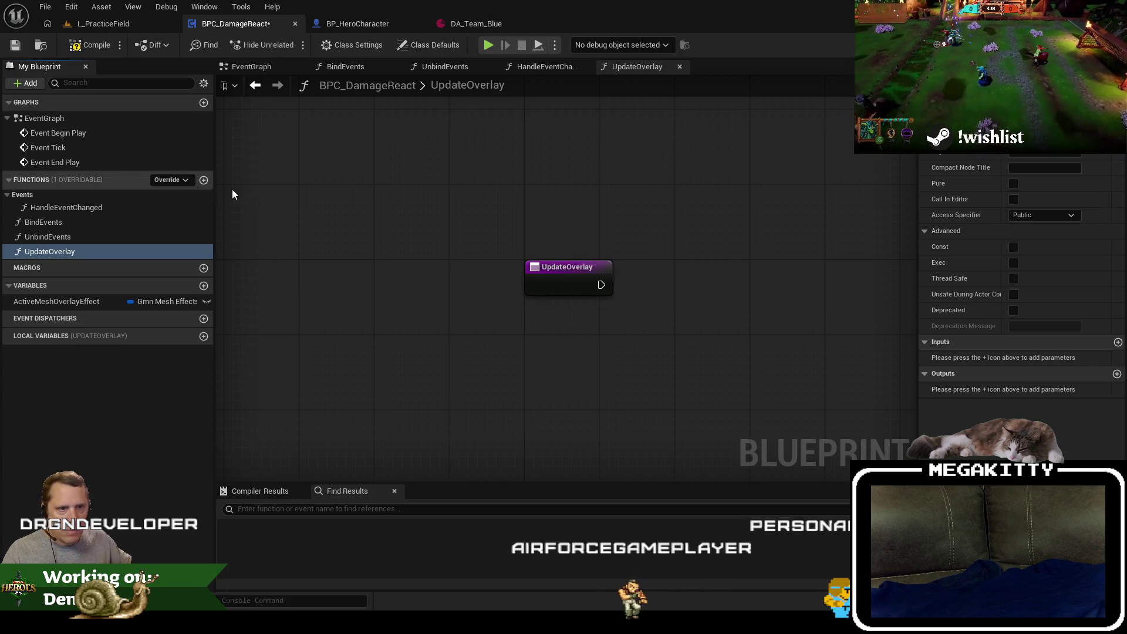
{"action": "key", "text": "ctrl+v"}
{"action": "left_click", "coordinate": [457, 311]}
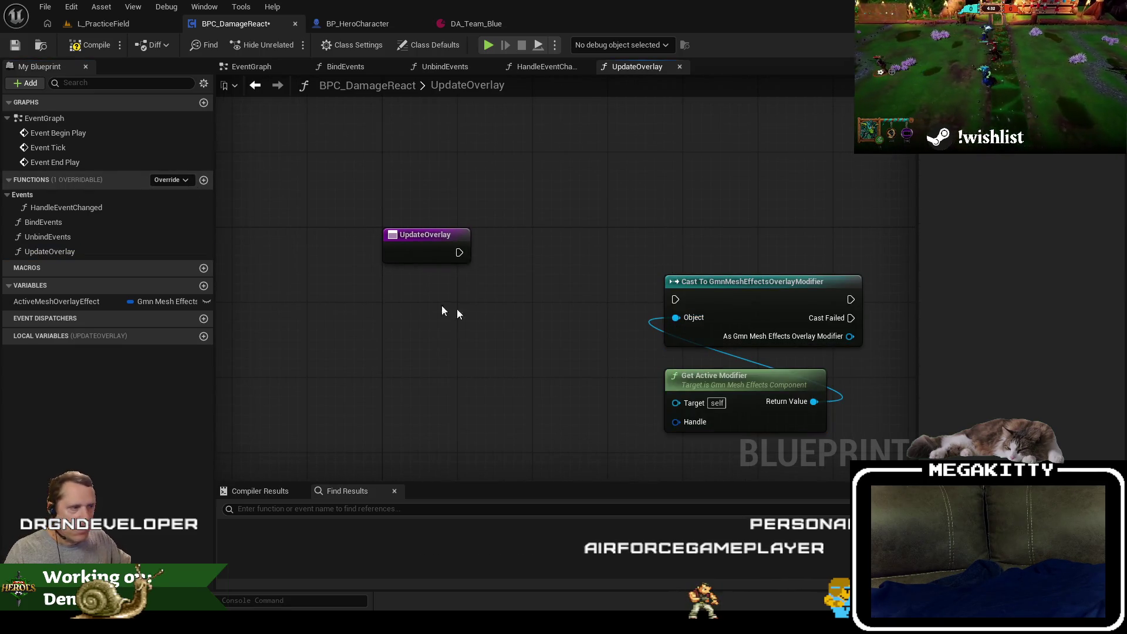
Add an ActiveMeshOverlayEffect getter to the UpdateOverlay graph.
{"action": "left_click_drag", "start_coordinate": [170, 301], "coordinate": [499, 381]}
{"action": "left_click", "coordinate": [567, 388]}
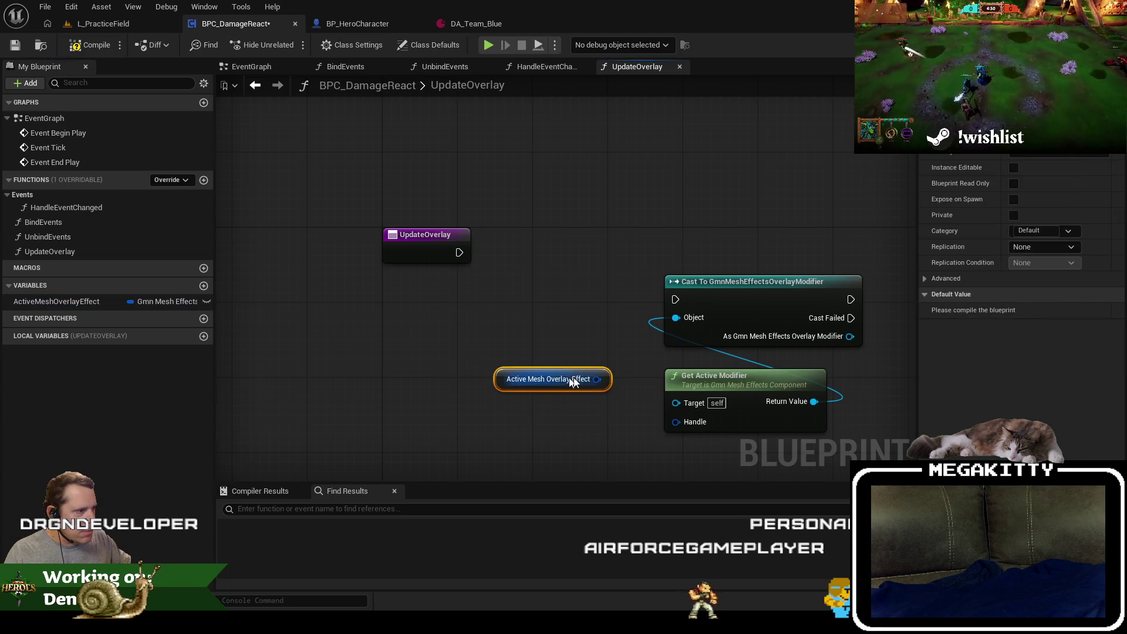
{"action": "left_click_drag", "start_coordinate": [597, 379], "coordinate": [537, 276]}
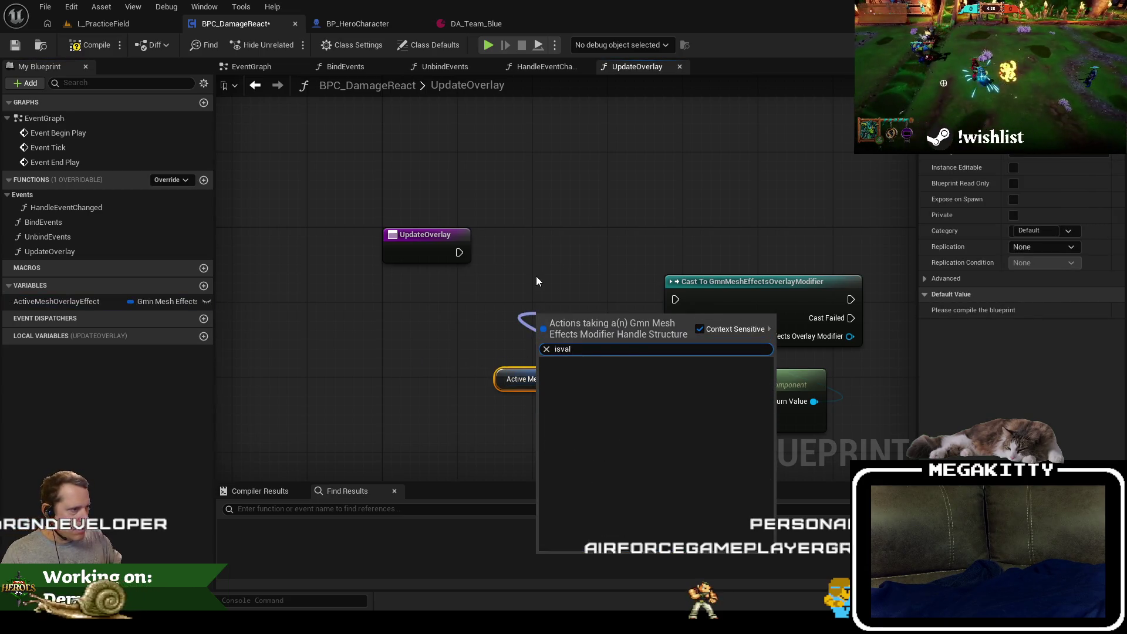
{"action": "key", "text": "Escape"}
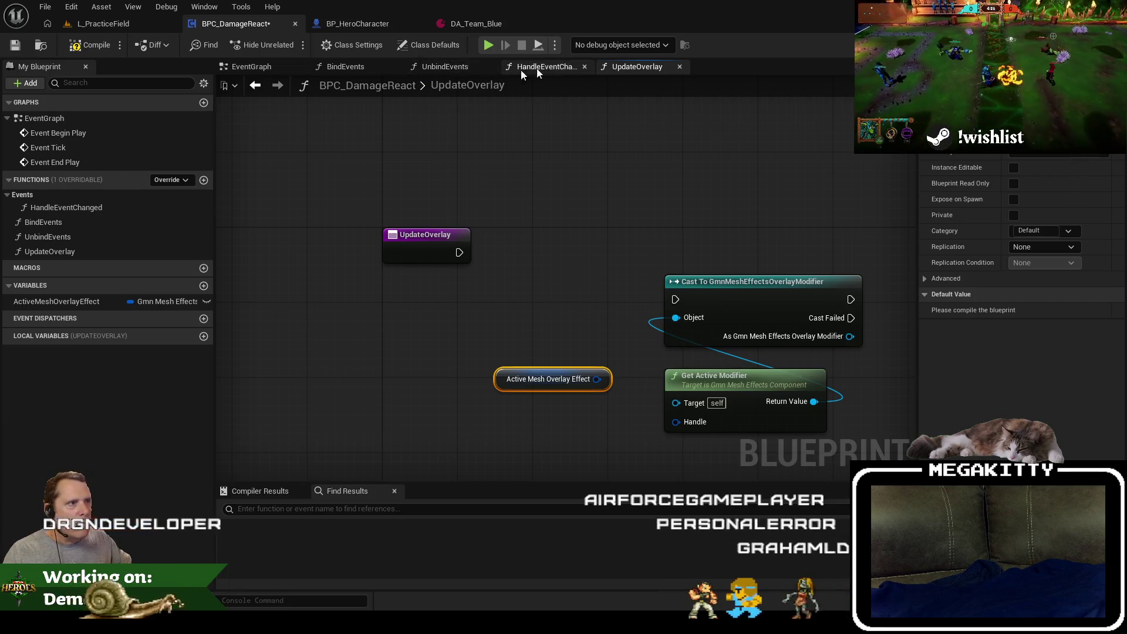
{"action": "left_click", "coordinate": [558, 65]}
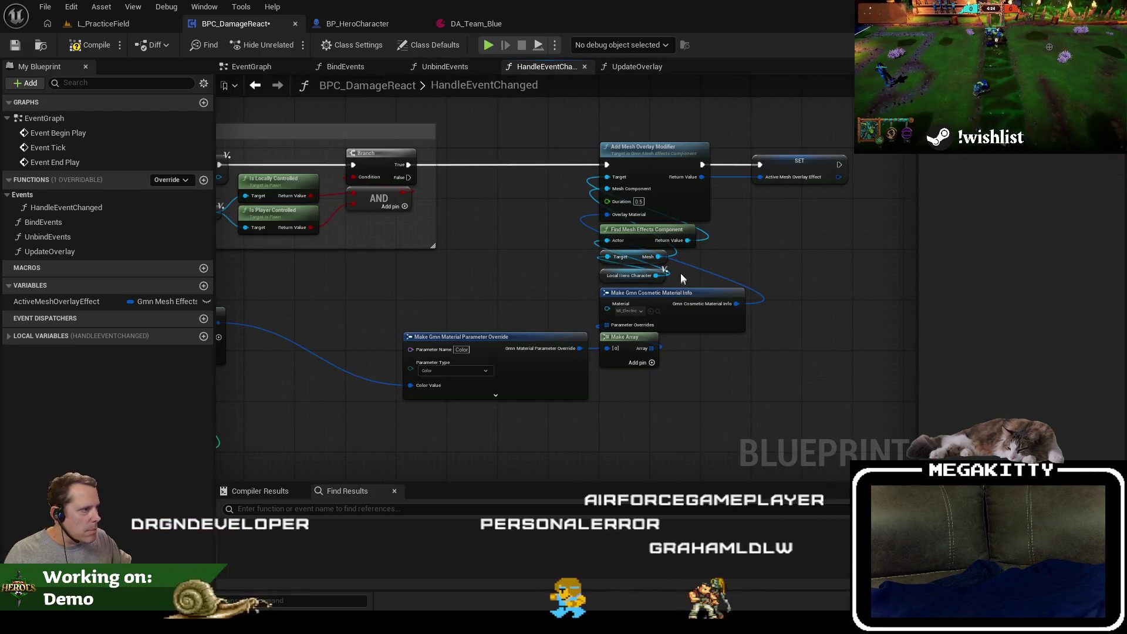
Copy Find Mesh Effects Component and Local Hero Character into UpdateOverlay, dropping the extra Target node.
{"action": "left_click", "coordinate": [678, 245]}
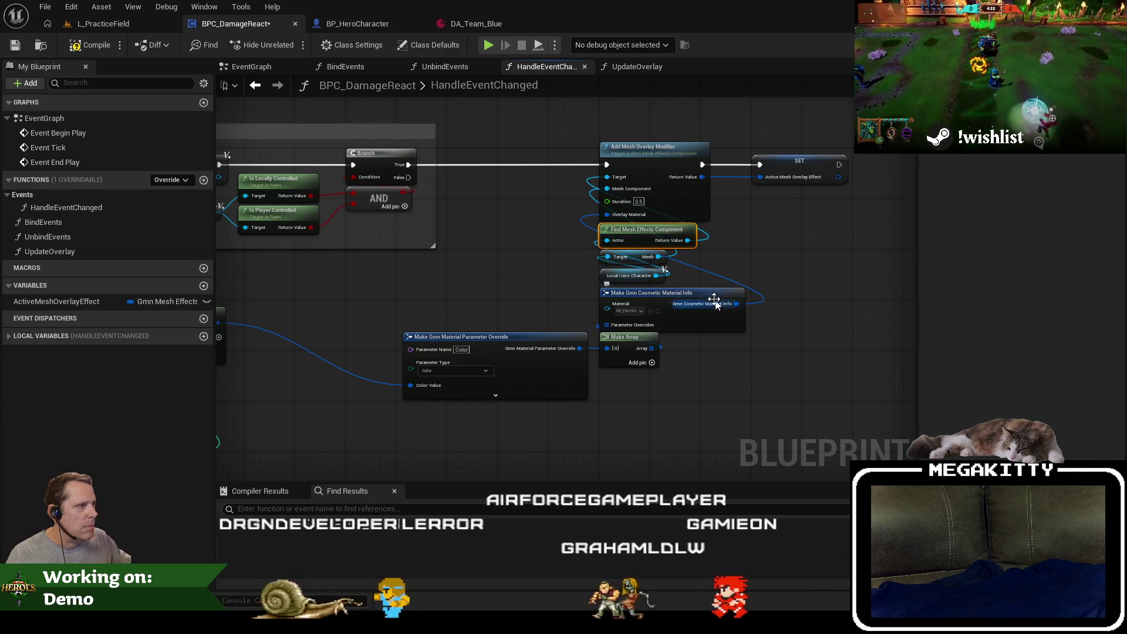
{"action": "left_click", "coordinate": [634, 256], "text": "ctrl"}
{"action": "left_click", "coordinate": [629, 275], "text": "ctrl"}
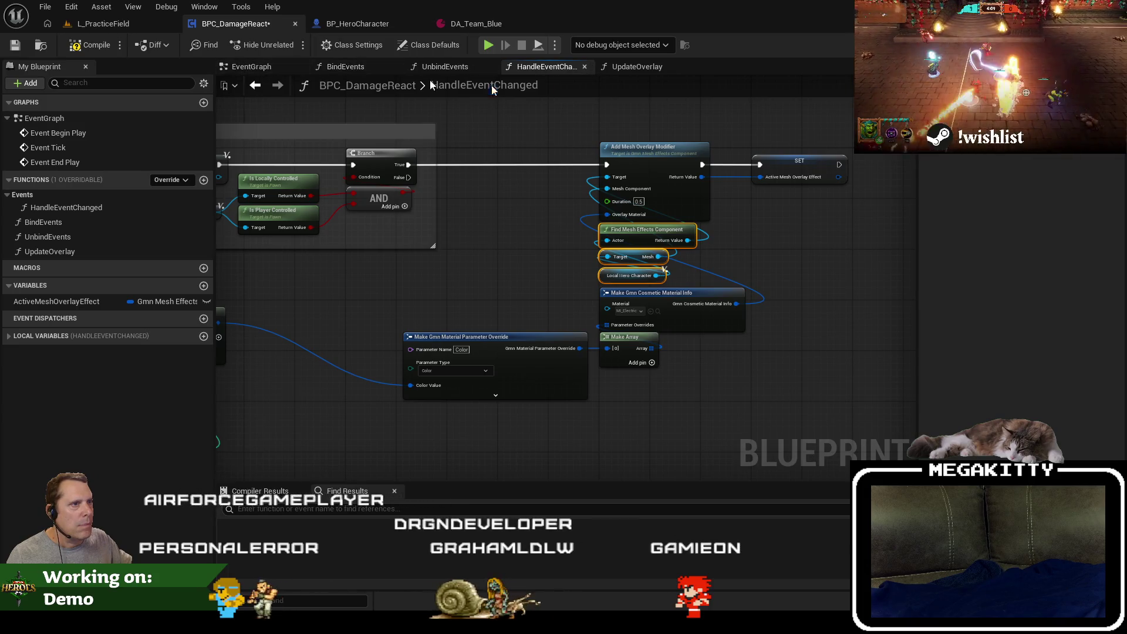
{"action": "left_click", "coordinate": [616, 67]}
{"action": "key", "text": "ctrl+v"}
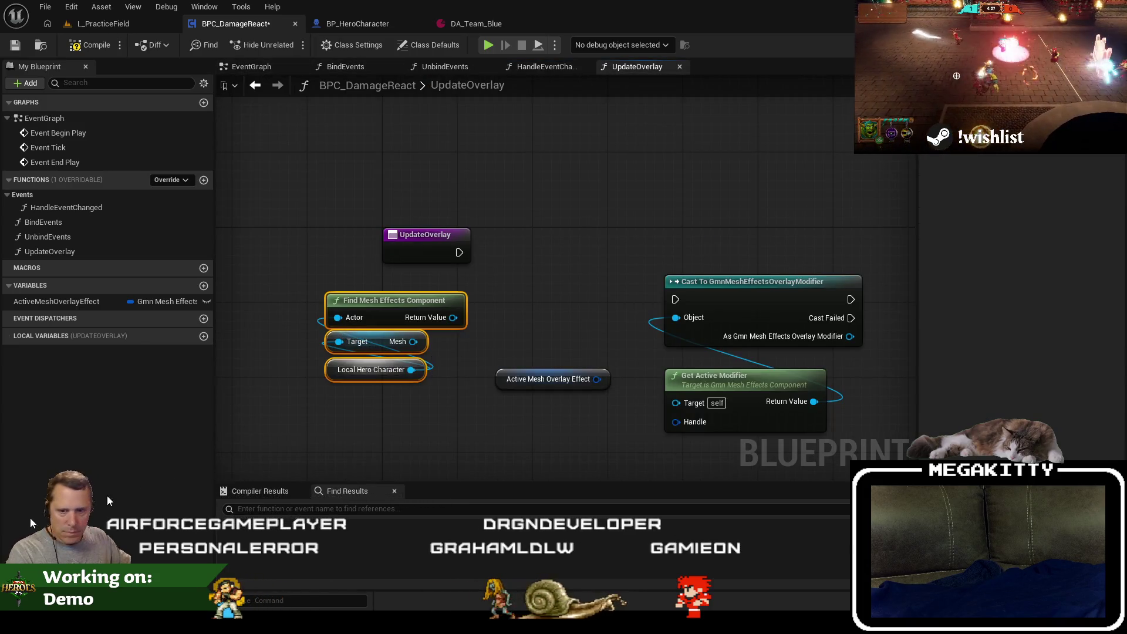
{"action": "left_click", "coordinate": [511, 393]}
{"action": "left_click", "coordinate": [363, 342]}
{"action": "key", "text": "Delete"}
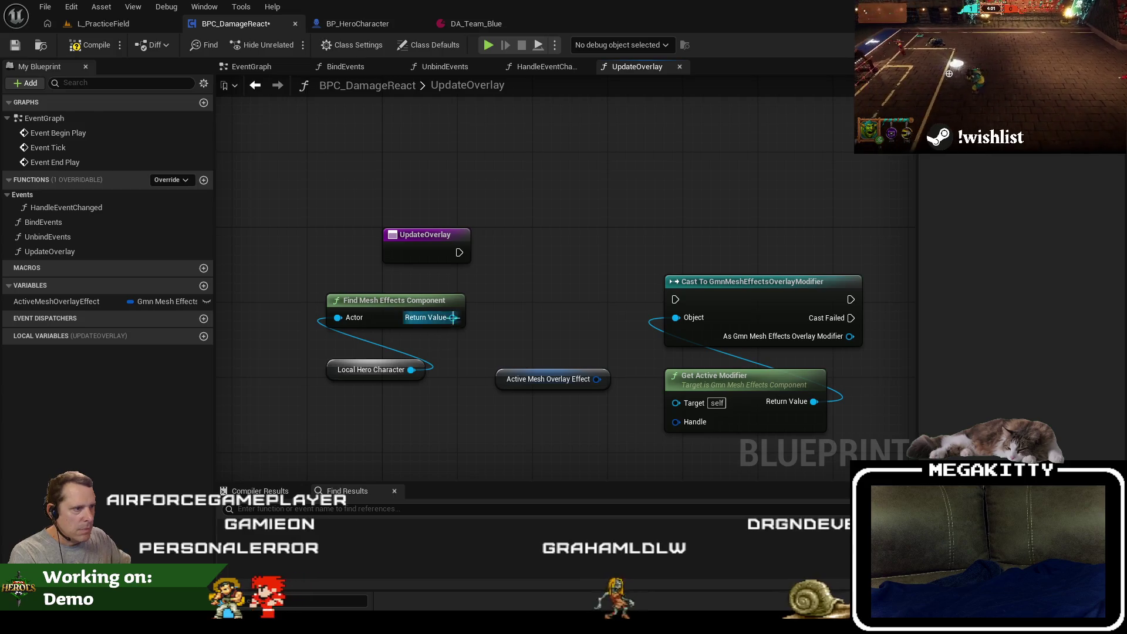
Add an Is Valid check on the component lookup, run it from the function entry, and arrange nodes.
{"action": "left_click_drag", "start_coordinate": [452, 318], "coordinate": [575, 238]}
{"action": "type", "text": "isvalid"}
{"action": "key", "text": "Return"}
{"action": "left_click_drag", "start_coordinate": [459, 253], "coordinate": [543, 251]}
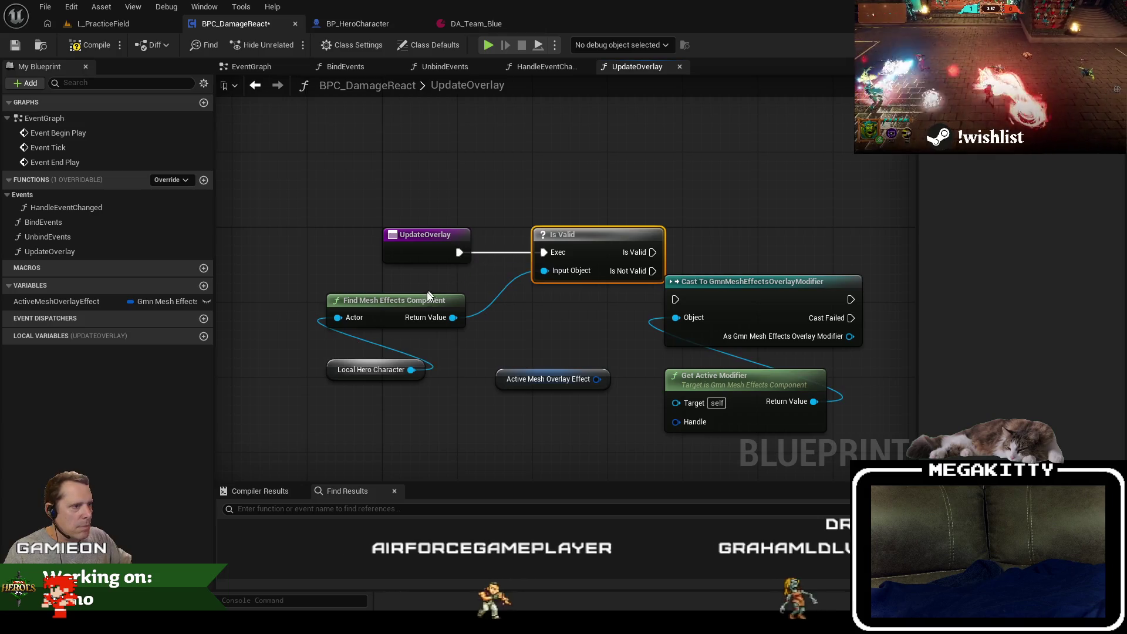
{"action": "left_click_drag", "start_coordinate": [425, 302], "coordinate": [631, 292]}
{"action": "left_click_drag", "start_coordinate": [364, 373], "coordinate": [552, 345]}
{"action": "mouse_move", "coordinate": [609, 399]}
{"action": "left_mouse_down"}
{"action": "mouse_move", "coordinate": [671, 257]}
{"action": "mouse_move", "coordinate": [708, 248]}
{"action": "left_mouse_up"}
{"action": "left_click", "coordinate": [558, 164]}
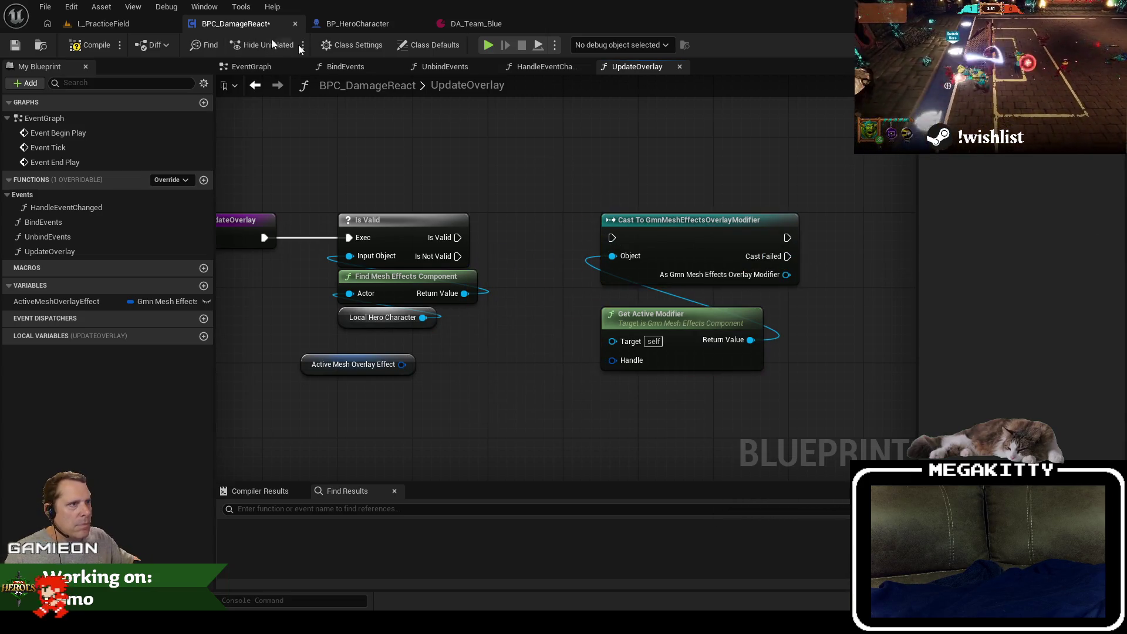
{"action": "left_click", "coordinate": [255, 85]}
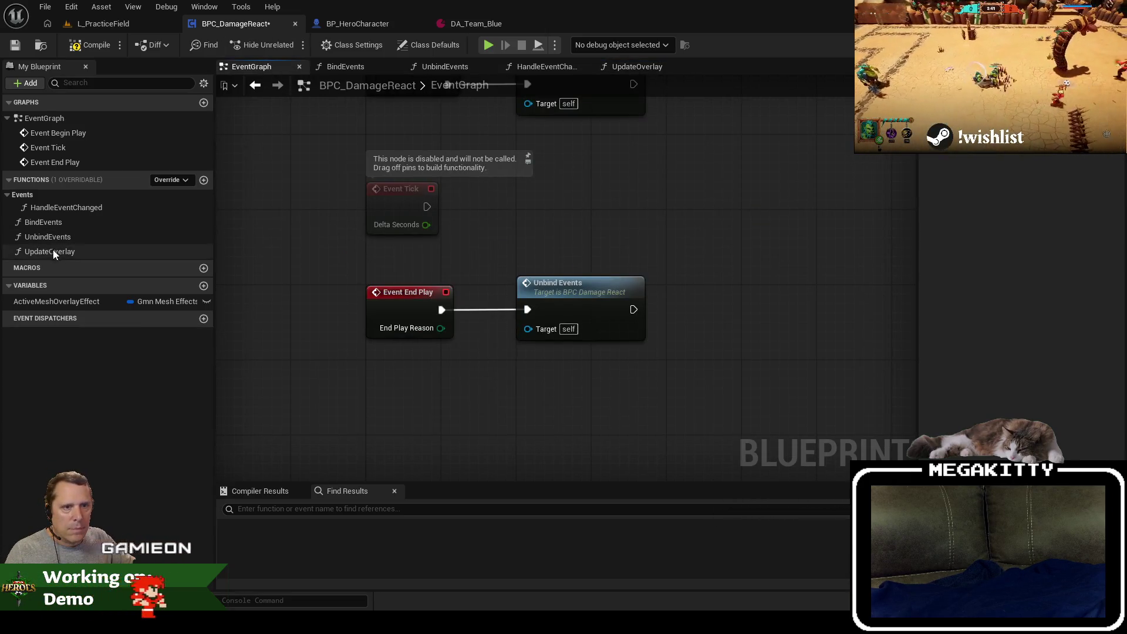
Place an UpdateOverlay call in the EventGraph and give the function a new Float input.
{"action": "mouse_move", "coordinate": [51, 251]}
{"action": "left_mouse_down"}
{"action": "mouse_move", "coordinate": [503, 194]}
{"action": "mouse_move", "coordinate": [516, 182]}
{"action": "mouse_move", "coordinate": [410, 203]}
{"action": "mouse_move", "coordinate": [426, 206]}
{"action": "left_mouse_up"}
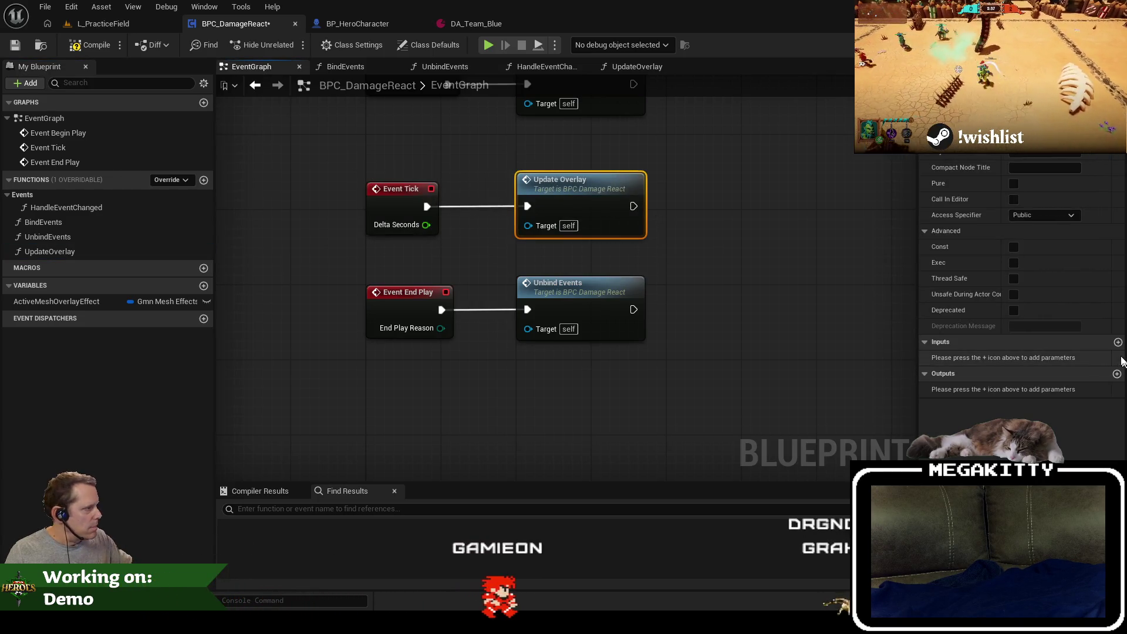
{"action": "left_click", "coordinate": [1117, 343]}
{"action": "left_click", "coordinate": [1033, 357]}
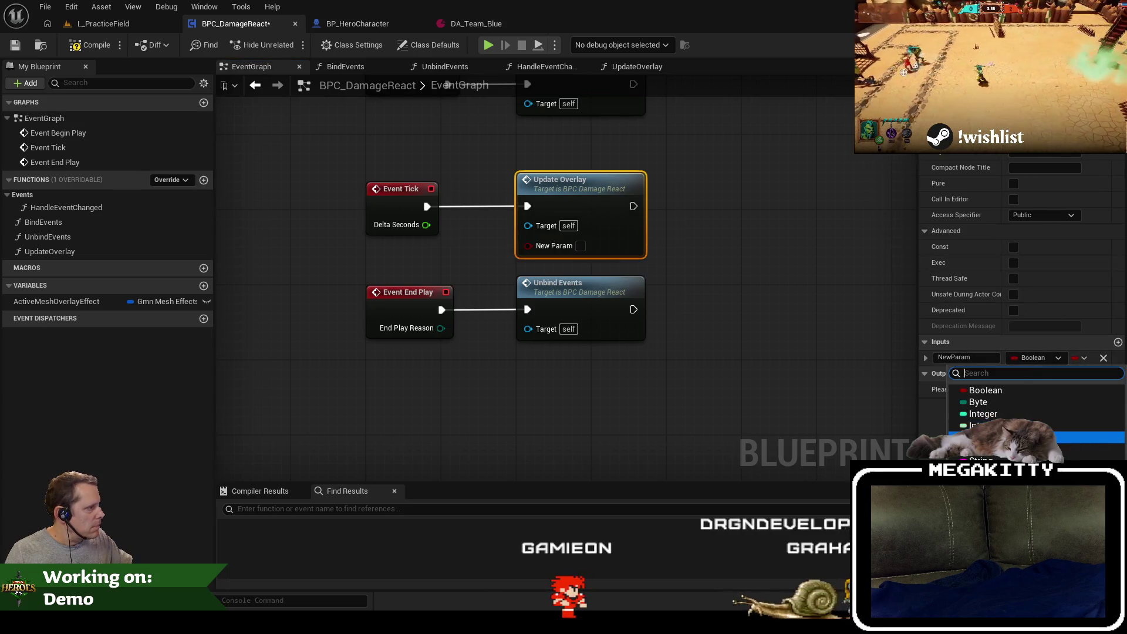
{"action": "left_click", "coordinate": [986, 437]}
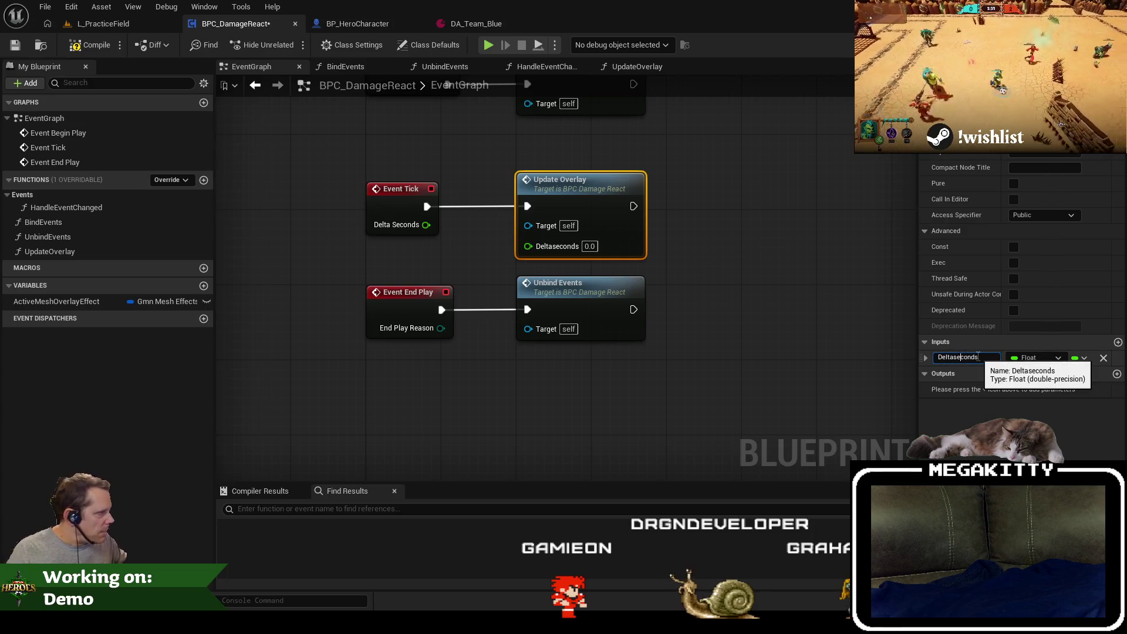
Wire Event Tick's Delta Seconds into the Update Overlay call's float input.
{"action": "left_click", "coordinate": [434, 45]}
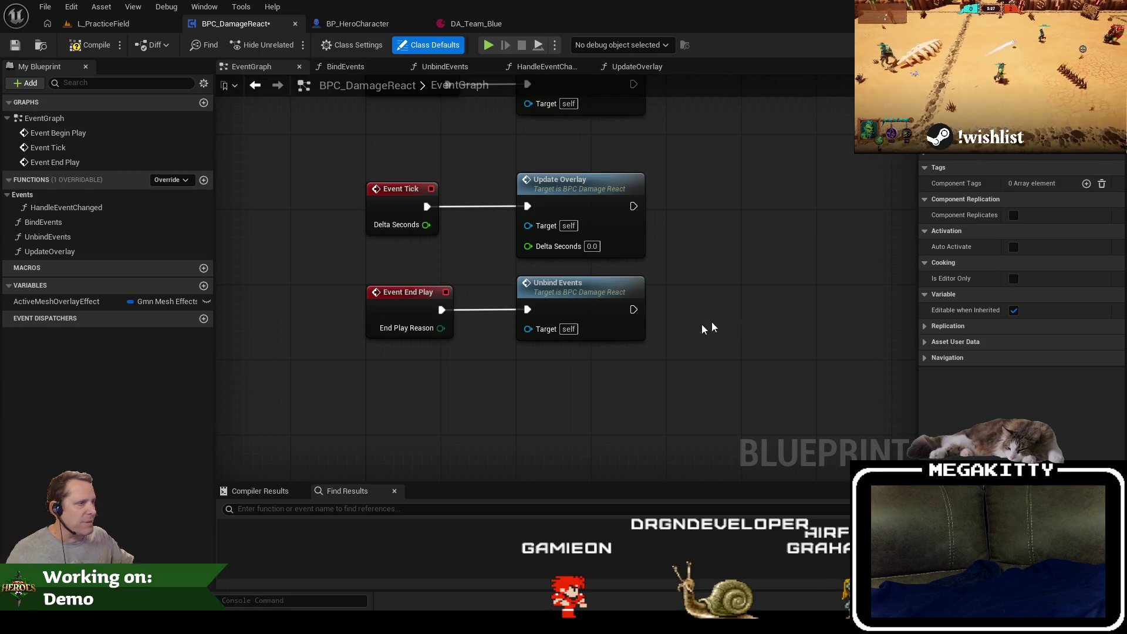
{"action": "mouse_move", "coordinate": [661, 366]}
{"action": "left_mouse_down"}
{"action": "mouse_move", "coordinate": [359, 275]}
{"action": "mouse_move", "coordinate": [408, 367]}
{"action": "left_mouse_up"}
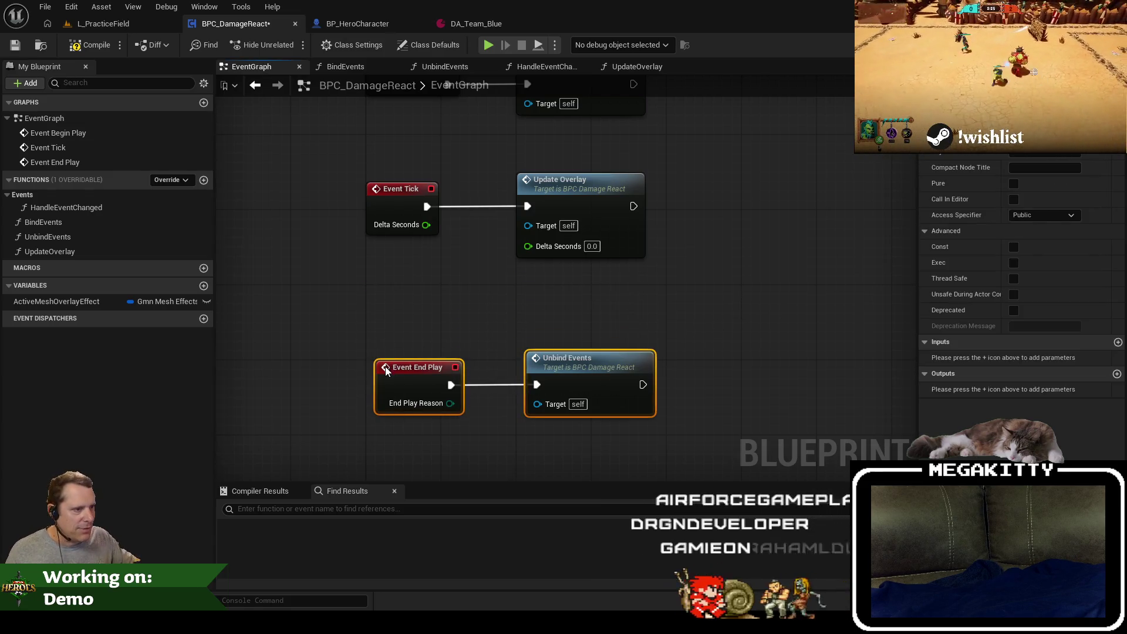
{"action": "left_click", "coordinate": [475, 307]}
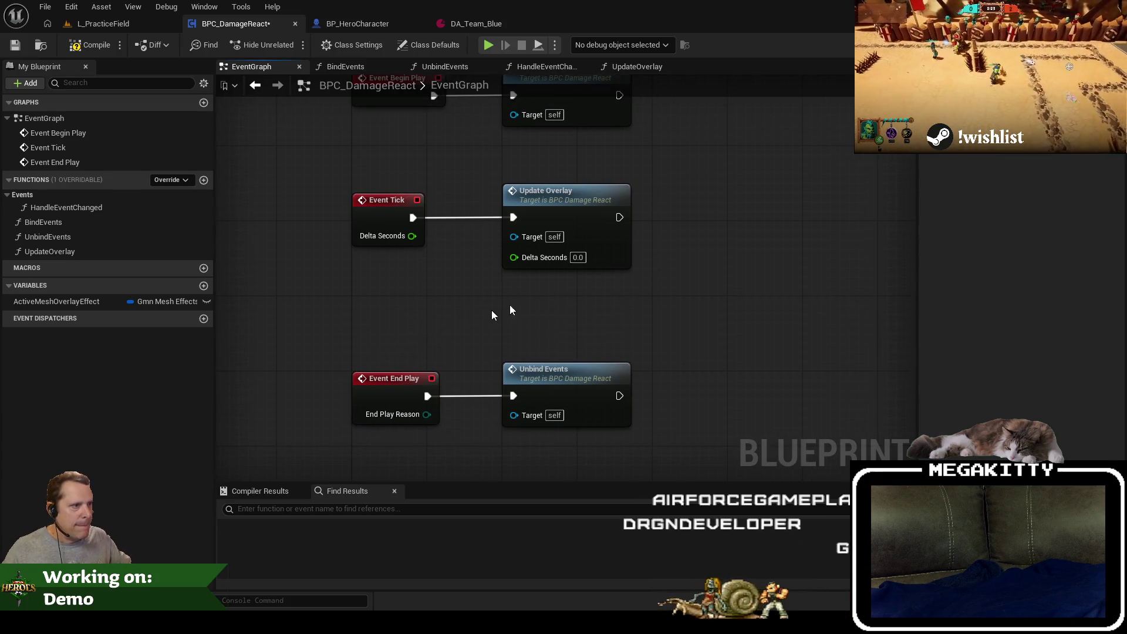
{"action": "left_click_drag", "start_coordinate": [510, 305], "coordinate": [488, 235]}
{"action": "left_click_drag", "start_coordinate": [412, 235], "coordinate": [523, 258]}
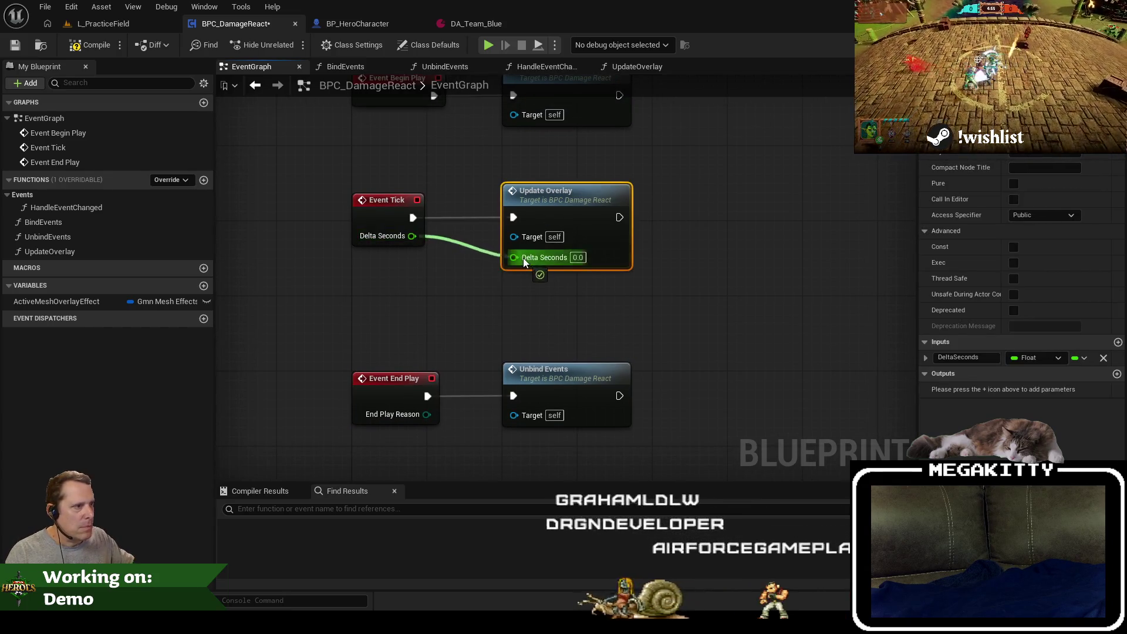
Rearrange the Begin Play, Tick and End Play event rows so all three sit neatly in view.
{"action": "mouse_move", "coordinate": [645, 426]}
{"action": "left_mouse_down"}
{"action": "mouse_move", "coordinate": [487, 398]}
{"action": "mouse_move", "coordinate": [411, 370]}
{"action": "left_mouse_up"}
{"action": "left_click_drag", "start_coordinate": [396, 390], "coordinate": [396, 315]}
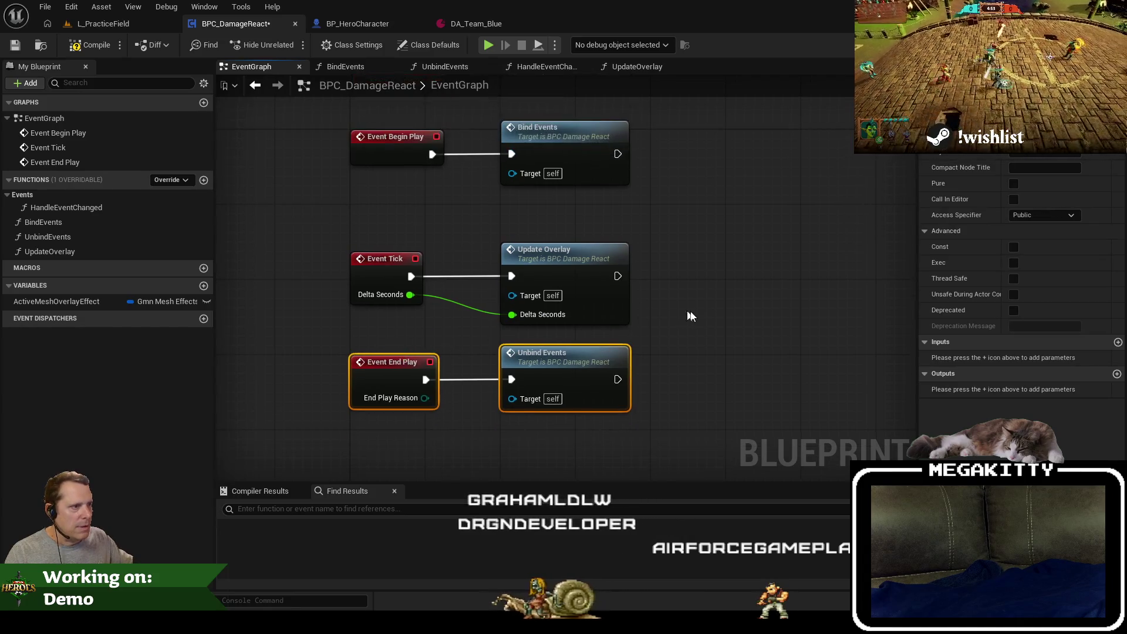
{"action": "left_click", "coordinate": [694, 331]}
{"action": "mouse_move", "coordinate": [669, 398]}
{"action": "left_mouse_down"}
{"action": "mouse_move", "coordinate": [678, 368]}
{"action": "mouse_move", "coordinate": [376, 248]}
{"action": "left_mouse_up"}
{"action": "left_click_drag", "start_coordinate": [371, 258], "coordinate": [385, 351]}
{"action": "left_click", "coordinate": [519, 302]}
{"action": "left_click_drag", "start_coordinate": [519, 302], "coordinate": [467, 329]}
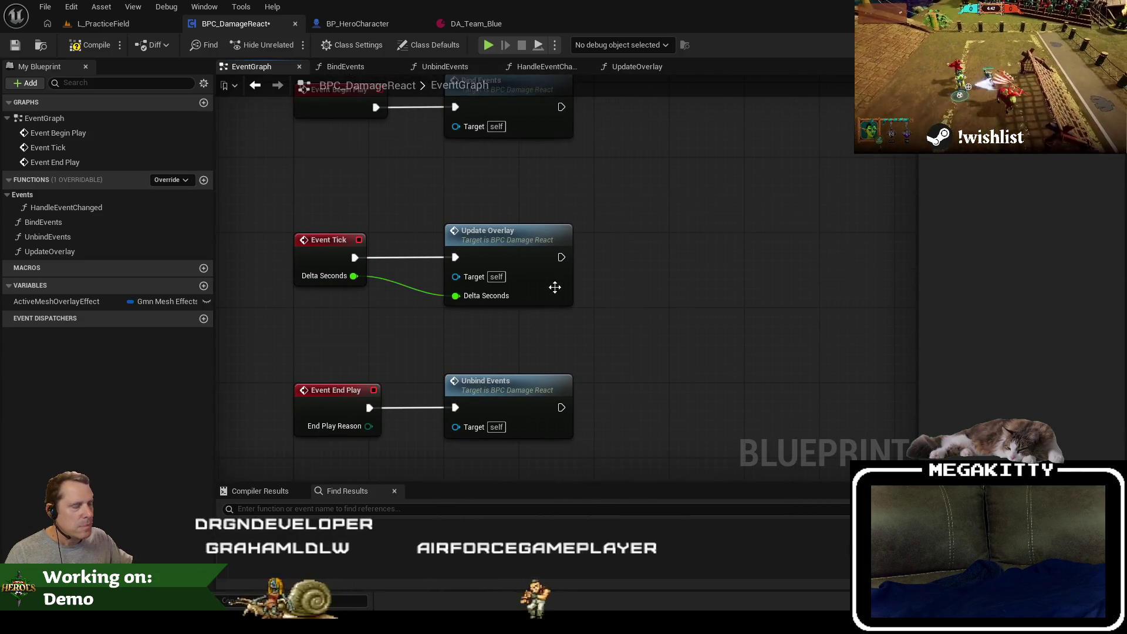
{"action": "left_click_drag", "start_coordinate": [553, 284], "coordinate": [453, 281]}
{"action": "left_click", "coordinate": [457, 295]}
{"action": "left_click", "coordinate": [345, 66]}
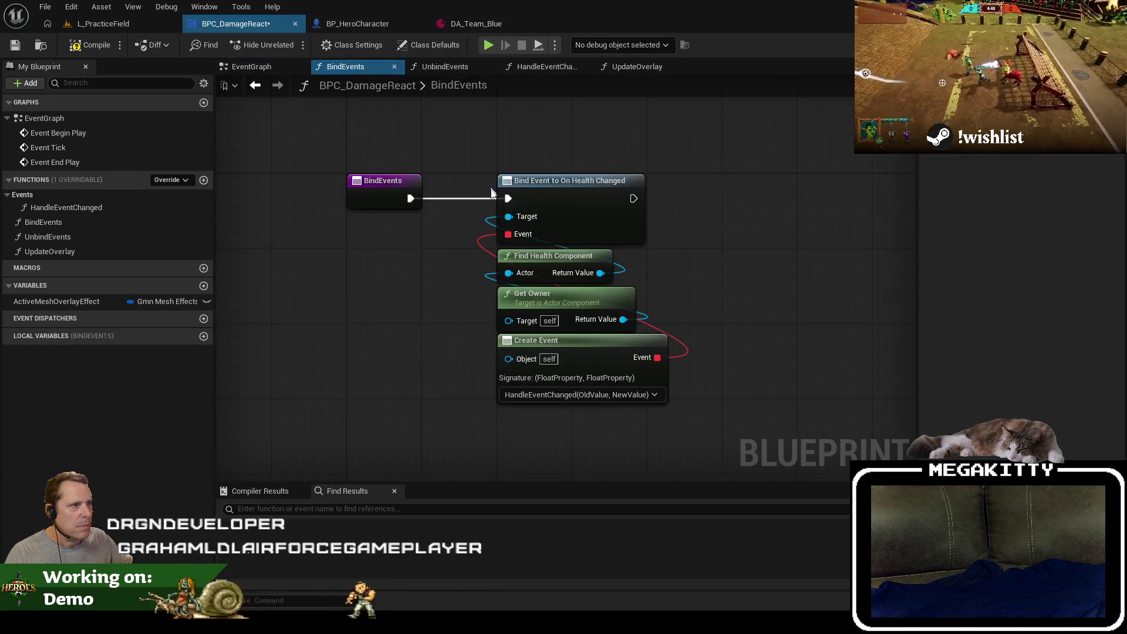
{"action": "left_click", "coordinate": [256, 85]}
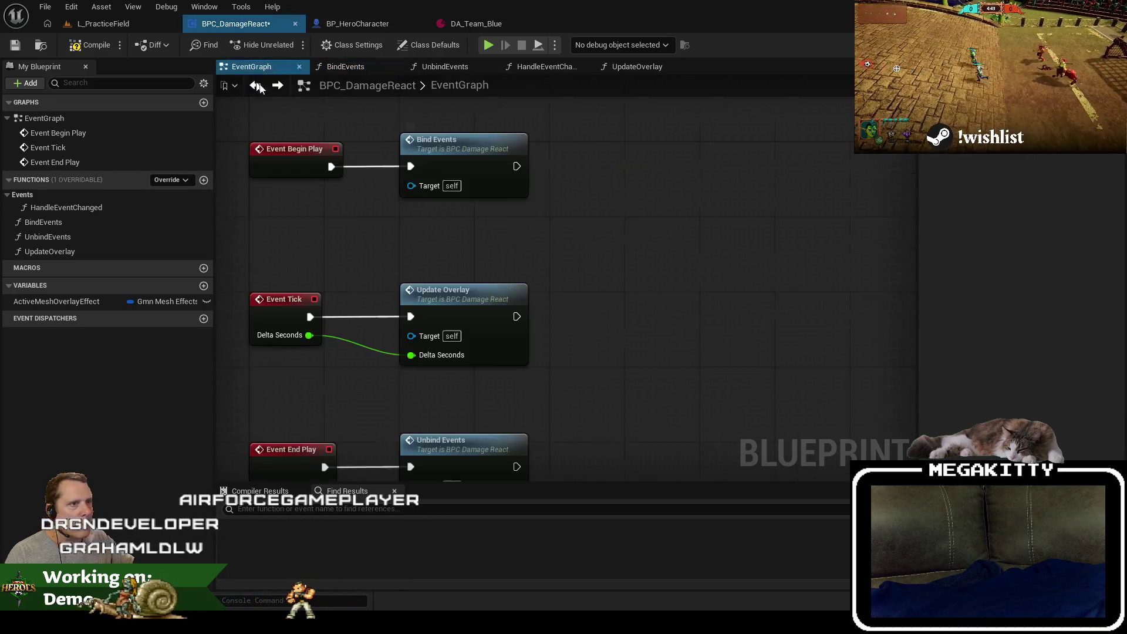
{"action": "left_click", "coordinate": [480, 287]}
In UpdateOverlay, wire Active Mesh Overlay Effect to Handle, the lookup to Target, and the result into the Cast.
{"action": "double_click", "coordinate": [470, 294]}
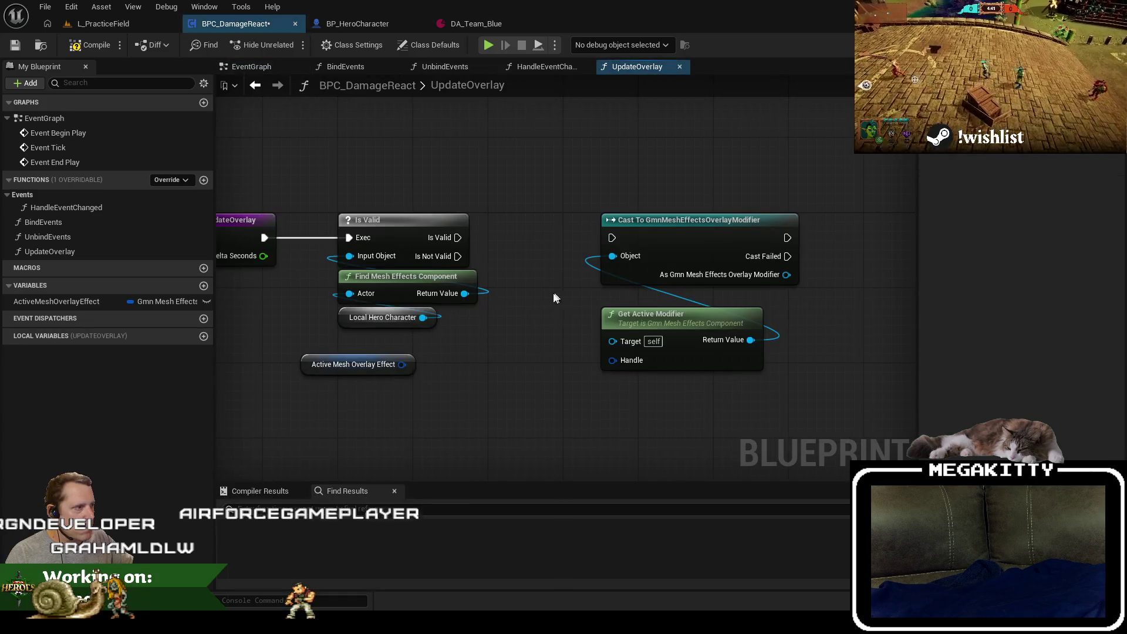
{"action": "mouse_move", "coordinate": [312, 370]}
{"action": "left_mouse_down"}
{"action": "mouse_move", "coordinate": [385, 368]}
{"action": "mouse_move", "coordinate": [347, 357]}
{"action": "left_mouse_up"}
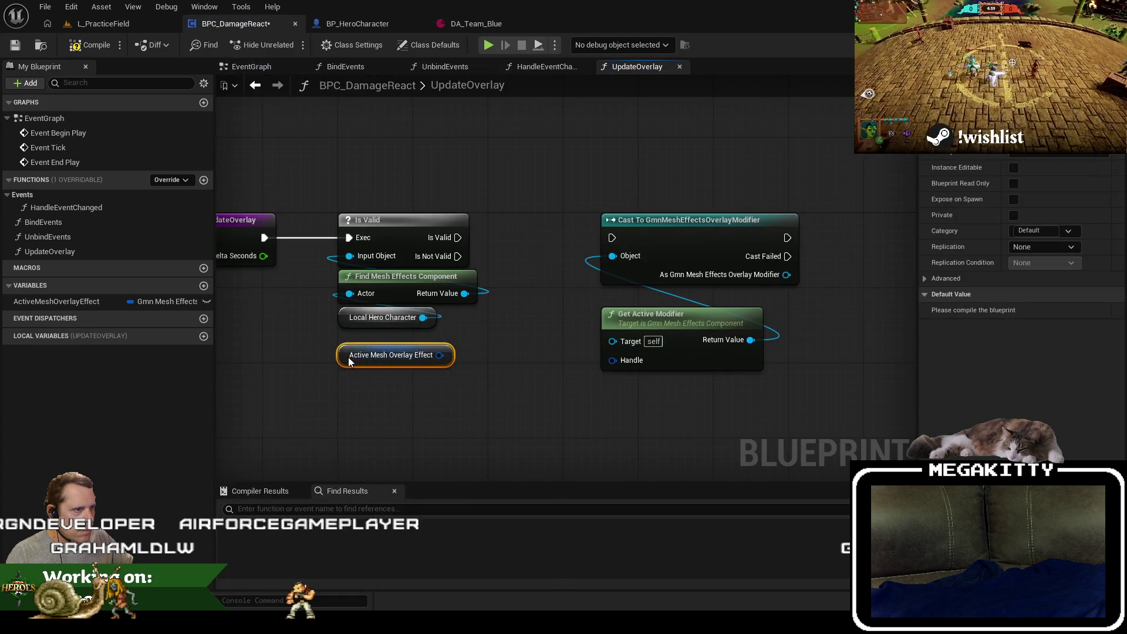
{"action": "left_click_drag", "start_coordinate": [483, 293], "coordinate": [511, 297]}
{"action": "type", "text": "isv"}
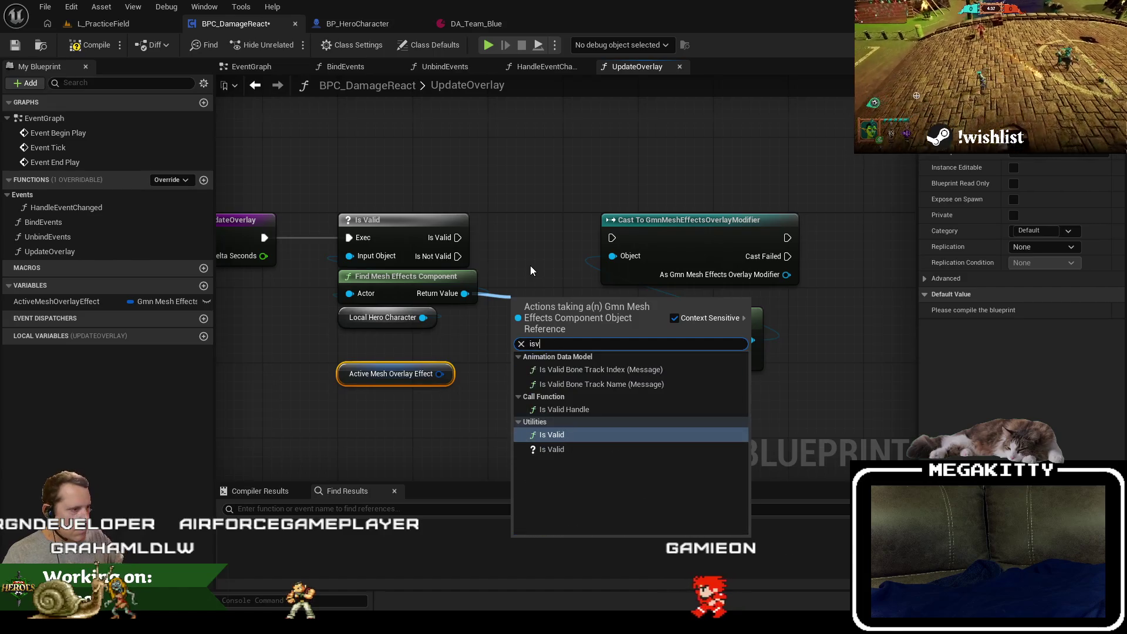
{"action": "key", "text": "Down"}
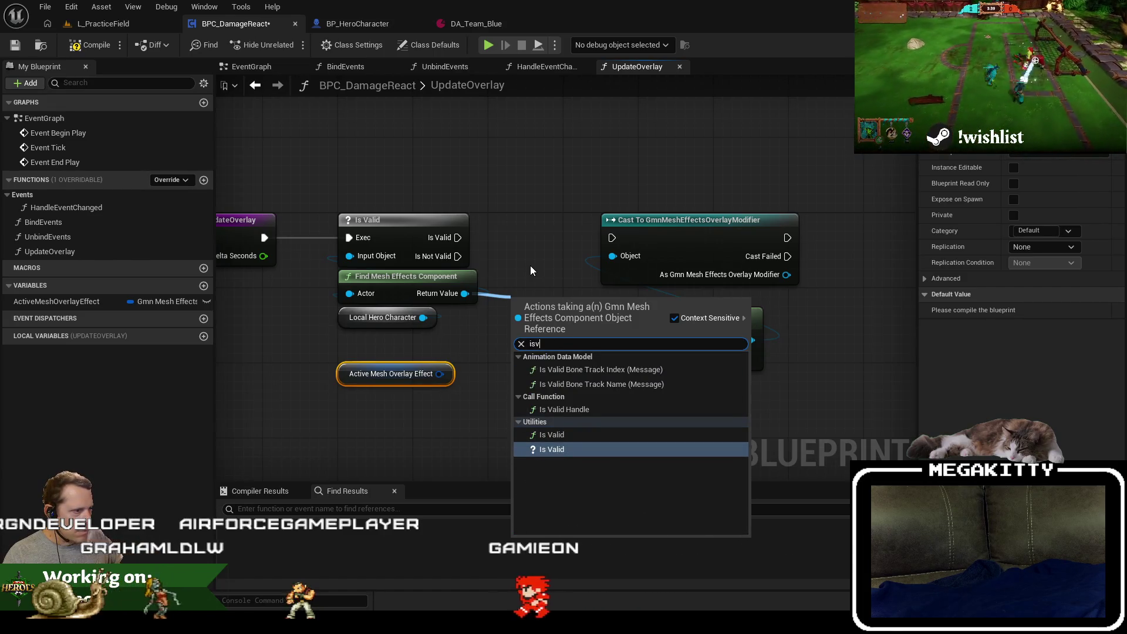
{"action": "left_click", "coordinate": [530, 265]}
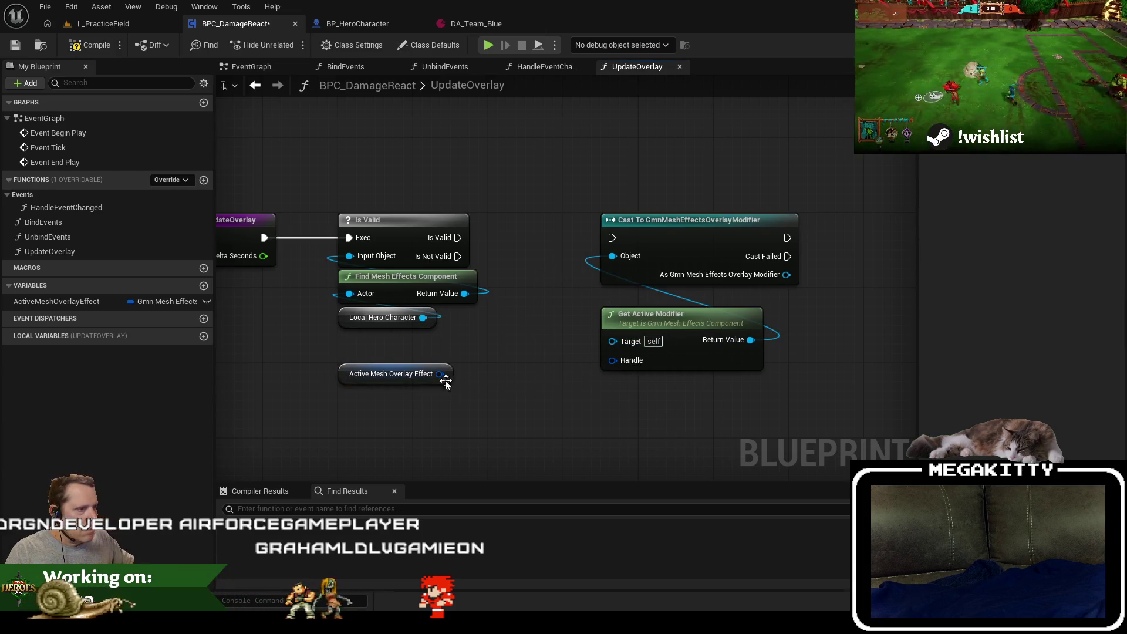
{"action": "mouse_move", "coordinate": [608, 376]}
{"action": "left_mouse_down"}
{"action": "mouse_move", "coordinate": [527, 378]}
{"action": "mouse_move", "coordinate": [613, 359]}
{"action": "left_mouse_up"}
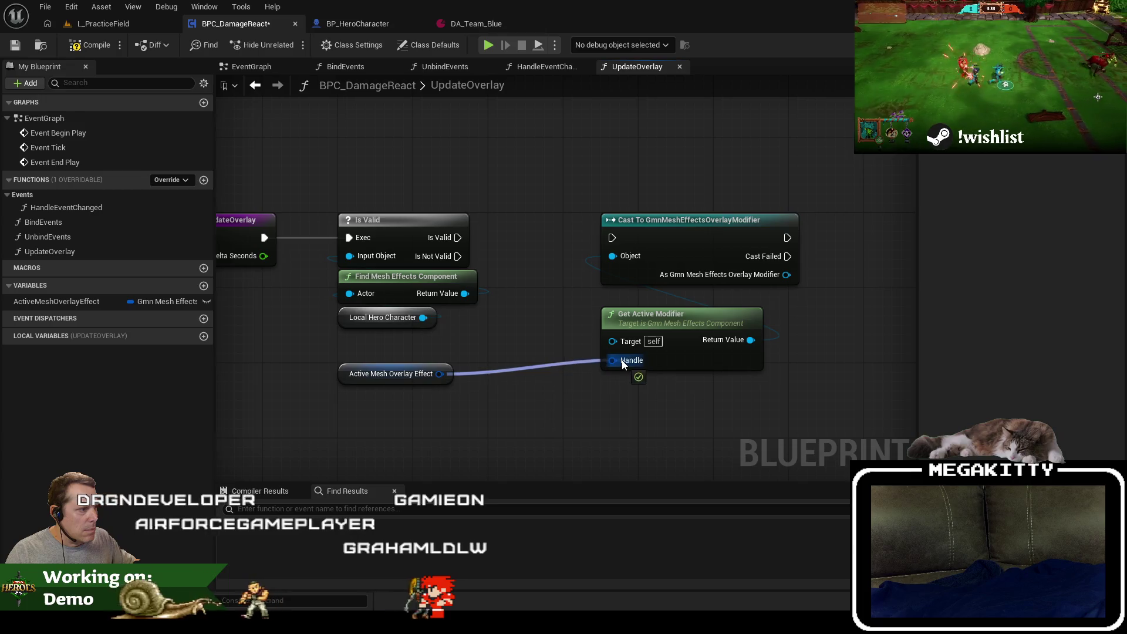
{"action": "left_click_drag", "start_coordinate": [361, 378], "coordinate": [624, 388]}
{"action": "left_click_drag", "start_coordinate": [465, 293], "coordinate": [614, 339]}
{"action": "left_click_drag", "start_coordinate": [750, 339], "coordinate": [612, 256]}
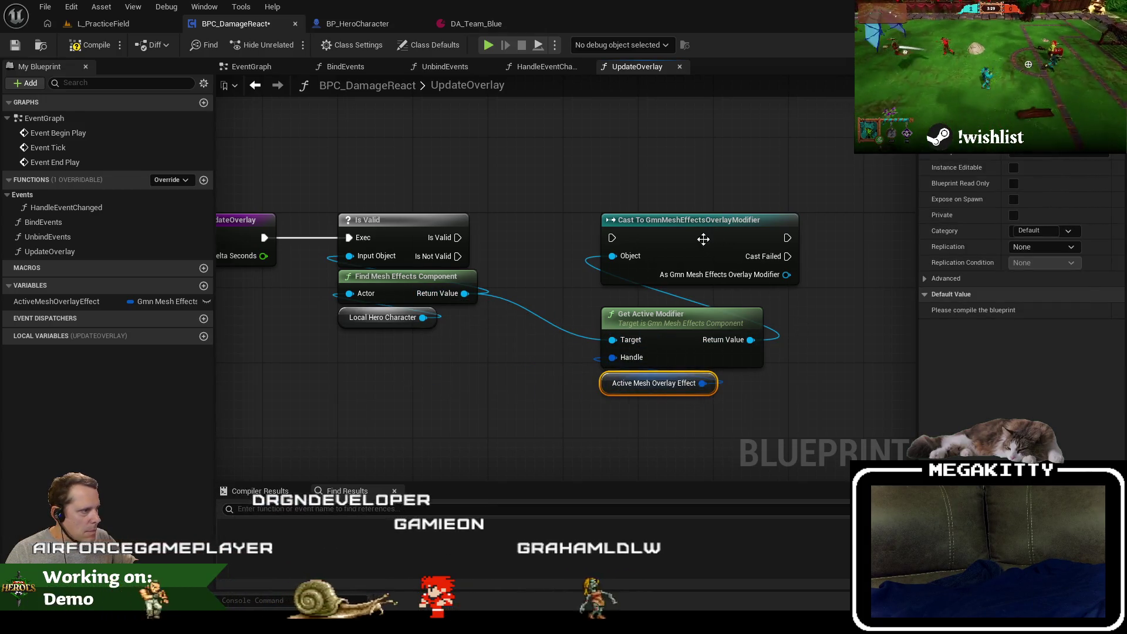
{"action": "mouse_move", "coordinate": [700, 244]}
{"action": "left_mouse_down"}
{"action": "mouse_move", "coordinate": [737, 235]}
{"action": "mouse_move", "coordinate": [700, 263]}
{"action": "left_mouse_up"}
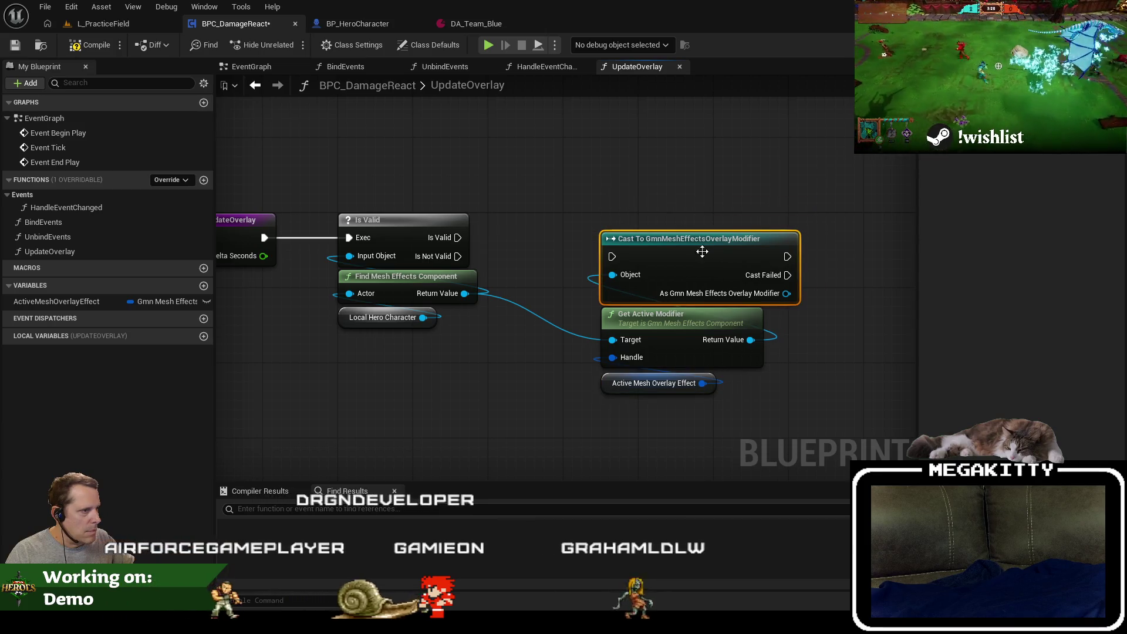
Delete the Is Valid node and move the lookup chain next to the function entry.
{"action": "left_click", "coordinate": [405, 220]}
{"action": "key", "text": "Delete"}
{"action": "mouse_move", "coordinate": [450, 379]}
{"action": "left_mouse_down"}
{"action": "mouse_move", "coordinate": [406, 295]}
{"action": "mouse_move", "coordinate": [622, 419]}
{"action": "mouse_move", "coordinate": [668, 426]}
{"action": "left_mouse_up"}
{"action": "mouse_move", "coordinate": [748, 446]}
{"action": "left_mouse_down"}
{"action": "mouse_move", "coordinate": [616, 247]}
{"action": "mouse_move", "coordinate": [264, 238]}
{"action": "left_mouse_up"}
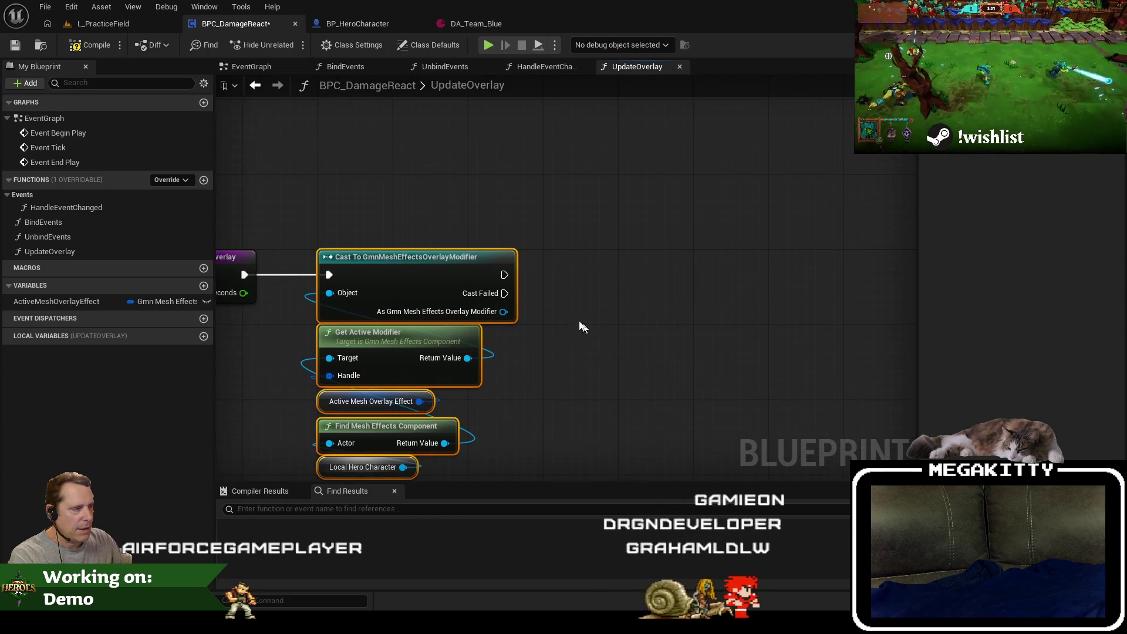
{"action": "left_click_drag", "start_coordinate": [507, 312], "coordinate": [569, 326]}
{"action": "type", "text": "get hidden"}
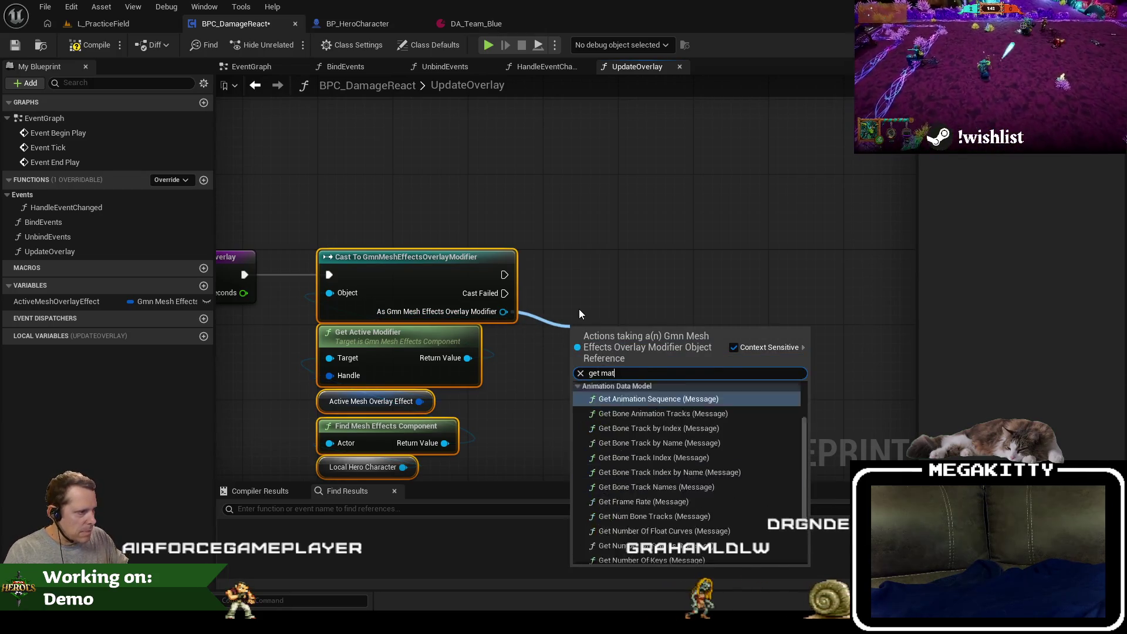
{"action": "key", "text": "Escape"}
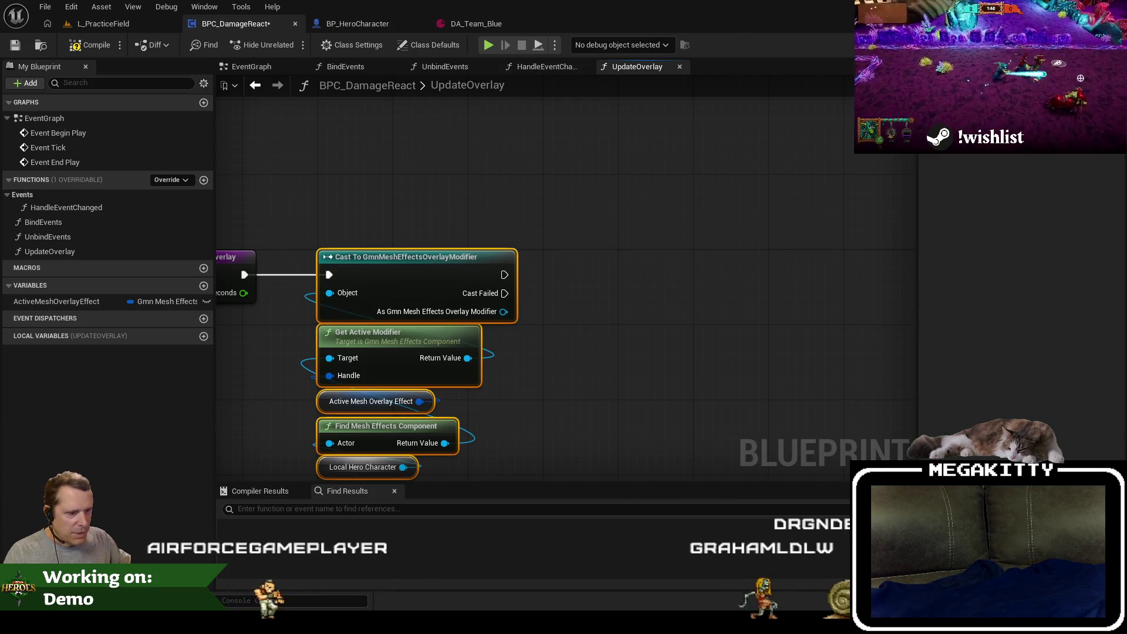
{"action": "key", "text": "alt+Tab"}
Change OverlayMaterial's specifiers to UPROPERTY(Transient, BlueprintReadOnly) in GmnMeshEffectsOverlayModifier.h.
{"action": "left_click", "coordinate": [371, 303]}
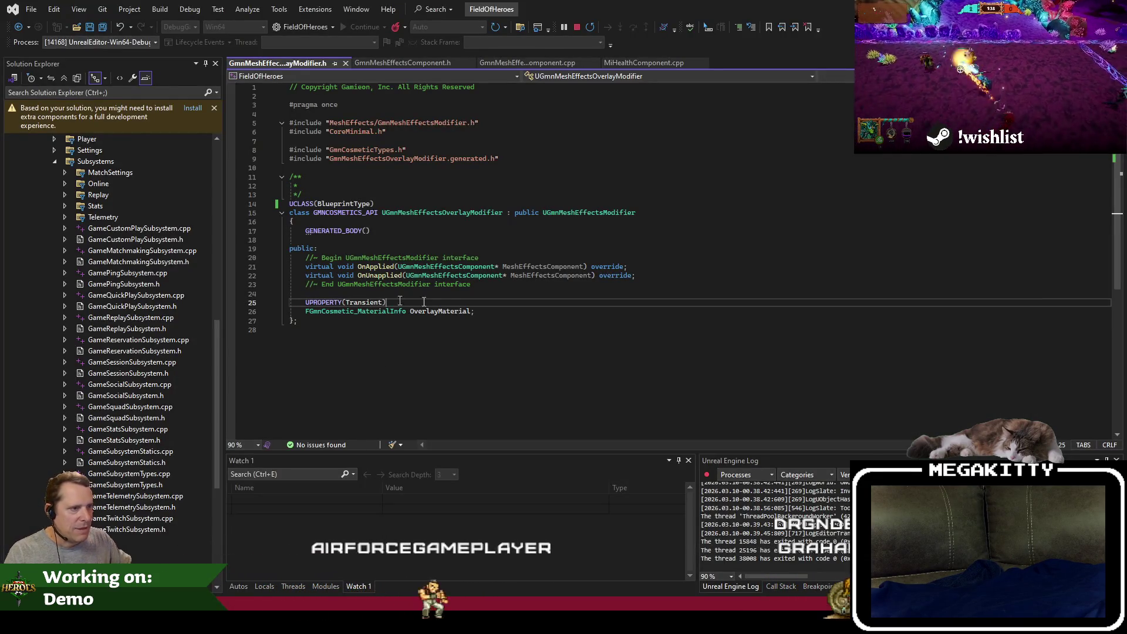
{"action": "type", "text": ", BlueprintRead"}
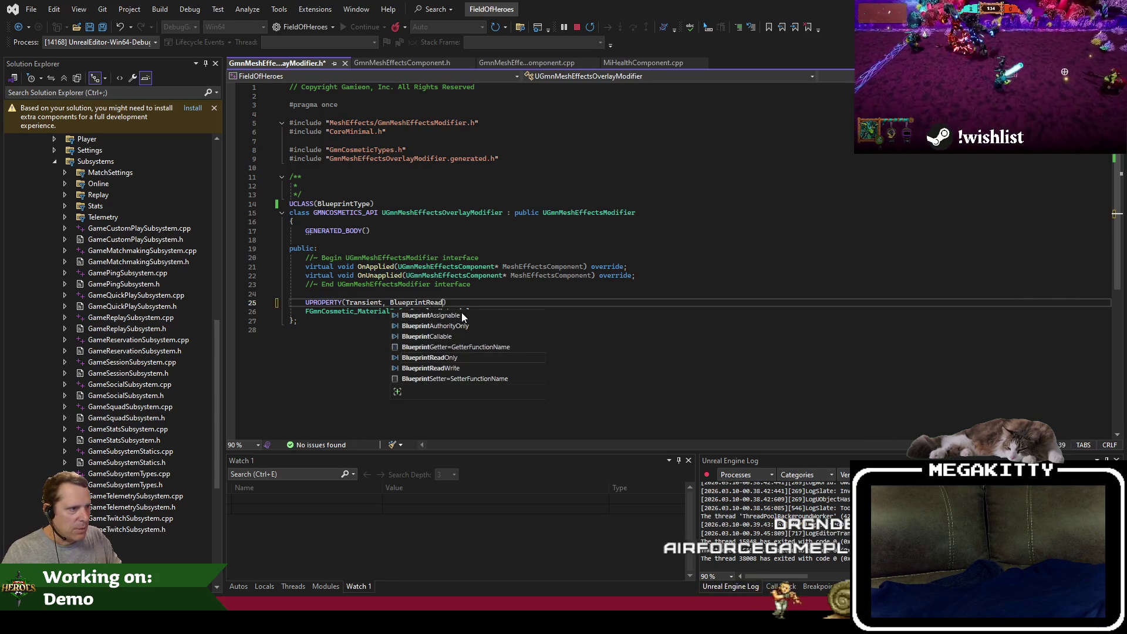
{"action": "type", "text": "Only"}
{"action": "key", "text": "Escape"}
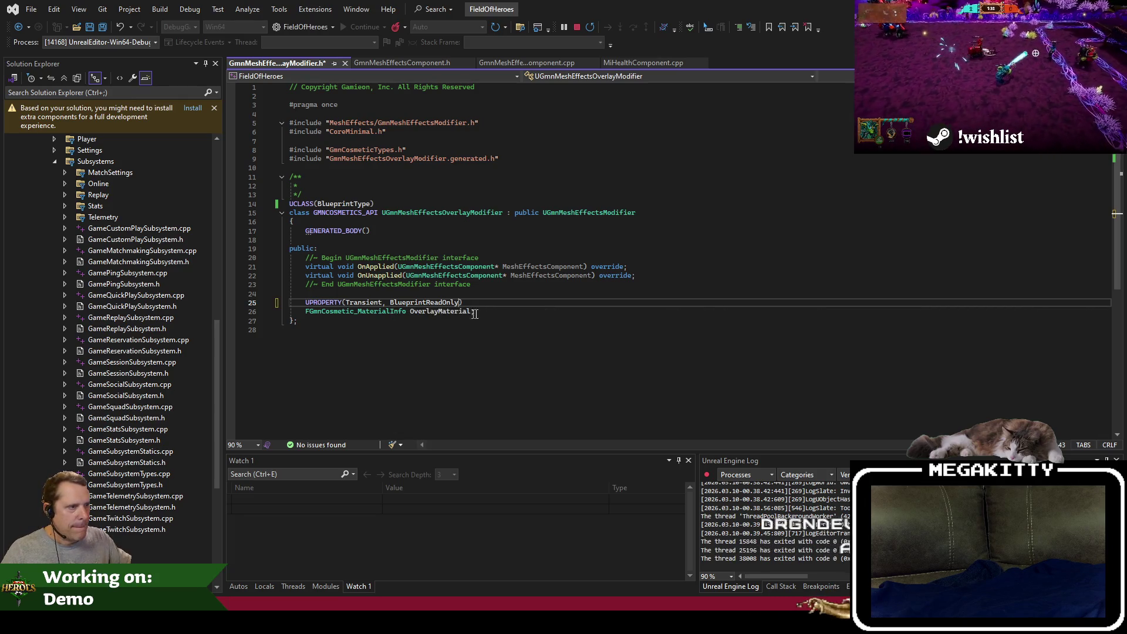
{"action": "key", "text": "alt+Tab"}
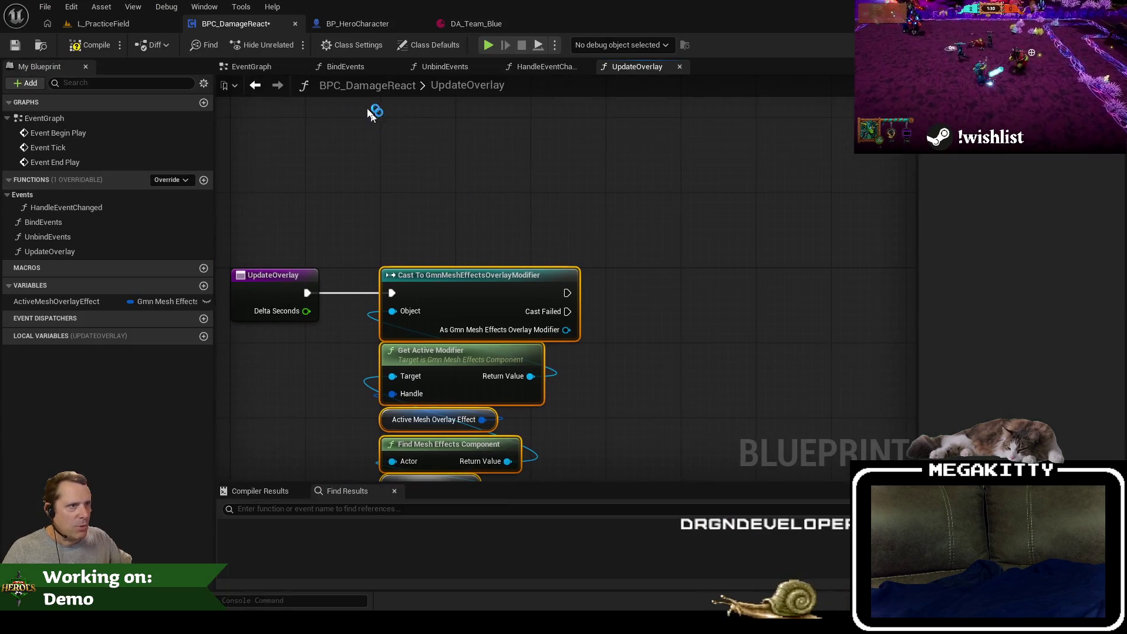
Show the HandleEventChanged graph and move the team colour node group into place.
{"action": "left_click", "coordinate": [540, 68]}
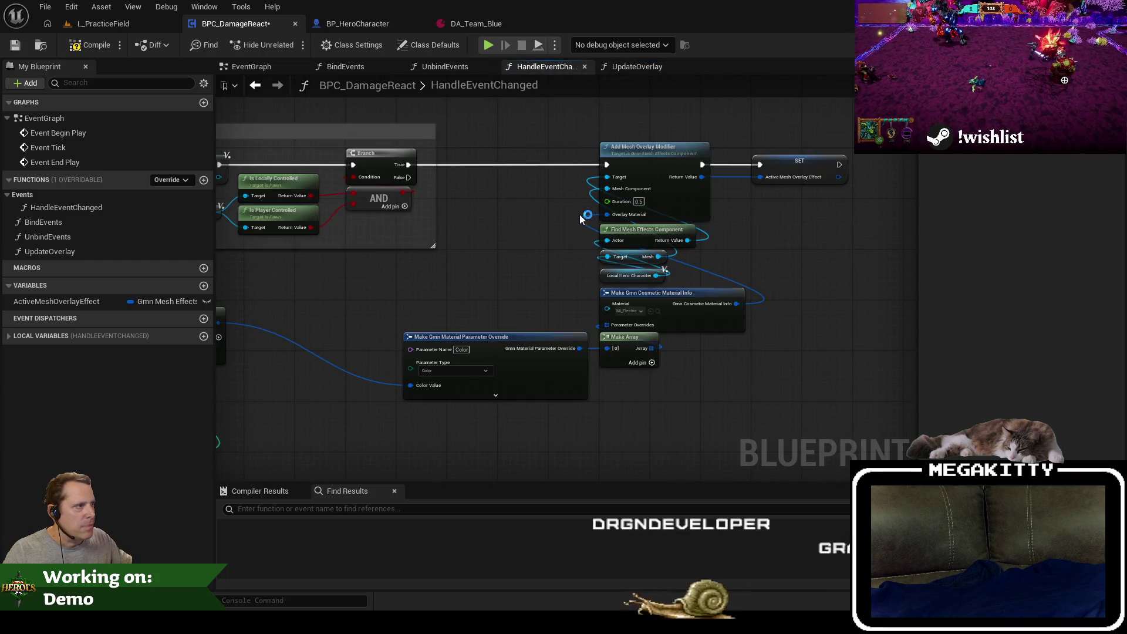
{"action": "left_click_drag", "start_coordinate": [567, 223], "coordinate": [618, 258]}
{"action": "mouse_move", "coordinate": [371, 434]}
{"action": "left_mouse_down"}
{"action": "mouse_move", "coordinate": [513, 397]}
{"action": "mouse_move", "coordinate": [558, 433]}
{"action": "mouse_move", "coordinate": [431, 402]}
{"action": "mouse_move", "coordinate": [473, 345]}
{"action": "left_mouse_up"}
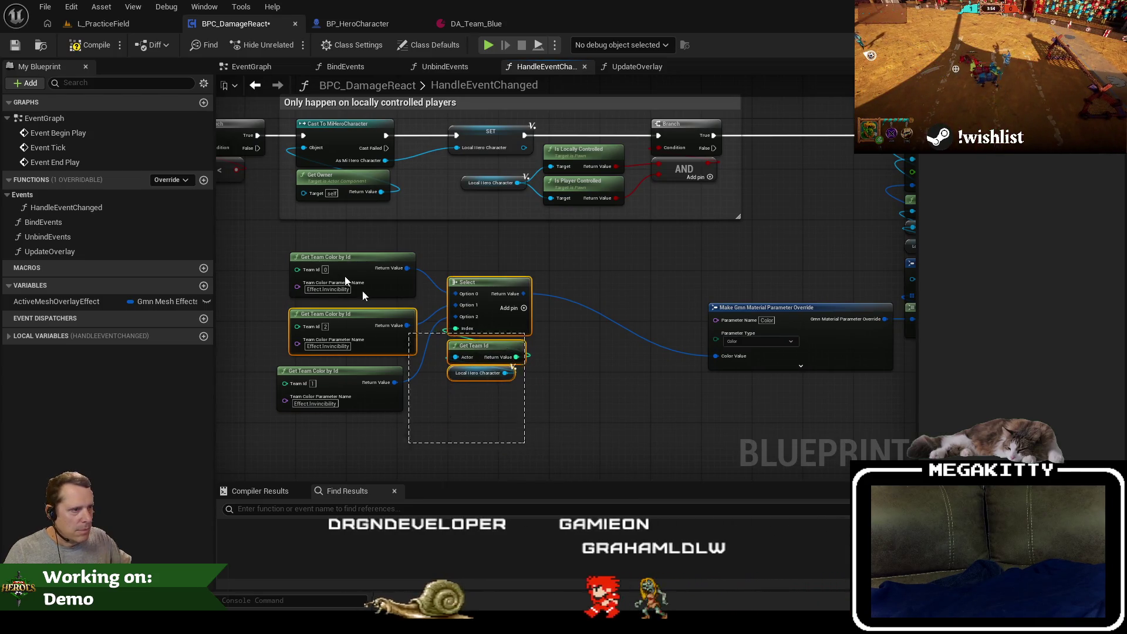
{"action": "left_click_drag", "start_coordinate": [270, 422], "coordinate": [537, 247]}
{"action": "mouse_move", "coordinate": [477, 280]}
{"action": "left_mouse_down"}
{"action": "mouse_move", "coordinate": [733, 379]}
{"action": "mouse_move", "coordinate": [640, 342]}
{"action": "left_mouse_up"}
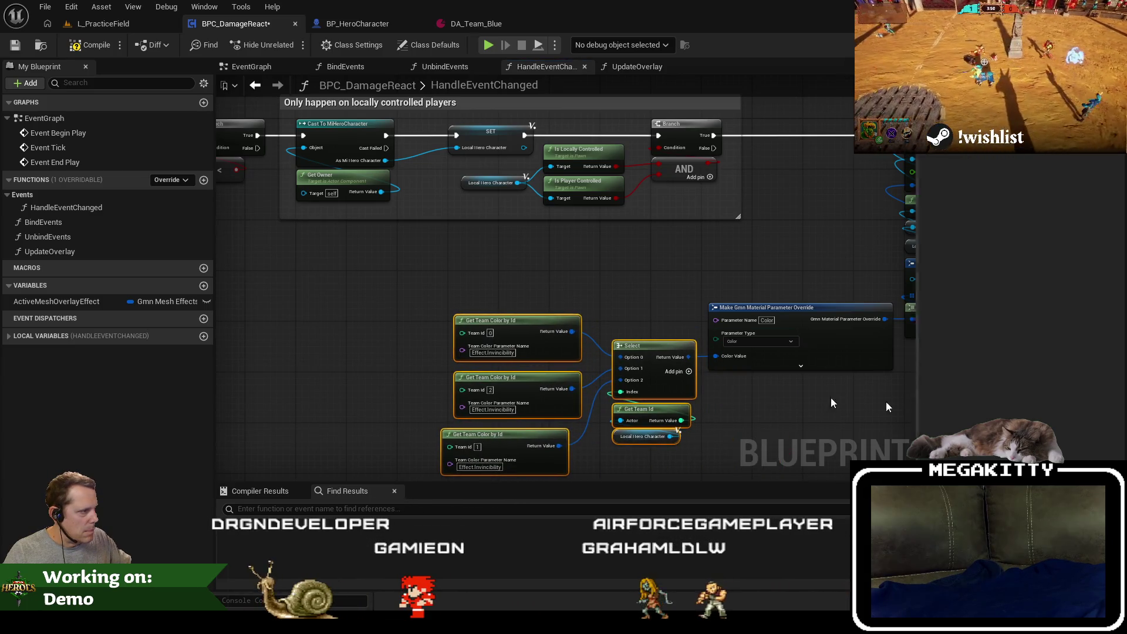
{"action": "left_click_drag", "start_coordinate": [802, 386], "coordinate": [660, 364]}
{"action": "left_click_drag", "start_coordinate": [631, 361], "coordinate": [687, 371]}
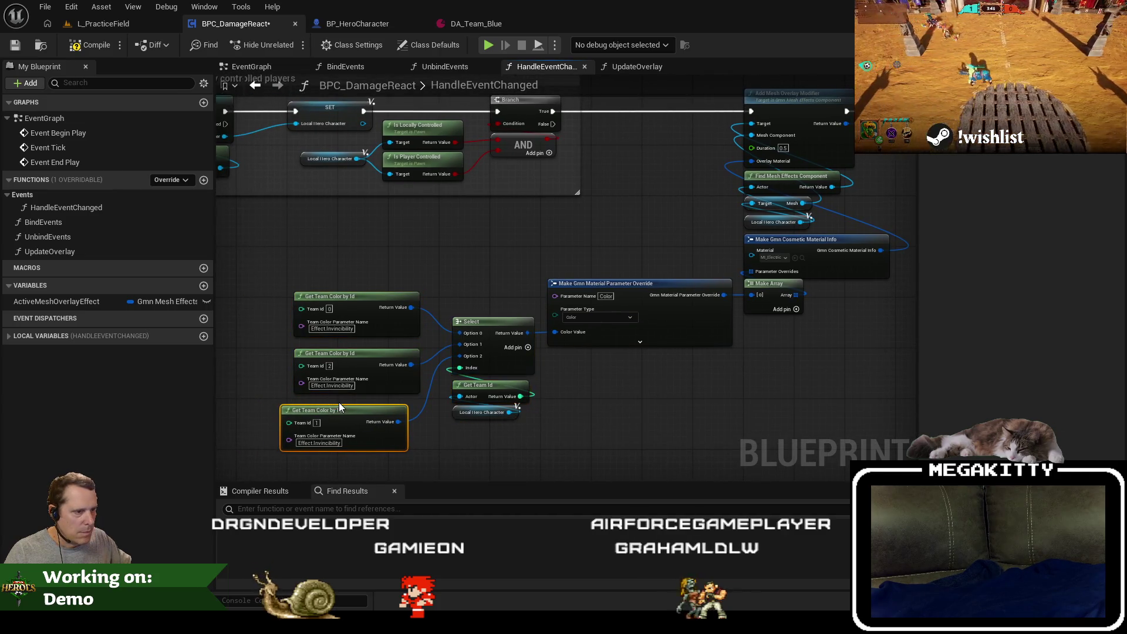
Align the Team Id 0, 1 and 2 Get Team Color by Id nodes into one column.
{"action": "left_click_drag", "start_coordinate": [353, 405], "coordinate": [353, 399]}
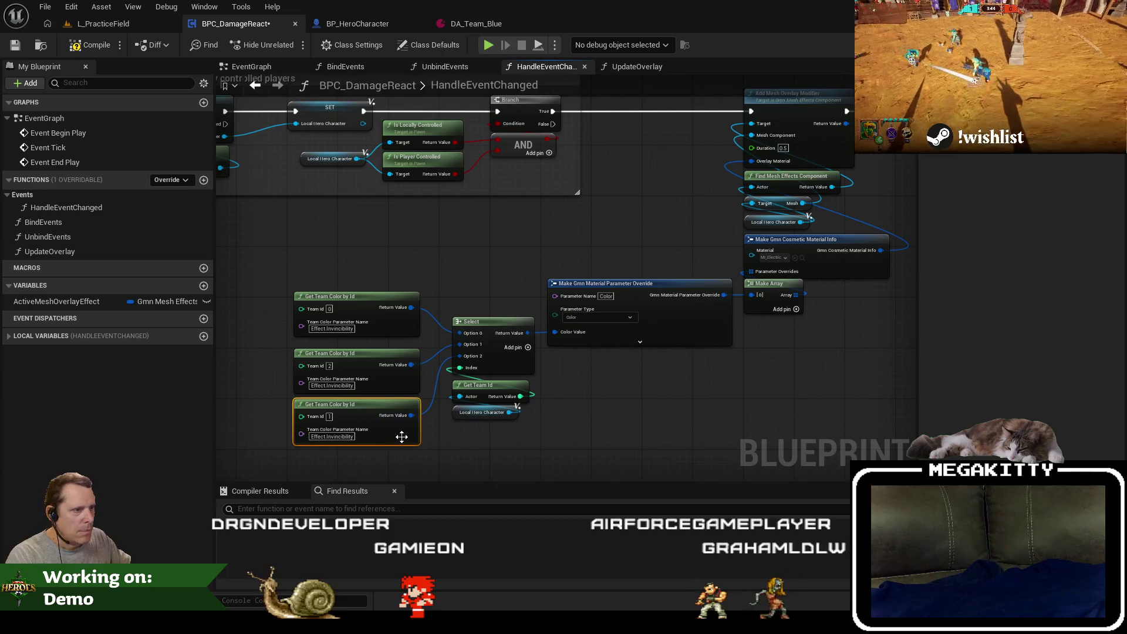
{"action": "left_click_drag", "start_coordinate": [361, 347], "coordinate": [361, 297]}
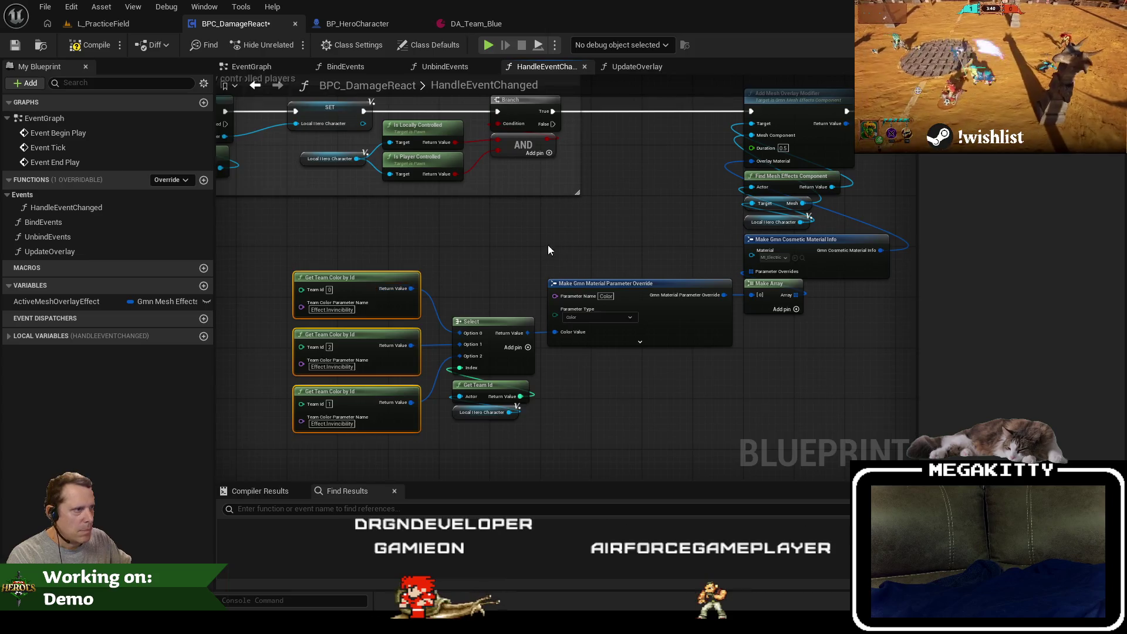
{"action": "scroll", "coordinate": [375, 319], "scroll_direction": "down", "scroll_amount": 6}
{"action": "scroll", "coordinate": [376, 320], "scroll_direction": "up", "scroll_amount": 6}
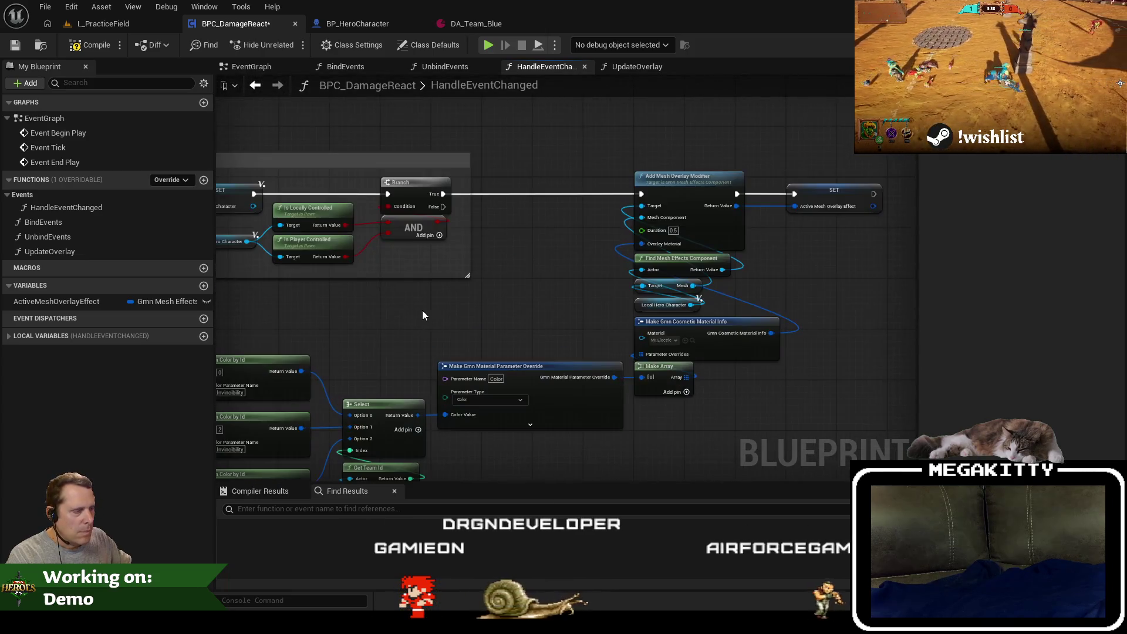
{"action": "scroll", "coordinate": [439, 327], "scroll_direction": "down", "scroll_amount": 6}
{"action": "mouse_move", "coordinate": [590, 262]}
{"action": "left_mouse_down"}
{"action": "mouse_move", "coordinate": [469, 322]}
{"action": "mouse_move", "coordinate": [337, 330]}
{"action": "left_mouse_up"}
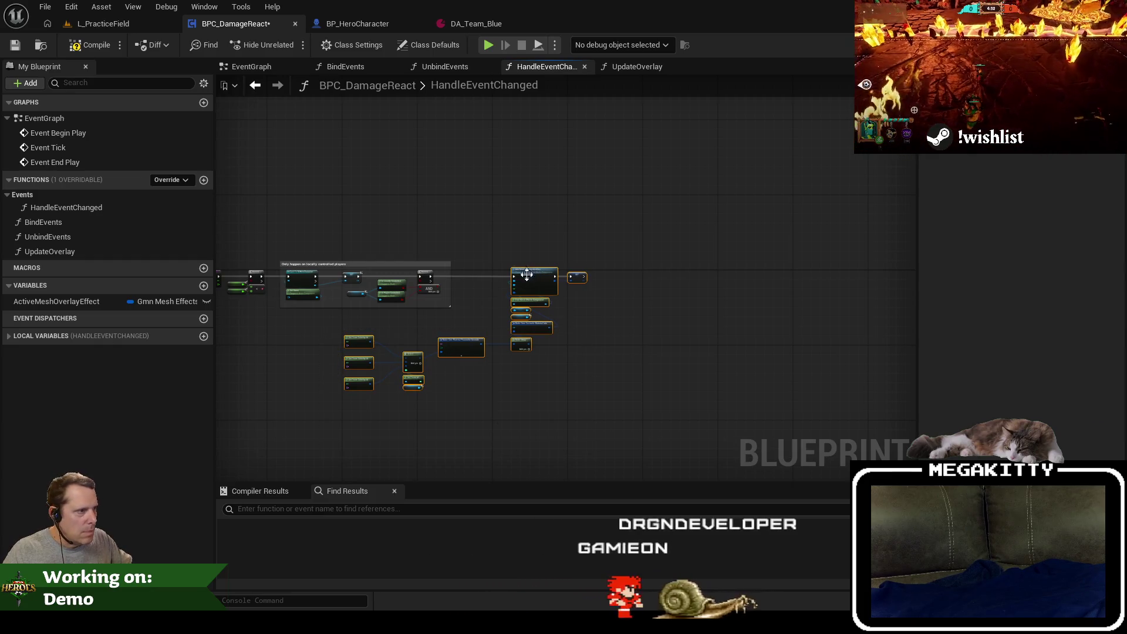
Wrap the effect nodes in an 'Add the effect' comment and move it right of the Branch.
{"action": "left_click_drag", "start_coordinate": [526, 275], "coordinate": [657, 273]}
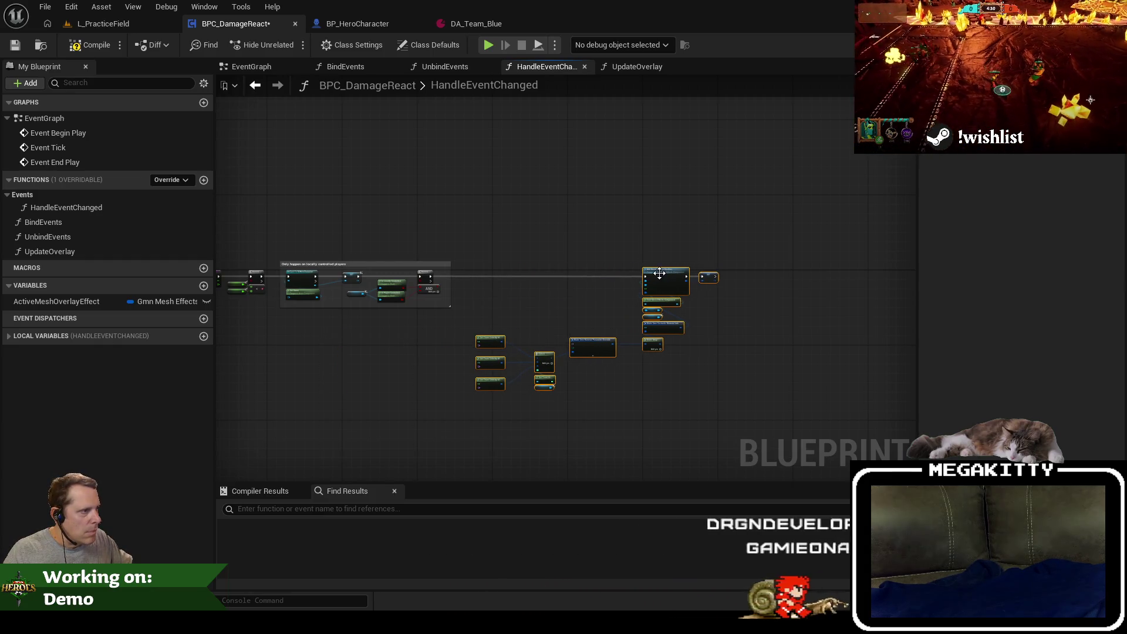
{"action": "key", "text": "c"}
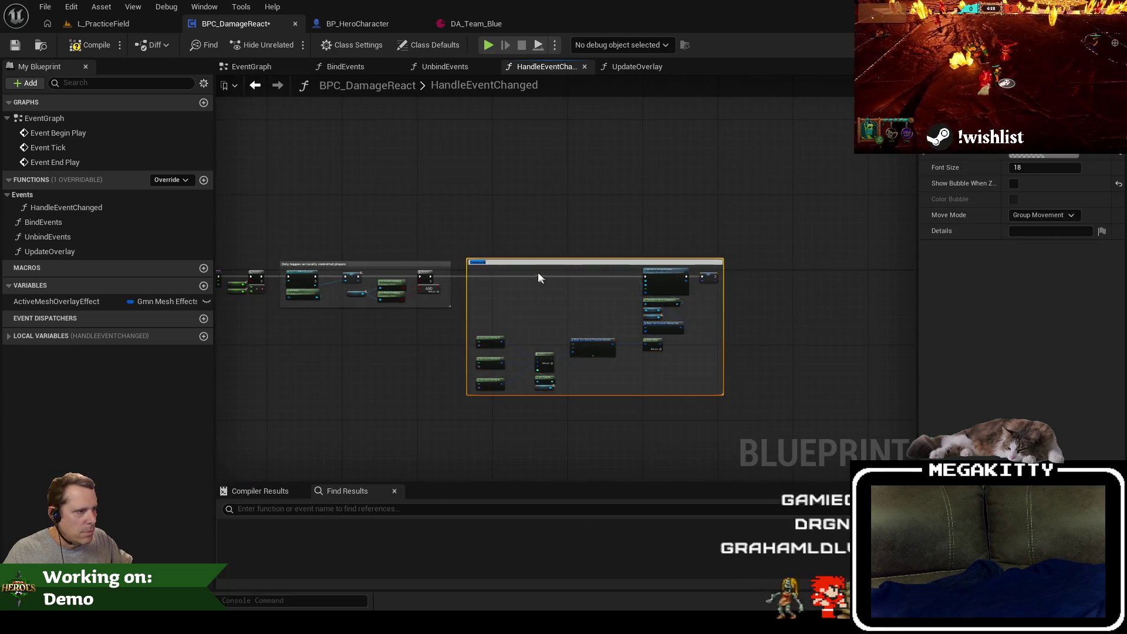
{"action": "scroll", "coordinate": [523, 270], "scroll_direction": "up", "scroll_amount": 5}
{"action": "type", "text": "Add te"}
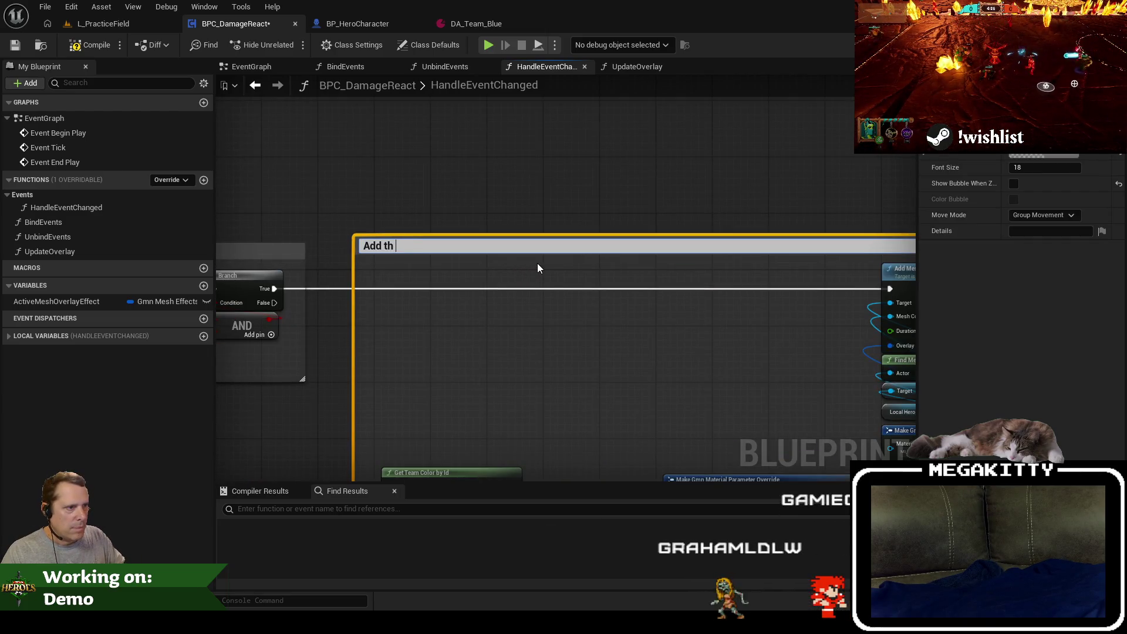
{"action": "type", "text": "h the effect"}
{"action": "key", "text": "Return"}
{"action": "scroll", "coordinate": [512, 210], "scroll_direction": "down", "scroll_amount": 5}
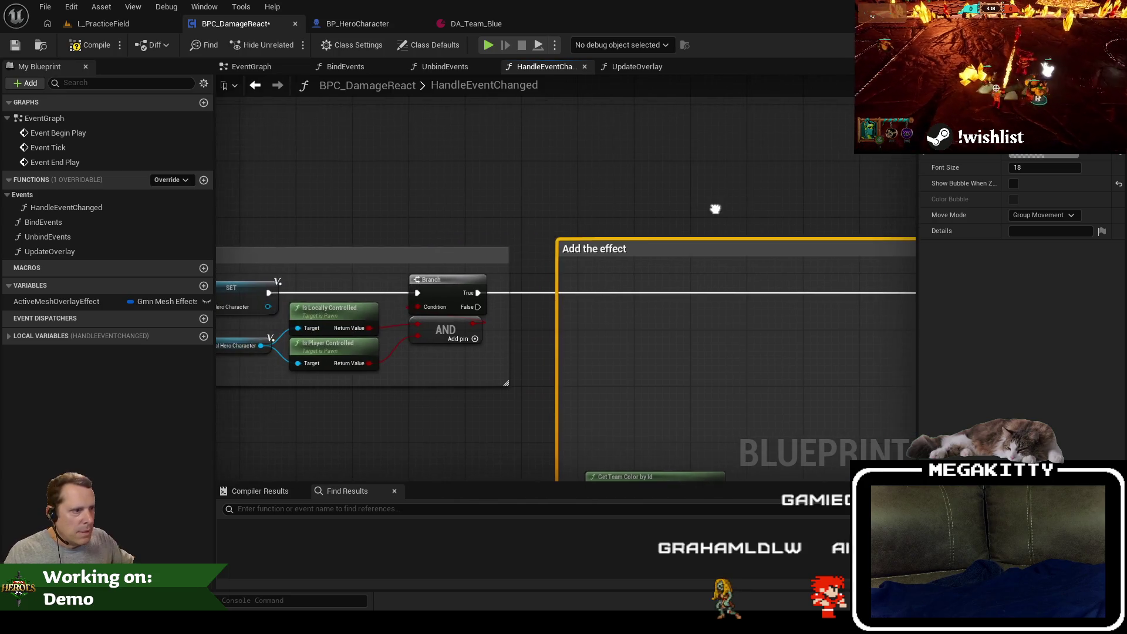
{"action": "scroll", "coordinate": [386, 138], "scroll_direction": "up", "scroll_amount": 5}
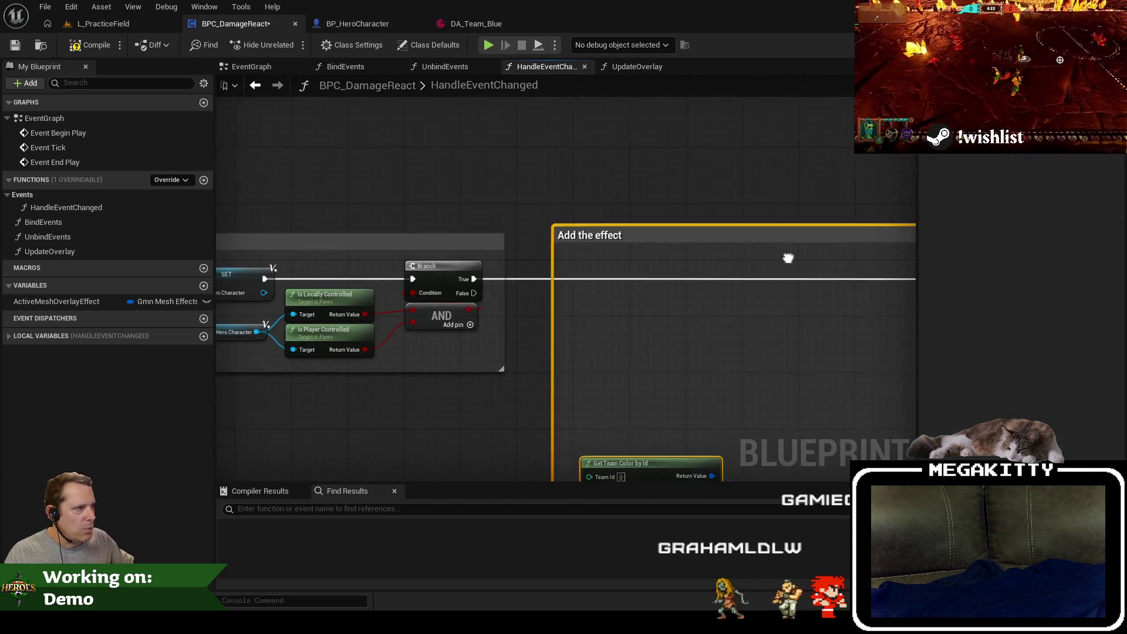
{"action": "scroll", "coordinate": [786, 256], "scroll_direction": "down", "scroll_amount": 3}
{"action": "left_click_drag", "start_coordinate": [724, 231], "coordinate": [882, 238]}
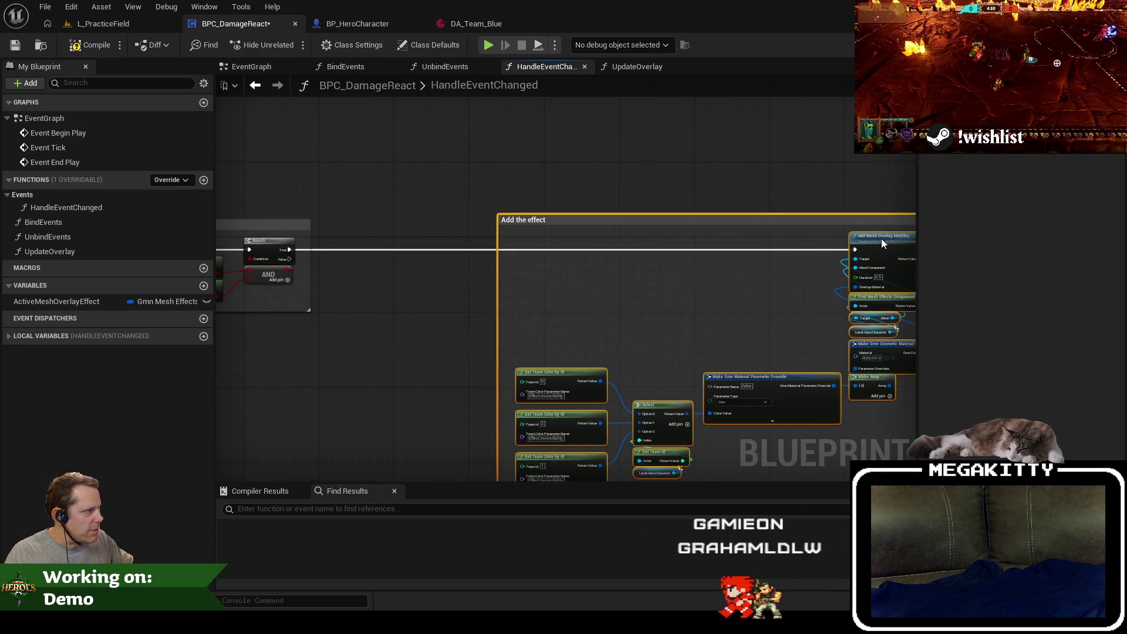
{"action": "left_click_drag", "start_coordinate": [742, 330], "coordinate": [514, 315]}
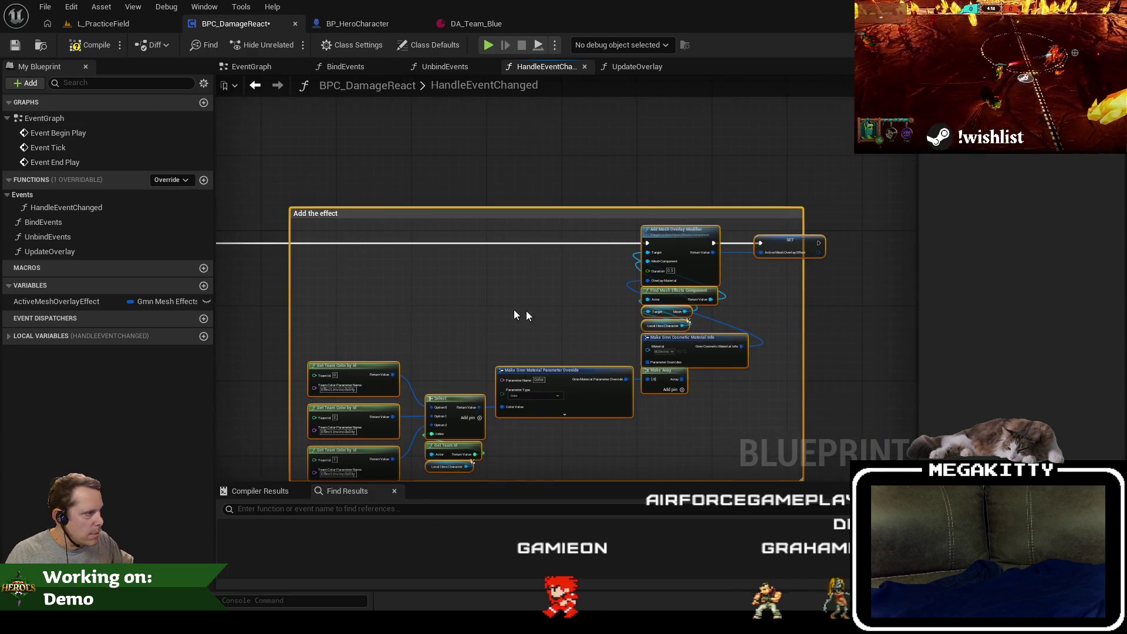
{"action": "left_click", "coordinate": [606, 316]}
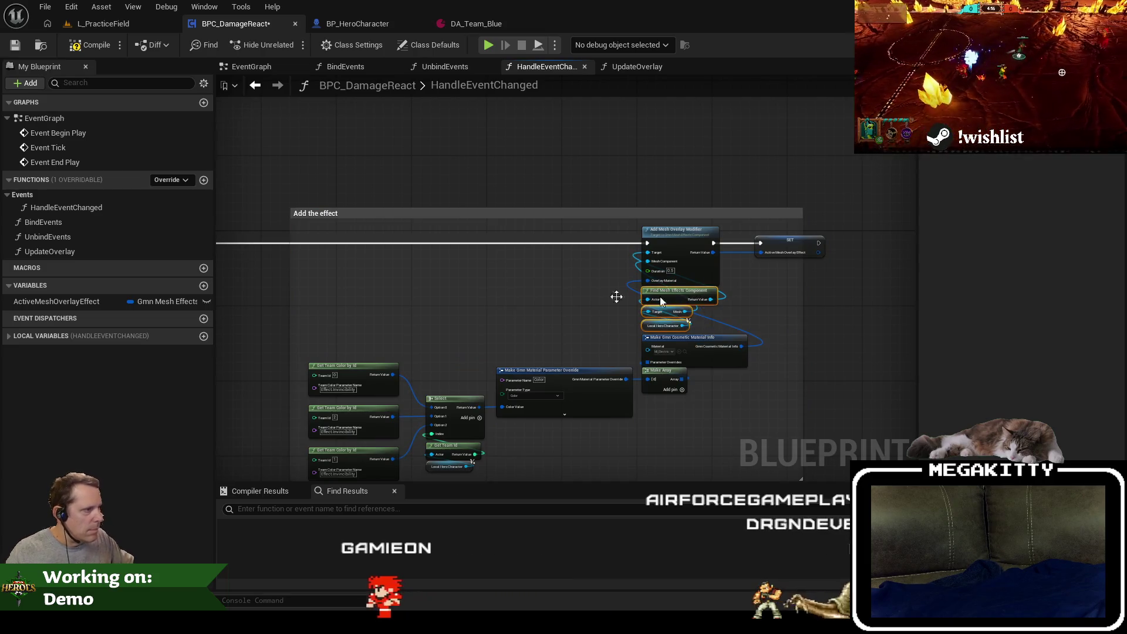
Replace the Target/Mesh node with an Is Valid Handle node fed by Find Mesh Effects Component.
{"action": "left_click_drag", "start_coordinate": [616, 294], "coordinate": [641, 344]}
{"action": "scroll", "coordinate": [529, 375], "scroll_direction": "up", "scroll_amount": 3}
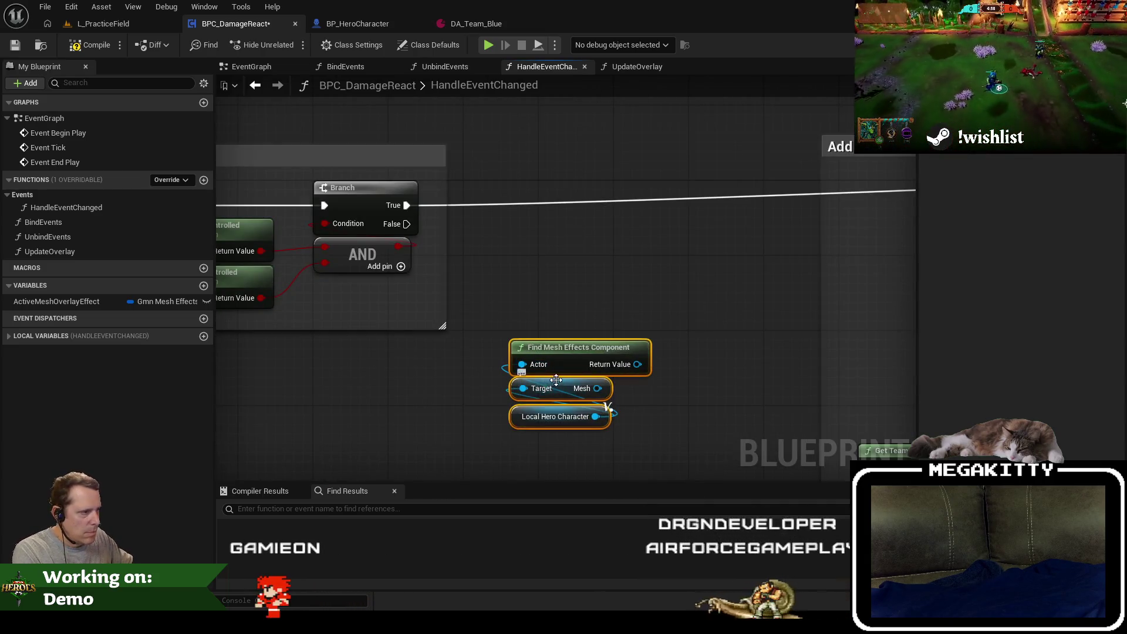
{"action": "key", "text": "Delete"}
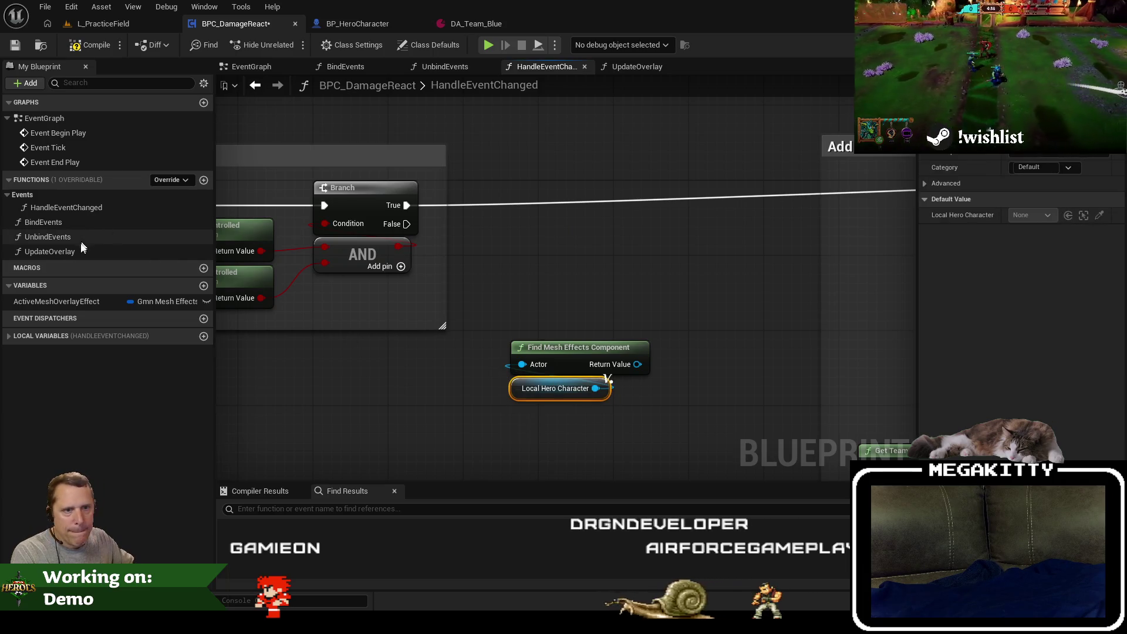
{"action": "mouse_move", "coordinate": [87, 300]}
{"action": "left_mouse_down"}
{"action": "mouse_move", "coordinate": [655, 364]}
{"action": "mouse_move", "coordinate": [631, 327]}
{"action": "mouse_move", "coordinate": [615, 259]}
{"action": "left_mouse_up"}
{"action": "type", "text": "isv"}
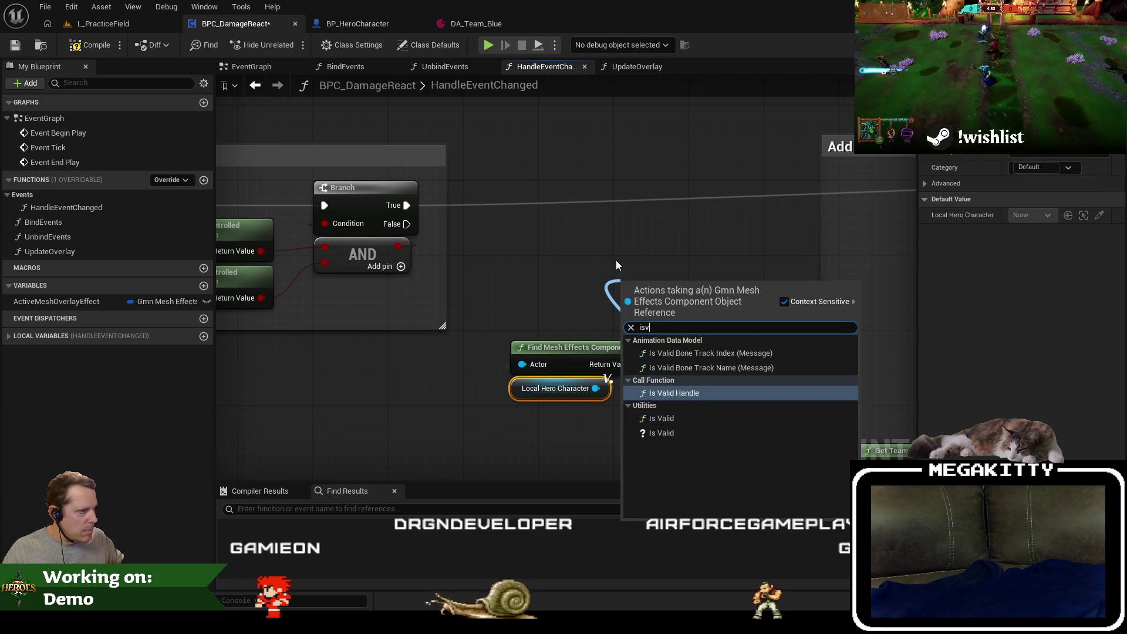
{"action": "key", "text": "Return"}
{"action": "left_click_drag", "start_coordinate": [715, 300], "coordinate": [610, 300]}
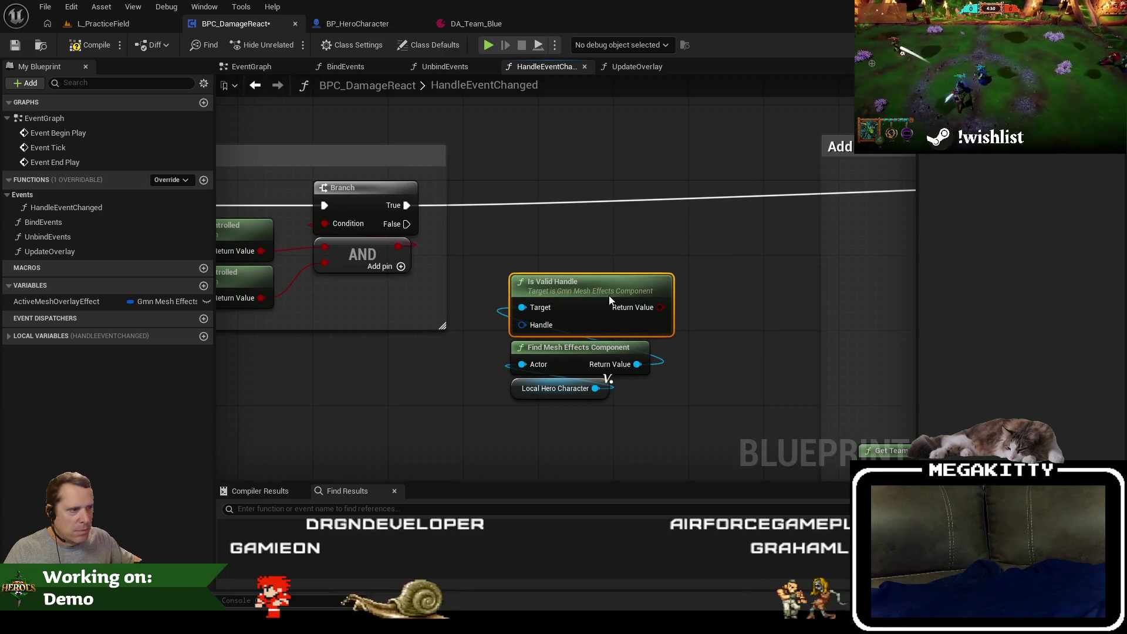
Plug an ActiveMeshOverlayEffect getter into Is Valid Handle.
{"action": "mouse_move", "coordinate": [88, 301]}
{"action": "left_mouse_down"}
{"action": "mouse_move", "coordinate": [107, 284]}
{"action": "mouse_move", "coordinate": [420, 355]}
{"action": "mouse_move", "coordinate": [520, 418]}
{"action": "mouse_move", "coordinate": [526, 347]}
{"action": "left_mouse_up"}
{"action": "left_click_drag", "start_coordinate": [524, 415], "coordinate": [551, 406]}
{"action": "mouse_move", "coordinate": [731, 329]}
{"action": "left_mouse_down"}
{"action": "mouse_move", "coordinate": [605, 304]}
{"action": "mouse_move", "coordinate": [486, 171]}
{"action": "left_mouse_up"}
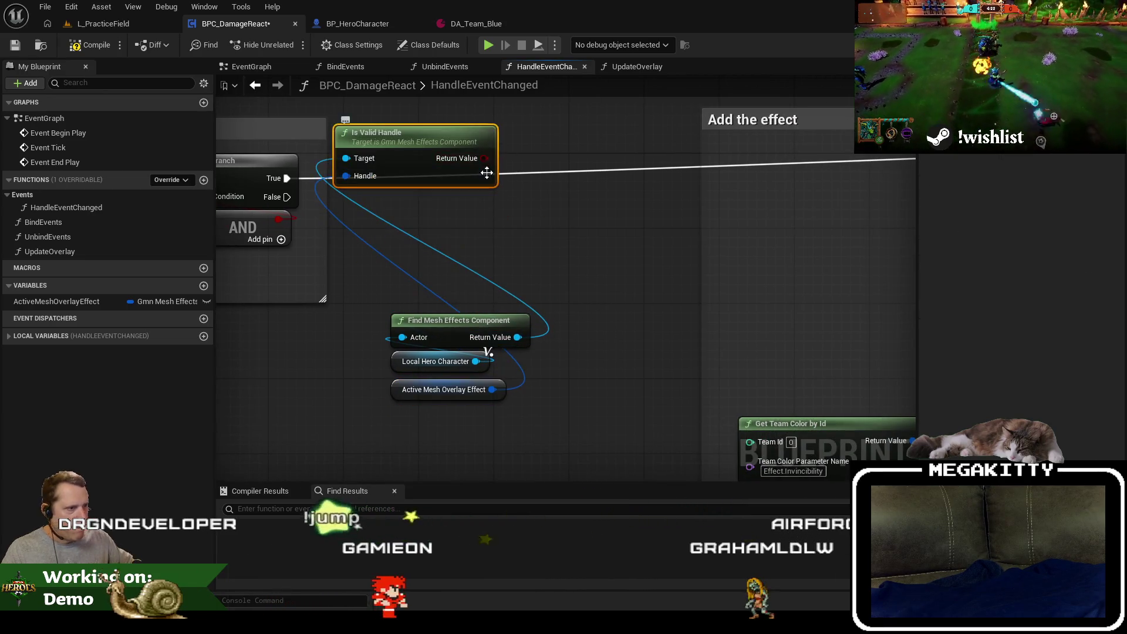
{"action": "key", "text": "ctrl+z"}
Branch on the validity result, wire False to Add Mesh Overlay Modifier, and compile.
{"action": "mouse_move", "coordinate": [542, 279]}
{"action": "left_mouse_down"}
{"action": "mouse_move", "coordinate": [512, 164]}
{"action": "mouse_move", "coordinate": [443, 200]}
{"action": "left_mouse_up"}
{"action": "type", "text": "branch"}
{"action": "key", "text": "Return"}
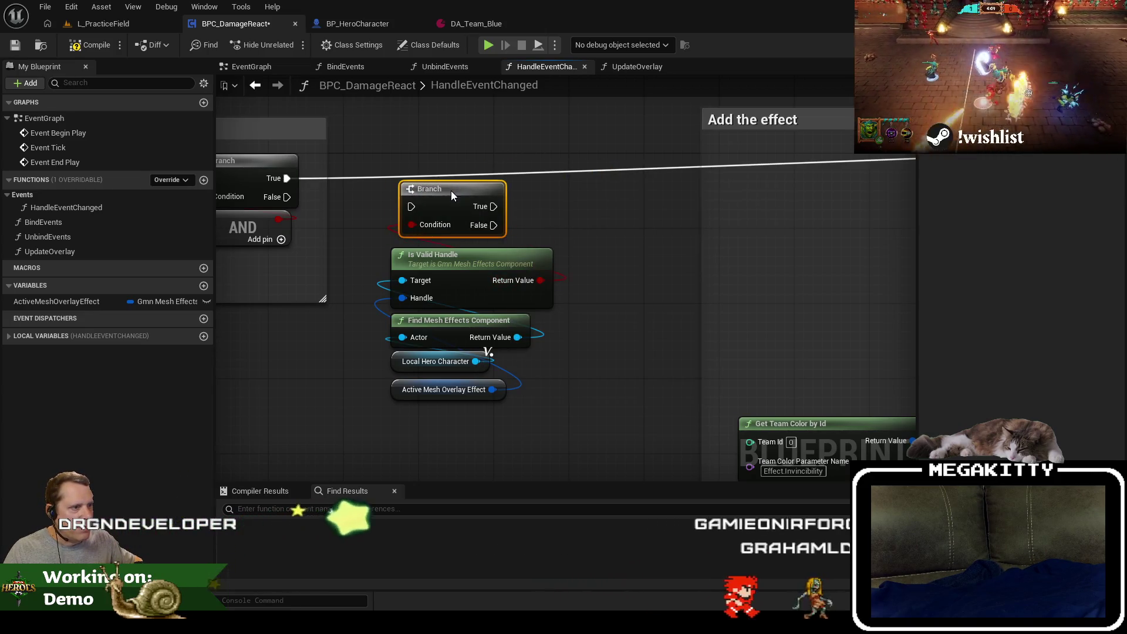
{"action": "mouse_move", "coordinate": [545, 402]}
{"action": "left_mouse_down"}
{"action": "mouse_move", "coordinate": [455, 299]}
{"action": "mouse_move", "coordinate": [418, 215]}
{"action": "mouse_move", "coordinate": [444, 177]}
{"action": "left_mouse_up"}
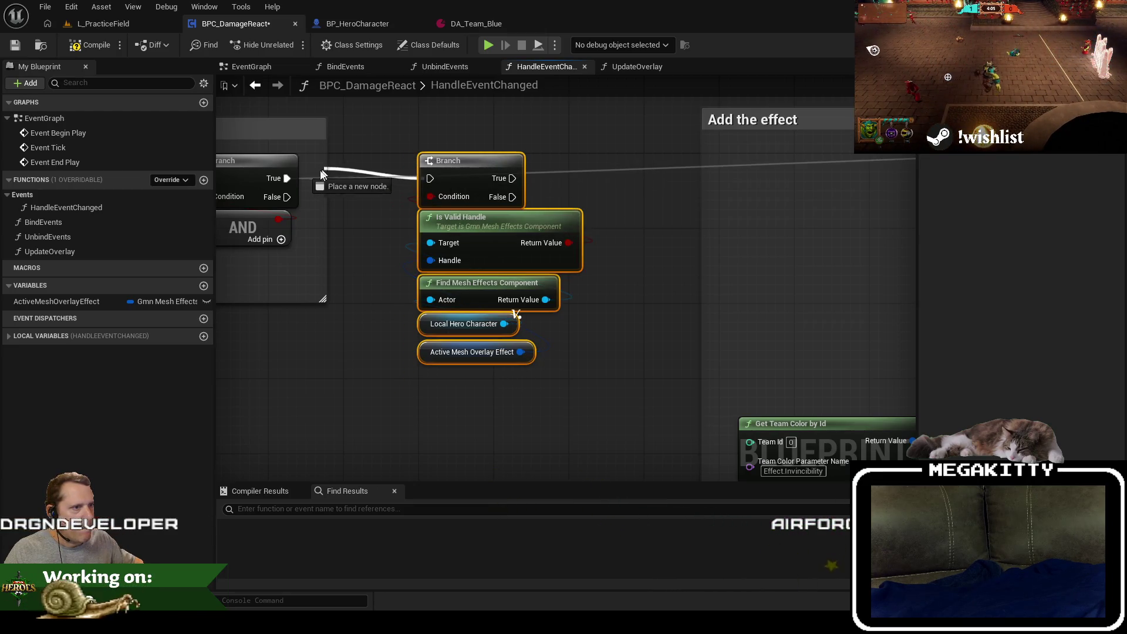
{"action": "scroll", "coordinate": [554, 242], "scroll_direction": "down", "scroll_amount": 2}
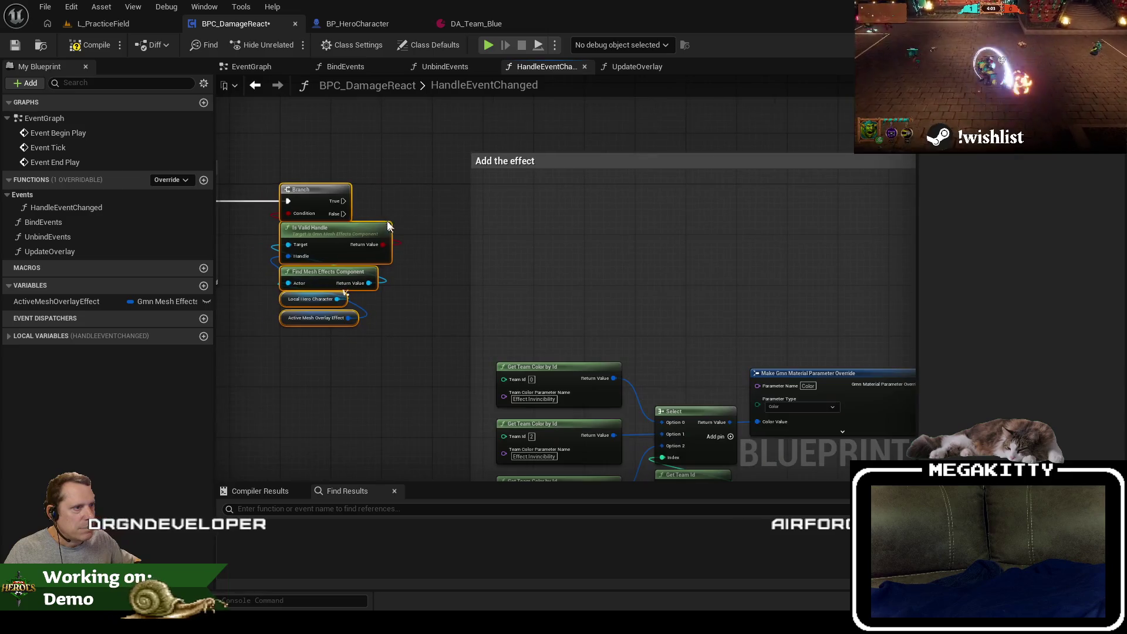
{"action": "mouse_move", "coordinate": [347, 211]}
{"action": "left_mouse_down"}
{"action": "mouse_move", "coordinate": [378, 223]}
{"action": "mouse_move", "coordinate": [798, 231]}
{"action": "mouse_move", "coordinate": [741, 213]}
{"action": "mouse_move", "coordinate": [754, 202]}
{"action": "left_mouse_up"}
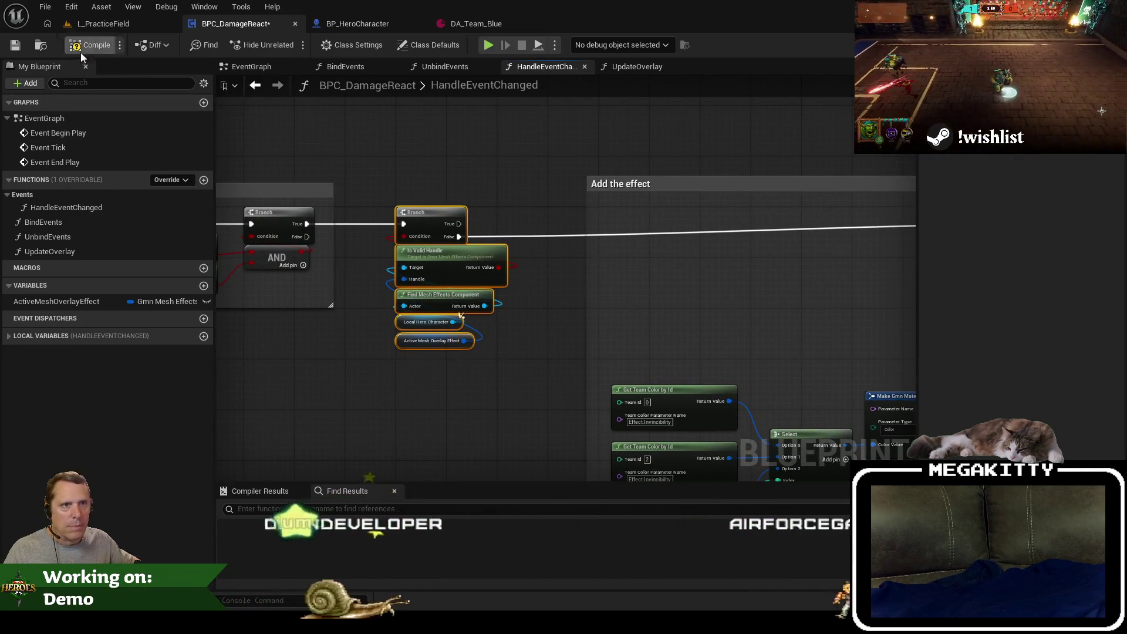
{"action": "left_click", "coordinate": [14, 46]}
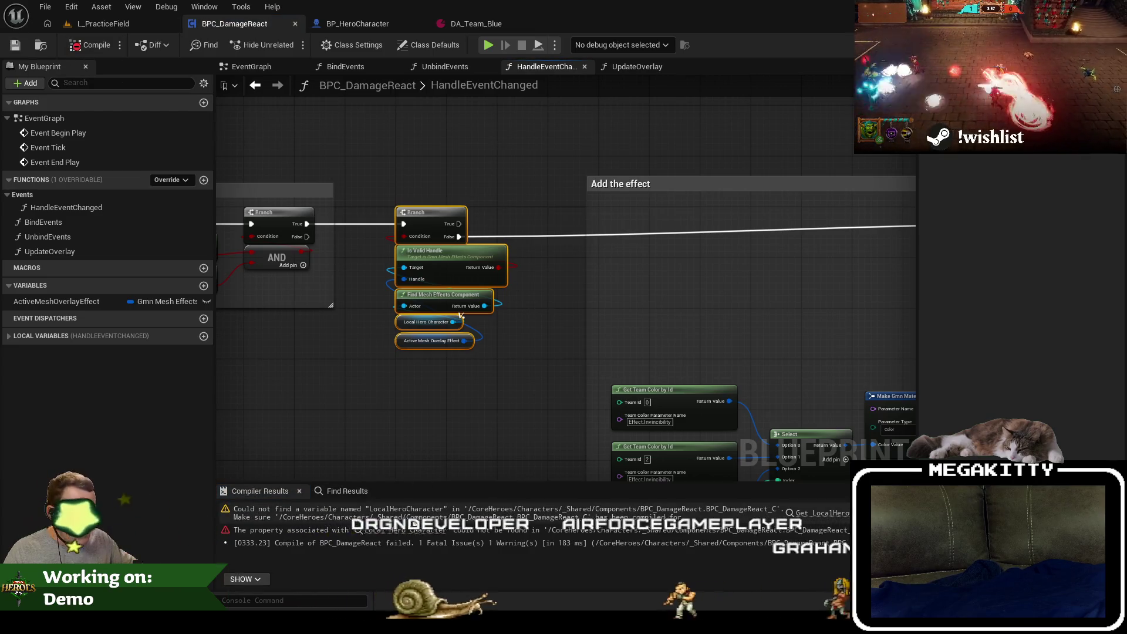
Swap the errored Local Hero Character node for Get Owner feeding Actor, then compile and save.
{"action": "left_click", "coordinate": [415, 531]}
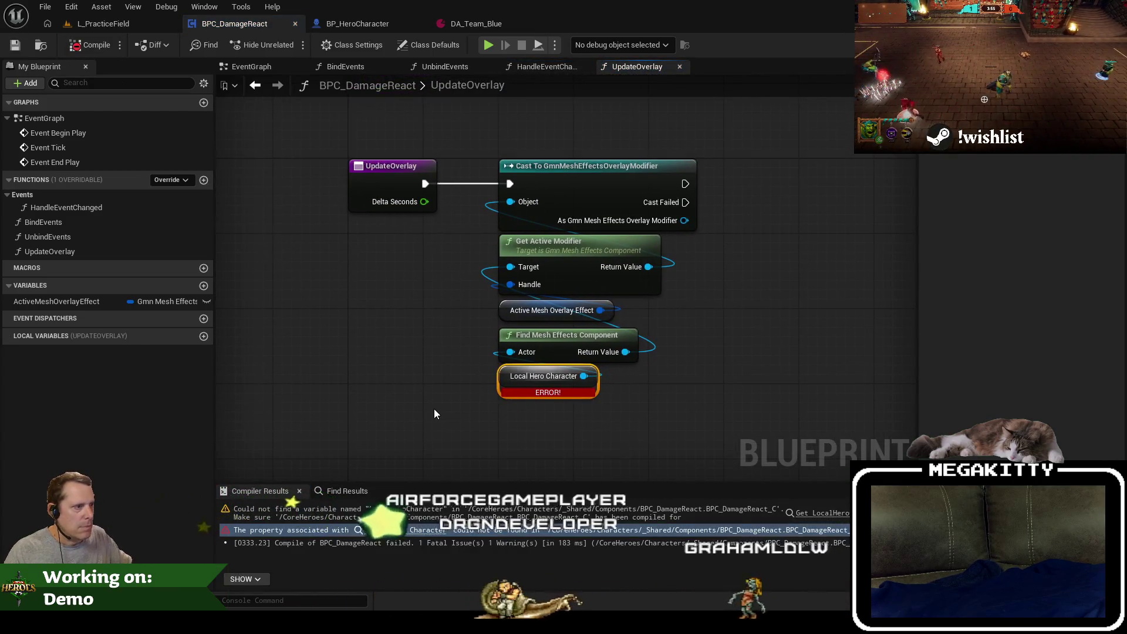
{"action": "left_click", "coordinate": [546, 376]}
{"action": "key", "text": "Delete"}
{"action": "mouse_move", "coordinate": [510, 351]}
{"action": "left_mouse_down"}
{"action": "mouse_move", "coordinate": [498, 362]}
{"action": "mouse_move", "coordinate": [582, 378]}
{"action": "mouse_move", "coordinate": [554, 378]}
{"action": "left_mouse_up"}
{"action": "type", "text": "getow"}
{"action": "key", "text": "Return"}
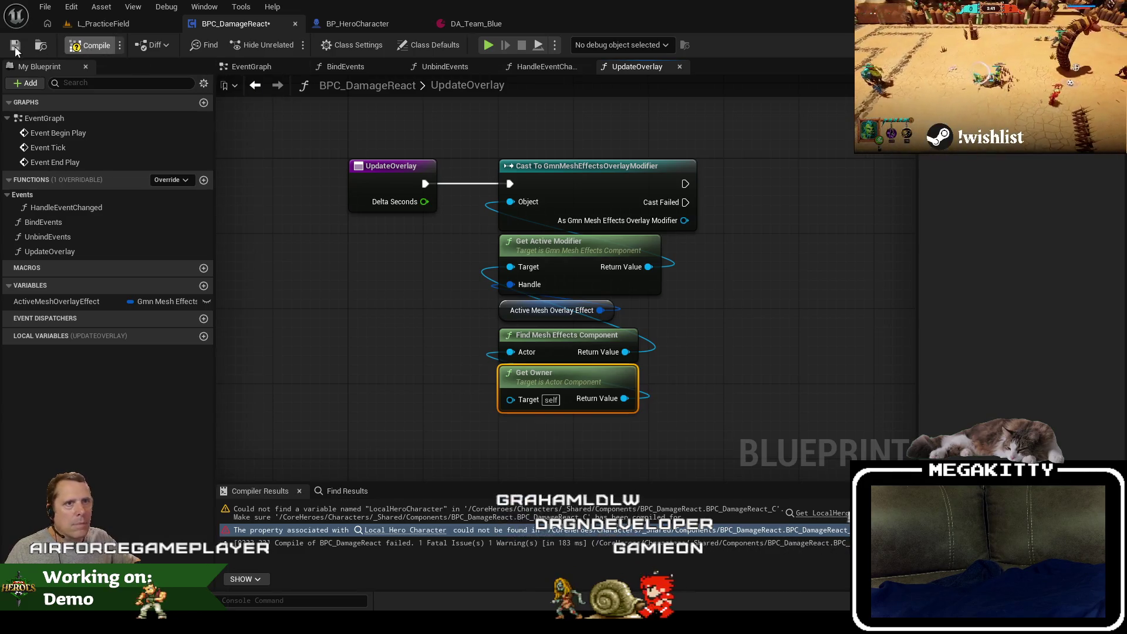
{"action": "left_click", "coordinate": [15, 47]}
{"action": "key", "text": "alt+Tab"}
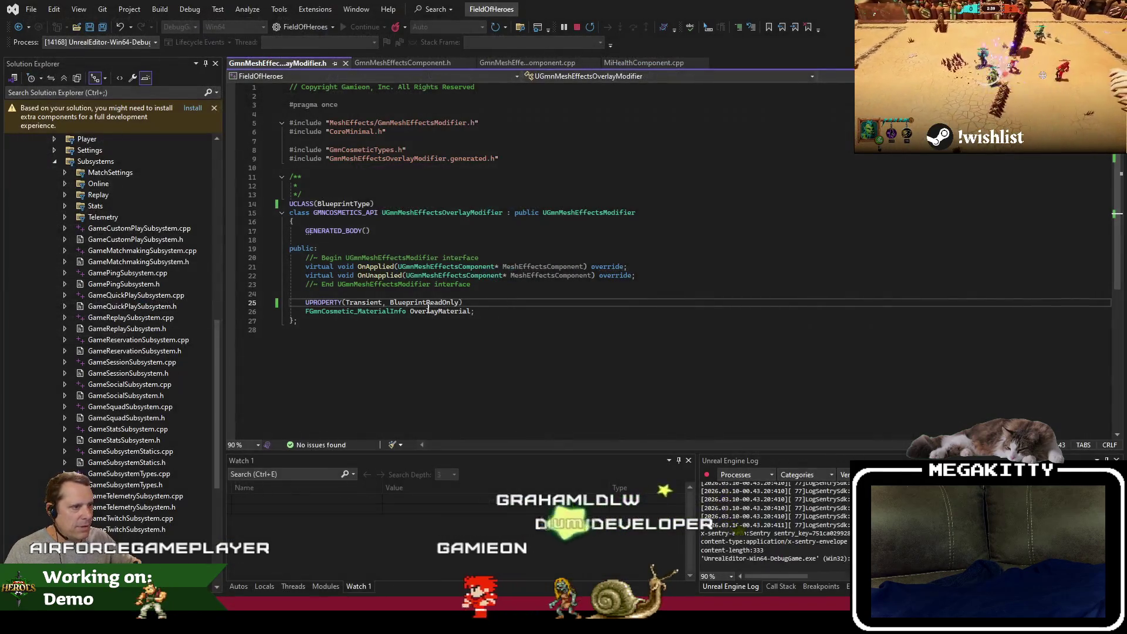
Stop debugging and build FieldOfHeroes with the GmnMeshEffectsOverlayModifier.h changes.
{"action": "left_click", "coordinate": [517, 305]}
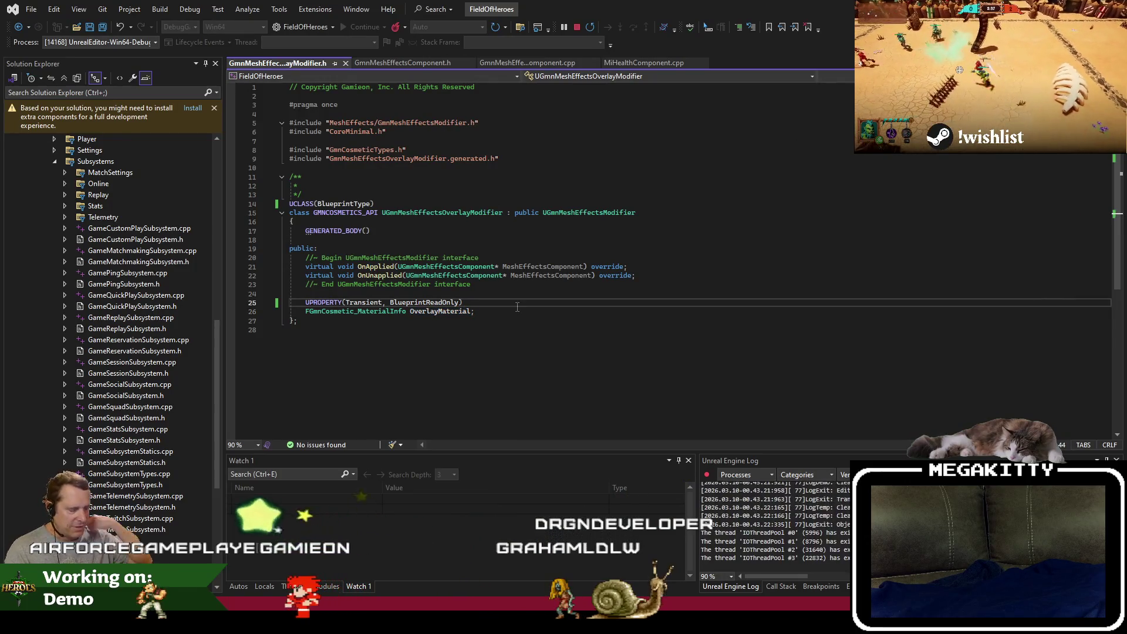
{"action": "key", "text": "ctrl+shift+b"}
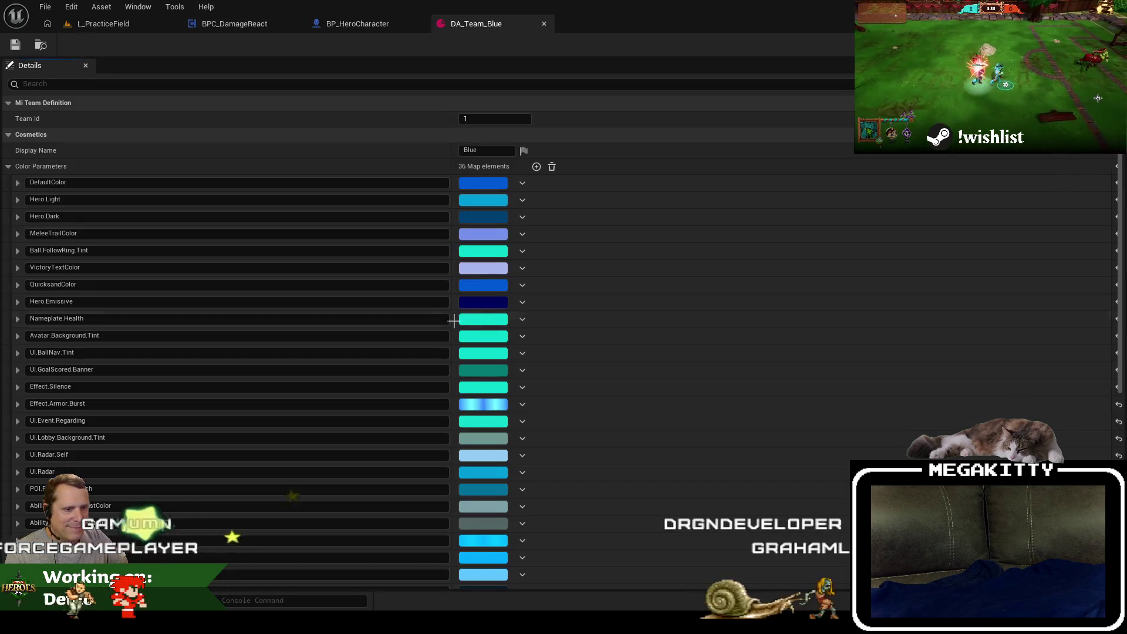
Close DA_Team_Blue and BP_HeroCharacter, then get Overlay Material from the cast modifier.
{"action": "left_click", "coordinate": [544, 23]}
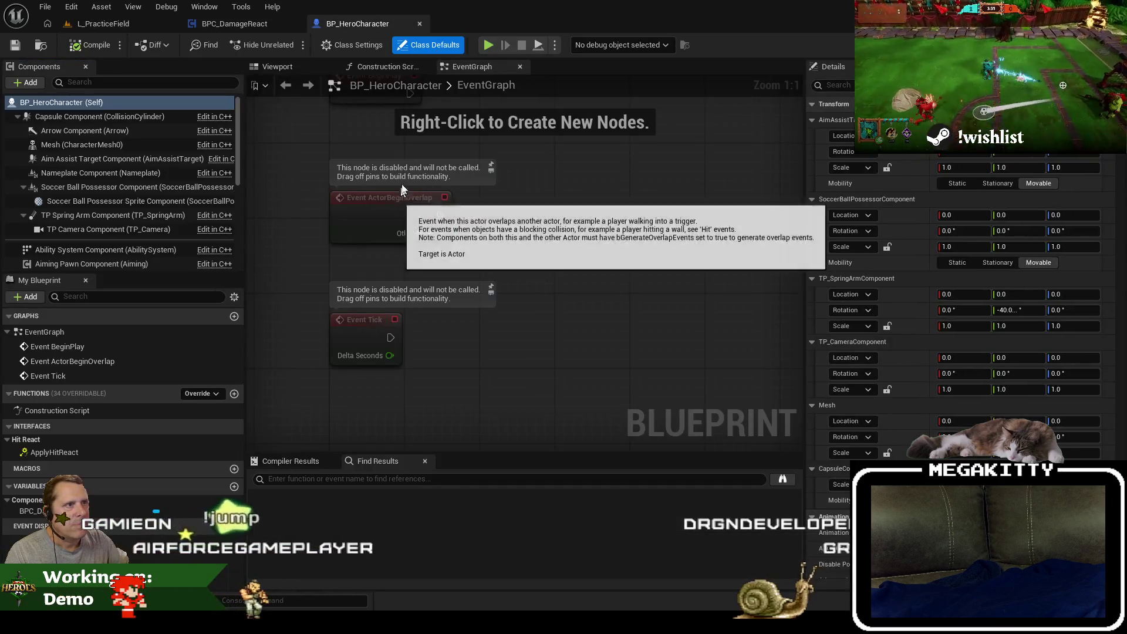
{"action": "left_click", "coordinate": [420, 23]}
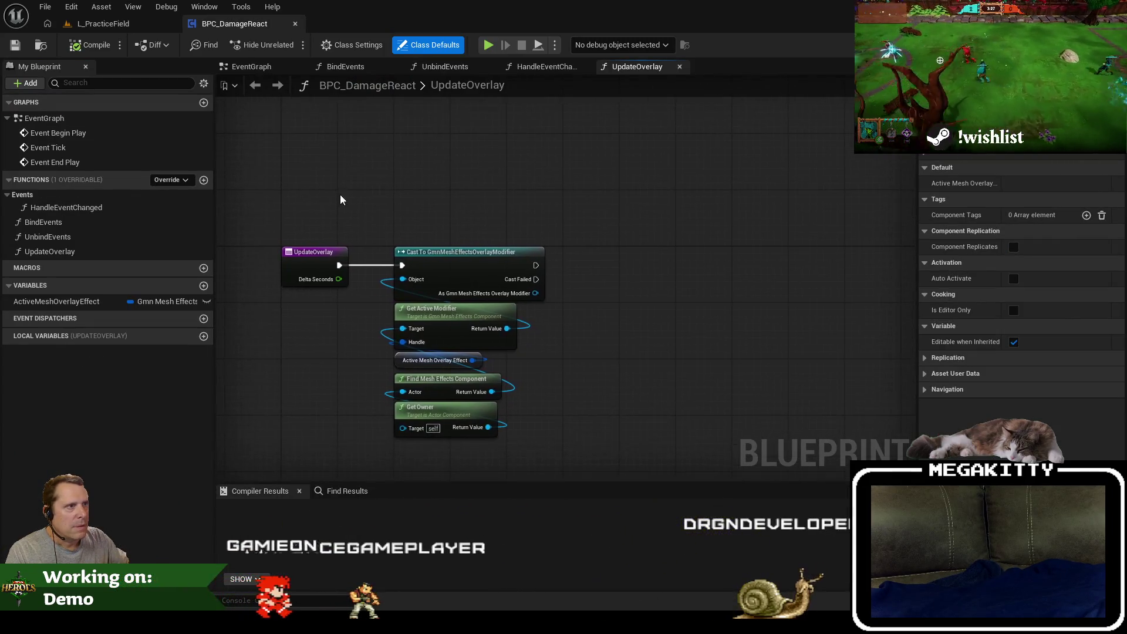
{"action": "mouse_move", "coordinate": [536, 293]}
{"action": "left_mouse_down"}
{"action": "mouse_move", "coordinate": [554, 309]}
{"action": "mouse_move", "coordinate": [599, 307]}
{"action": "left_mouse_up"}
{"action": "type", "text": "get active"}
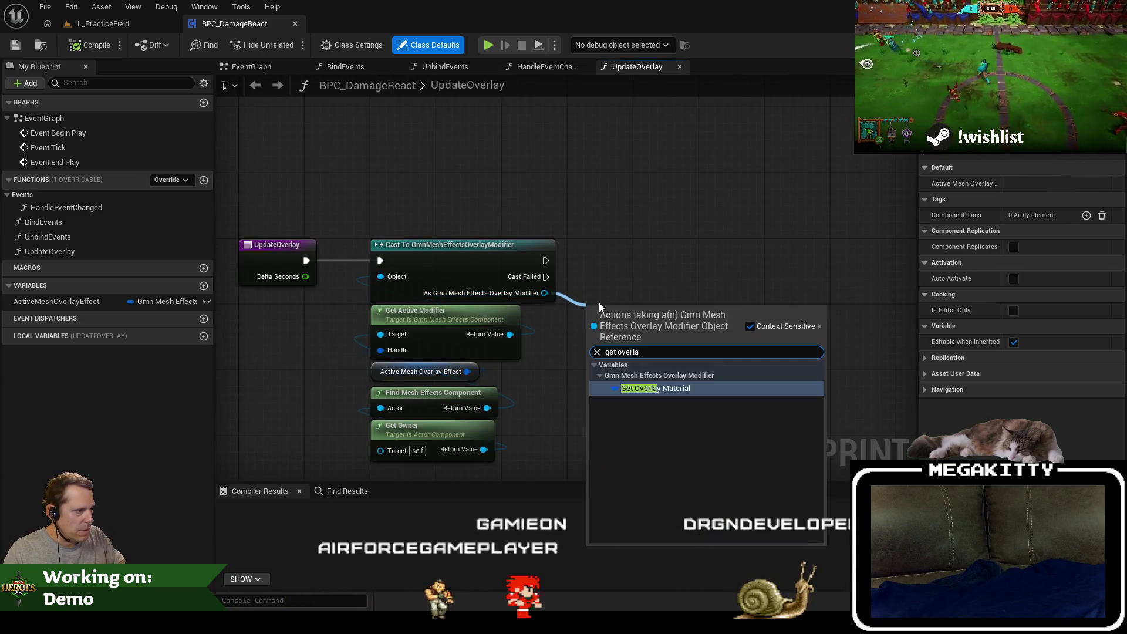
{"action": "key", "text": "Return"}
Break the Overlay Material with a Break Gmn Cosmetic Material Info node beside the cast.
{"action": "scroll", "coordinate": [633, 317], "scroll_direction": "up", "scroll_amount": 1}
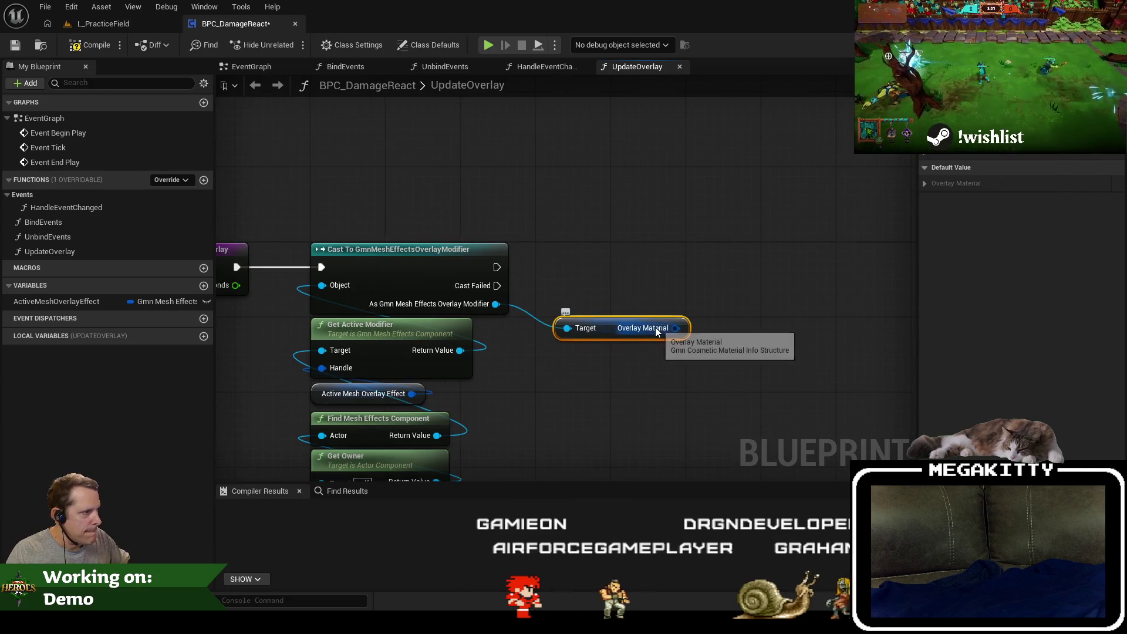
{"action": "mouse_move", "coordinate": [655, 332]}
{"action": "left_mouse_down"}
{"action": "mouse_move", "coordinate": [695, 289]}
{"action": "mouse_move", "coordinate": [696, 245]}
{"action": "left_mouse_up"}
{"action": "left_click", "coordinate": [763, 287]}
{"action": "mouse_move", "coordinate": [675, 327]}
{"action": "left_mouse_down"}
{"action": "mouse_move", "coordinate": [687, 348]}
{"action": "mouse_move", "coordinate": [675, 328]}
{"action": "mouse_move", "coordinate": [735, 311]}
{"action": "left_mouse_up"}
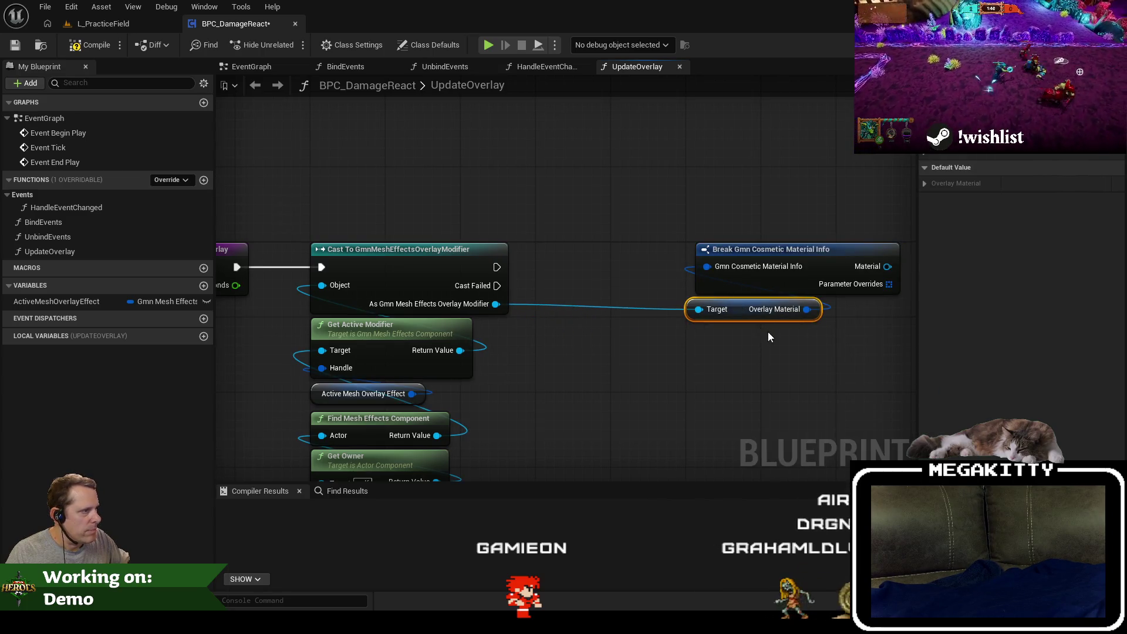
{"action": "left_click_drag", "start_coordinate": [791, 268], "coordinate": [651, 339]}
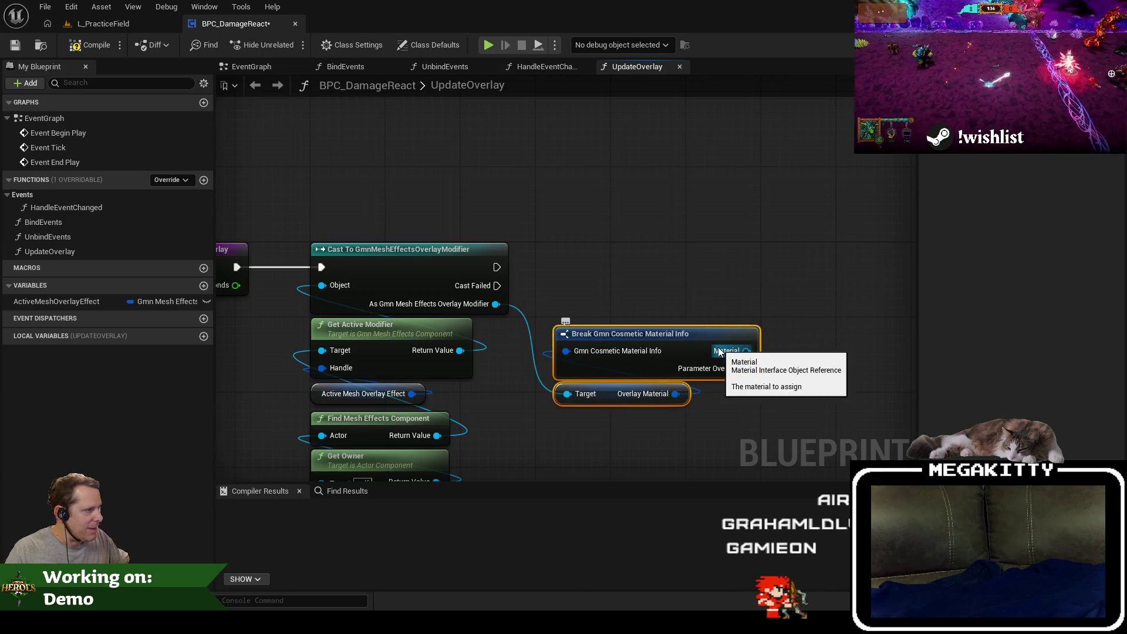
{"action": "mouse_move", "coordinate": [726, 351]}
{"action": "left_mouse_down"}
{"action": "mouse_move", "coordinate": [766, 344]}
{"action": "mouse_move", "coordinate": [809, 255]}
{"action": "left_mouse_up"}
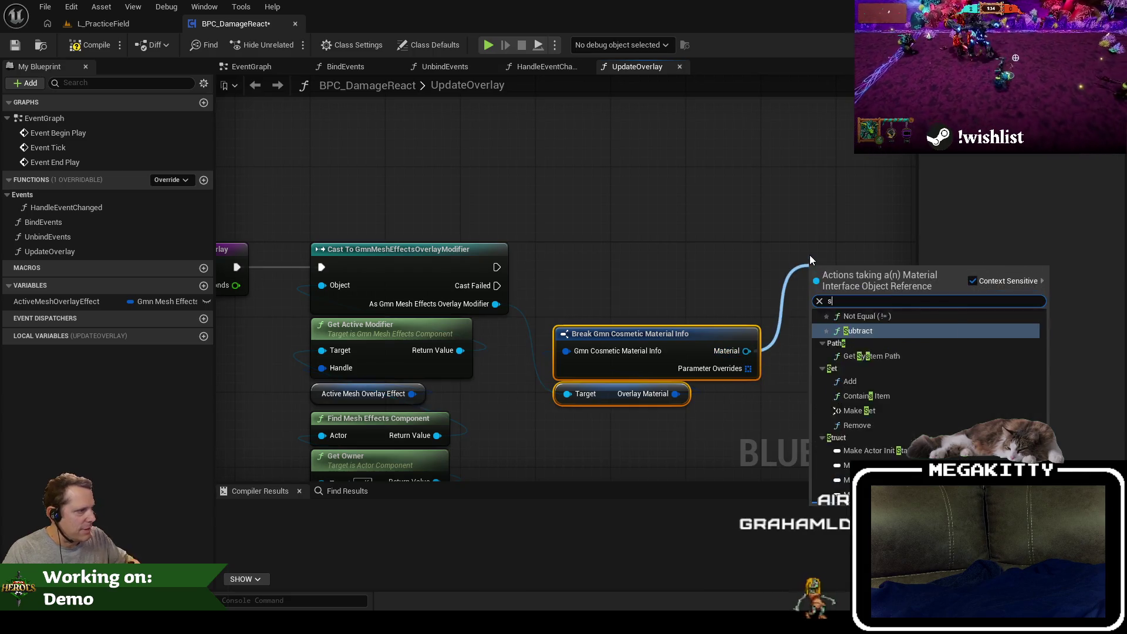
{"action": "type", "text": "set"}
{"action": "key", "text": "Escape"}
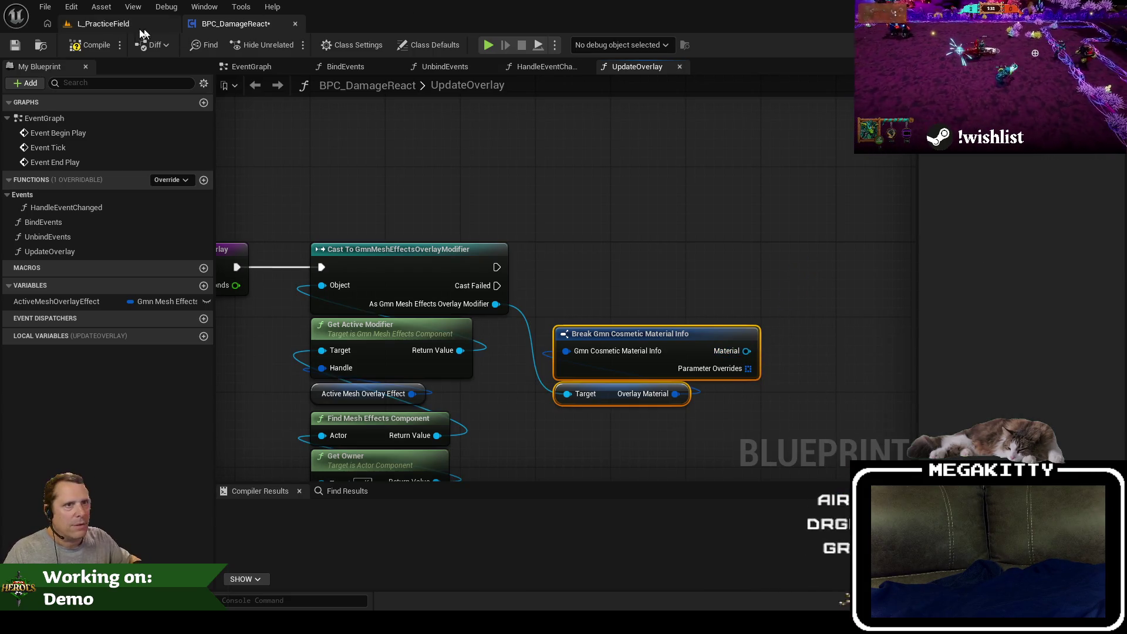
{"action": "left_click", "coordinate": [102, 24]}
Find MI_Electric in the Content Browser and open it to check its Color and Direction parameters.
{"action": "left_click", "coordinate": [47, 463]}
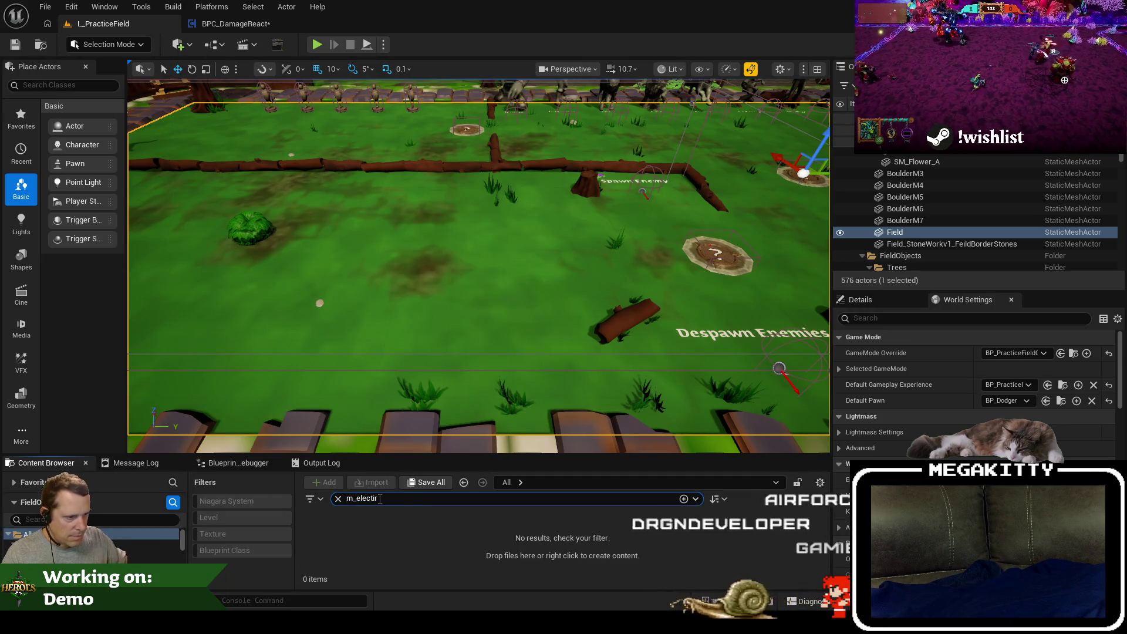
{"action": "type", "text": "ic"}
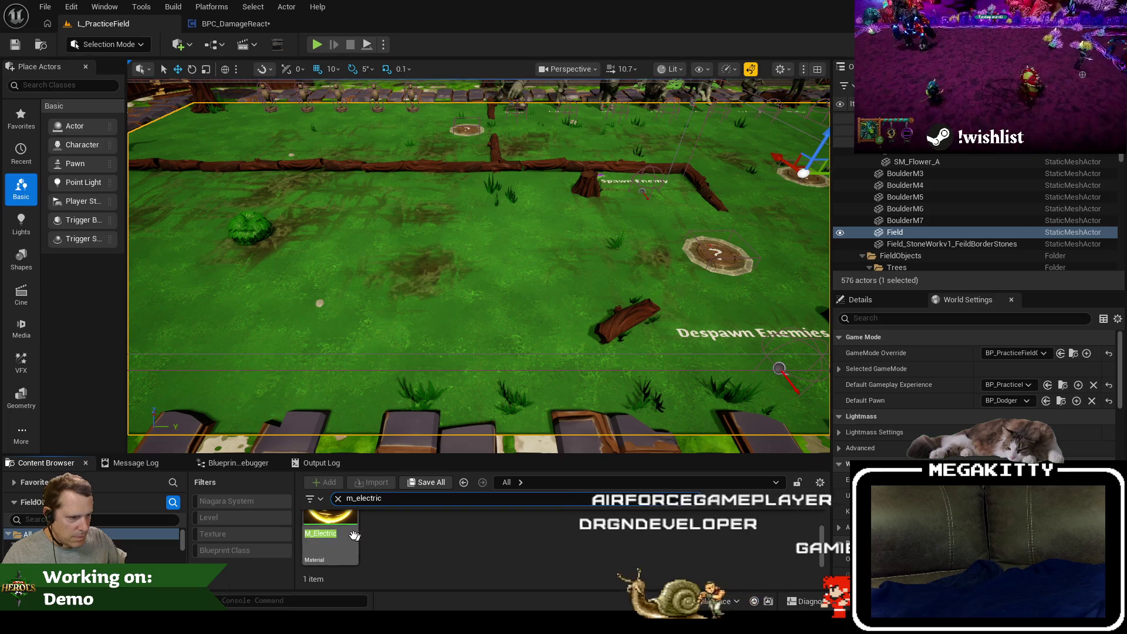
{"action": "type", "text": "i"}
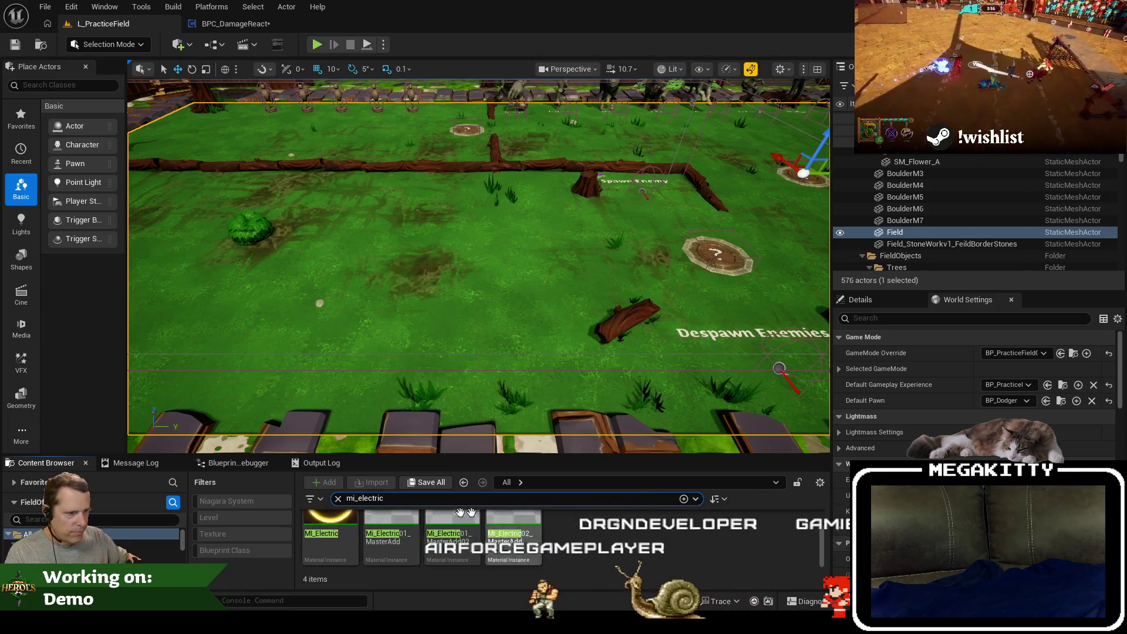
{"action": "left_click", "coordinate": [320, 519]}
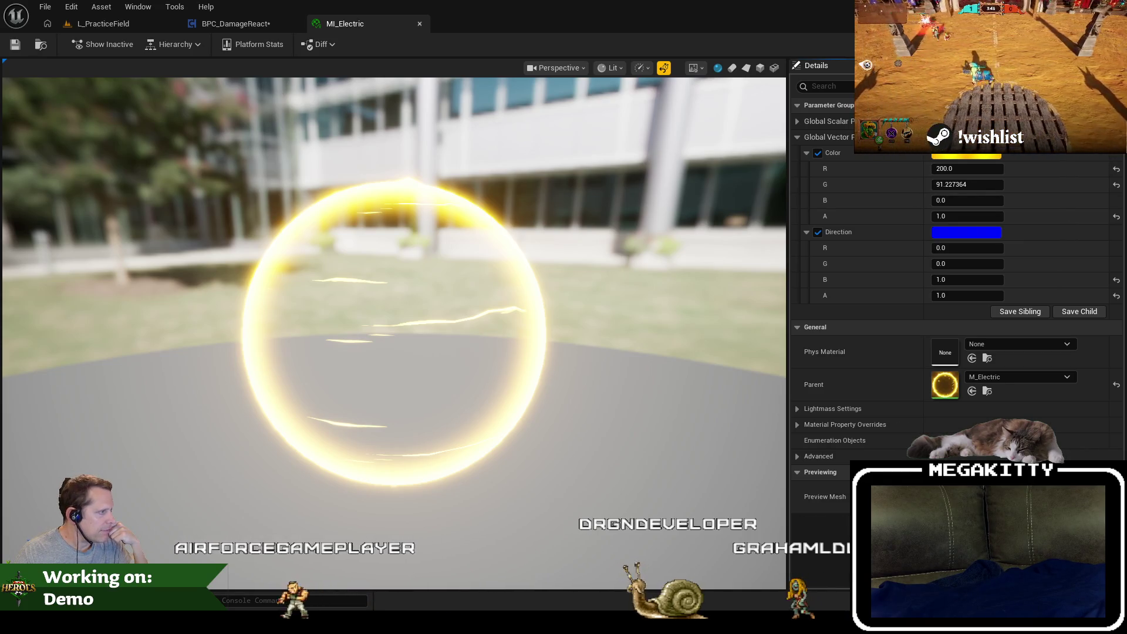
{"action": "left_click", "coordinate": [235, 24]}
{"action": "mouse_move", "coordinate": [567, 311]}
{"action": "left_mouse_down"}
{"action": "mouse_move", "coordinate": [633, 294]}
{"action": "mouse_move", "coordinate": [528, 279]}
{"action": "left_mouse_up"}
Search for a vector or color parameter node from the Material output, then cancel.
{"action": "mouse_move", "coordinate": [708, 318]}
{"action": "left_mouse_down"}
{"action": "mouse_move", "coordinate": [736, 316]}
{"action": "mouse_move", "coordinate": [773, 241]}
{"action": "left_mouse_up"}
{"action": "type", "text": "get vecto"}
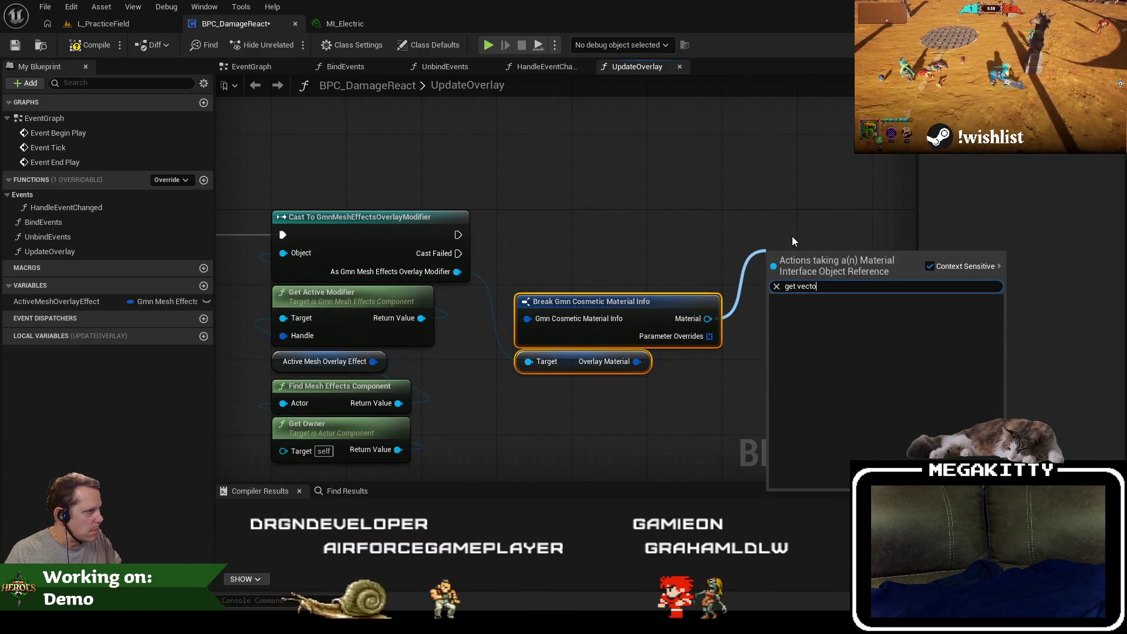
{"action": "key", "text": "BackSpace"}
{"action": "key", "text": "BackSpace"}
{"action": "key", "text": "BackSpace"}
{"action": "key", "text": "BackSpace"}
{"action": "key", "text": "BackSpace"}
{"action": "type", "text": "color p"}
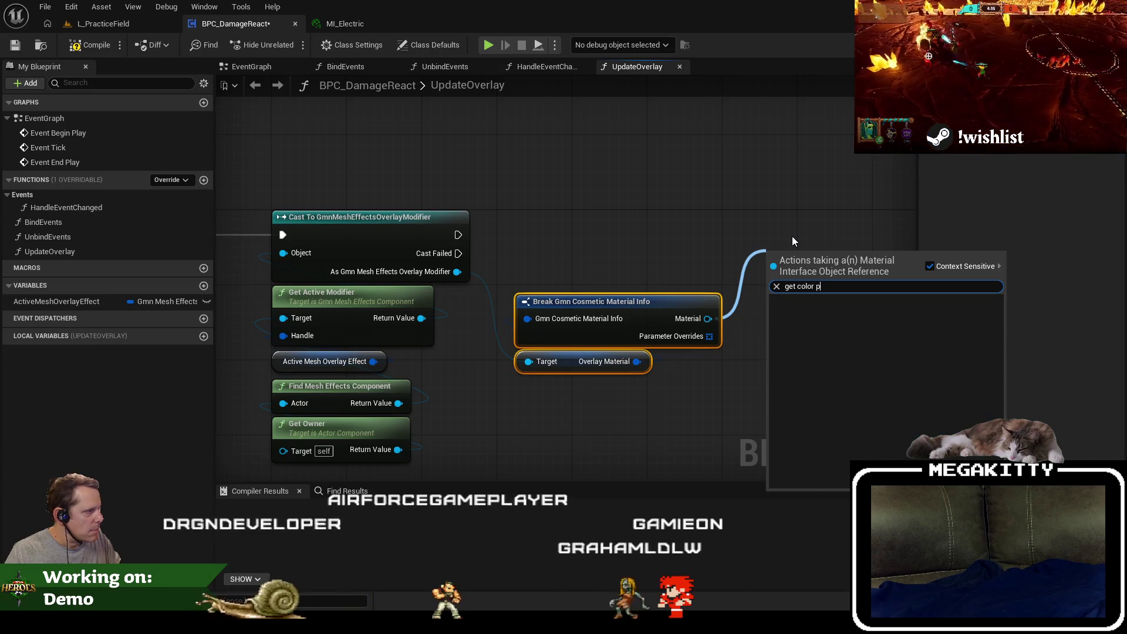
{"action": "key", "text": "Escape"}
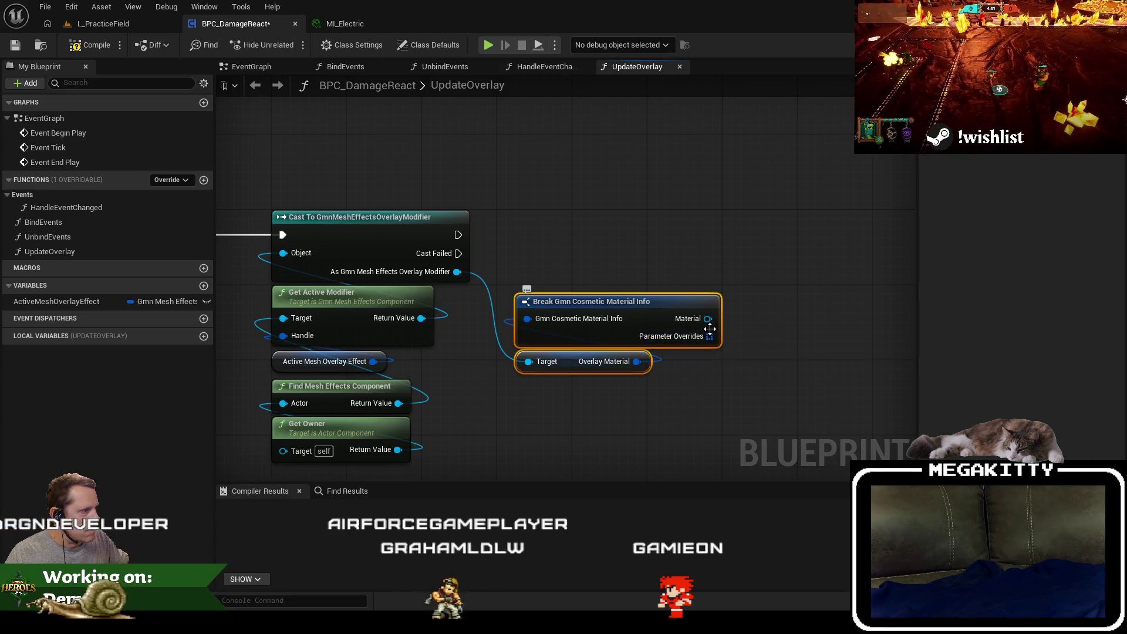
Add a For Each Loop with Break iterating Parameter Overrides.
{"action": "left_click_drag", "start_coordinate": [710, 337], "coordinate": [765, 370]}
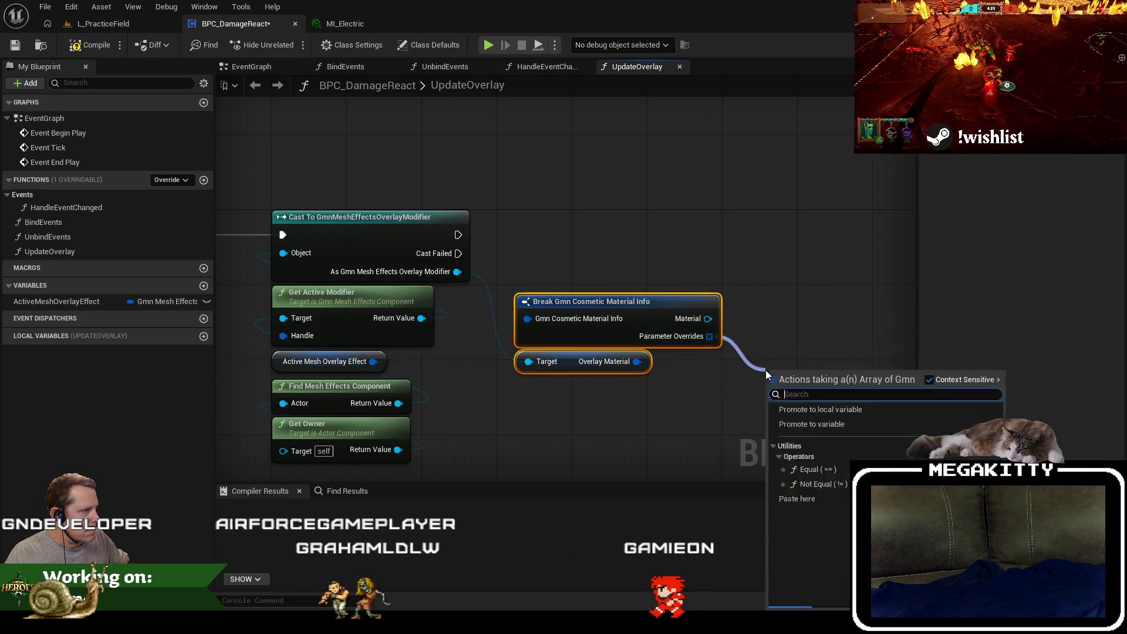
{"action": "left_click", "coordinate": [847, 435]}
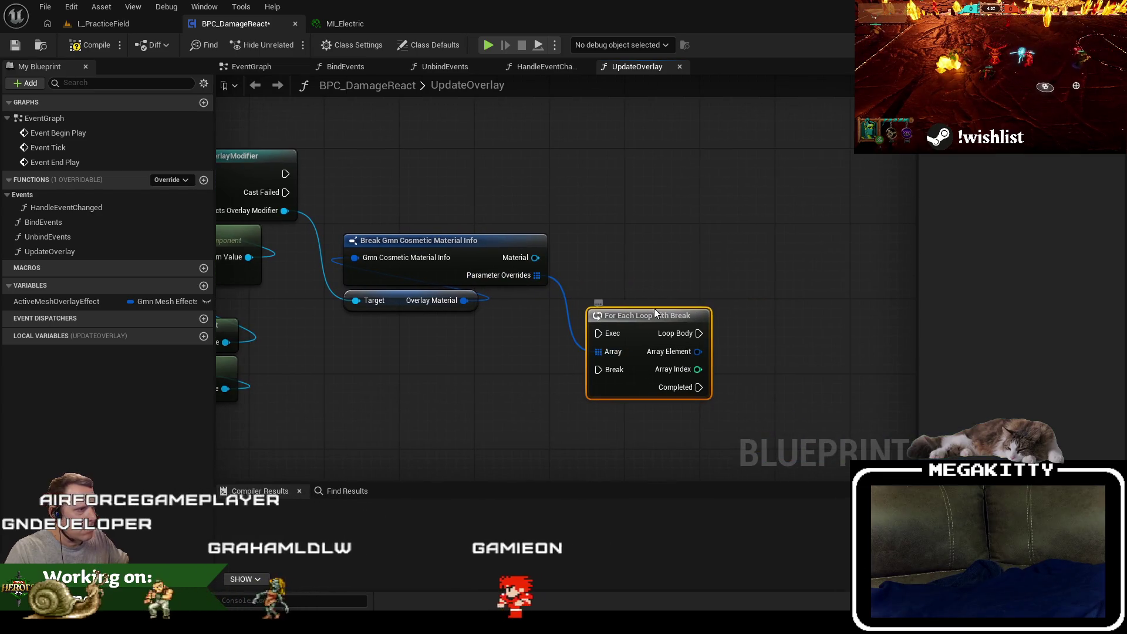
{"action": "key", "text": "Delete"}
{"action": "left_click_drag", "start_coordinate": [627, 251], "coordinate": [627, 251]}
{"action": "type", "text": "bre"}
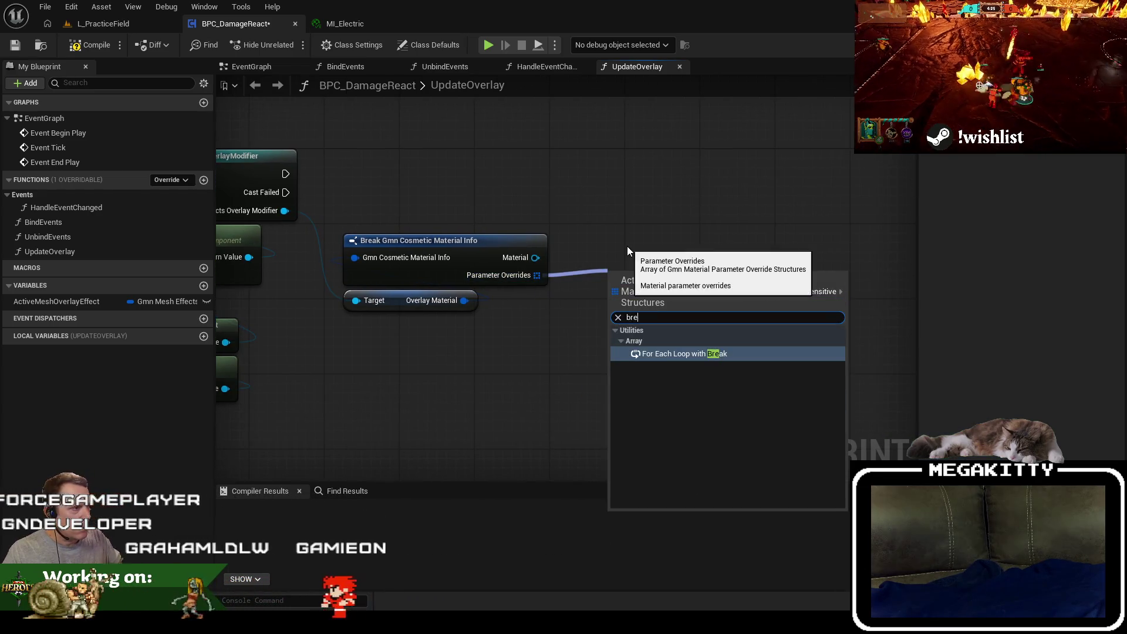
{"action": "key", "text": "Return"}
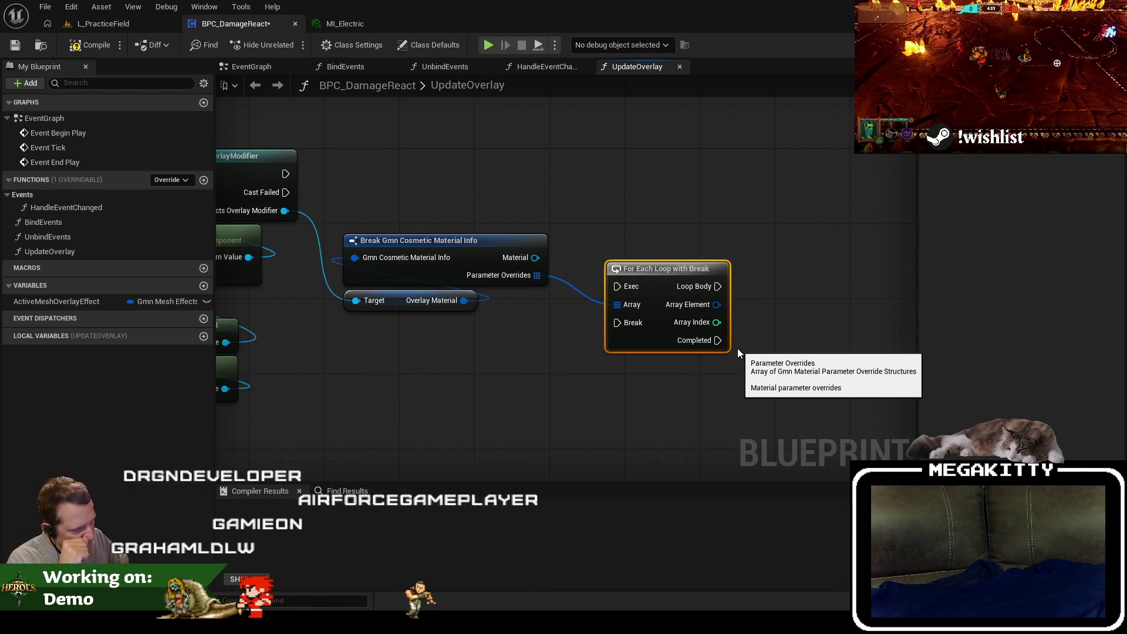
{"action": "key", "text": "alt+Tab"}
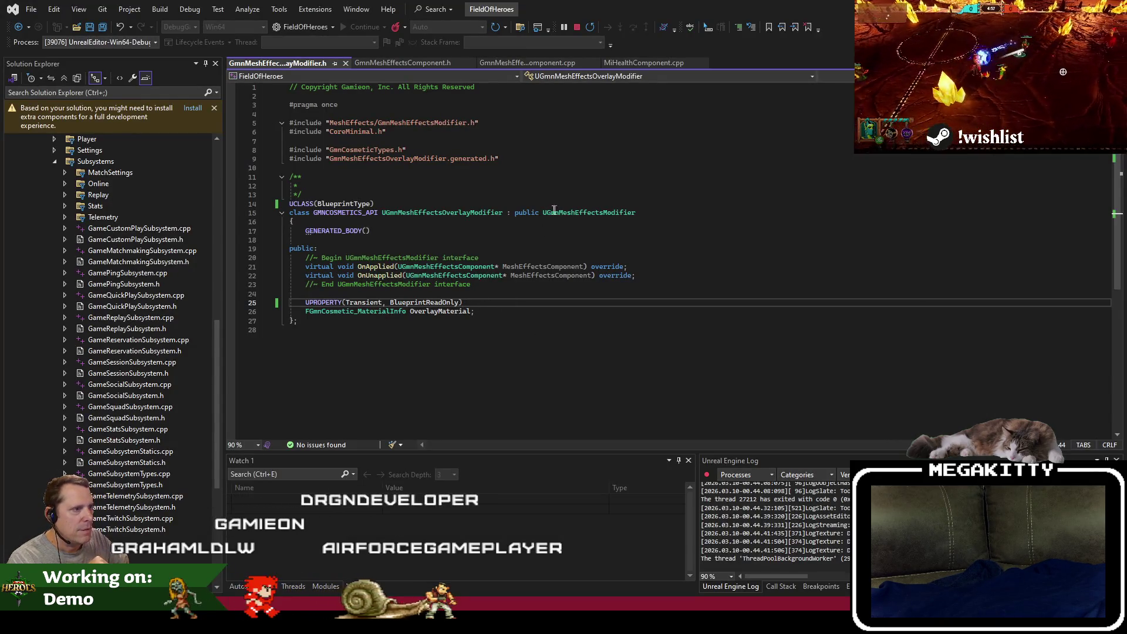
Review OnApplied and OnUnapplied in GmnMeshEffectsOverlayModifier.cpp, then return to the UpdateOverlay graph.
{"action": "key", "text": "alt+Tab"}
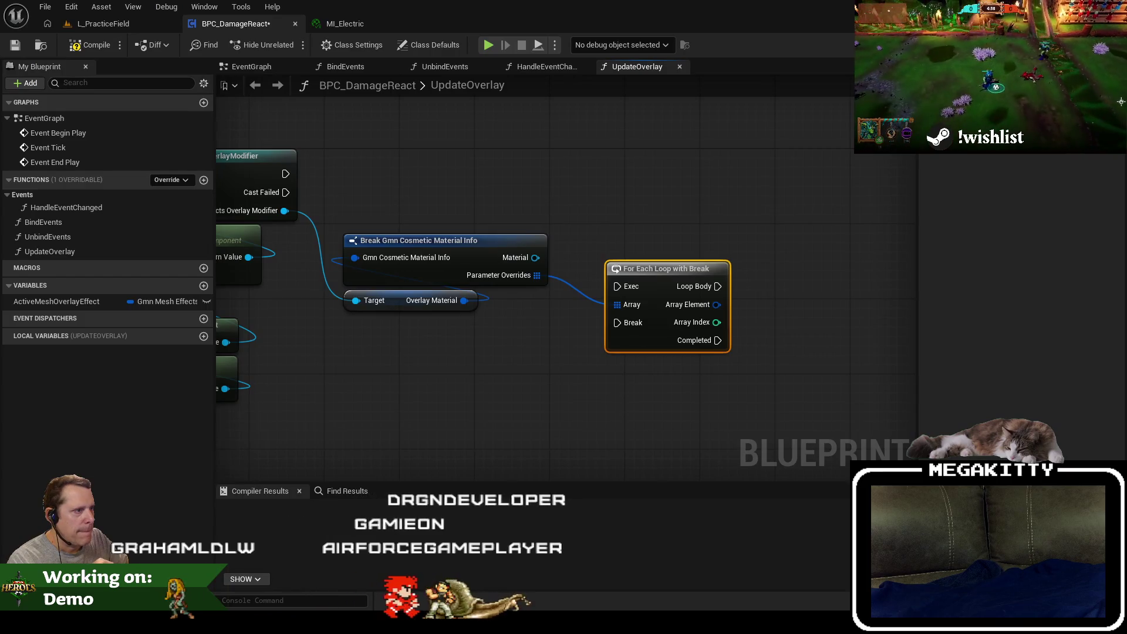
{"action": "key", "text": "alt+Tab"}
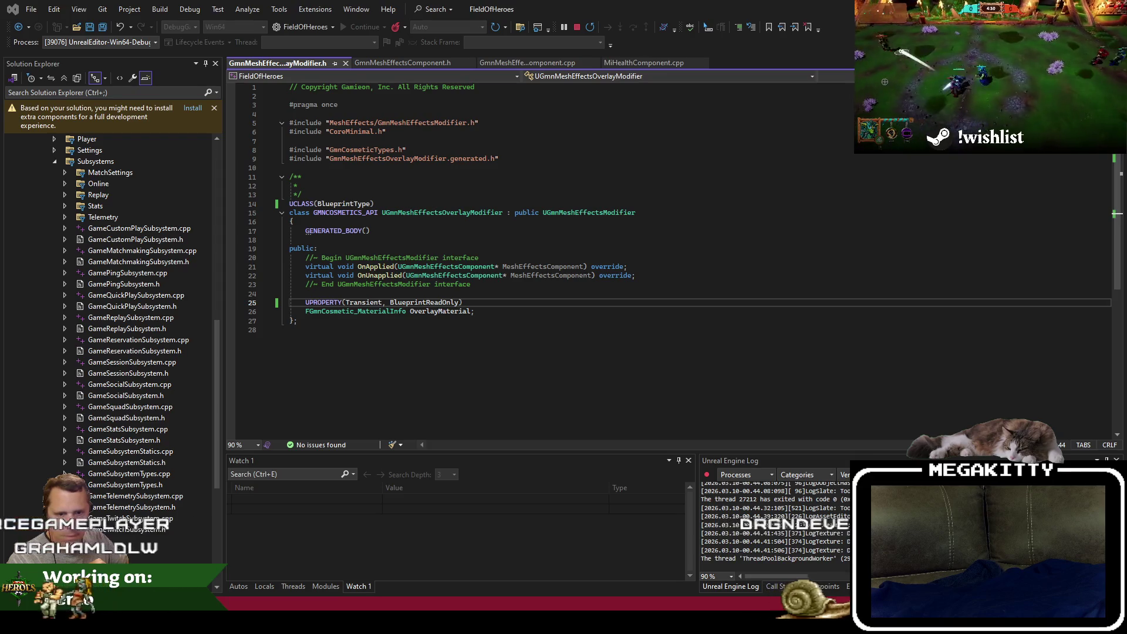
{"action": "left_click", "coordinate": [616, 351]}
{"action": "left_click", "coordinate": [374, 266]}
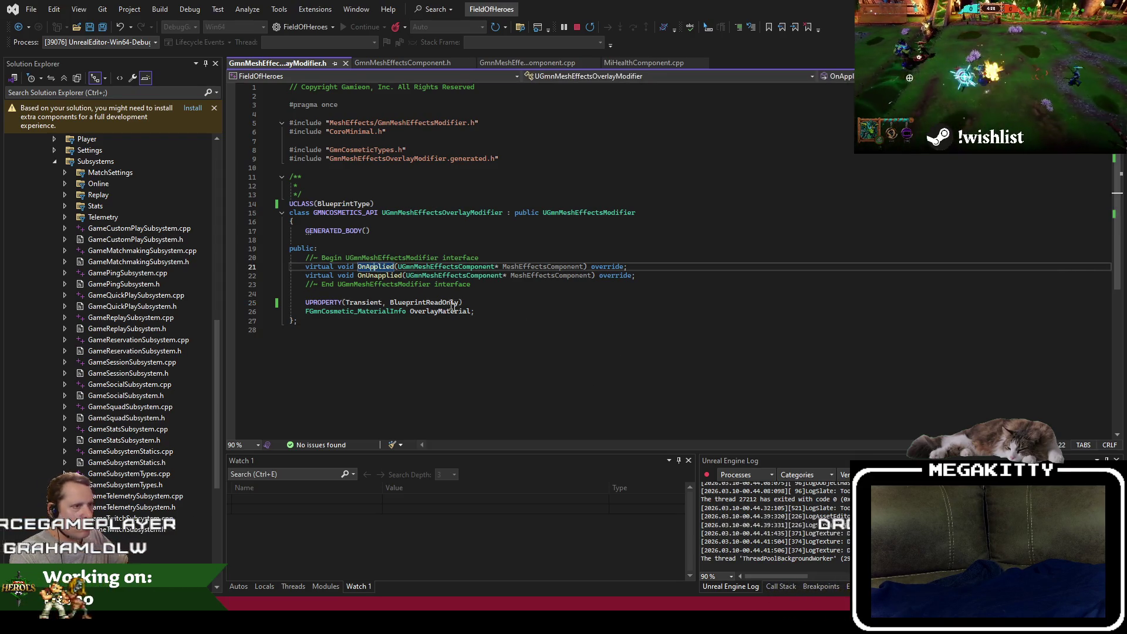
{"action": "key", "text": "F12"}
{"action": "left_click", "coordinate": [526, 279]}
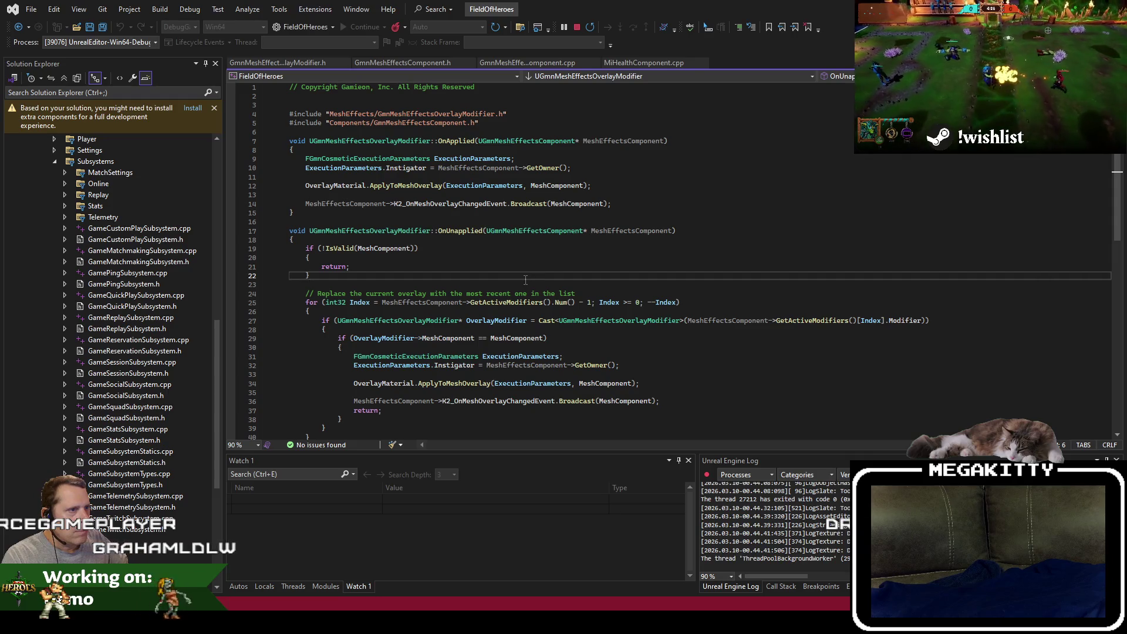
{"action": "scroll", "coordinate": [539, 263], "scroll_direction": "down", "scroll_amount": 4}
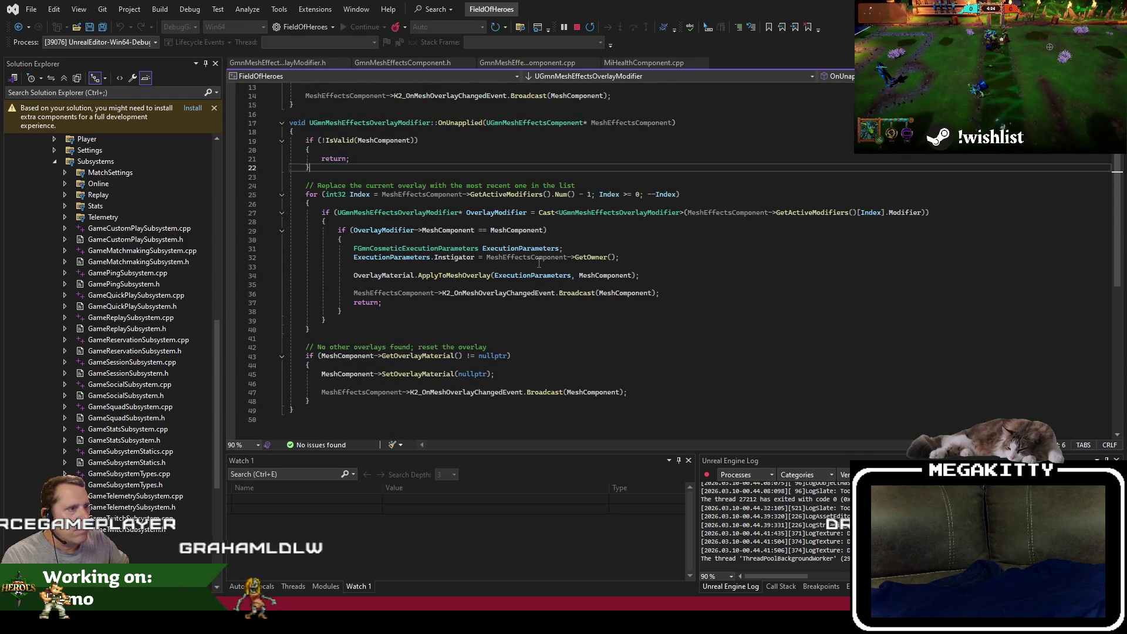
{"action": "scroll", "coordinate": [539, 263], "scroll_direction": "up", "scroll_amount": 4}
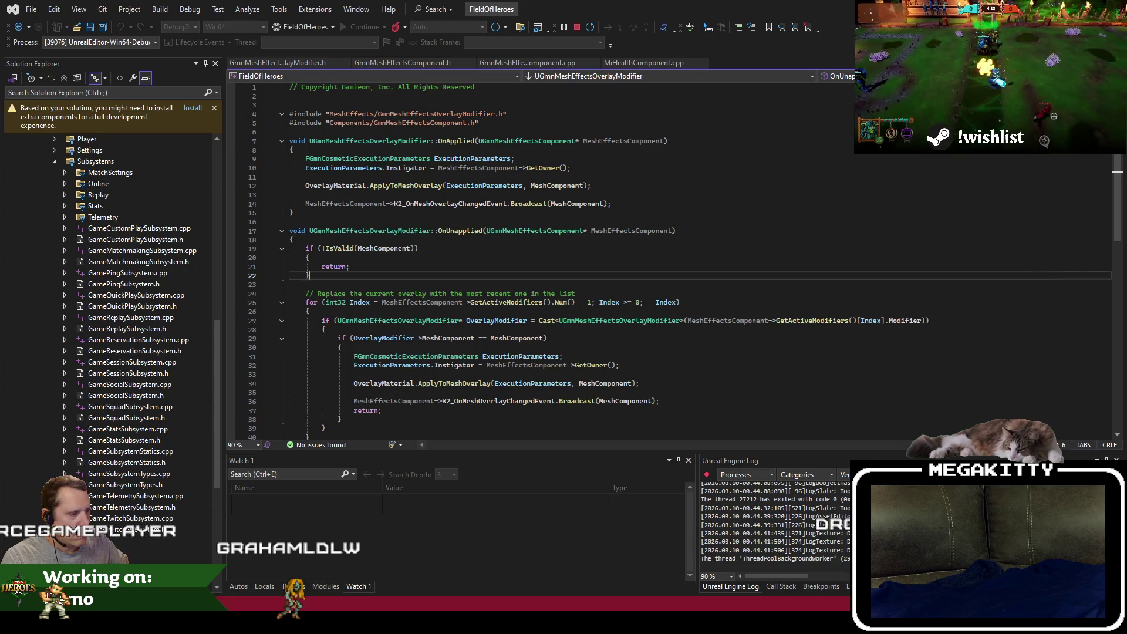
{"action": "key", "text": "alt+Tab"}
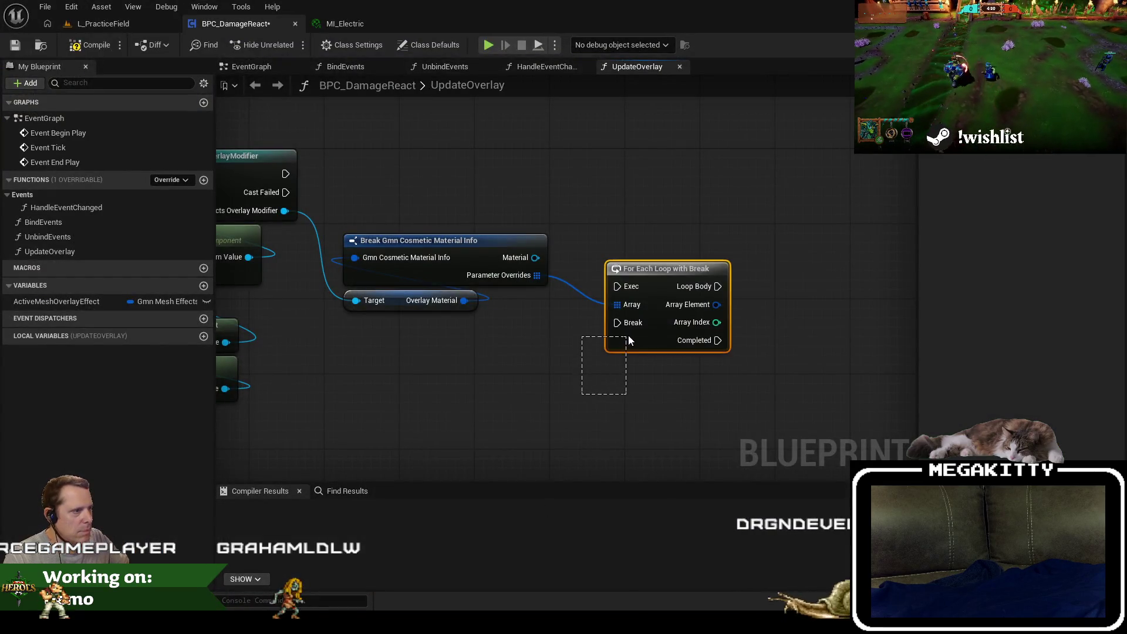
Delete the For Each Loop node and abandon a parameter-node search from Material.
{"action": "left_click_drag", "start_coordinate": [628, 339], "coordinate": [628, 338]}
{"action": "key", "text": "Delete"}
{"action": "left_click_drag", "start_coordinate": [533, 258], "coordinate": [590, 234]}
{"action": "type", "text": "g"}
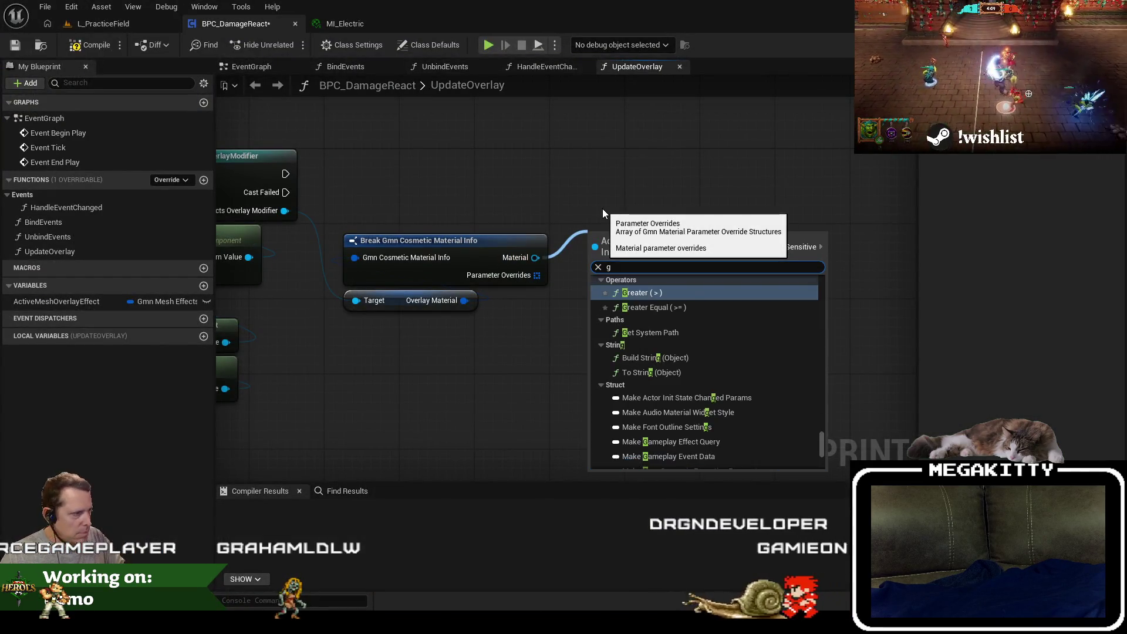
{"action": "type", "text": "et n"}
{"action": "key", "text": "BackSpace"}
{"action": "key", "text": "BackSpace"}
{"action": "key", "text": "BackSpace"}
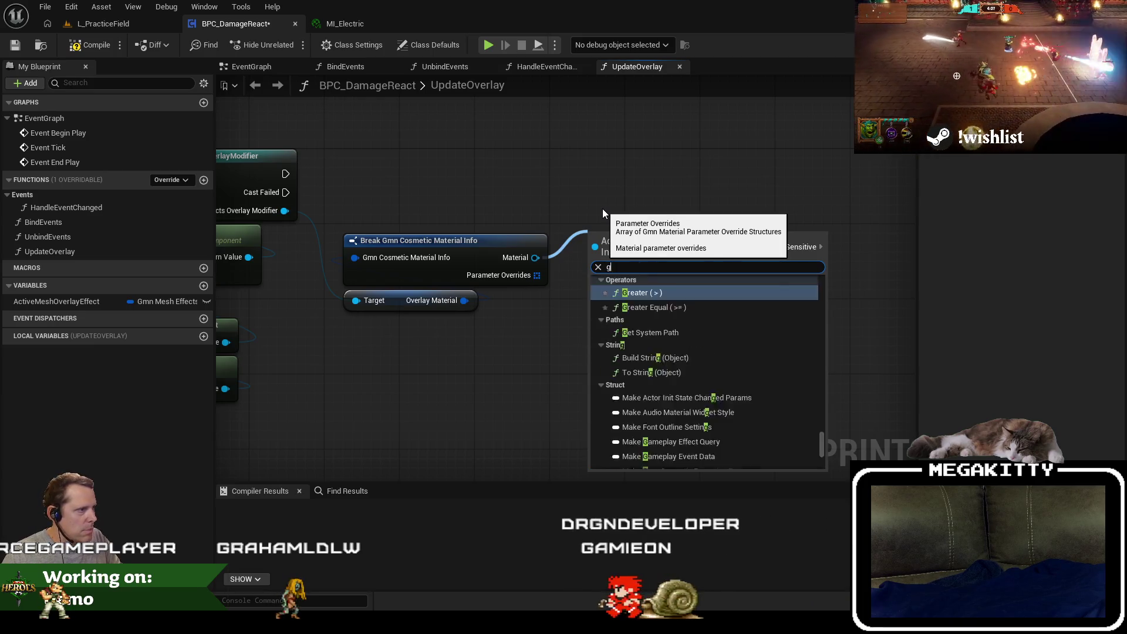
{"action": "type", "text": "et param"}
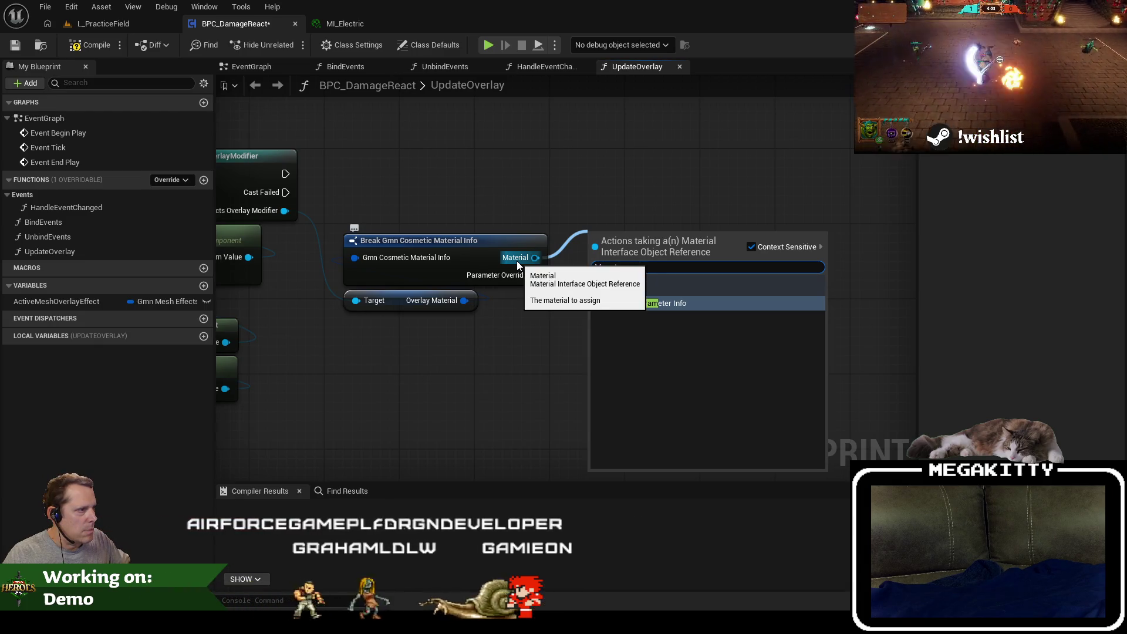
{"action": "key", "text": "Escape"}
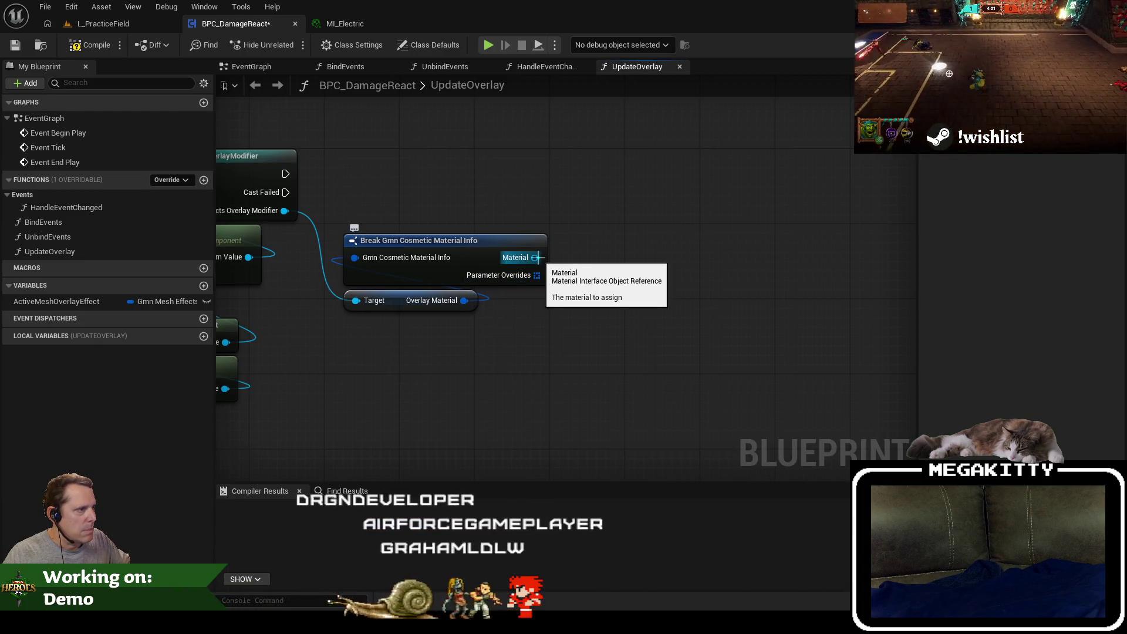
Cast Material to MaterialInstanceDynamic, running it after the first cast.
{"action": "left_click_drag", "start_coordinate": [618, 303], "coordinate": [681, 245]}
{"action": "type", "text": "cast to materialinstance"}
{"action": "key", "text": "Return"}
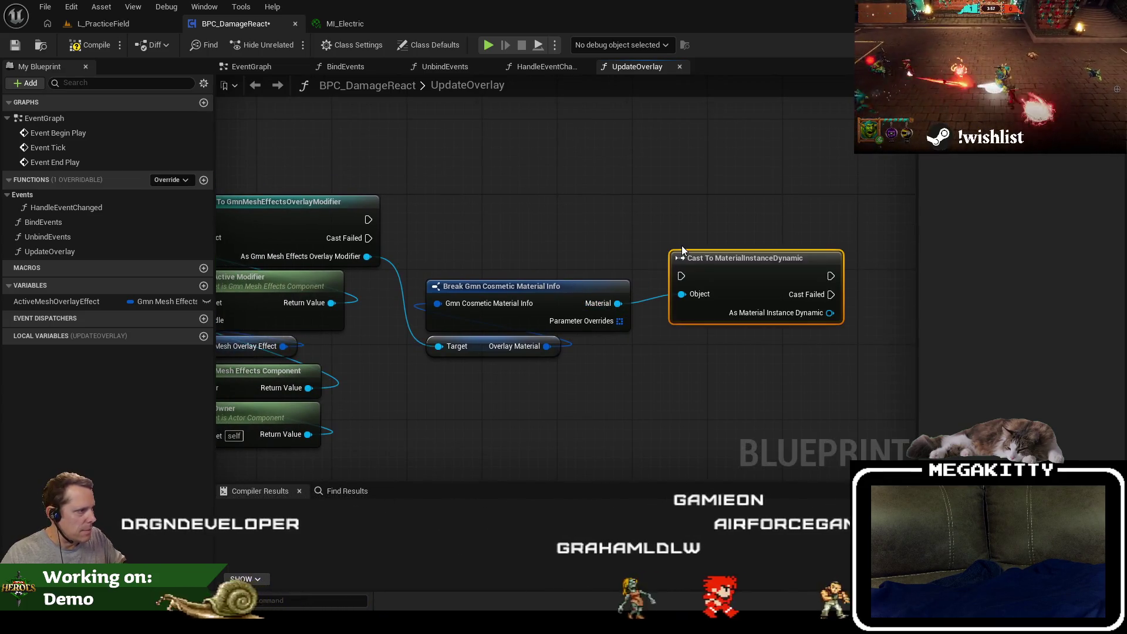
{"action": "mouse_move", "coordinate": [368, 220]}
{"action": "left_mouse_down"}
{"action": "mouse_move", "coordinate": [672, 263]}
{"action": "mouse_move", "coordinate": [689, 281]}
{"action": "mouse_move", "coordinate": [535, 213]}
{"action": "mouse_move", "coordinate": [467, 210]}
{"action": "mouse_move", "coordinate": [554, 213]}
{"action": "left_mouse_up"}
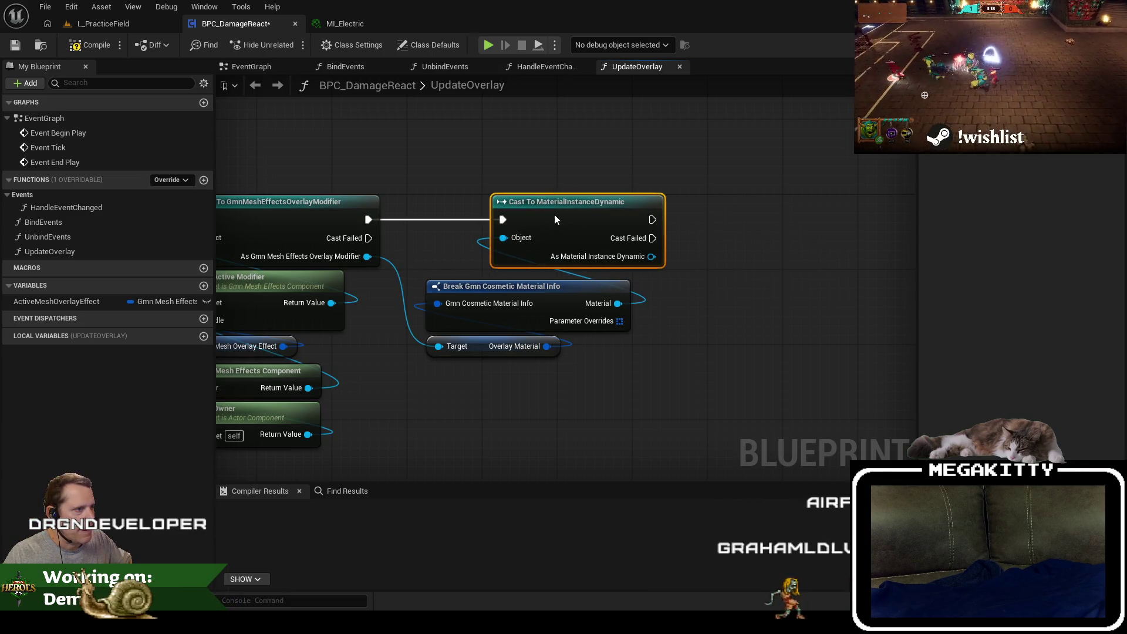
{"action": "left_click_drag", "start_coordinate": [510, 285], "coordinate": [578, 278]}
{"action": "left_click", "coordinate": [1054, 169]}
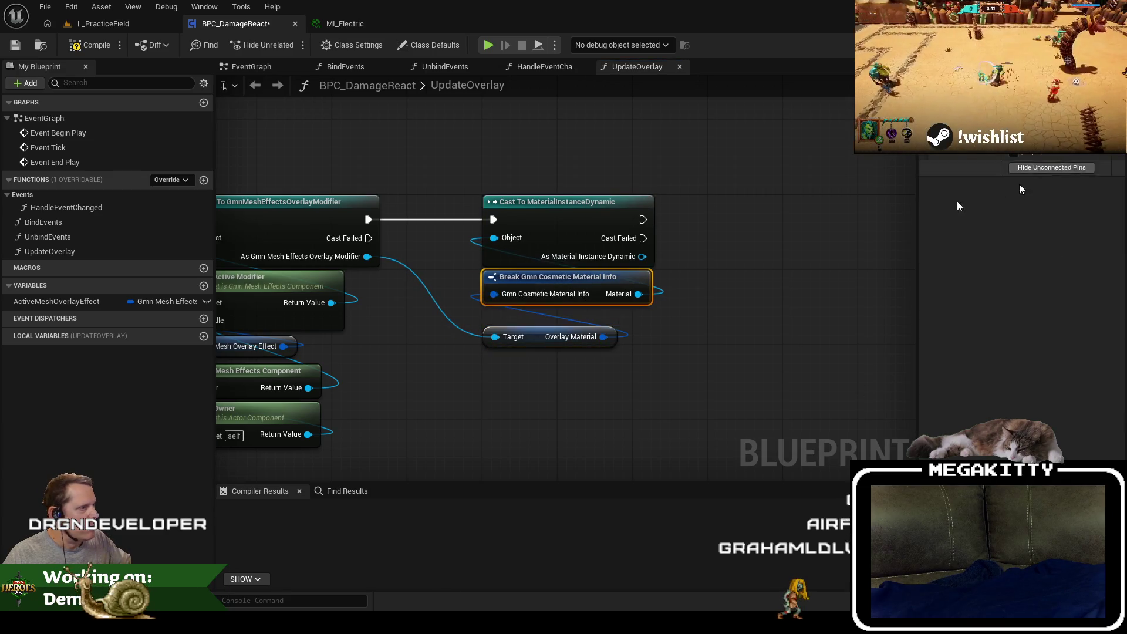
{"action": "left_click_drag", "start_coordinate": [530, 322], "coordinate": [382, 341]}
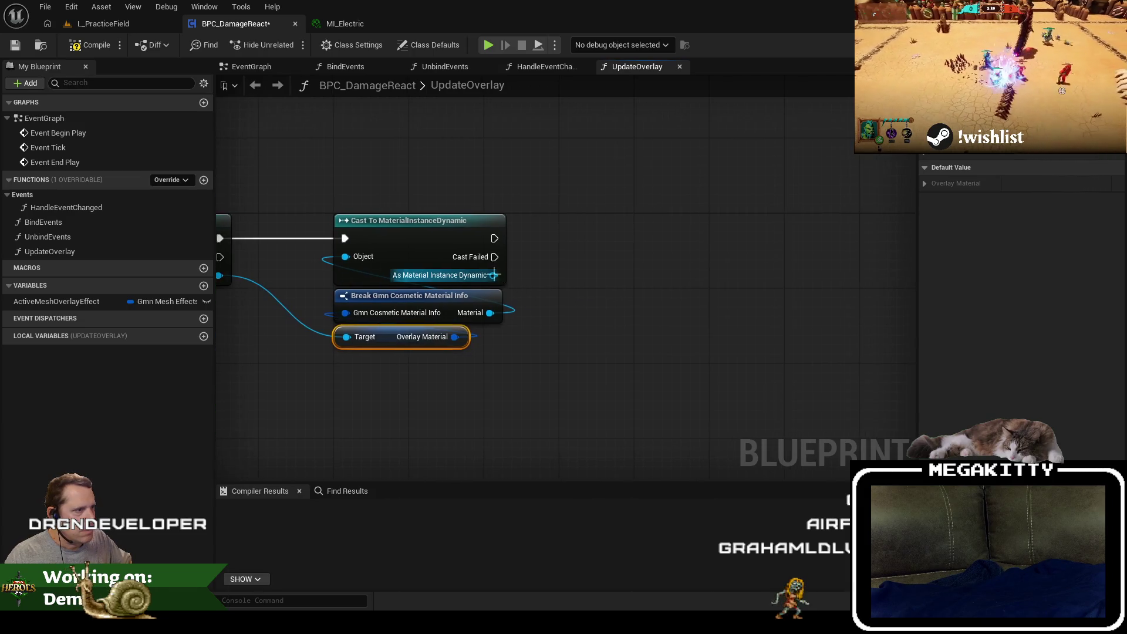
Read the dynamic material's Color vector parameter and split it with Break Color.
{"action": "left_click_drag", "start_coordinate": [494, 276], "coordinate": [592, 275]}
{"action": "type", "text": "get vector par"}
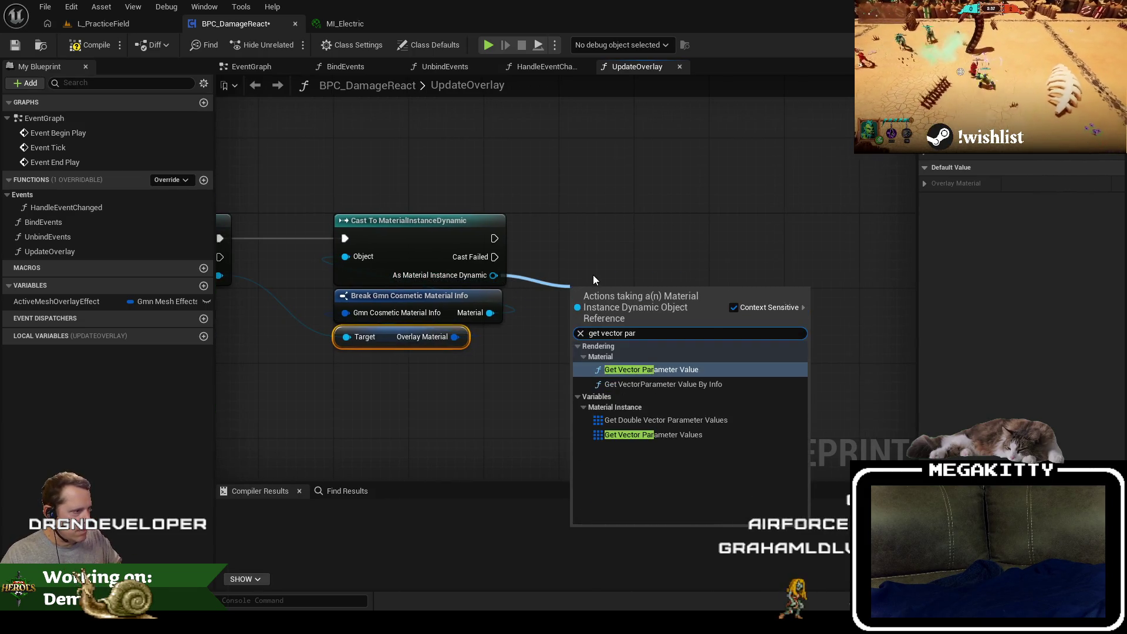
{"action": "key", "text": "Return"}
{"action": "left_click", "coordinate": [655, 351]}
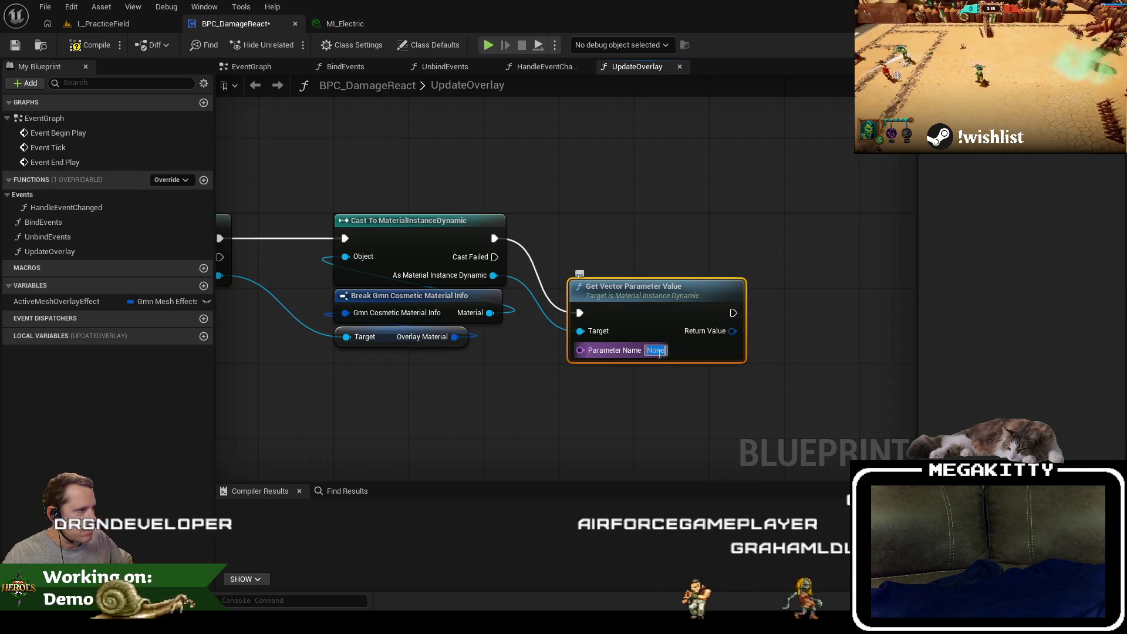
{"action": "type", "text": "Color"}
{"action": "mouse_move", "coordinate": [767, 350]}
{"action": "left_mouse_down"}
{"action": "mouse_move", "coordinate": [590, 329]}
{"action": "mouse_move", "coordinate": [661, 385]}
{"action": "mouse_move", "coordinate": [660, 433]}
{"action": "left_mouse_up"}
{"action": "left_click", "coordinate": [721, 416]}
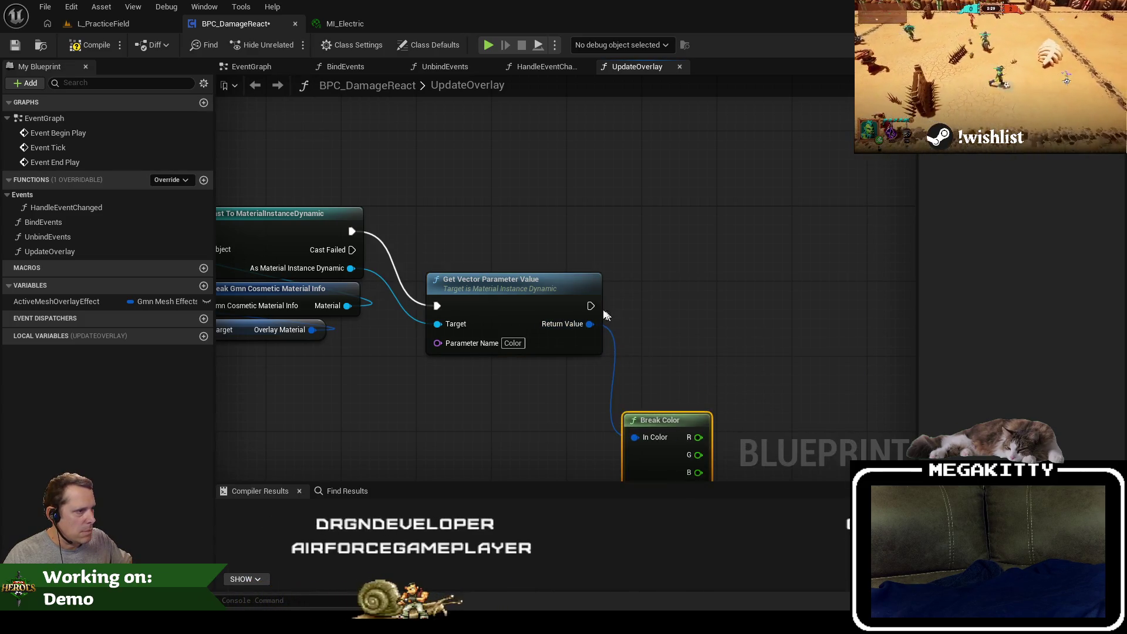
Chain a Set Vector Parameter Value whose Make Color takes R, G, B from Break Color.
{"action": "left_click_drag", "start_coordinate": [350, 268], "coordinate": [728, 339]}
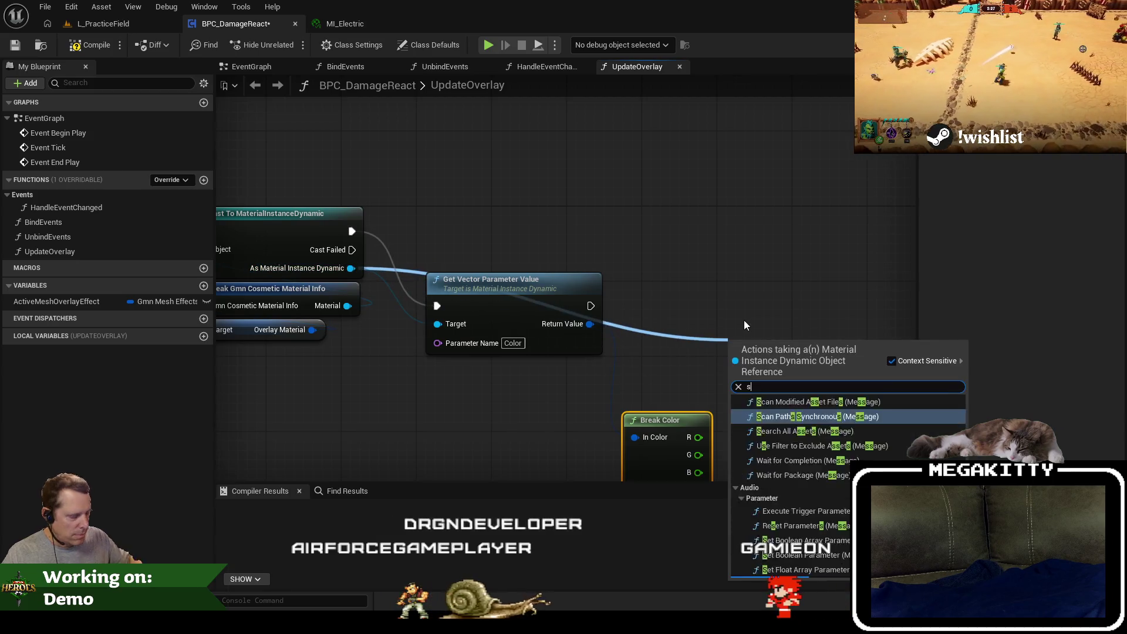
{"action": "type", "text": "set vector par"}
{"action": "key", "text": "Return"}
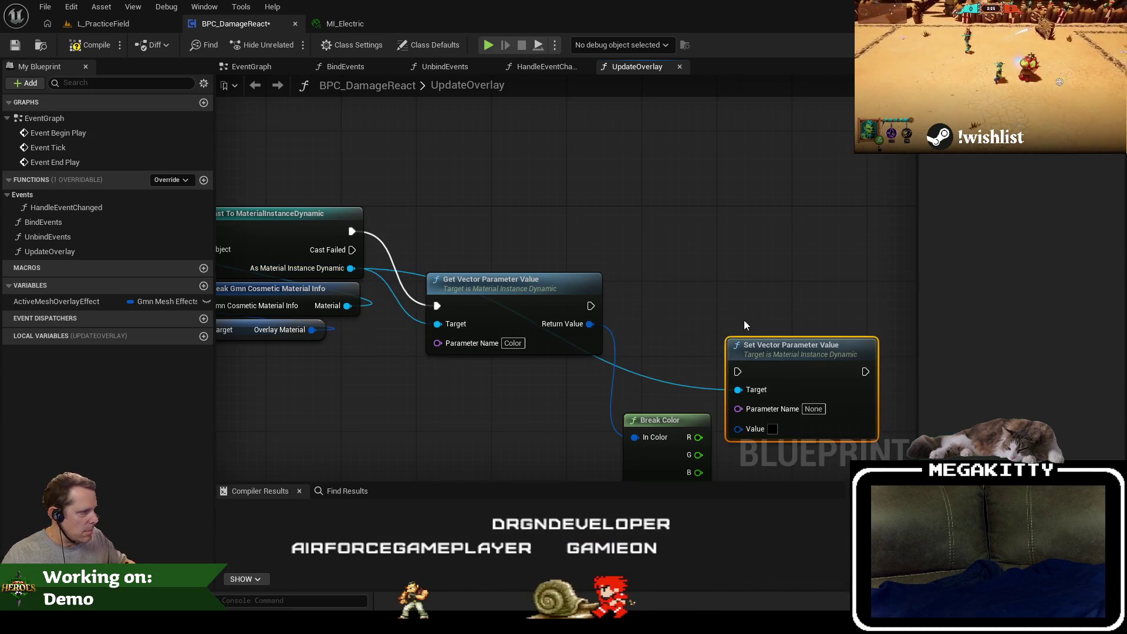
{"action": "mouse_move", "coordinate": [780, 355]}
{"action": "left_mouse_down"}
{"action": "mouse_move", "coordinate": [689, 231]}
{"action": "mouse_move", "coordinate": [692, 246]}
{"action": "left_mouse_up"}
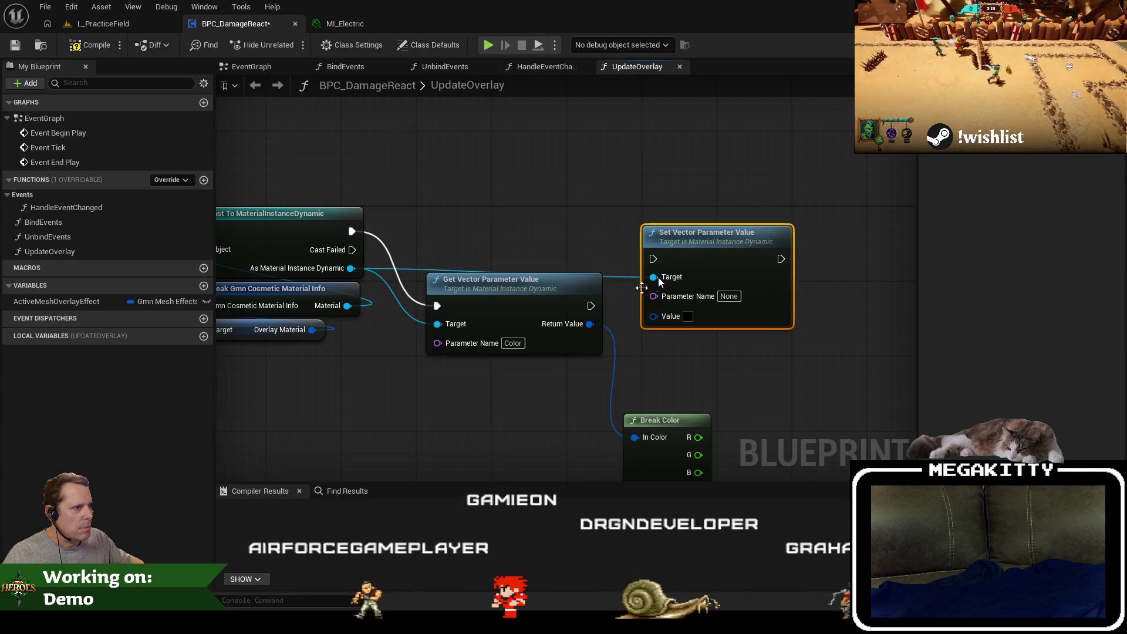
{"action": "mouse_move", "coordinate": [590, 305]}
{"action": "left_mouse_down"}
{"action": "mouse_move", "coordinate": [654, 259]}
{"action": "mouse_move", "coordinate": [681, 319]}
{"action": "mouse_move", "coordinate": [804, 320]}
{"action": "left_mouse_up"}
{"action": "type", "text": "make color"}
{"action": "key", "text": "Return"}
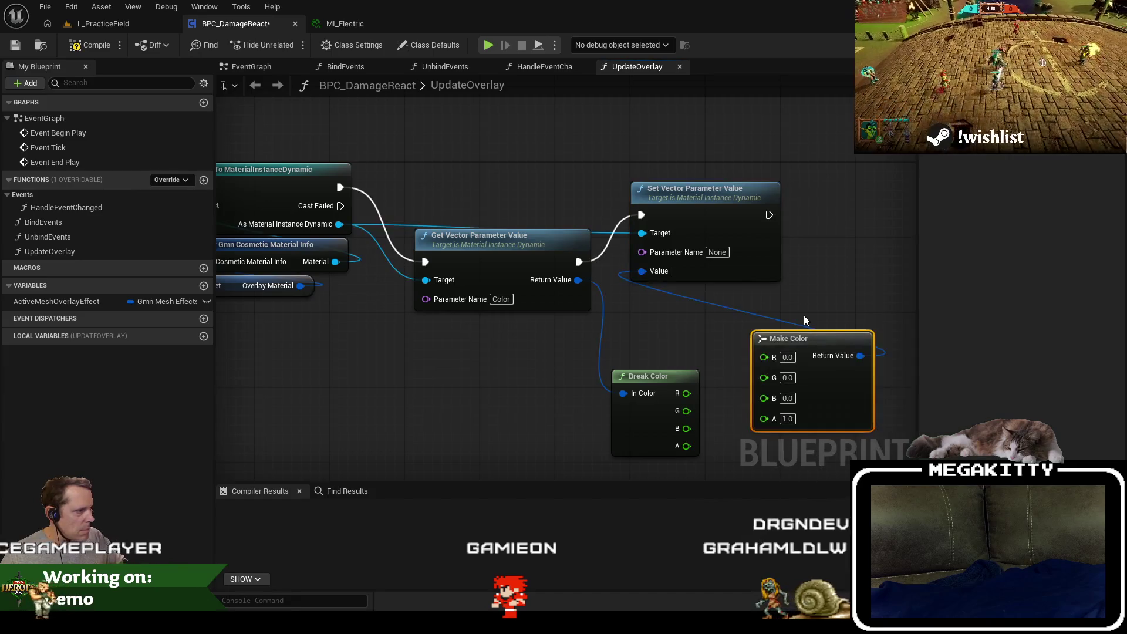
{"action": "mouse_move", "coordinate": [629, 376]}
{"action": "left_mouse_down"}
{"action": "mouse_move", "coordinate": [590, 347]}
{"action": "mouse_move", "coordinate": [764, 356]}
{"action": "mouse_move", "coordinate": [734, 387]}
{"action": "mouse_move", "coordinate": [764, 373]}
{"action": "left_mouse_up"}
{"action": "left_click_drag", "start_coordinate": [649, 400], "coordinate": [785, 394]}
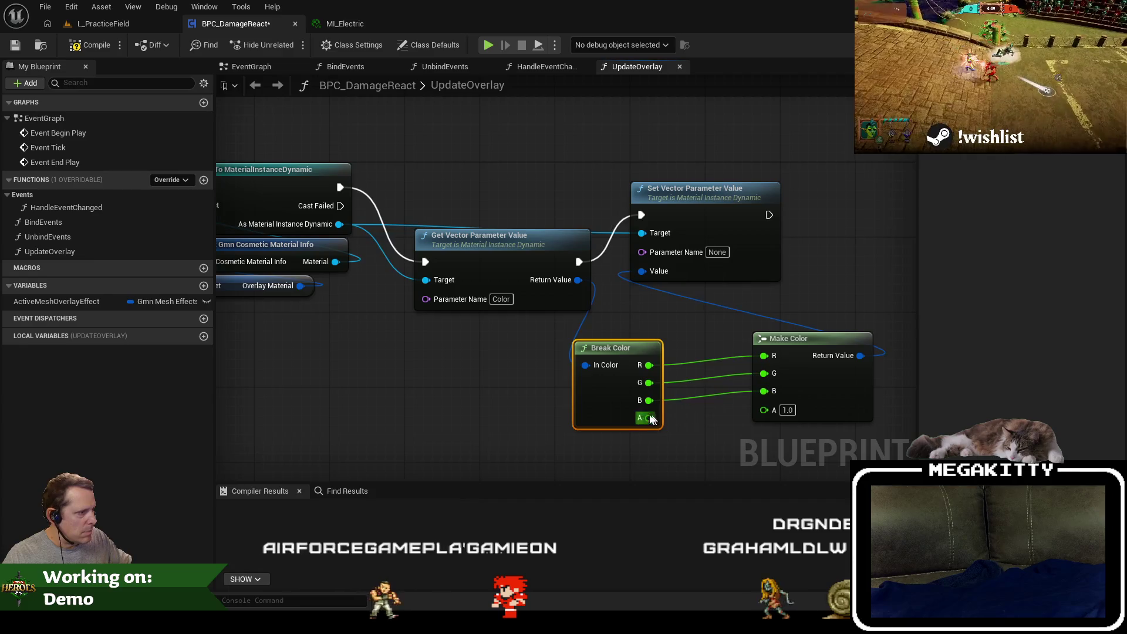
Subtract Get Delta Seconds from Break Color's alpha.
{"action": "left_click_drag", "start_coordinate": [681, 432], "coordinate": [679, 440]}
{"action": "type", "text": "-"}
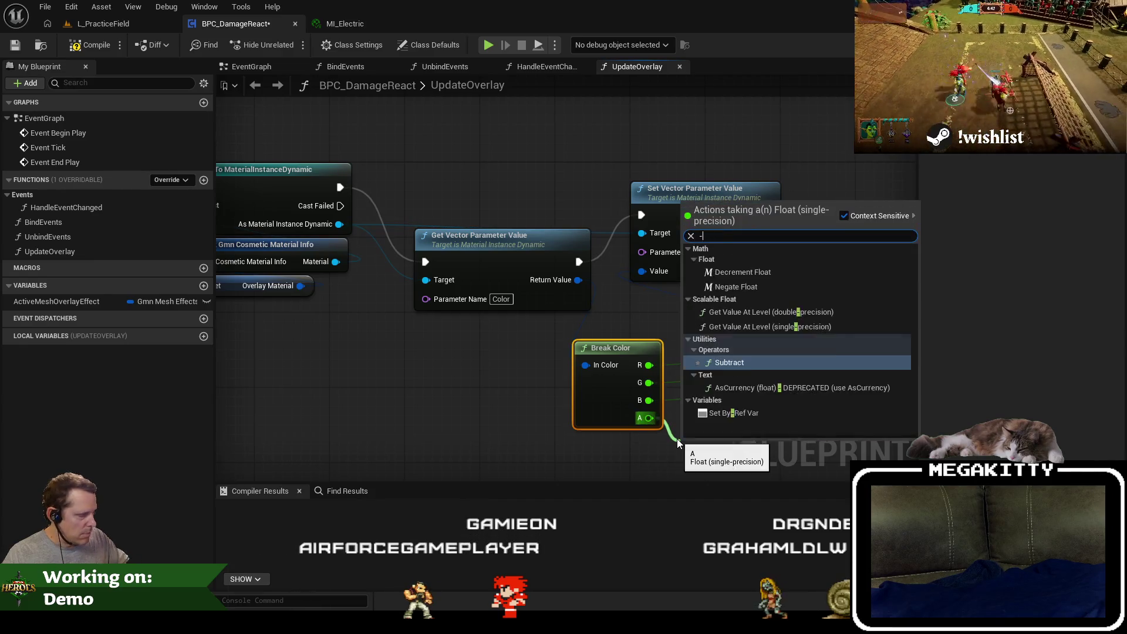
{"action": "key", "text": "Return"}
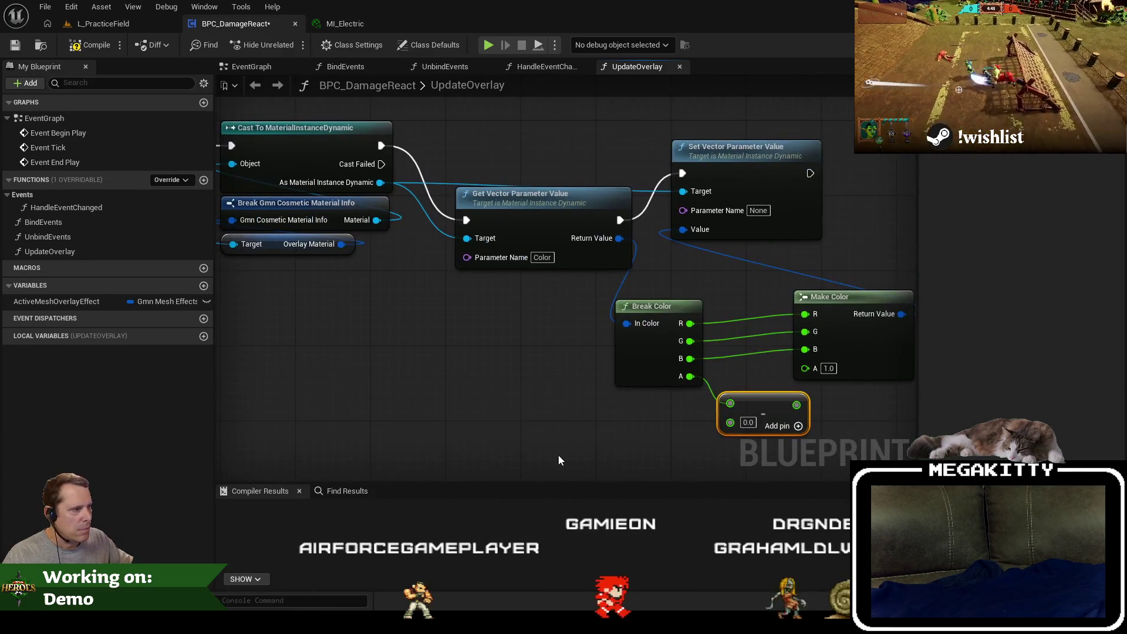
{"action": "right_click", "coordinate": [558, 449]}
{"action": "type", "text": "get delta sec"}
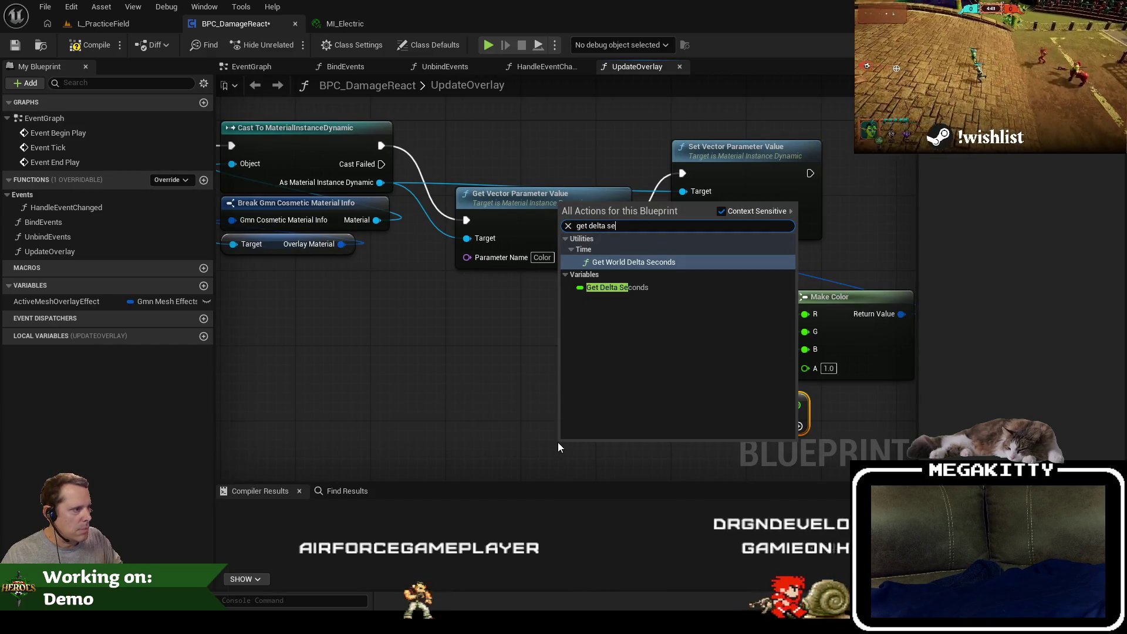
{"action": "left_click", "coordinate": [616, 287]}
{"action": "mouse_move", "coordinate": [578, 444]}
{"action": "left_mouse_down"}
{"action": "mouse_move", "coordinate": [730, 422]}
{"action": "mouse_move", "coordinate": [630, 431]}
{"action": "left_mouse_up"}
{"action": "mouse_move", "coordinate": [763, 411]}
{"action": "left_mouse_down"}
{"action": "mouse_move", "coordinate": [610, 415]}
{"action": "mouse_move", "coordinate": [675, 403]}
{"action": "left_mouse_up"}
Feed the subtracted alpha through Max into Make Color's A and compile.
{"action": "type", "text": "max"}
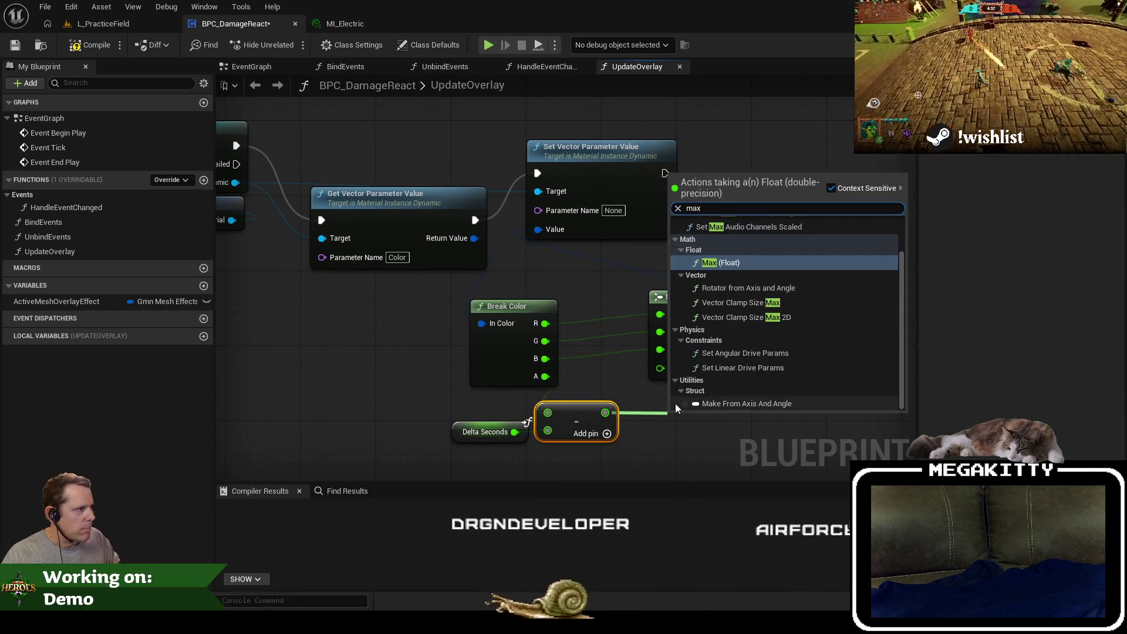
{"action": "key", "text": "Return"}
{"action": "left_click_drag", "start_coordinate": [769, 423], "coordinate": [660, 367]}
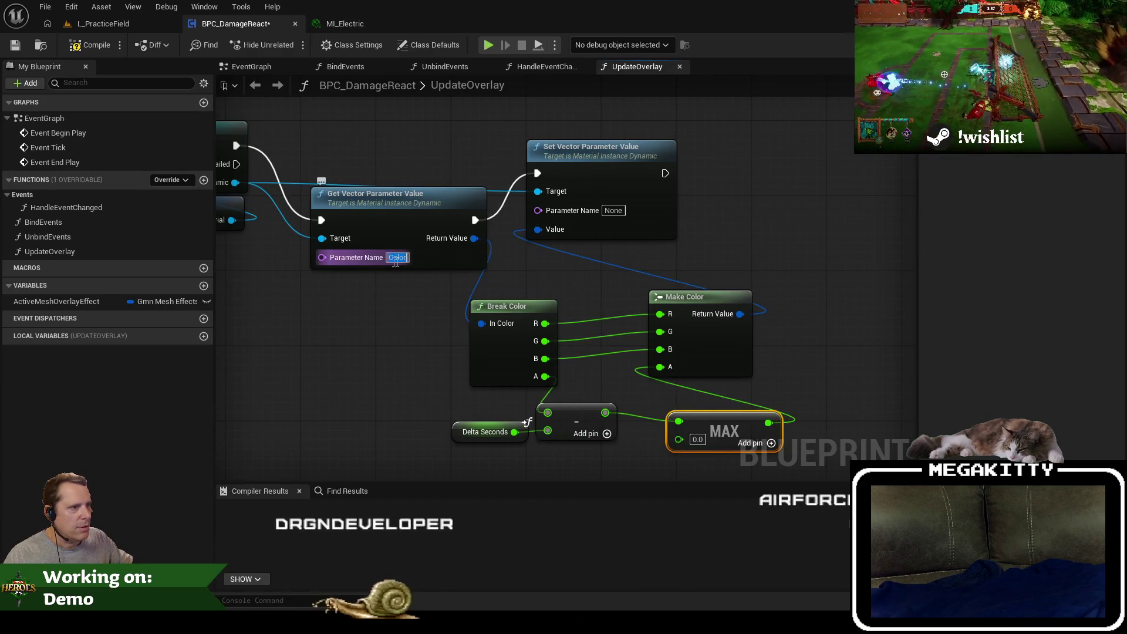
{"action": "type", "text": "Color"}
{"action": "scroll", "coordinate": [580, 350], "scroll_direction": "down", "scroll_amount": 5}
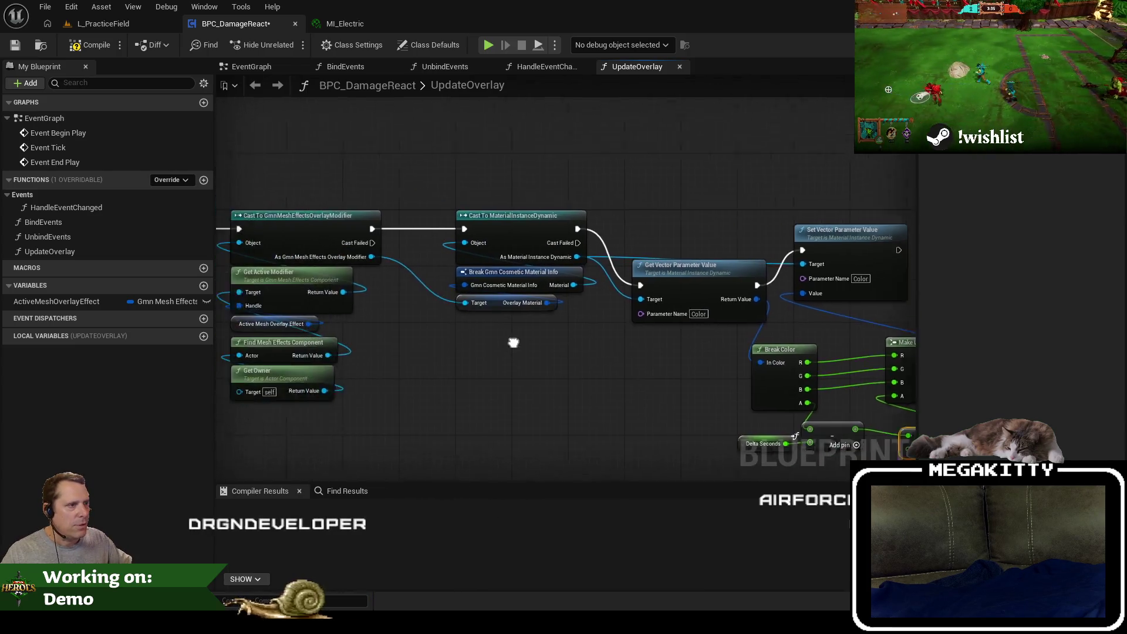
{"action": "left_click", "coordinate": [98, 51]}
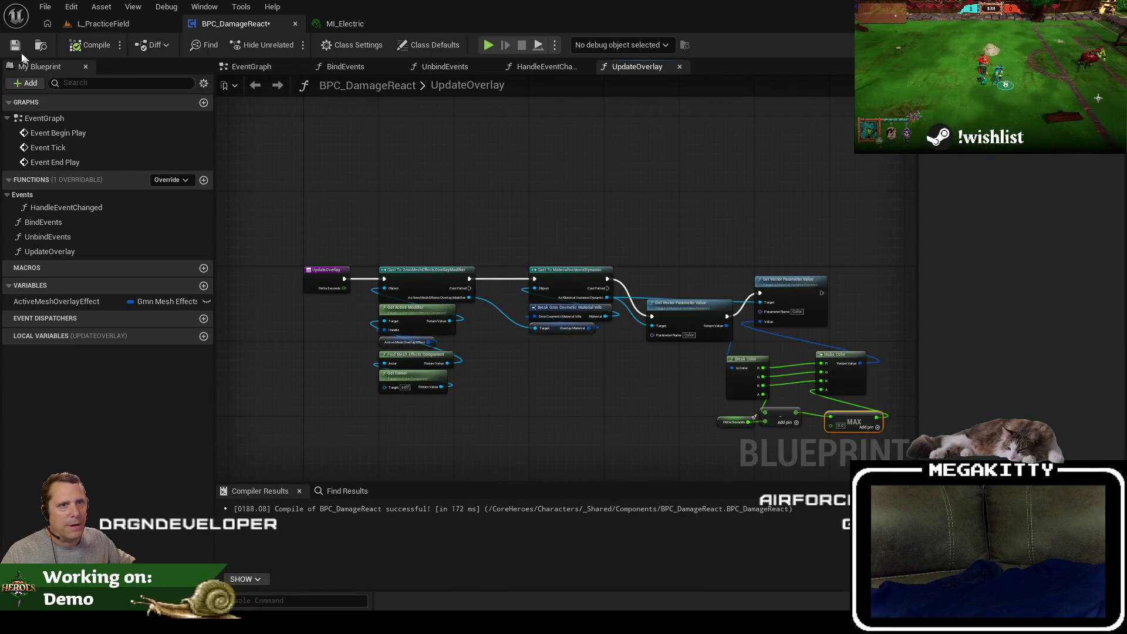
Save BPC_DamageReact with Ctrl+S.
{"action": "key", "text": "ctrl+s"}
{"action": "left_click_drag", "start_coordinate": [515, 369], "coordinate": [428, 326]}
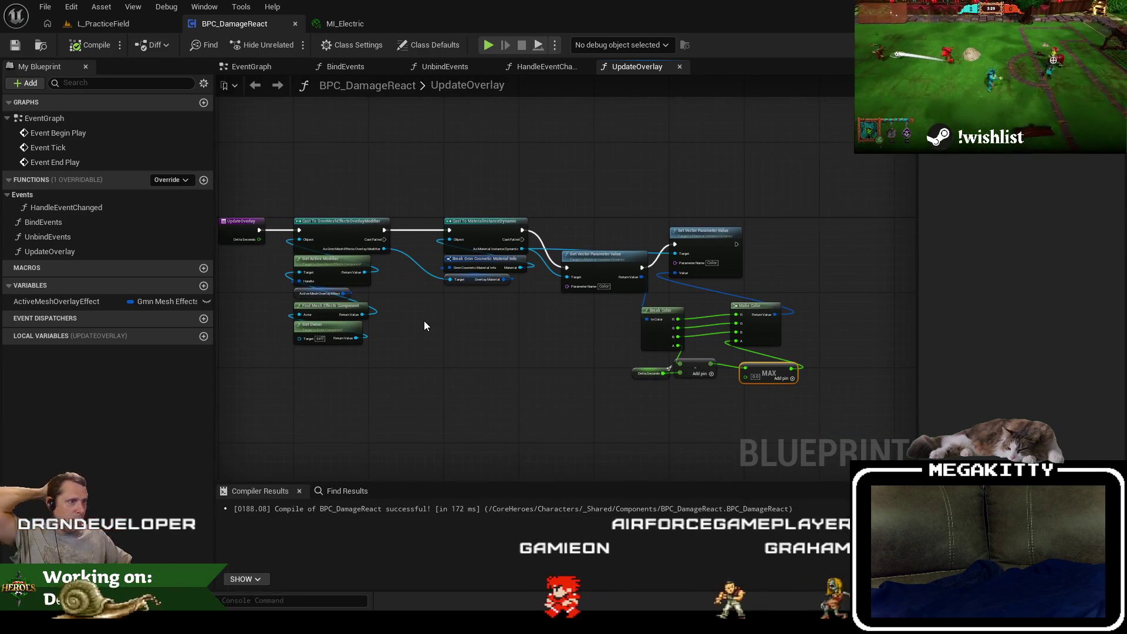
{"action": "scroll", "coordinate": [778, 406], "scroll_direction": "up", "scroll_amount": 3}
Add and remove a multiply node after Delta Seconds, then add variable OverlayEffectDuration.
{"action": "mouse_move", "coordinate": [532, 340]}
{"action": "left_mouse_down"}
{"action": "mouse_move", "coordinate": [391, 339]}
{"action": "mouse_move", "coordinate": [460, 342]}
{"action": "left_mouse_up"}
{"action": "type", "text": "max"}
{"action": "key", "text": "Return"}
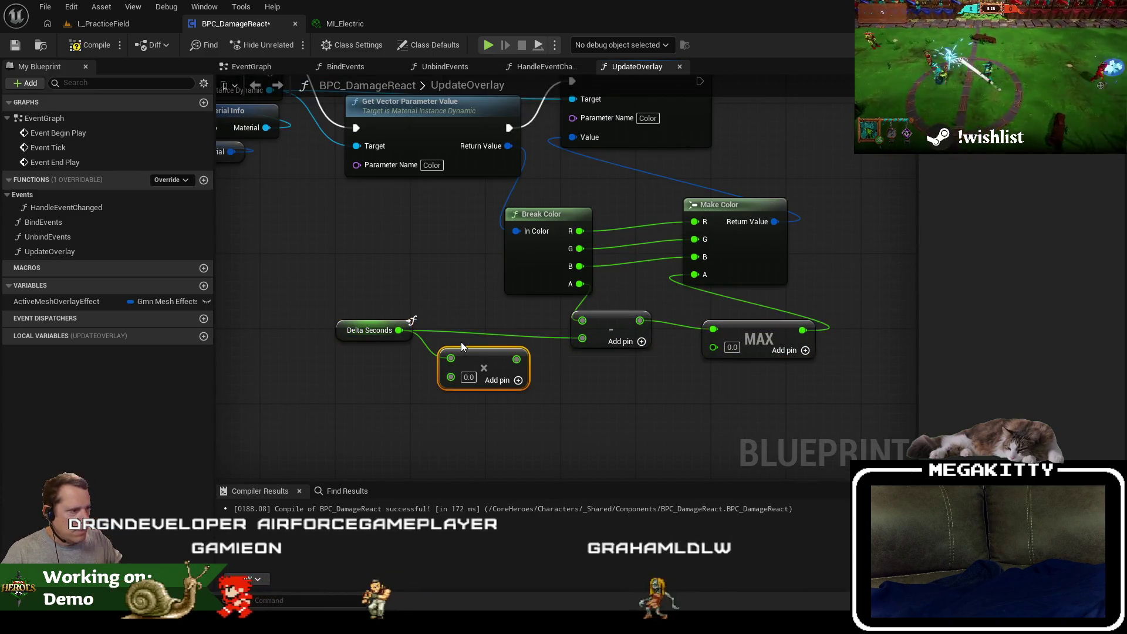
{"action": "left_click", "coordinate": [467, 377]}
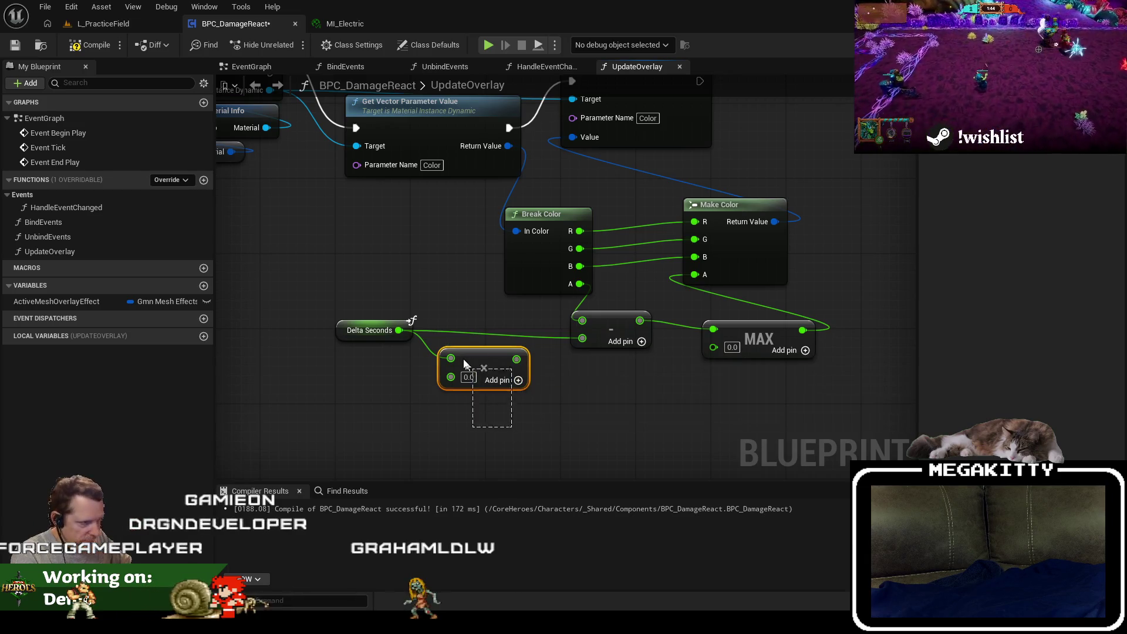
{"action": "key", "text": "Delete"}
{"action": "left_click", "coordinate": [204, 286]}
{"action": "type", "text": "Mesh"}
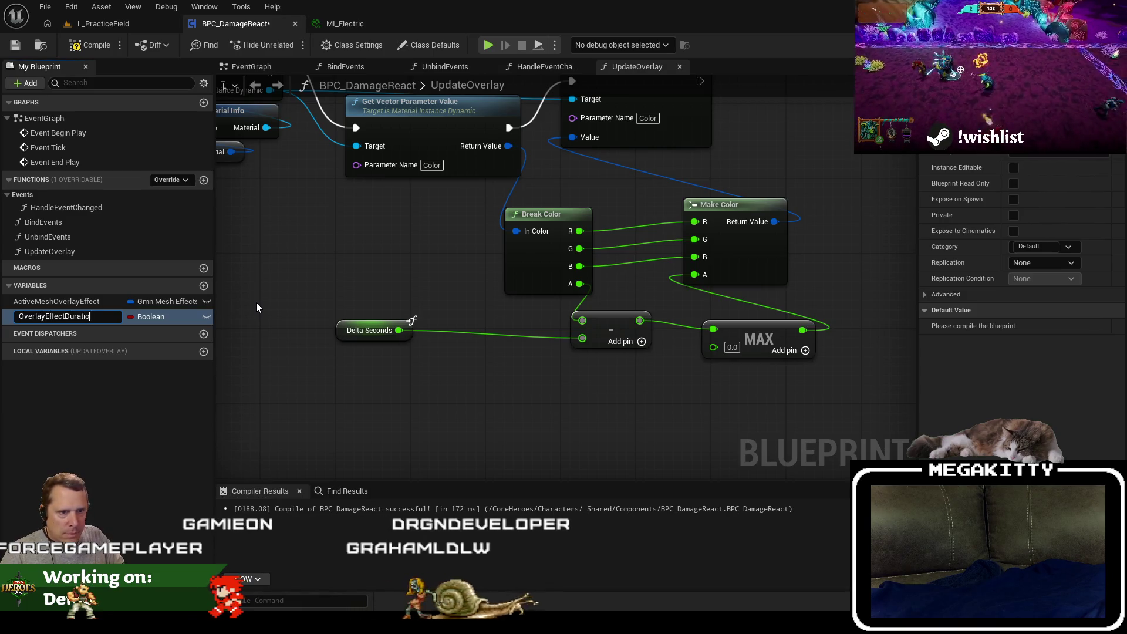
{"action": "type", "text": "uration"}
Make OverlayEffectDuration a Float in the Settings category with default value 0.5.
{"action": "left_click", "coordinate": [151, 316]}
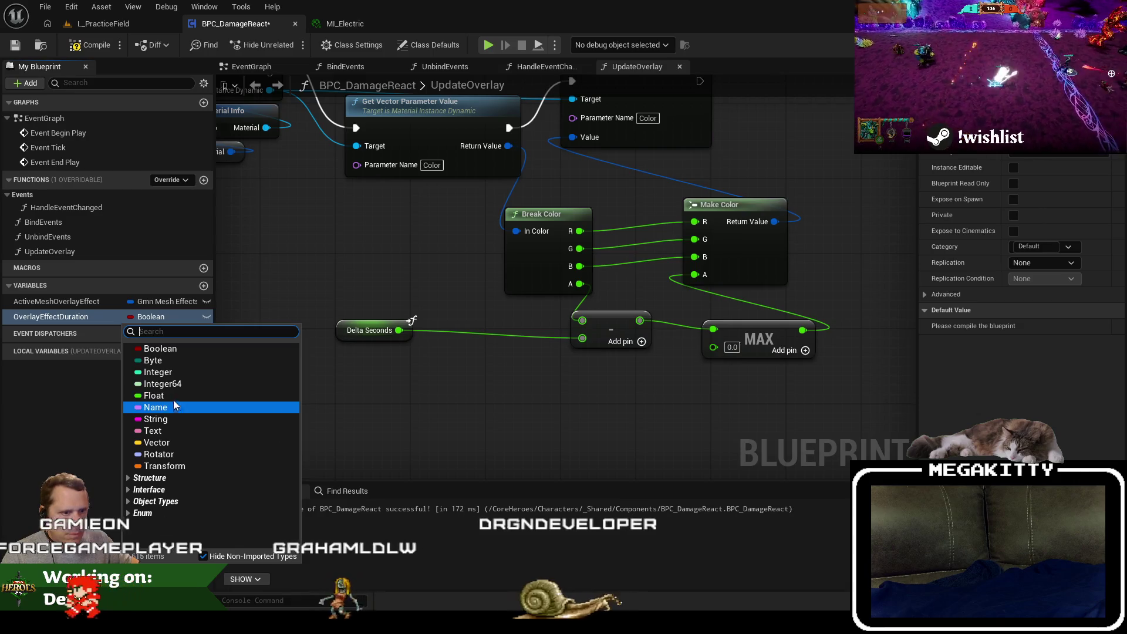
{"action": "left_click", "coordinate": [173, 397]}
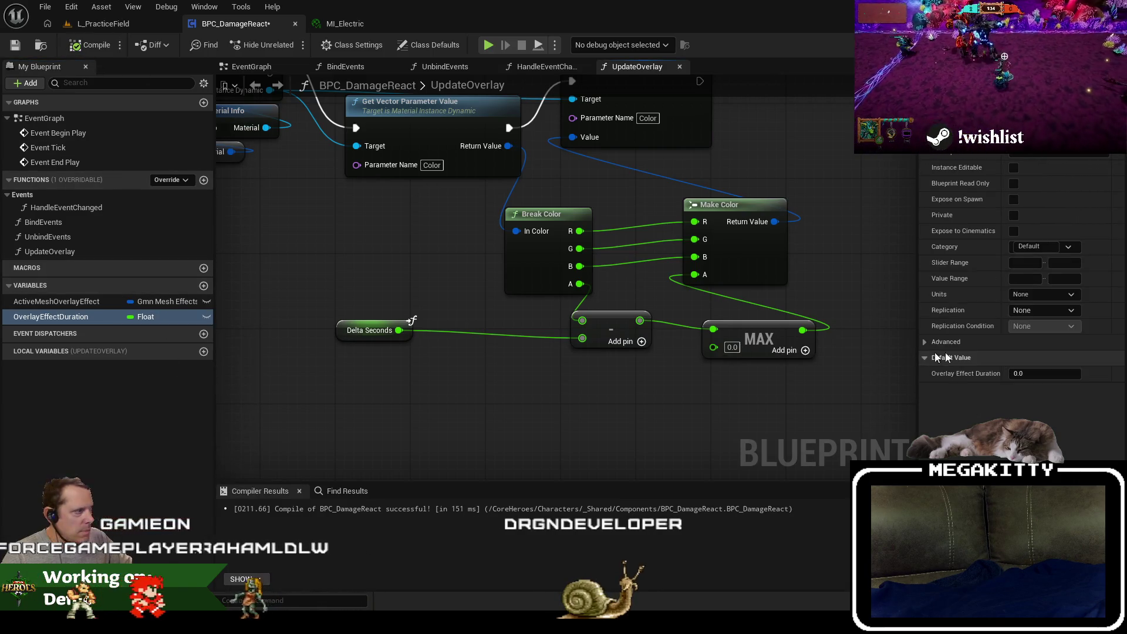
{"action": "left_click", "coordinate": [1022, 247]}
{"action": "type", "text": "Settings"}
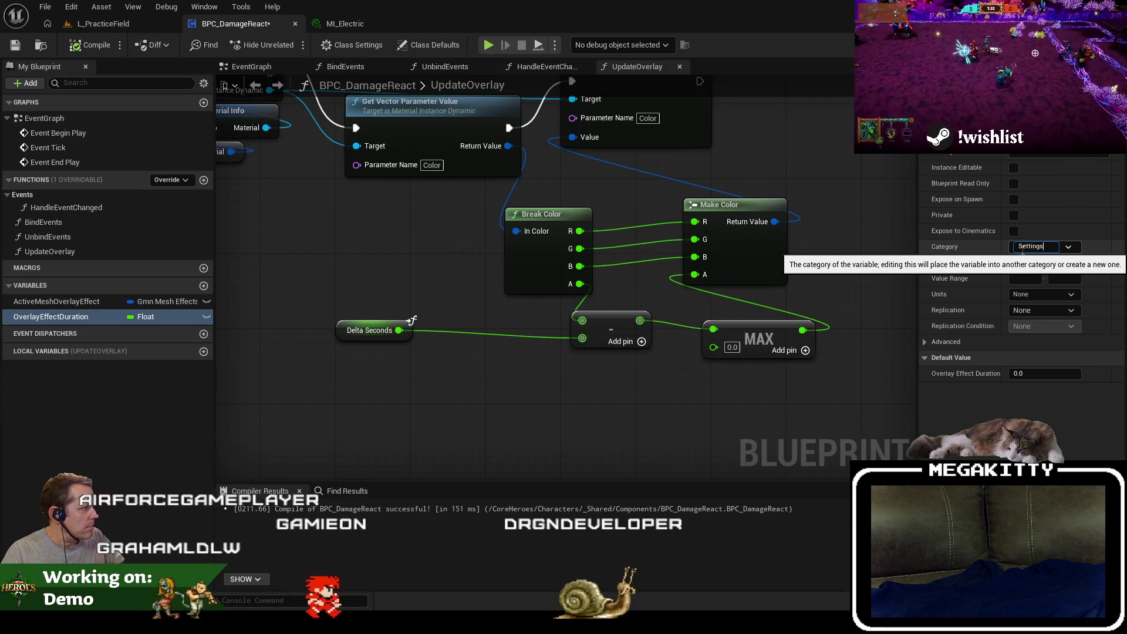
{"action": "key", "text": "Return"}
{"action": "left_click", "coordinate": [1025, 373]}
{"action": "type", "text": "0.5"}
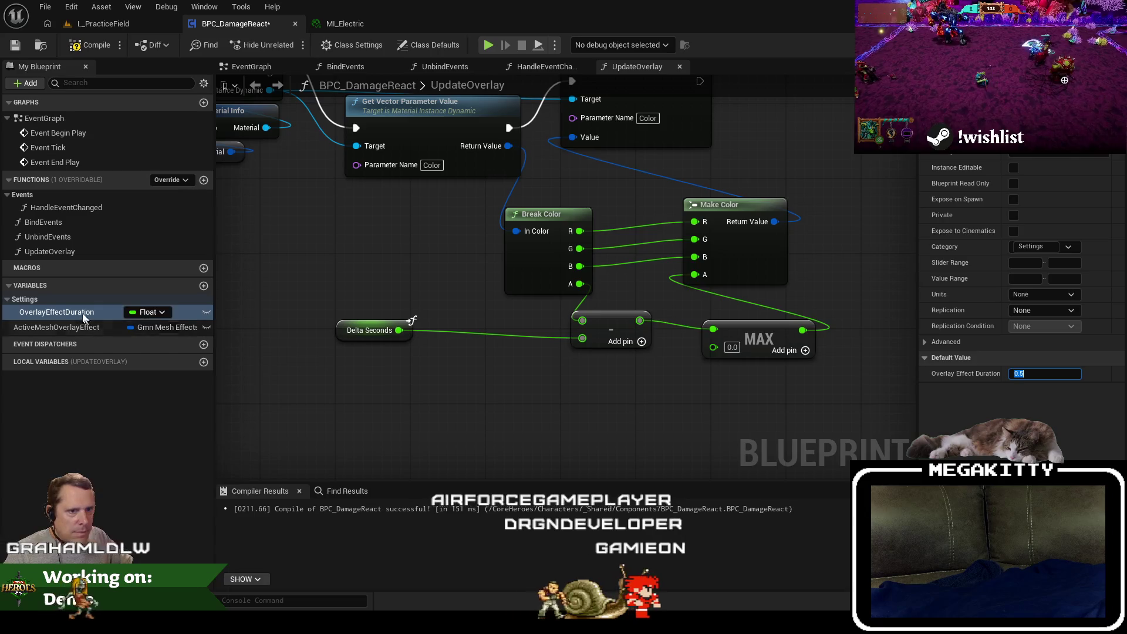
Divide Delta Seconds by an OverlayEffectDuration getter before the Subtract node in UpdateOverlay.
{"action": "left_click_drag", "start_coordinate": [84, 317], "coordinate": [543, 381]}
{"action": "left_click", "coordinate": [402, 394]}
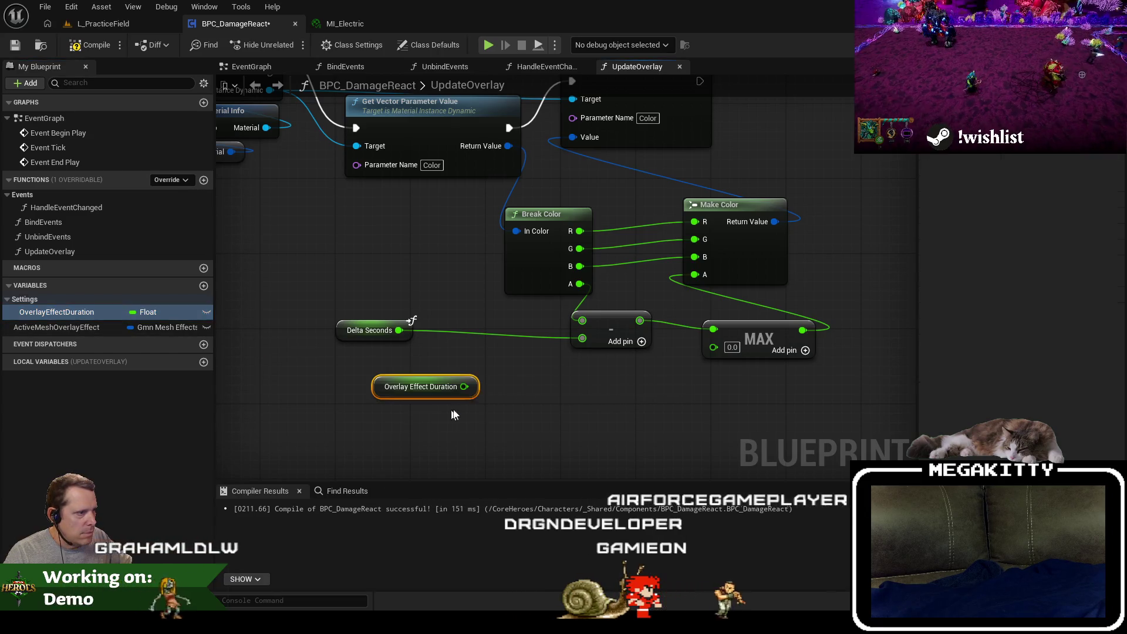
{"action": "left_click_drag", "start_coordinate": [406, 341], "coordinate": [533, 355]}
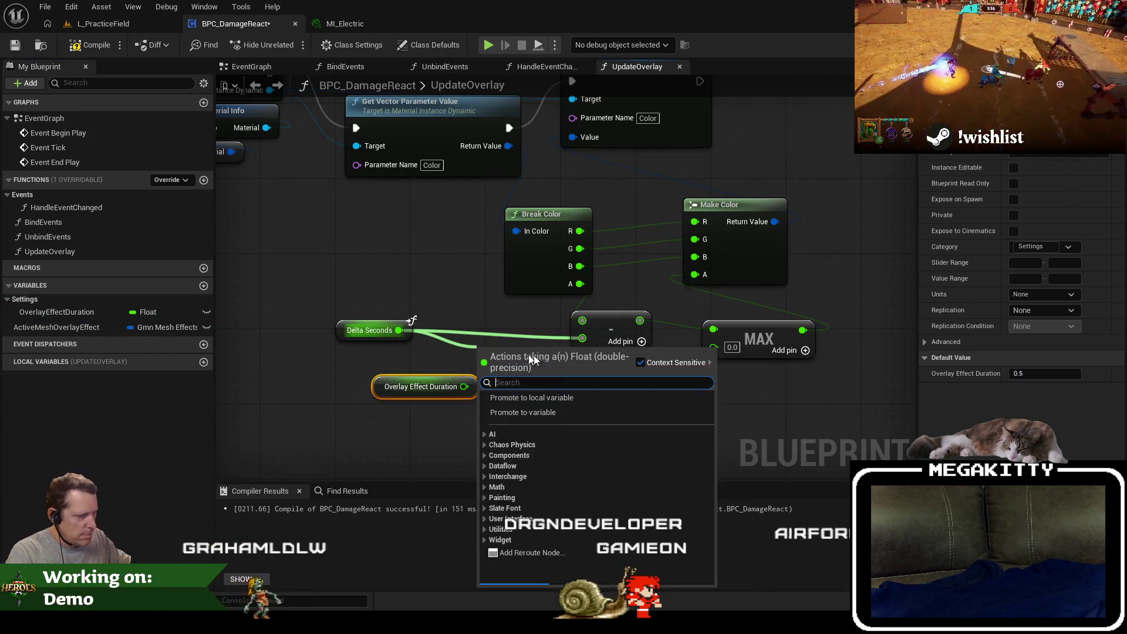
{"action": "type", "text": "/"}
{"action": "key", "text": "Return"}
{"action": "mouse_move", "coordinate": [464, 387]}
{"action": "left_mouse_down"}
{"action": "mouse_move", "coordinate": [491, 378]}
{"action": "mouse_move", "coordinate": [489, 367]}
{"action": "mouse_move", "coordinate": [587, 340]}
{"action": "left_mouse_up"}
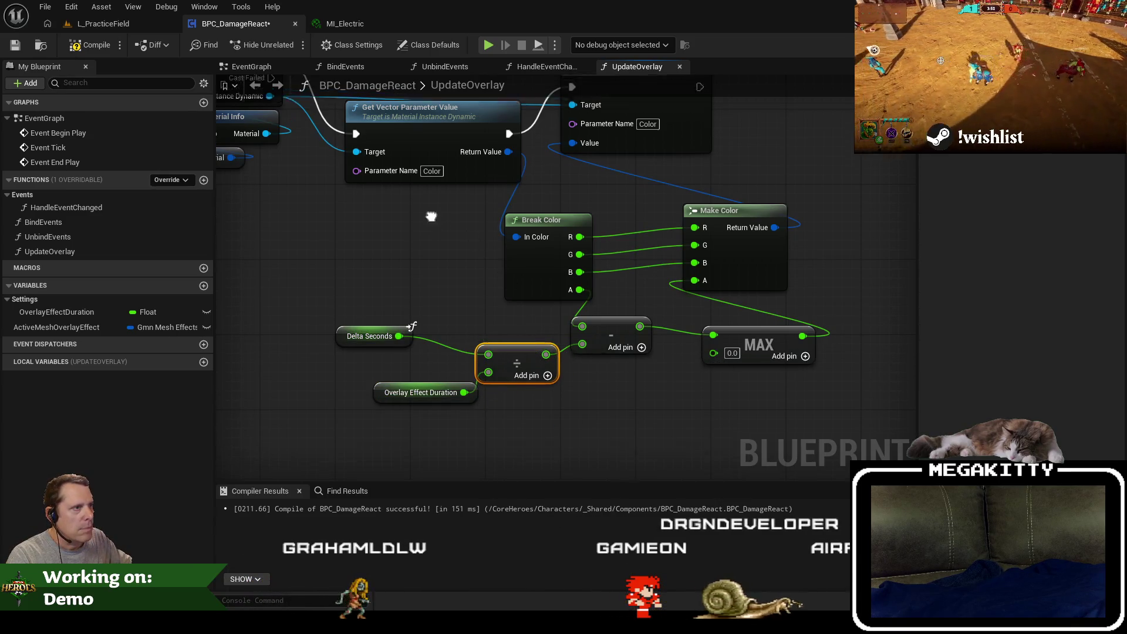
{"action": "left_click", "coordinate": [561, 69]}
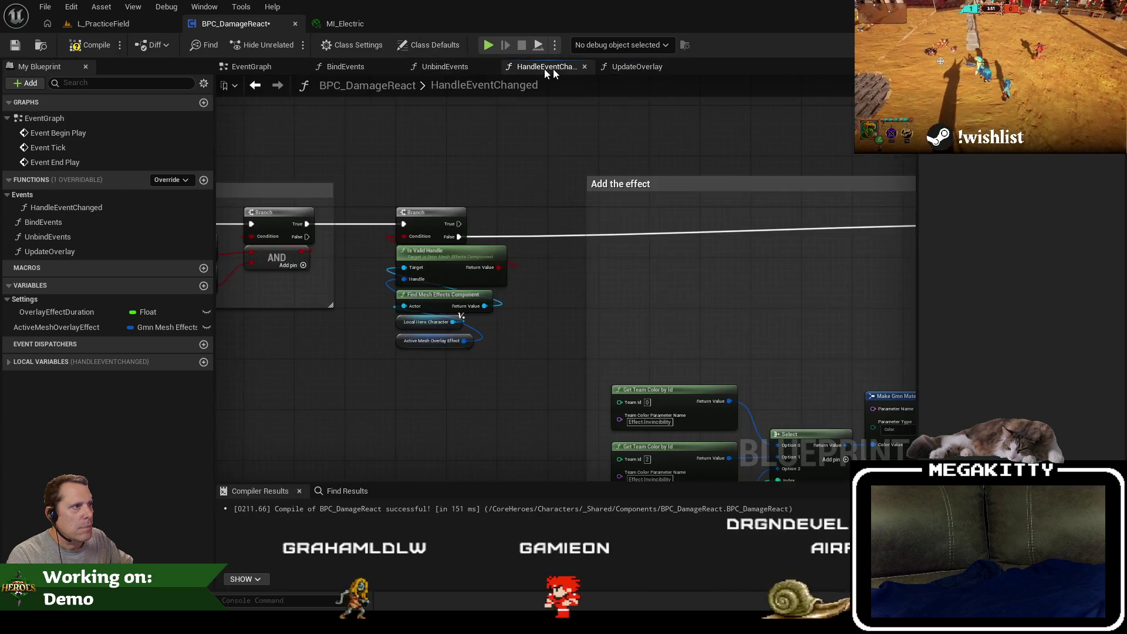
Close the BindEvents and UnbindEvents graphs and wire an OverlayEffectDuration getter into the modifier's Duration.
{"action": "left_click", "coordinate": [492, 66]}
{"action": "left_click", "coordinate": [394, 67]}
{"action": "mouse_move", "coordinate": [446, 176]}
{"action": "left_mouse_down"}
{"action": "mouse_move", "coordinate": [480, 251]}
{"action": "mouse_move", "coordinate": [641, 284]}
{"action": "mouse_move", "coordinate": [566, 299]}
{"action": "mouse_move", "coordinate": [574, 288]}
{"action": "left_mouse_up"}
{"action": "scroll", "coordinate": [574, 287], "scroll_direction": "up", "scroll_amount": 2}
{"action": "mouse_move", "coordinate": [56, 312]}
{"action": "left_mouse_down"}
{"action": "mouse_move", "coordinate": [248, 312]}
{"action": "mouse_move", "coordinate": [561, 235]}
{"action": "left_mouse_up"}
{"action": "left_click", "coordinate": [610, 252]}
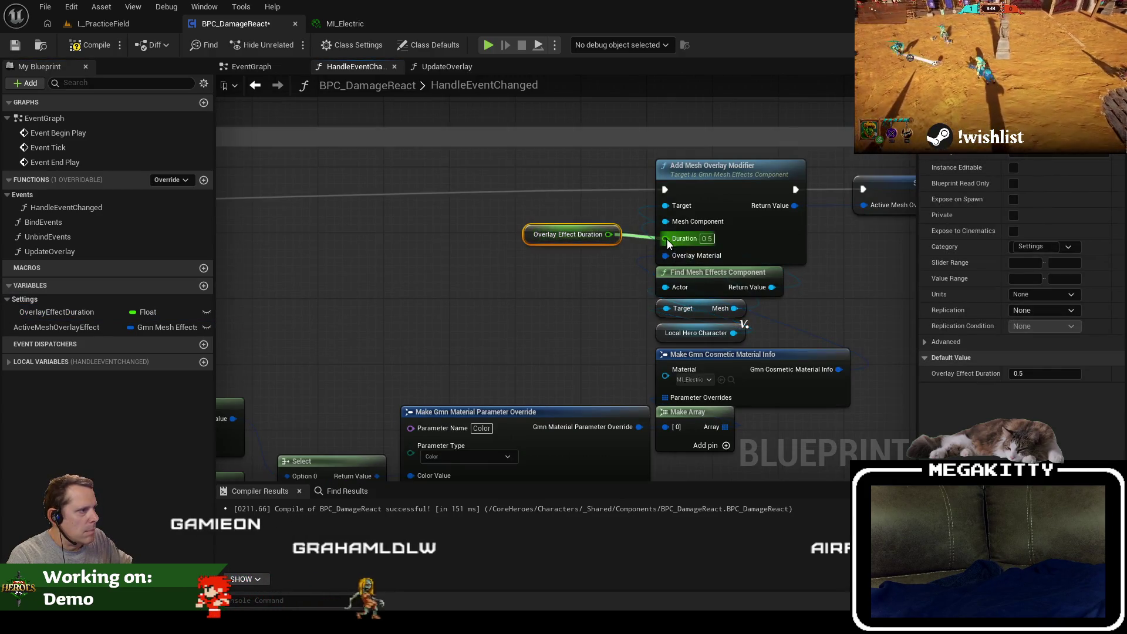
{"action": "left_click_drag", "start_coordinate": [666, 239], "coordinate": [667, 238]}
Rearrange the getter and team colour nodes, enlarge the 'Add the effect' comment, then compile and save.
{"action": "scroll", "coordinate": [566, 239], "scroll_direction": "down", "scroll_amount": 2}
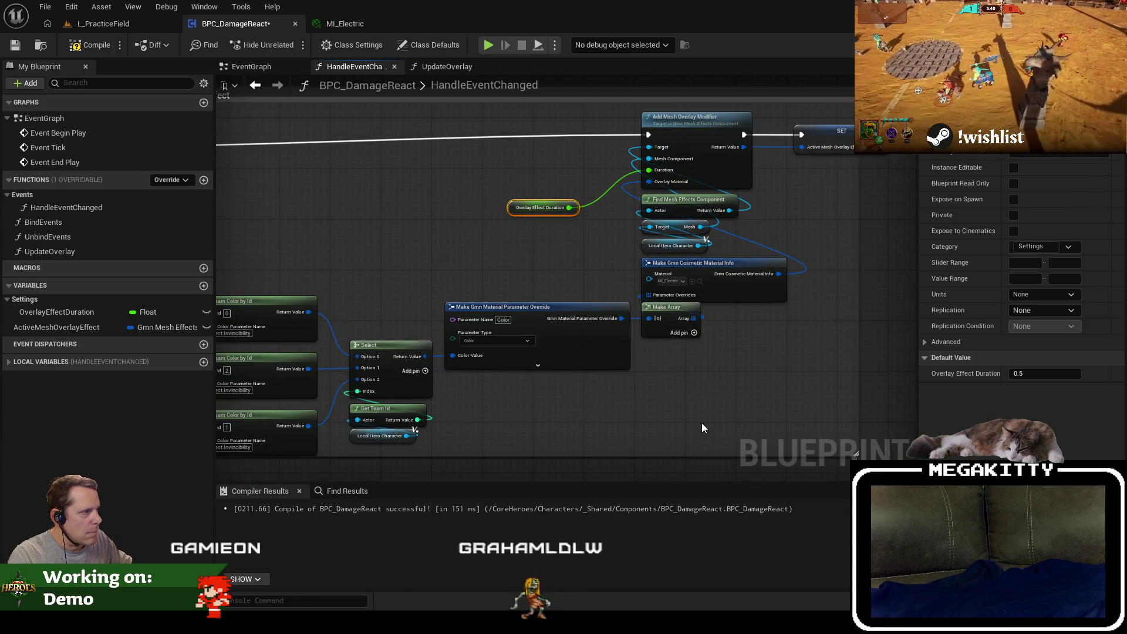
{"action": "scroll", "coordinate": [707, 434], "scroll_direction": "down", "scroll_amount": 3}
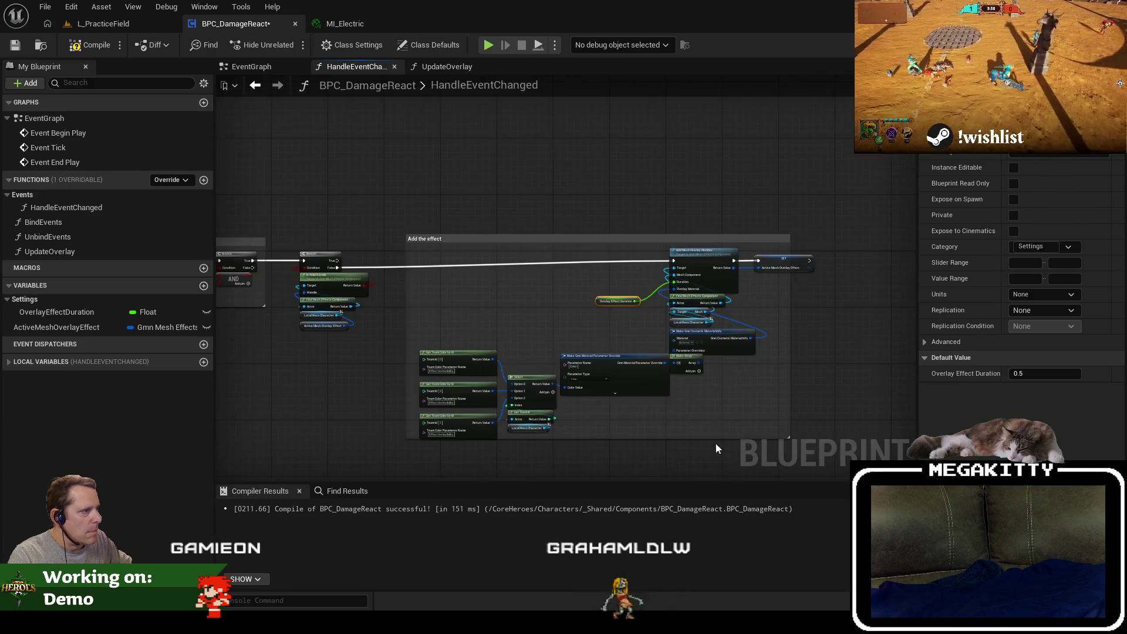
{"action": "left_click", "coordinate": [705, 429]}
{"action": "left_click_drag", "start_coordinate": [436, 346], "coordinate": [436, 346]}
{"action": "scroll", "coordinate": [657, 330], "scroll_direction": "up", "scroll_amount": 3}
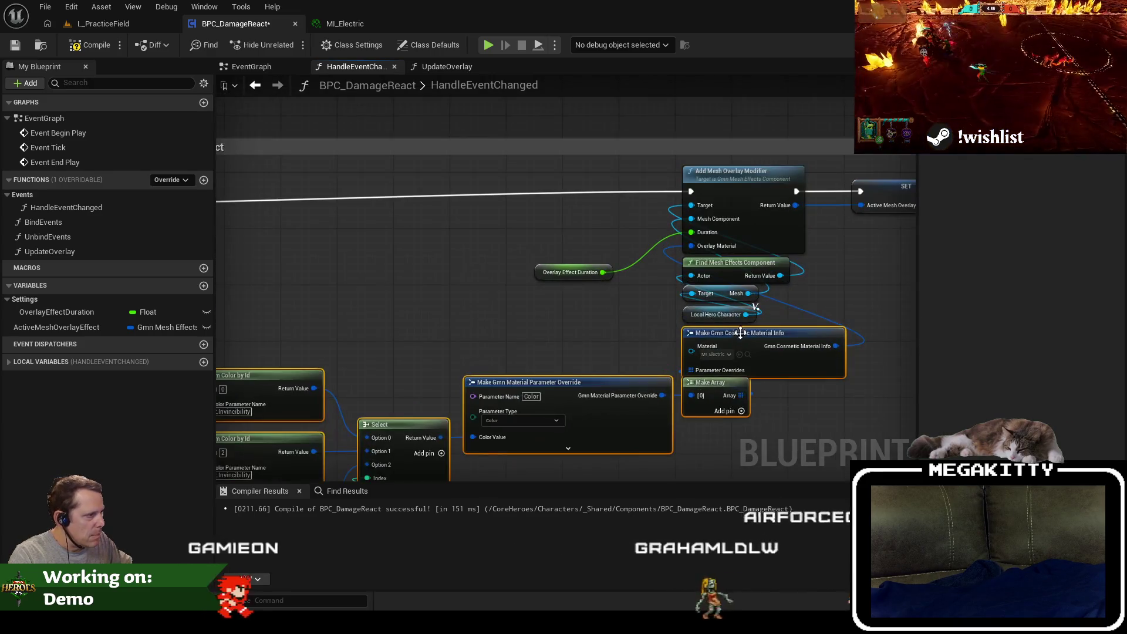
{"action": "mouse_move", "coordinate": [546, 280]}
{"action": "left_mouse_down"}
{"action": "mouse_move", "coordinate": [684, 317]}
{"action": "mouse_move", "coordinate": [686, 337]}
{"action": "left_mouse_up"}
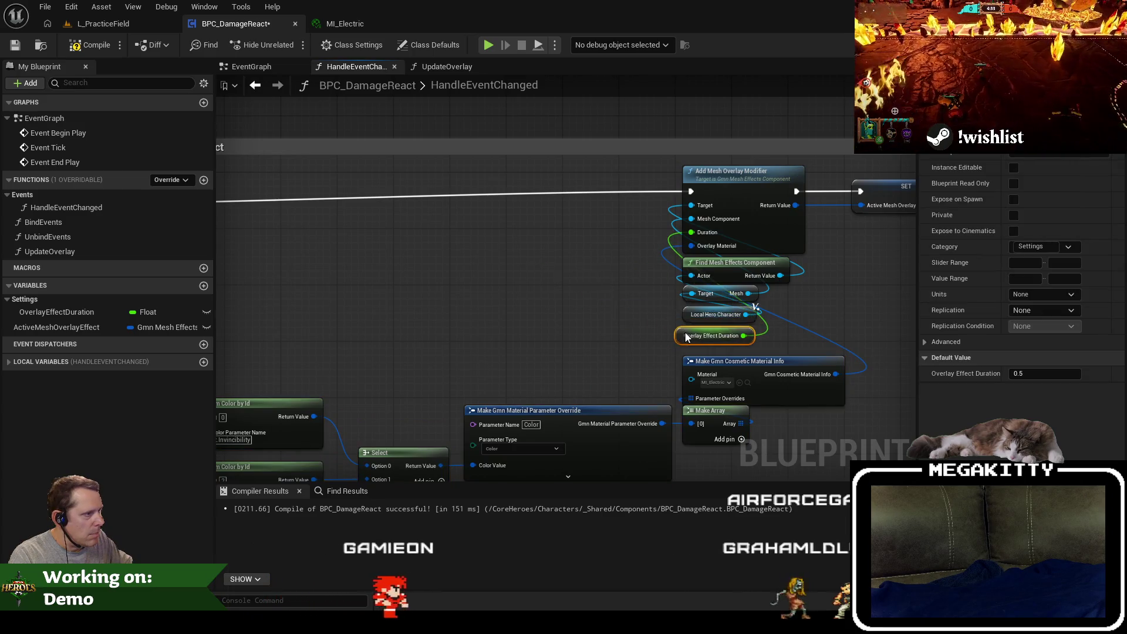
{"action": "scroll", "coordinate": [595, 284], "scroll_direction": "down", "scroll_amount": 2}
{"action": "mouse_move", "coordinate": [763, 399]}
{"action": "left_mouse_down"}
{"action": "mouse_move", "coordinate": [453, 352]}
{"action": "mouse_move", "coordinate": [350, 300]}
{"action": "left_mouse_up"}
{"action": "left_click_drag", "start_coordinate": [673, 300], "coordinate": [740, 300]}
{"action": "key", "text": "Escape"}
{"action": "left_click_drag", "start_coordinate": [826, 410], "coordinate": [853, 437]}
{"action": "left_click", "coordinate": [94, 46]}
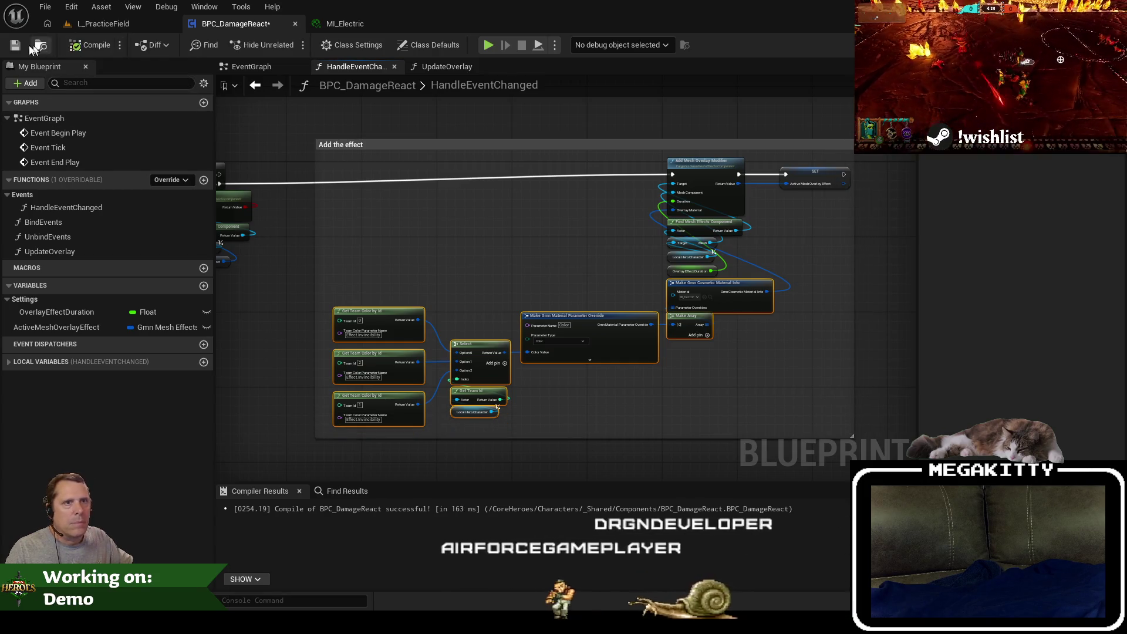
{"action": "key", "text": "ctrl+s"}
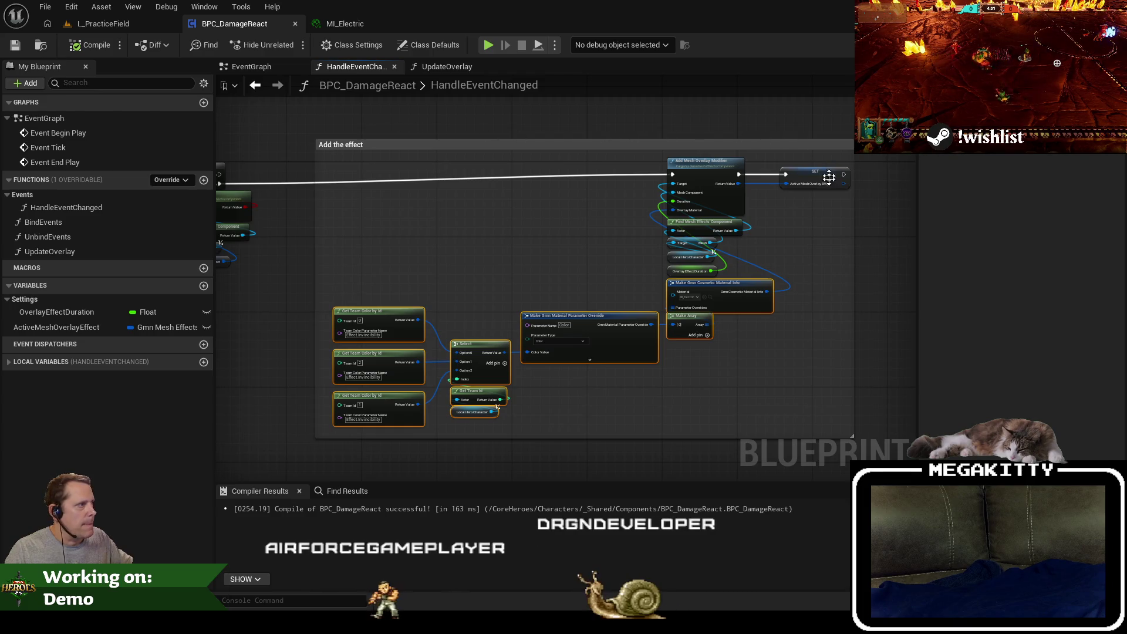
Align the Get Vector Parameter Value node in UpdateOverlay, then compile and save the blueprint.
{"action": "left_click", "coordinate": [429, 69]}
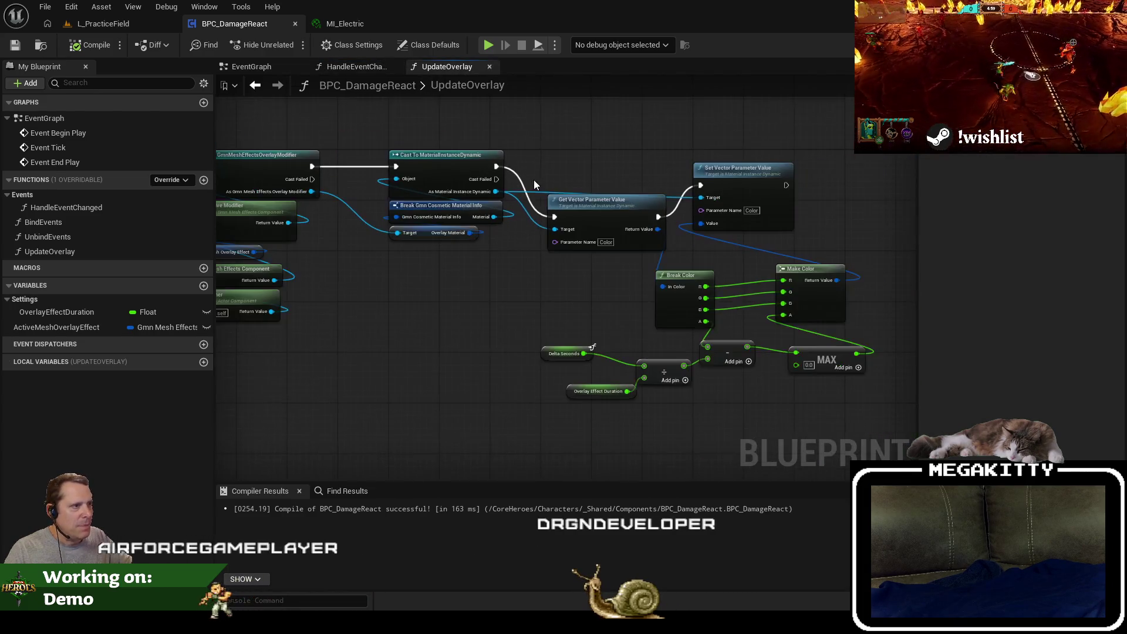
{"action": "left_click", "coordinate": [588, 162]}
{"action": "left_click_drag", "start_coordinate": [585, 156], "coordinate": [586, 150]}
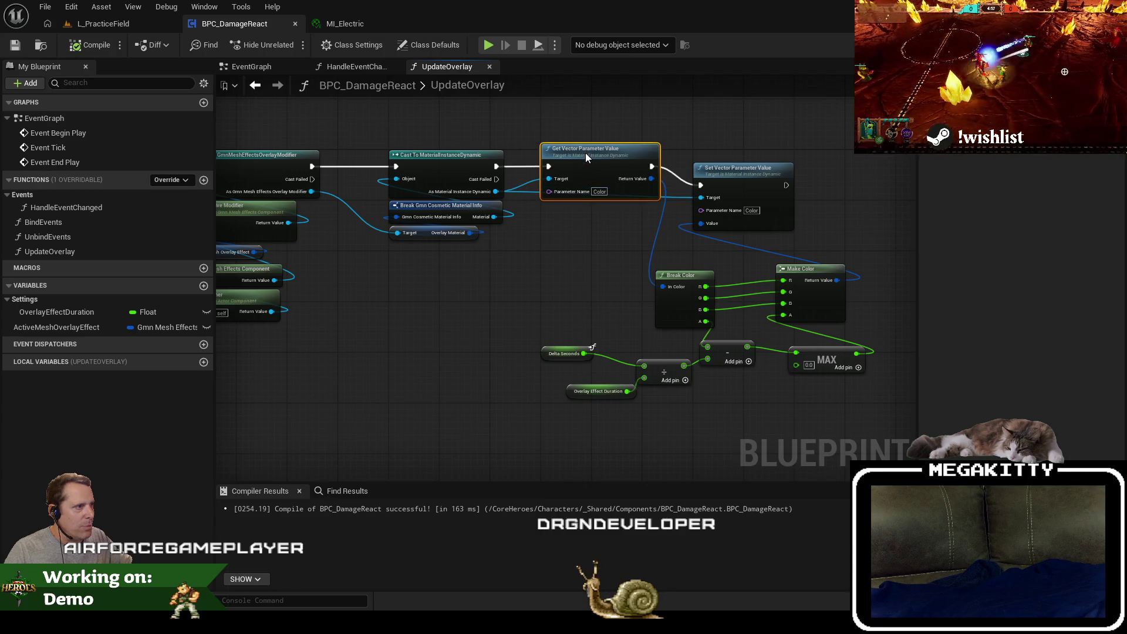
{"action": "left_click", "coordinate": [15, 45]}
Review the UpdateOverlay function settings and its Cast To MaterialInstanceDynamic node, then go to L_PracticeField.
{"action": "left_click_drag", "start_coordinate": [357, 305], "coordinate": [515, 337]}
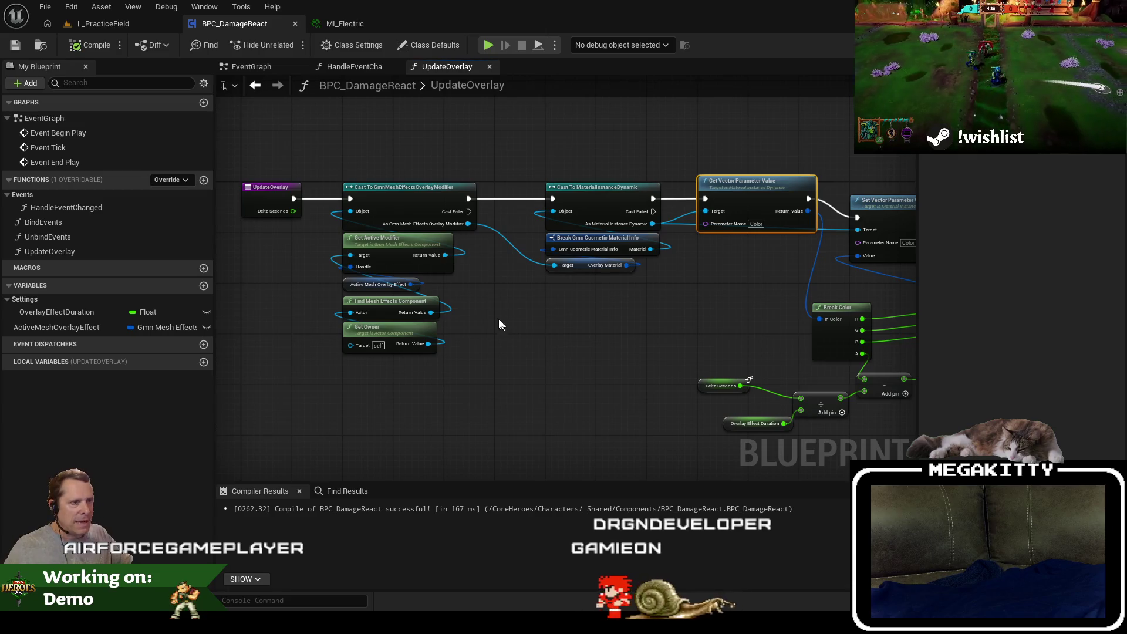
{"action": "left_click", "coordinate": [271, 191]}
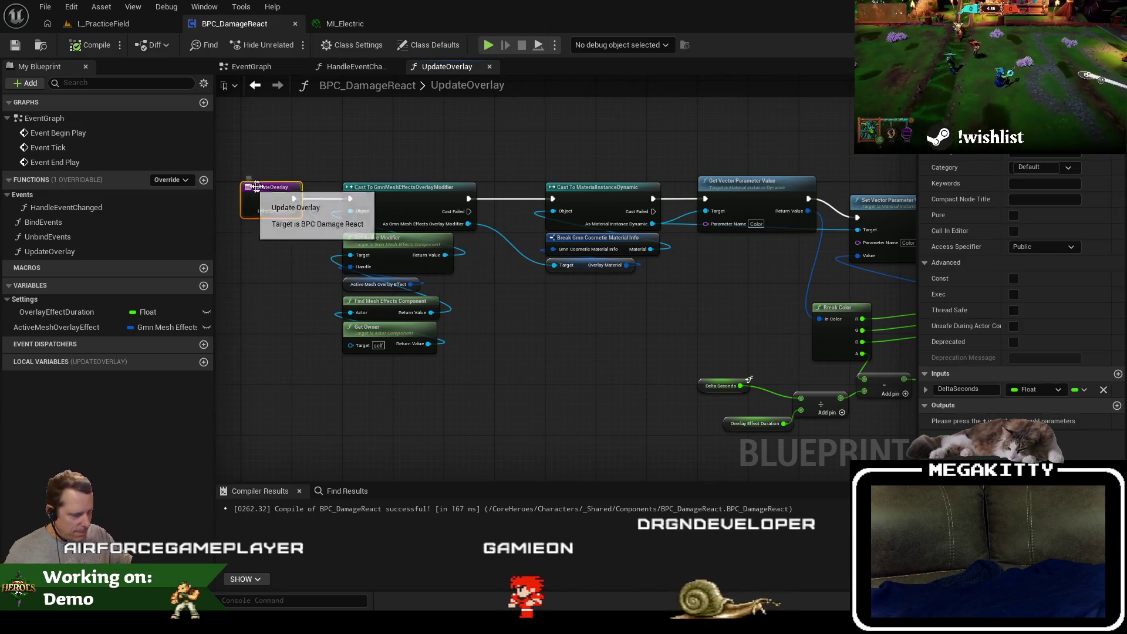
{"action": "left_click", "coordinate": [608, 197]}
{"action": "left_click_drag", "start_coordinate": [722, 284], "coordinate": [619, 287]}
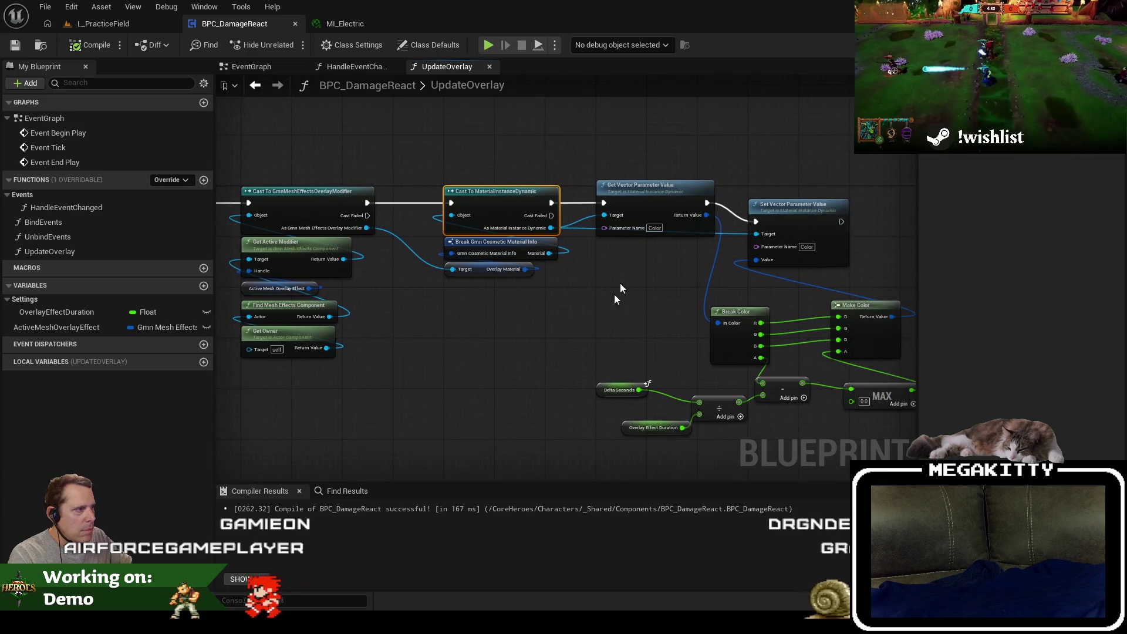
{"action": "left_click", "coordinate": [103, 24]}
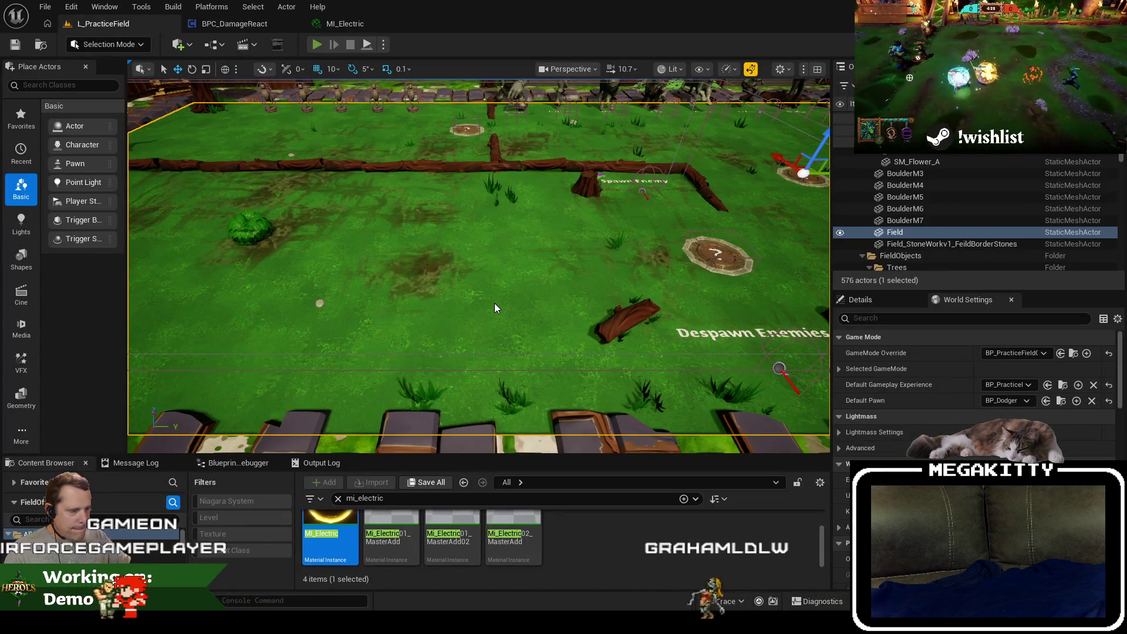
Play L_PracticeField, walk the hero forward and left, fire at the red enemy, then stop.
{"action": "key", "text": "alt+p"}
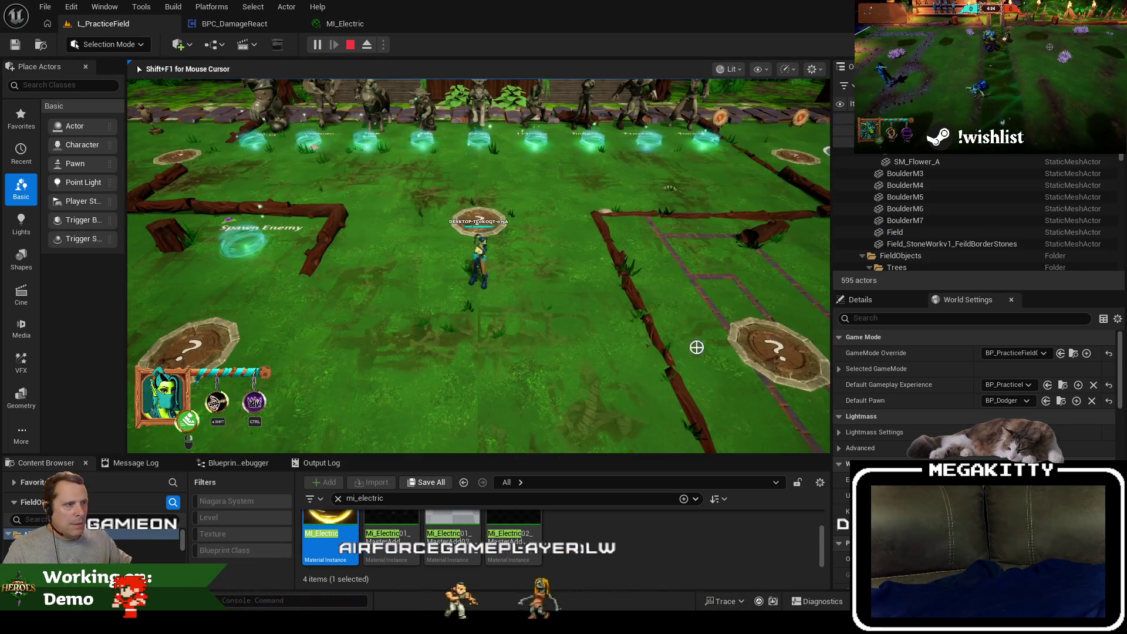
{"action": "key", "text": "w"}
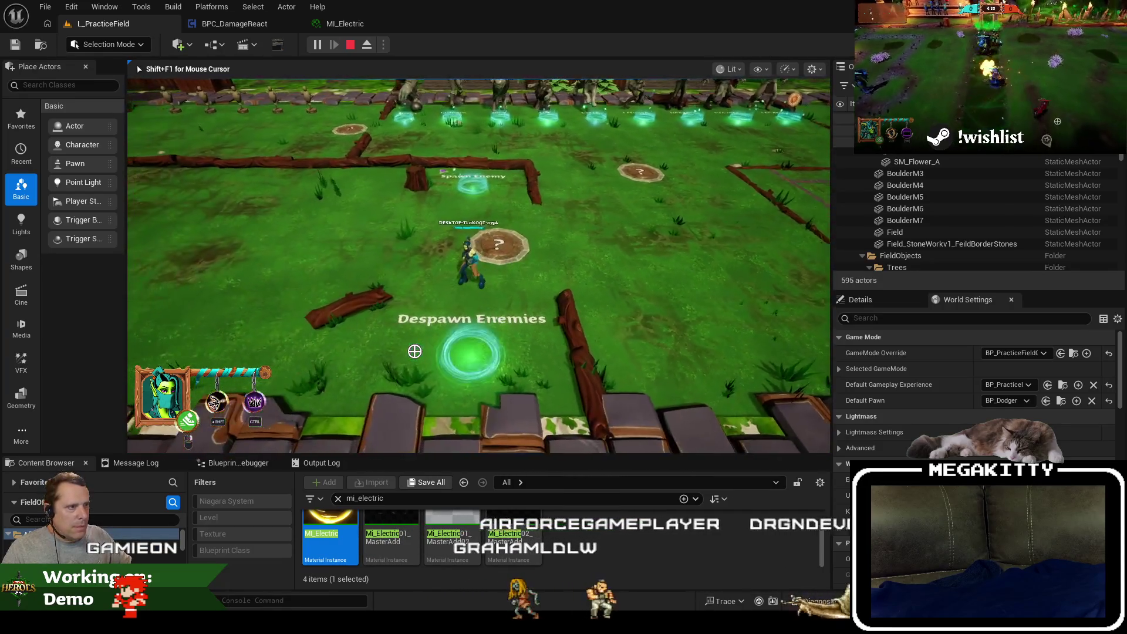
{"action": "key", "text": "w"}
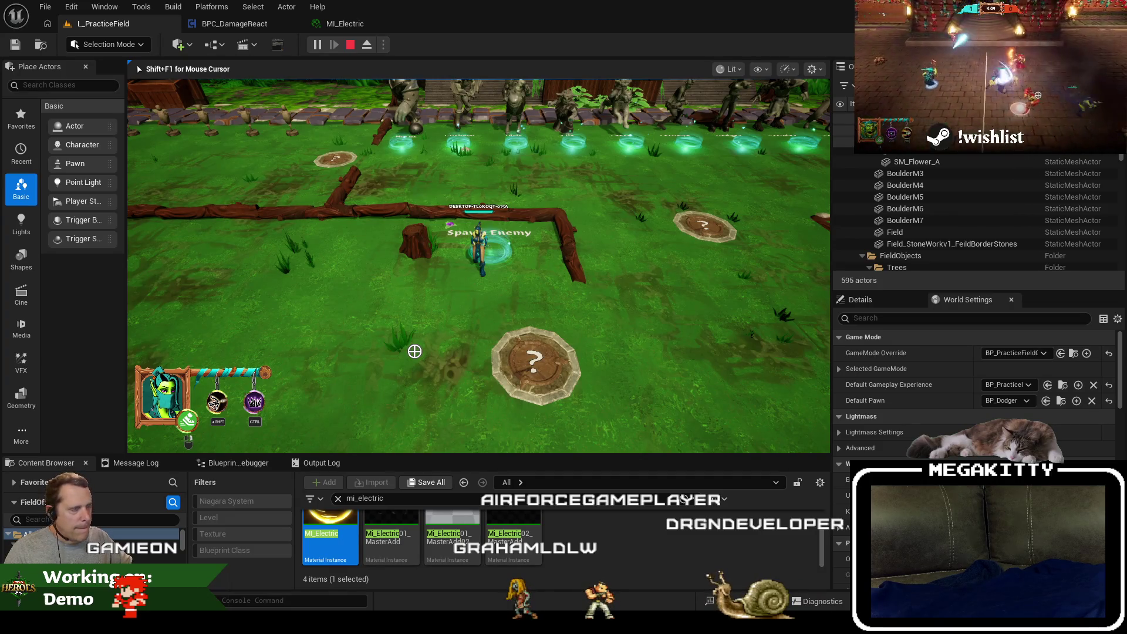
{"action": "key", "text": "a"}
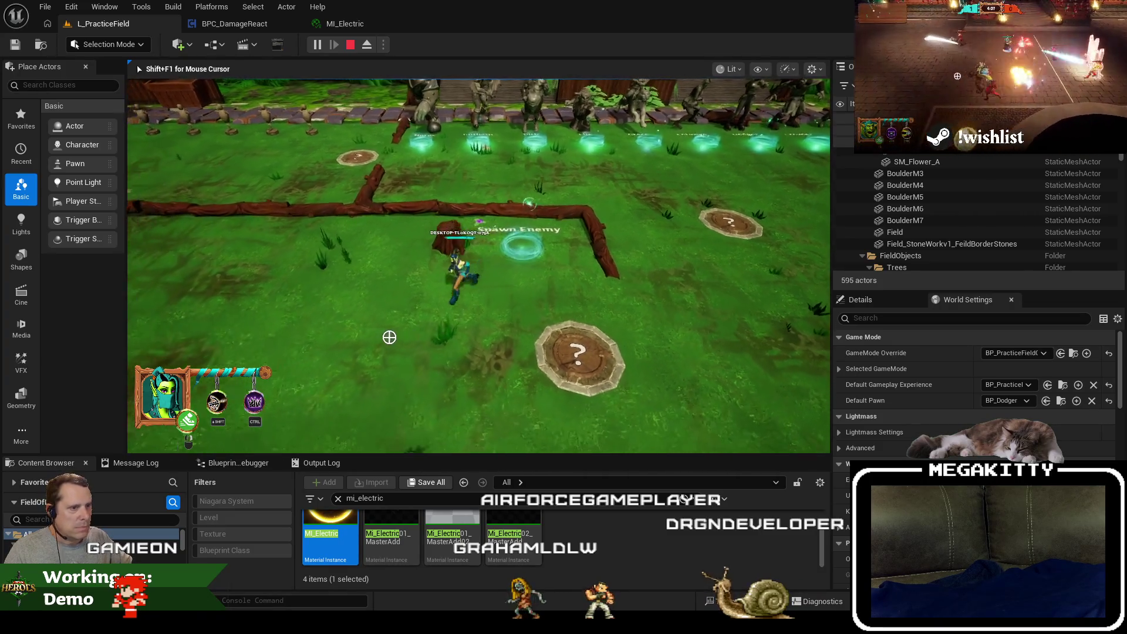
{"action": "key", "text": "a"}
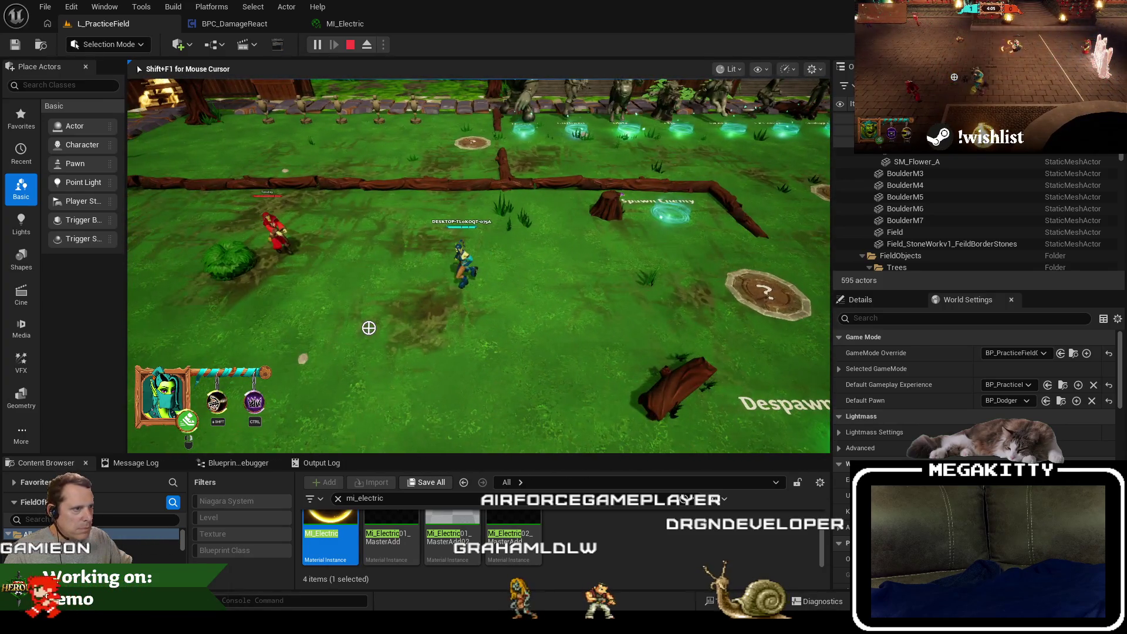
{"action": "left_click", "coordinate": [384, 339]}
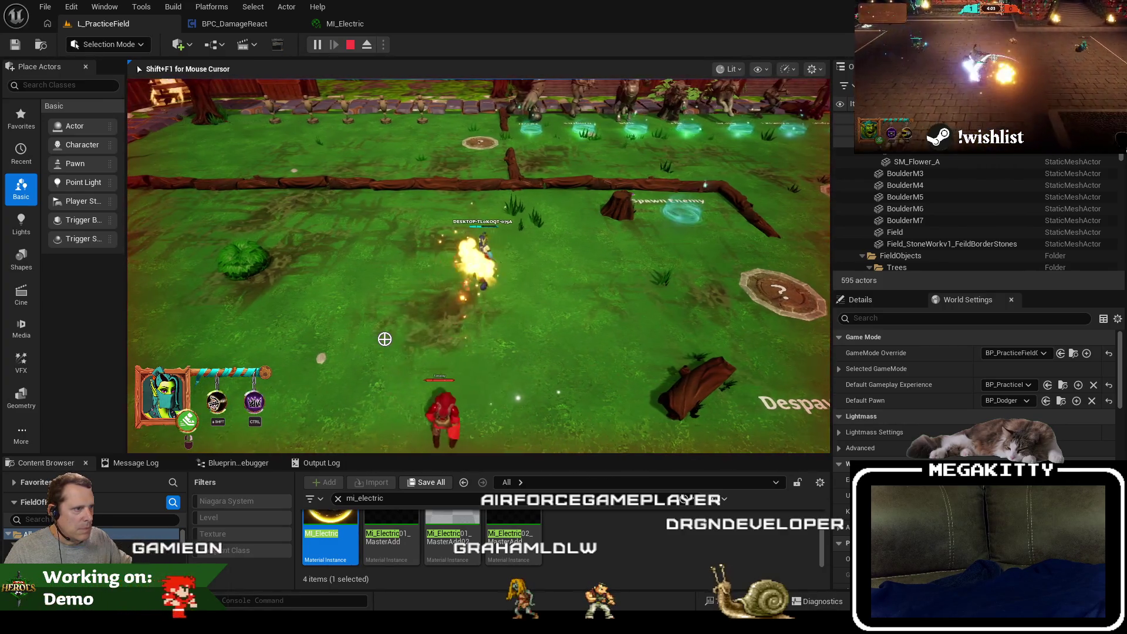
{"action": "key", "text": "Escape"}
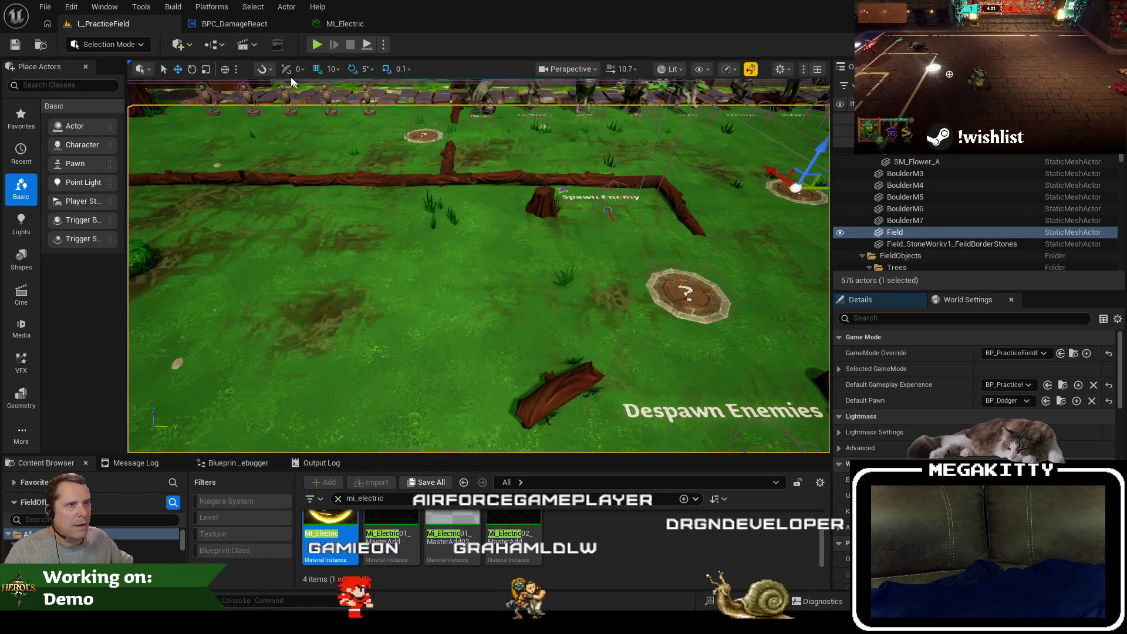
{"action": "left_click", "coordinate": [238, 23]}
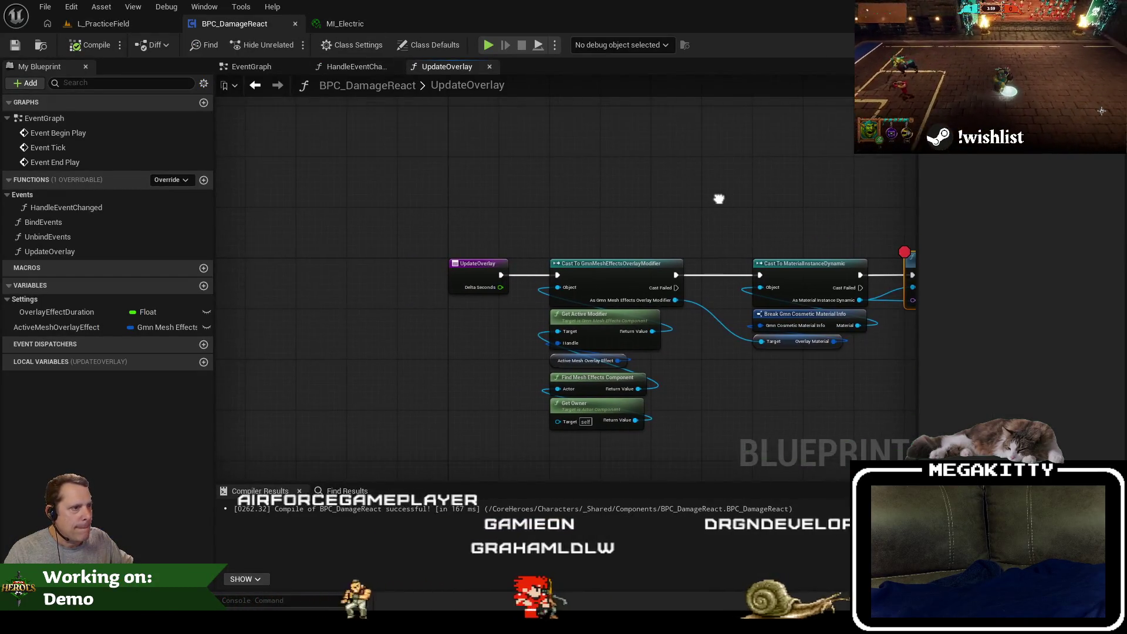
Open UpdateOverlay and remove the breakpoint from the Cast To GmnMeshEffectsOverlayModifier node.
{"action": "left_click", "coordinate": [268, 63]}
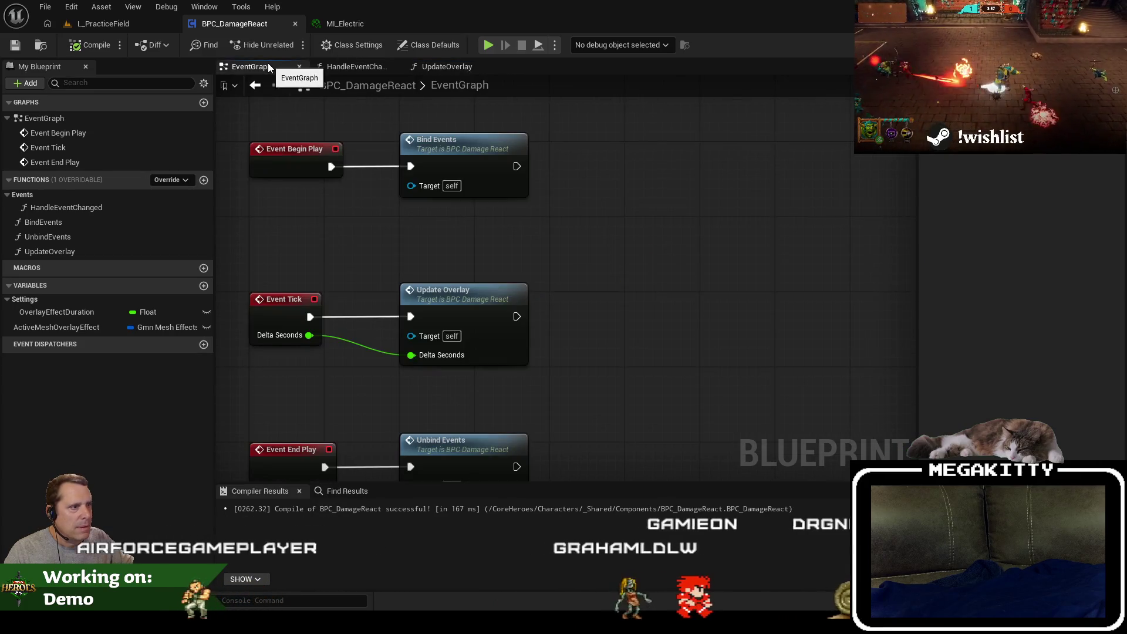
{"action": "left_click", "coordinate": [432, 45]}
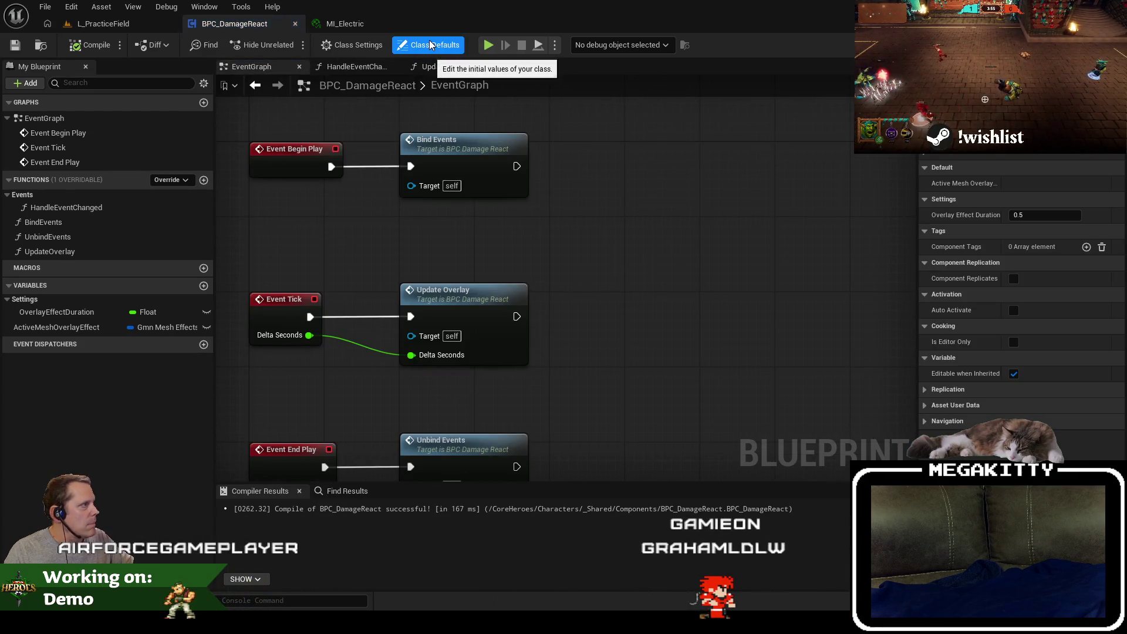
{"action": "double_click", "coordinate": [453, 295]}
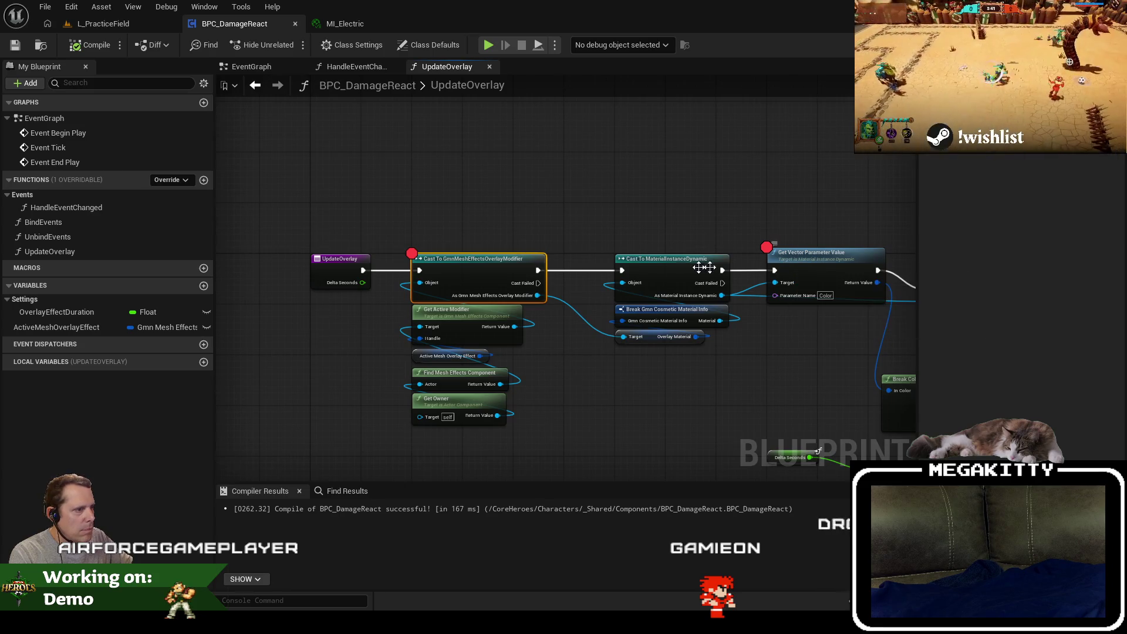
{"action": "scroll", "coordinate": [562, 327], "scroll_direction": "up", "scroll_amount": 1}
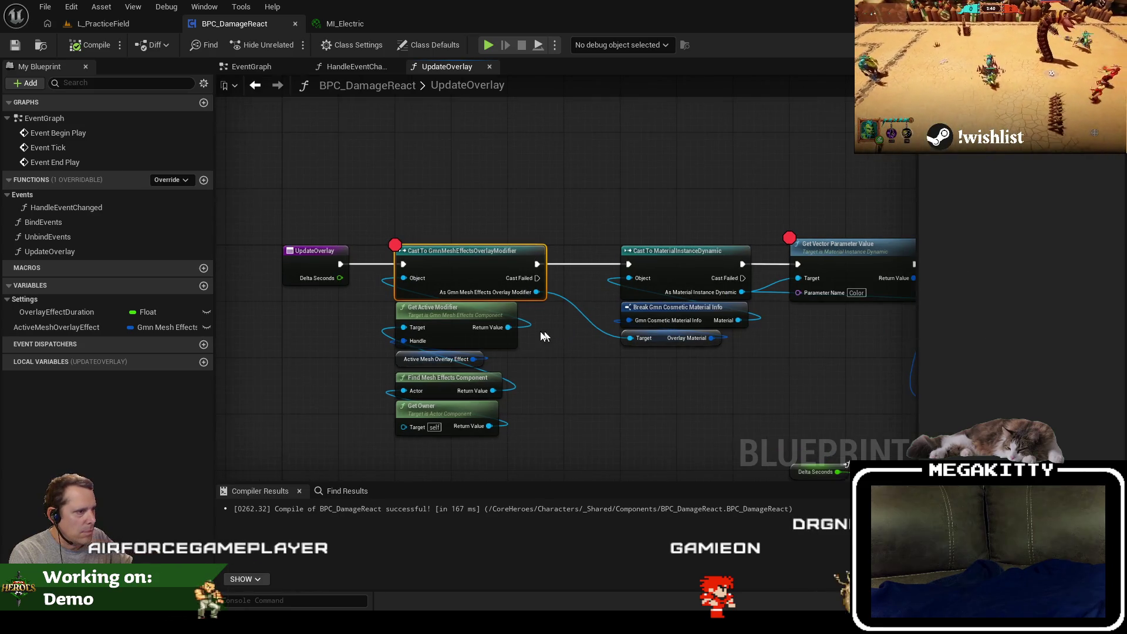
{"action": "left_click", "coordinate": [445, 318]}
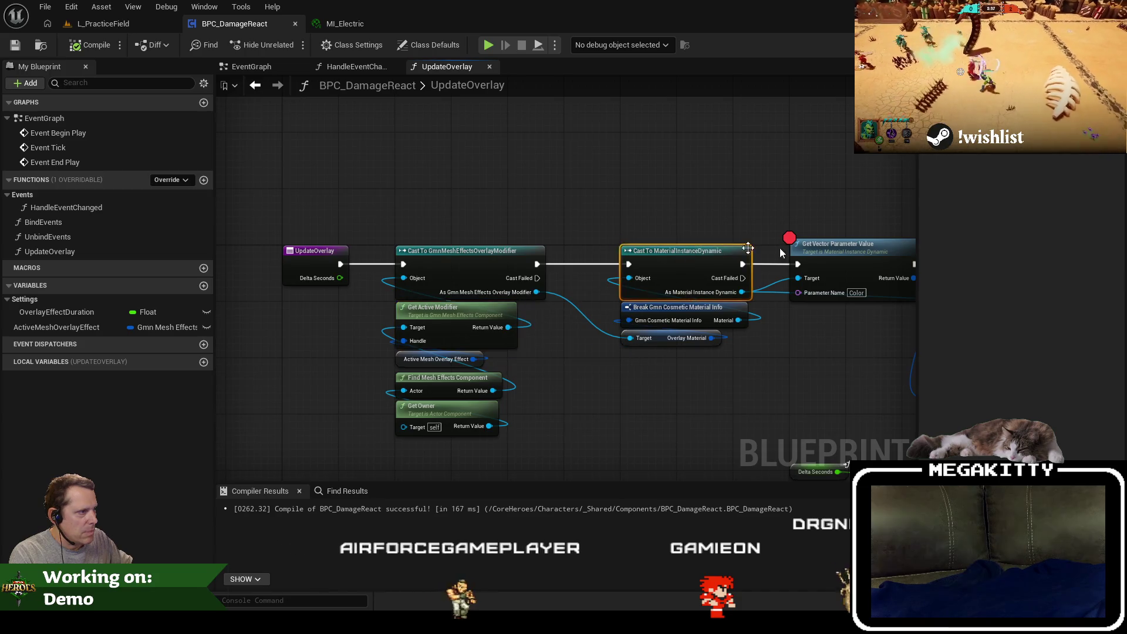
{"action": "left_click", "coordinate": [103, 24]}
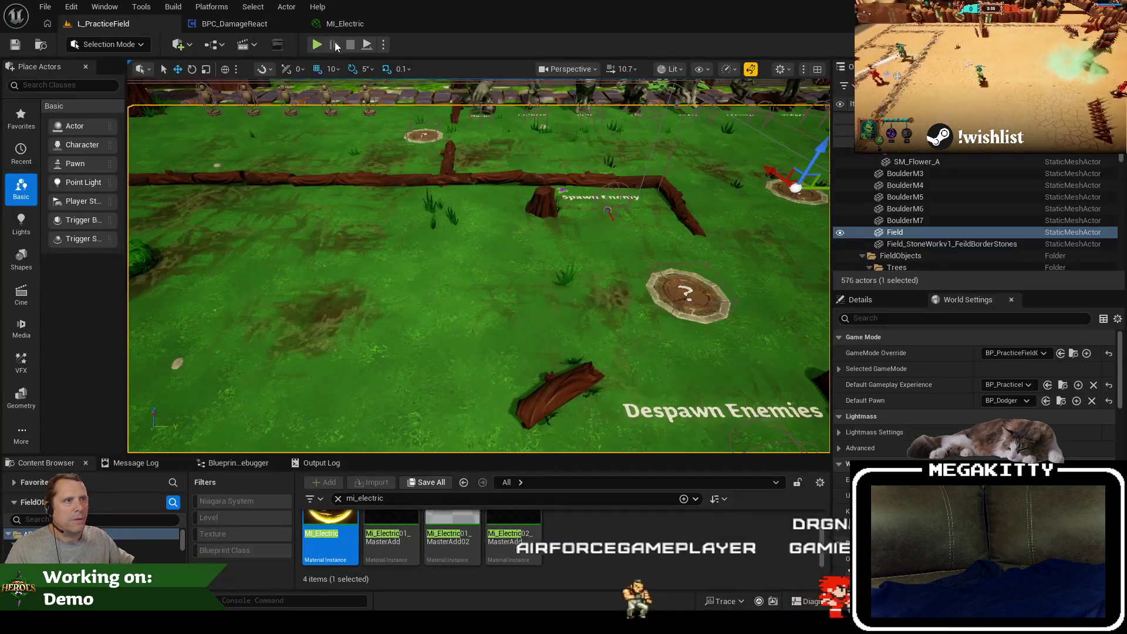
Play until the breakpoint hits and confirm Overlay Material is MI_Electric, a MaterialInstanceConstant, then stop.
{"action": "left_click", "coordinate": [317, 46]}
{"action": "key", "text": "s"}
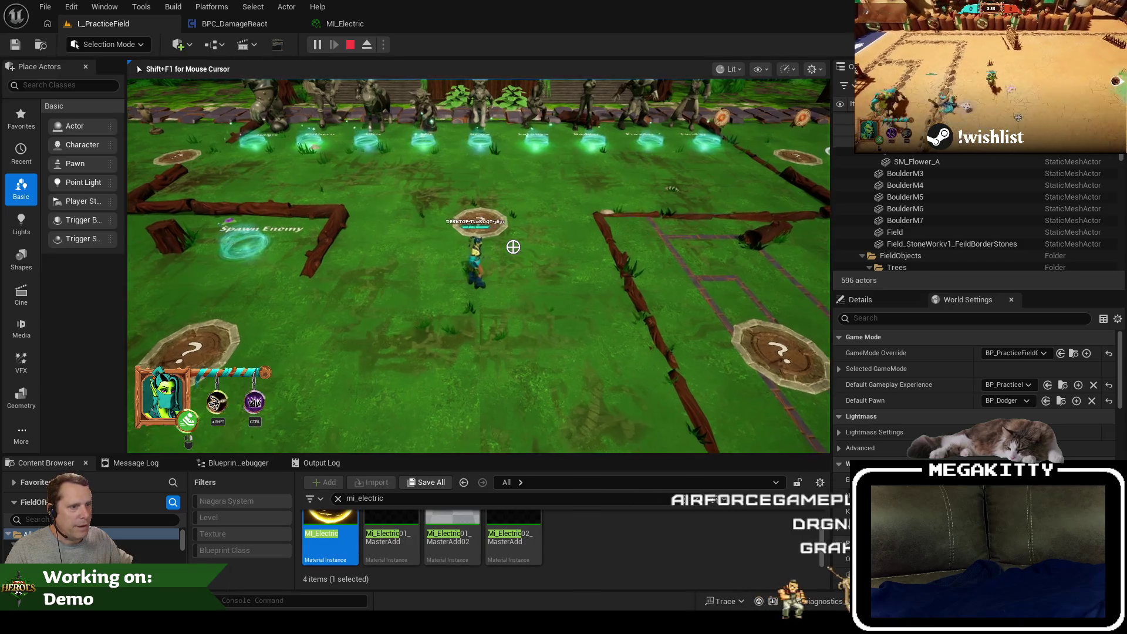
{"action": "key", "text": "w"}
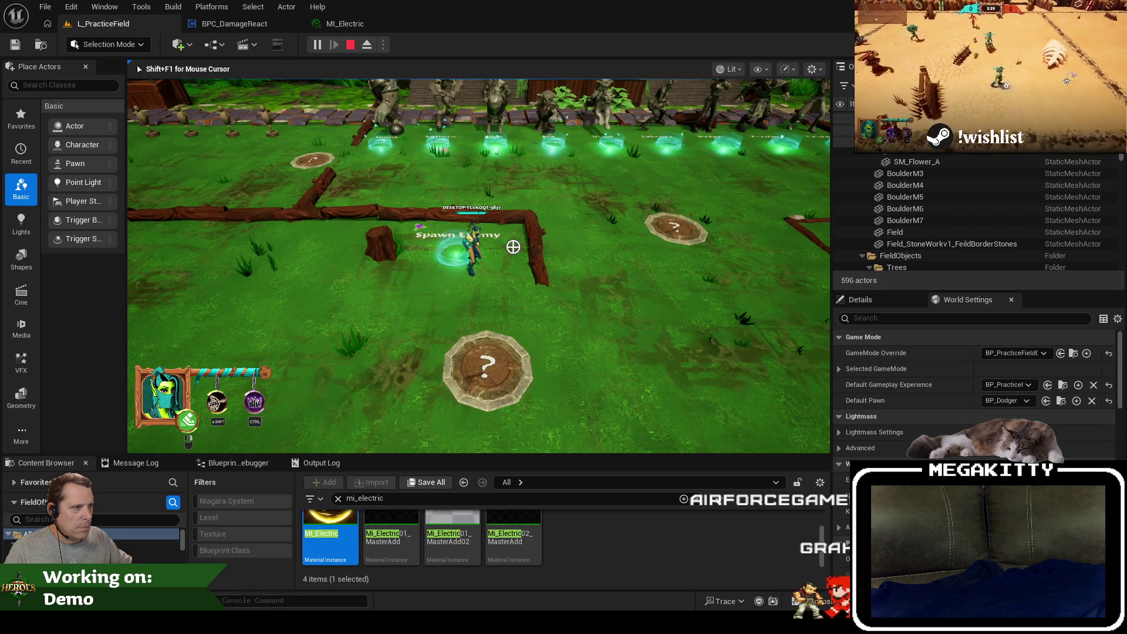
{"action": "key", "text": "a"}
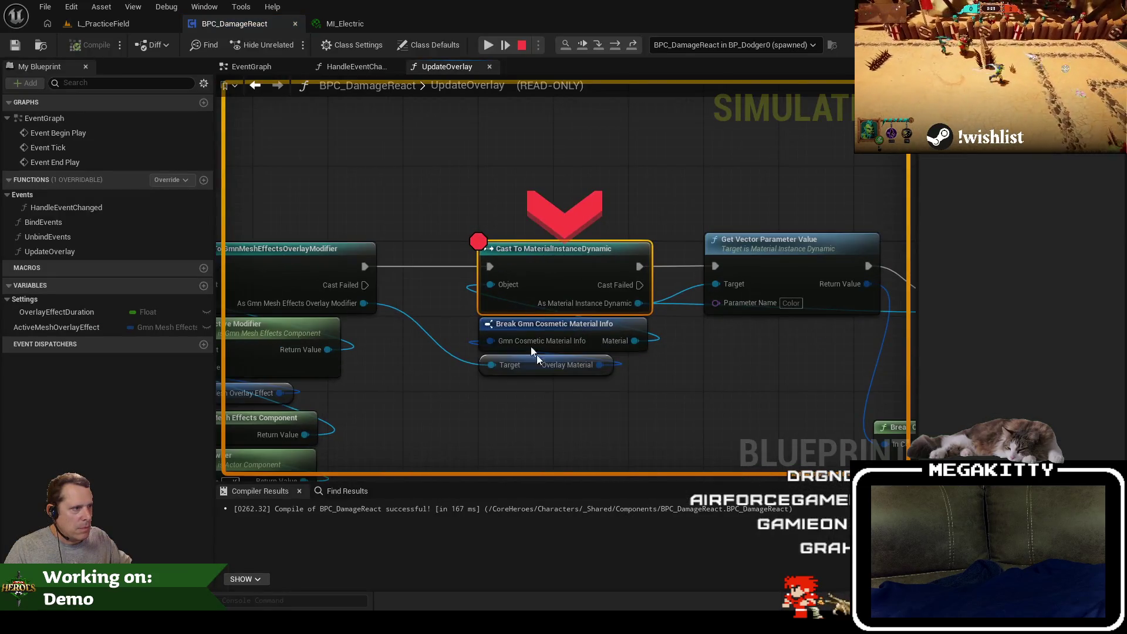
{"action": "left_click_drag", "start_coordinate": [420, 348], "coordinate": [439, 304]}
{"action": "left_click_drag", "start_coordinate": [713, 393], "coordinate": [584, 398]}
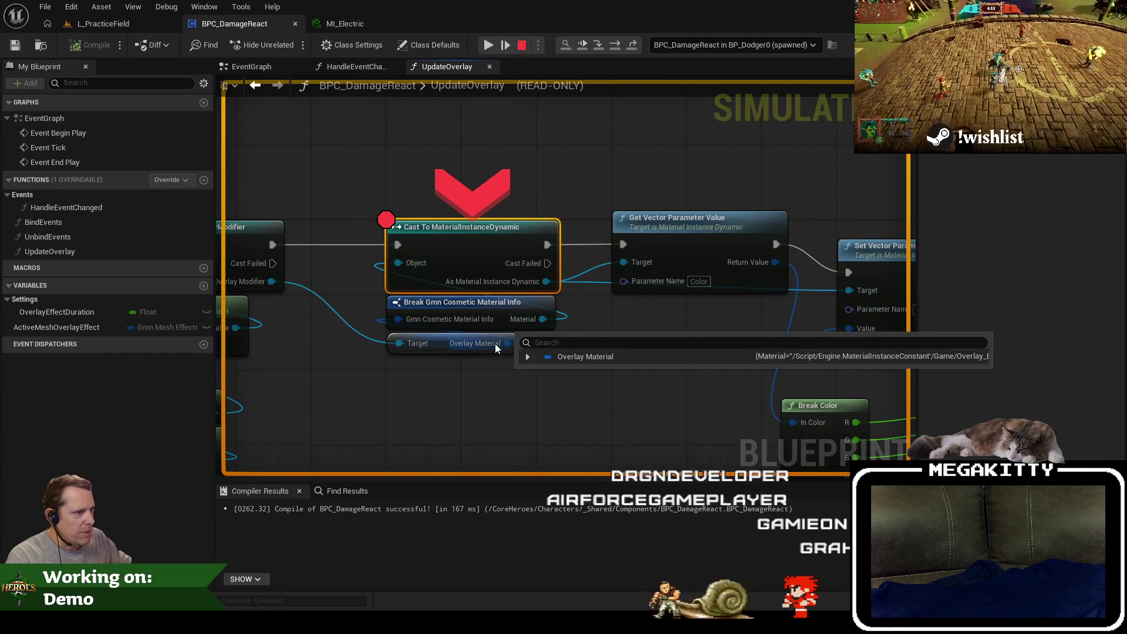
{"action": "left_click", "coordinate": [528, 356]}
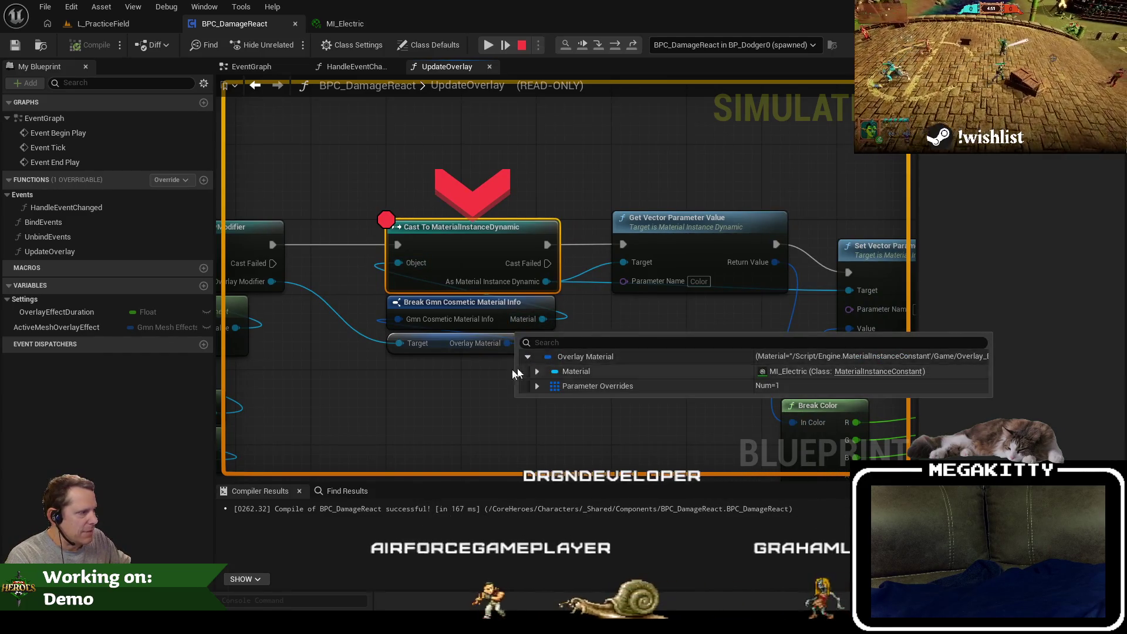
{"action": "left_click_drag", "start_coordinate": [442, 379], "coordinate": [517, 383]}
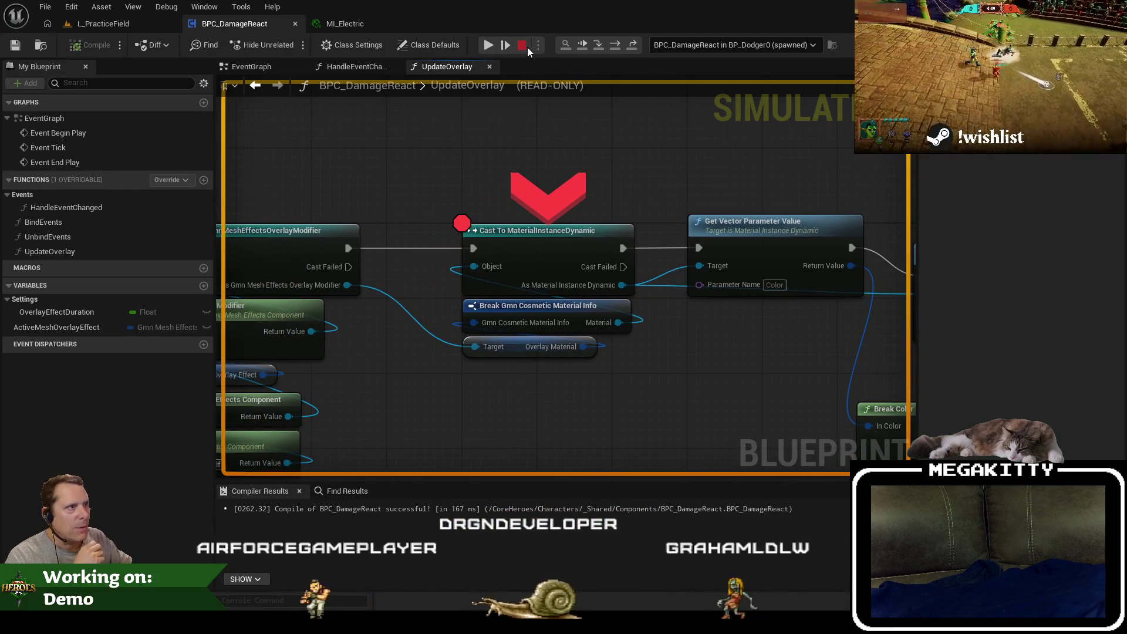
{"action": "left_click", "coordinate": [526, 46]}
{"action": "mouse_move", "coordinate": [368, 404]}
{"action": "left_mouse_down"}
{"action": "mouse_move", "coordinate": [684, 336]}
{"action": "mouse_move", "coordinate": [496, 355]}
{"action": "left_mouse_up"}
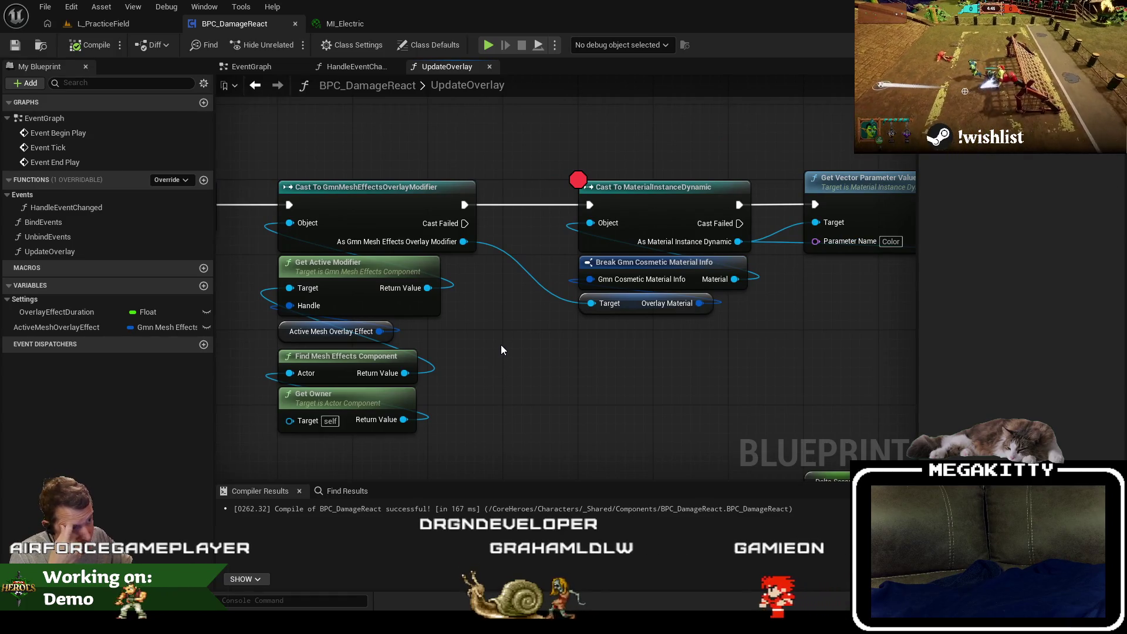
Add Get Owner feeding a Cast To MiHeroCharacter, and route execution from the modifier cast into it.
{"action": "mouse_move", "coordinate": [501, 342]}
{"action": "left_mouse_down"}
{"action": "mouse_move", "coordinate": [607, 365]}
{"action": "mouse_move", "coordinate": [479, 342]}
{"action": "mouse_move", "coordinate": [662, 360]}
{"action": "mouse_move", "coordinate": [706, 376]}
{"action": "left_mouse_up"}
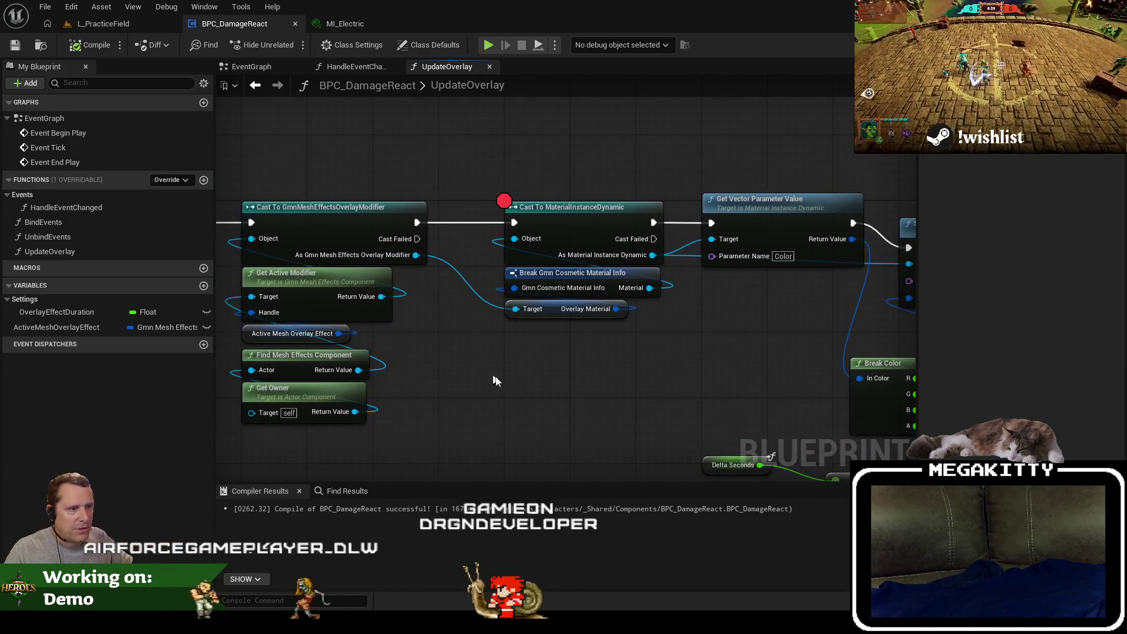
{"action": "left_click_drag", "start_coordinate": [503, 414], "coordinate": [587, 375]}
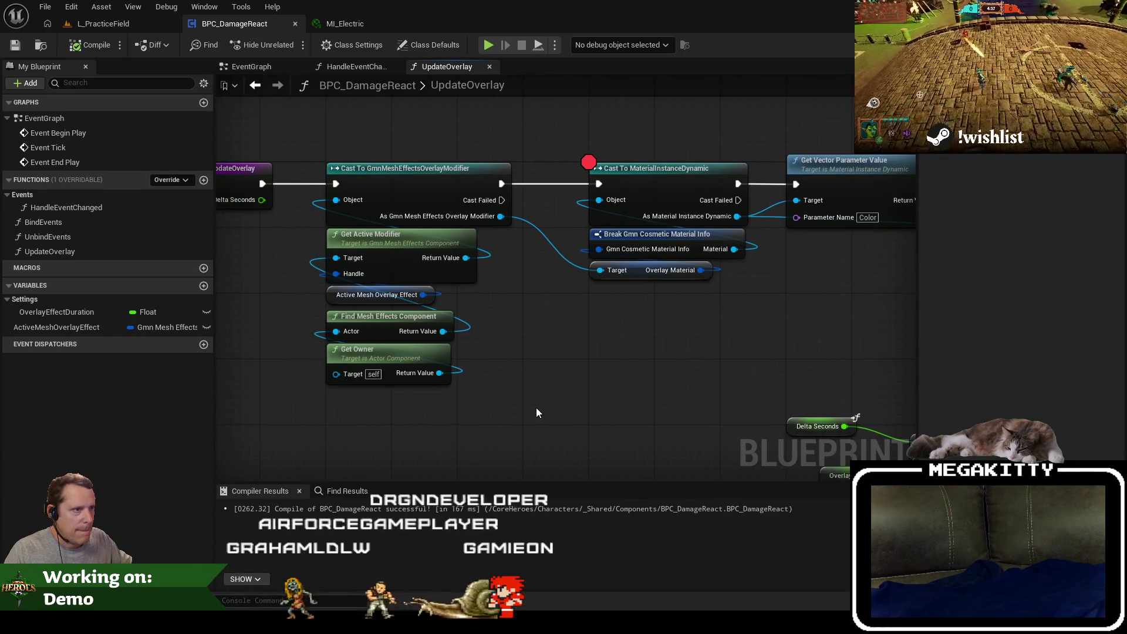
{"action": "right_click", "coordinate": [537, 407]}
{"action": "type", "text": "get owner"}
{"action": "key", "text": "Return"}
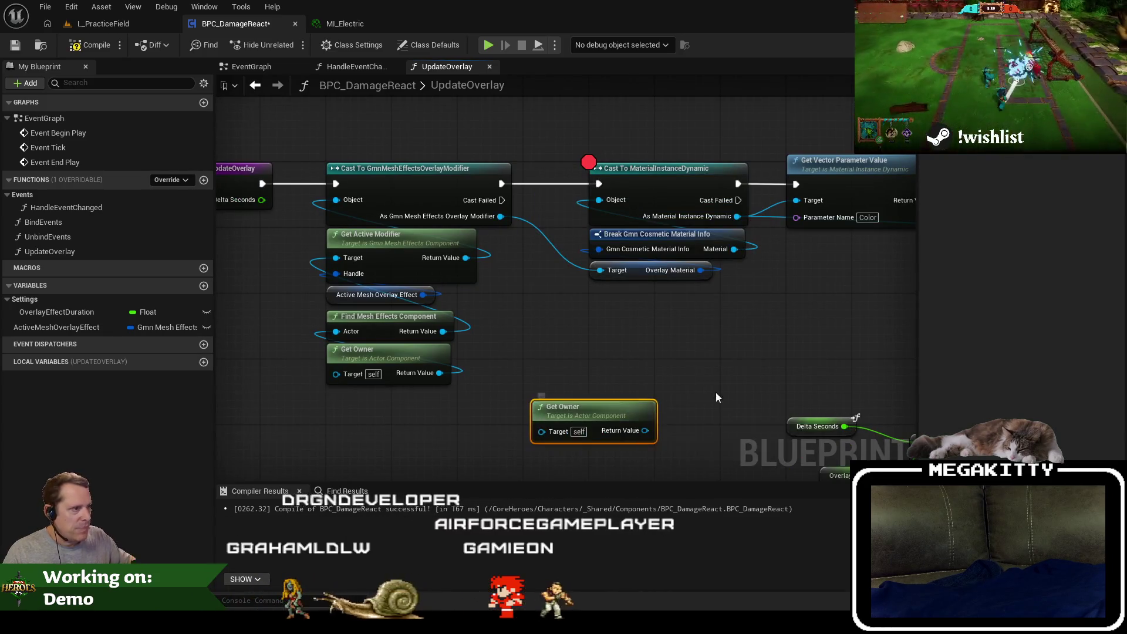
{"action": "mouse_move", "coordinate": [647, 436]}
{"action": "left_mouse_down"}
{"action": "mouse_move", "coordinate": [637, 362]}
{"action": "mouse_move", "coordinate": [632, 453]}
{"action": "mouse_move", "coordinate": [607, 369]}
{"action": "left_mouse_up"}
{"action": "type", "text": "cast to mihero"}
{"action": "key", "text": "Return"}
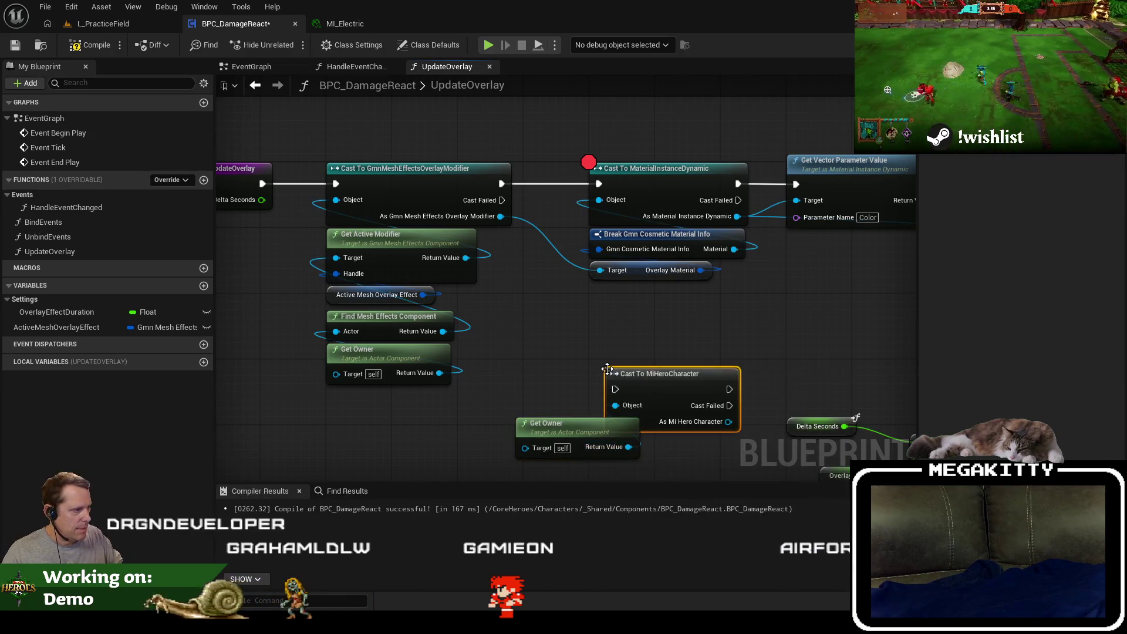
{"action": "left_click_drag", "start_coordinate": [501, 183], "coordinate": [614, 390]}
Delete the old Overlay Material getter and arrange Get Owner and the hero cast below the material nodes.
{"action": "left_click", "coordinate": [651, 271]}
{"action": "key", "text": "Delete"}
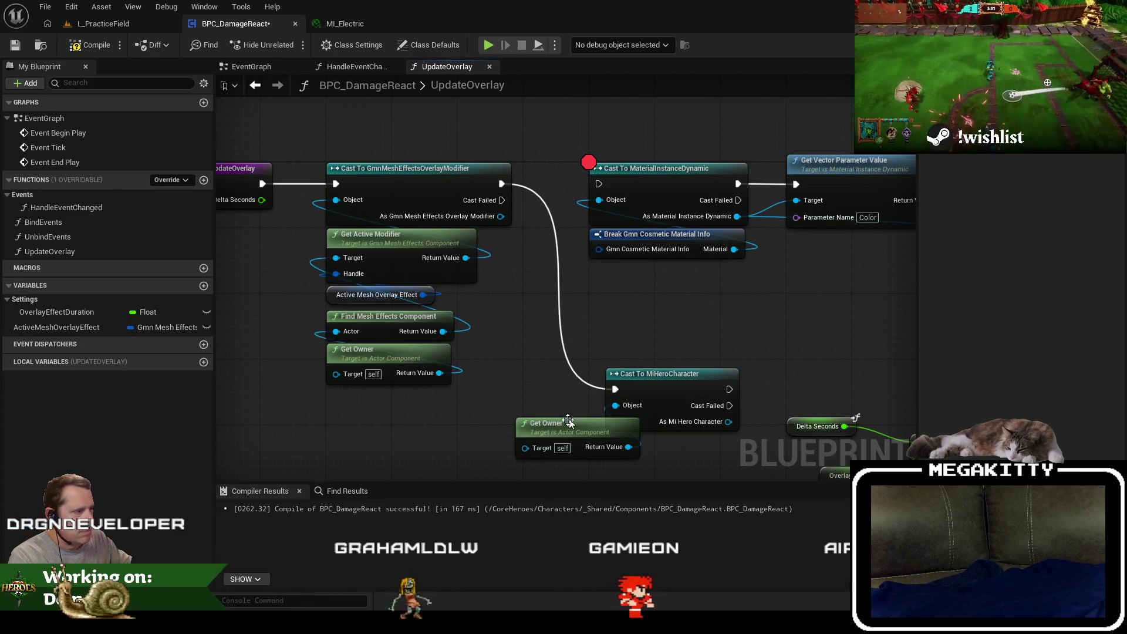
{"action": "mouse_move", "coordinate": [565, 427]}
{"action": "left_mouse_down"}
{"action": "mouse_move", "coordinate": [665, 442]}
{"action": "mouse_move", "coordinate": [654, 444]}
{"action": "left_mouse_up"}
{"action": "mouse_move", "coordinate": [638, 351]}
{"action": "left_mouse_down"}
{"action": "mouse_move", "coordinate": [672, 406]}
{"action": "mouse_move", "coordinate": [646, 307]}
{"action": "left_mouse_up"}
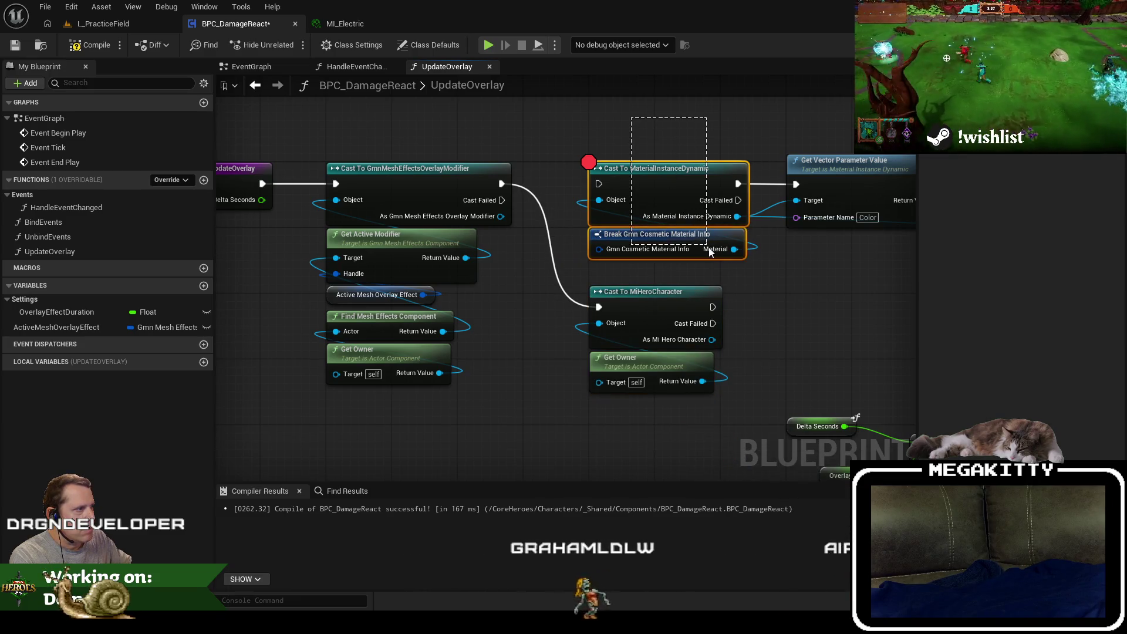
{"action": "left_click_drag", "start_coordinate": [709, 248], "coordinate": [708, 248]}
{"action": "left_click_drag", "start_coordinate": [714, 339], "coordinate": [746, 322]}
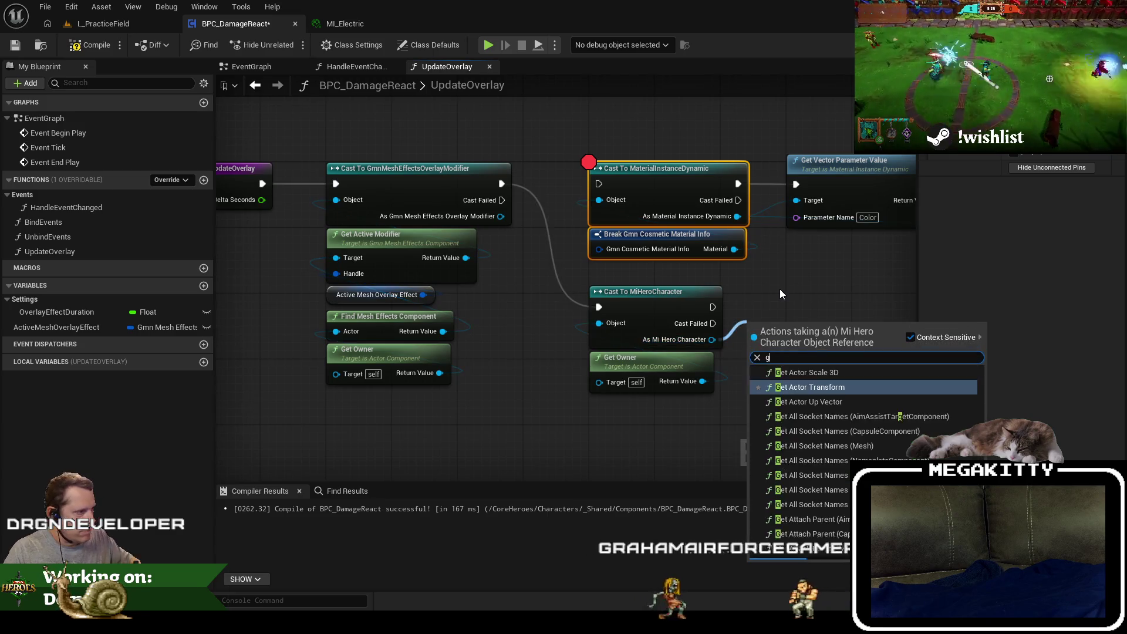
Chain the hero's Get Mesh and Get Overlay Material into Cast To MaterialInstanceDynamic, breakpointing Get Vector Parameter Value.
{"action": "type", "text": "get"}
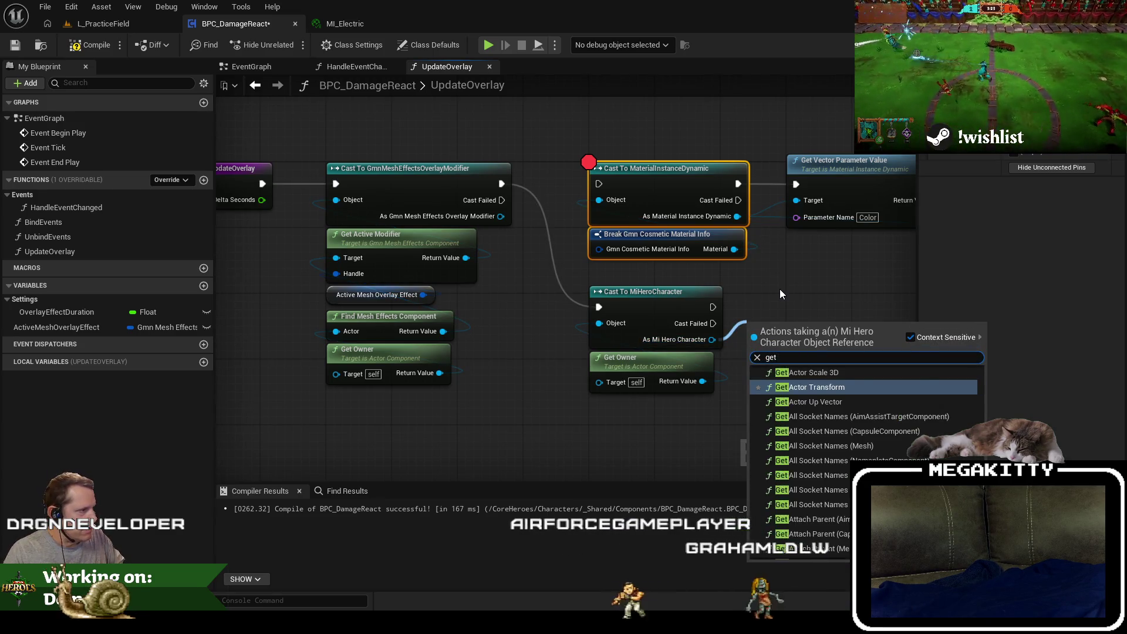
{"action": "type", "text": " mesh"}
{"action": "left_click", "coordinate": [829, 519]}
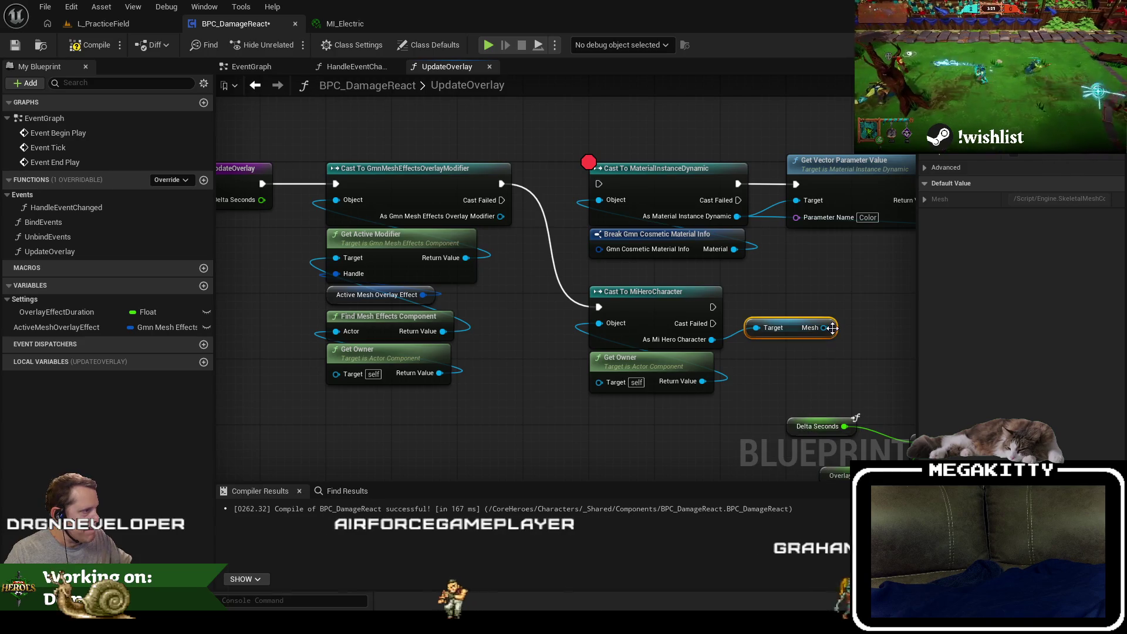
{"action": "mouse_move", "coordinate": [832, 327]}
{"action": "left_mouse_down"}
{"action": "mouse_move", "coordinate": [790, 298]}
{"action": "mouse_move", "coordinate": [608, 322]}
{"action": "mouse_move", "coordinate": [379, 233]}
{"action": "left_mouse_up"}
{"action": "type", "text": "get overlay"}
{"action": "key", "text": "Return"}
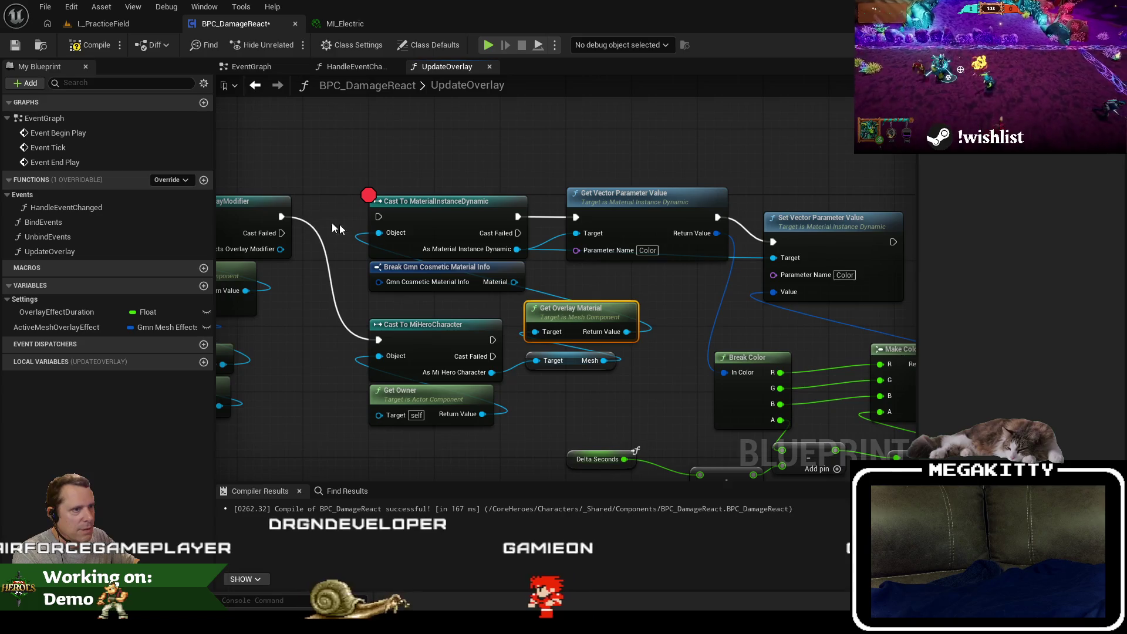
{"action": "left_click_drag", "start_coordinate": [491, 341], "coordinate": [378, 216]}
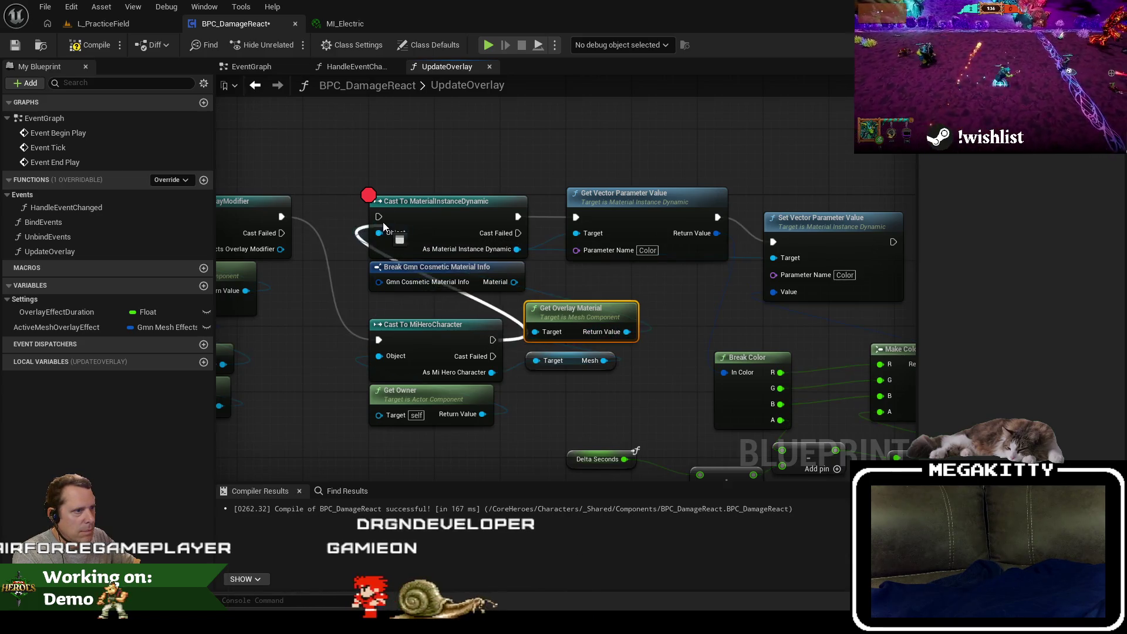
{"action": "left_click", "coordinate": [495, 214]}
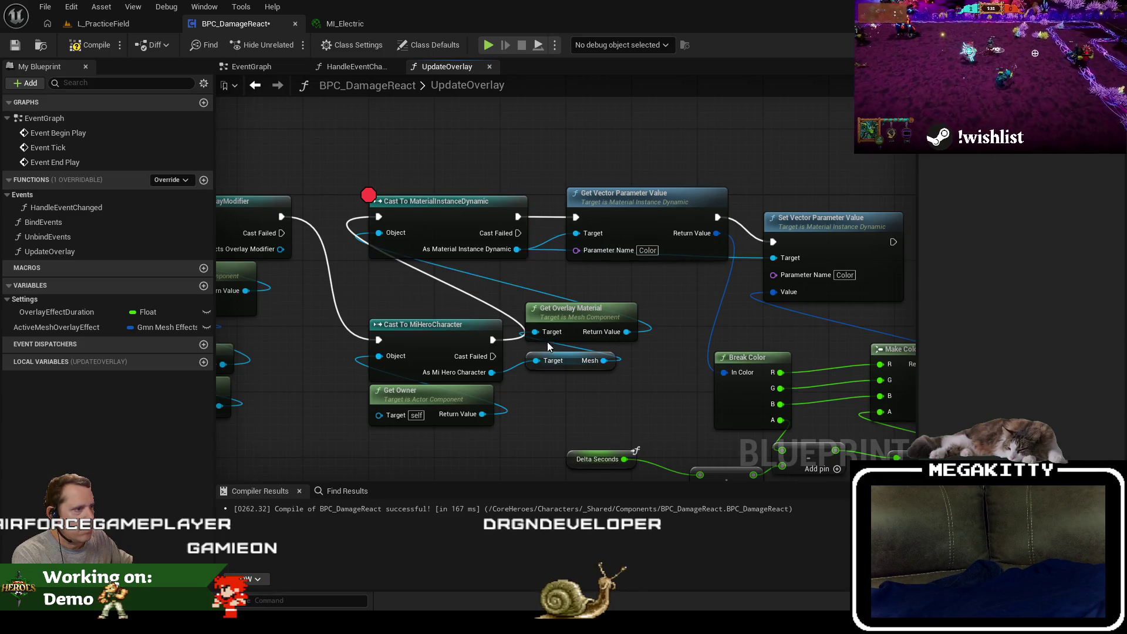
{"action": "key", "text": "F10"}
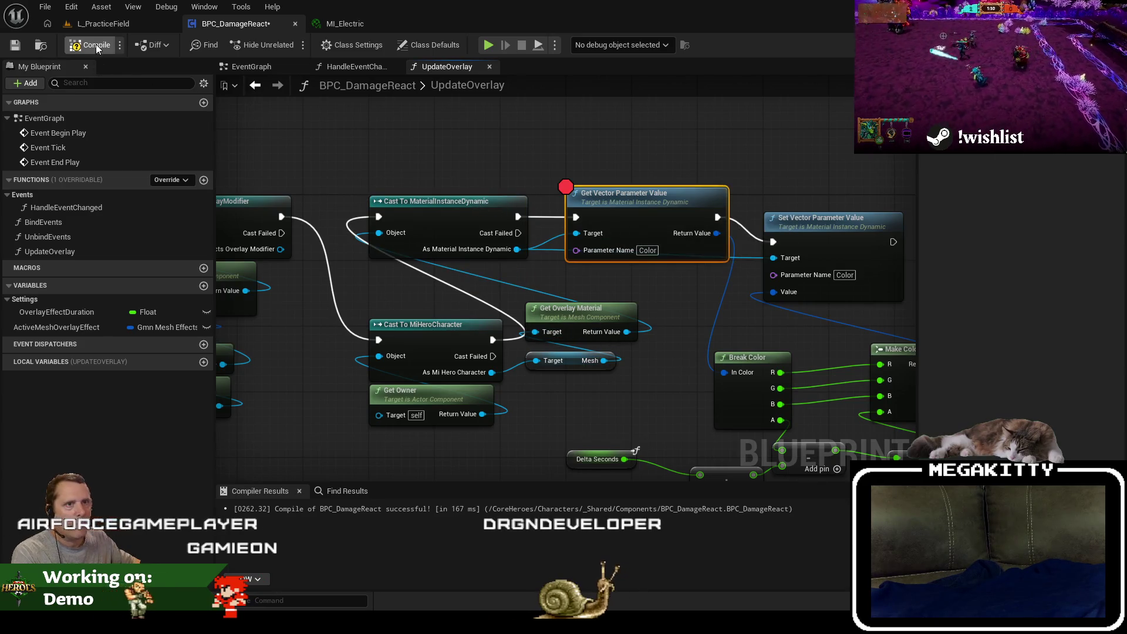
{"action": "left_click", "coordinate": [100, 23]}
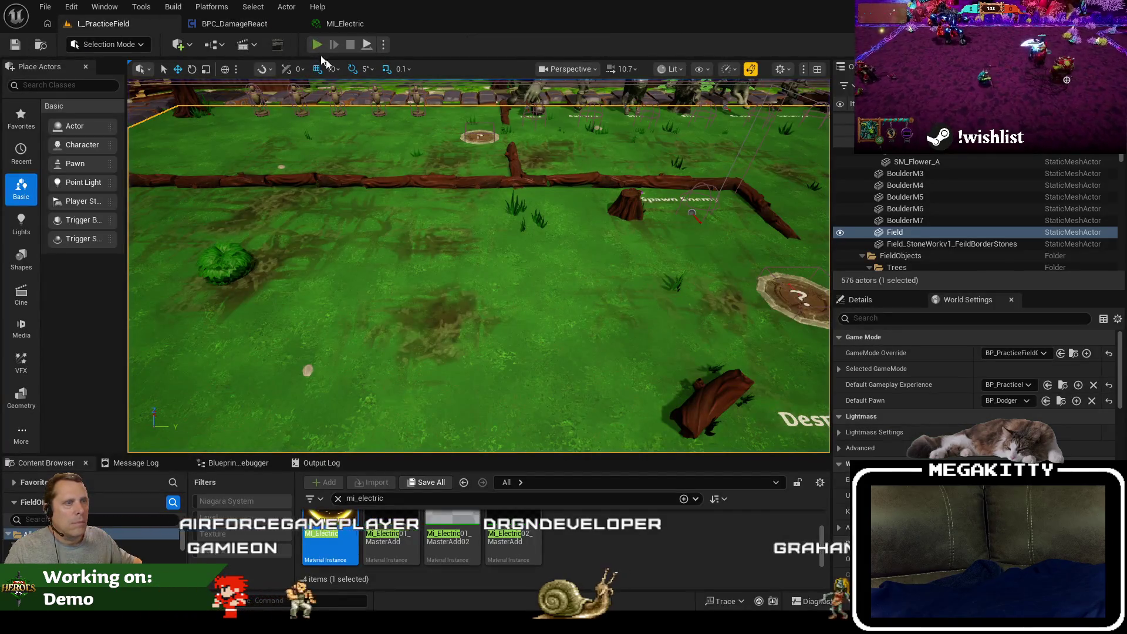
Play the level, step from the breakpoint on to Set Vector Parameter Value, and resume.
{"action": "left_click", "coordinate": [317, 44]}
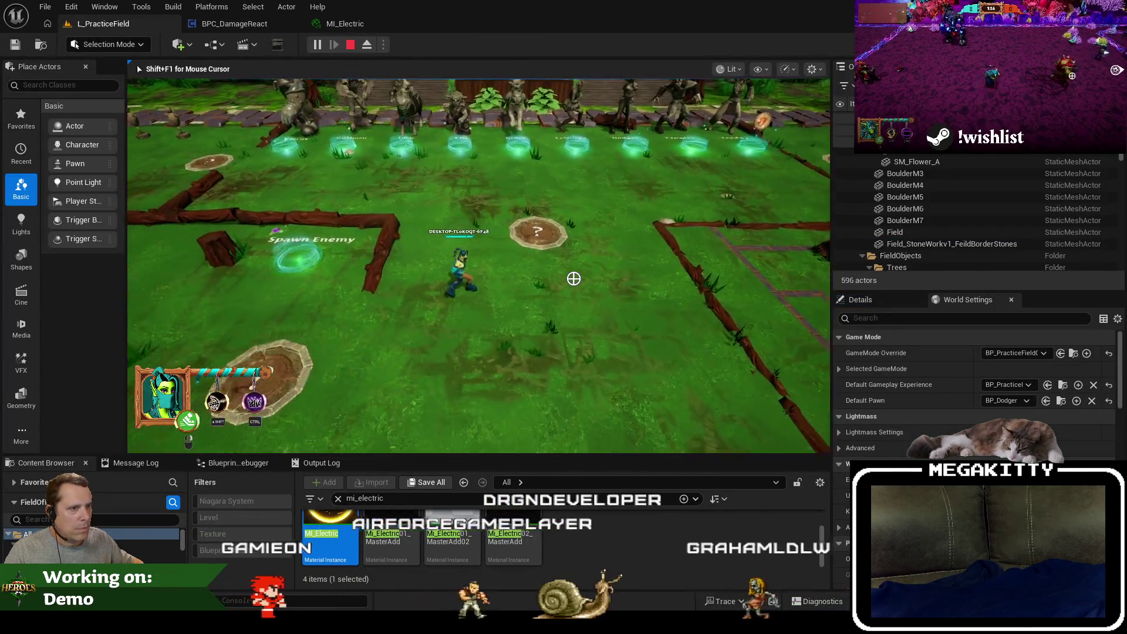
{"action": "key", "text": "w"}
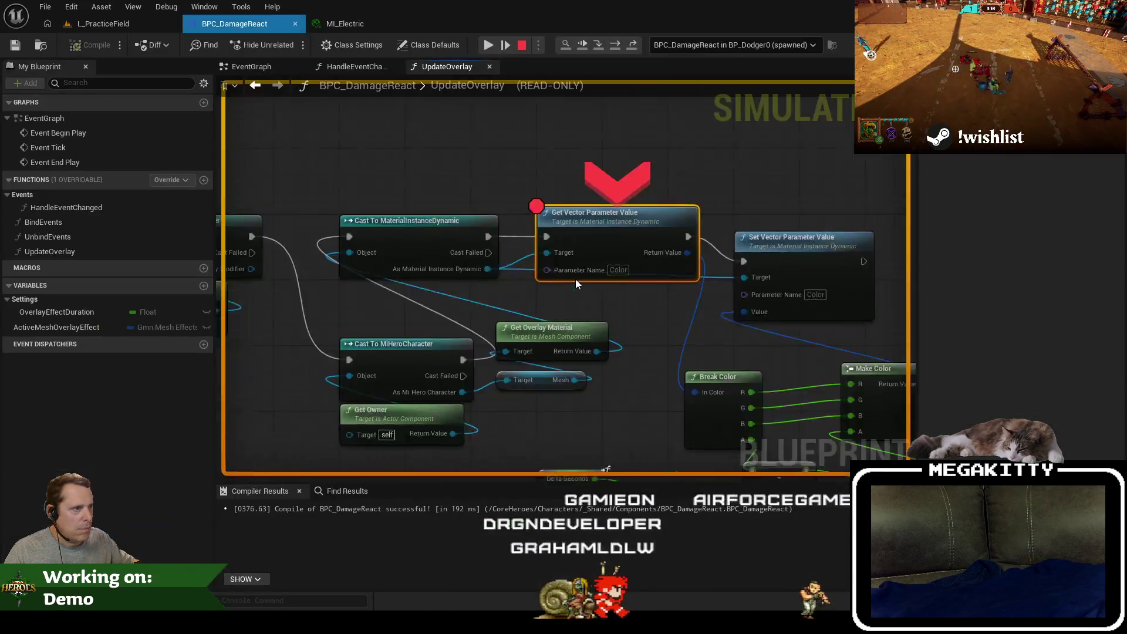
{"action": "key", "text": "F10"}
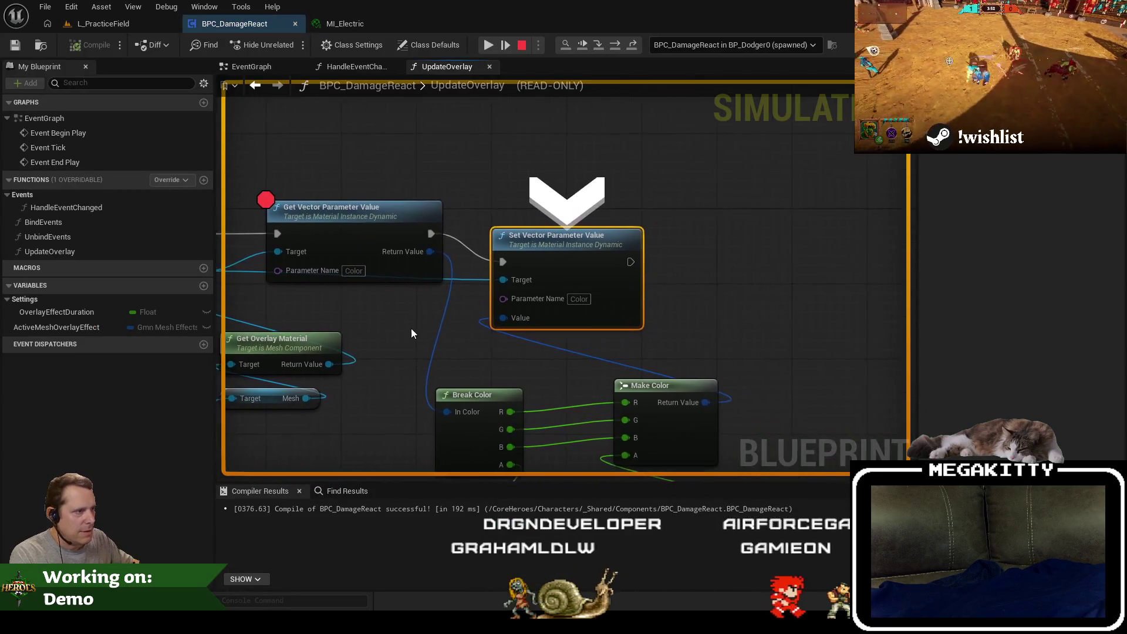
{"action": "left_click_drag", "start_coordinate": [411, 333], "coordinate": [574, 208]}
{"action": "left_click", "coordinate": [487, 45]}
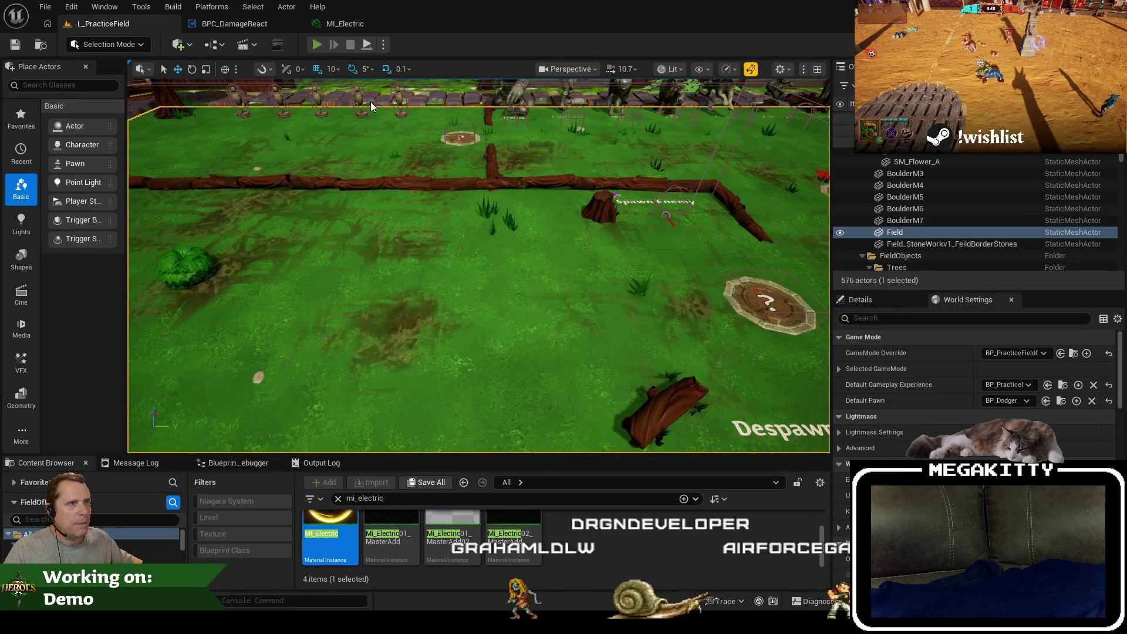
Play again, walk the hero left across the field, then stop and return to UpdateOverlay.
{"action": "left_click", "coordinate": [316, 45]}
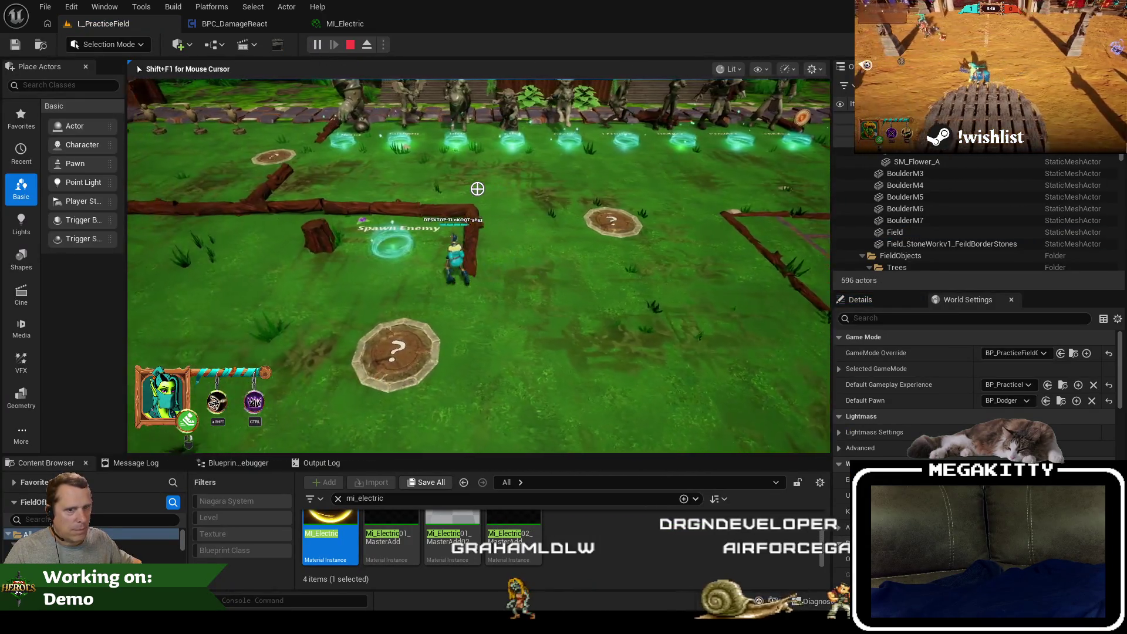
{"action": "key", "text": "a"}
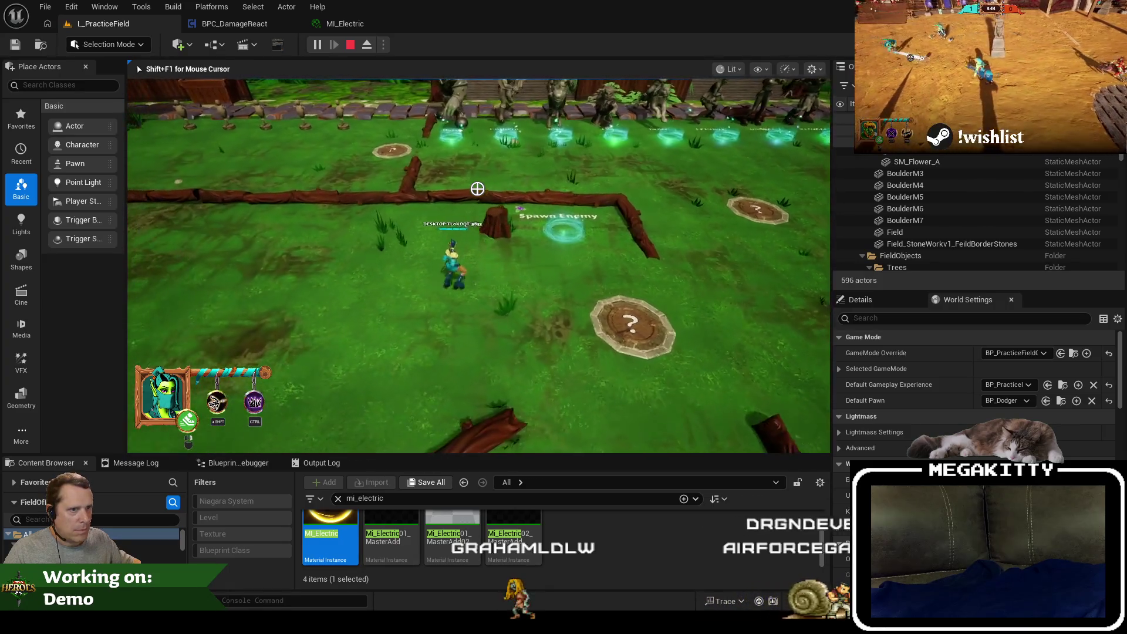
{"action": "key", "text": "a"}
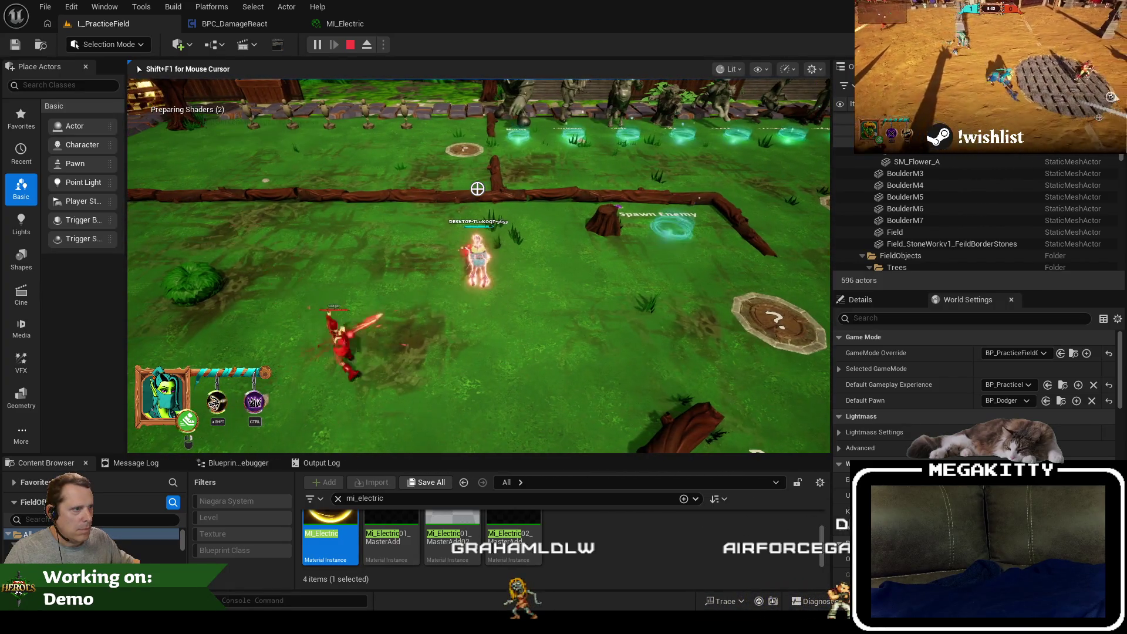
{"action": "key", "text": "Escape"}
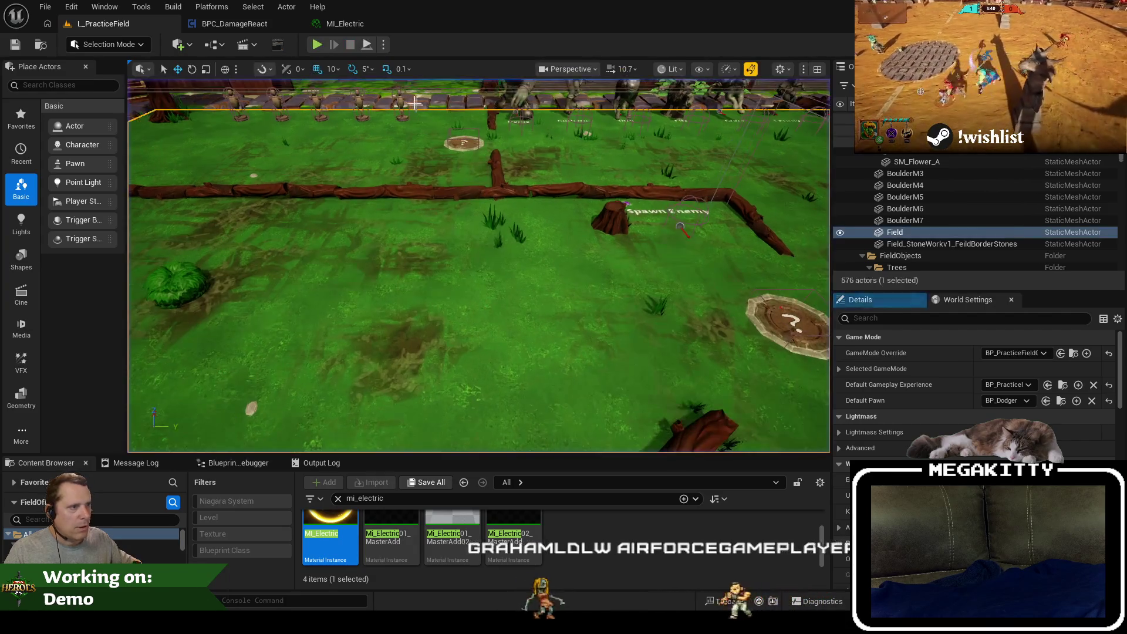
{"action": "left_click", "coordinate": [242, 25]}
Line up the colour math, Delta Seconds, dynamic-material cast, hero cast and mesh nodes in UpdateOverlay.
{"action": "scroll", "coordinate": [604, 192], "scroll_direction": "down", "scroll_amount": 2}
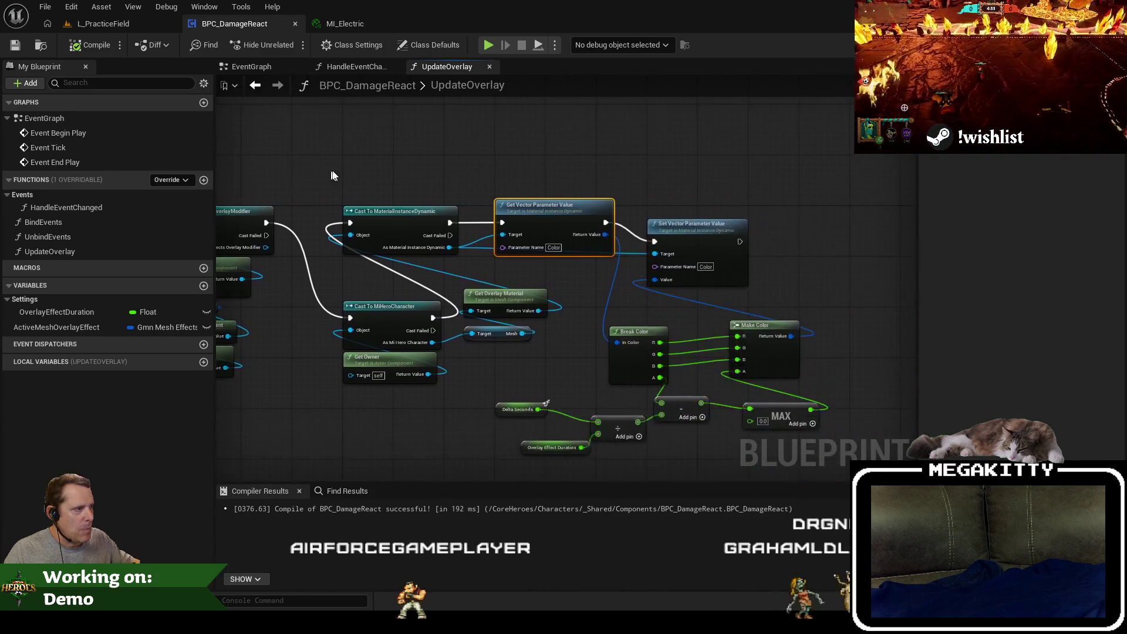
{"action": "scroll", "coordinate": [620, 330], "scroll_direction": "down", "scroll_amount": 3}
{"action": "left_click_drag", "start_coordinate": [503, 298], "coordinate": [516, 251]}
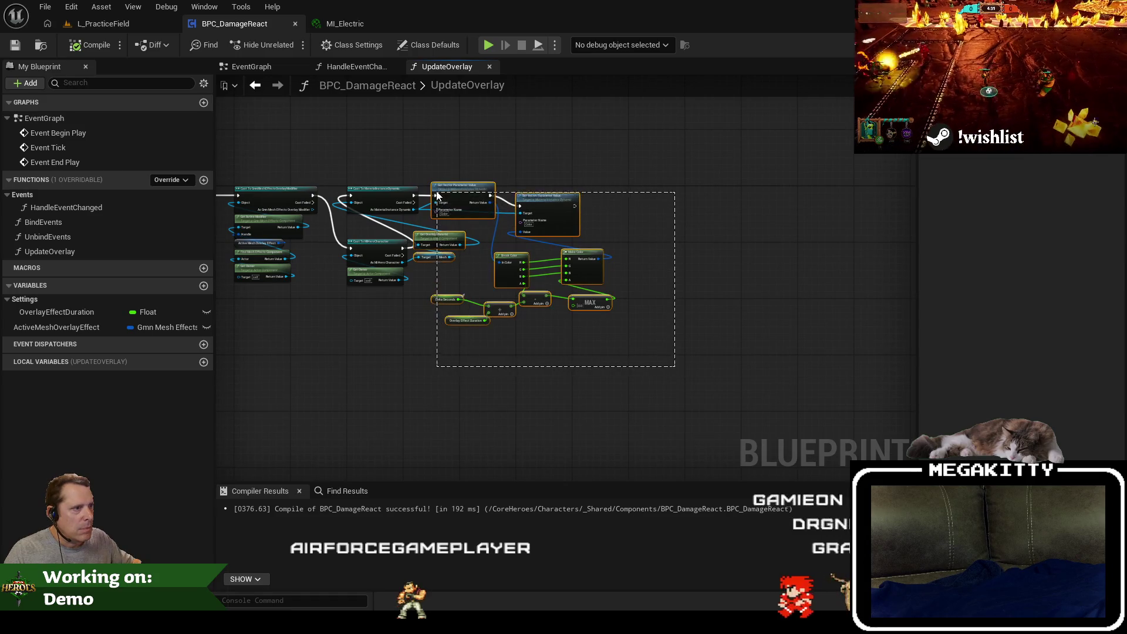
{"action": "left_click_drag", "start_coordinate": [475, 185], "coordinate": [615, 196]}
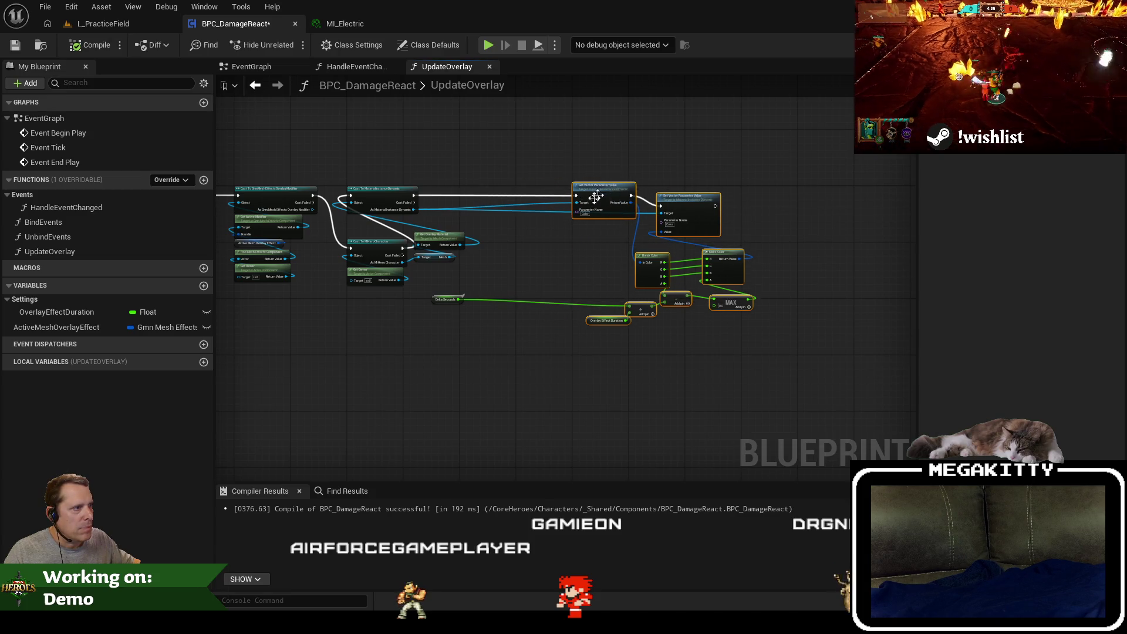
{"action": "scroll", "coordinate": [558, 200], "scroll_direction": "up", "scroll_amount": 2}
{"action": "left_click_drag", "start_coordinate": [388, 361], "coordinate": [543, 364]}
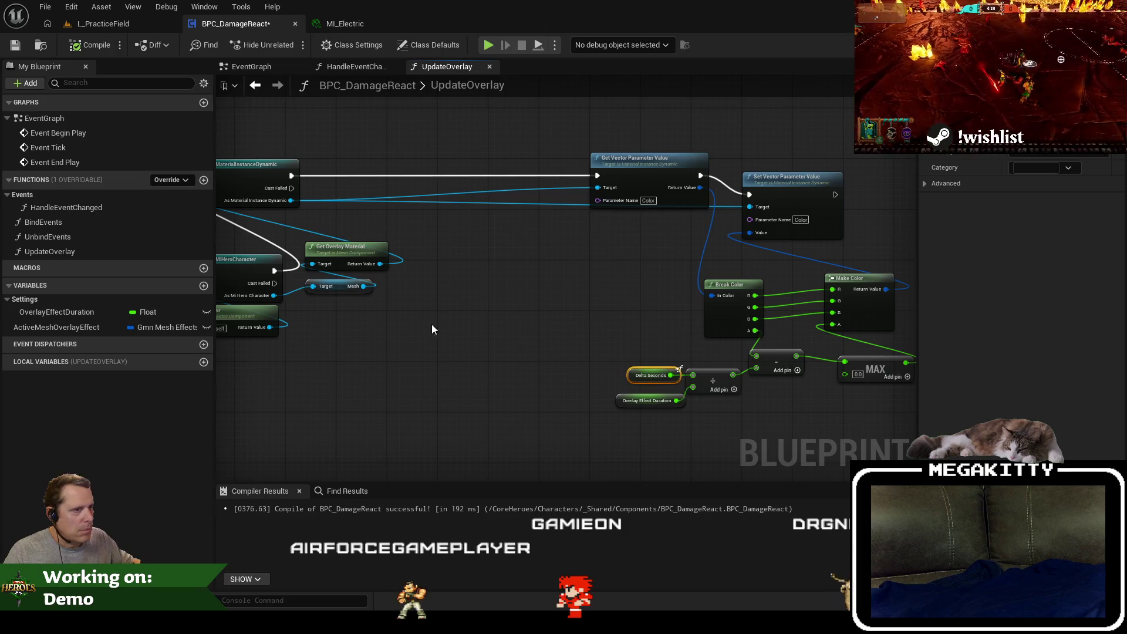
{"action": "left_click_drag", "start_coordinate": [437, 195], "coordinate": [692, 195]}
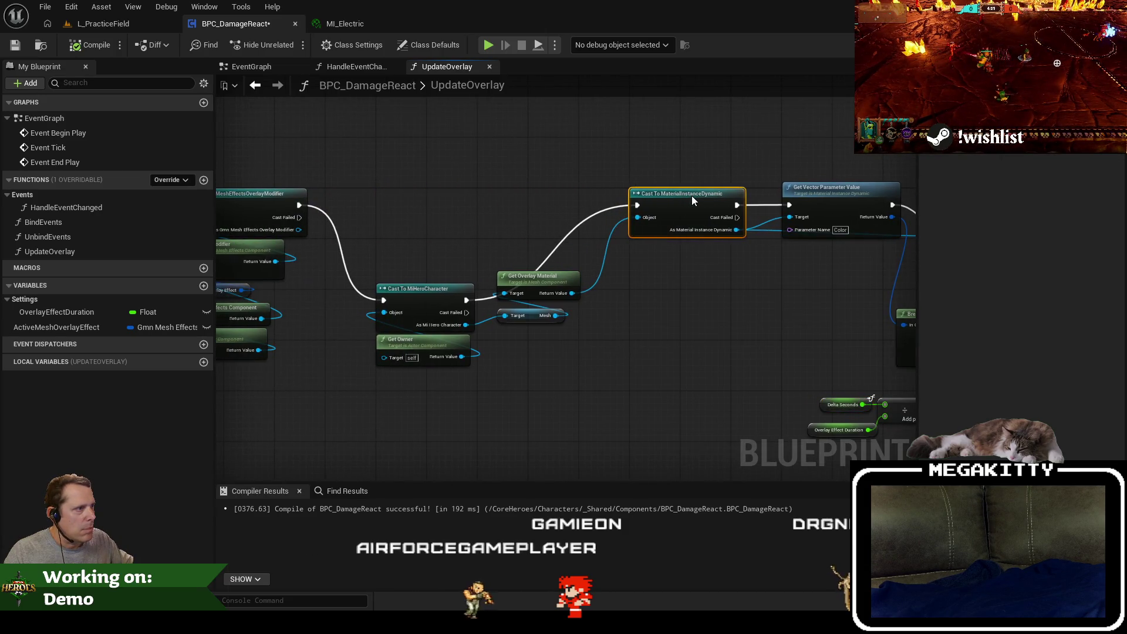
{"action": "left_click_drag", "start_coordinate": [616, 385], "coordinate": [364, 267]}
{"action": "left_click_drag", "start_coordinate": [404, 300], "coordinate": [403, 204]}
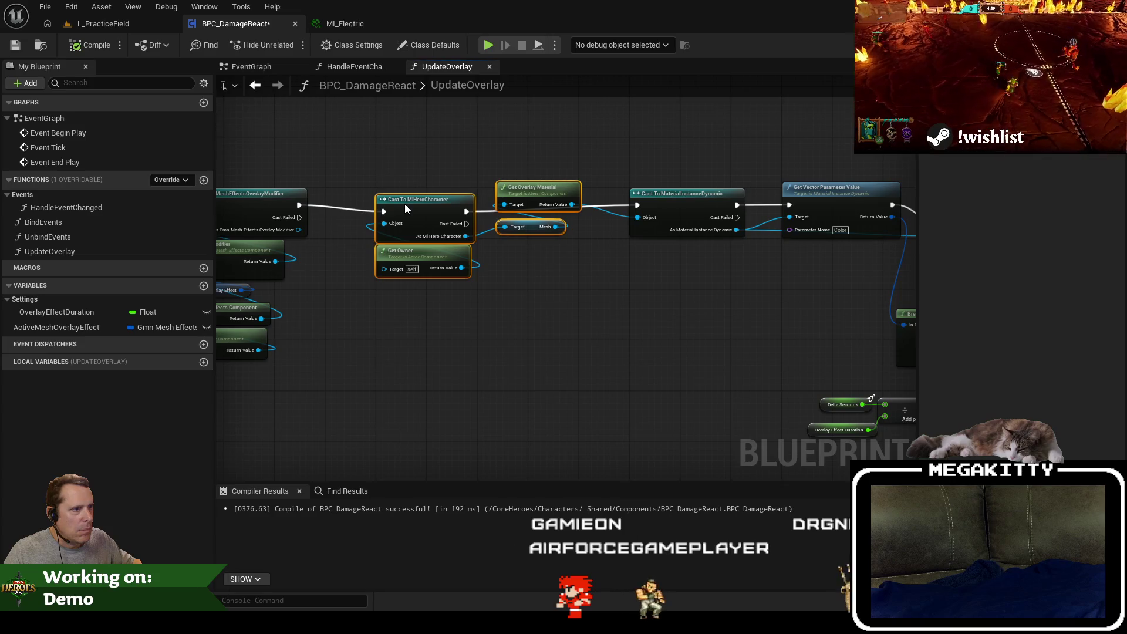
{"action": "mouse_move", "coordinate": [616, 264]}
{"action": "left_mouse_down"}
{"action": "mouse_move", "coordinate": [537, 201]}
{"action": "mouse_move", "coordinate": [540, 236]}
{"action": "left_mouse_up"}
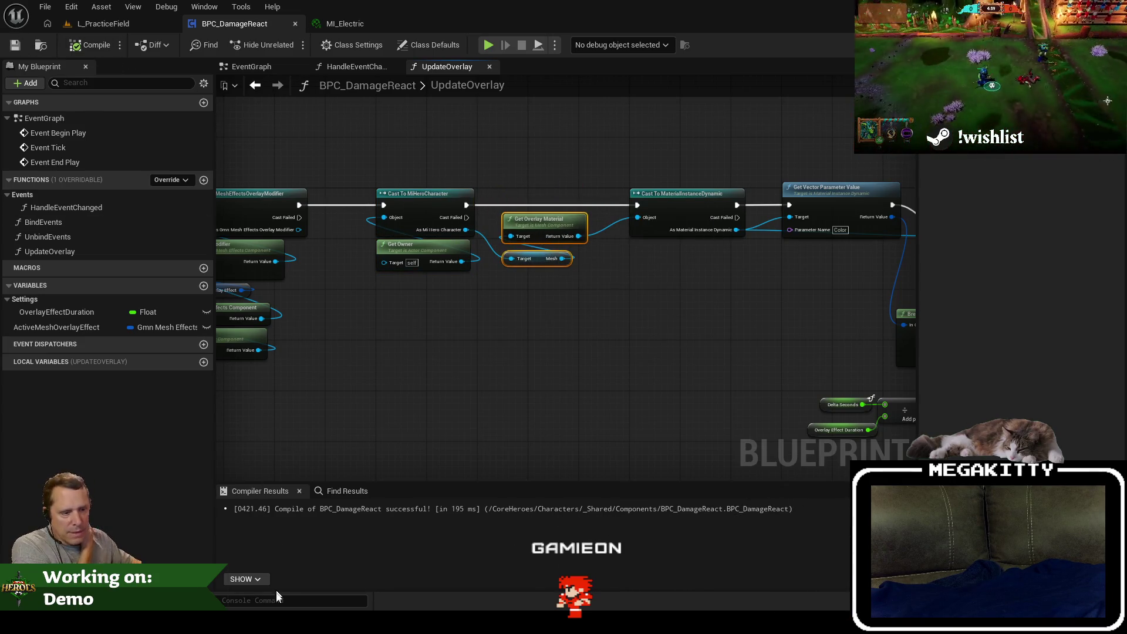
Put a C++ breakpoint on the IsValid check in OnUnapplied, then return to the practice field.
{"action": "key", "text": "alt+Tab"}
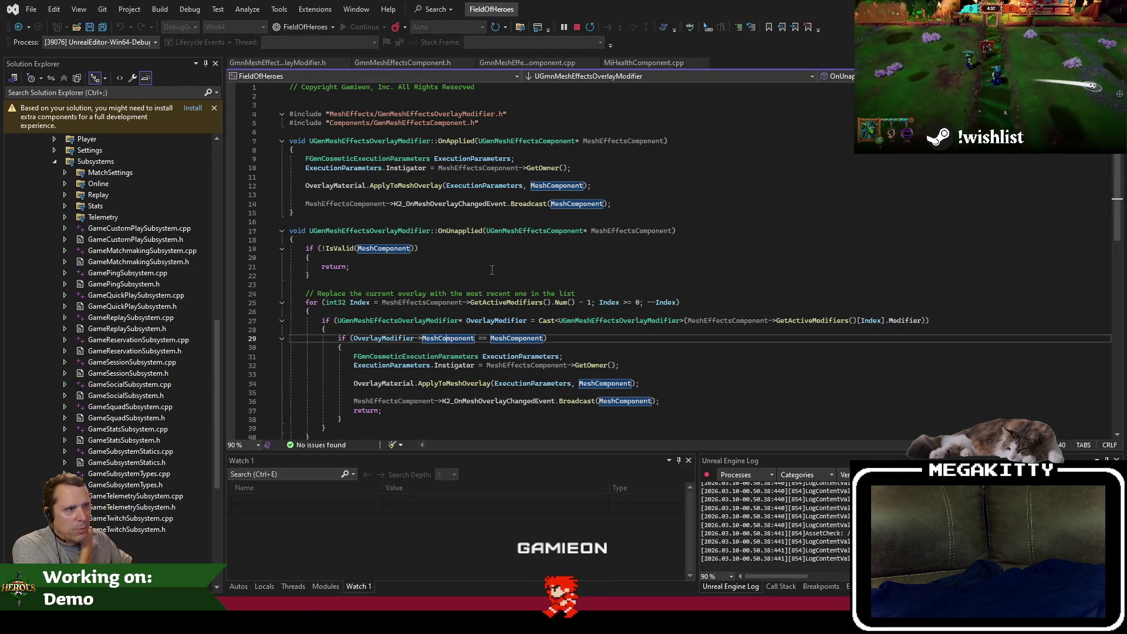
{"action": "left_click", "coordinate": [430, 251]}
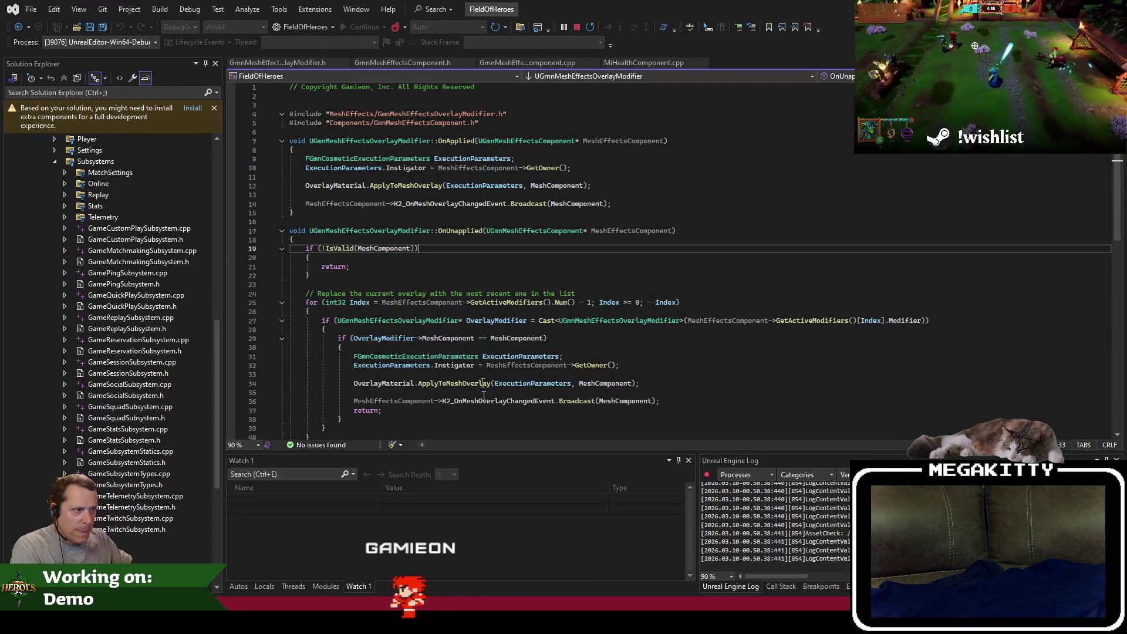
{"action": "key", "text": "alt+Tab"}
{"action": "left_click", "coordinate": [103, 24]}
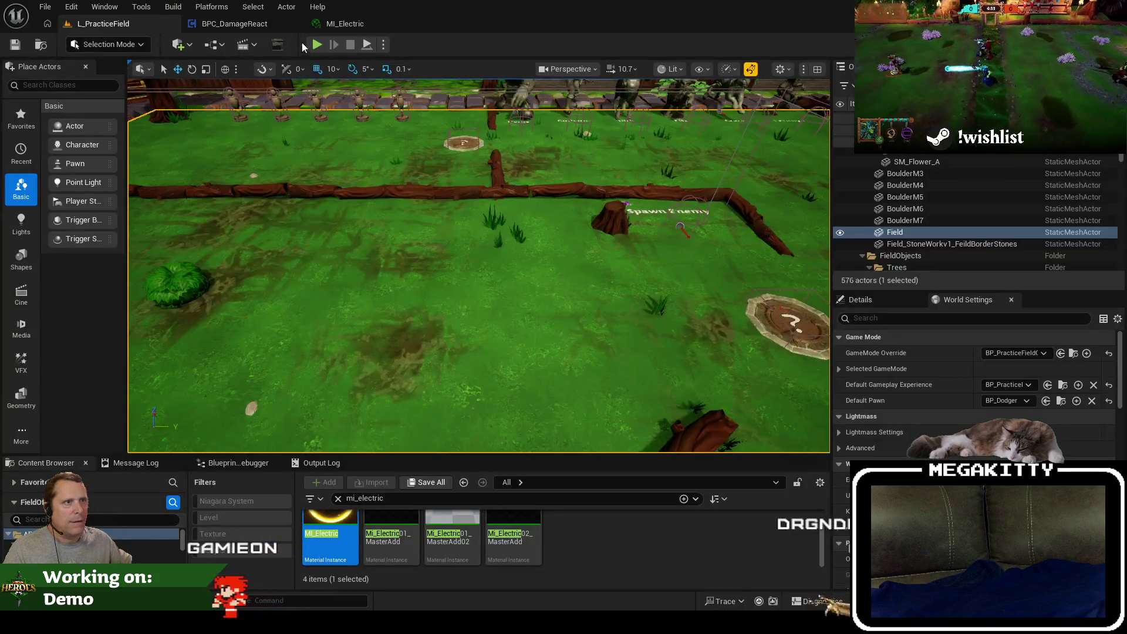
Play L_PracticeField in the editor and walk the hero onto and off the Spawn Enemy pad.
{"action": "key", "text": "alt+p"}
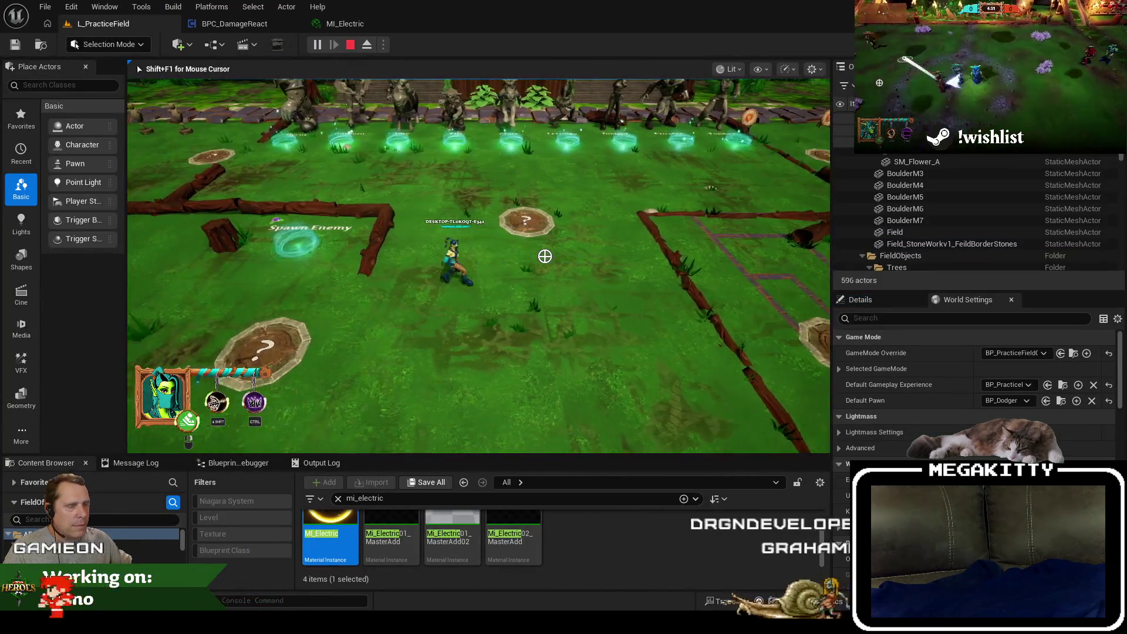
{"action": "key", "text": "a"}
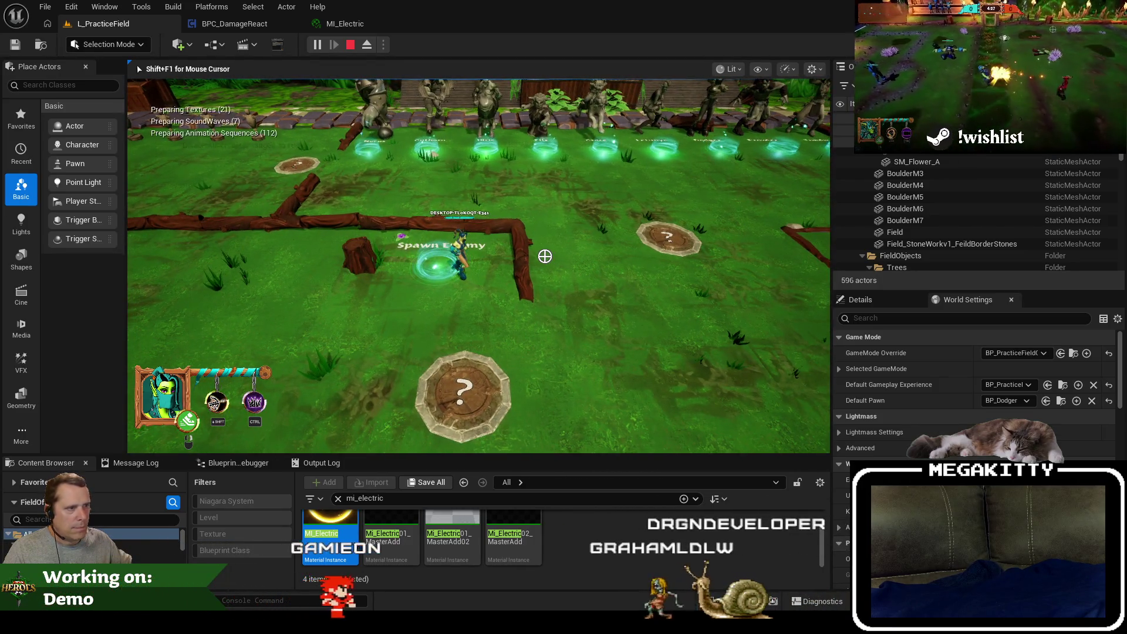
{"action": "key", "text": "a"}
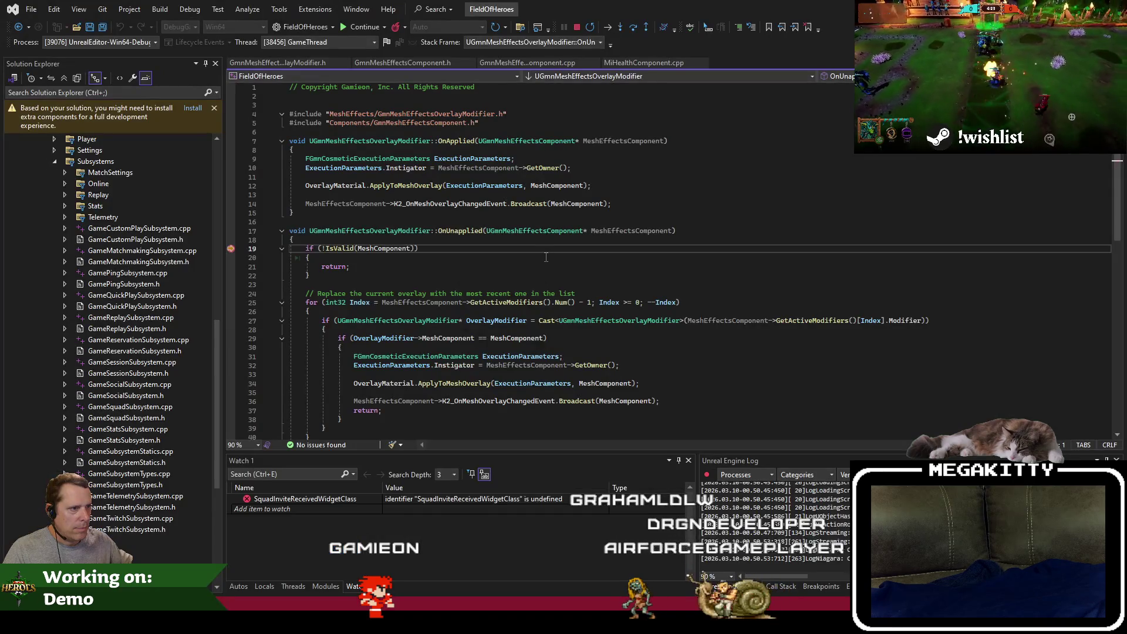
Step through OnUnapplied's overlay reset back into RemoveModifierByIndex and inspect ActiveModifiers.
{"action": "scroll", "coordinate": [539, 257], "scroll_direction": "down", "scroll_amount": 1}
{"action": "key", "text": "F10"}
{"action": "key", "text": "F10"}
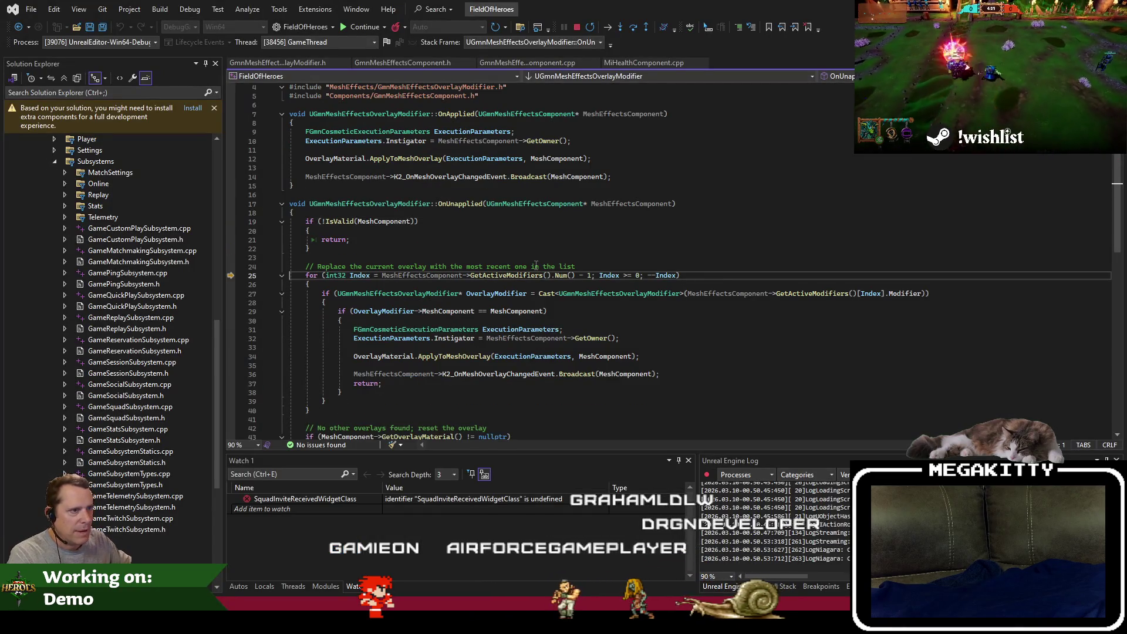
{"action": "key", "text": "F10"}
{"action": "key", "text": "F10"}
{"action": "key", "text": "F10"}
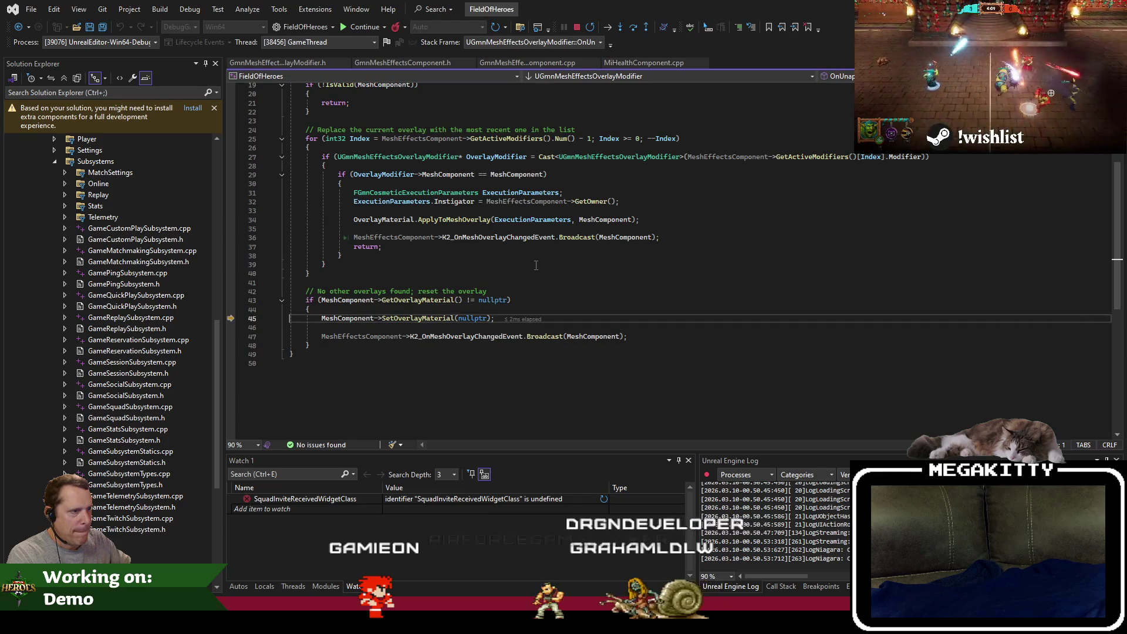
{"action": "key", "text": "F10"}
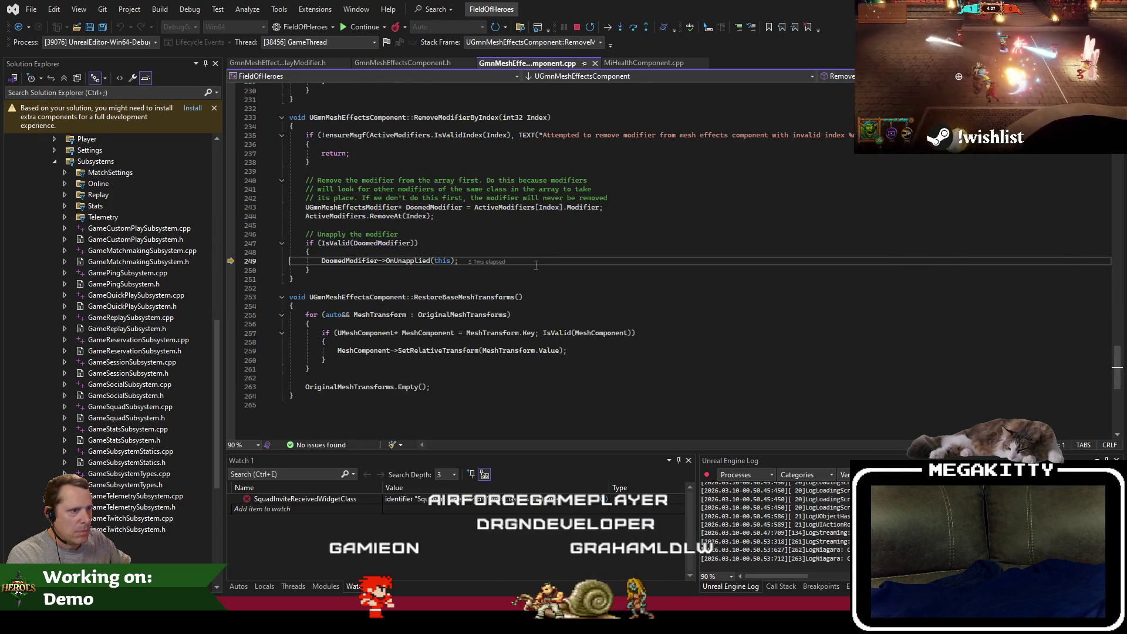
{"action": "key", "text": "F10"}
{"action": "mouse_move", "coordinate": [323, 211]}
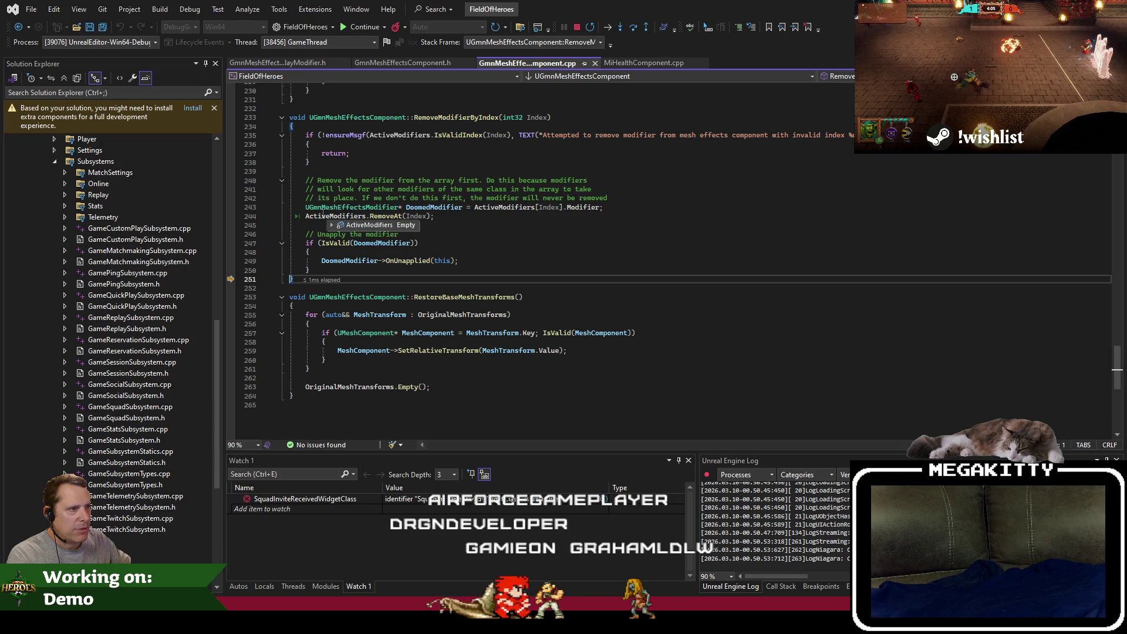
{"action": "scroll", "coordinate": [530, 262], "scroll_direction": "up", "scroll_amount": 16}
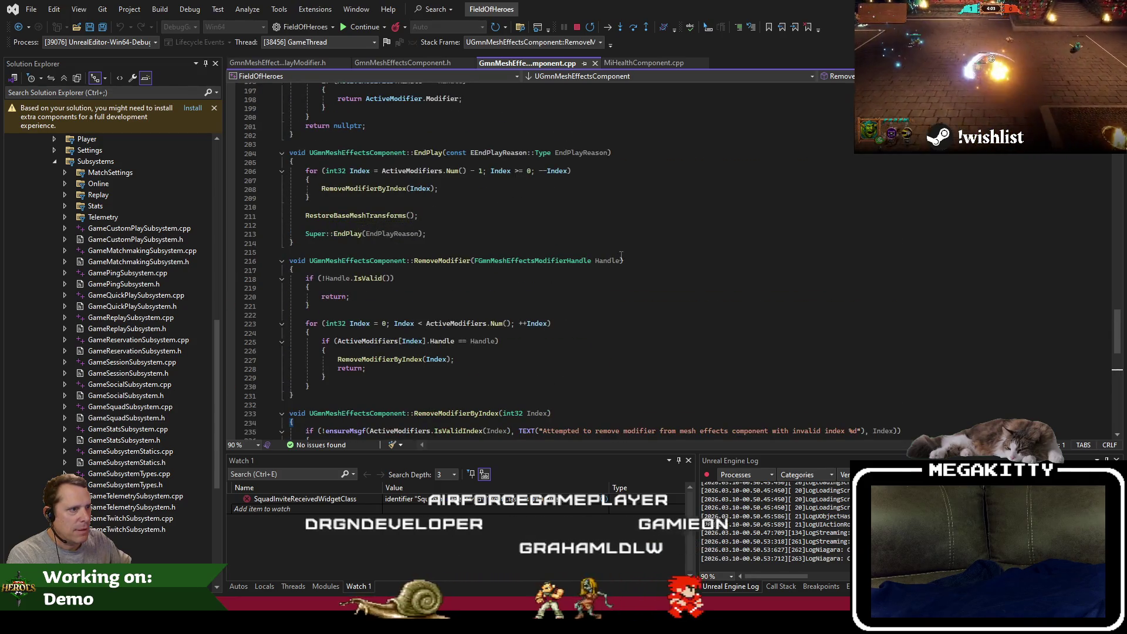
{"action": "scroll", "coordinate": [531, 262], "scroll_direction": "up", "scroll_amount": 9}
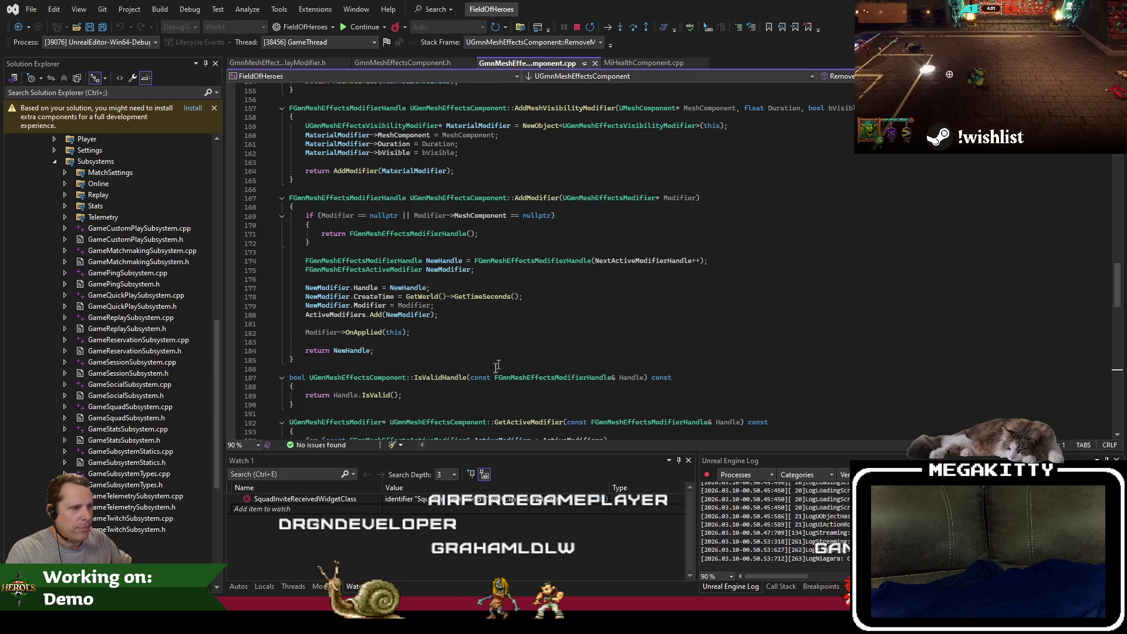
Go to the FGmnMeshEffectsModifierHandle struct definition and select its Invalidate function.
{"action": "double_click", "coordinate": [375, 395]}
{"action": "scroll", "coordinate": [526, 283], "scroll_direction": "down", "scroll_amount": 4}
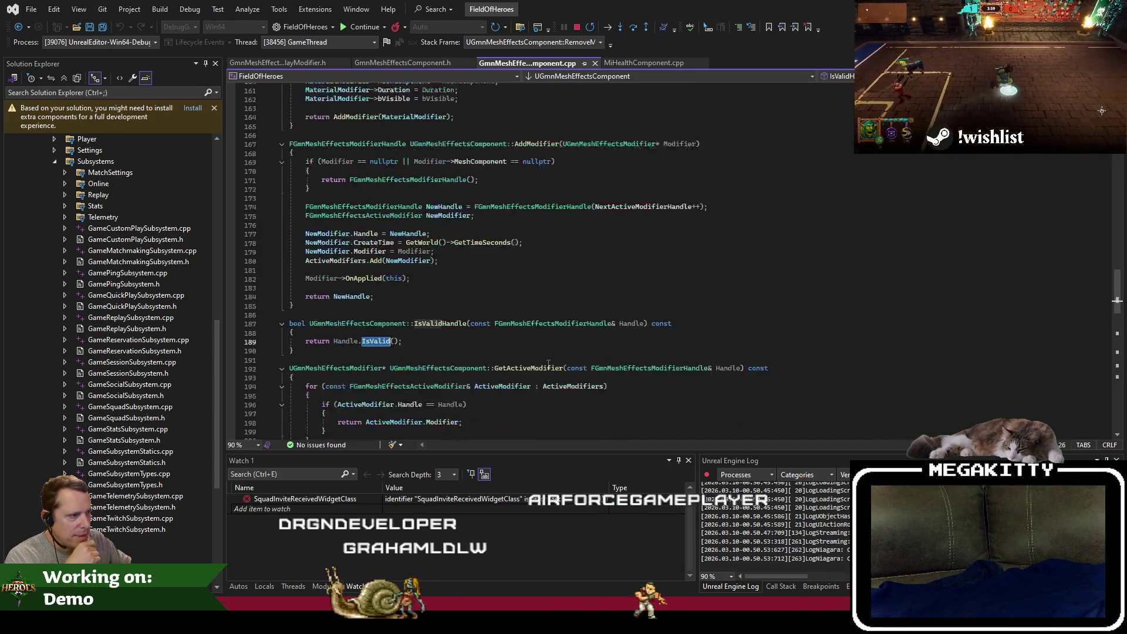
{"action": "double_click", "coordinate": [551, 269]}
{"action": "key", "text": "F12"}
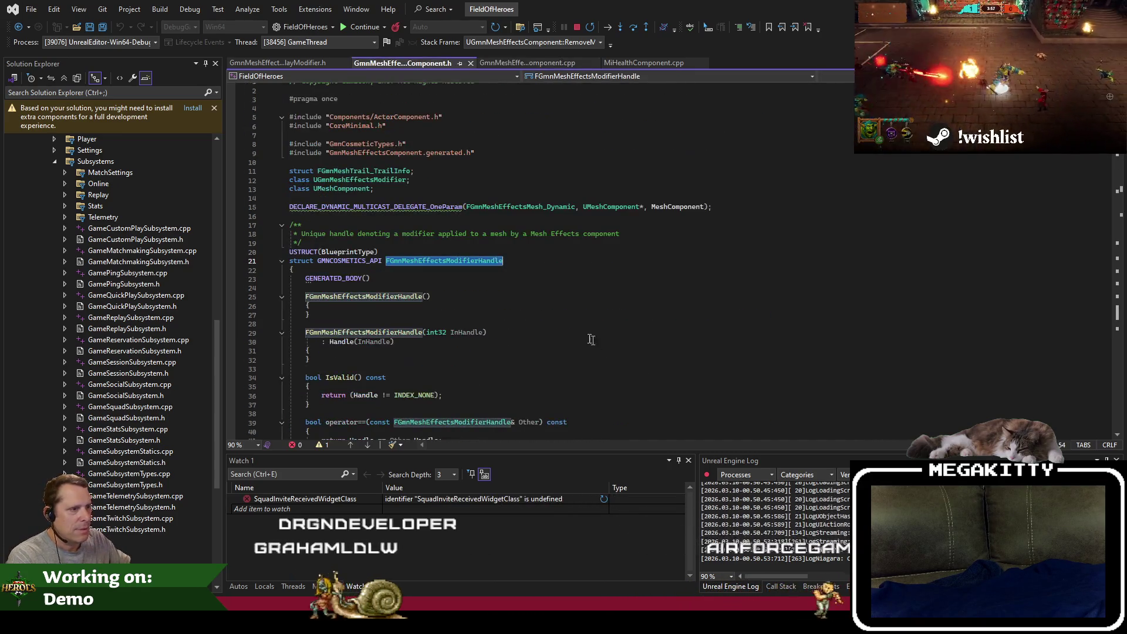
{"action": "scroll", "coordinate": [513, 327], "scroll_direction": "down", "scroll_amount": 6}
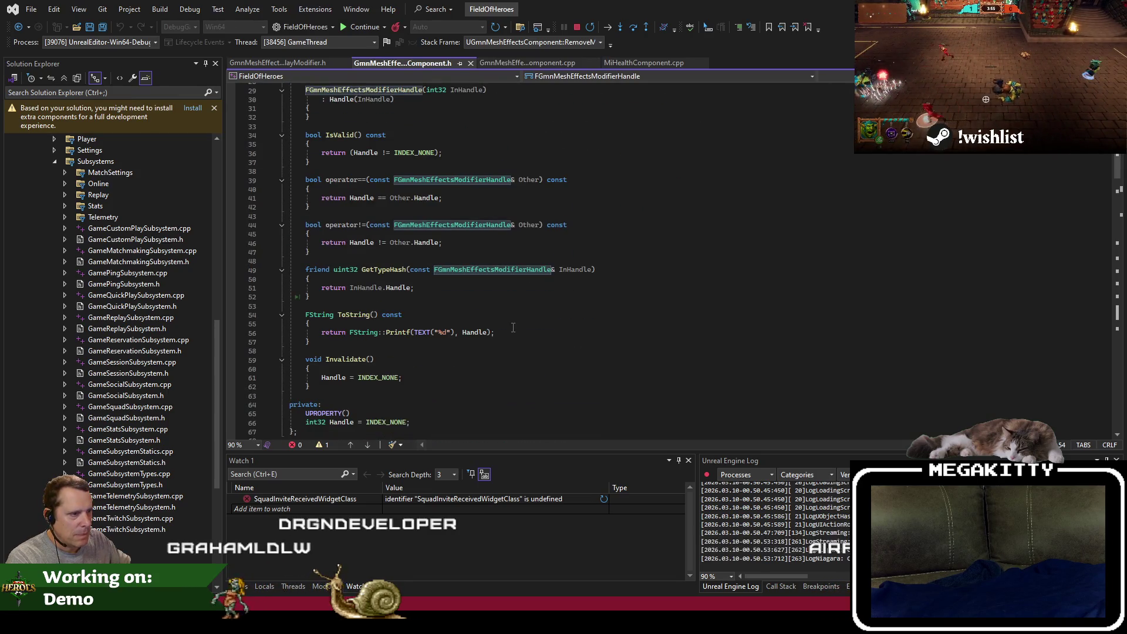
{"action": "double_click", "coordinate": [361, 360]}
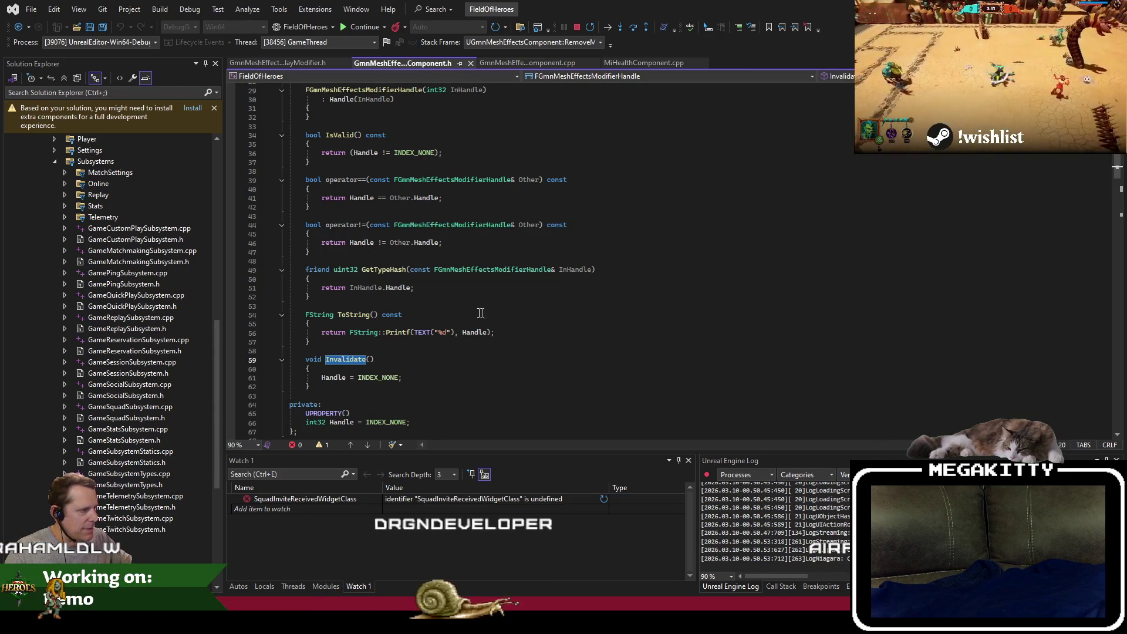
{"action": "right_click", "coordinate": [544, 546]}
{"action": "left_click", "coordinate": [328, 297]}
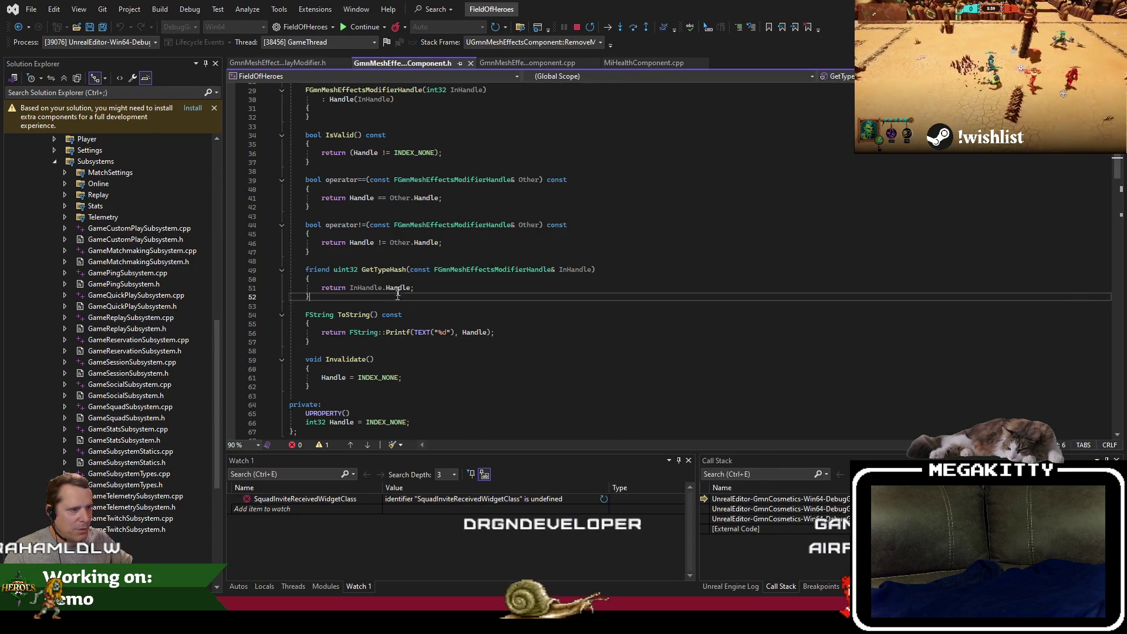
{"action": "left_click", "coordinate": [296, 64]}
{"action": "left_click", "coordinate": [410, 66]}
{"action": "left_click", "coordinate": [511, 62]}
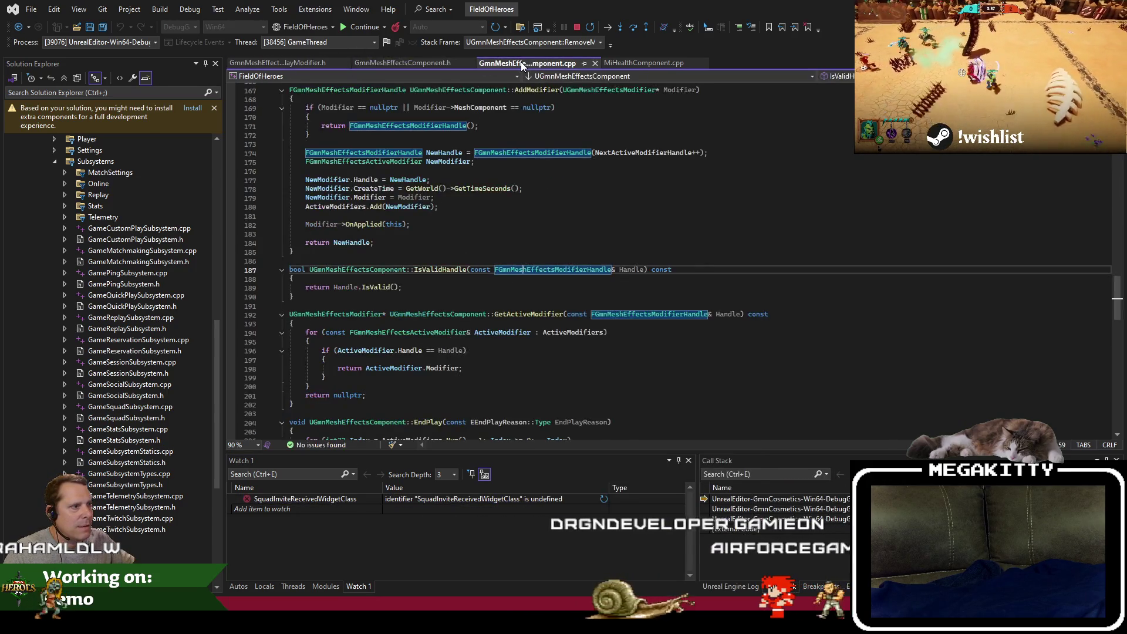
{"action": "key", "text": "F10"}
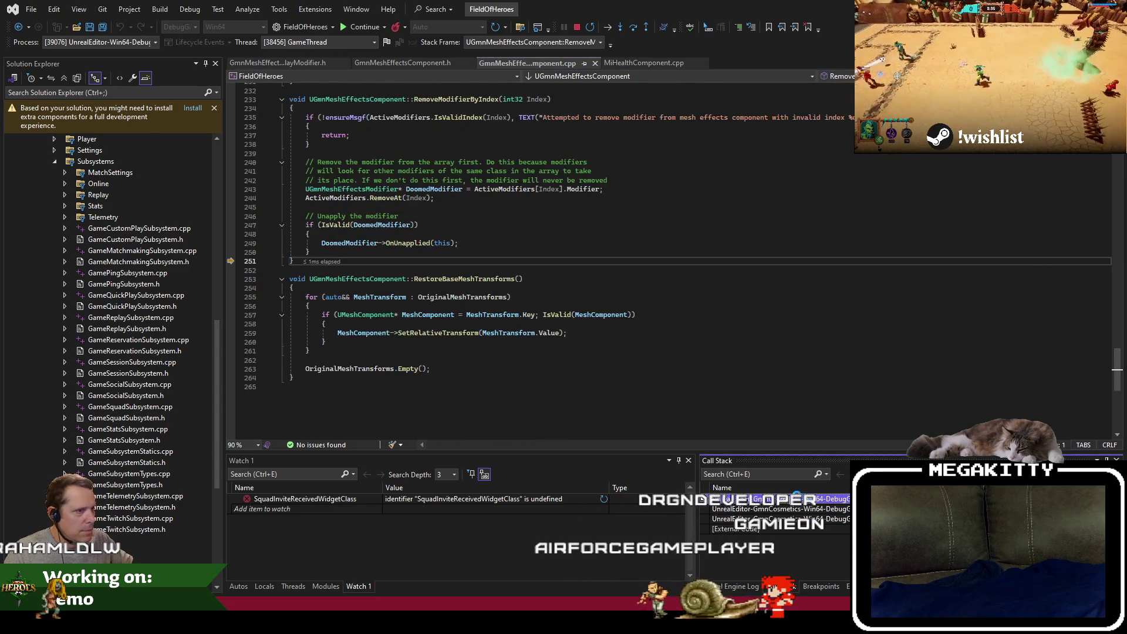
{"action": "left_click", "coordinate": [350, 251]}
{"action": "scroll", "coordinate": [350, 251], "scroll_direction": "up", "scroll_amount": 3}
{"action": "left_click", "coordinate": [352, 233]}
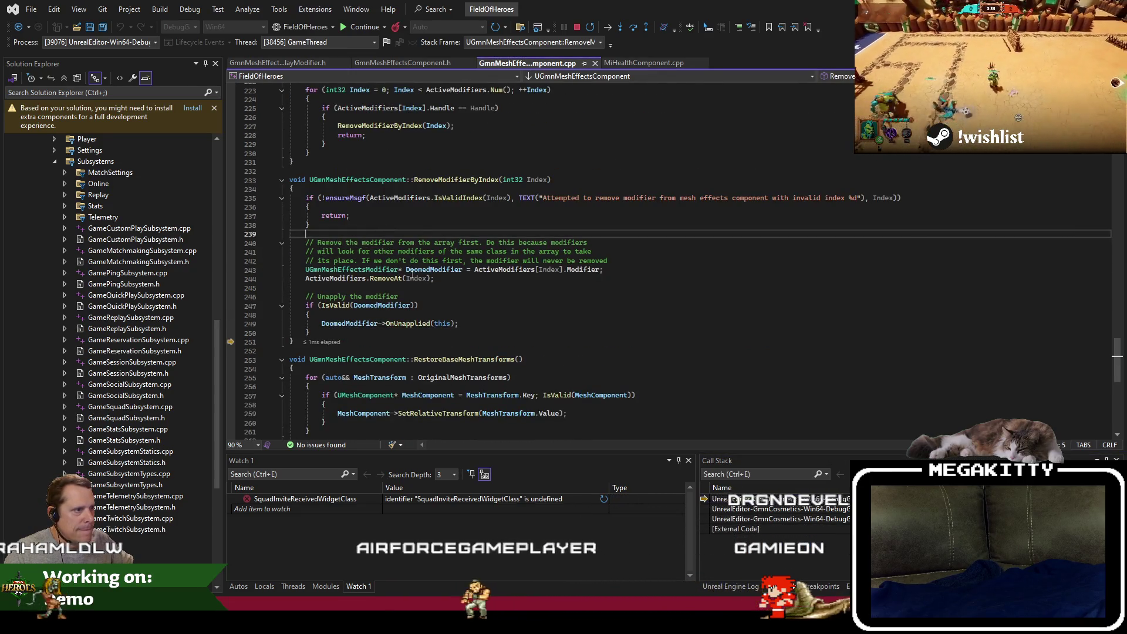
{"action": "left_click", "coordinate": [404, 296]}
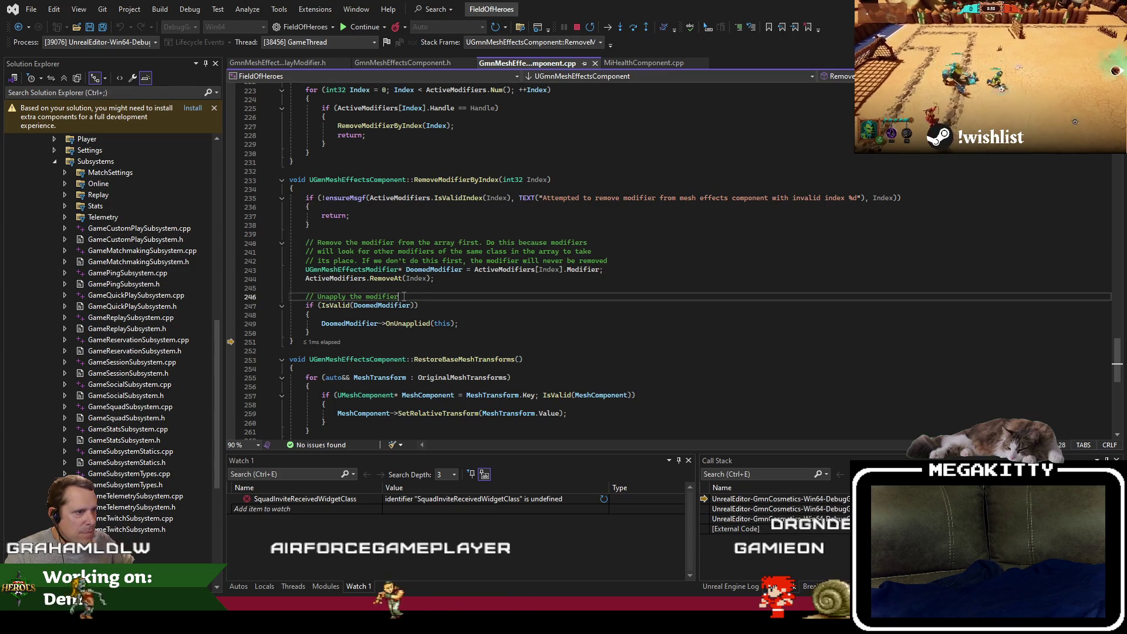
{"action": "left_click", "coordinate": [443, 282]}
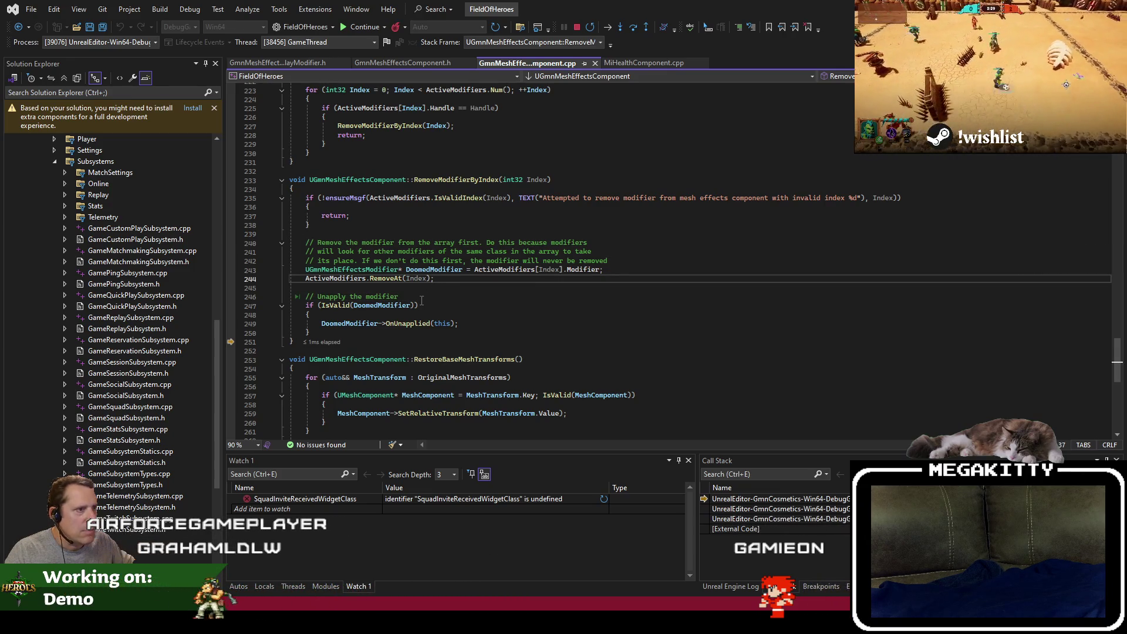
{"action": "double_click", "coordinate": [504, 269]}
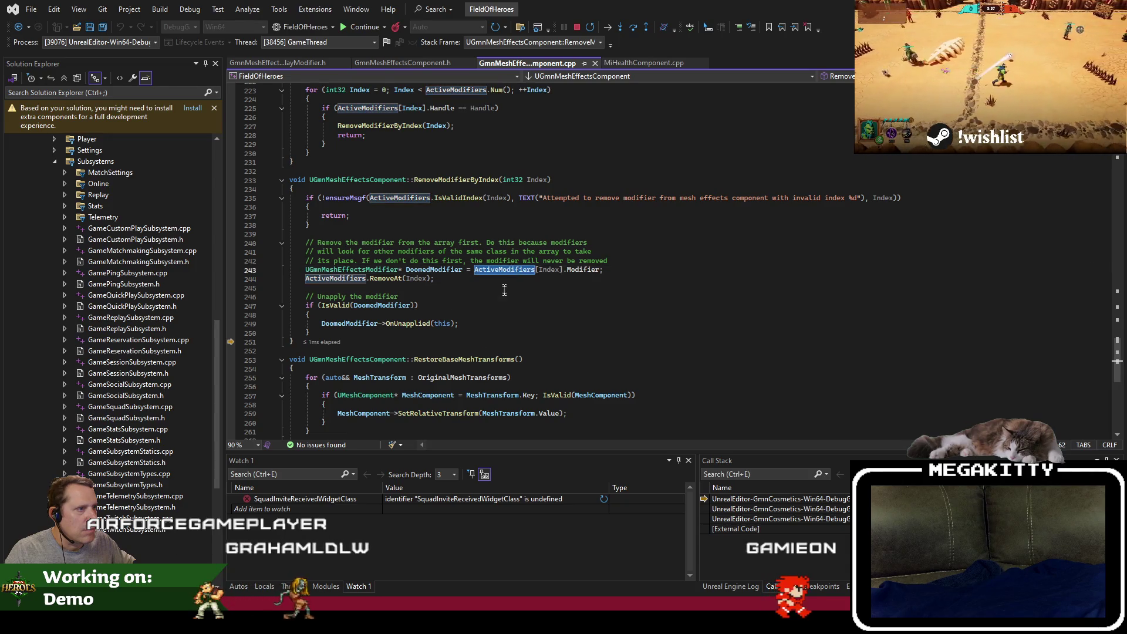
{"action": "scroll", "coordinate": [503, 323], "scroll_direction": "up", "scroll_amount": 3}
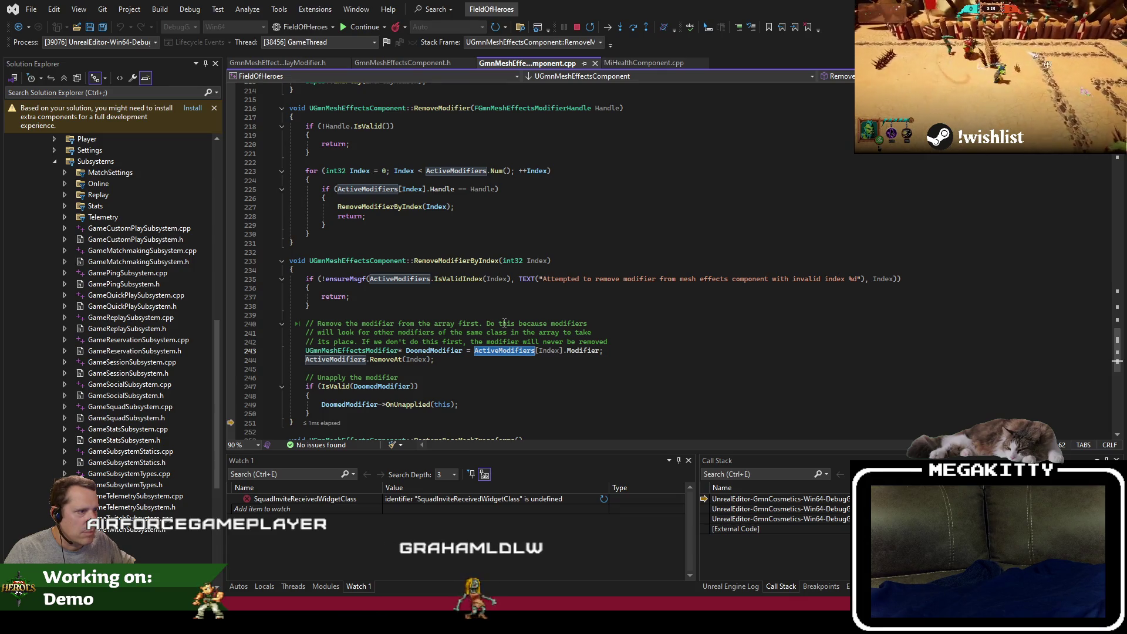
{"action": "key", "text": "F12"}
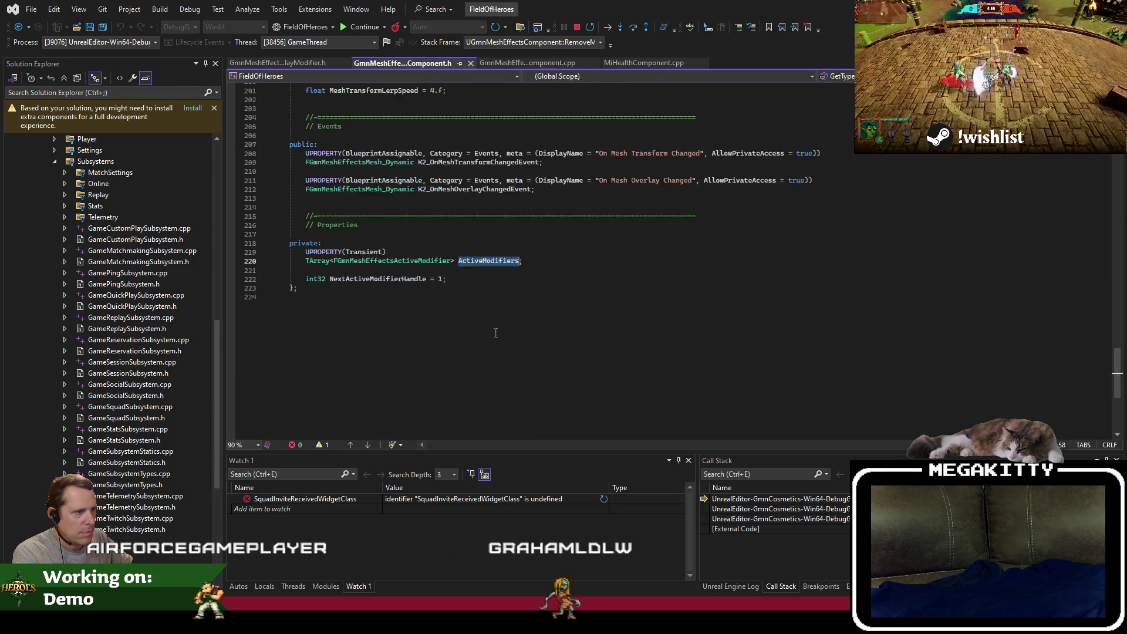
{"action": "scroll", "coordinate": [498, 333], "scroll_direction": "up", "scroll_amount": 1}
{"action": "left_click", "coordinate": [427, 287]}
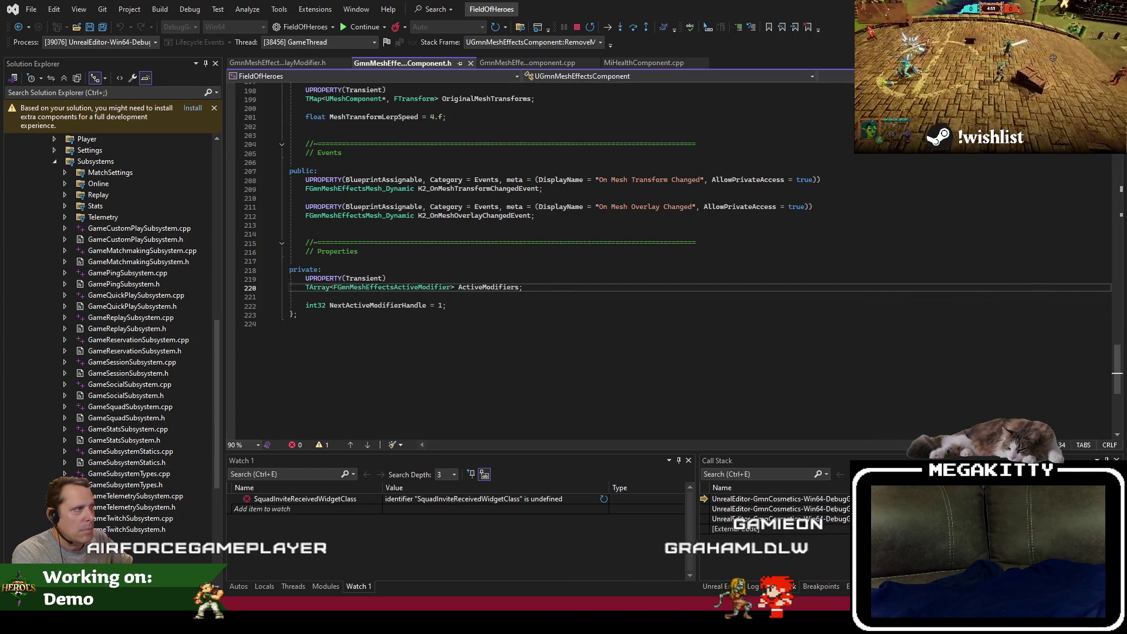
{"action": "left_click", "coordinate": [582, 298]}
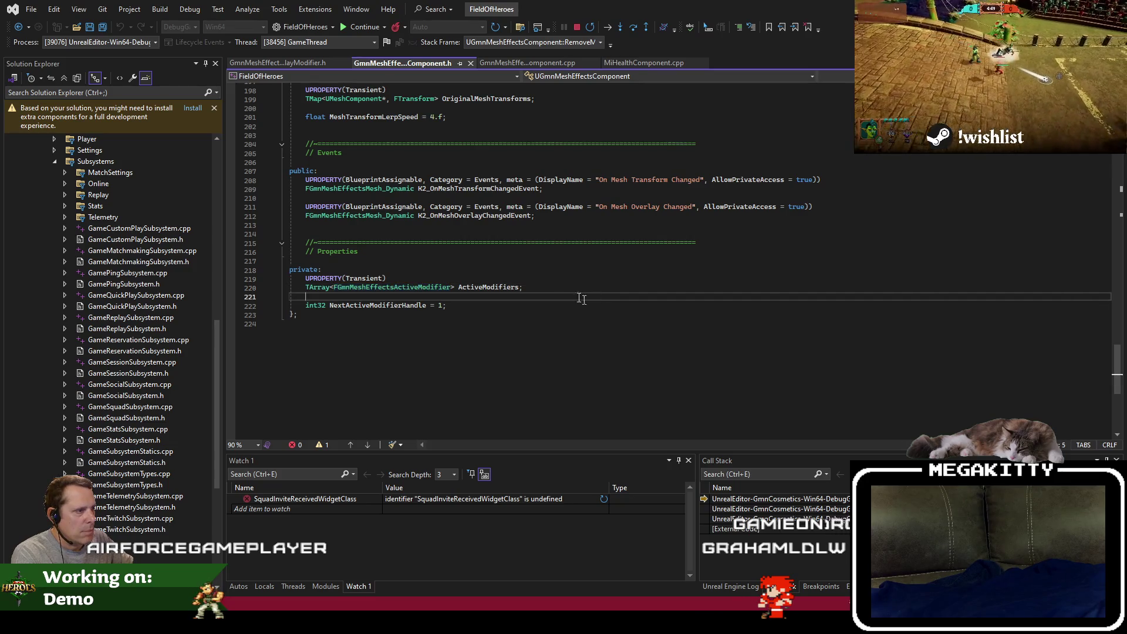
{"action": "left_click", "coordinate": [534, 62]}
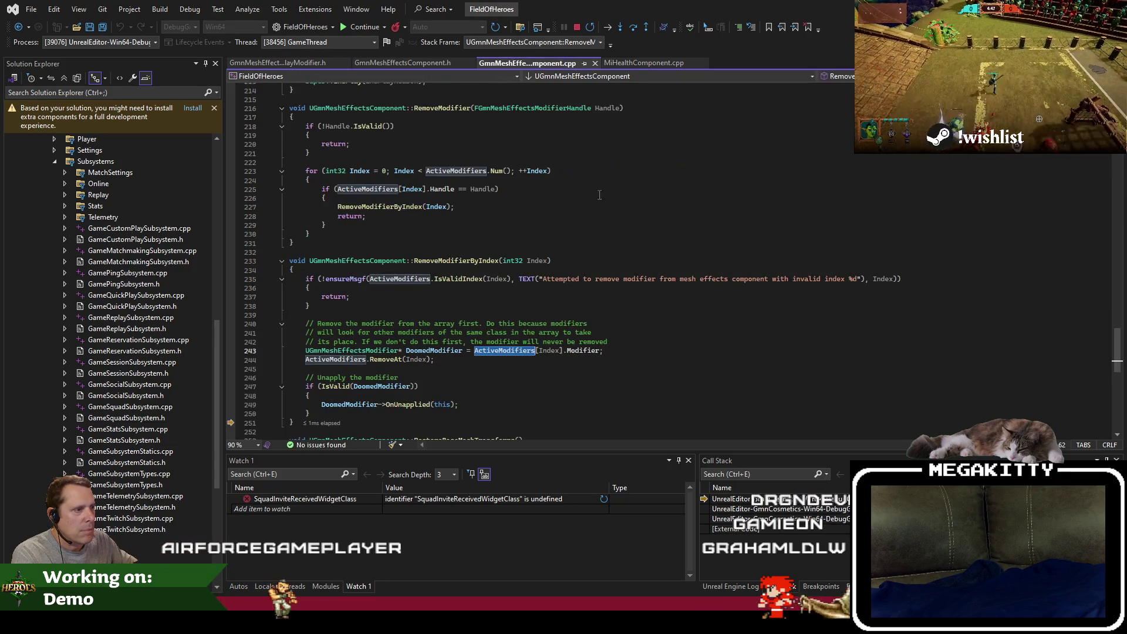
{"action": "left_click", "coordinate": [637, 350]}
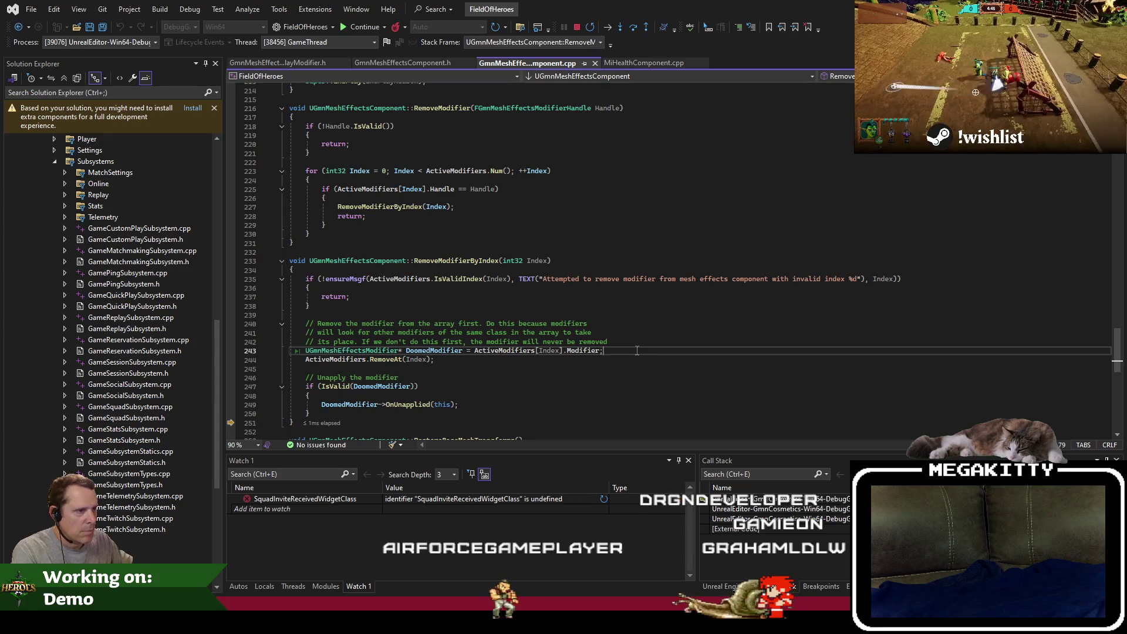
{"action": "key", "text": "Return"}
{"action": "type", "text": "ActiveModifier"}
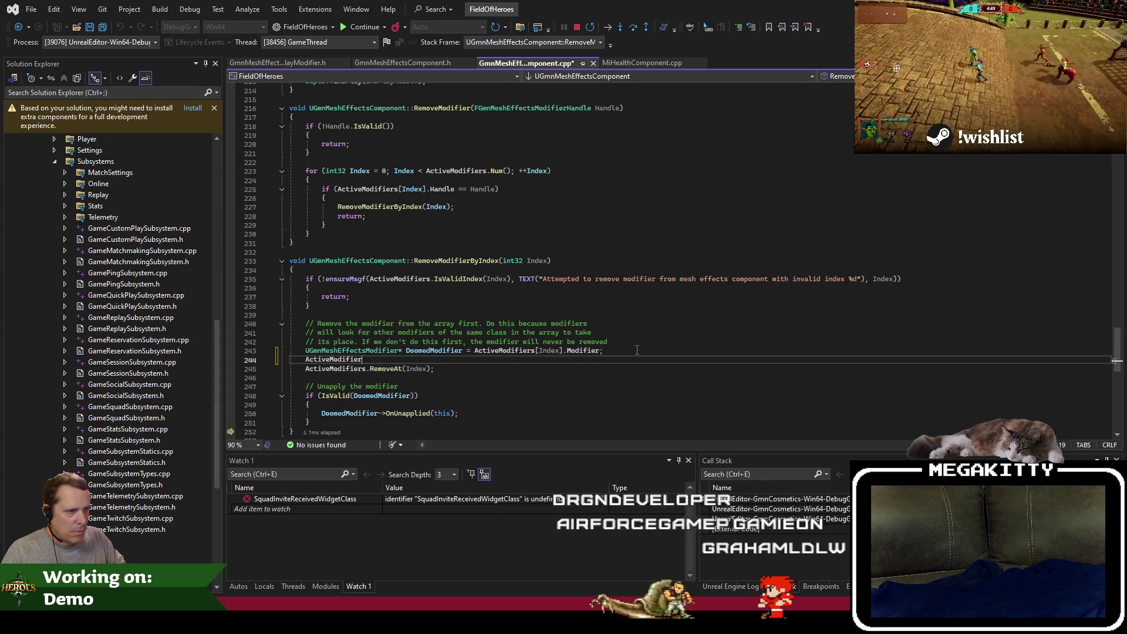
{"action": "type", "text": "s[Index"}
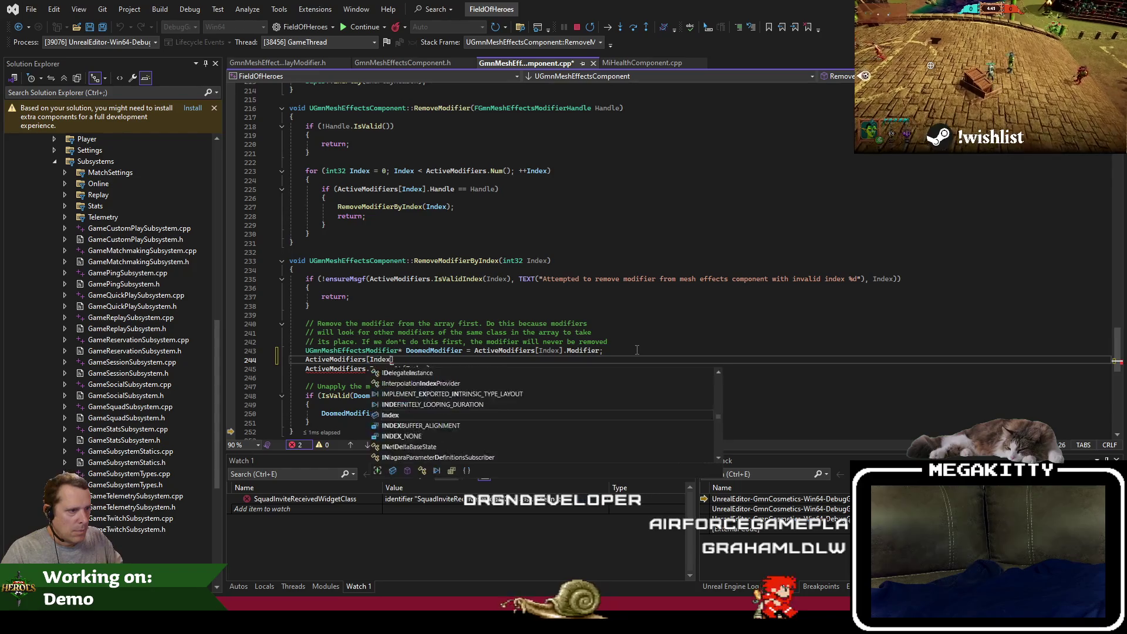
{"action": "type", "text": "]."}
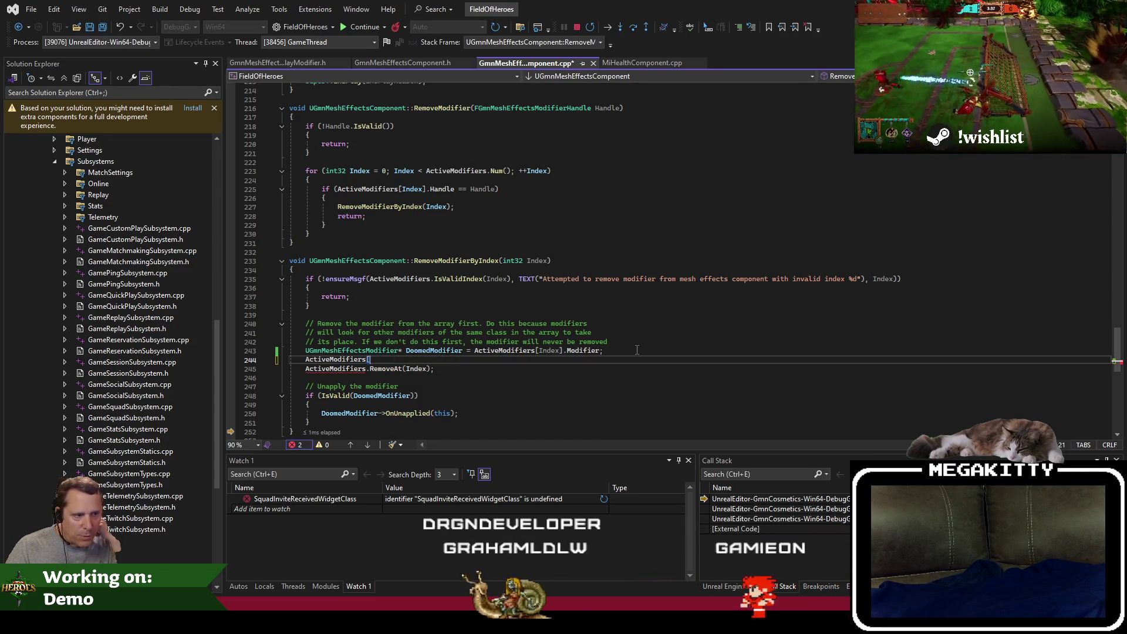
Undo the half-written ActiveModifiers line and return to the running Unreal Editor.
{"action": "key", "text": "ctrl+z"}
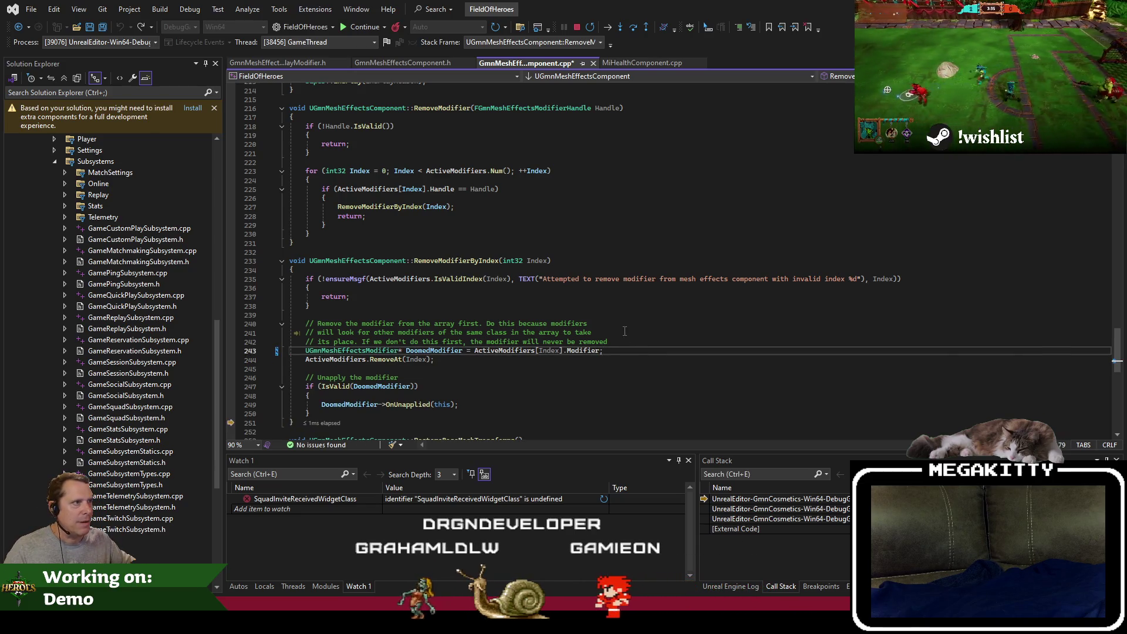
{"action": "key", "text": "F5"}
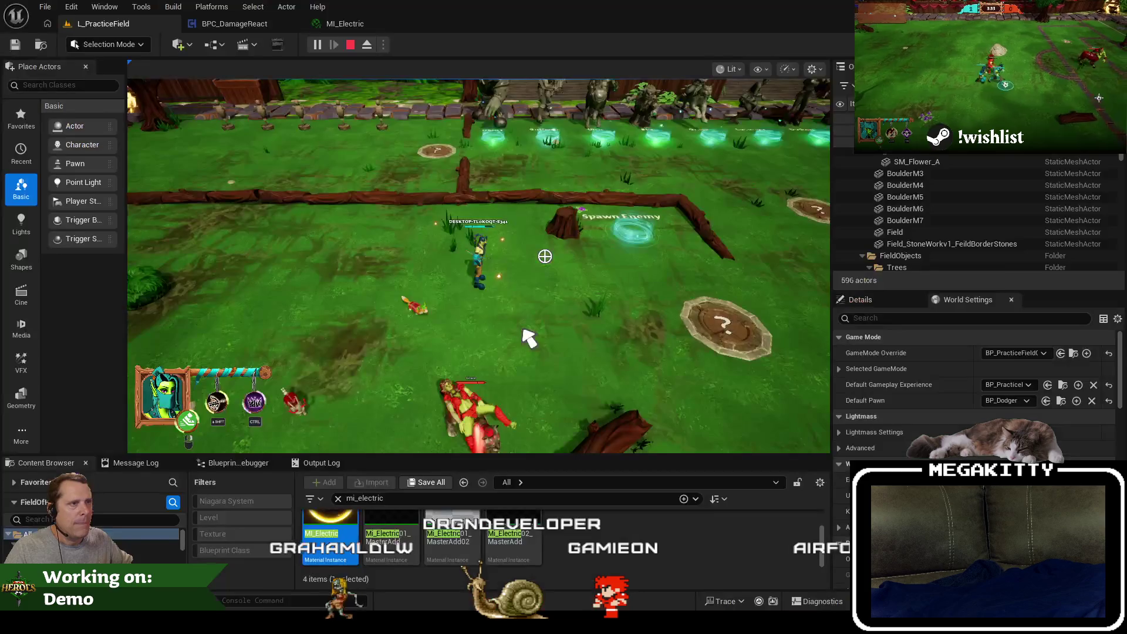
Open the BPC_DamageReact blueprint and view the start of its overlay cast chain.
{"action": "left_click", "coordinate": [340, 25]}
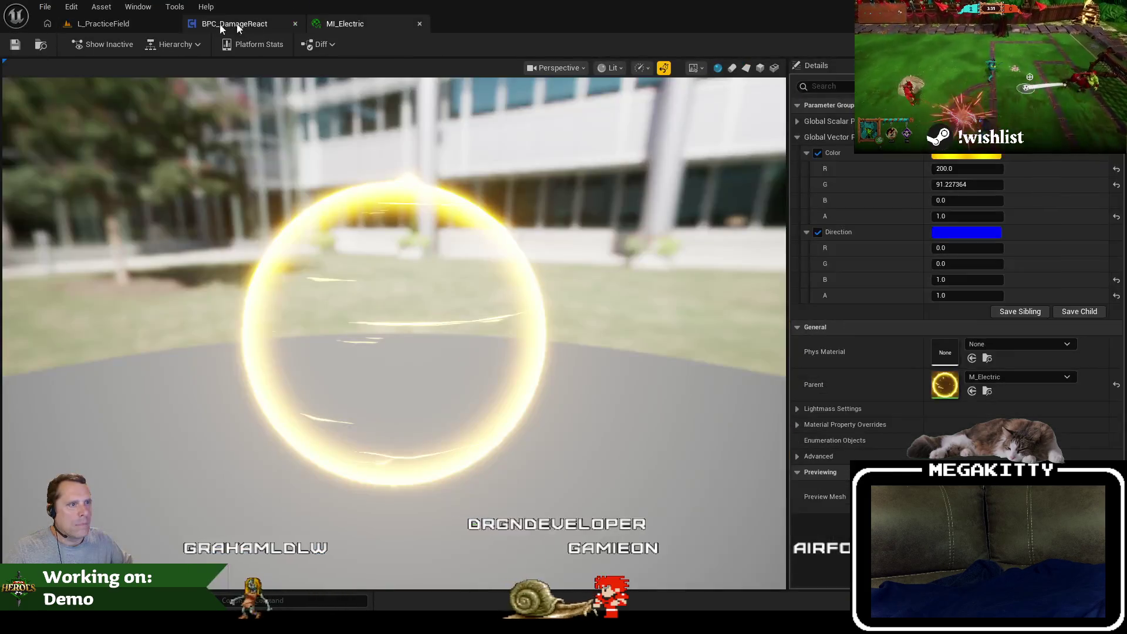
{"action": "left_click", "coordinate": [235, 23]}
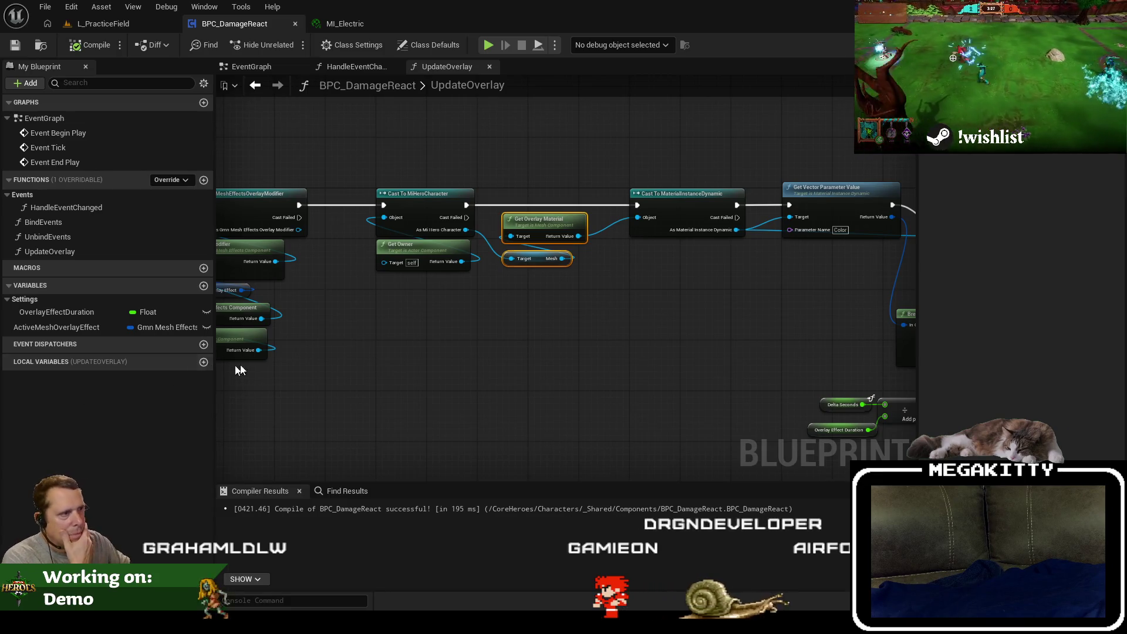
{"action": "mouse_move", "coordinate": [240, 370]}
{"action": "left_mouse_down"}
{"action": "mouse_move", "coordinate": [435, 375]}
{"action": "mouse_move", "coordinate": [641, 405]}
{"action": "mouse_move", "coordinate": [554, 403]}
{"action": "mouse_move", "coordinate": [306, 434]}
{"action": "left_mouse_up"}
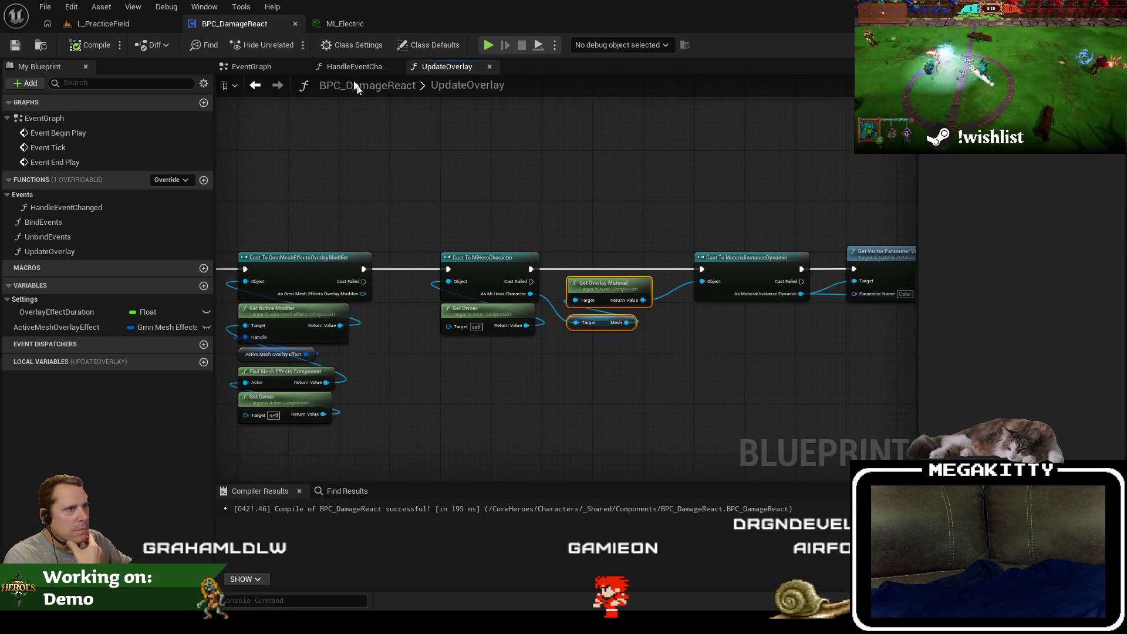
Inspect HandleEventChanged's Add Mesh Overlay Modifier chain and the Active Mesh Overlay Effect variable.
{"action": "left_click", "coordinate": [353, 66]}
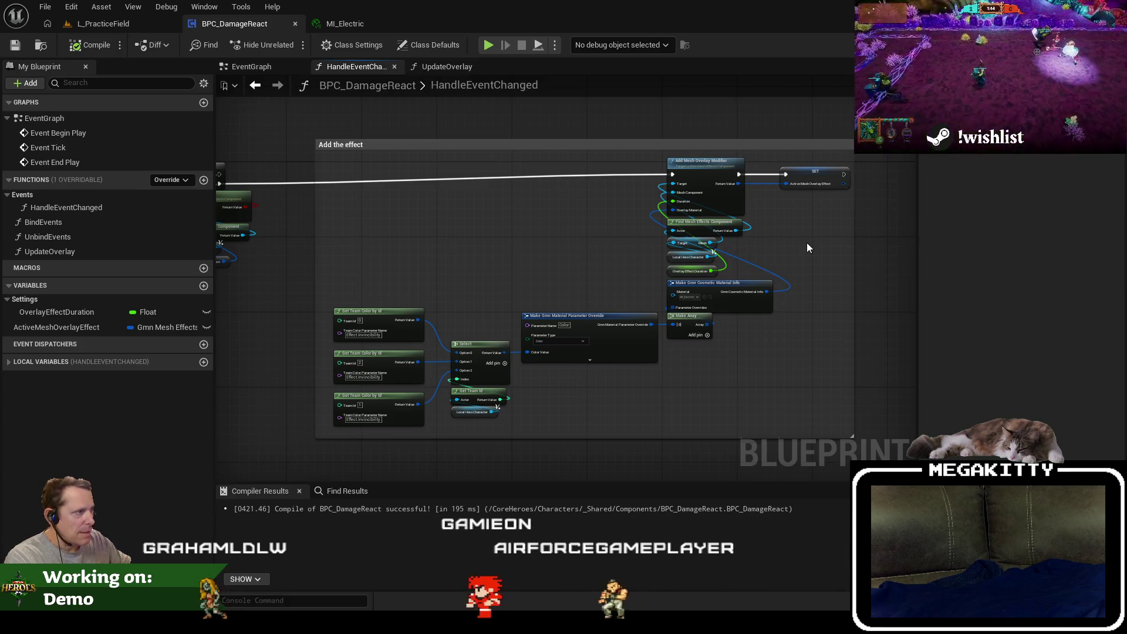
{"action": "scroll", "coordinate": [807, 248], "scroll_direction": "up", "scroll_amount": 2}
{"action": "mouse_move", "coordinate": [494, 229]}
{"action": "left_mouse_down"}
{"action": "mouse_move", "coordinate": [352, 318]}
{"action": "mouse_move", "coordinate": [476, 262]}
{"action": "left_mouse_up"}
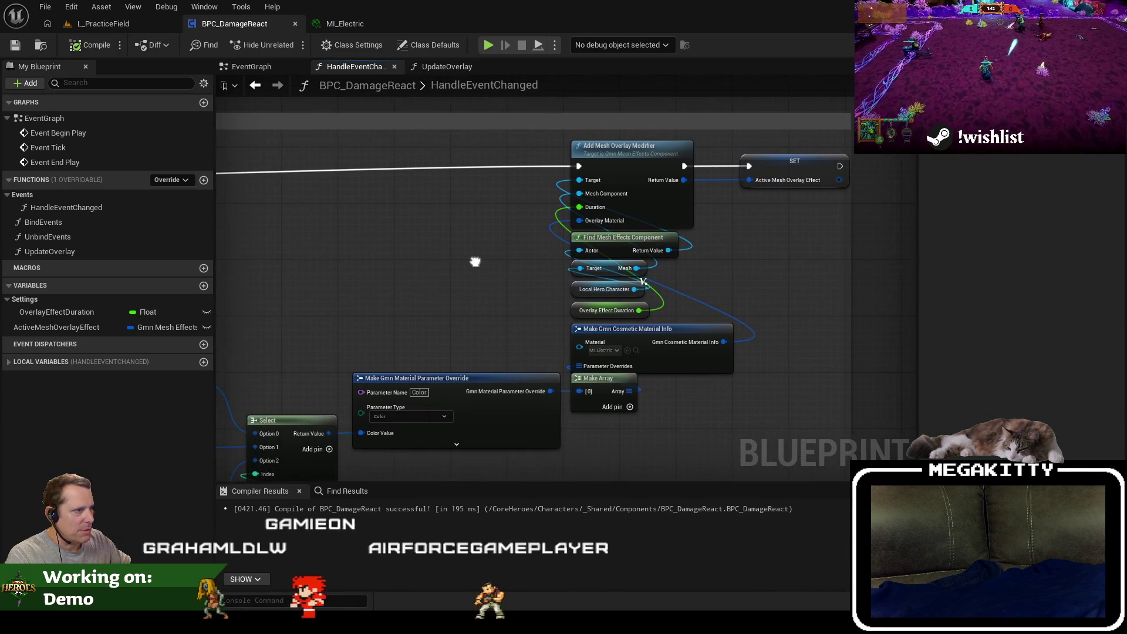
{"action": "left_click", "coordinate": [786, 186]}
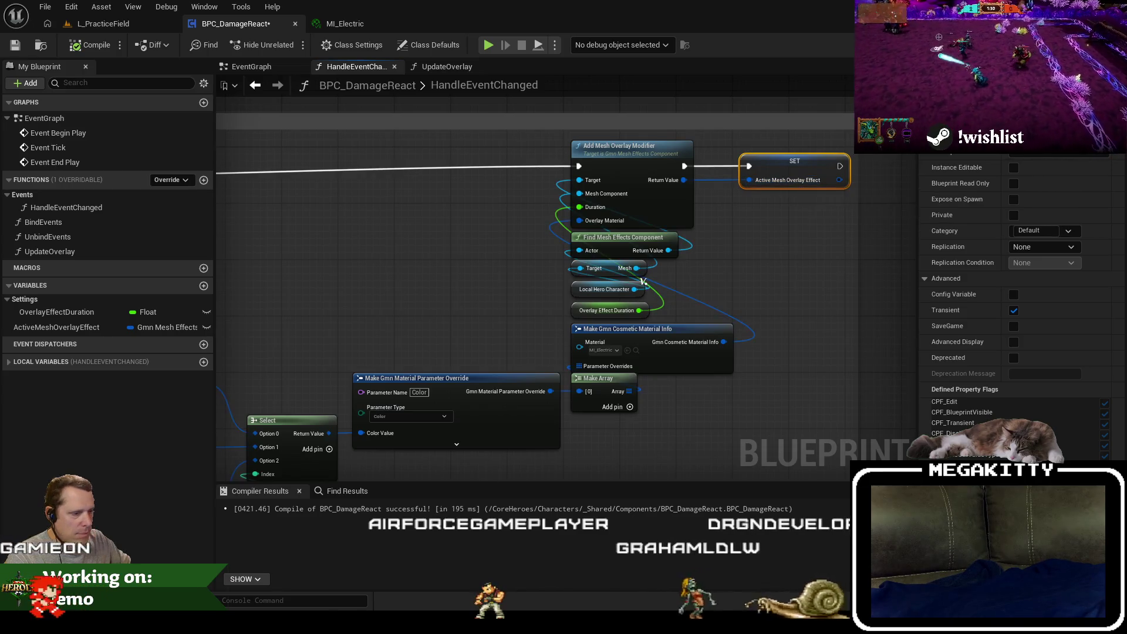
{"action": "key", "text": "alt+Tab"}
{"action": "scroll", "coordinate": [416, 312], "scroll_direction": "up", "scroll_amount": 10}
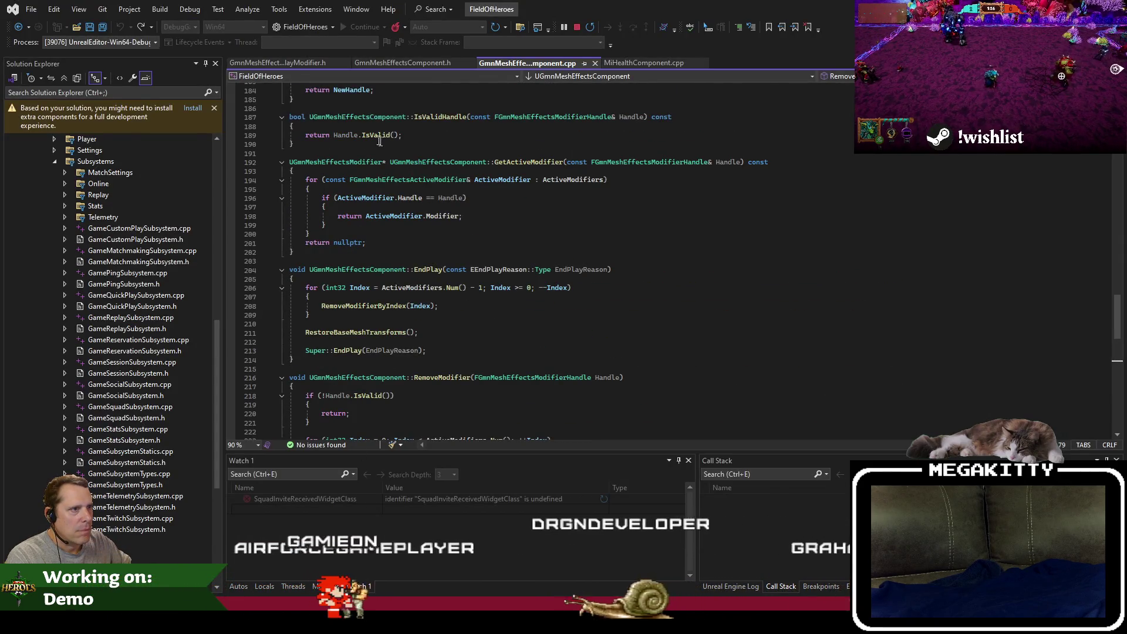
Add an early 'return false;' block for an invalid handle in IsValidHandle.
{"action": "left_click", "coordinate": [345, 126]}
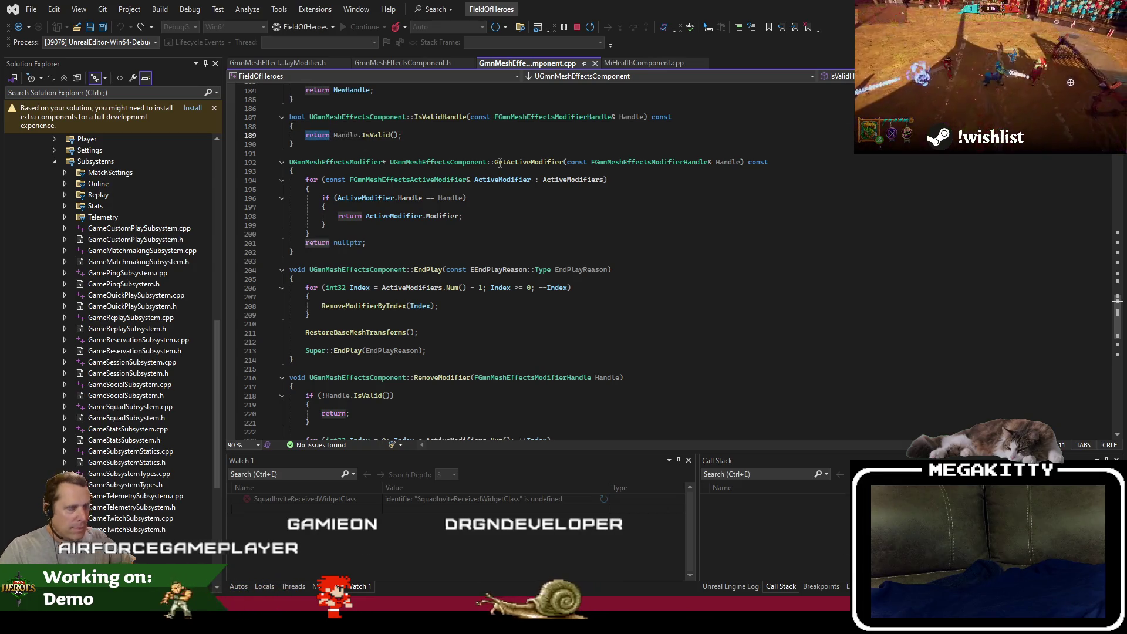
{"action": "type", "text": "if"}
{"action": "key", "text": "BackSpace"}
{"action": "type", "text": ")"}
{"action": "key", "text": "Return"}
{"action": "type", "text": "{"}
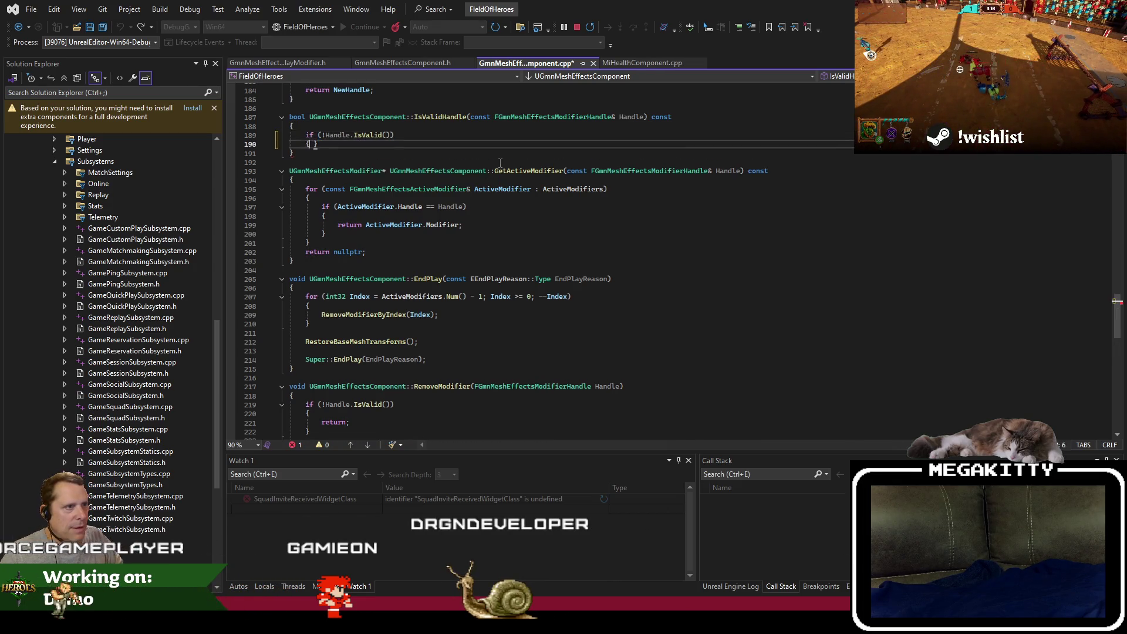
{"action": "key", "text": "Return"}
{"action": "type", "text": "return false;"}
Add a Contains(Handle) check returning false, followed by a final 'return true;'.
{"action": "left_click", "coordinate": [500, 163]}
{"action": "key", "text": "Return"}
{"action": "key", "text": "Return"}
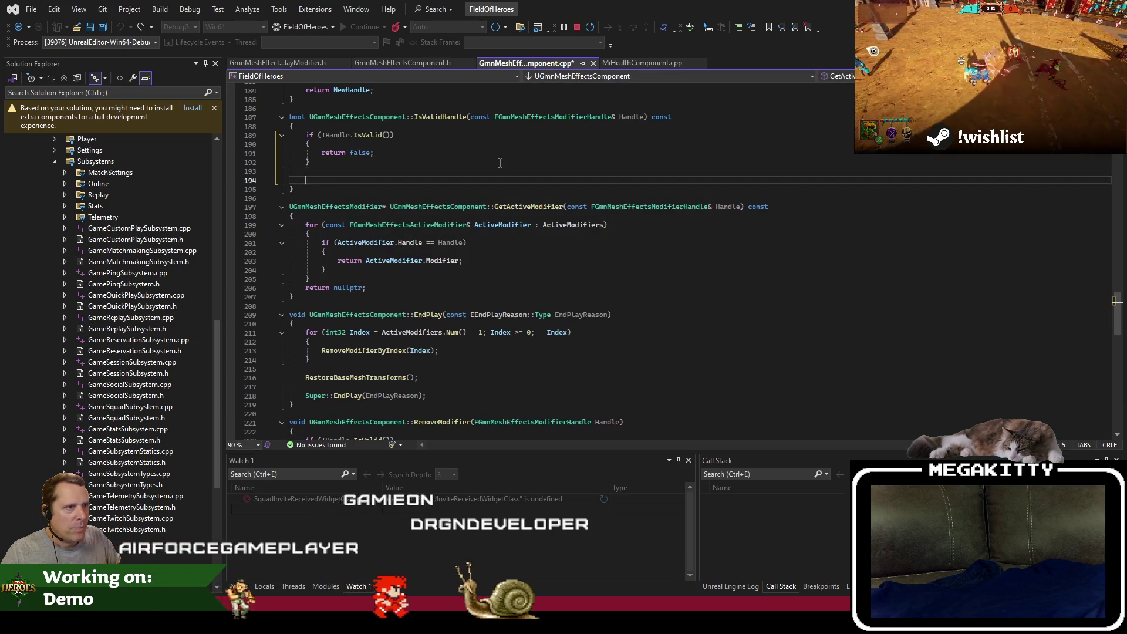
{"action": "type", "text": "if ()"}
{"action": "scroll", "coordinate": [454, 370], "scroll_direction": "down", "scroll_amount": 6}
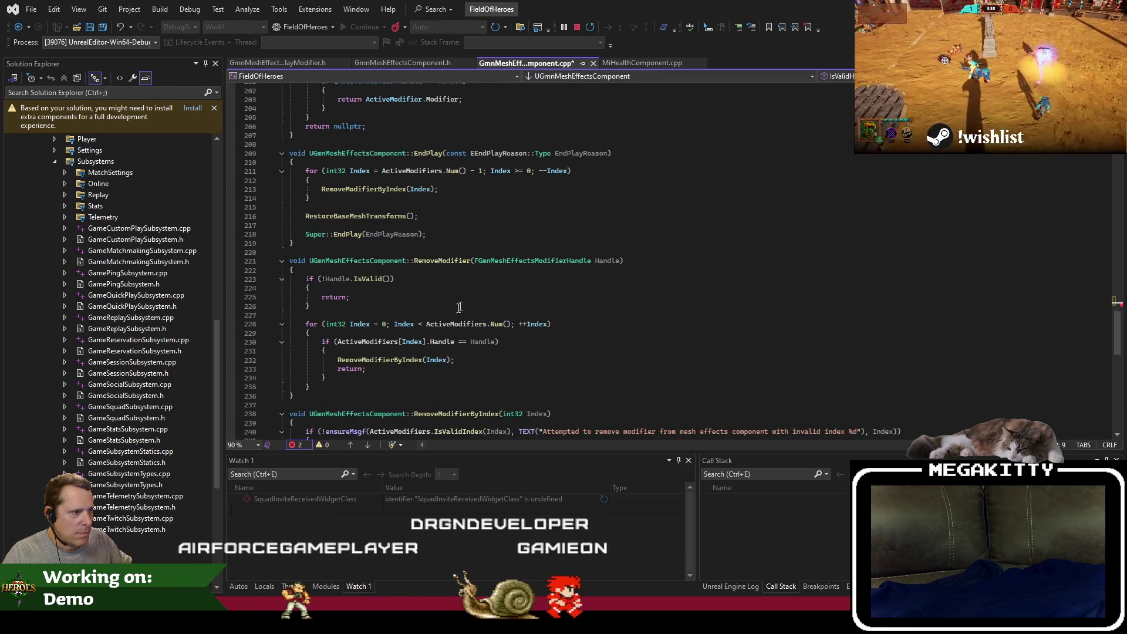
{"action": "scroll", "coordinate": [444, 324], "scroll_direction": "up", "scroll_amount": 4}
{"action": "left_click", "coordinate": [349, 130]}
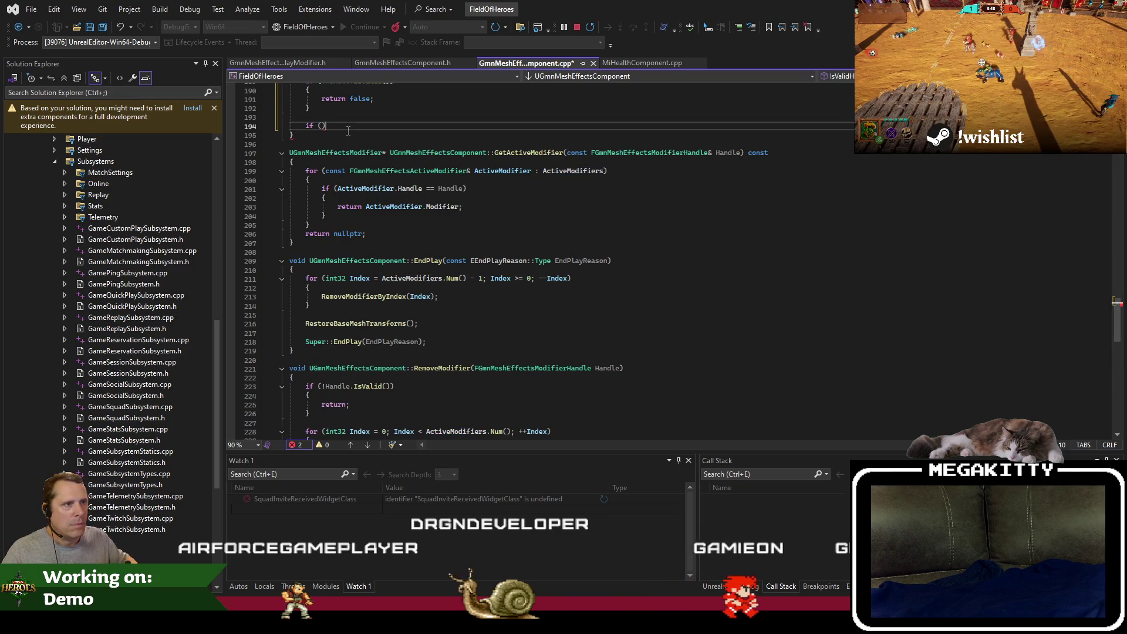
{"action": "type", "text": "Contains(Handle)"}
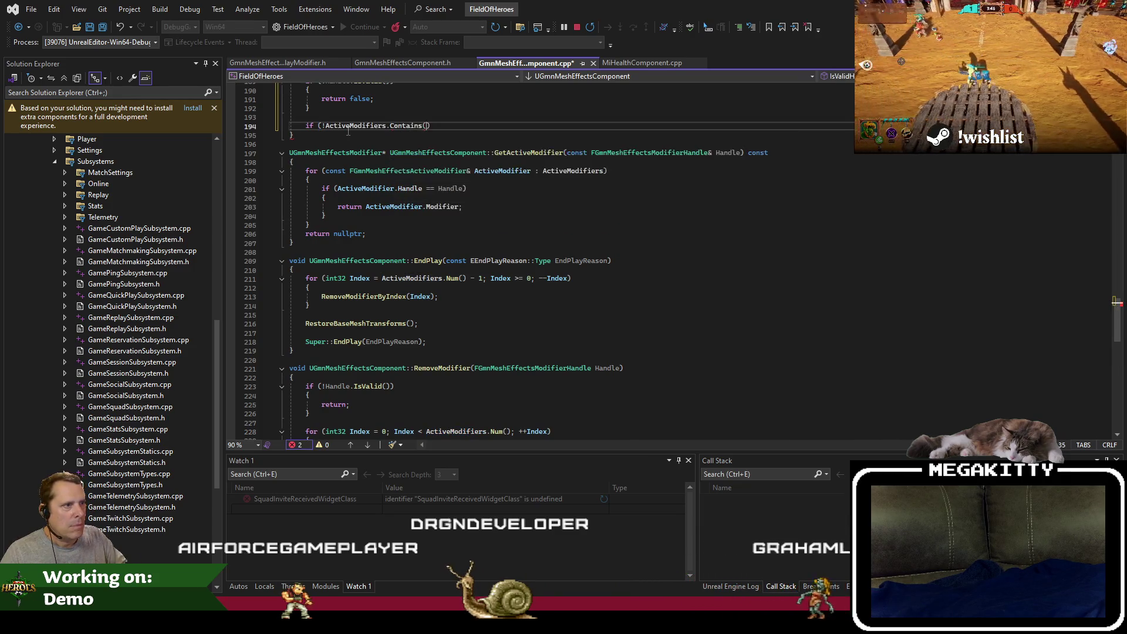
{"action": "key", "text": "Return"}
{"action": "type", "text": "{"}
{"action": "key", "text": "Return"}
{"action": "type", "text": "return false;"}
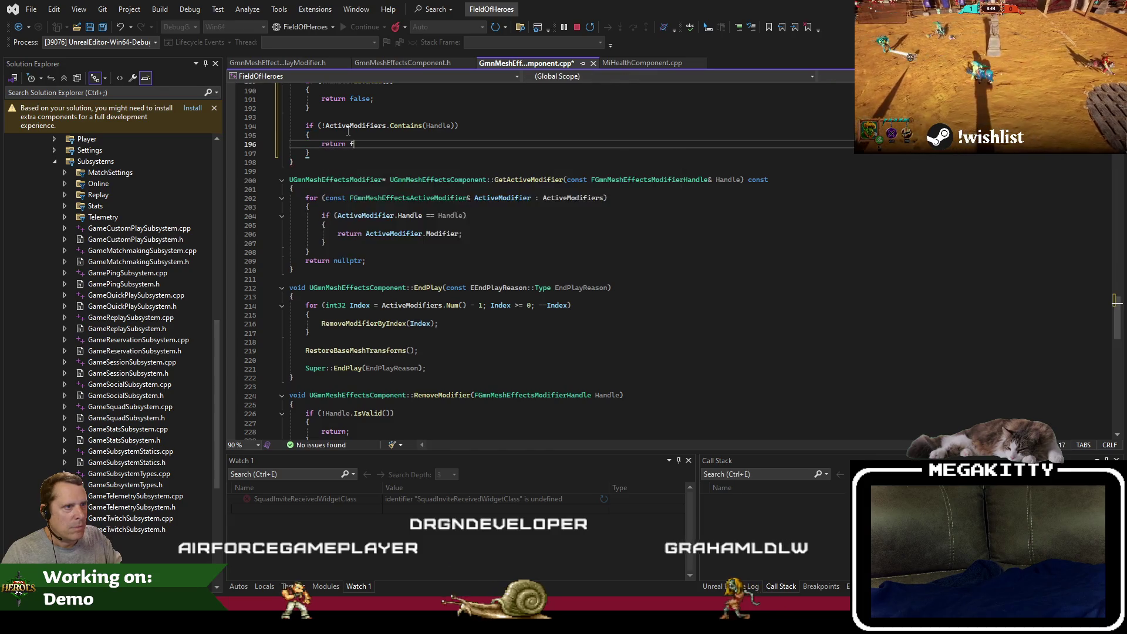
{"action": "key", "text": "Return"}
{"action": "type", "text": "}"}
{"action": "key", "text": "Return"}
{"action": "key", "text": "Return"}
{"action": "type", "text": "return true;"}
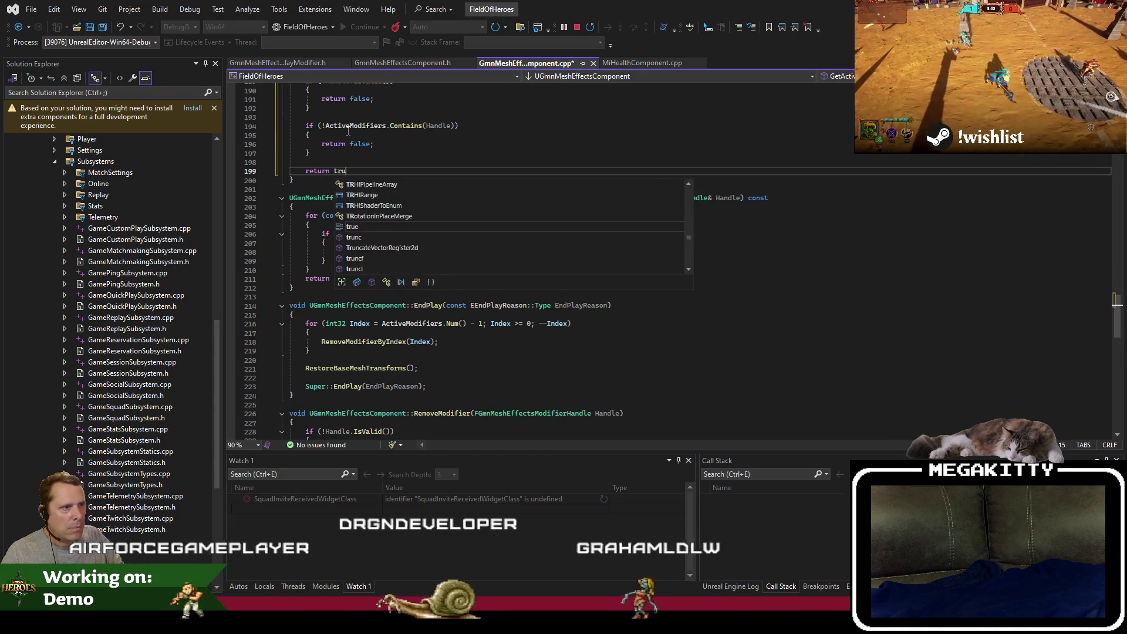
Glance back at the Unreal blueprint, then stop the Visual Studio debug session.
{"action": "scroll", "coordinate": [522, 274], "scroll_direction": "up", "scroll_amount": 6}
{"action": "left_click", "coordinate": [531, 287]}
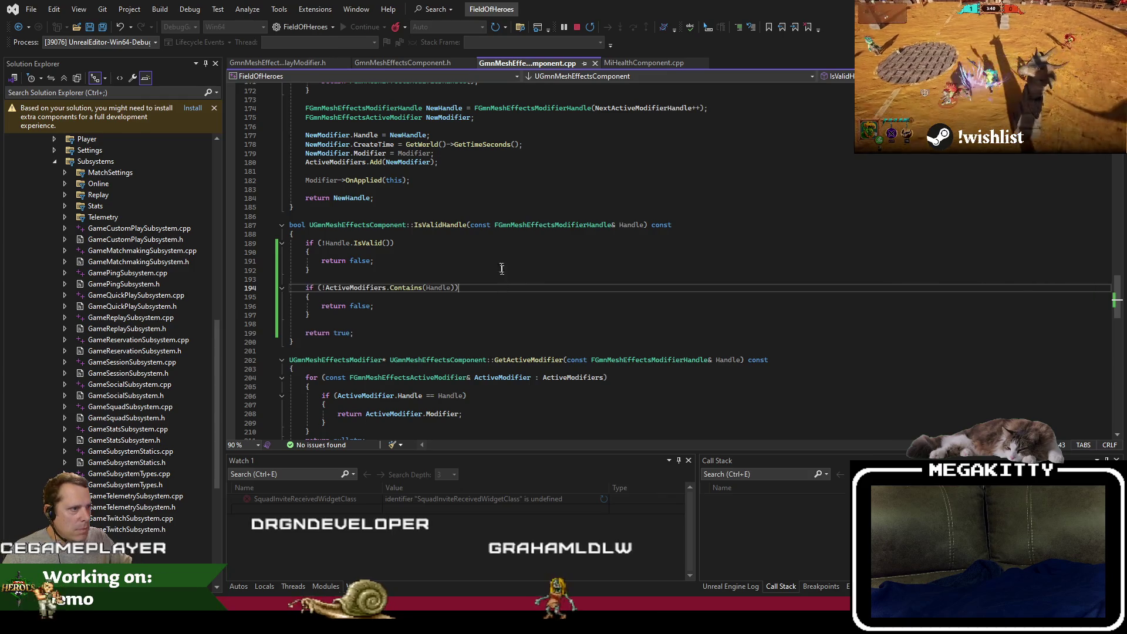
{"action": "left_click", "coordinate": [493, 271]}
{"action": "key", "text": "alt+Tab"}
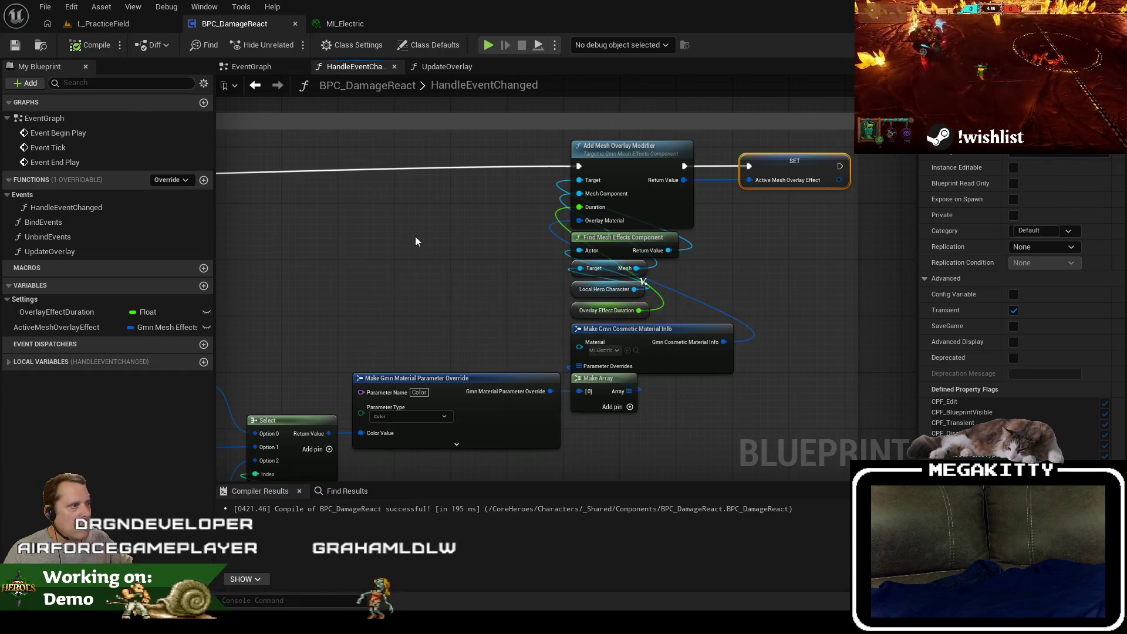
{"action": "key", "text": "alt+Tab"}
{"action": "left_click", "coordinate": [458, 351]}
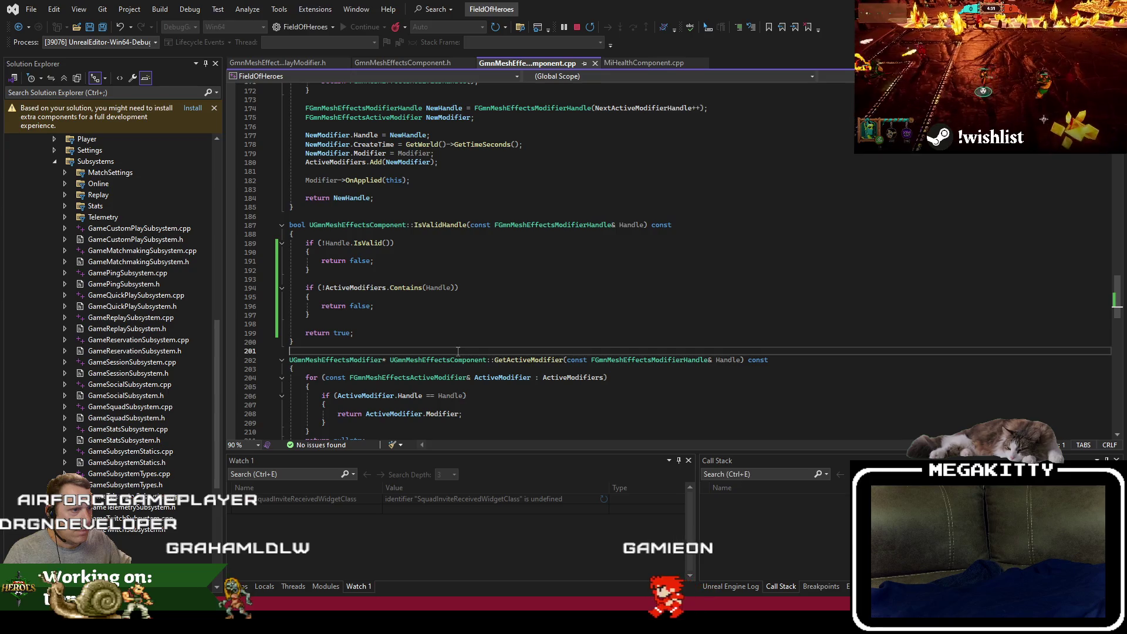
{"action": "key", "text": "shift+F5"}
Build the project with Ctrl+Shift+B.
{"action": "key", "text": "ctrl+shift+b"}
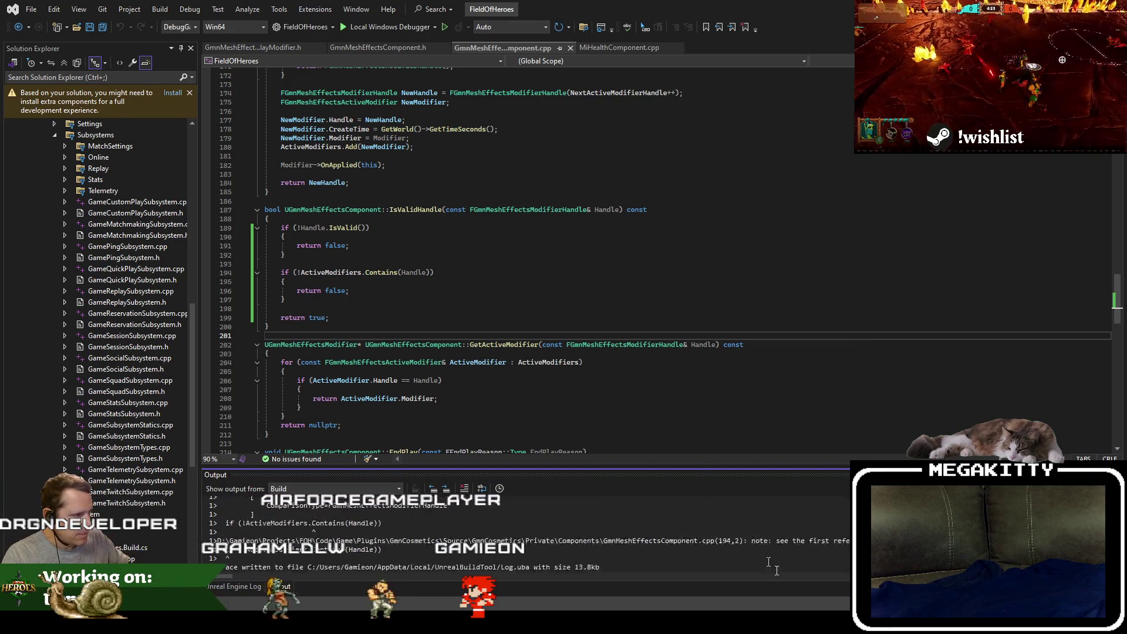
{"action": "scroll", "coordinate": [777, 563], "scroll_direction": "up", "scroll_amount": 5}
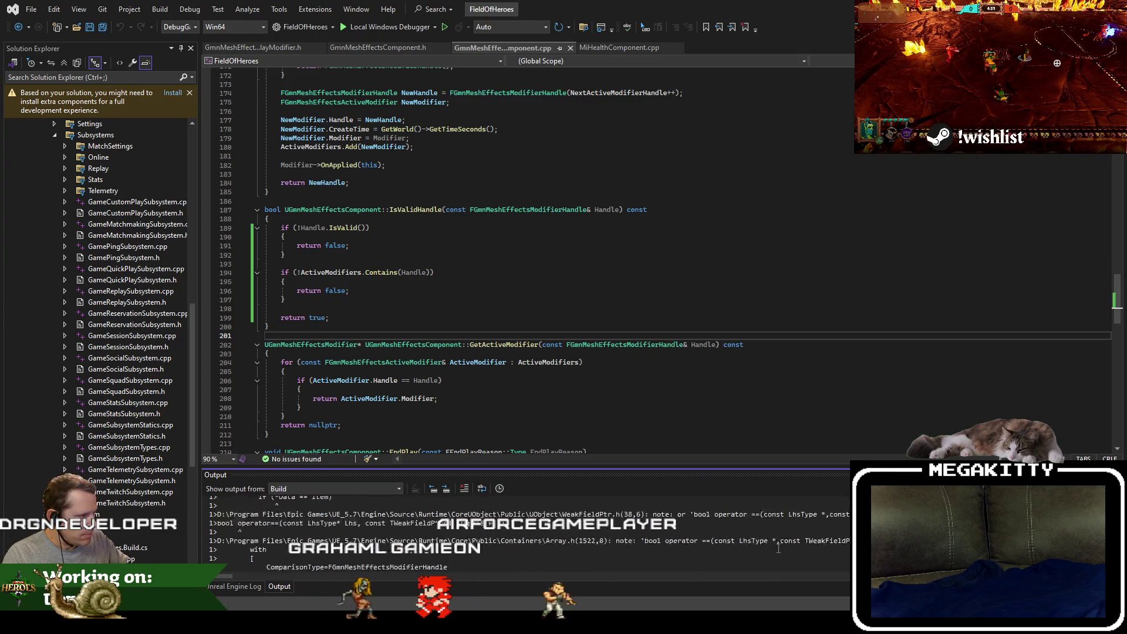
{"action": "scroll", "coordinate": [778, 549], "scroll_direction": "up", "scroll_amount": 3}
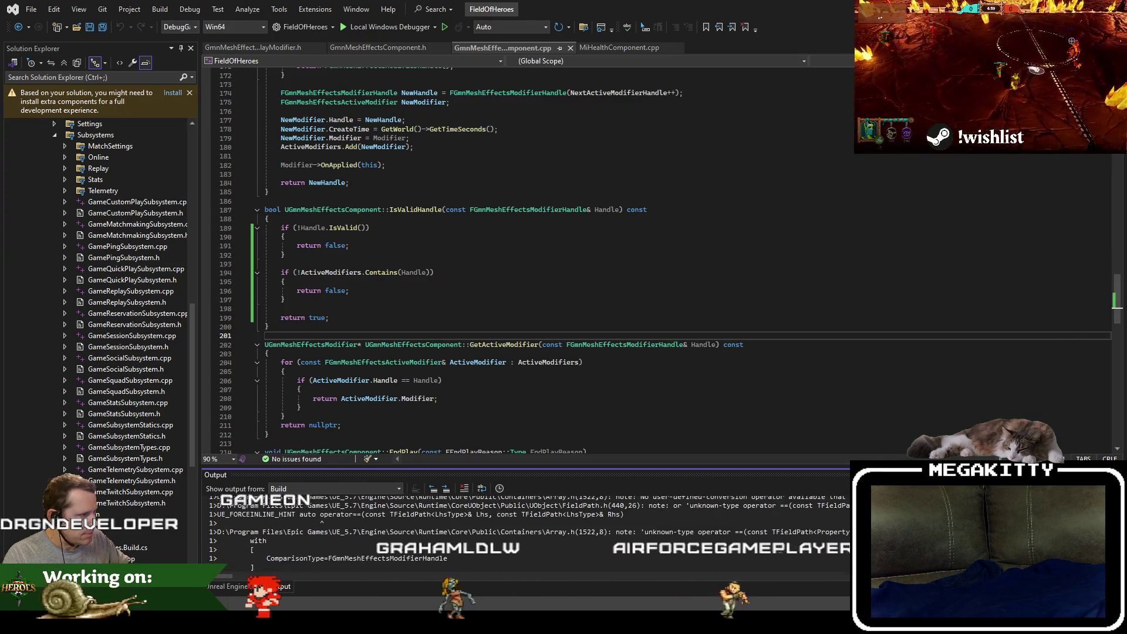
Check the ActiveModifiers and FGmnMeshEffectsActiveModifier declarations, then begin a for line at 194.
{"action": "left_click", "coordinate": [342, 273]}
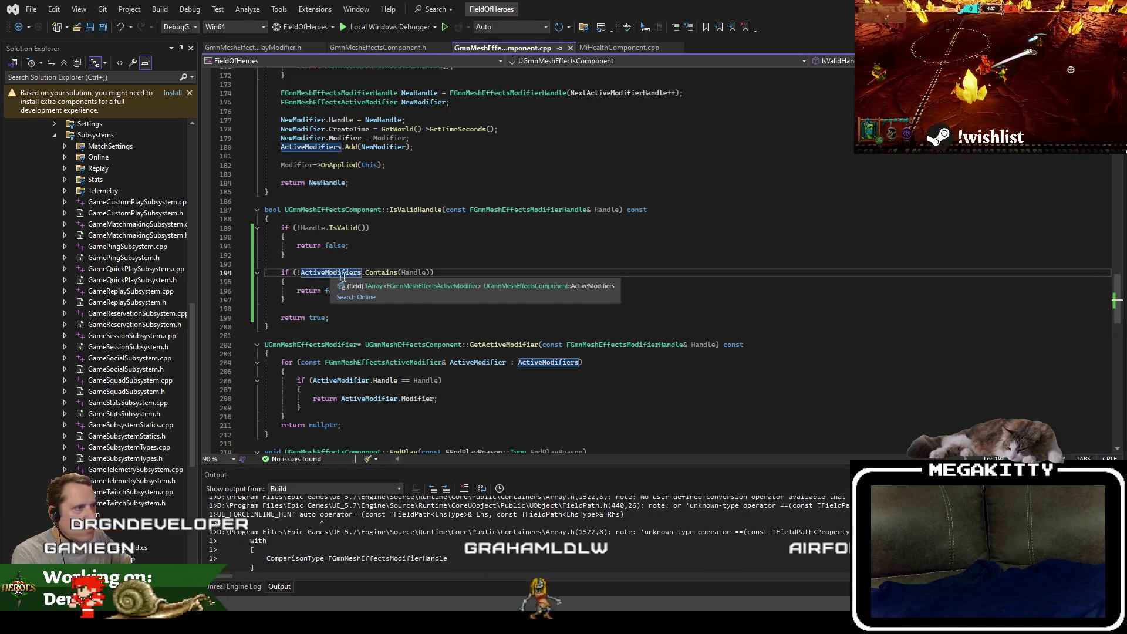
{"action": "key", "text": "F12"}
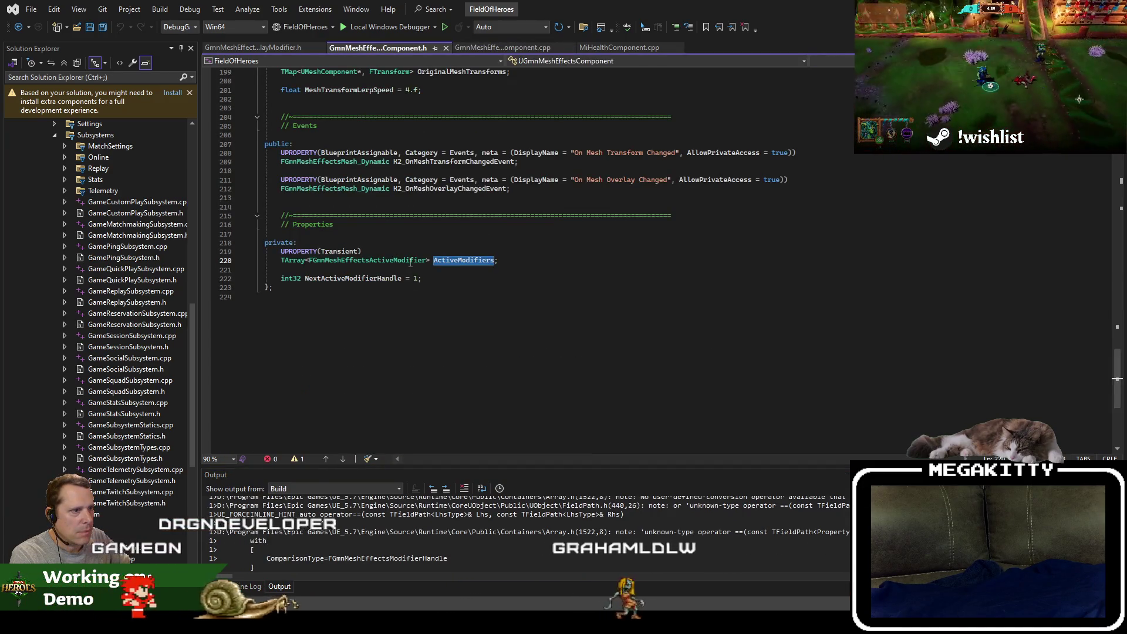
{"action": "left_click", "coordinate": [411, 260], "text": "ctrl"}
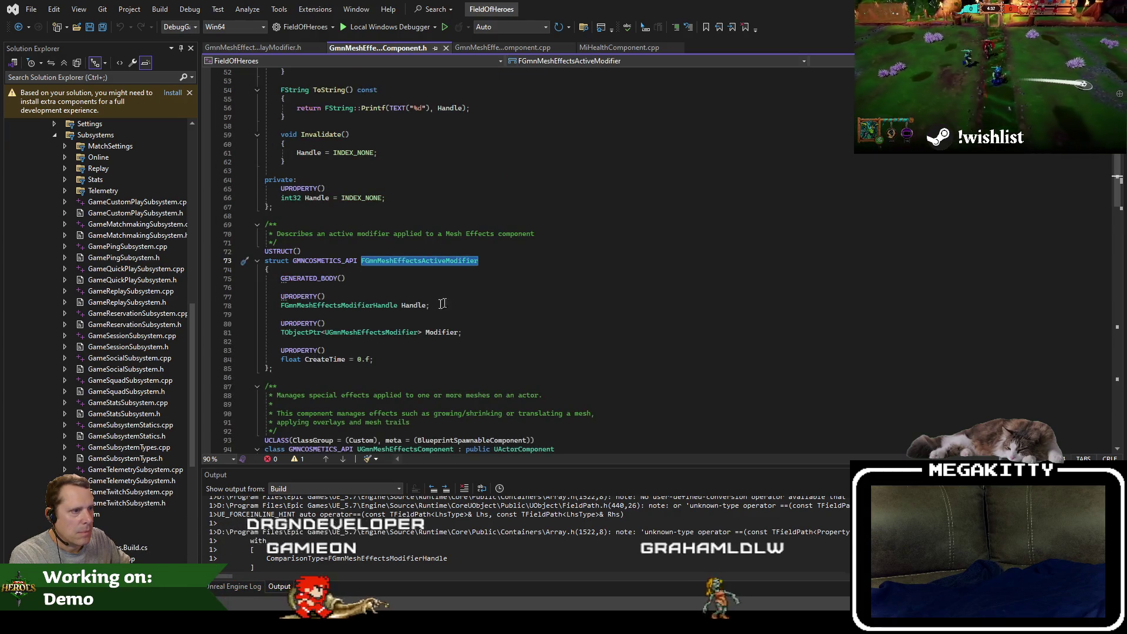
{"action": "left_click", "coordinate": [503, 49]}
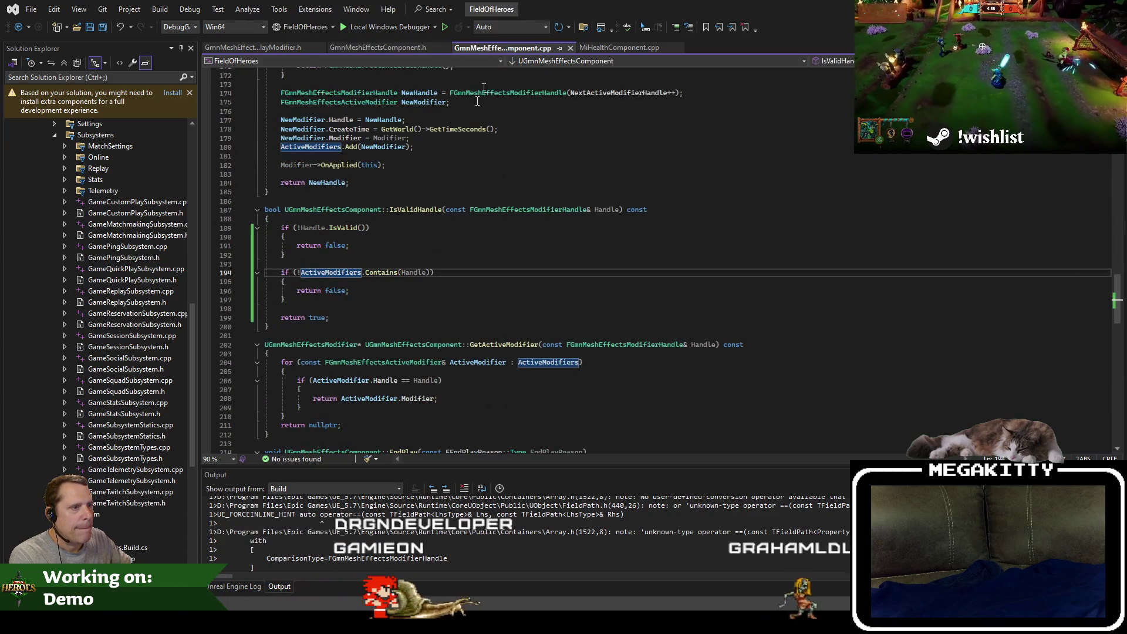
{"action": "left_click", "coordinate": [351, 272], "text": "ctrl"}
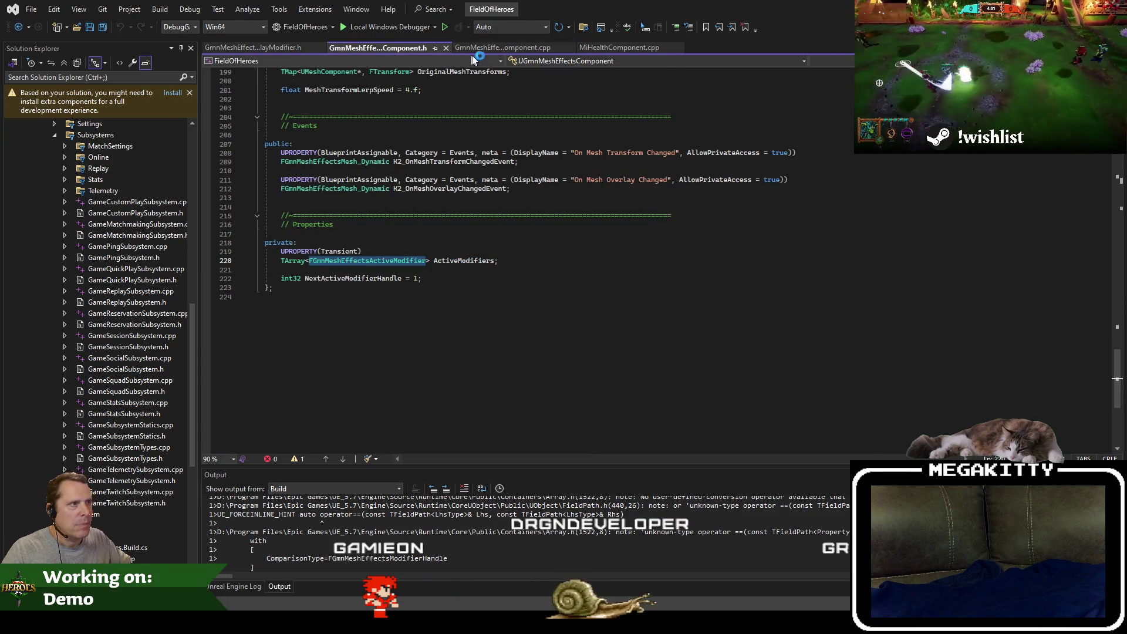
{"action": "left_click", "coordinate": [503, 52]}
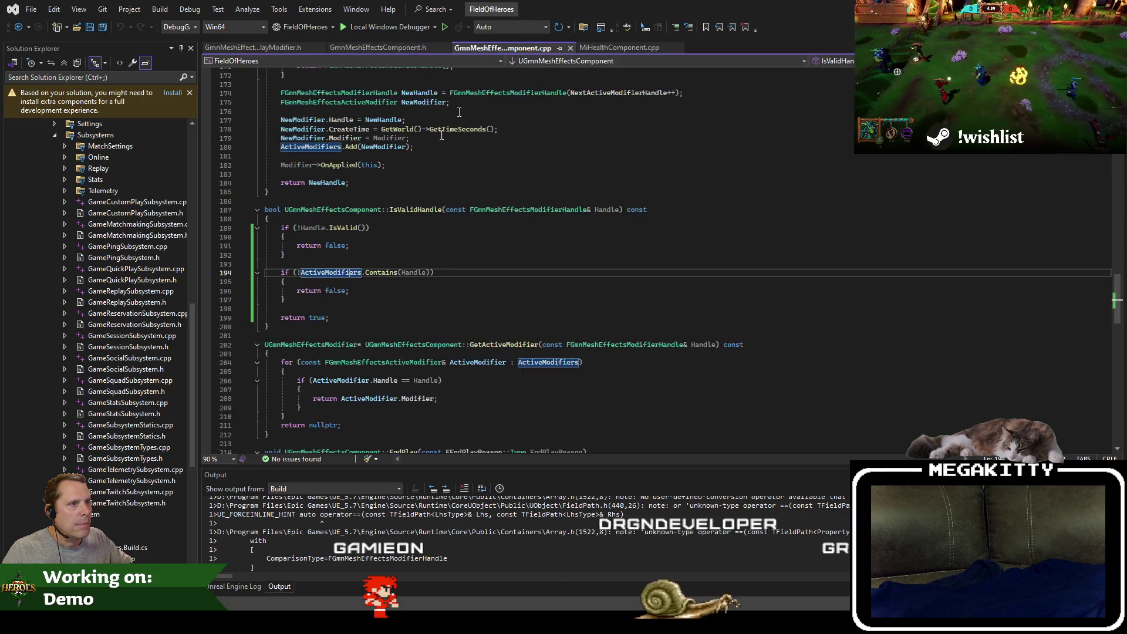
{"action": "type", "text": "f"}
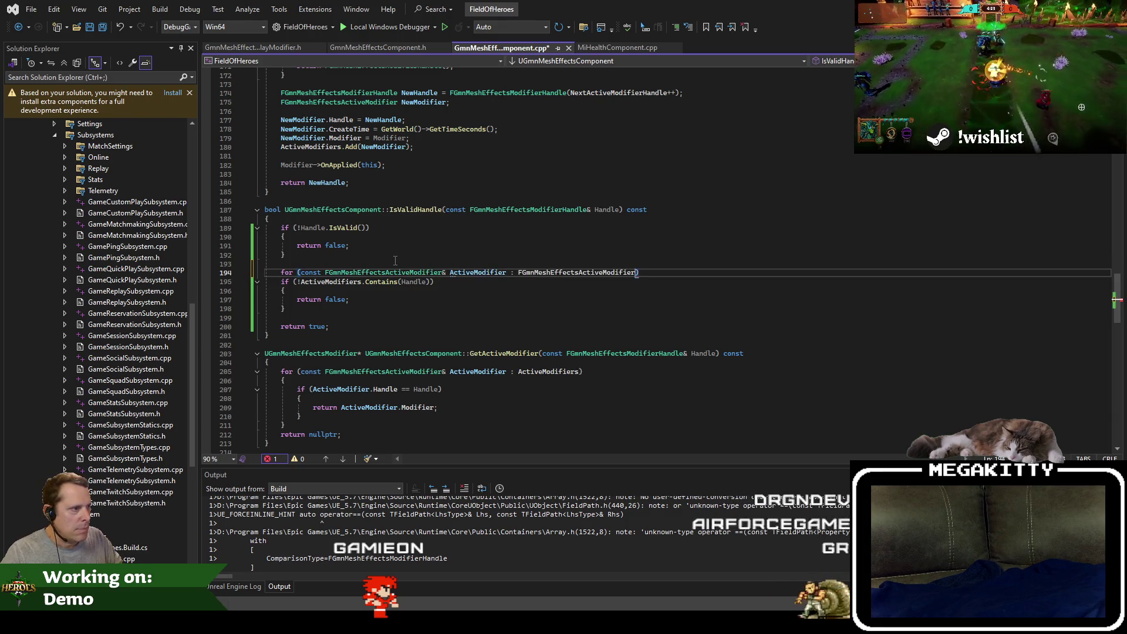
Make the for loop iterate over ActiveModifiers and strip the negated Contains call.
{"action": "left_click", "coordinate": [336, 284]}
{"action": "double_click", "coordinate": [559, 274]}
{"action": "type", "text": "ActiveModifiers"}
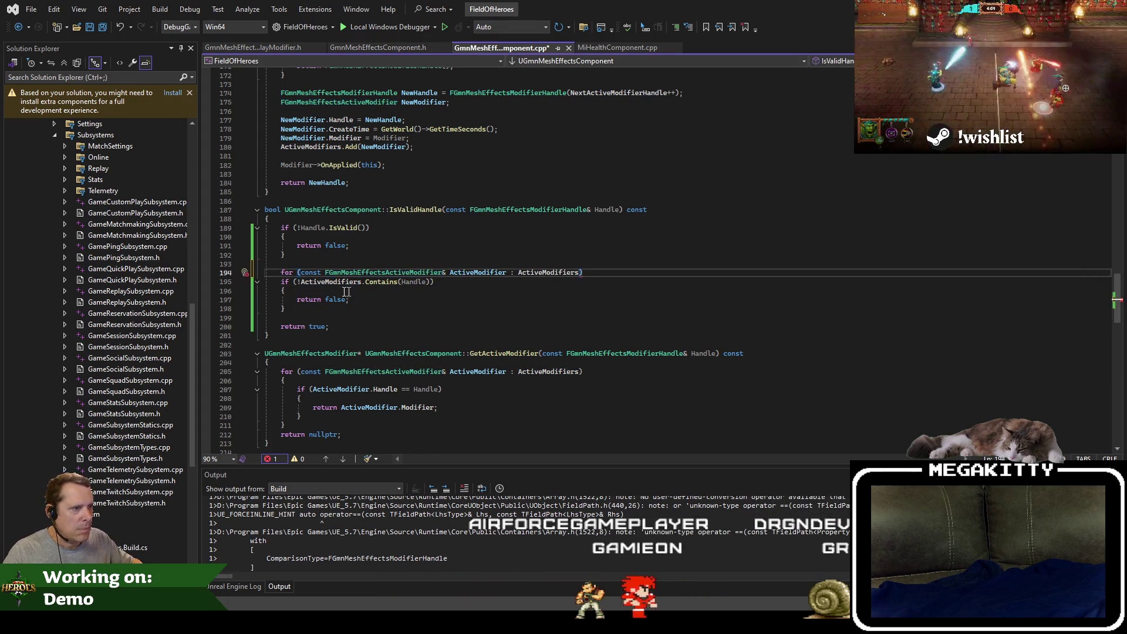
{"action": "left_click", "coordinate": [301, 284]}
{"action": "key", "text": "BackSpace"}
{"action": "key", "text": "shift+End"}
{"action": "type", "text": ")"}
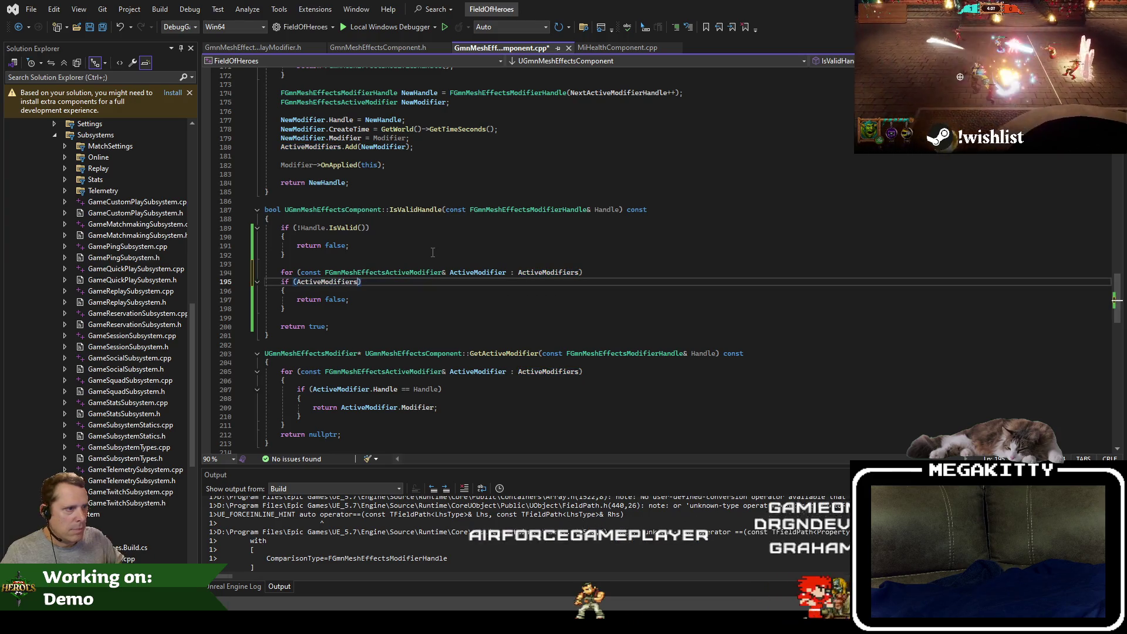
Compare ActiveModifier.Handle == Handle, return true on a match, and rebuild.
{"action": "key", "text": "Down"}
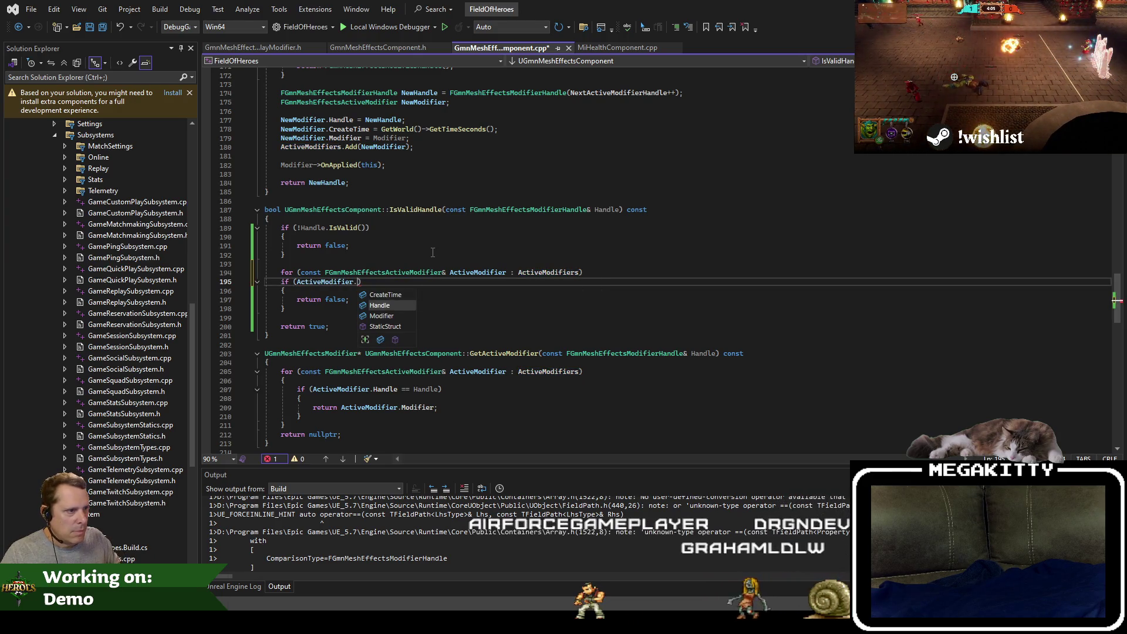
{"action": "type", "text": "= Handle"}
{"action": "key", "text": "Down"}
{"action": "key", "text": "Down"}
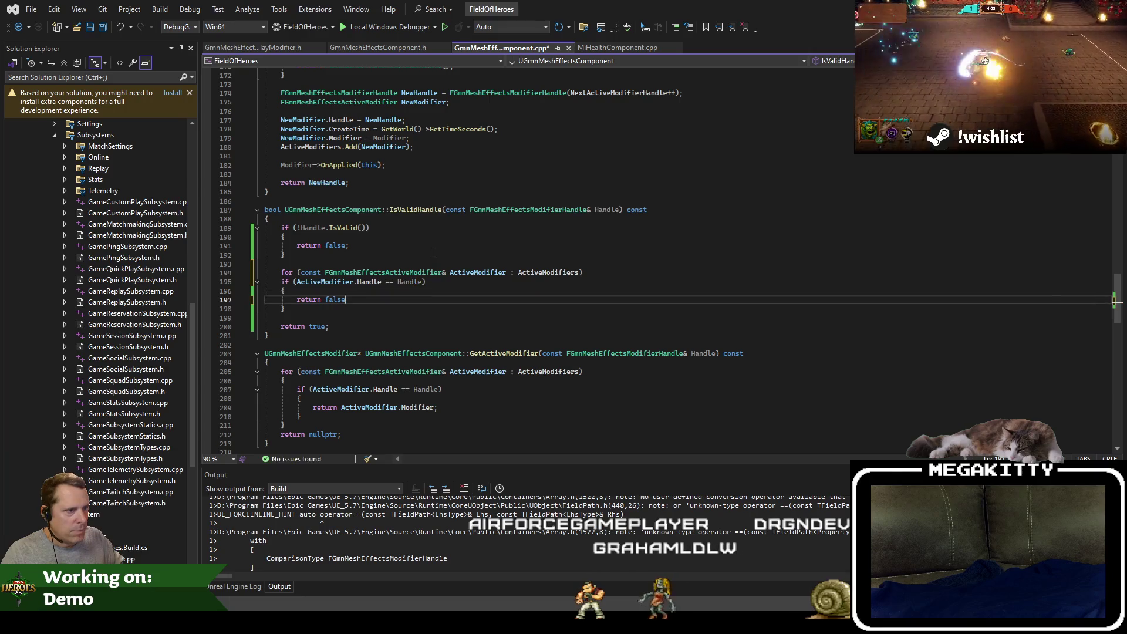
{"action": "key", "text": "BackSpace"}
{"action": "type", "text": "return tru"}
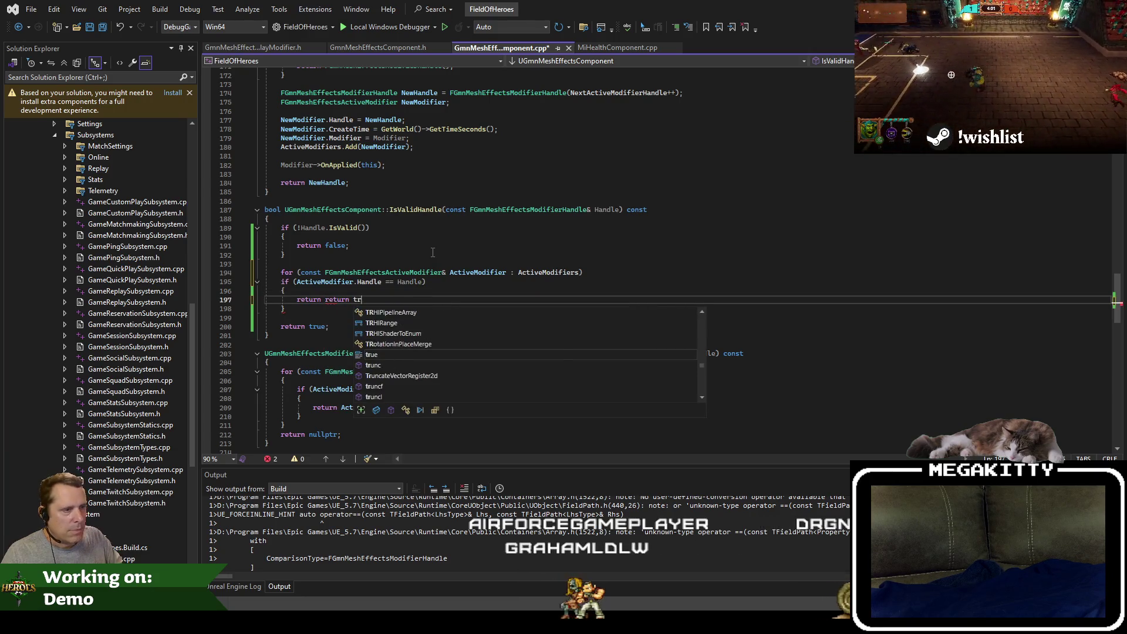
{"action": "key", "text": "ctrl+BackSpace"}
{"action": "key", "text": "ctrl+BackSpace"}
{"action": "type", "text": "true;"}
{"action": "key", "text": "ctrl+shift+b"}
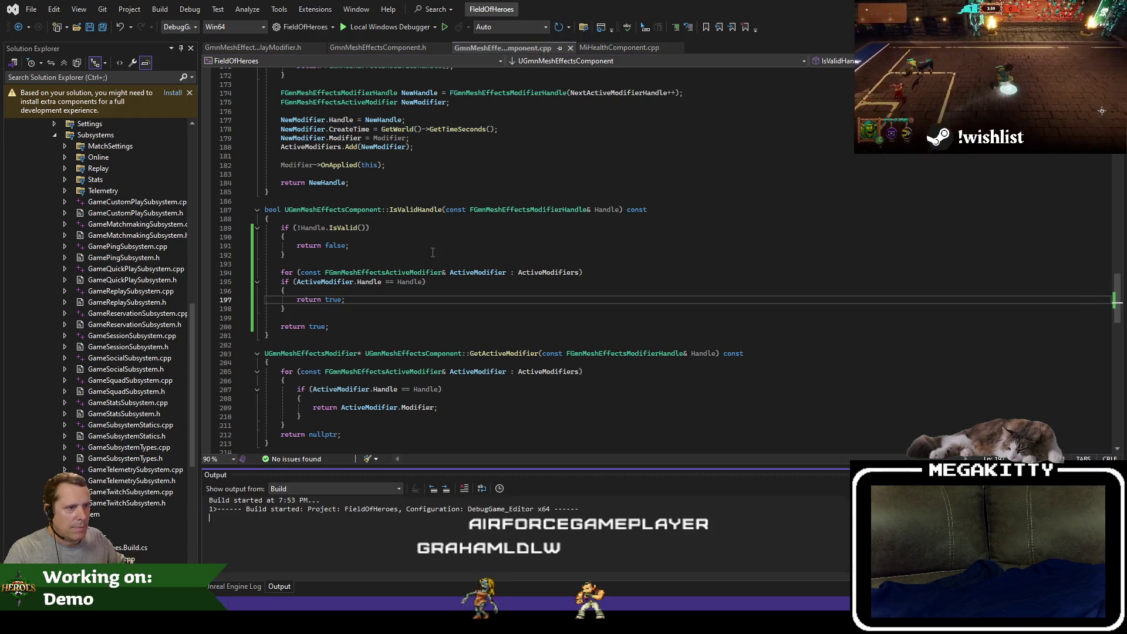
{"action": "left_click", "coordinate": [440, 256]}
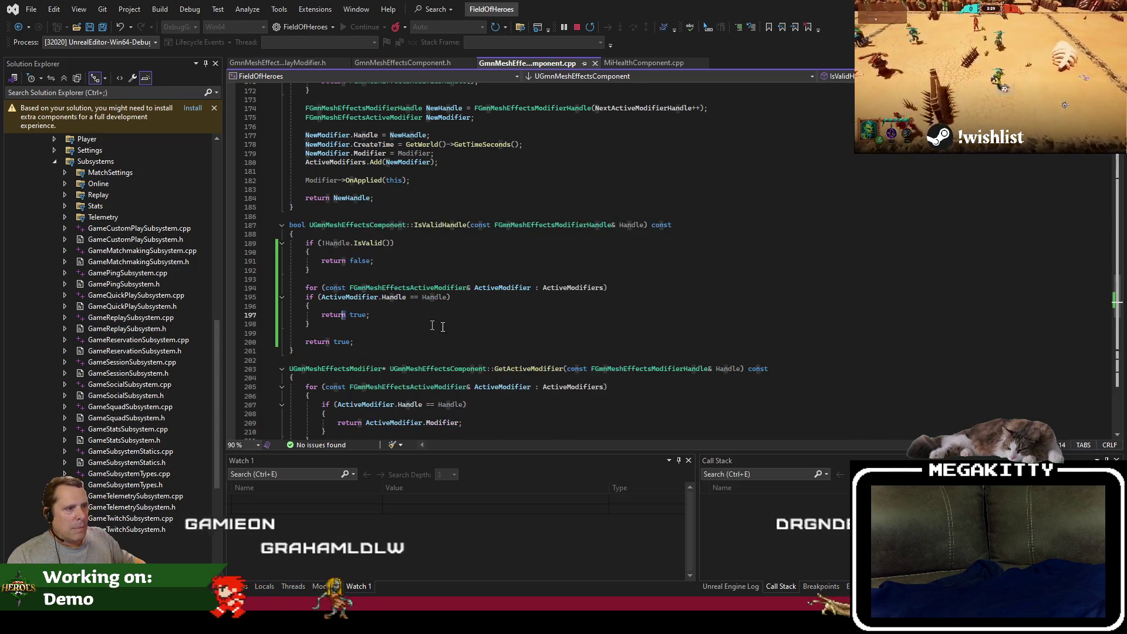
Open a brace block under IsValidHandle's for loop line.
{"action": "left_click", "coordinate": [465, 326]}
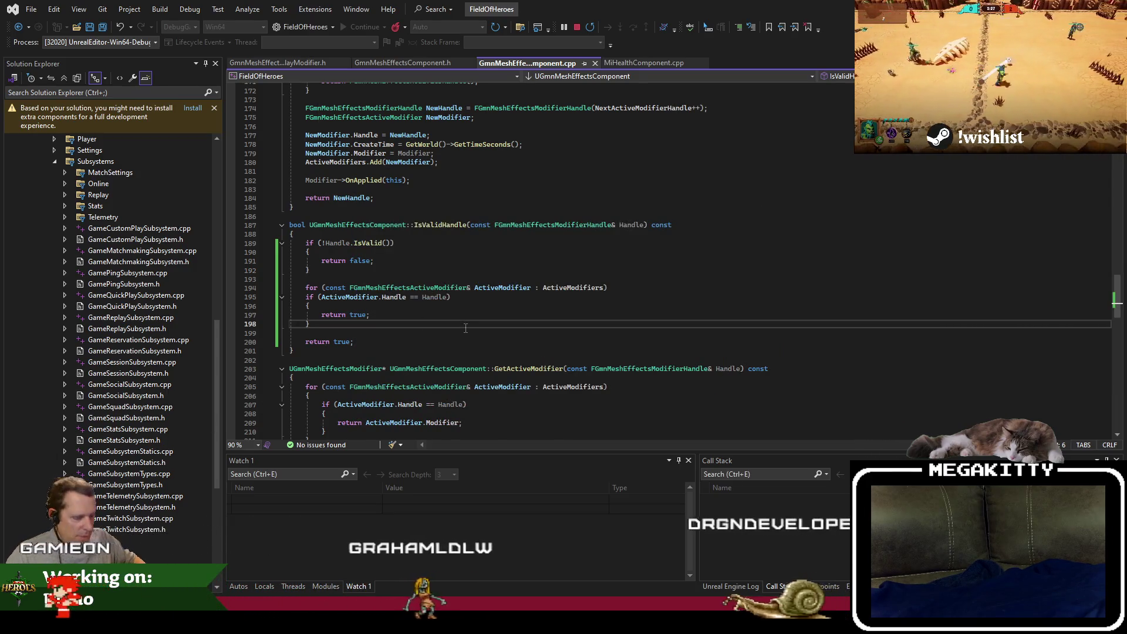
{"action": "key", "text": "Up"}
{"action": "key", "text": "Up"}
{"action": "key", "text": "Up"}
{"action": "key", "text": "End"}
{"action": "key", "text": "Up"}
{"action": "key", "text": "Return"}
{"action": "type", "text": "{"}
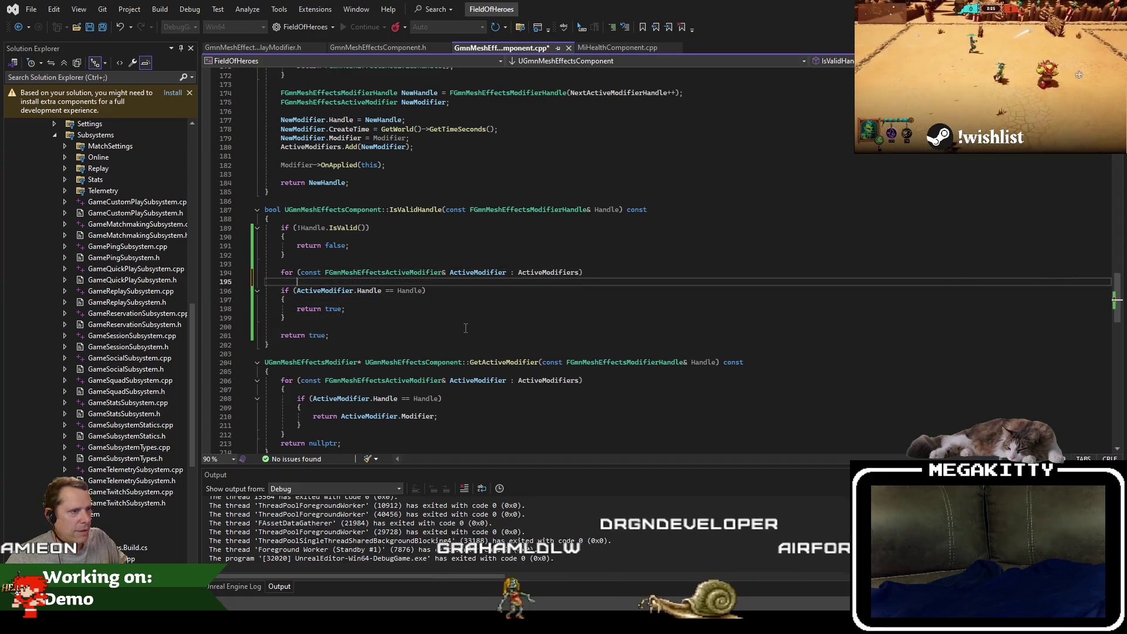
{"action": "key", "text": "Return"}
Move the Handle-check if block inside the loop braces and rebuild FieldOfHeroes.
{"action": "key", "text": "Down"}
{"action": "key", "text": "Down"}
{"action": "key", "text": "Home"}
{"action": "key", "text": "shift+Down"}
{"action": "key", "text": "shift+Down"}
{"action": "key", "text": "shift+Down"}
{"action": "key", "text": "ctrl+x"}
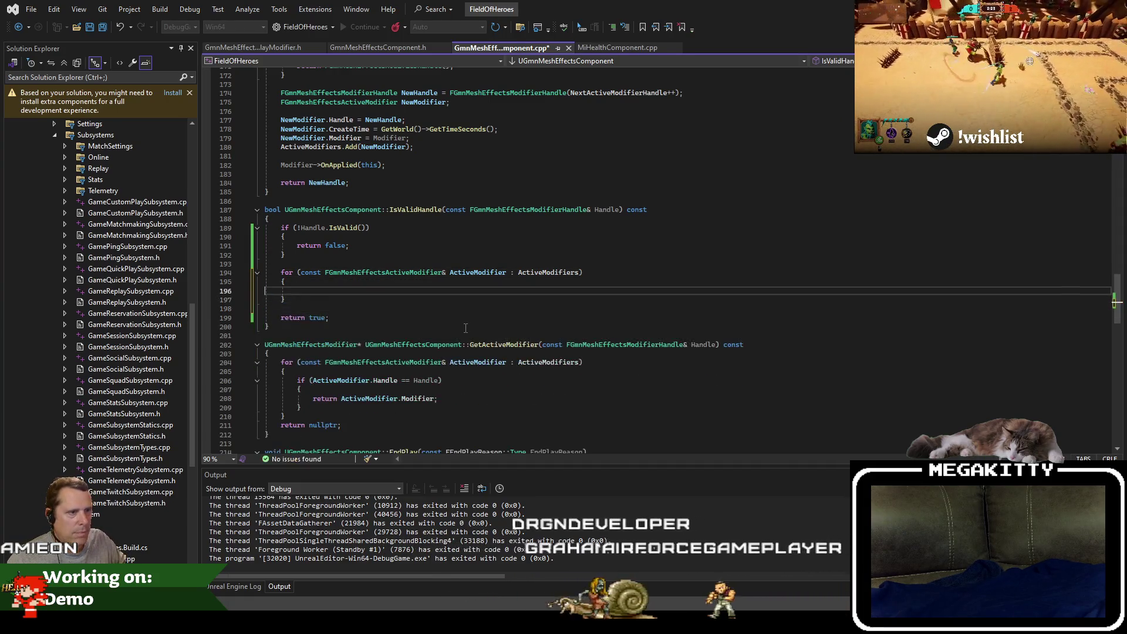
{"action": "key", "text": "Up"}
{"action": "key", "text": "Up"}
{"action": "key", "text": "ctrl+v"}
{"action": "key", "text": "ctrl+shift+b"}
{"action": "left_click", "coordinate": [497, 313]}
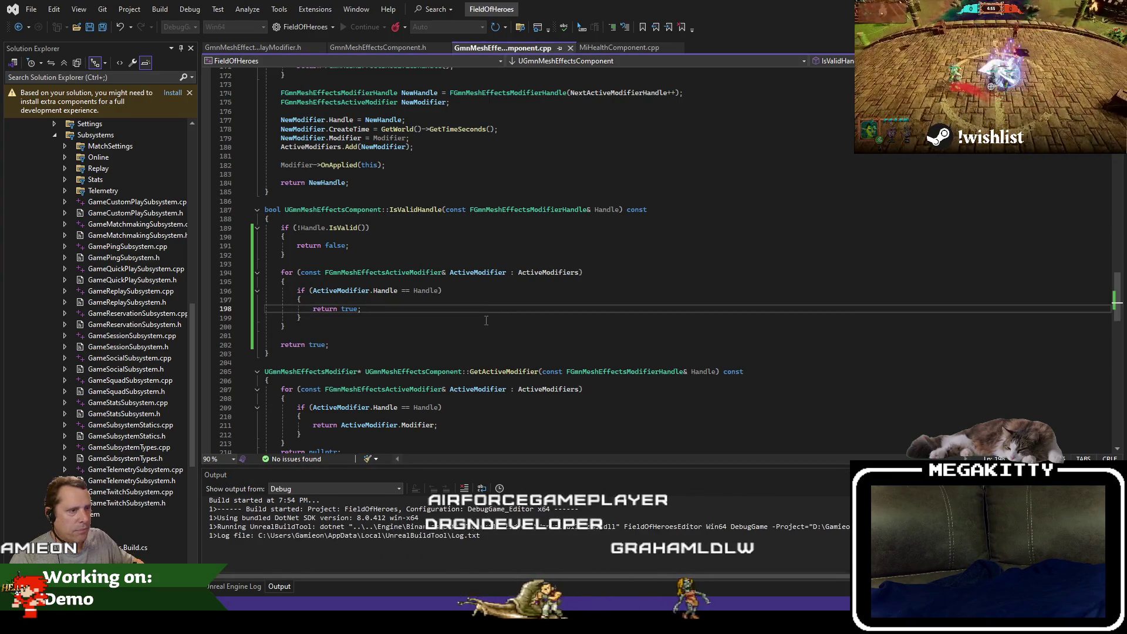
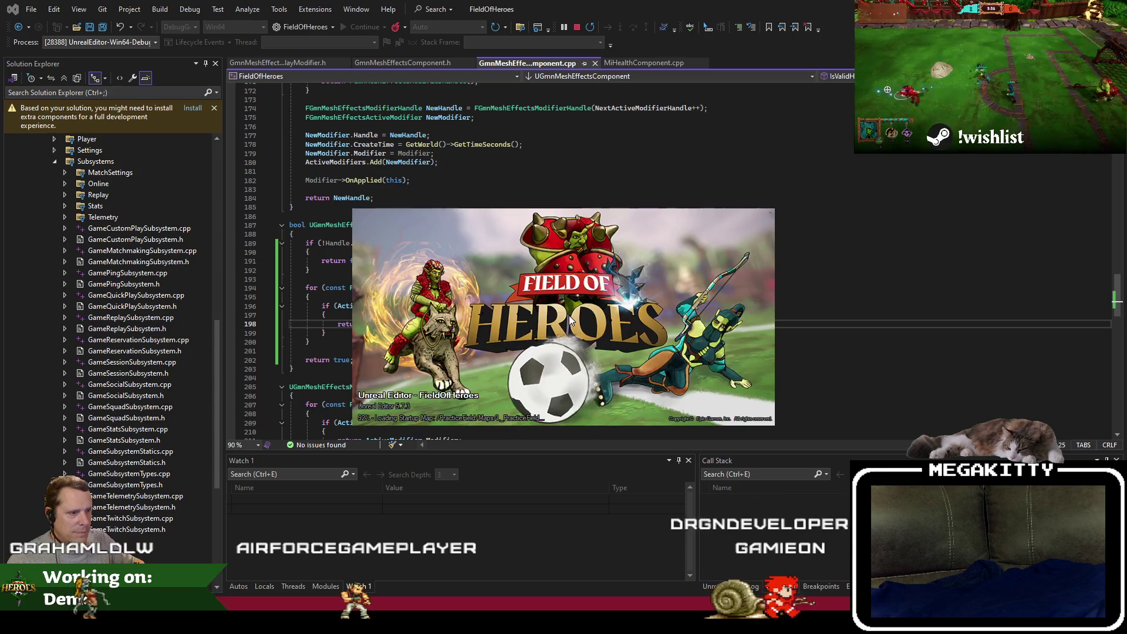
Refocus the Visual Studio code, then bring up the L_PracticeField level in the launched editor.
{"action": "left_click", "coordinate": [611, 269]}
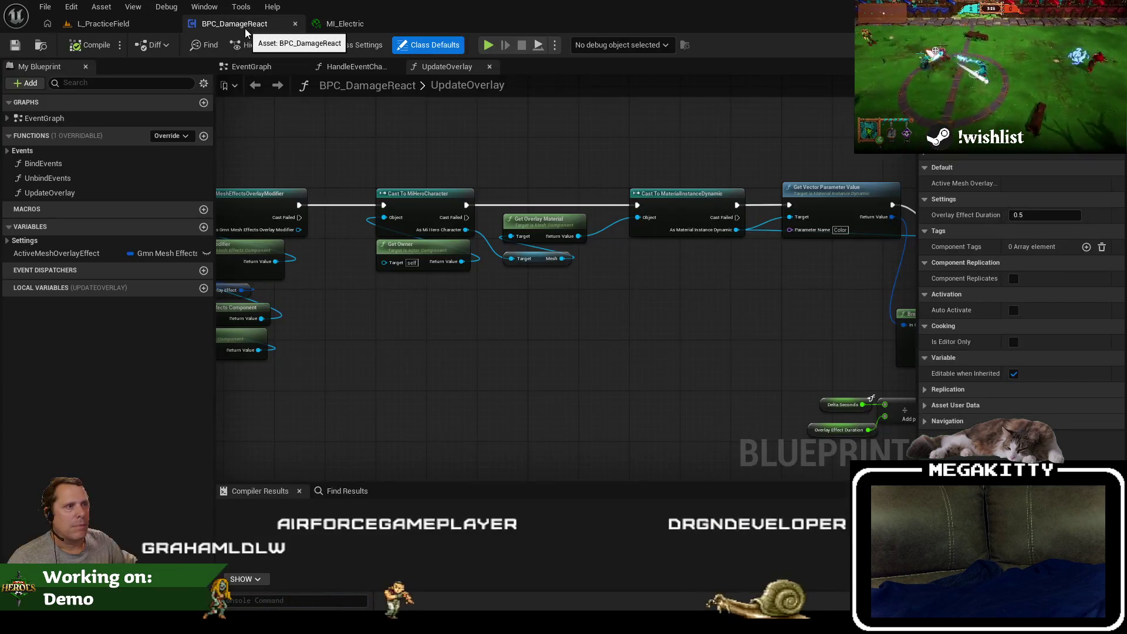
{"action": "left_click", "coordinate": [103, 23]}
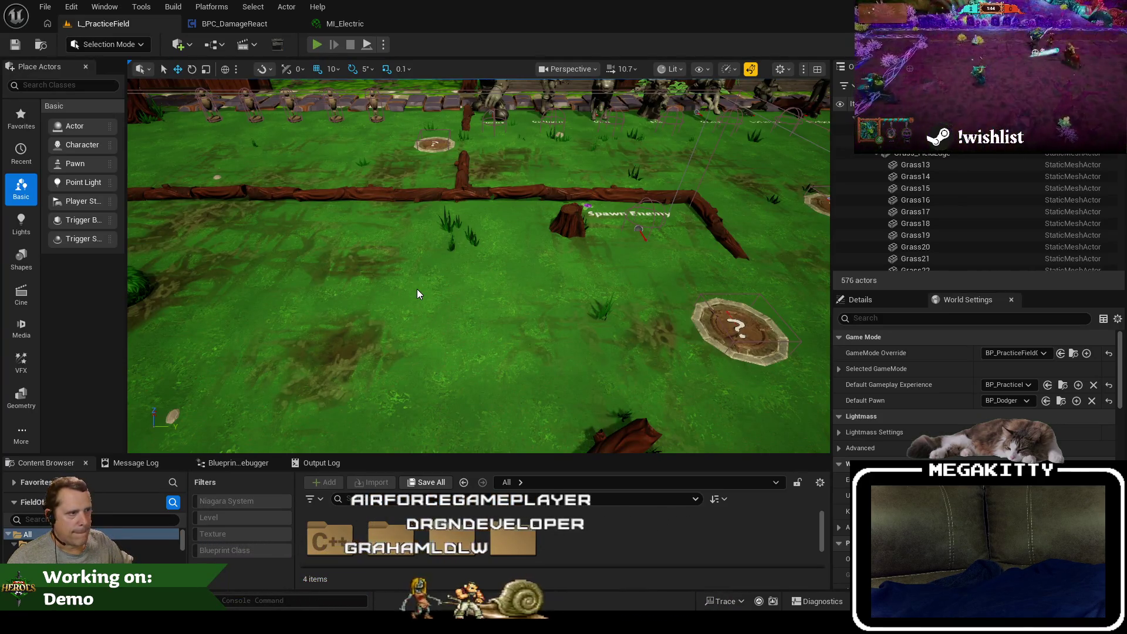
{"action": "key", "text": "alt+p"}
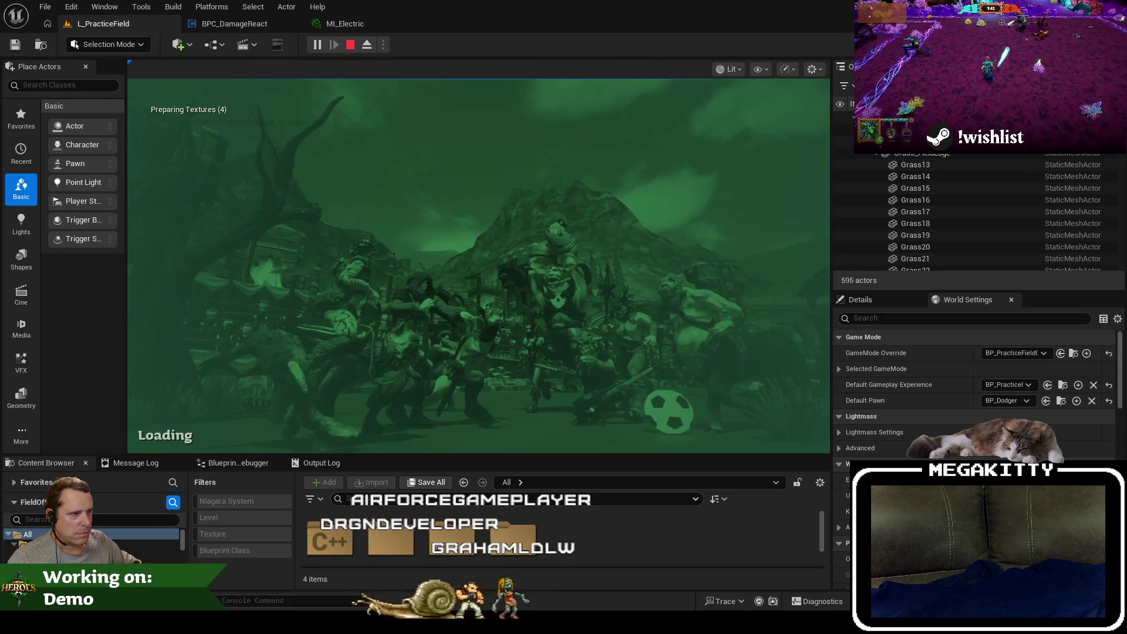
{"action": "key", "text": "a"}
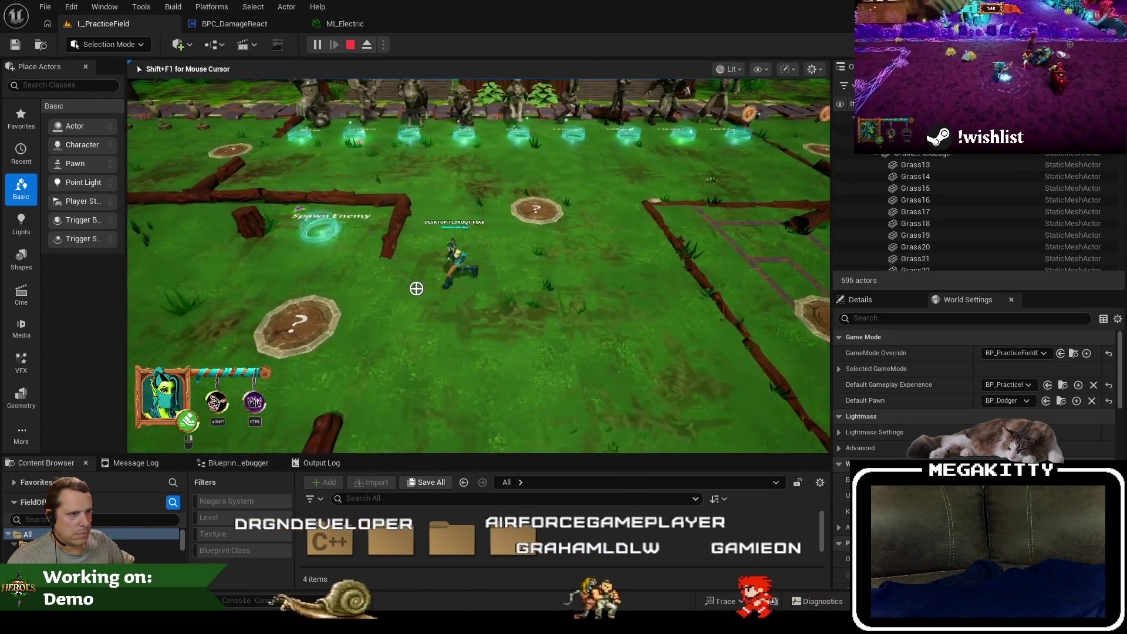
{"action": "key", "text": "a"}
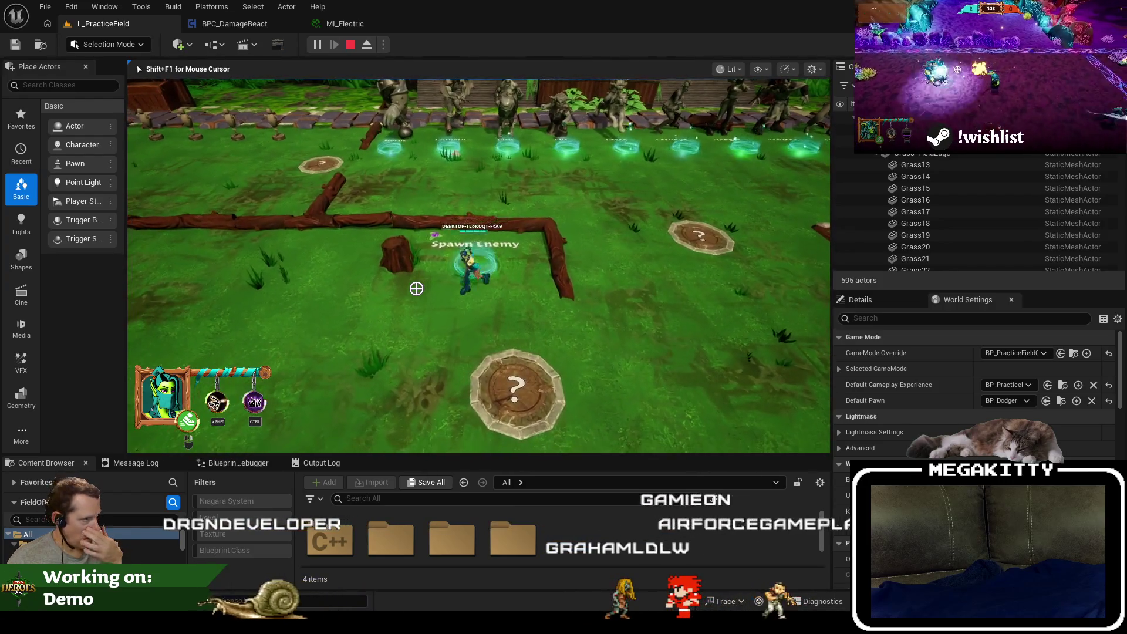
{"action": "key", "text": "a"}
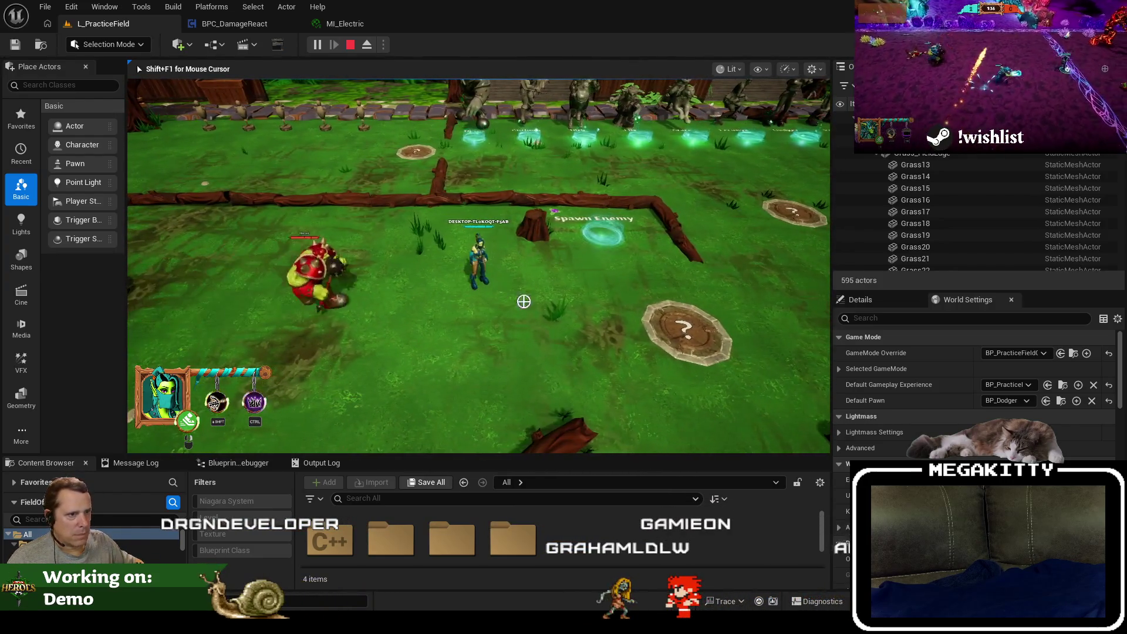
{"action": "key", "text": "s"}
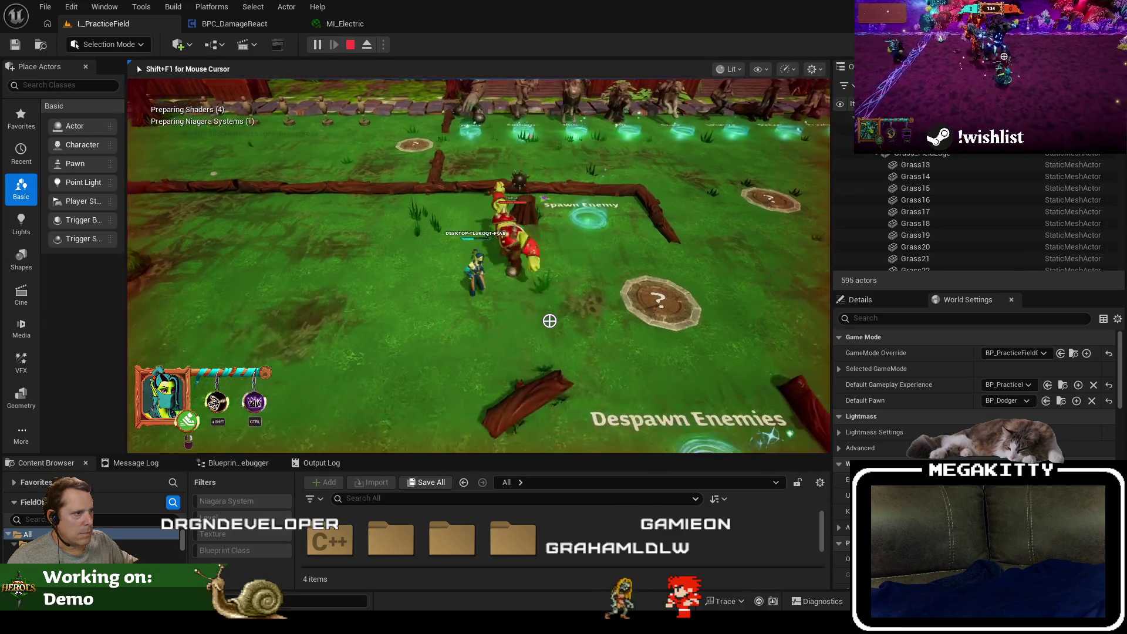
{"action": "key", "text": "a"}
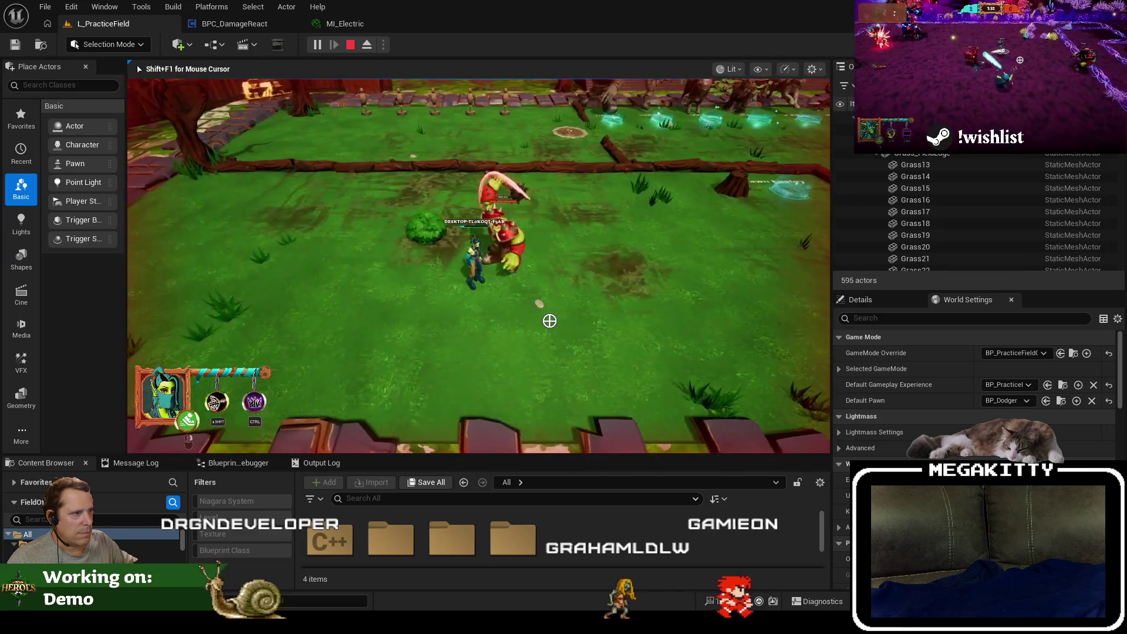
{"action": "key", "text": "Escape"}
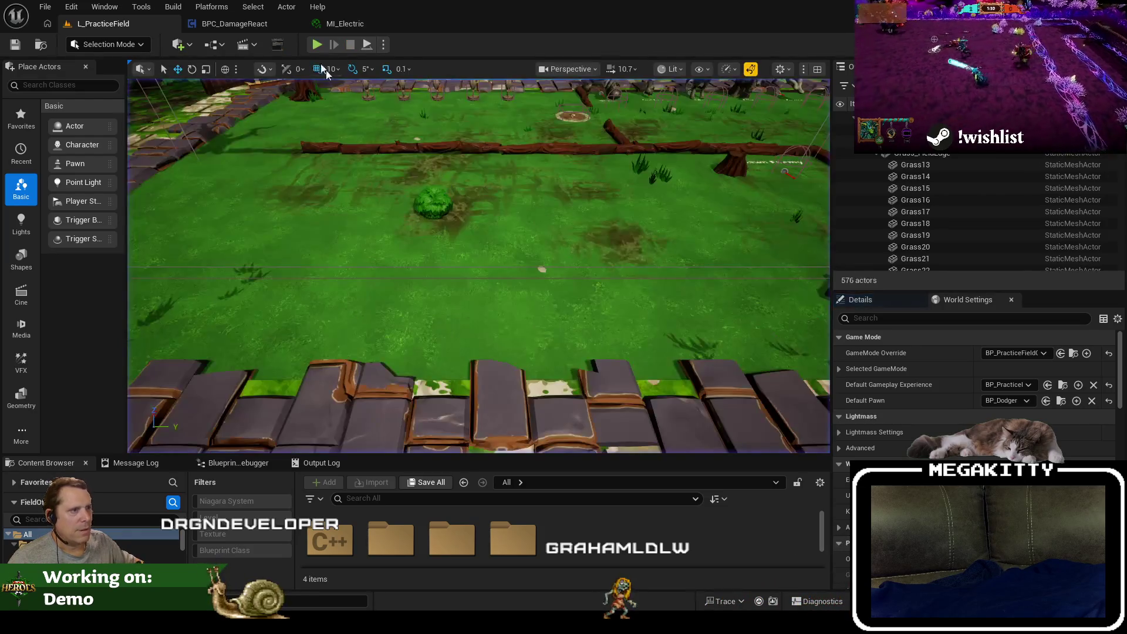
{"action": "left_click", "coordinate": [385, 46]}
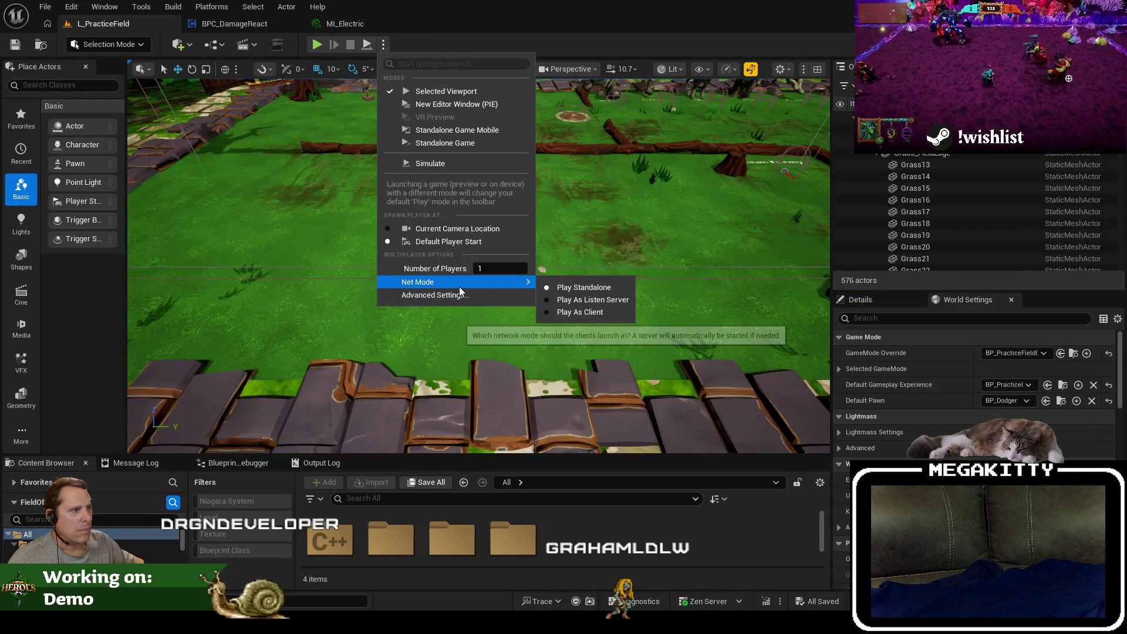
{"action": "left_click", "coordinate": [248, 33]}
{"action": "left_click", "coordinate": [244, 30]}
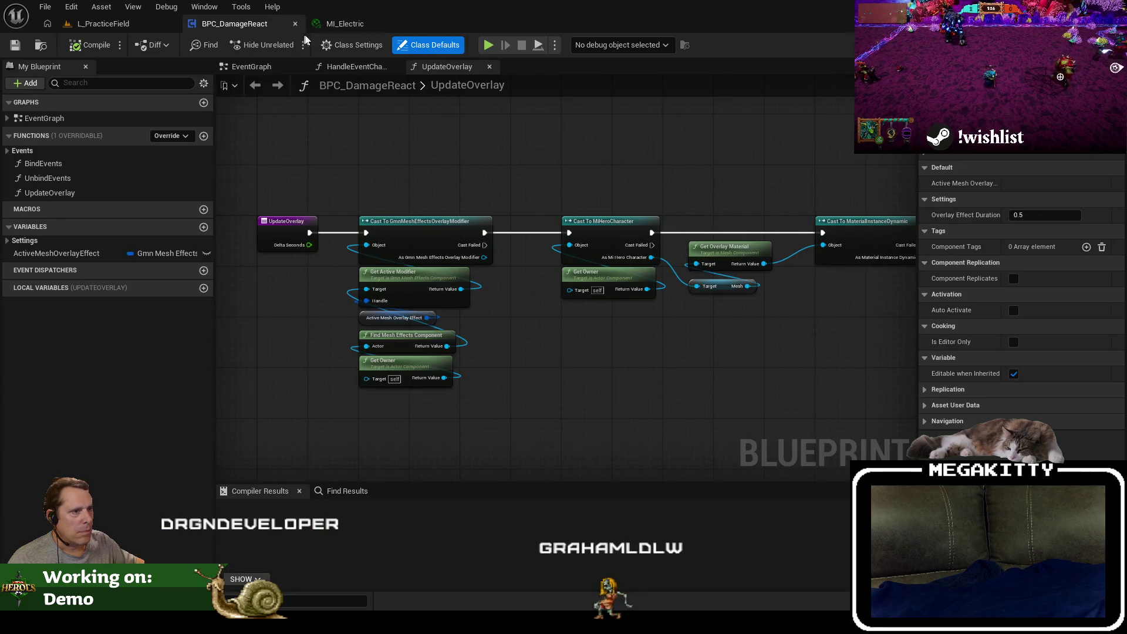
Open the HandleEventChanged graph and pan over to the overlay SET node.
{"action": "left_click", "coordinate": [365, 69]}
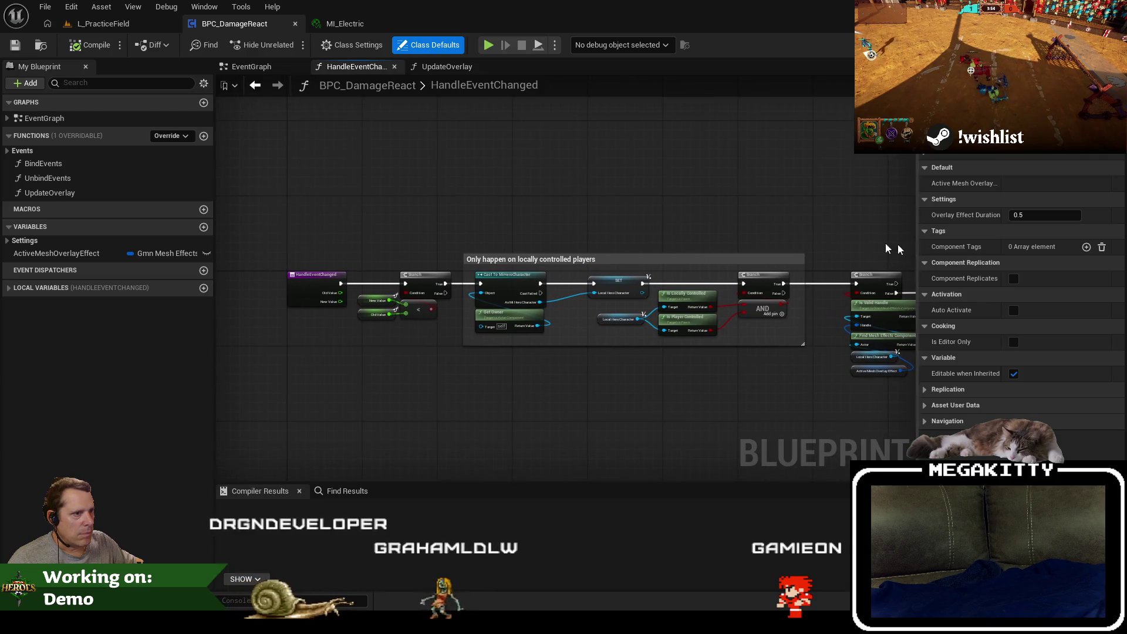
{"action": "left_click", "coordinate": [446, 66]}
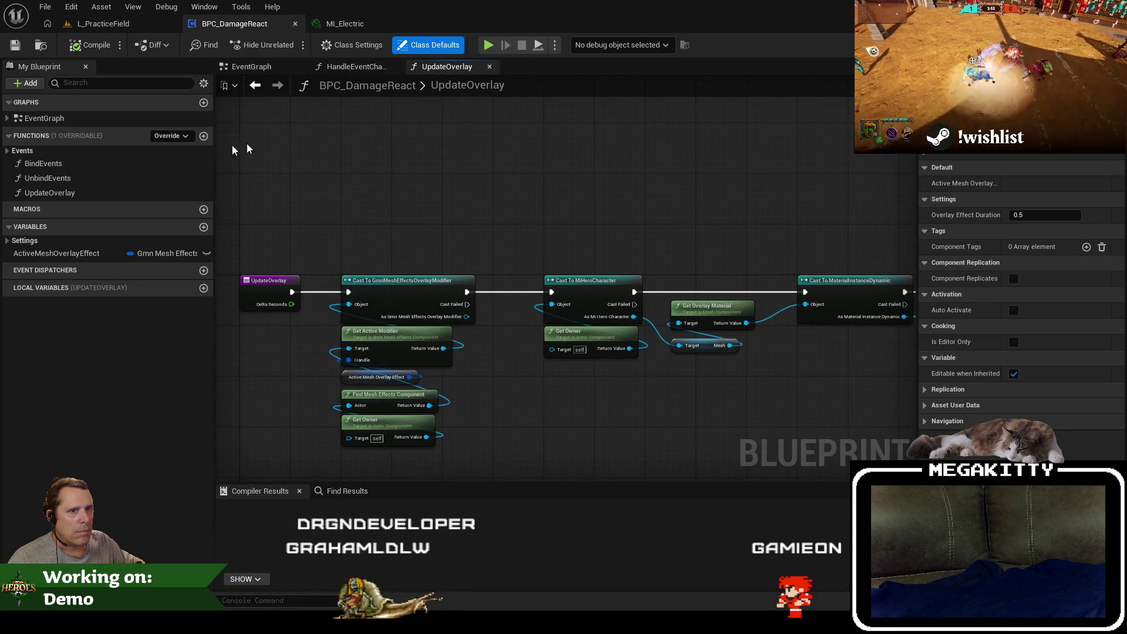
{"action": "left_click", "coordinate": [7, 151]}
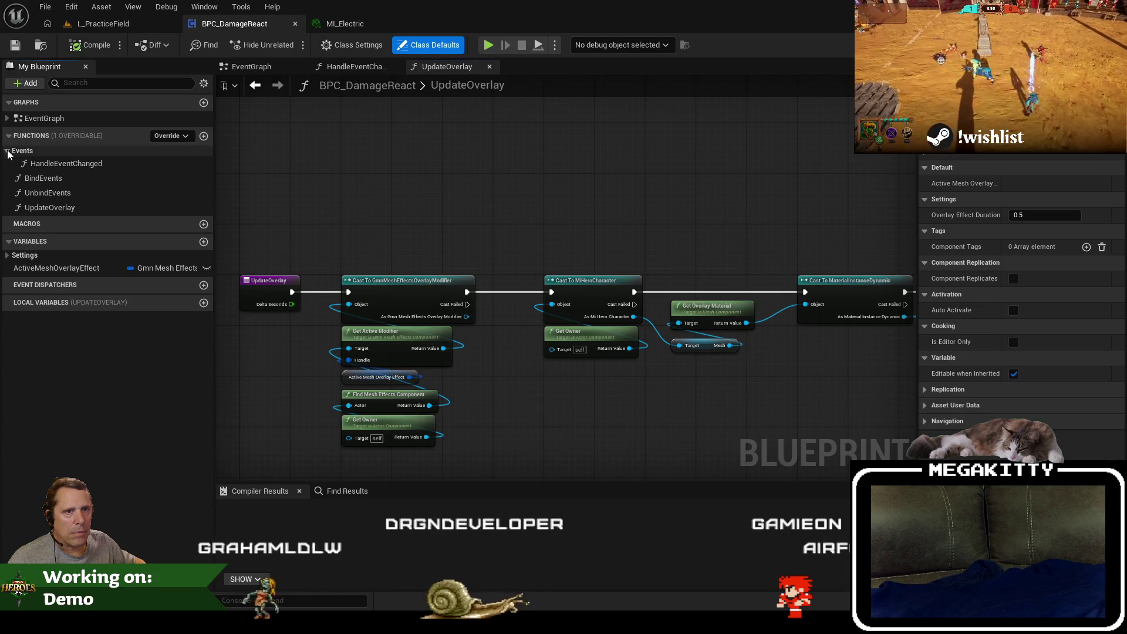
{"action": "double_click", "coordinate": [68, 164]}
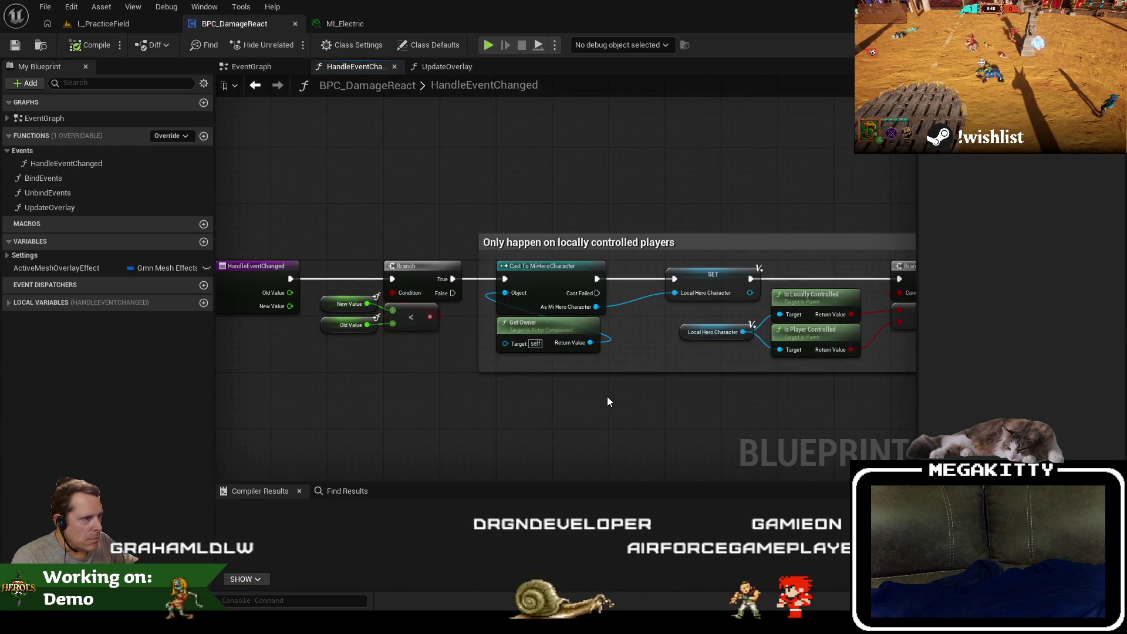
{"action": "mouse_move", "coordinate": [635, 385]}
{"action": "left_mouse_down"}
{"action": "mouse_move", "coordinate": [475, 399]}
{"action": "mouse_move", "coordinate": [162, 377]}
{"action": "left_mouse_up"}
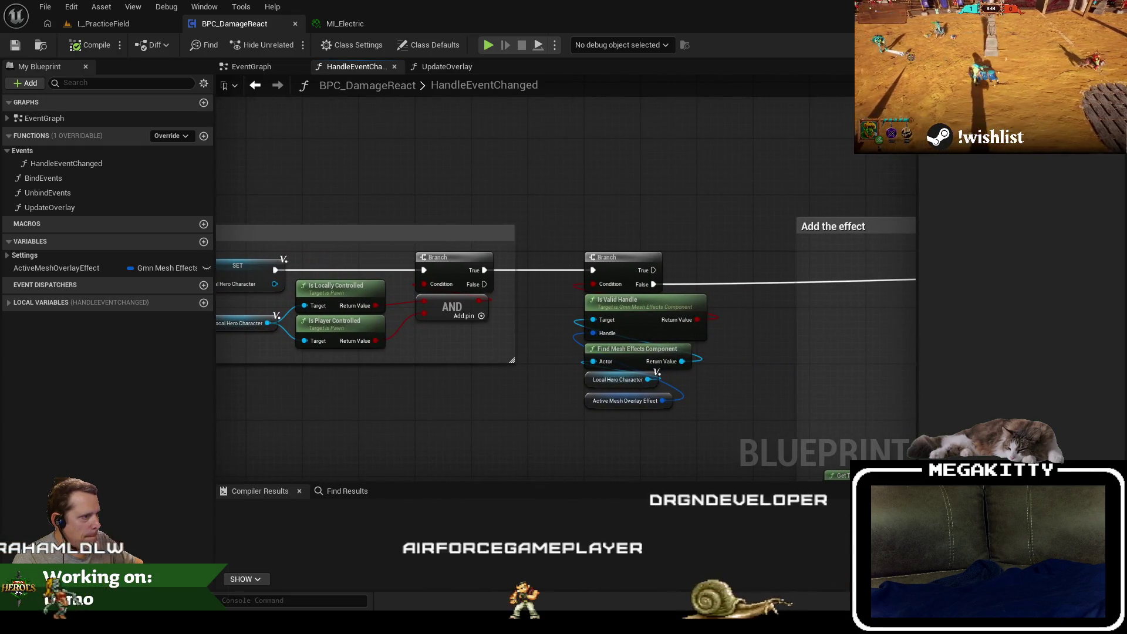
{"action": "mouse_move", "coordinate": [660, 369]}
{"action": "left_mouse_down"}
{"action": "mouse_move", "coordinate": [611, 395]}
{"action": "mouse_move", "coordinate": [525, 380]}
{"action": "mouse_move", "coordinate": [360, 307]}
{"action": "left_mouse_up"}
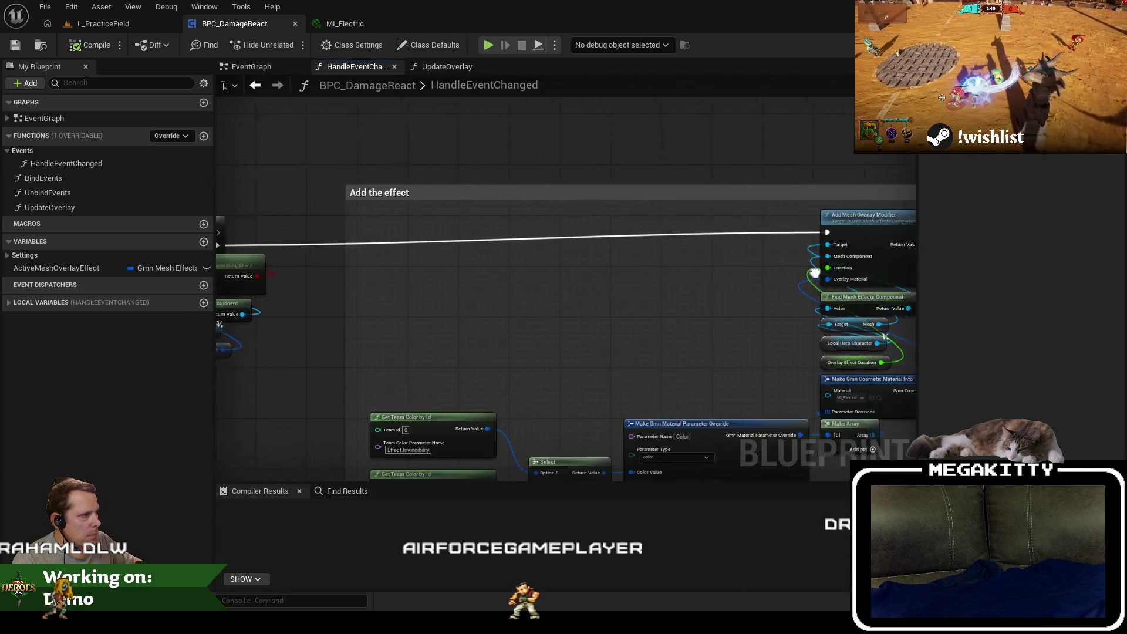
{"action": "left_click_drag", "start_coordinate": [822, 246], "coordinate": [633, 235]}
{"action": "left_click_drag", "start_coordinate": [786, 237], "coordinate": [573, 243]}
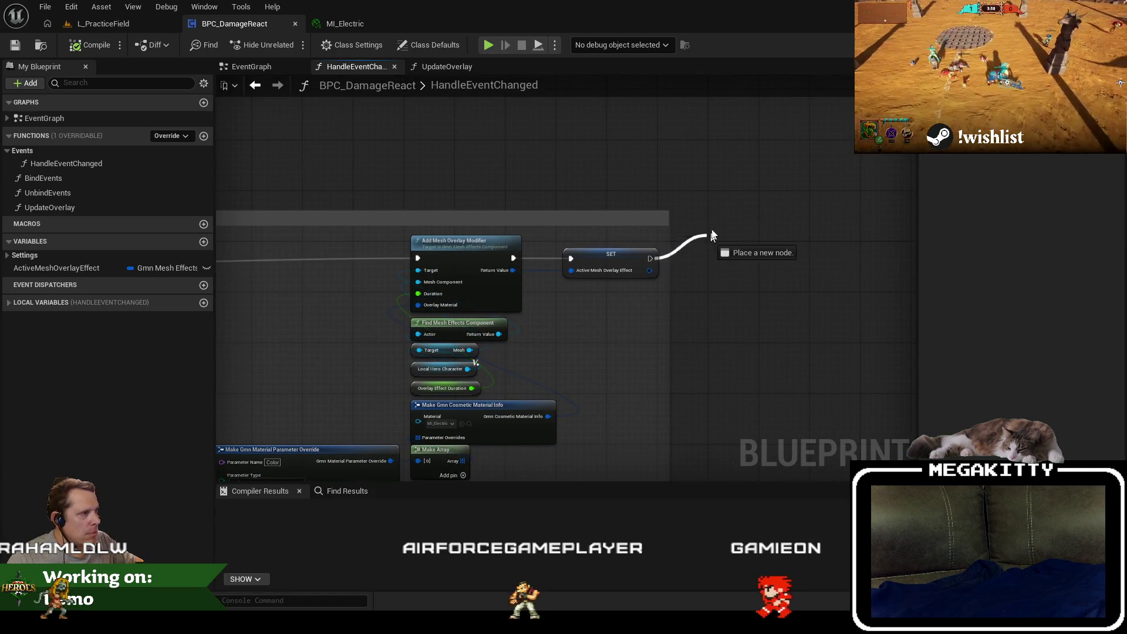
Add a Print String node after the SET node, then start playing L_PracticeField.
{"action": "left_click_drag", "start_coordinate": [711, 235], "coordinate": [711, 235]}
{"action": "type", "text": "print s"}
{"action": "key", "text": "Return"}
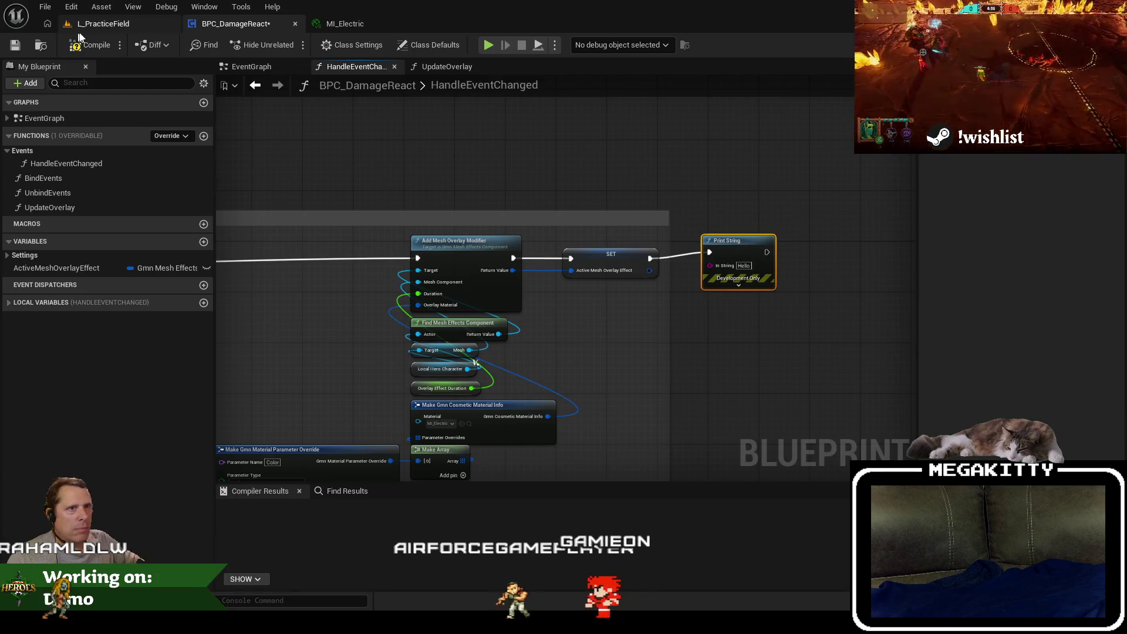
{"action": "left_click", "coordinate": [82, 26]}
{"action": "left_click", "coordinate": [317, 44]}
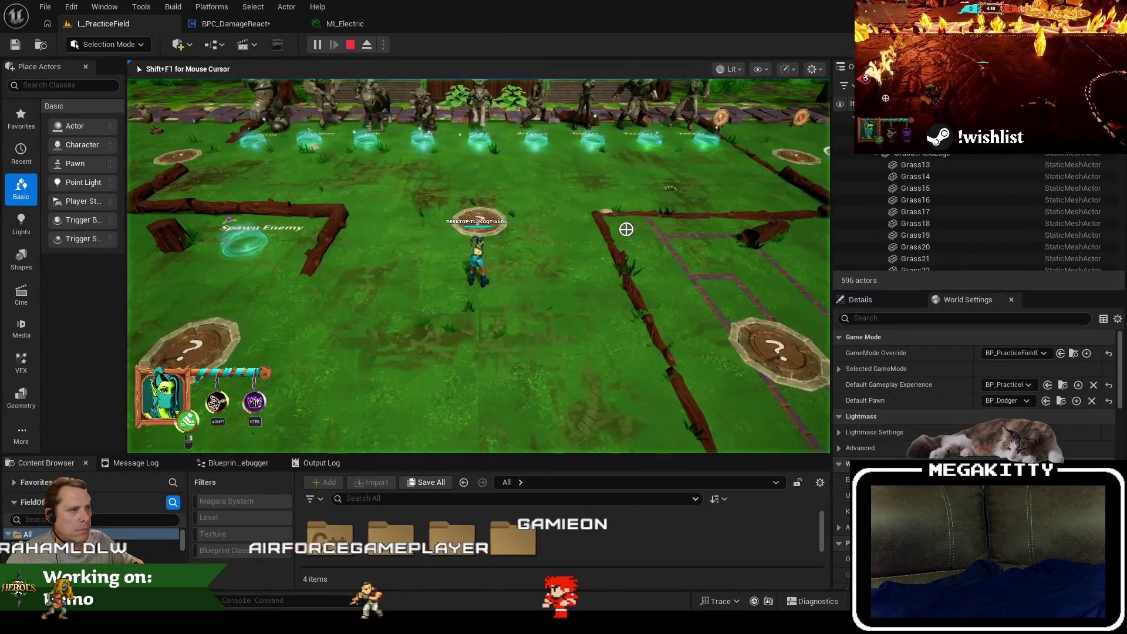
Walk onto the Spawn Enemy ring, then stop play and recheck the Add the effect comment.
{"action": "key", "text": "a"}
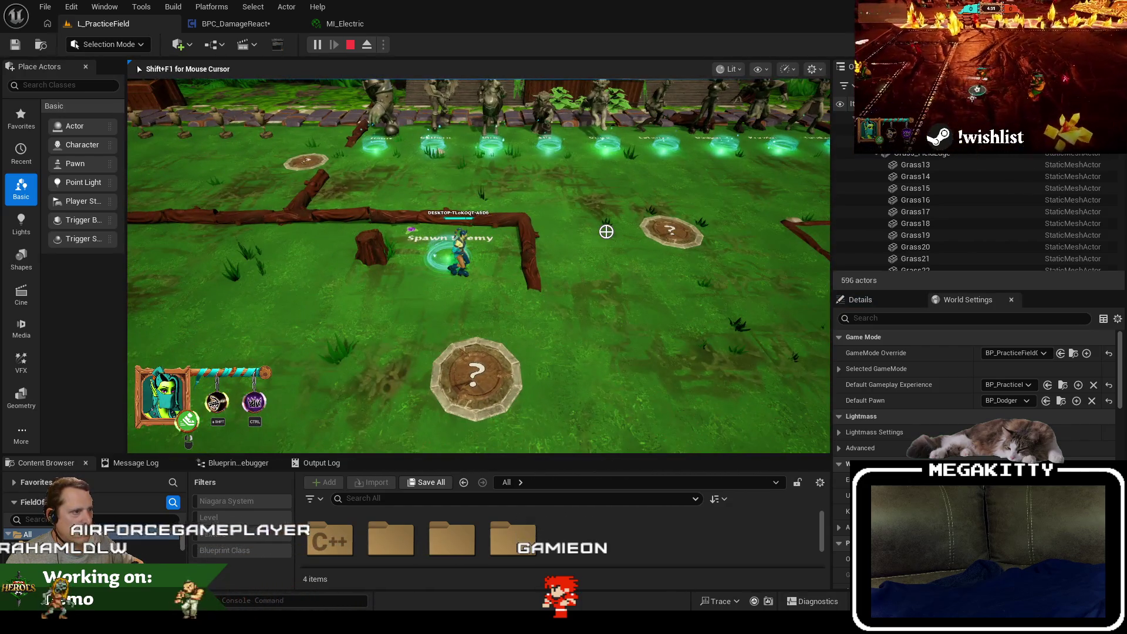
{"action": "key", "text": "a"}
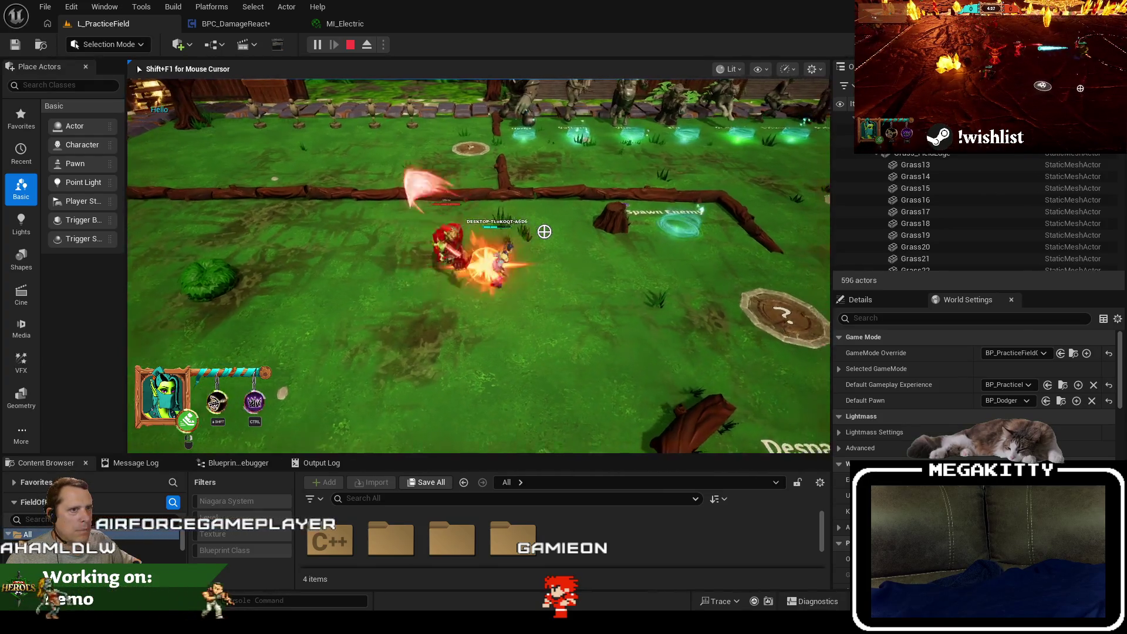
{"action": "key", "text": "d"}
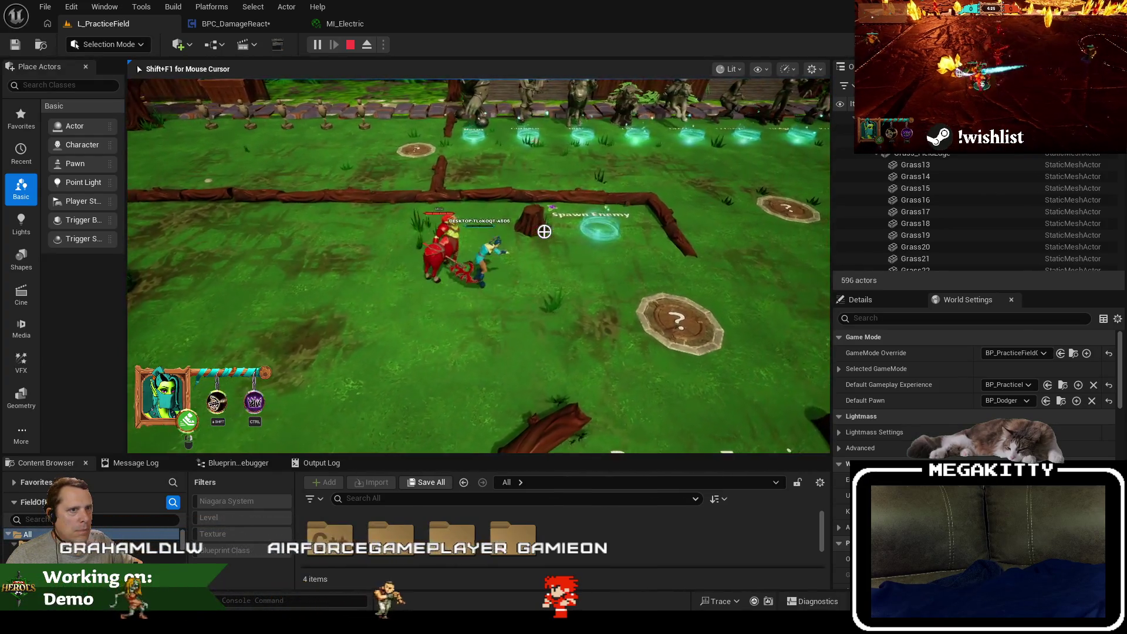
{"action": "key", "text": "Escape"}
{"action": "left_click", "coordinate": [245, 24]}
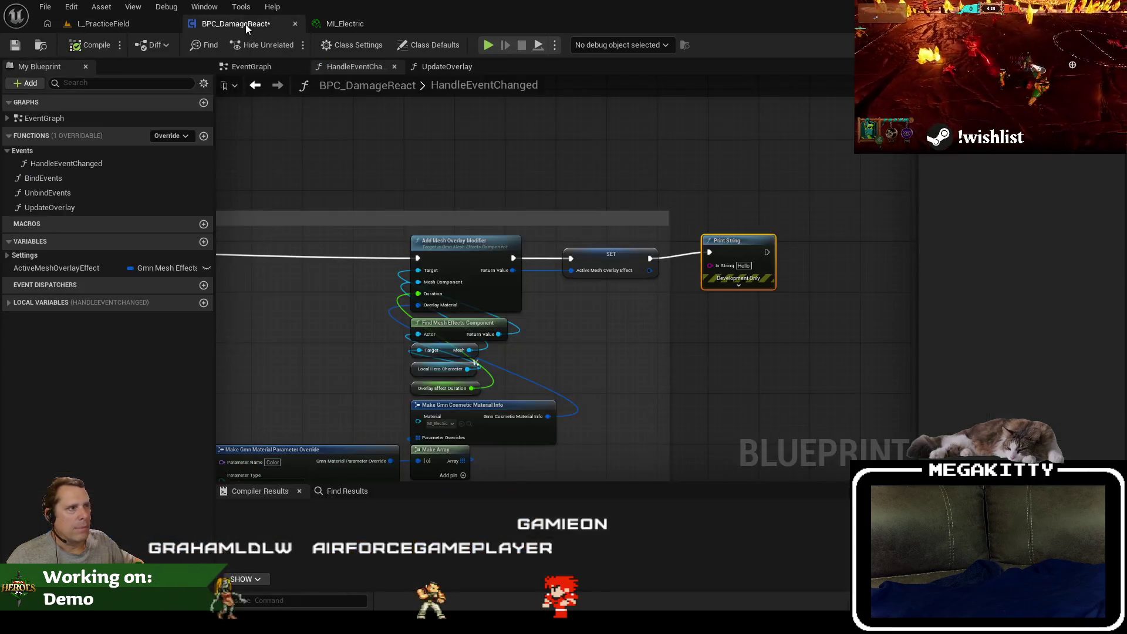
{"action": "left_click_drag", "start_coordinate": [420, 180], "coordinate": [707, 145]}
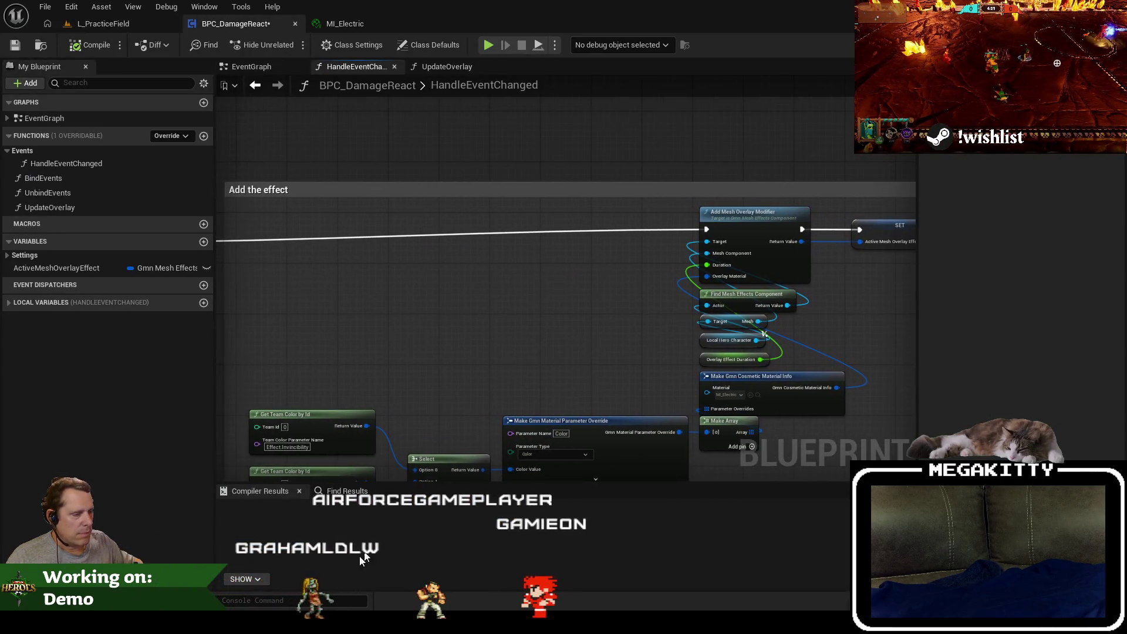
{"action": "key", "text": "alt+Tab"}
{"action": "key", "text": "alt+Tab"}
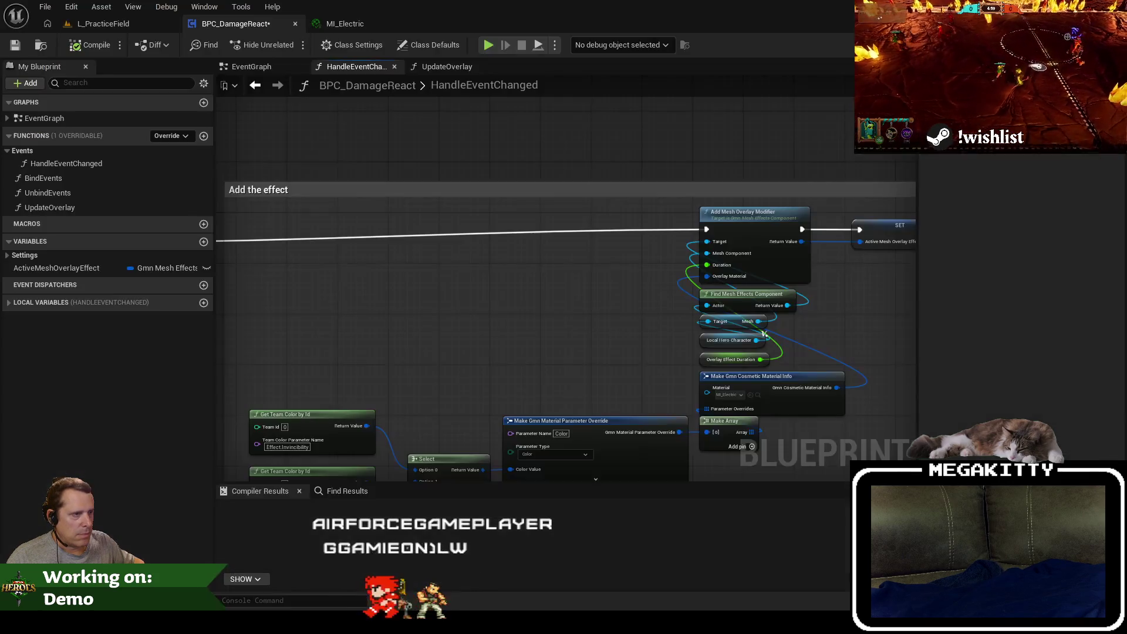
Replay L_PracticeField, walk past the Spawn Enemy ring, and pause the game.
{"action": "left_click", "coordinate": [117, 23]}
{"action": "left_click", "coordinate": [318, 44]}
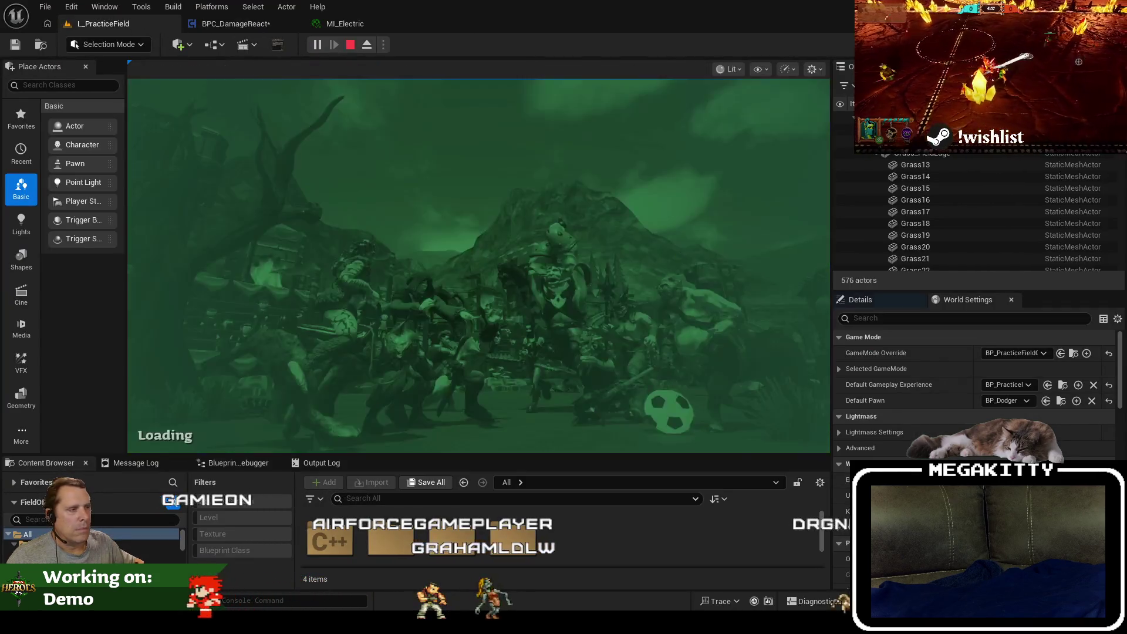
{"action": "key", "text": "w"}
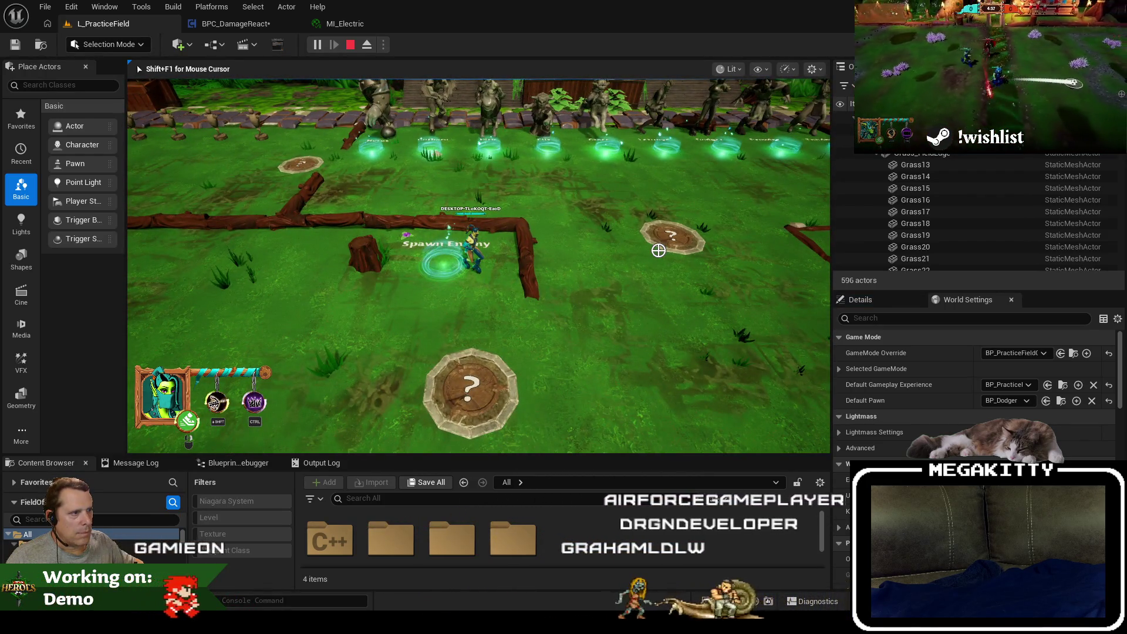
{"action": "key", "text": "a"}
{"action": "key", "text": "a"}
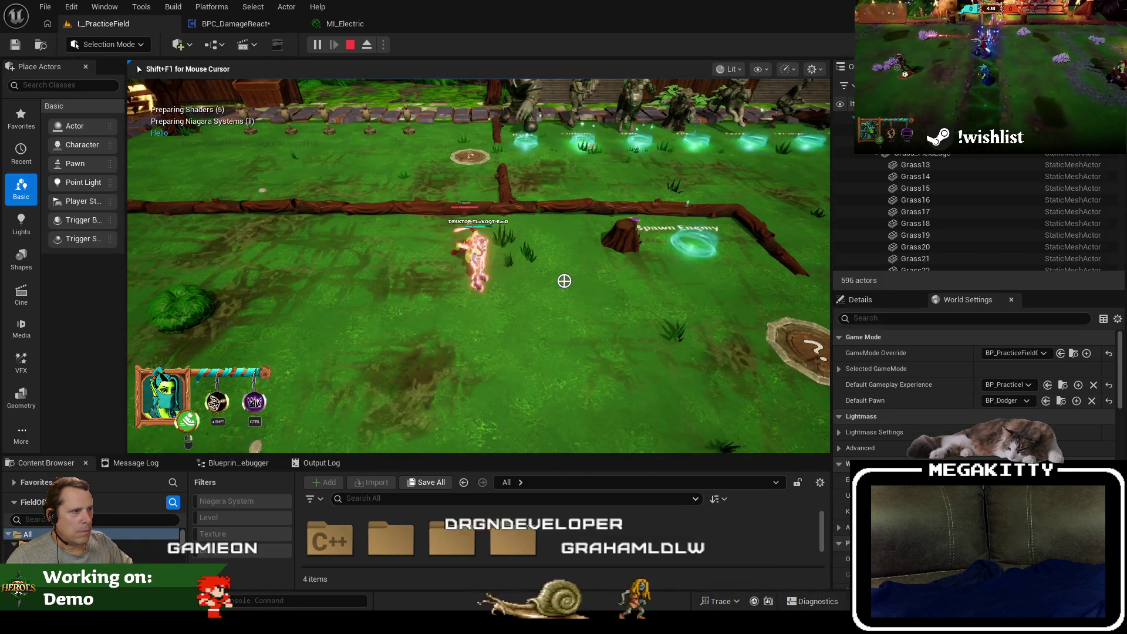
{"action": "key", "text": "Pause"}
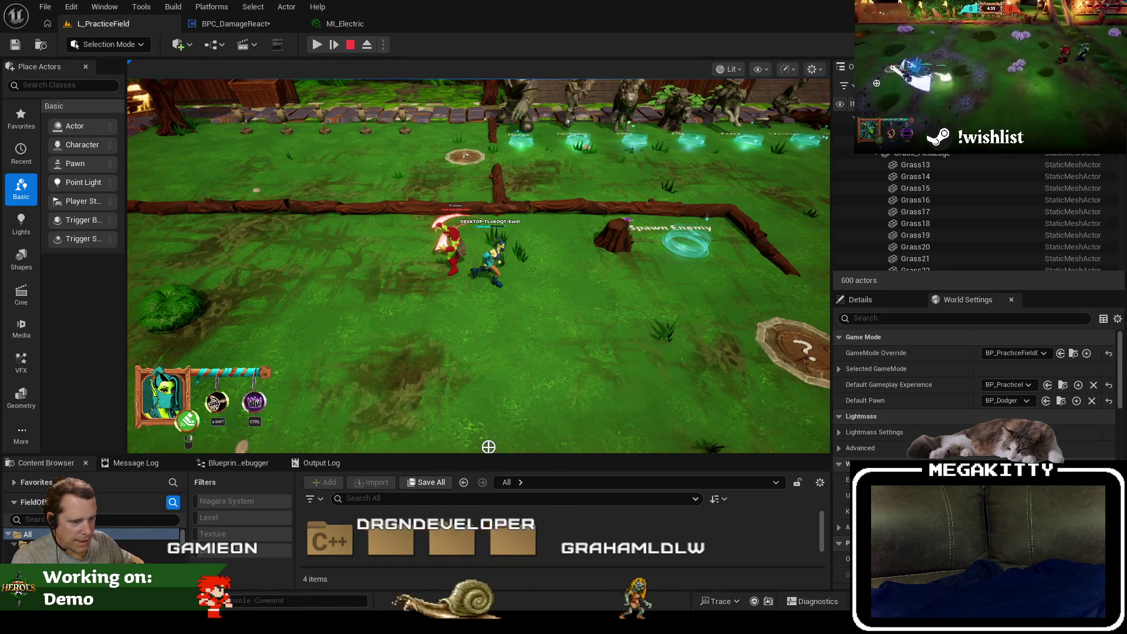
{"action": "key", "text": "alt+Tab"}
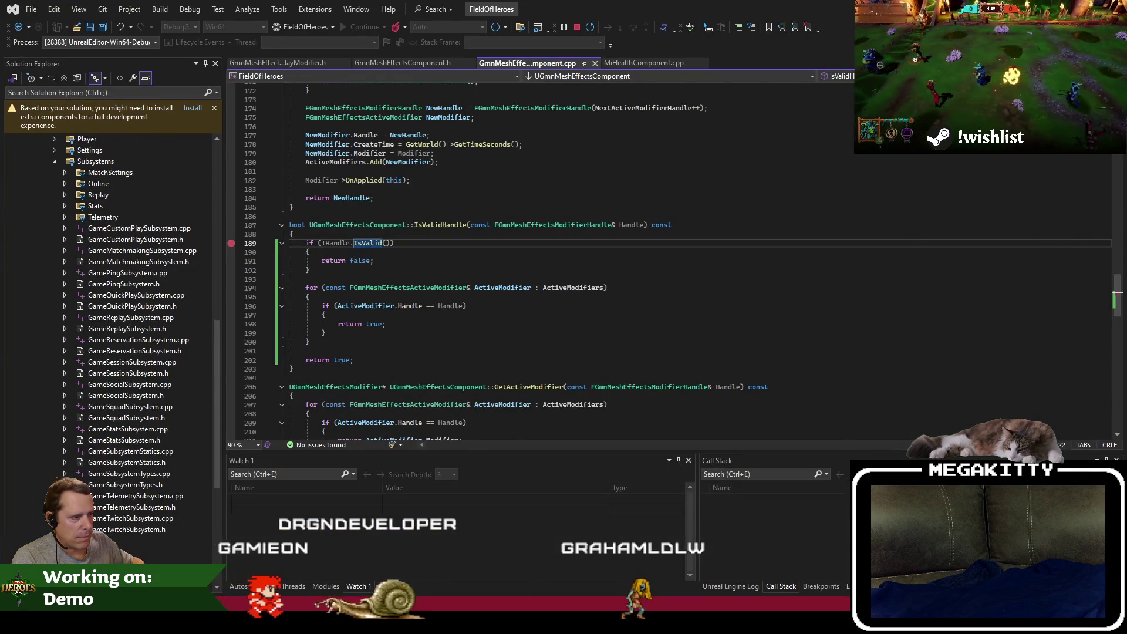
Step to IsValidHandle's final return, change it to return false, stop debugging and rebuild.
{"action": "key", "text": "alt+Tab"}
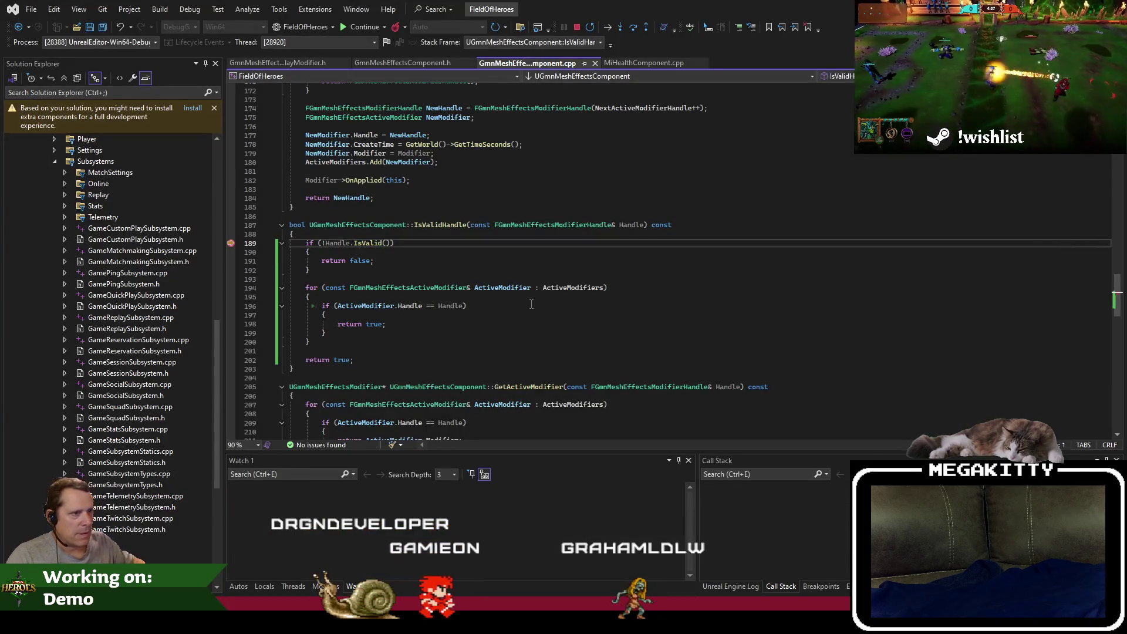
{"action": "key", "text": "F10"}
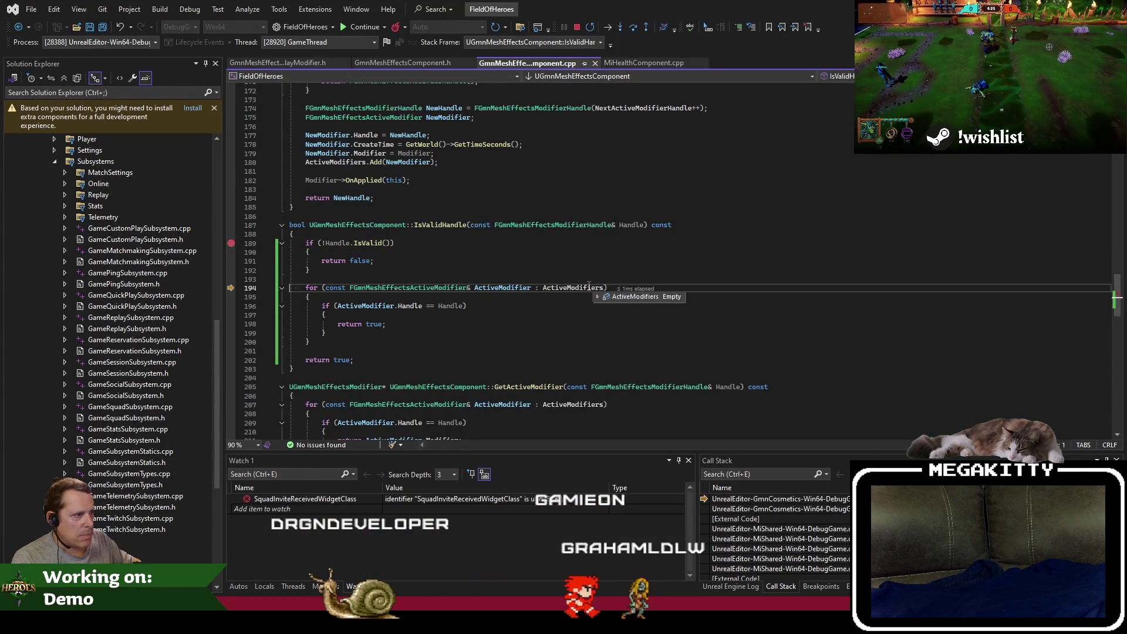
{"action": "key", "text": "F10"}
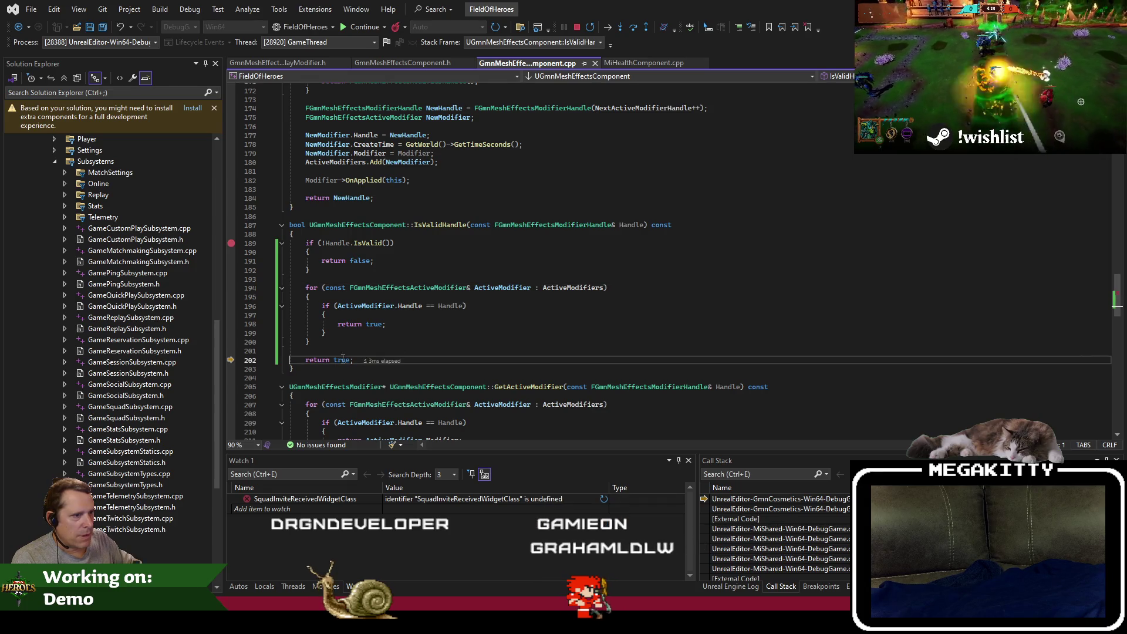
{"action": "type", "text": "false"}
{"action": "key", "text": "shift+F5"}
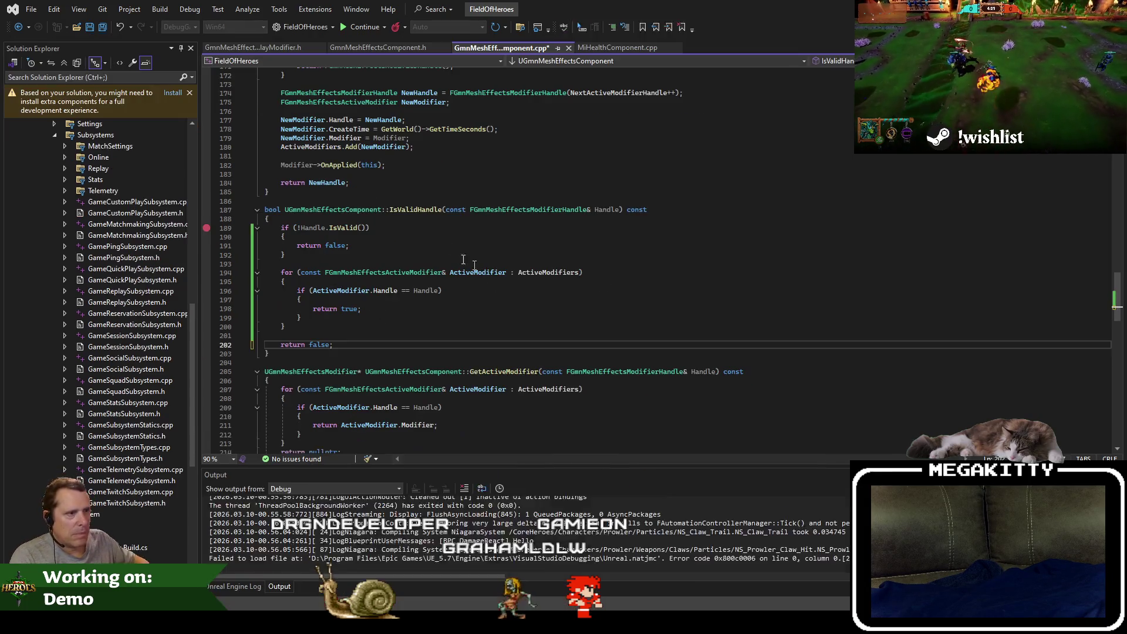
{"action": "left_click", "coordinate": [406, 228]}
{"action": "key", "text": "F5"}
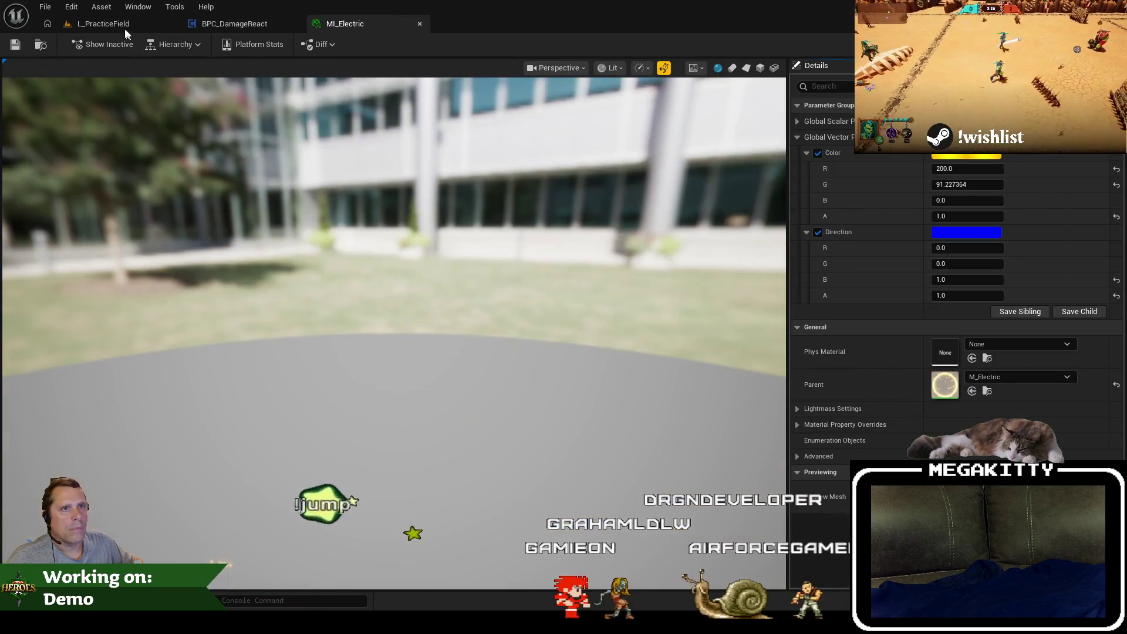
Play L_PracticeField and walk onto the Spawn Enemy pad until UpdateOverlay's breakpoint hits.
{"action": "left_click", "coordinate": [120, 26]}
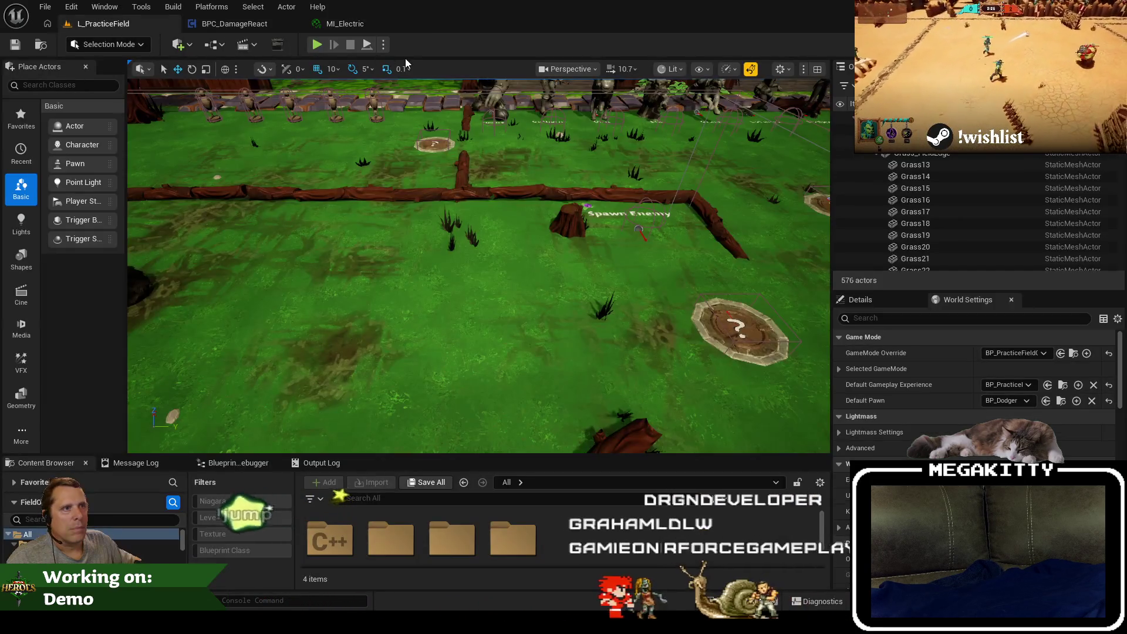
{"action": "left_click", "coordinate": [319, 50]}
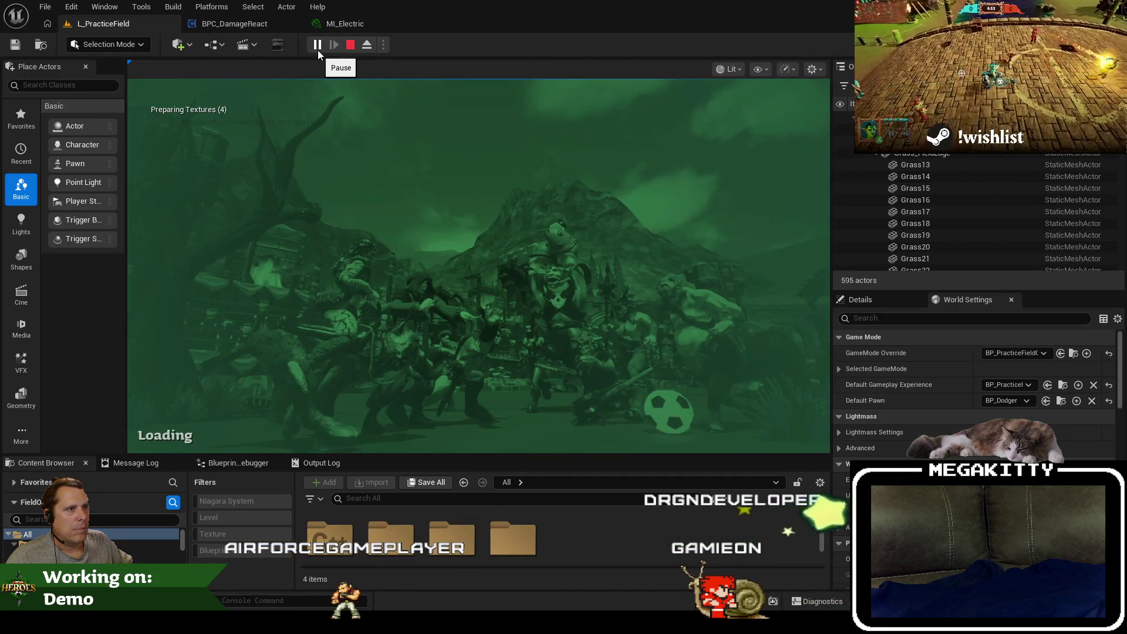
{"action": "key", "text": "a"}
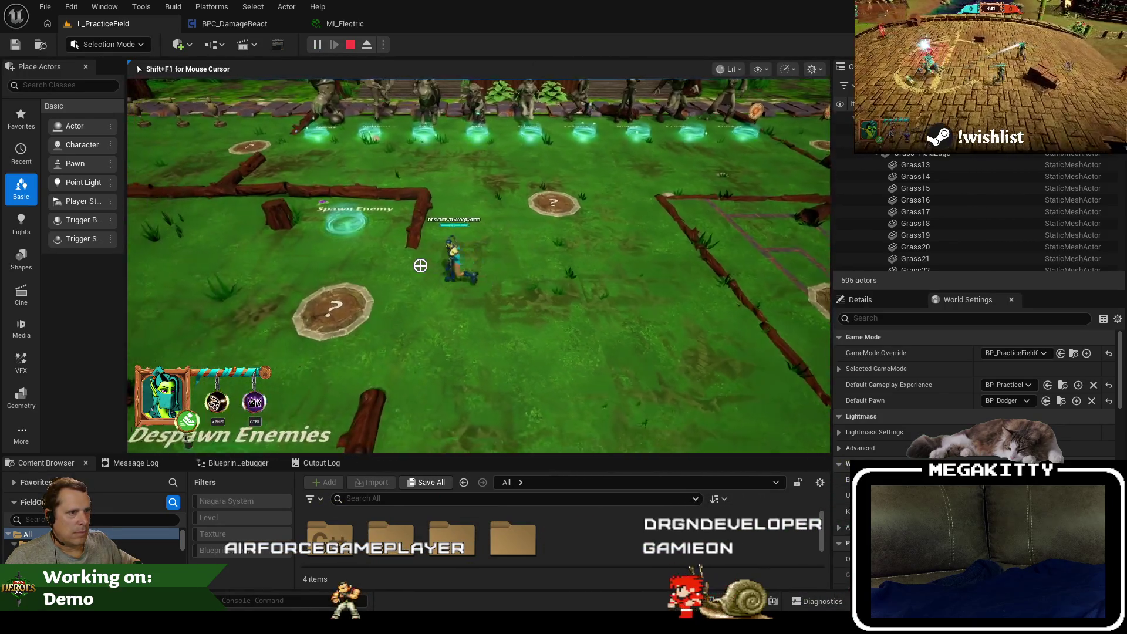
{"action": "key", "text": "a"}
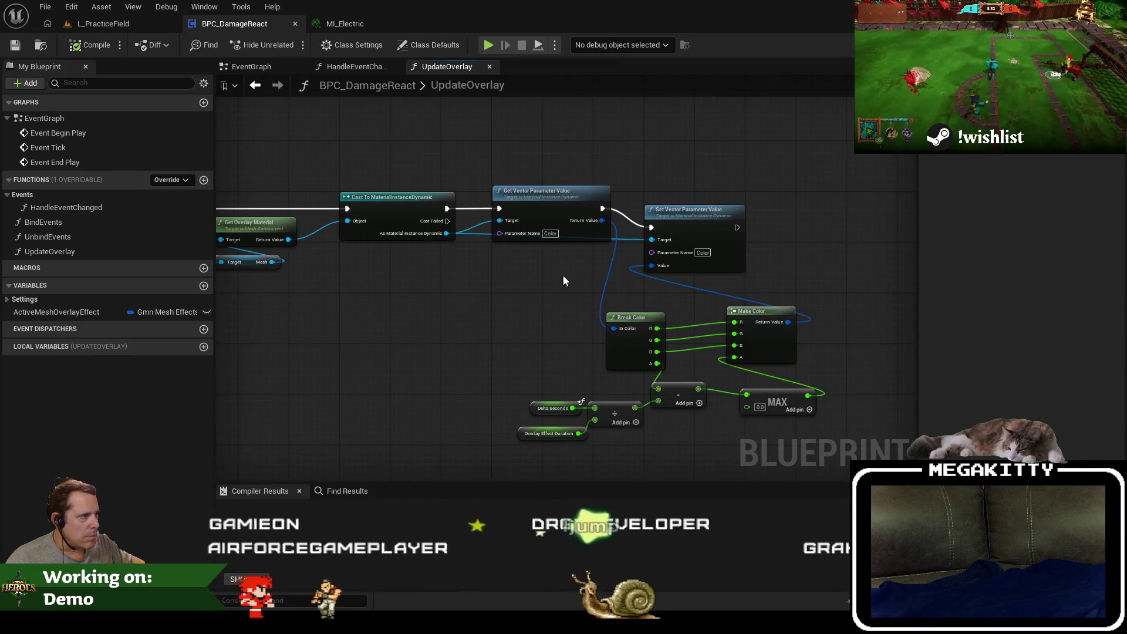
{"action": "left_click", "coordinate": [103, 23]}
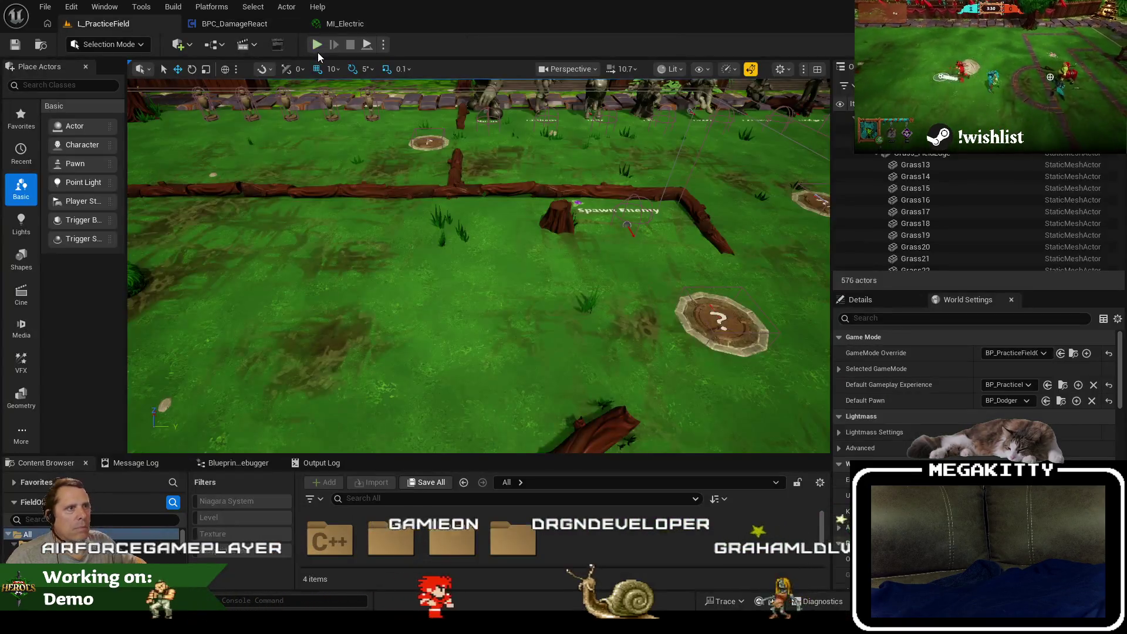
{"action": "left_click", "coordinate": [318, 47]}
{"action": "key", "text": "a"}
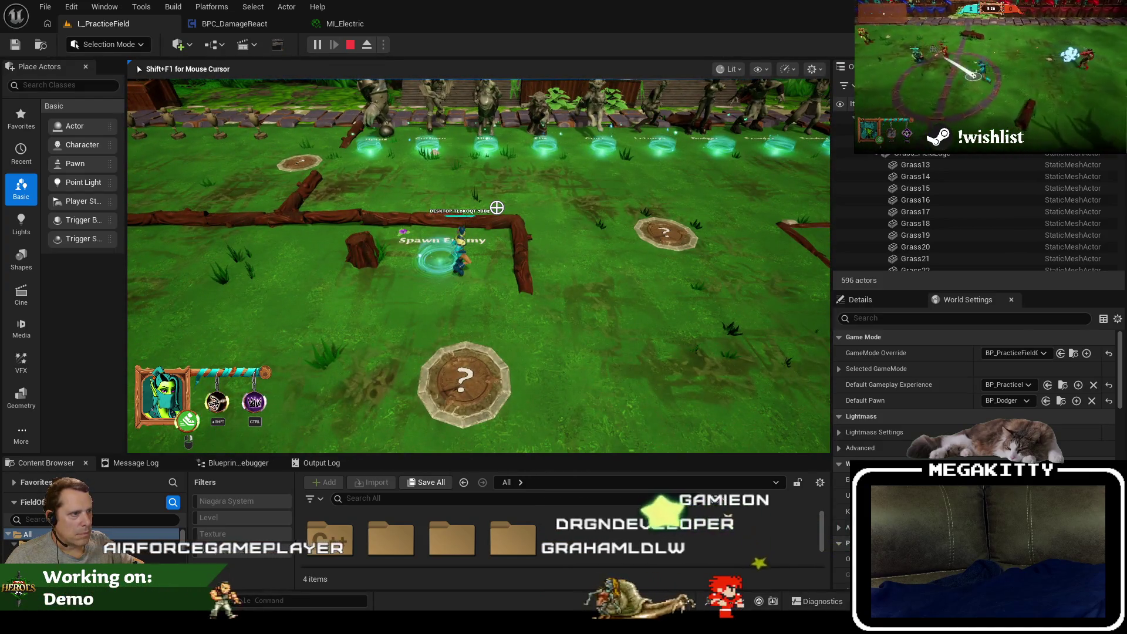
{"action": "key", "text": "a"}
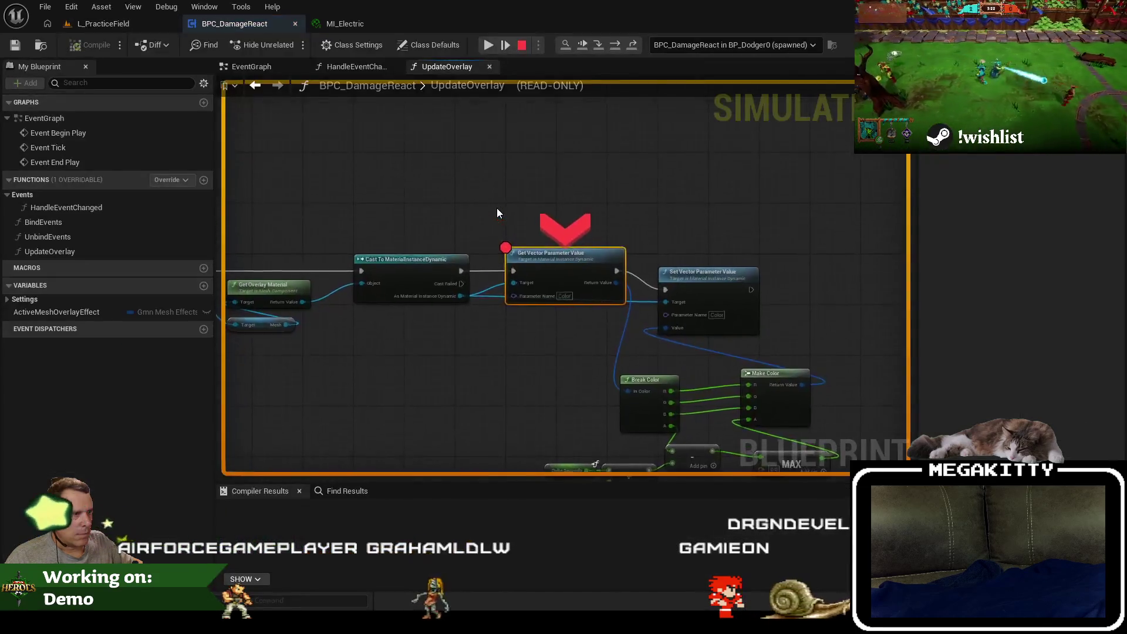
Step to Set Vector Parameter Value and read the live pin values, including Overlay Effect Duration.
{"action": "key", "text": "F10"}
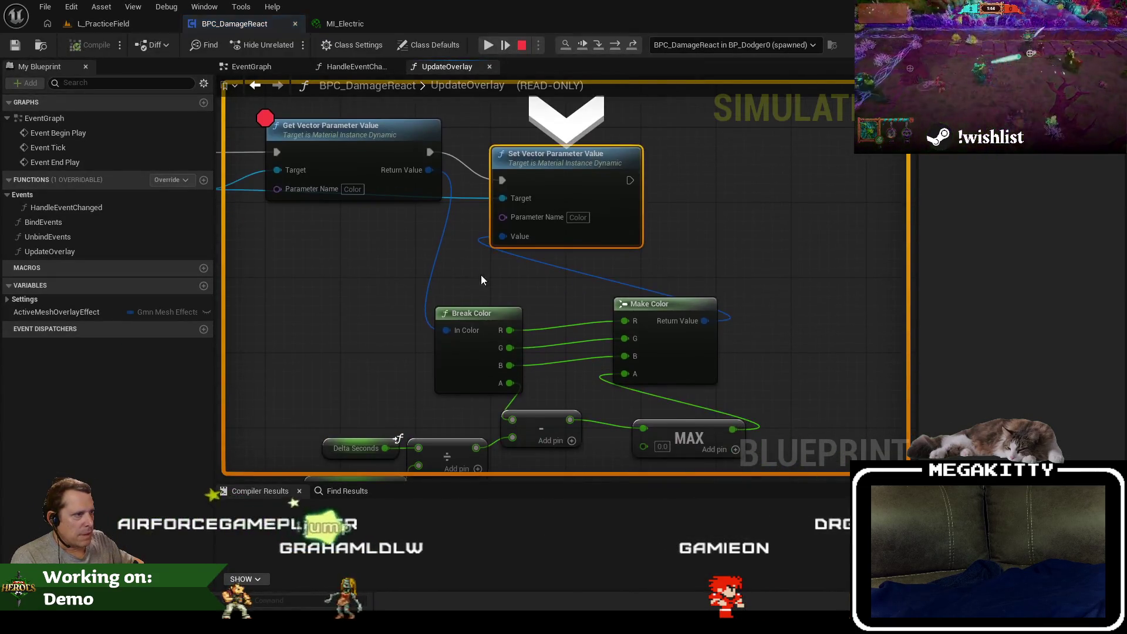
{"action": "mouse_move", "coordinate": [528, 303]}
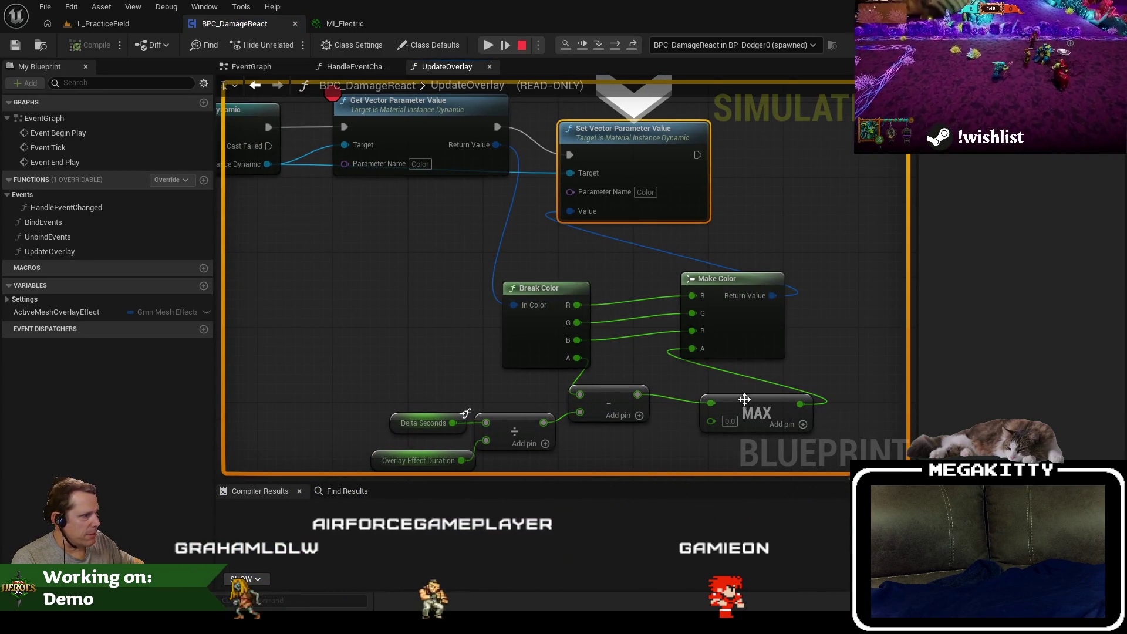
{"action": "mouse_move", "coordinate": [805, 406]}
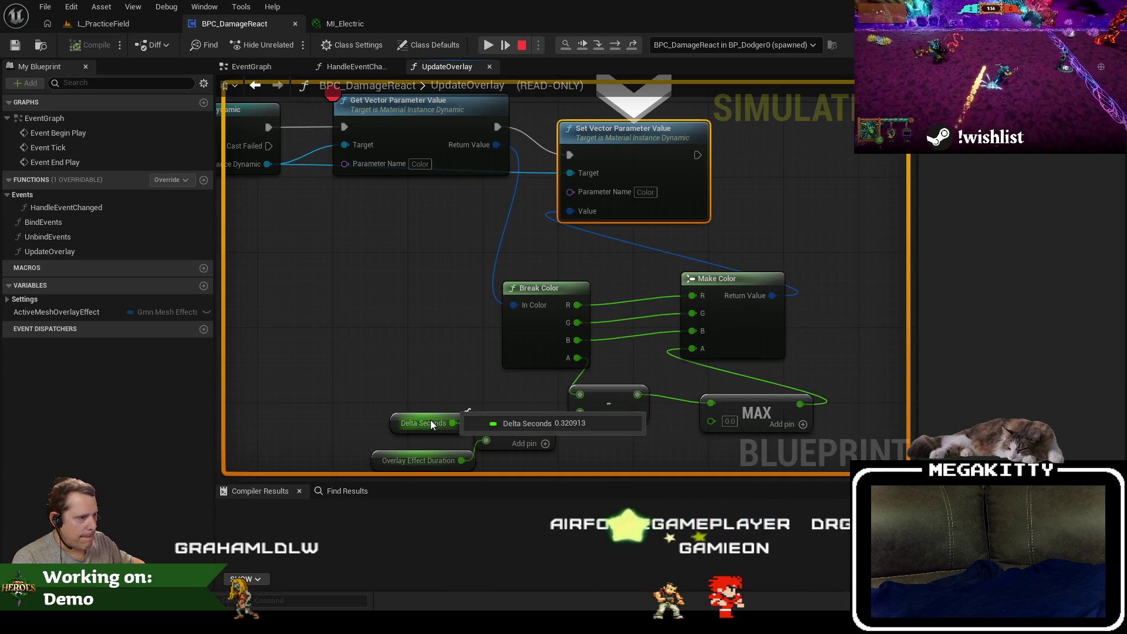
{"action": "left_click_drag", "start_coordinate": [431, 421], "coordinate": [418, 383]}
{"action": "mouse_move", "coordinate": [418, 425]}
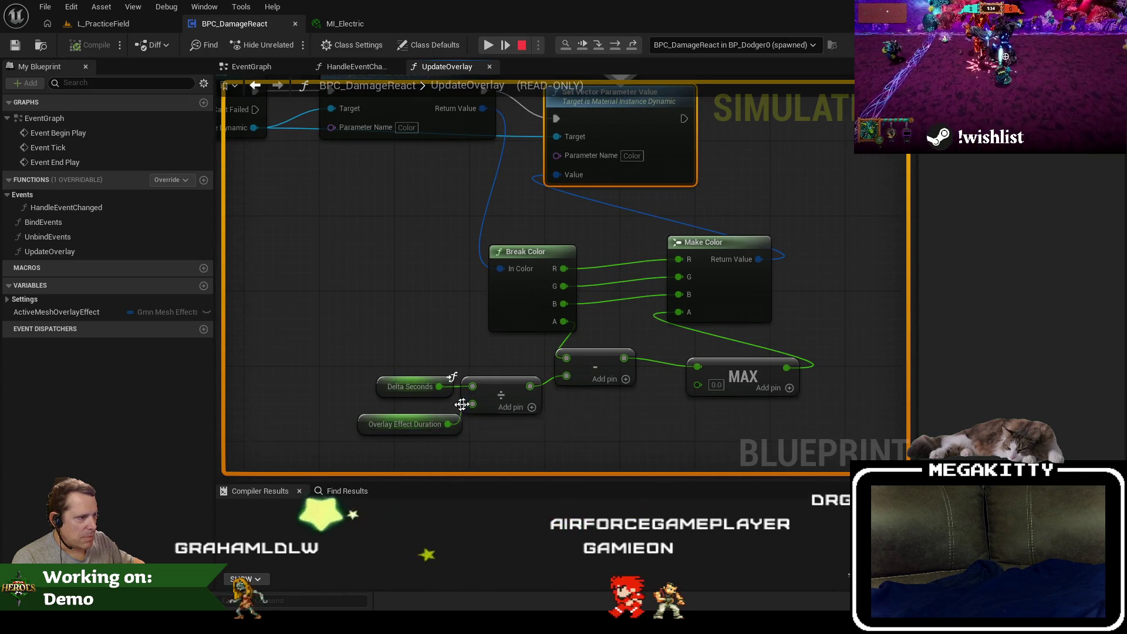
{"action": "left_click_drag", "start_coordinate": [714, 293], "coordinate": [689, 411]}
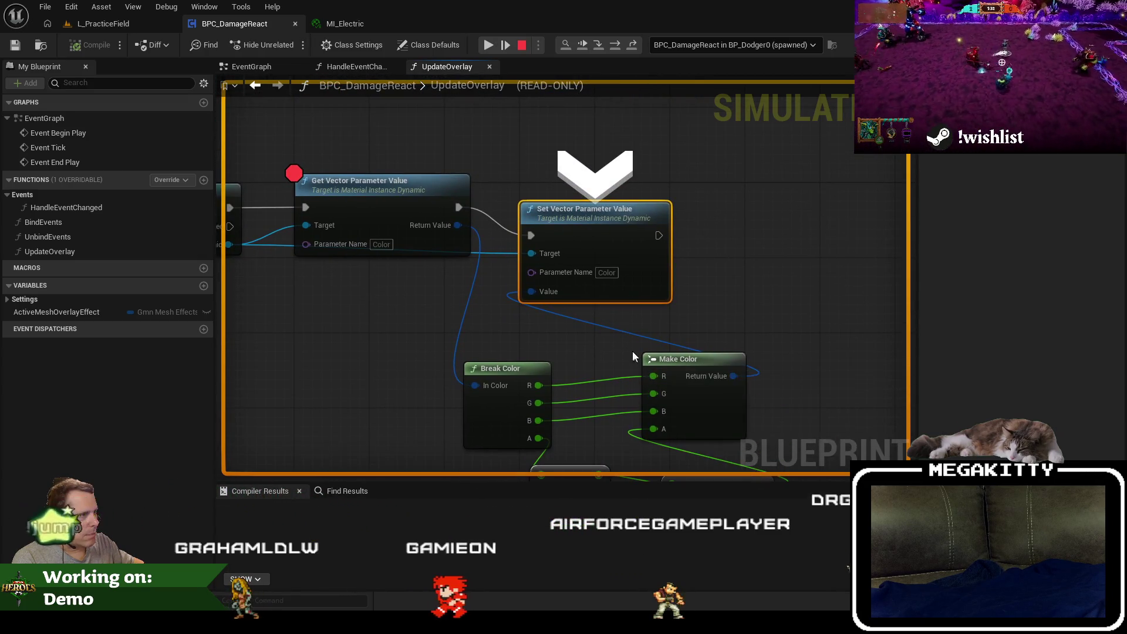
{"action": "left_click", "coordinate": [392, 190]}
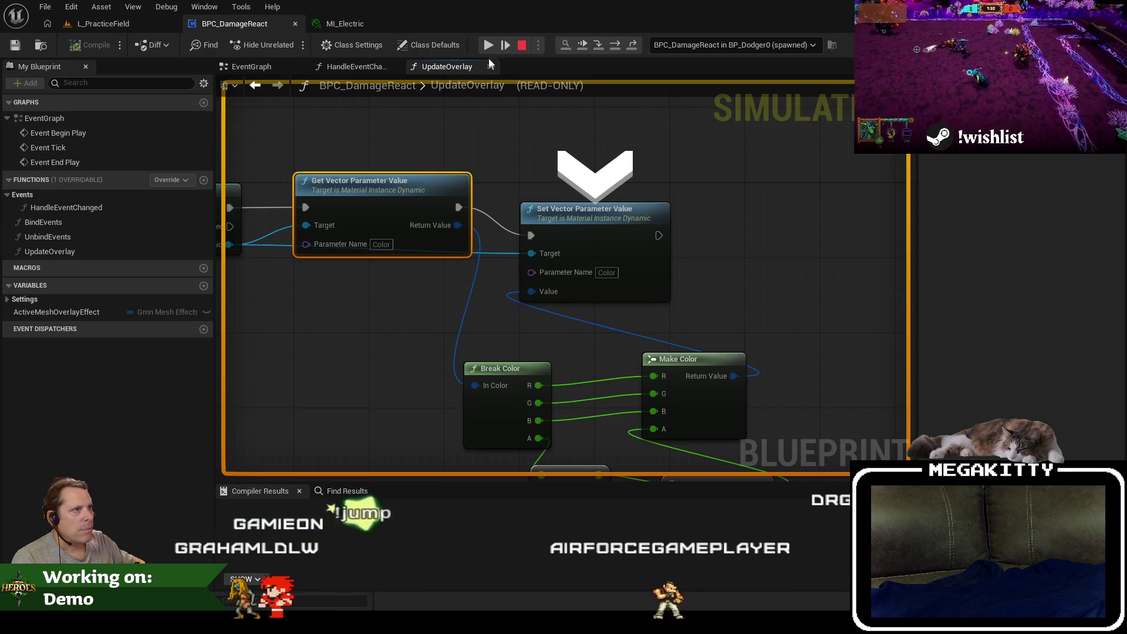
Resume the game, run up the field, then release input and return to BPC_DamageReact.
{"action": "left_click", "coordinate": [104, 23]}
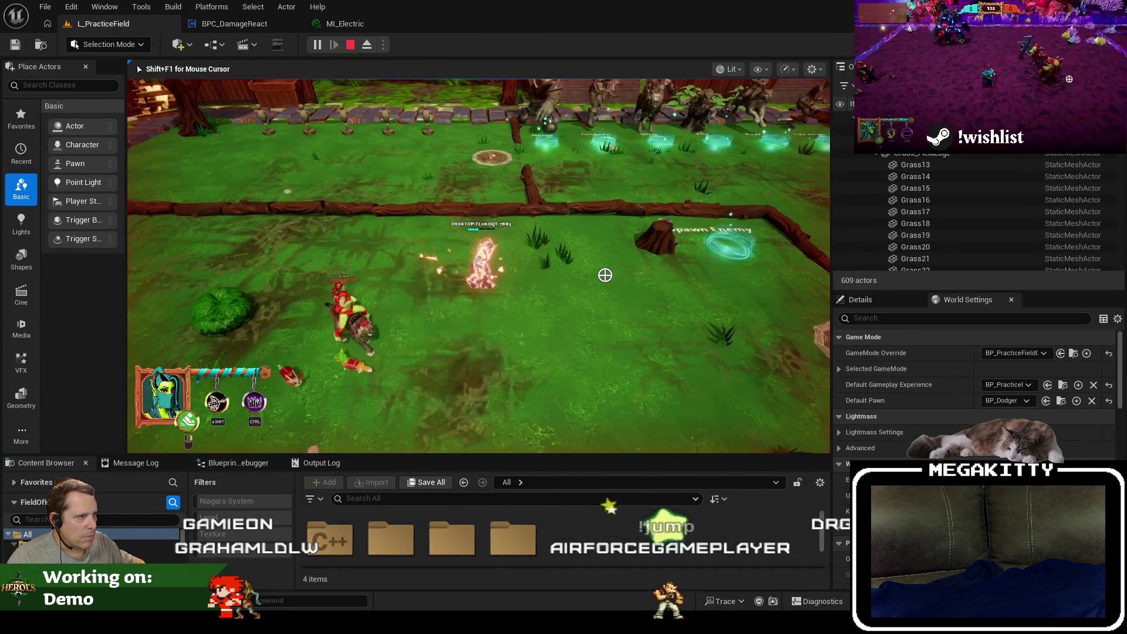
{"action": "key", "text": "w"}
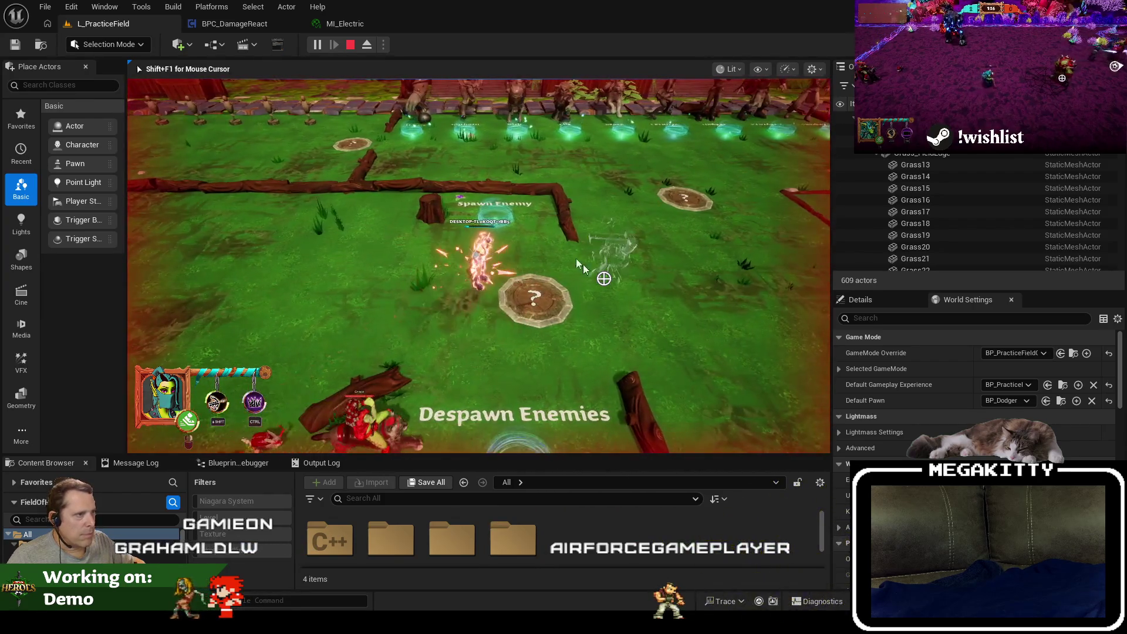
{"action": "key", "text": "shift+F1"}
{"action": "left_click", "coordinate": [261, 24]}
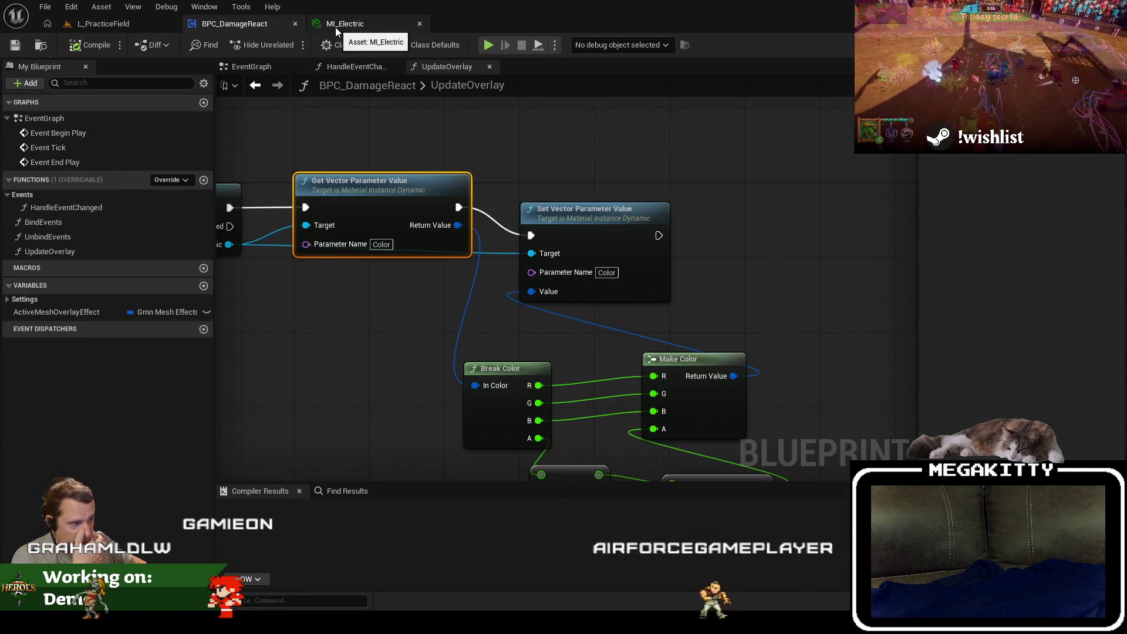
{"action": "left_click", "coordinate": [336, 27]}
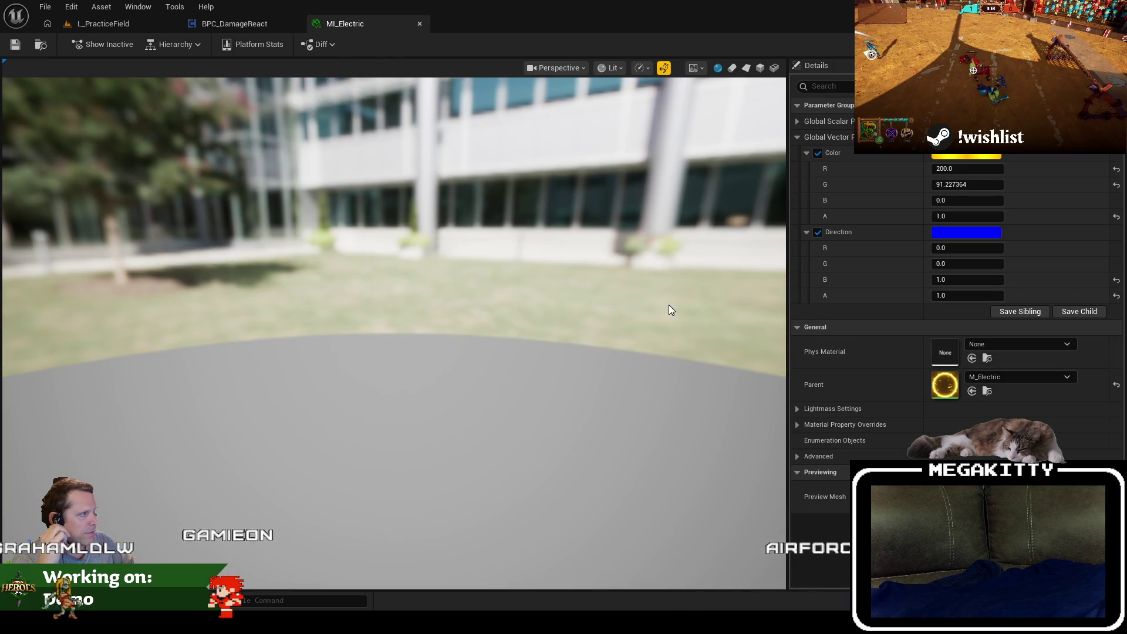
{"action": "left_click_drag", "start_coordinate": [954, 219], "coordinate": [933, 219]}
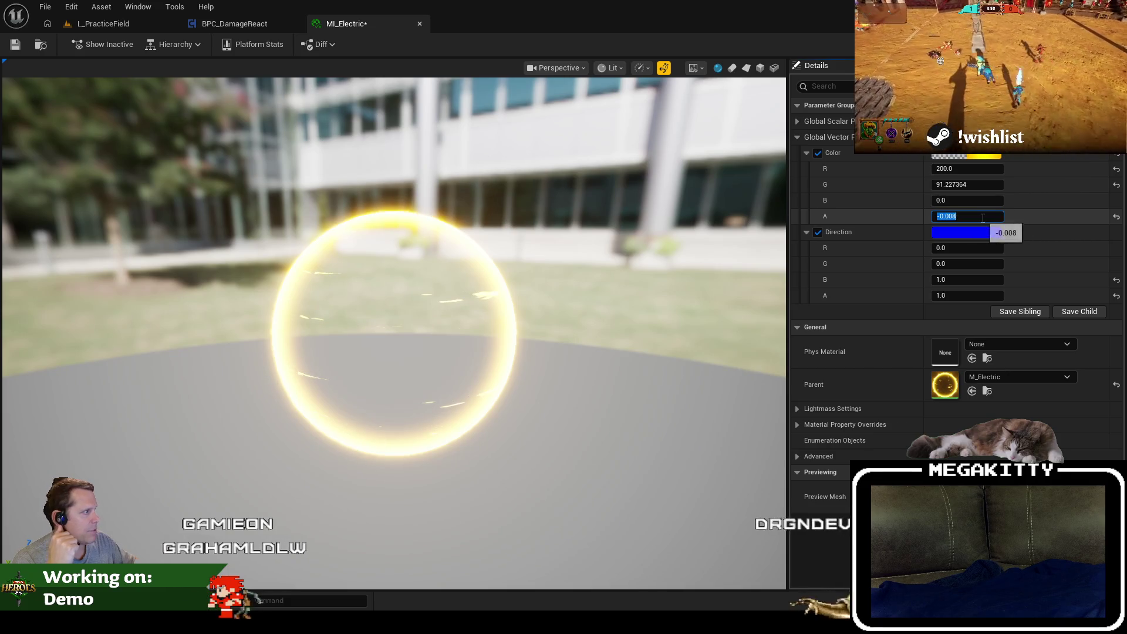
{"action": "key", "text": "ctrl+z"}
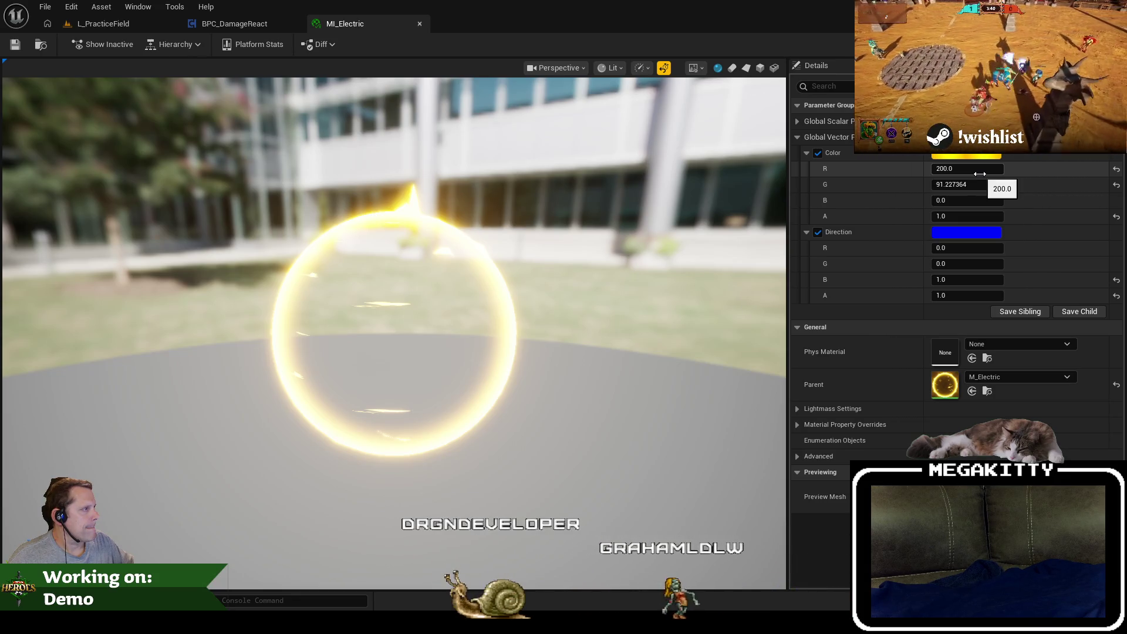
{"action": "left_click_drag", "start_coordinate": [972, 169], "coordinate": [939, 169]}
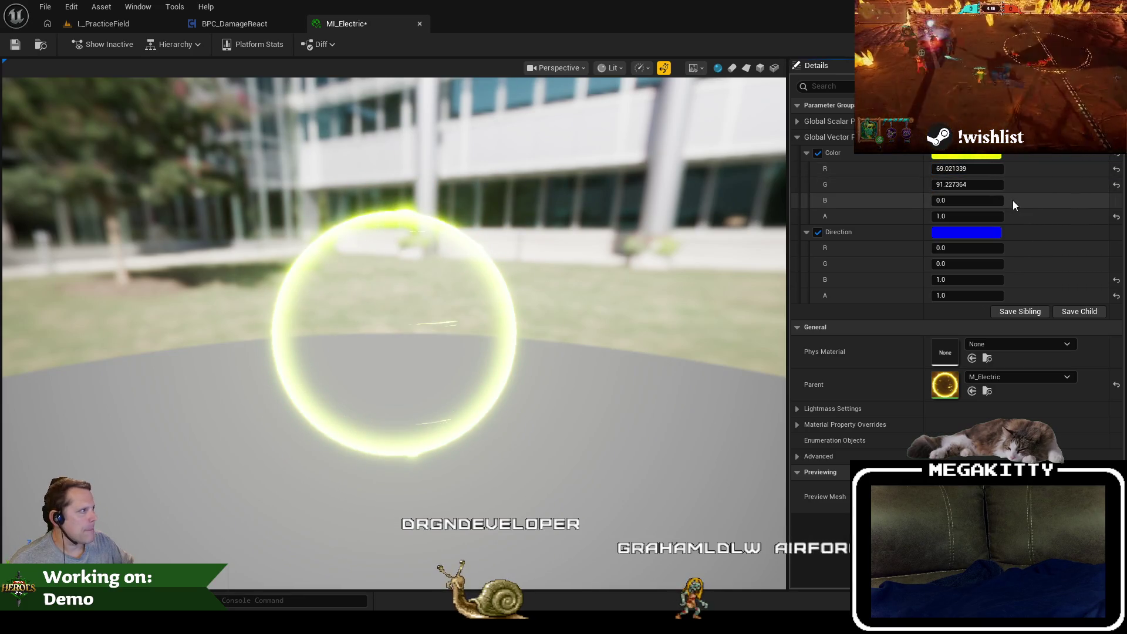
{"action": "key", "text": "ctrl+z"}
{"action": "mouse_move", "coordinate": [973, 169]}
{"action": "left_mouse_down"}
{"action": "mouse_move", "coordinate": [939, 169]}
{"action": "mouse_move", "coordinate": [939, 185]}
{"action": "left_mouse_up"}
{"action": "left_click", "coordinate": [968, 169]}
{"action": "key", "text": "ctrl+z"}
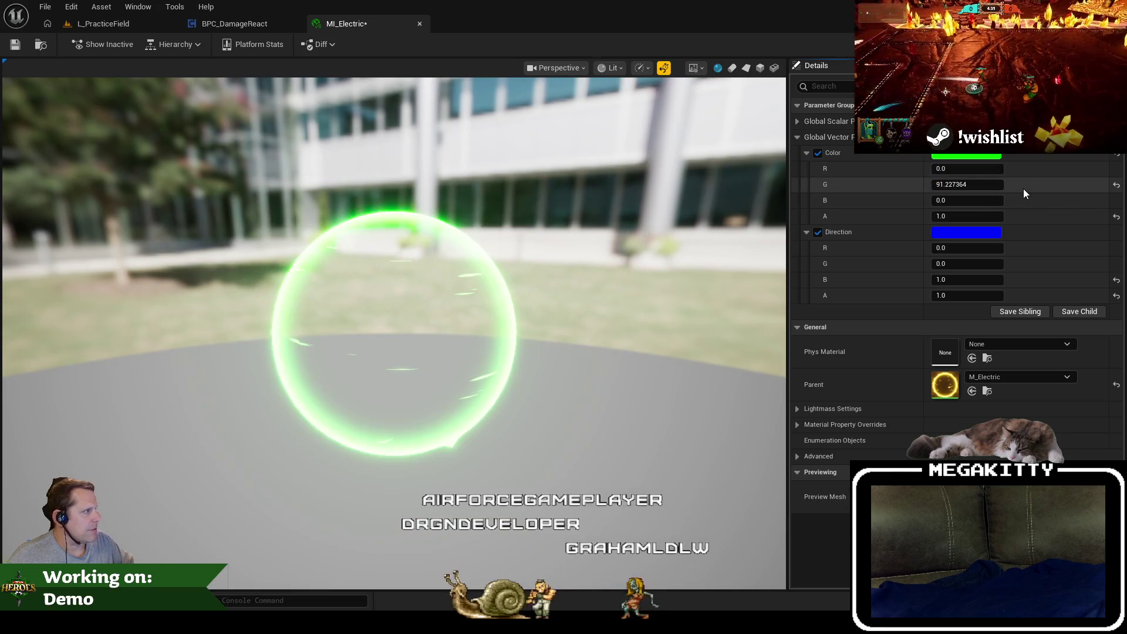
{"action": "key", "text": "ctrl+z"}
{"action": "left_click", "coordinate": [234, 23]}
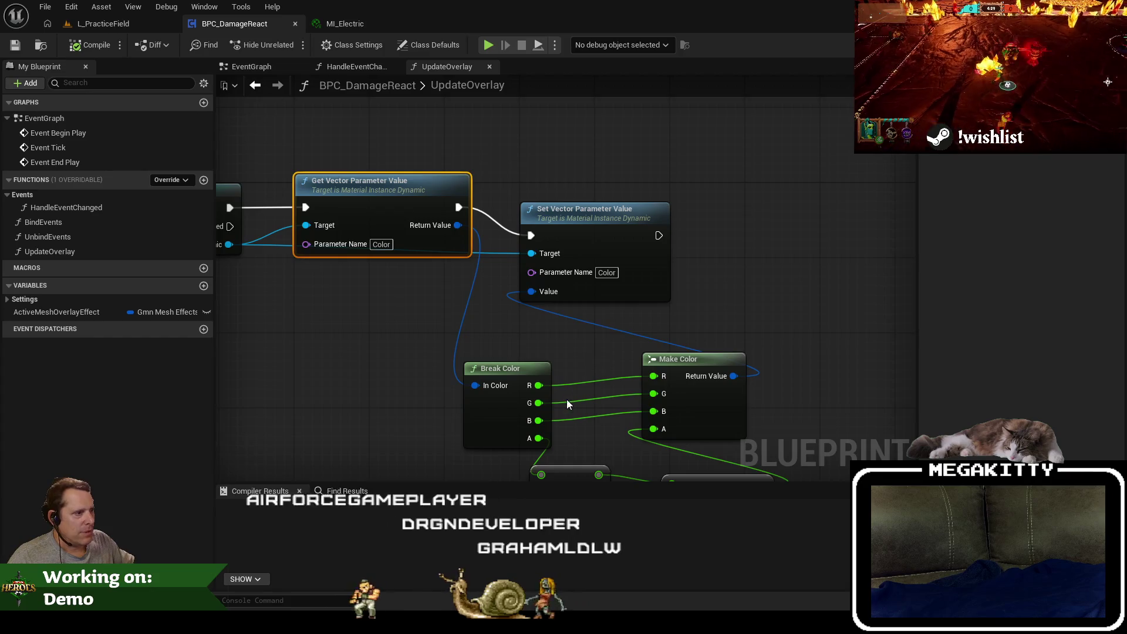
Move the Break Color and MAX nodes up and left, then switch to HandleEventChanged.
{"action": "left_click_drag", "start_coordinate": [566, 399], "coordinate": [554, 300]}
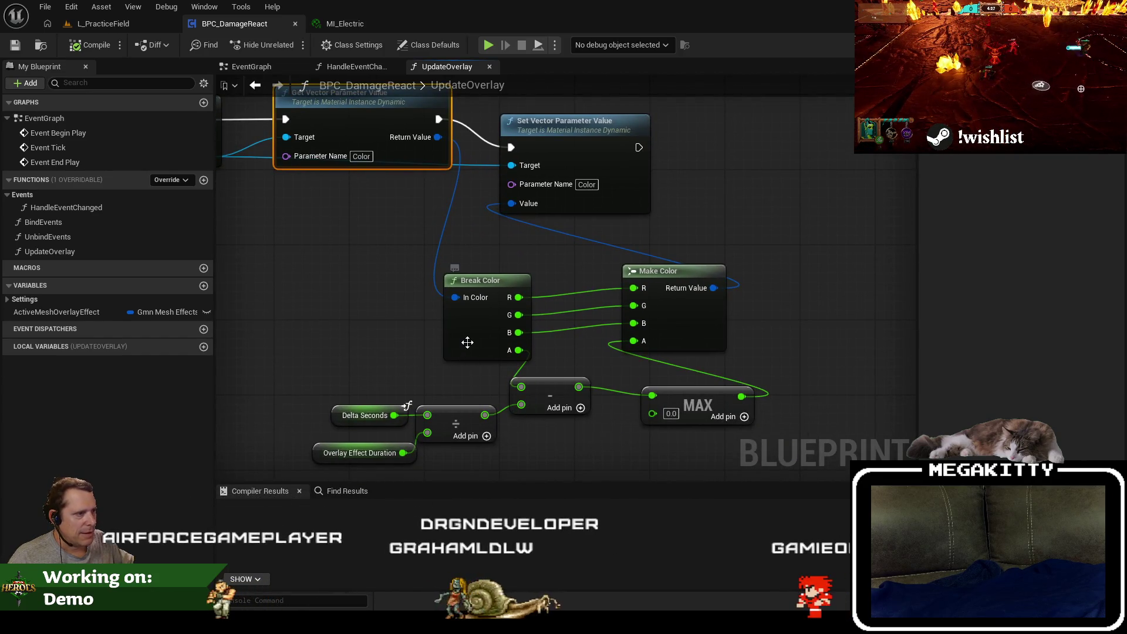
{"action": "left_click_drag", "start_coordinate": [467, 338], "coordinate": [400, 328]}
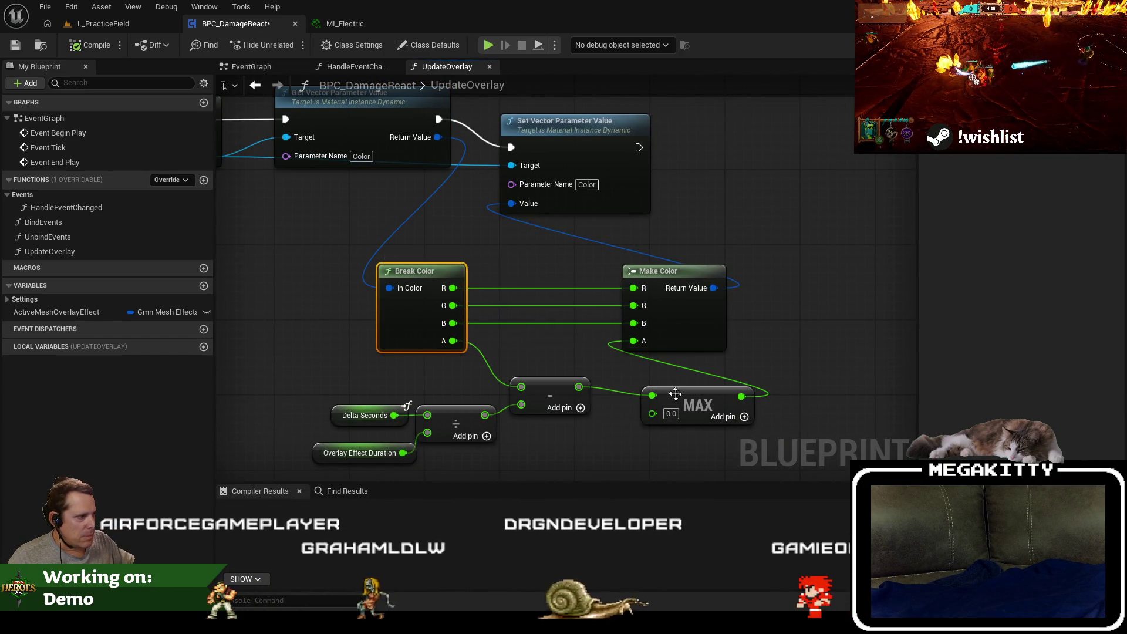
{"action": "left_click_drag", "start_coordinate": [692, 403], "coordinate": [679, 393]}
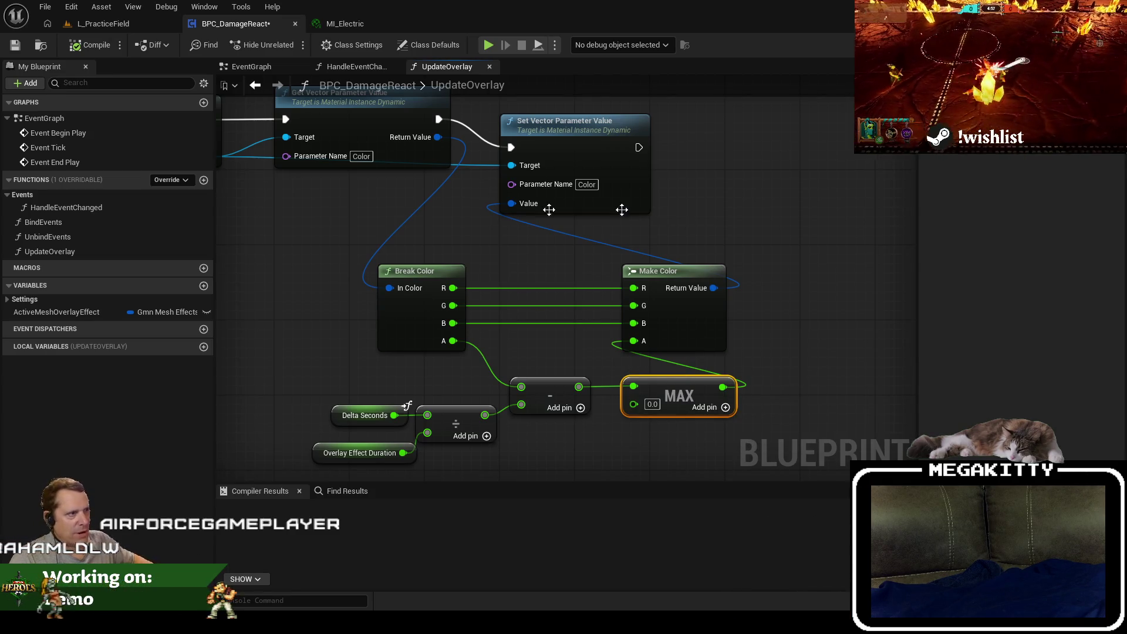
{"action": "left_click_drag", "start_coordinate": [681, 370], "coordinate": [790, 435]}
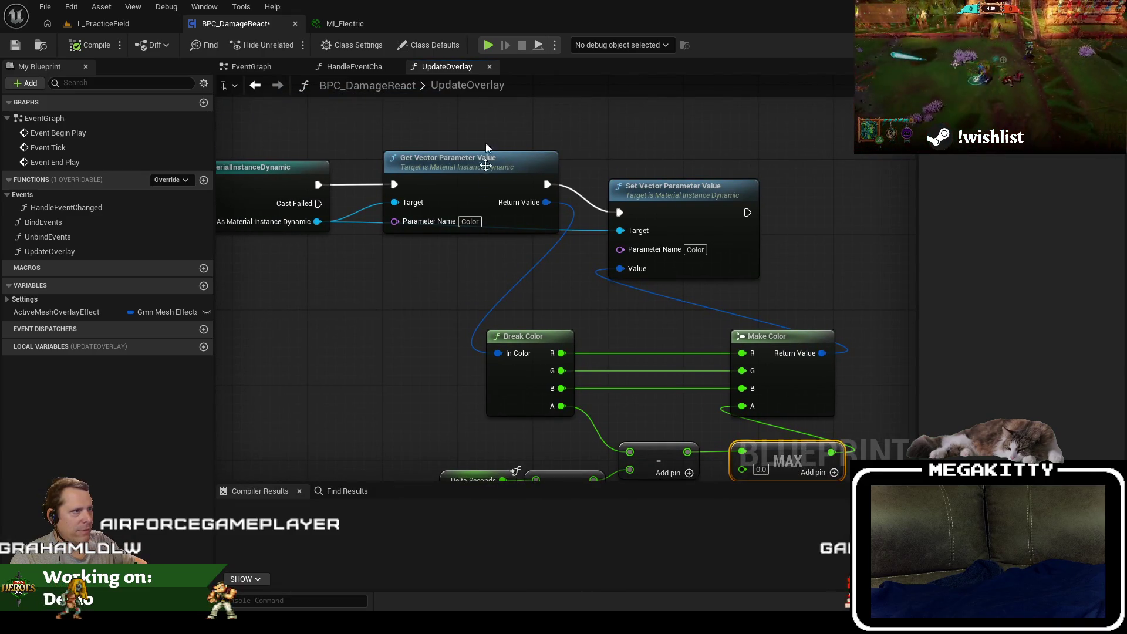
{"action": "left_click", "coordinate": [356, 66]}
{"action": "scroll", "coordinate": [481, 340], "scroll_direction": "up", "scroll_amount": 3}
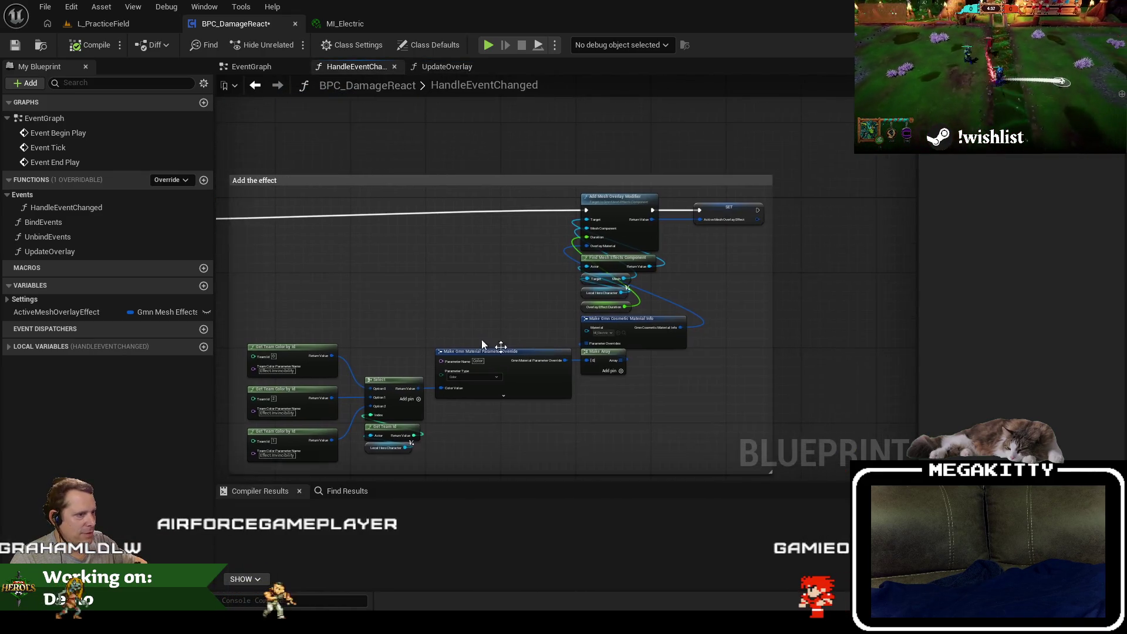
Frame the Add Mesh Overlay Modifier and SET nodes, then play the level and walk into an enemy.
{"action": "scroll", "coordinate": [435, 459], "scroll_direction": "up", "scroll_amount": 1}
{"action": "left_click_drag", "start_coordinate": [467, 459], "coordinate": [419, 400]}
{"action": "left_click_drag", "start_coordinate": [620, 202], "coordinate": [642, 247]}
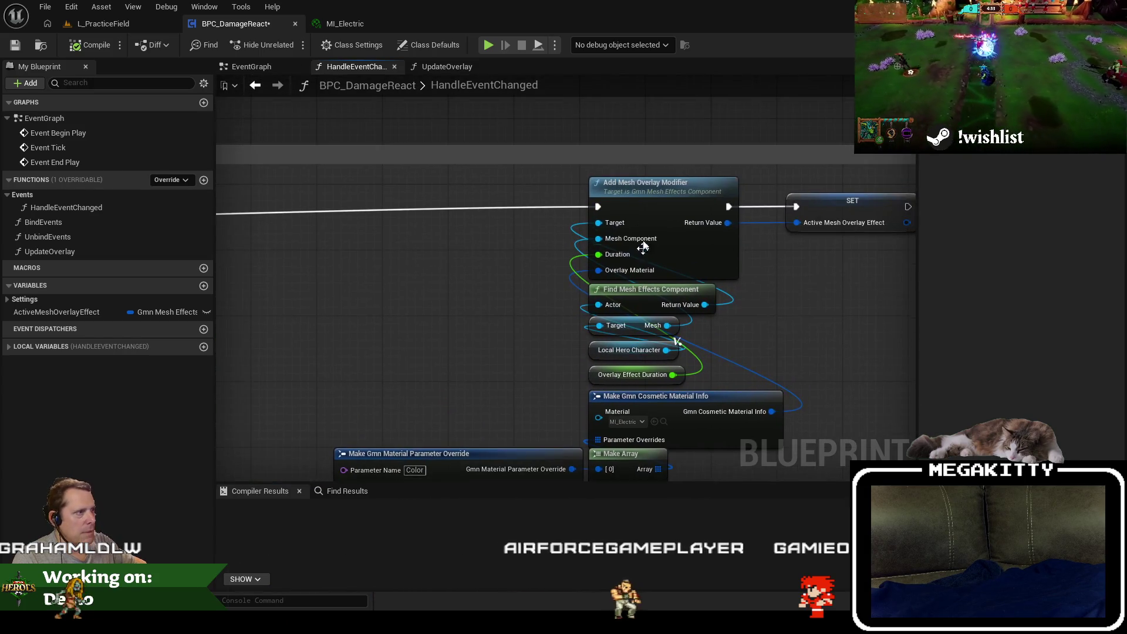
{"action": "left_click", "coordinate": [107, 21]}
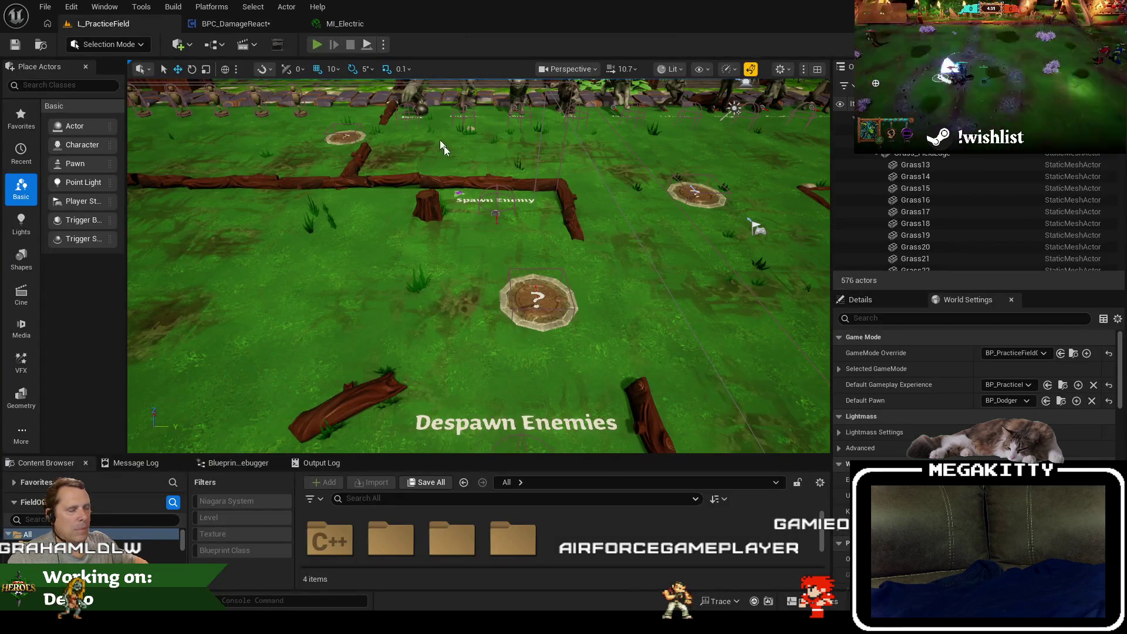
{"action": "key", "text": "alt+p"}
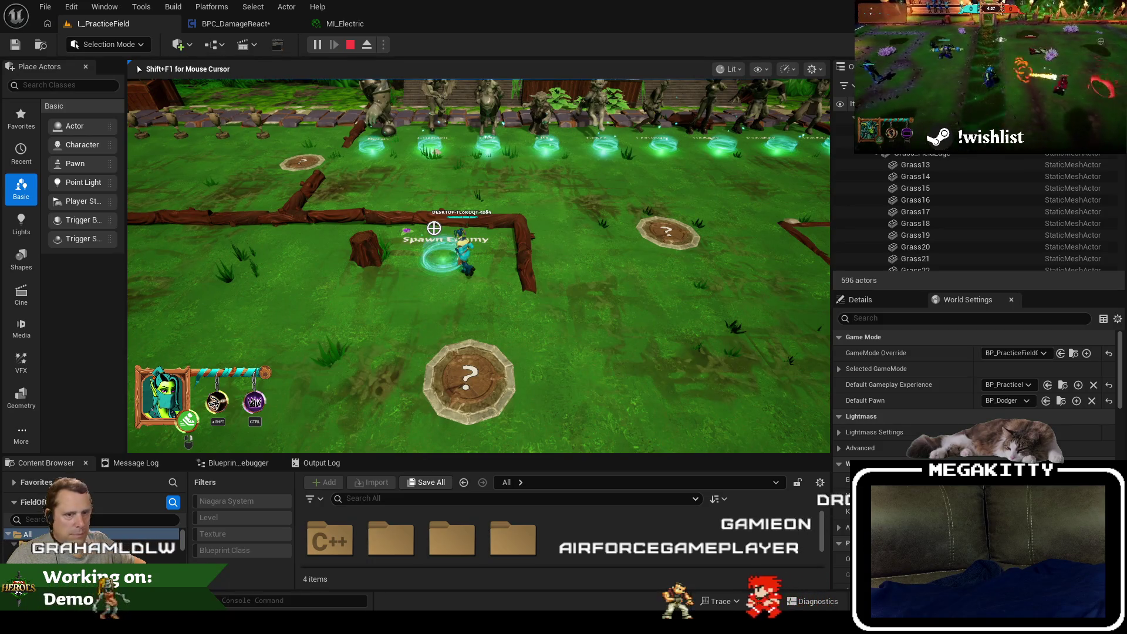
{"action": "key", "text": "a"}
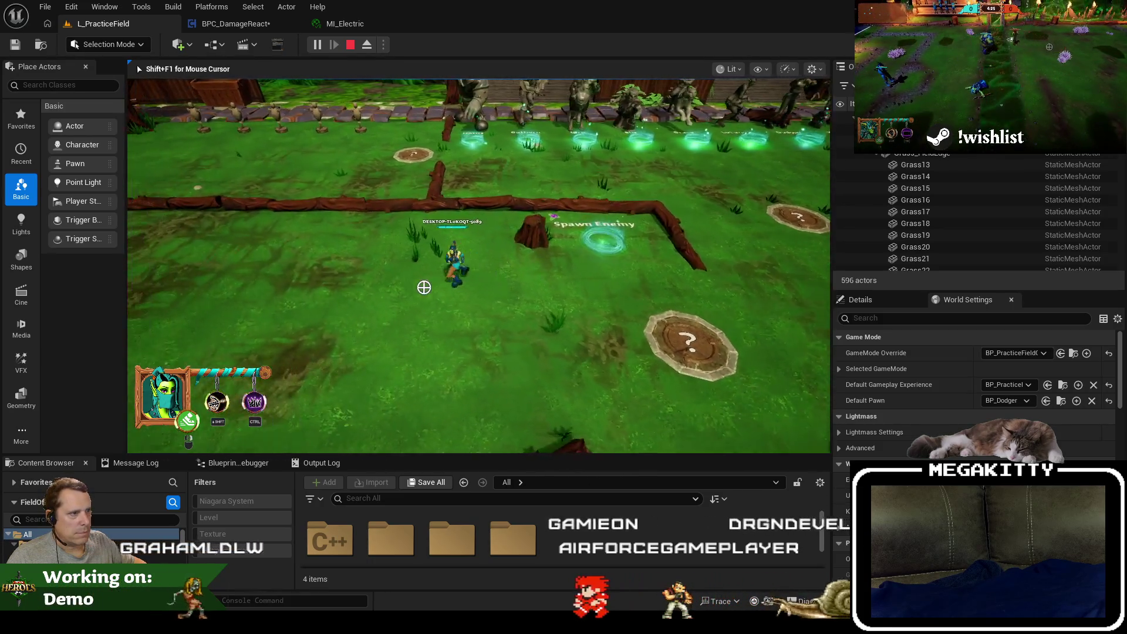
{"action": "key", "text": "a"}
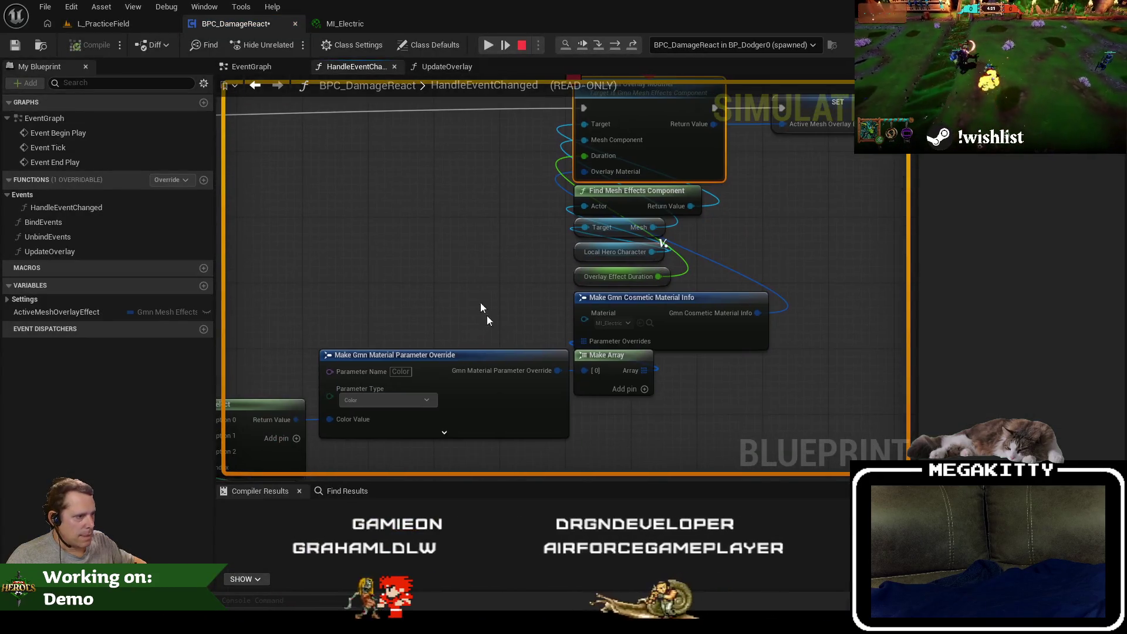
Expand the parameter override debug value at the breakpoint, then stop the play session.
{"action": "mouse_move", "coordinate": [536, 372]}
{"action": "left_click", "coordinate": [571, 386]}
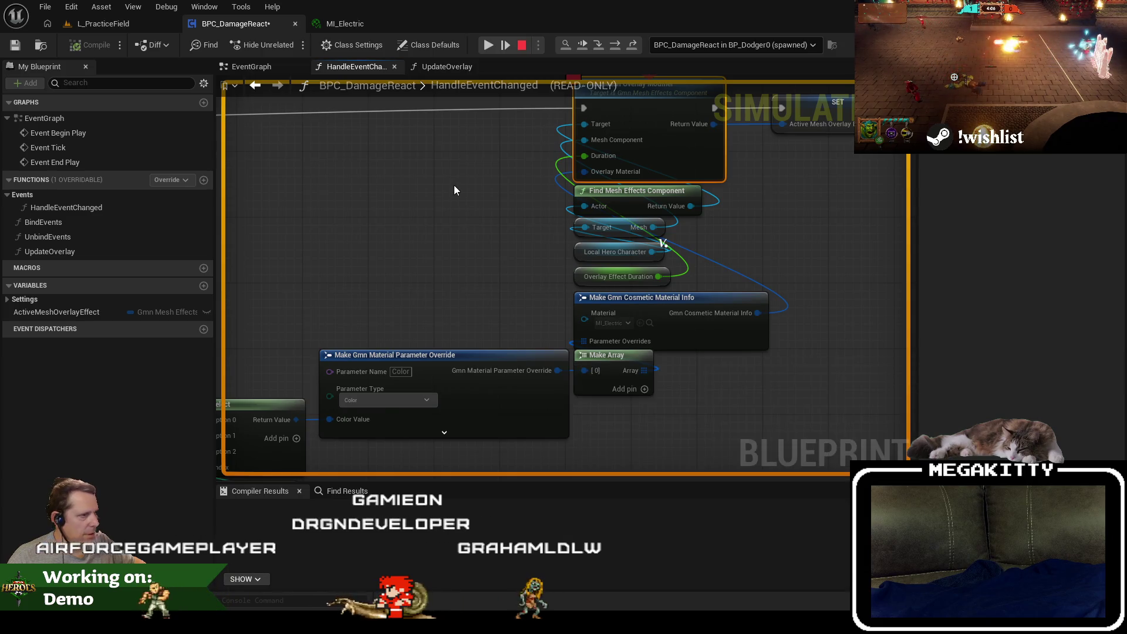
{"action": "left_click_drag", "start_coordinate": [454, 189], "coordinate": [420, 246]}
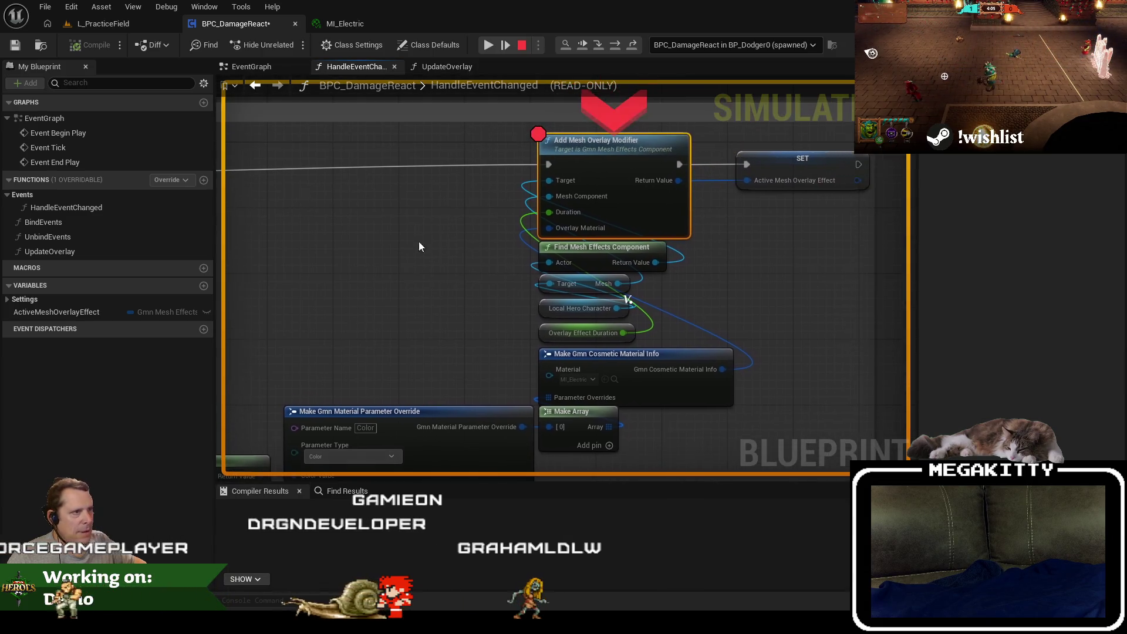
{"action": "left_click", "coordinate": [522, 45]}
{"action": "left_click_drag", "start_coordinate": [441, 314], "coordinate": [528, 333]}
{"action": "type", "text": "A"}
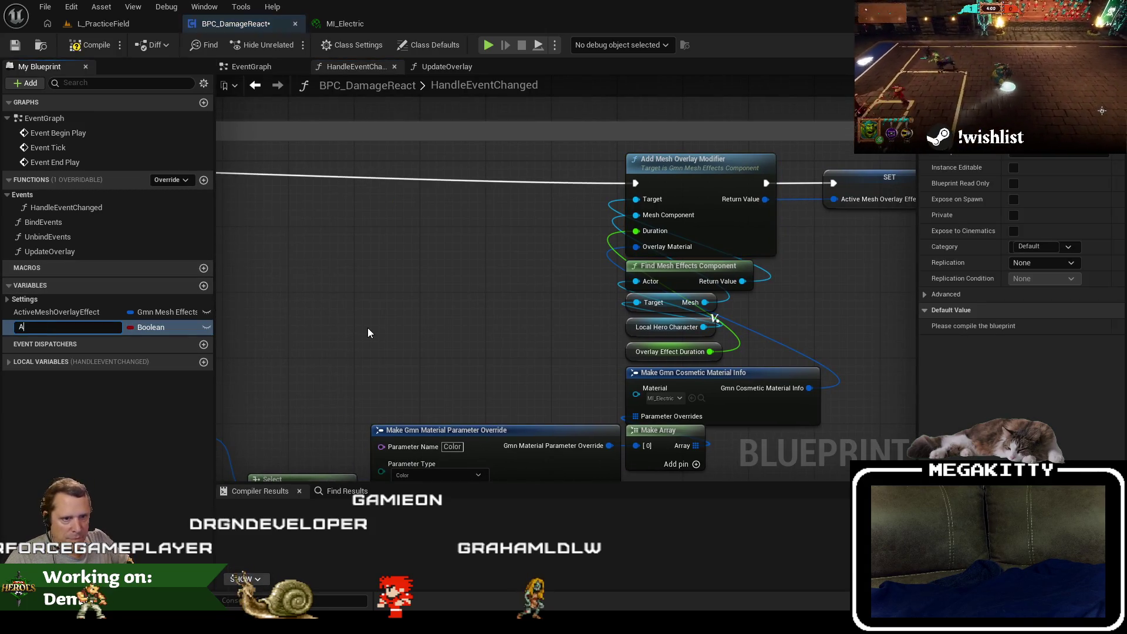
Name the new variable ActiveMeshOverlayEffectColor and make it a Linear Color.
{"action": "type", "text": "ctiveMEsh"}
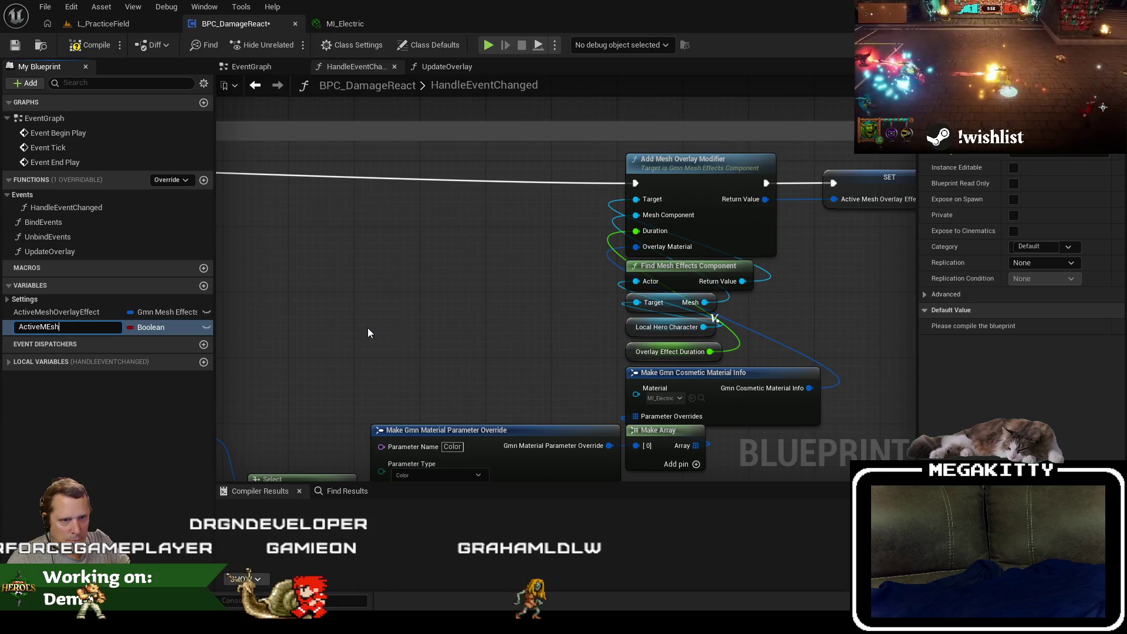
{"action": "type", "text": "ffectColor"}
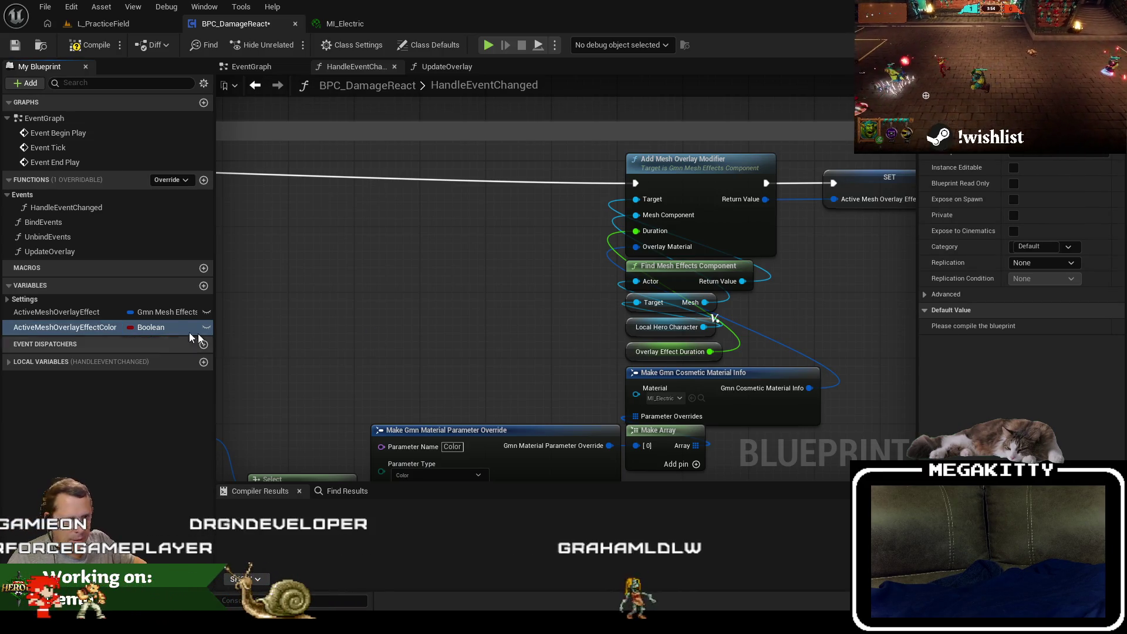
{"action": "left_click", "coordinate": [152, 328]}
{"action": "type", "text": "linearco"}
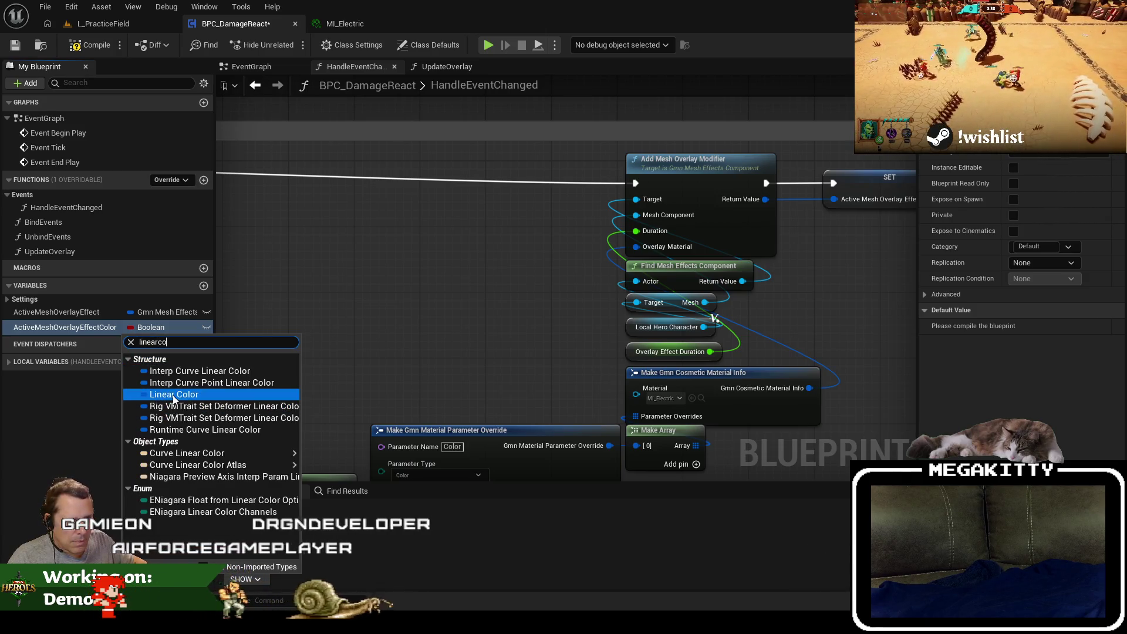
{"action": "left_click", "coordinate": [176, 394]}
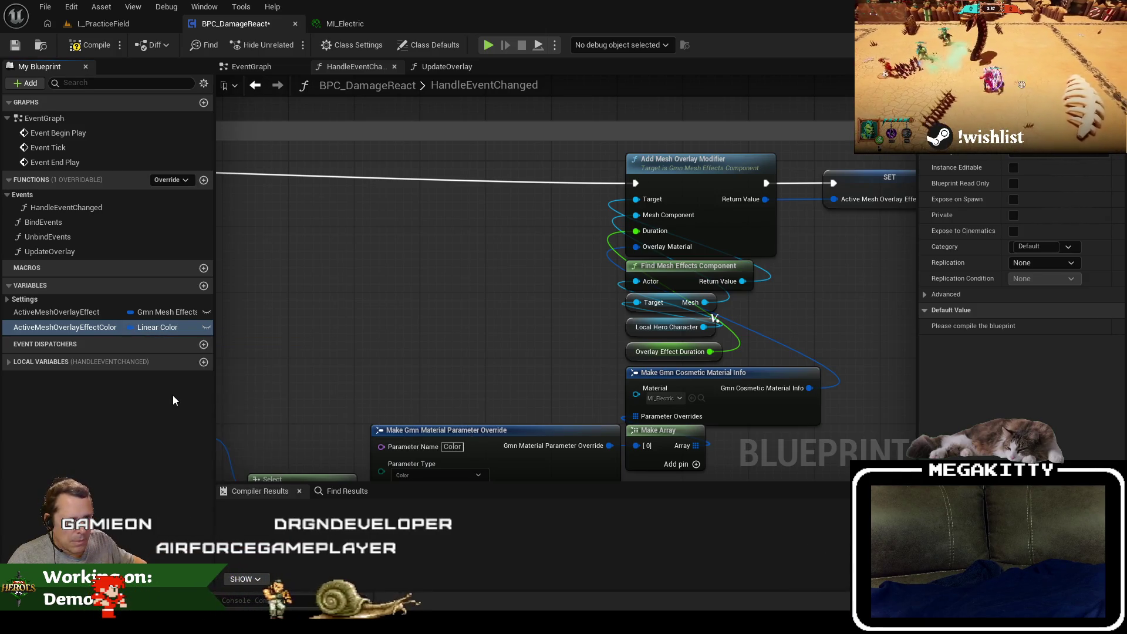
Insert a SET ActiveMeshOverlayEffectColor node between the Branch's False output and Add Mesh Overlay Modifier.
{"action": "mouse_move", "coordinate": [61, 325]}
{"action": "left_mouse_down"}
{"action": "mouse_move", "coordinate": [428, 296]}
{"action": "mouse_move", "coordinate": [486, 195]}
{"action": "left_mouse_up"}
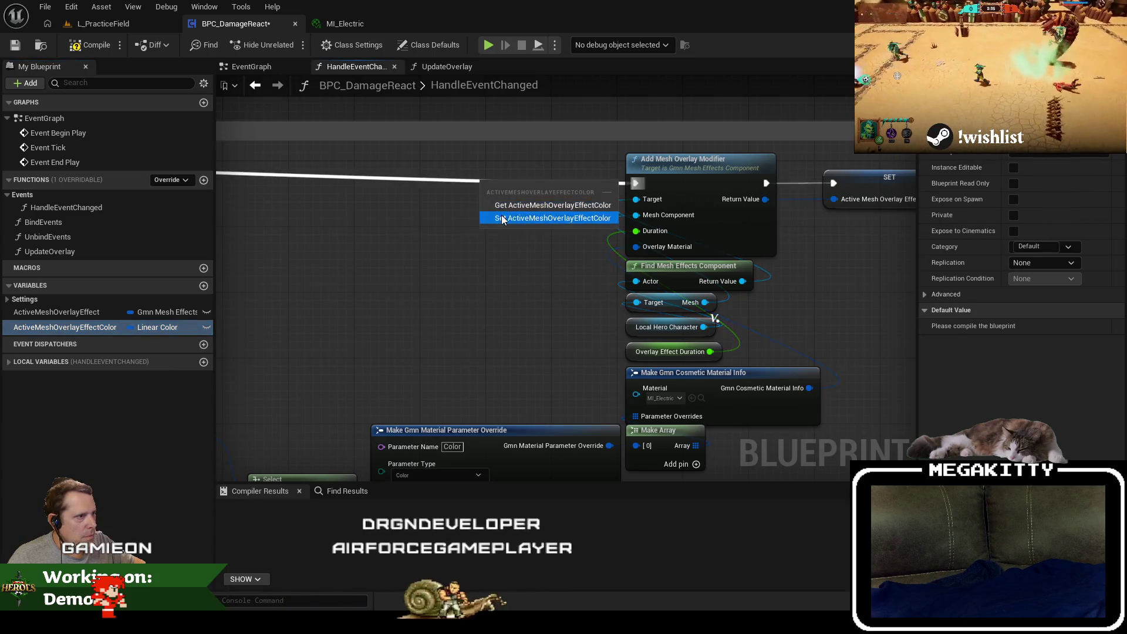
{"action": "left_click", "coordinate": [529, 219]}
{"action": "left_click_drag", "start_coordinate": [654, 253], "coordinate": [622, 224]}
{"action": "scroll", "coordinate": [583, 229], "scroll_direction": "down", "scroll_amount": 2}
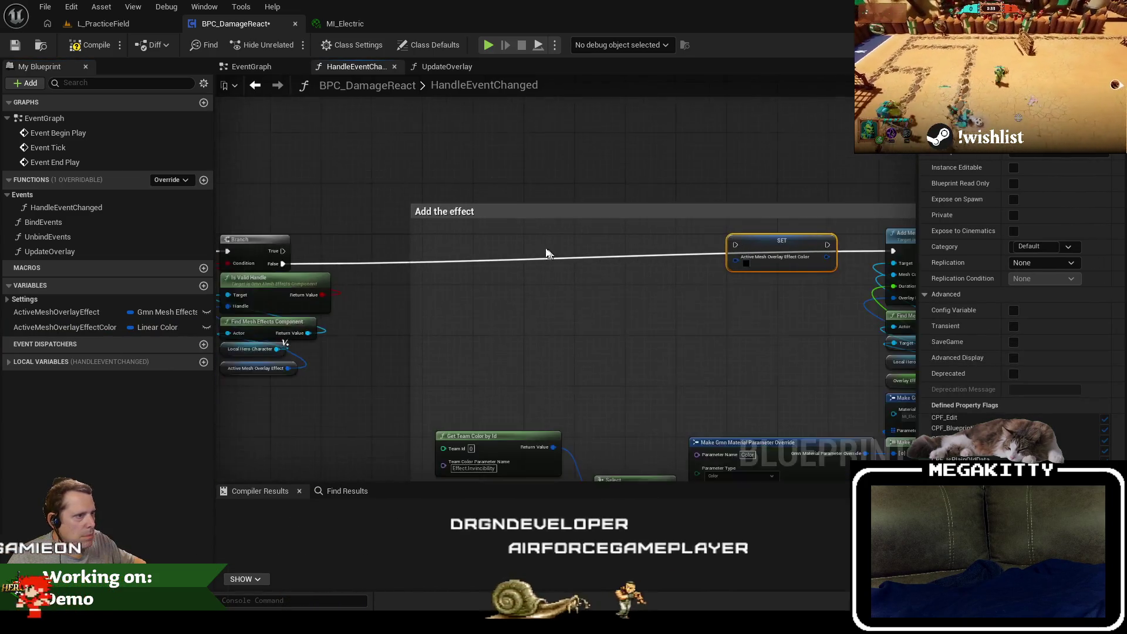
{"action": "left_click_drag", "start_coordinate": [253, 278], "coordinate": [704, 259]}
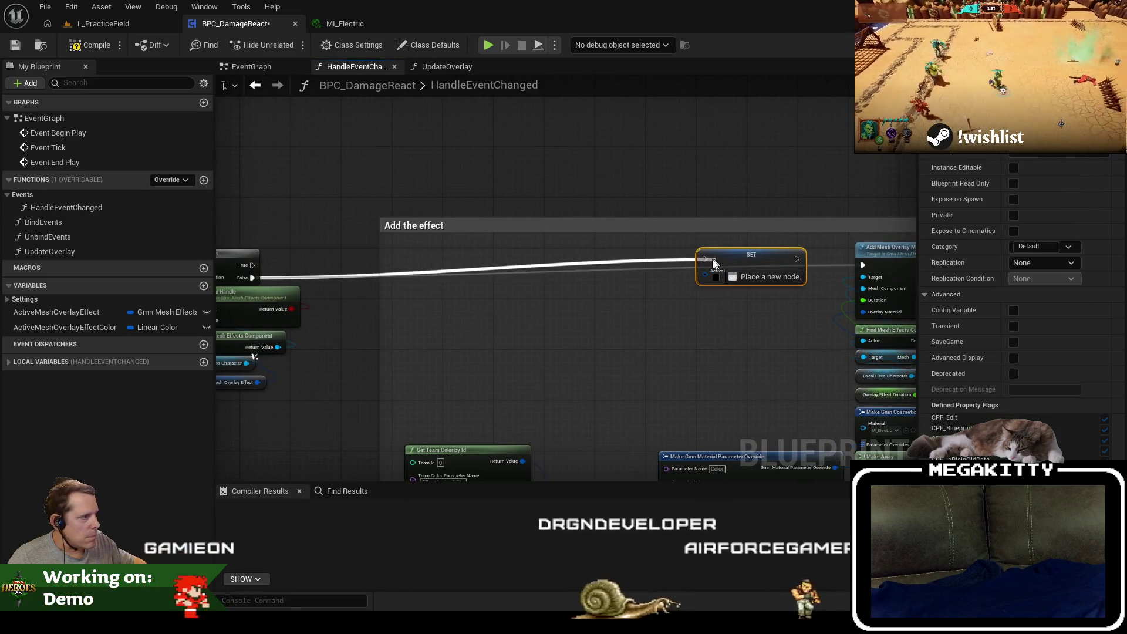
{"action": "left_click_drag", "start_coordinate": [797, 259], "coordinate": [862, 264]}
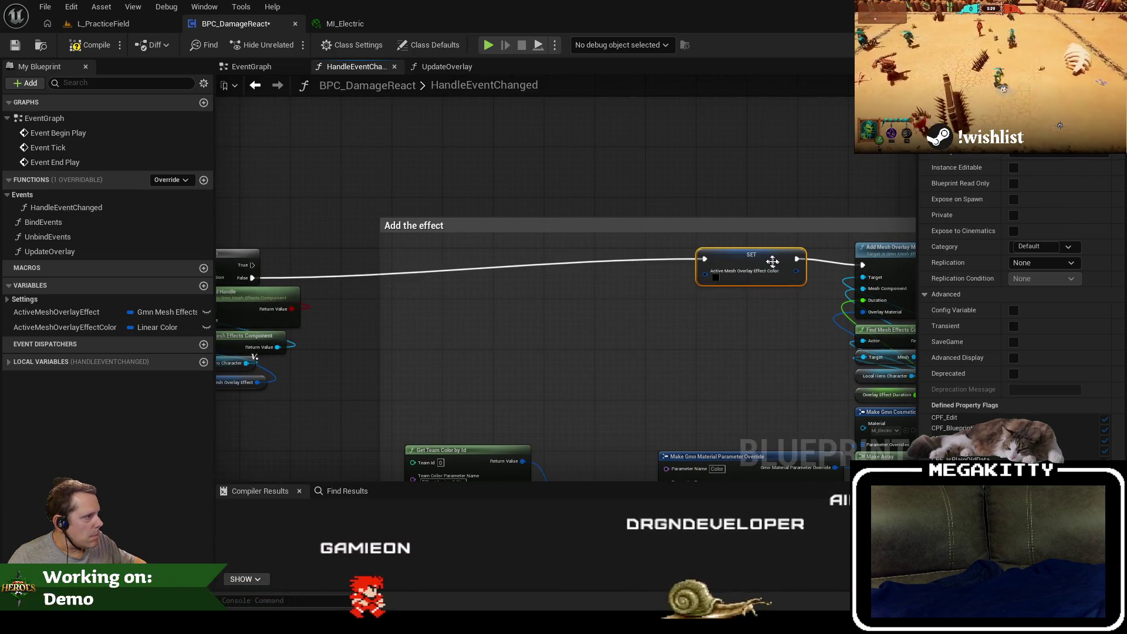
{"action": "left_click_drag", "start_coordinate": [768, 260], "coordinate": [699, 262]}
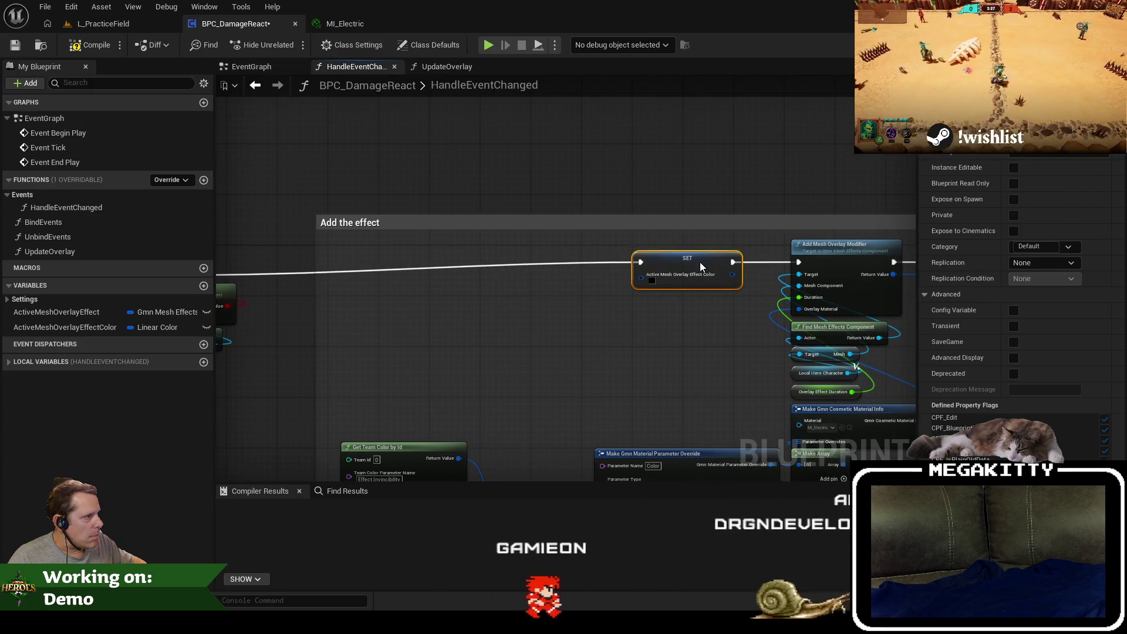
Wire the team-colour Select output into the SET node's colour input.
{"action": "left_click_drag", "start_coordinate": [723, 427], "coordinate": [640, 324]}
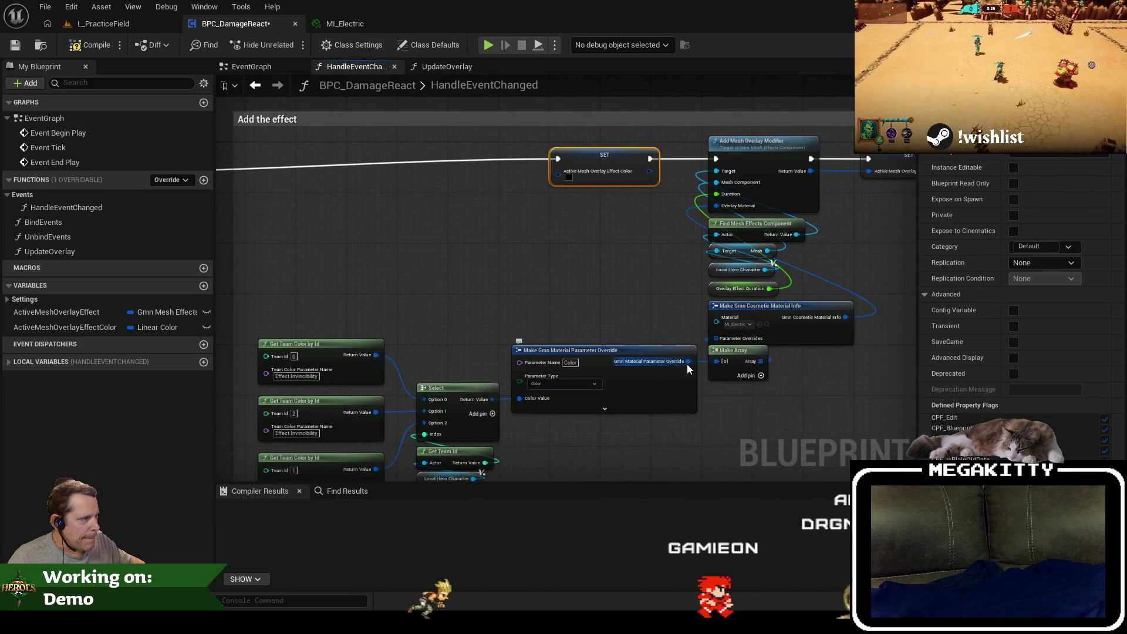
{"action": "left_click_drag", "start_coordinate": [688, 360], "coordinate": [594, 216]}
{"action": "left_click_drag", "start_coordinate": [562, 178], "coordinate": [561, 178]}
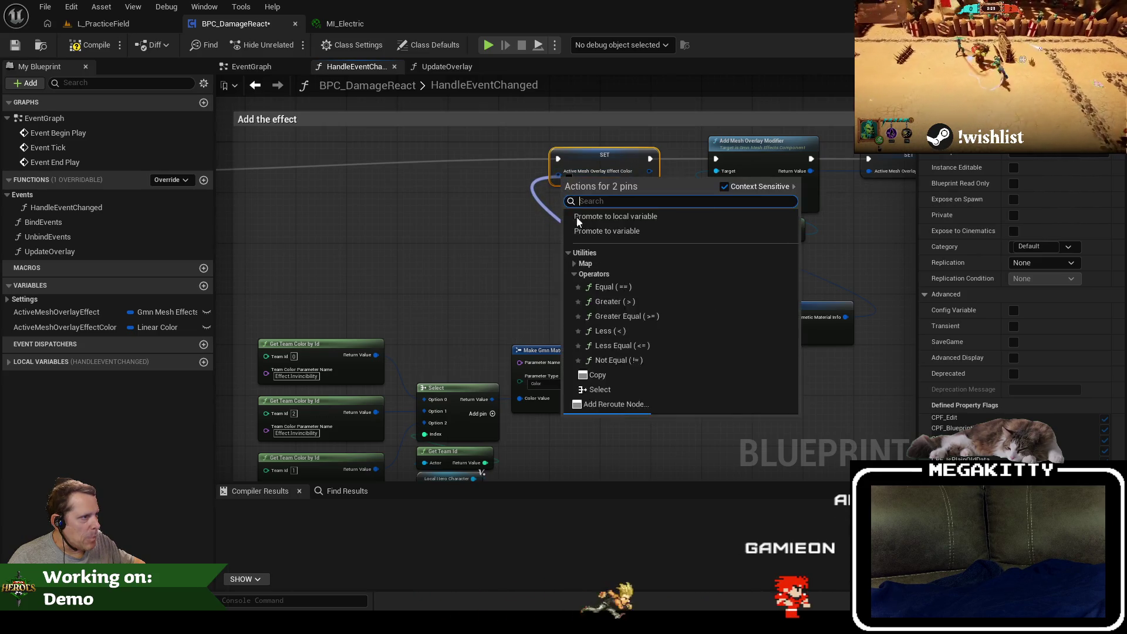
{"action": "key", "text": "Escape"}
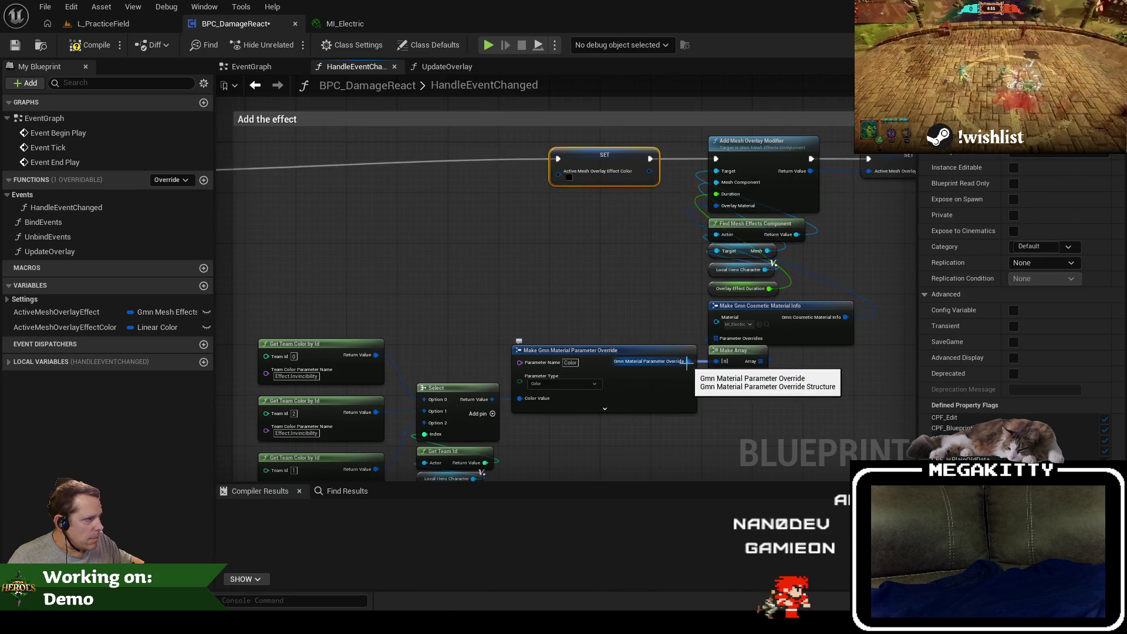
{"action": "left_click_drag", "start_coordinate": [558, 424], "coordinate": [591, 417]}
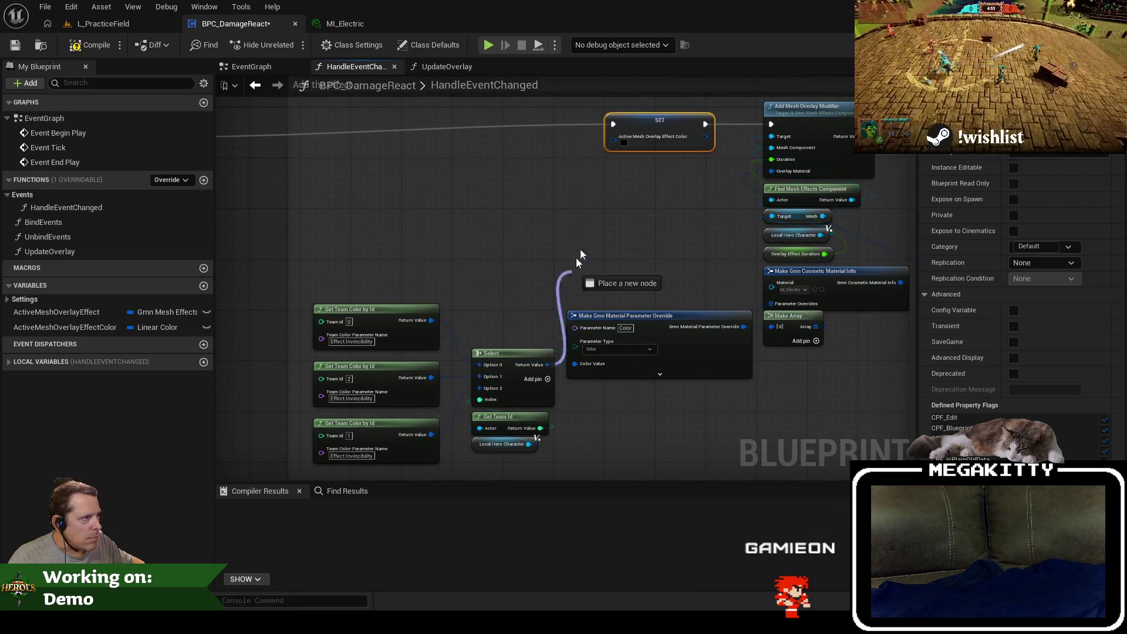
{"action": "left_click_drag", "start_coordinate": [610, 141], "coordinate": [611, 141]}
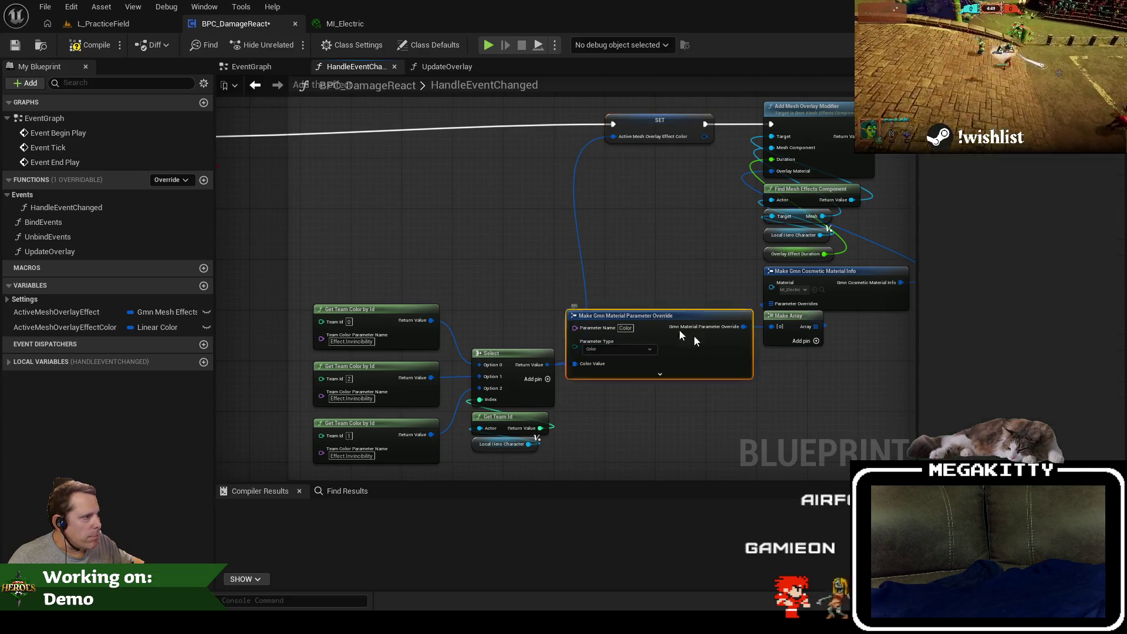
{"action": "left_click_drag", "start_coordinate": [665, 322], "coordinate": [838, 354]}
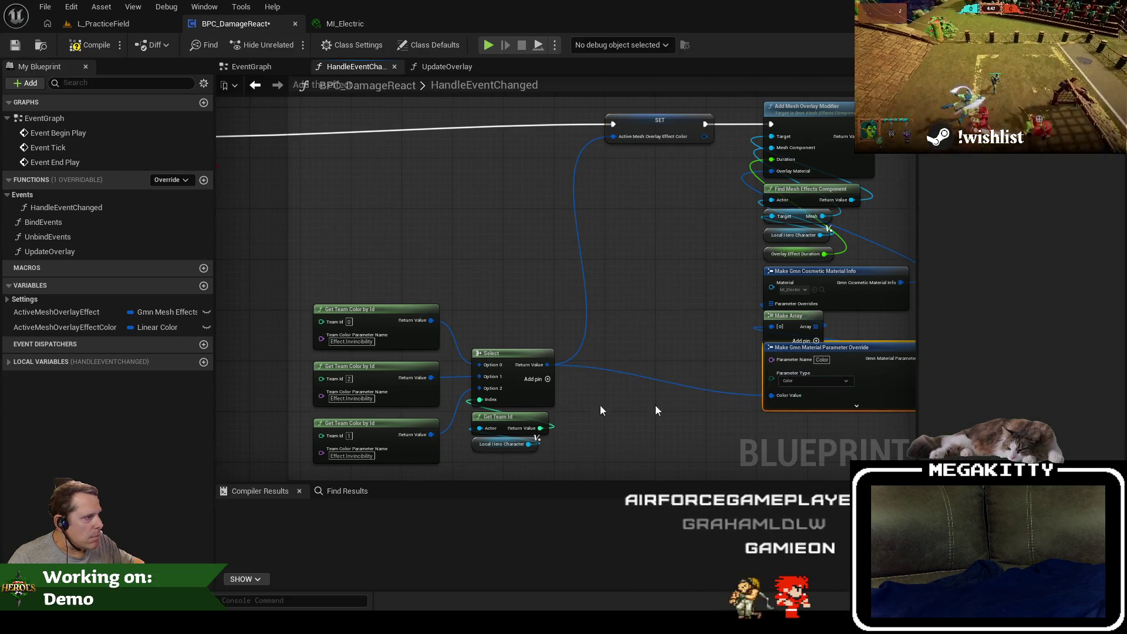
Feed an ActiveMeshOverlayEffectColor getter into Color Value and compile the blueprint.
{"action": "left_click", "coordinate": [88, 312]}
{"action": "left_click_drag", "start_coordinate": [100, 329], "coordinate": [718, 429]}
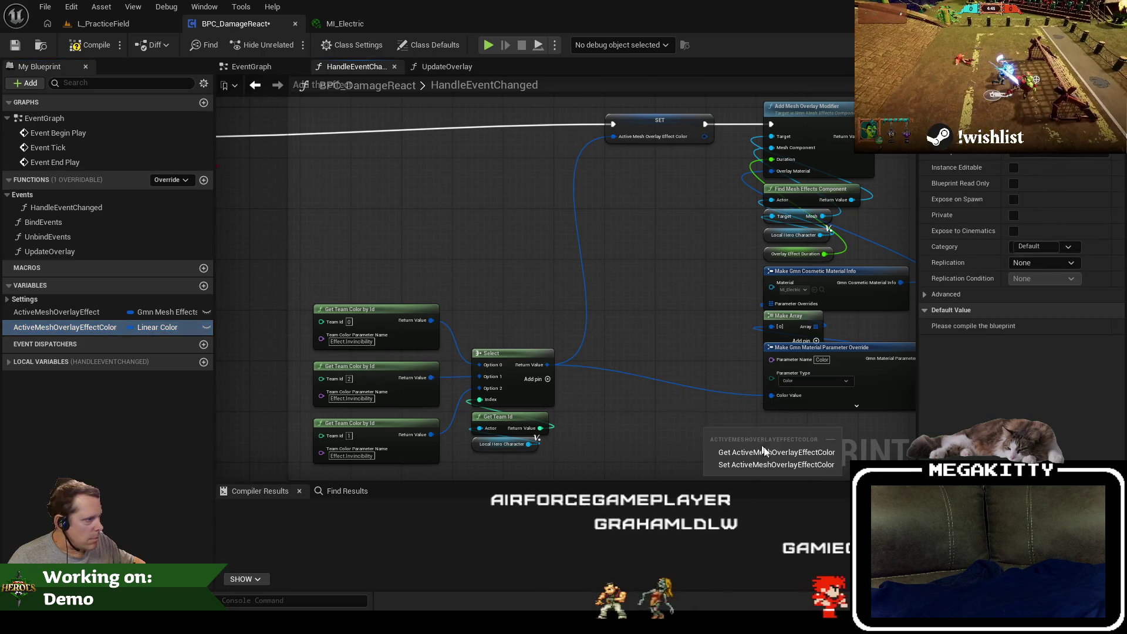
{"action": "left_click", "coordinate": [763, 447]}
{"action": "left_click_drag", "start_coordinate": [780, 411], "coordinate": [771, 395]}
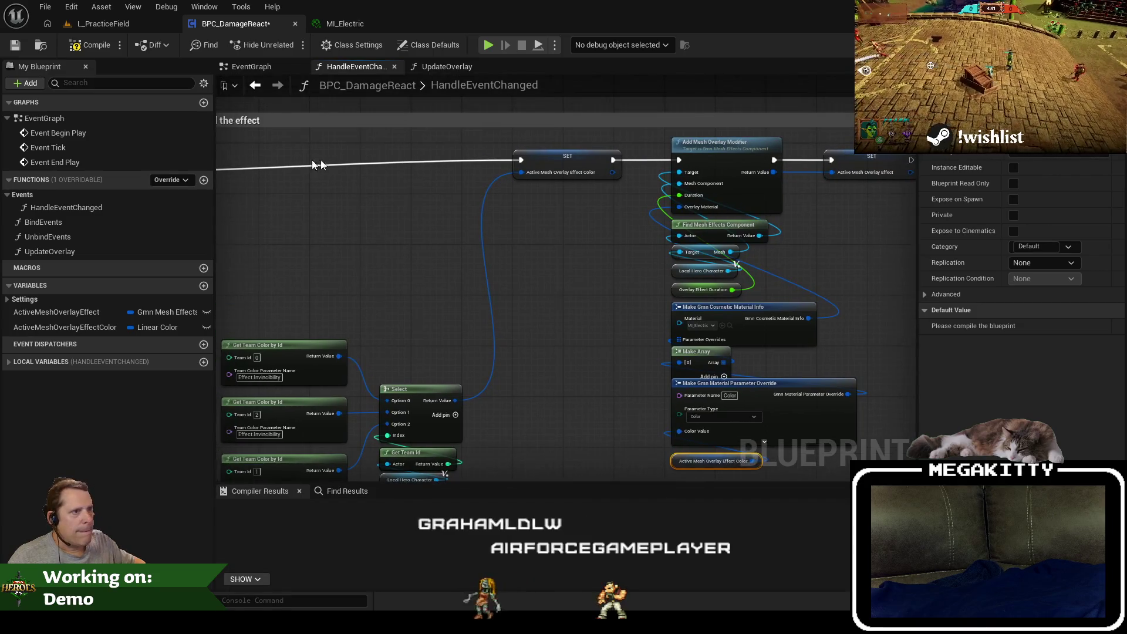
{"action": "scroll", "coordinate": [434, 193], "scroll_direction": "down", "scroll_amount": 2}
{"action": "left_click", "coordinate": [16, 49]}
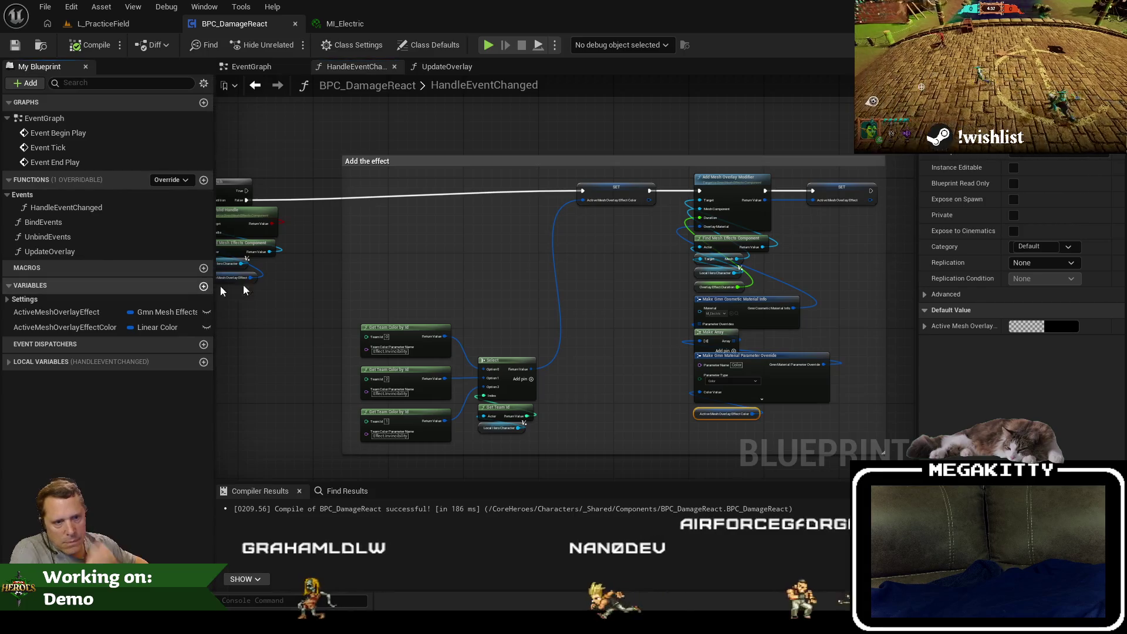
Create a new blueprint variable named AccumulatedTime with type Float.
{"action": "left_click", "coordinate": [203, 285]}
{"action": "type", "text": "Accumukat"}
{"action": "key", "text": "BackSpace"}
{"action": "key", "text": "BackSpace"}
{"action": "key", "text": "BackSpace"}
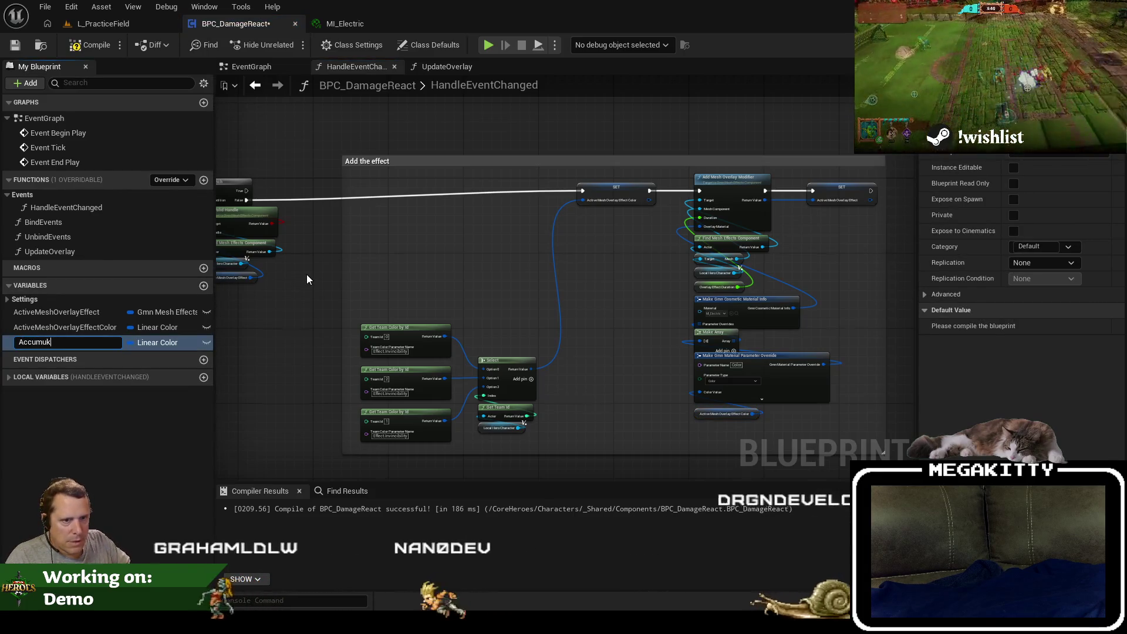
{"action": "type", "text": "edTime"}
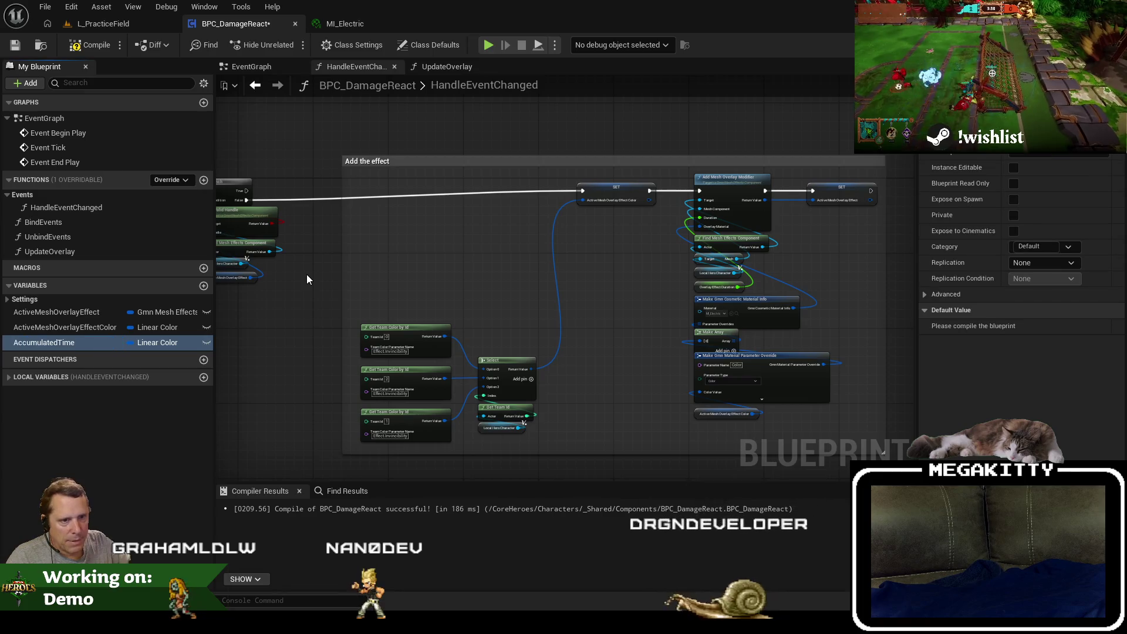
{"action": "left_click", "coordinate": [158, 342]}
{"action": "left_click", "coordinate": [157, 420]}
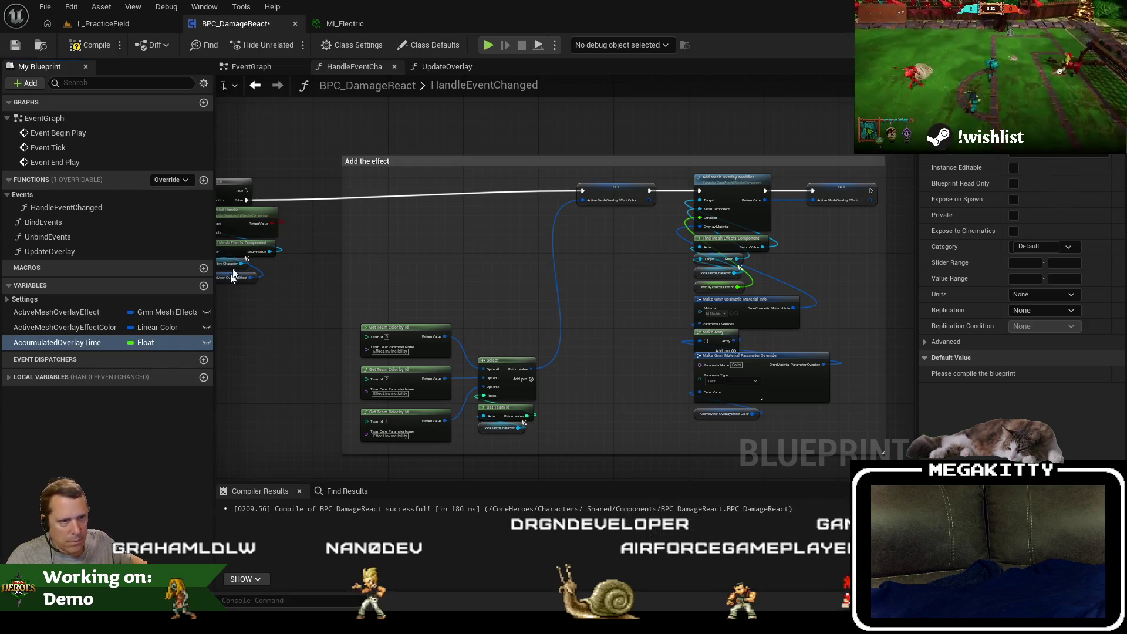
Move the second Branch chain and its comment further right to make room.
{"action": "mouse_move", "coordinate": [232, 276]}
{"action": "left_mouse_down"}
{"action": "mouse_move", "coordinate": [628, 276]}
{"action": "mouse_move", "coordinate": [612, 311]}
{"action": "mouse_move", "coordinate": [304, 295]}
{"action": "left_mouse_up"}
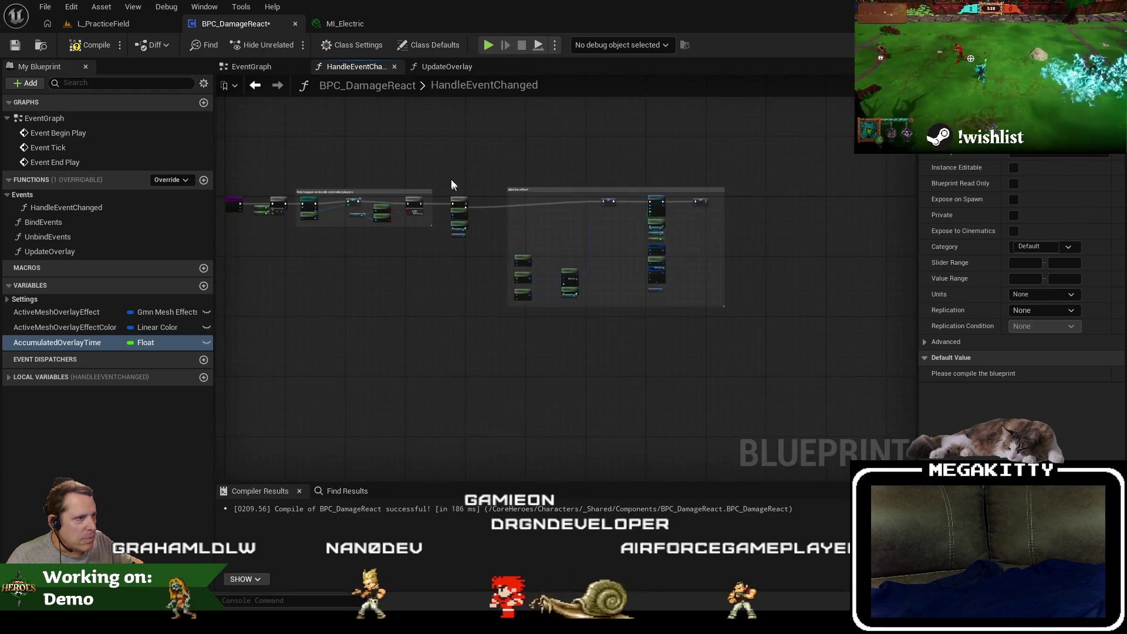
{"action": "left_click_drag", "start_coordinate": [451, 179], "coordinate": [665, 292]}
{"action": "scroll", "coordinate": [442, 184], "scroll_direction": "up", "scroll_amount": 3}
{"action": "left_click_drag", "start_coordinate": [493, 219], "coordinate": [690, 227]}
{"action": "left_click", "coordinate": [506, 321]}
Add a SET AccumulatedOverlayTime node (0.0) driven by the first Branch's True output.
{"action": "mouse_move", "coordinate": [57, 342]}
{"action": "left_mouse_down"}
{"action": "mouse_move", "coordinate": [528, 244]}
{"action": "mouse_move", "coordinate": [342, 241]}
{"action": "left_mouse_up"}
{"action": "left_click", "coordinate": [516, 257]}
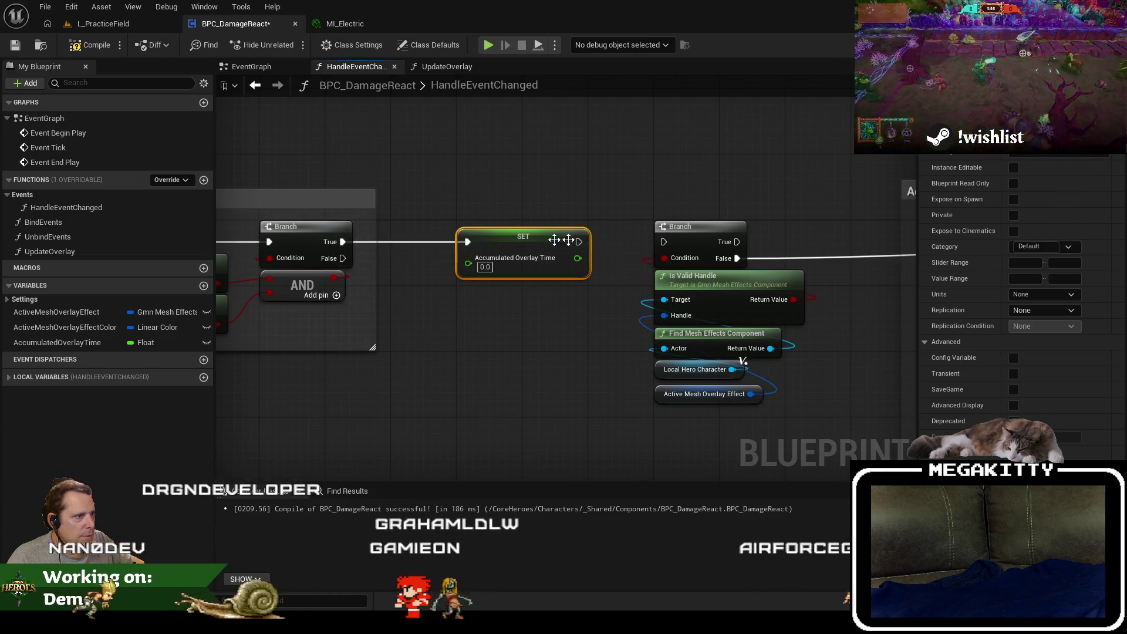
{"action": "left_click_drag", "start_coordinate": [849, 369], "coordinate": [709, 331]}
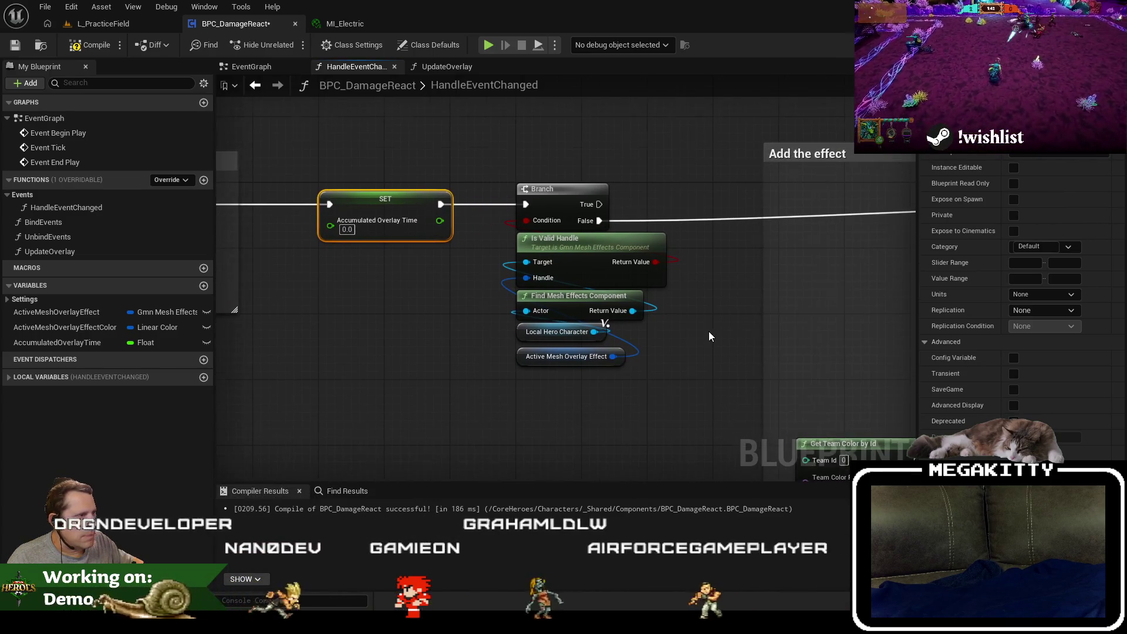
{"action": "scroll", "coordinate": [709, 331], "scroll_direction": "down", "scroll_amount": 1}
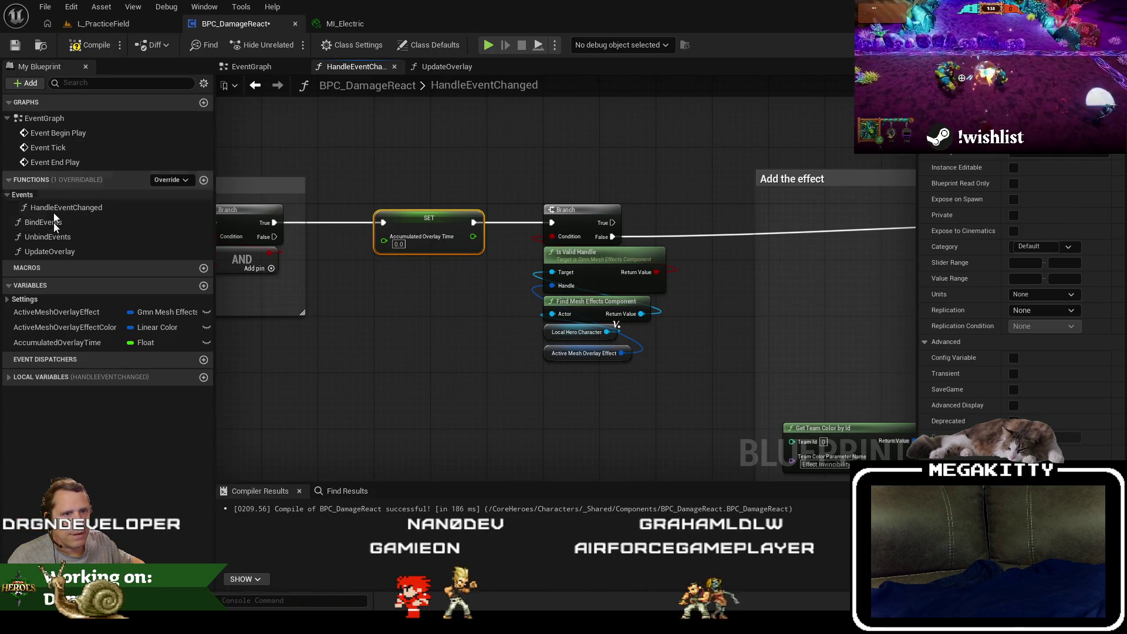
{"action": "double_click", "coordinate": [62, 251]}
Place a SET AccumulatedOverlayTime node on the overlay modifier cast's execution output.
{"action": "scroll", "coordinate": [537, 311], "scroll_direction": "down", "scroll_amount": 6}
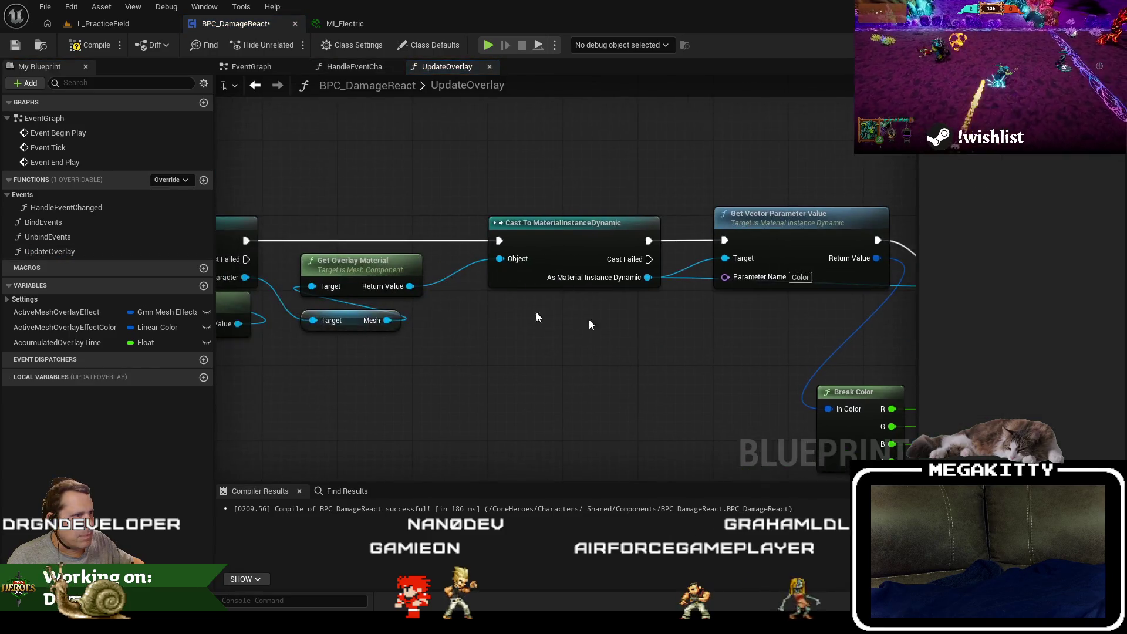
{"action": "left_click_drag", "start_coordinate": [342, 214], "coordinate": [454, 247]}
{"action": "scroll", "coordinate": [309, 191], "scroll_direction": "up", "scroll_amount": 5}
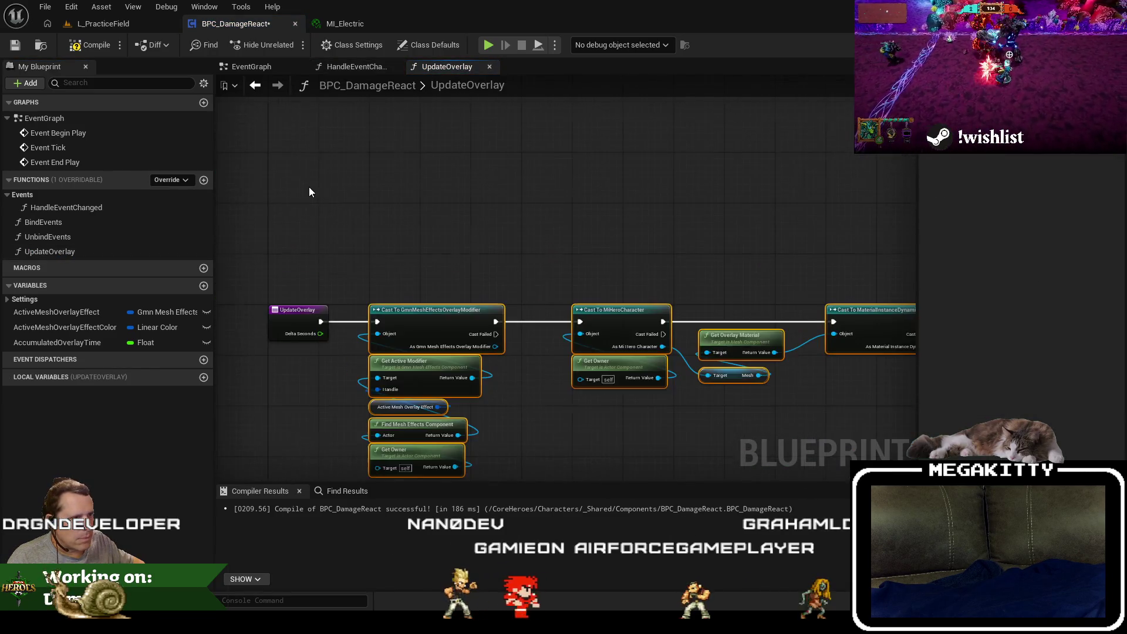
{"action": "left_click_drag", "start_coordinate": [615, 344], "coordinate": [564, 284]}
{"action": "mouse_move", "coordinate": [604, 366]}
{"action": "left_mouse_down"}
{"action": "mouse_move", "coordinate": [505, 287]}
{"action": "mouse_move", "coordinate": [405, 244]}
{"action": "mouse_move", "coordinate": [540, 257]}
{"action": "left_mouse_up"}
{"action": "scroll", "coordinate": [505, 287], "scroll_direction": "down", "scroll_amount": 3}
{"action": "scroll", "coordinate": [463, 297], "scroll_direction": "up", "scroll_amount": 3}
{"action": "mouse_move", "coordinate": [266, 332]}
{"action": "left_mouse_down"}
{"action": "mouse_move", "coordinate": [485, 352]}
{"action": "mouse_move", "coordinate": [458, 348]}
{"action": "left_mouse_up"}
{"action": "scroll", "coordinate": [424, 355], "scroll_direction": "up", "scroll_amount": 2}
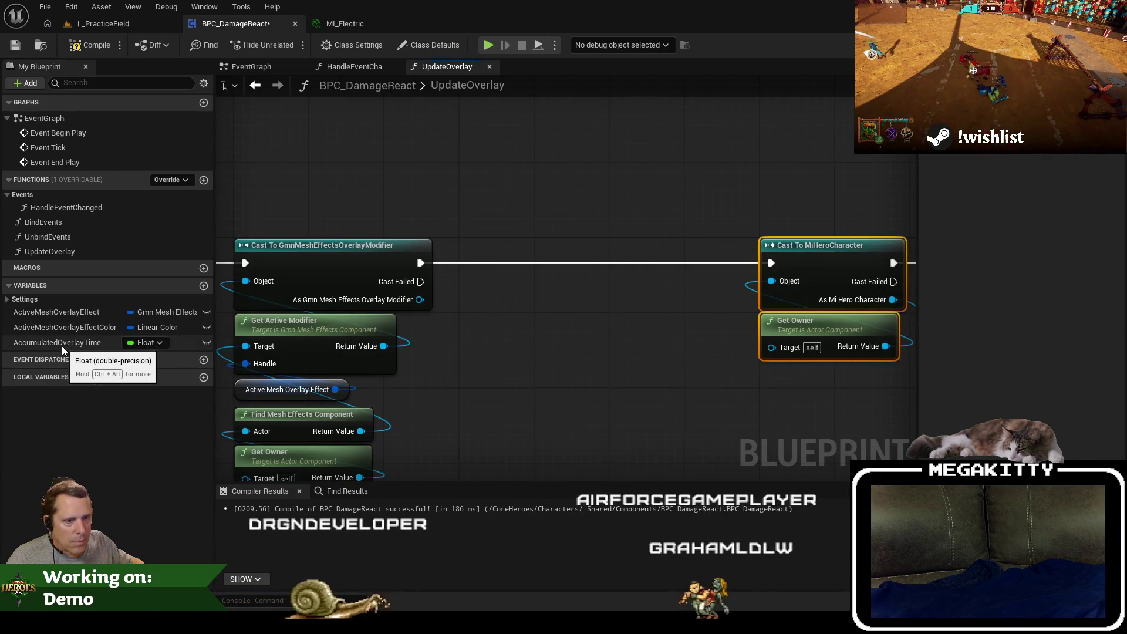
{"action": "mouse_move", "coordinate": [61, 346]}
{"action": "left_mouse_down"}
{"action": "mouse_move", "coordinate": [499, 343]}
{"action": "mouse_move", "coordinate": [579, 269]}
{"action": "left_mouse_up"}
{"action": "left_click", "coordinate": [541, 372]}
{"action": "mouse_move", "coordinate": [420, 263]}
{"action": "left_mouse_down"}
{"action": "mouse_move", "coordinate": [438, 263]}
{"action": "mouse_move", "coordinate": [419, 263]}
{"action": "left_mouse_up"}
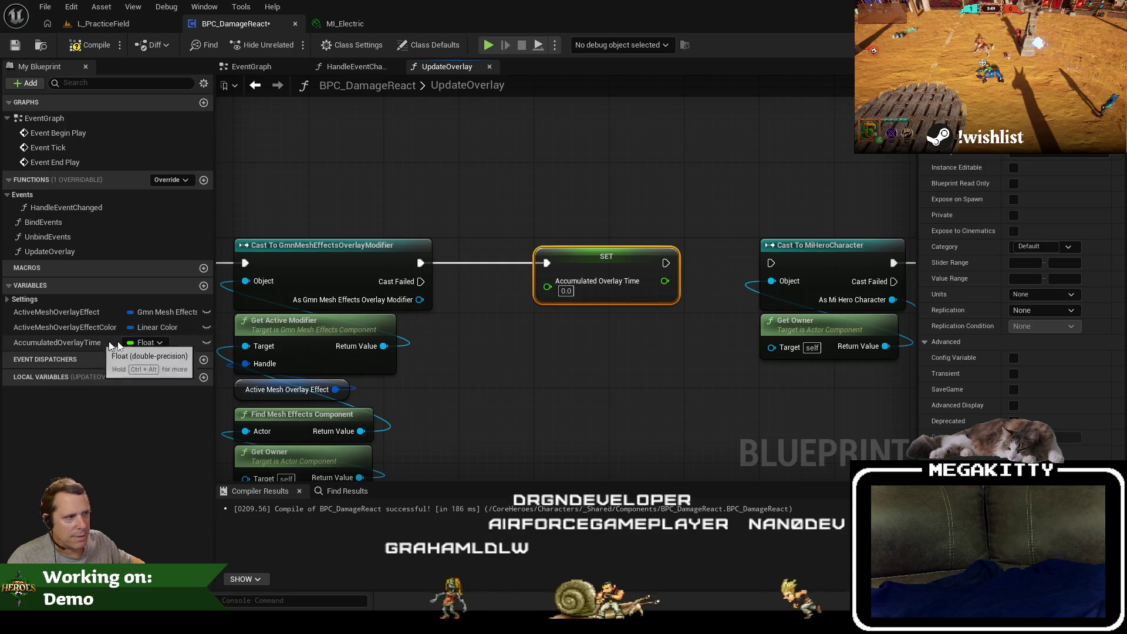
Add an AccumulatedOverlayTime getter feeding a float Add node.
{"action": "left_click_drag", "start_coordinate": [100, 343], "coordinate": [463, 397]}
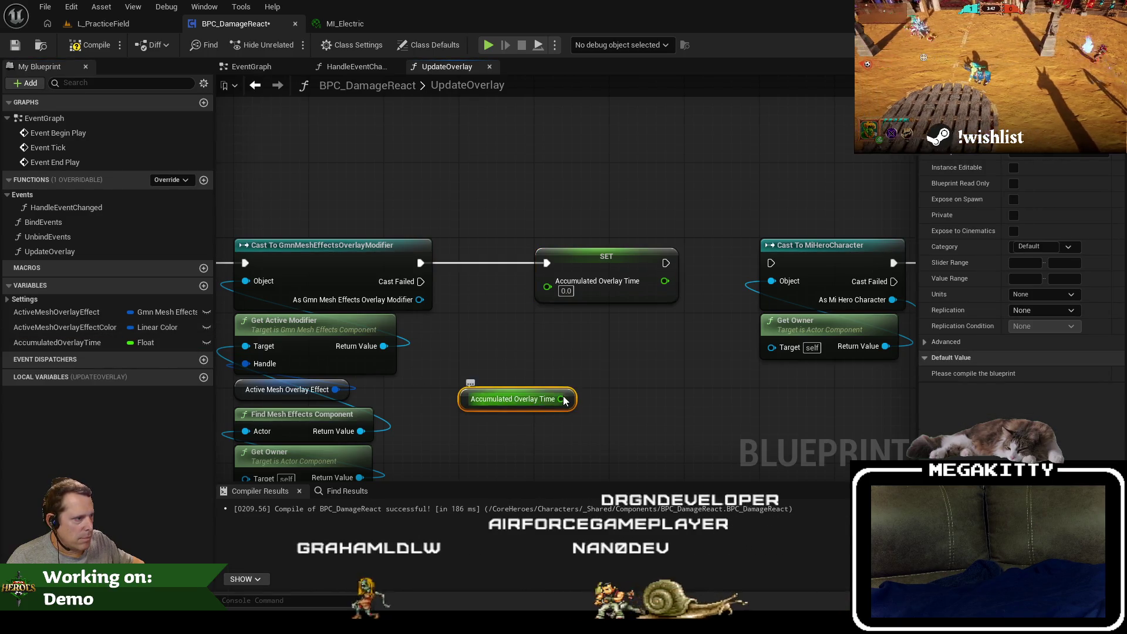
{"action": "mouse_move", "coordinate": [561, 399]}
{"action": "left_mouse_down"}
{"action": "mouse_move", "coordinate": [622, 416]}
{"action": "mouse_move", "coordinate": [491, 384]}
{"action": "left_mouse_up"}
{"action": "type", "text": "+"}
{"action": "key", "text": "Return"}
Connect Delta Seconds to the Add node's second input.
{"action": "type", "text": "get delta"}
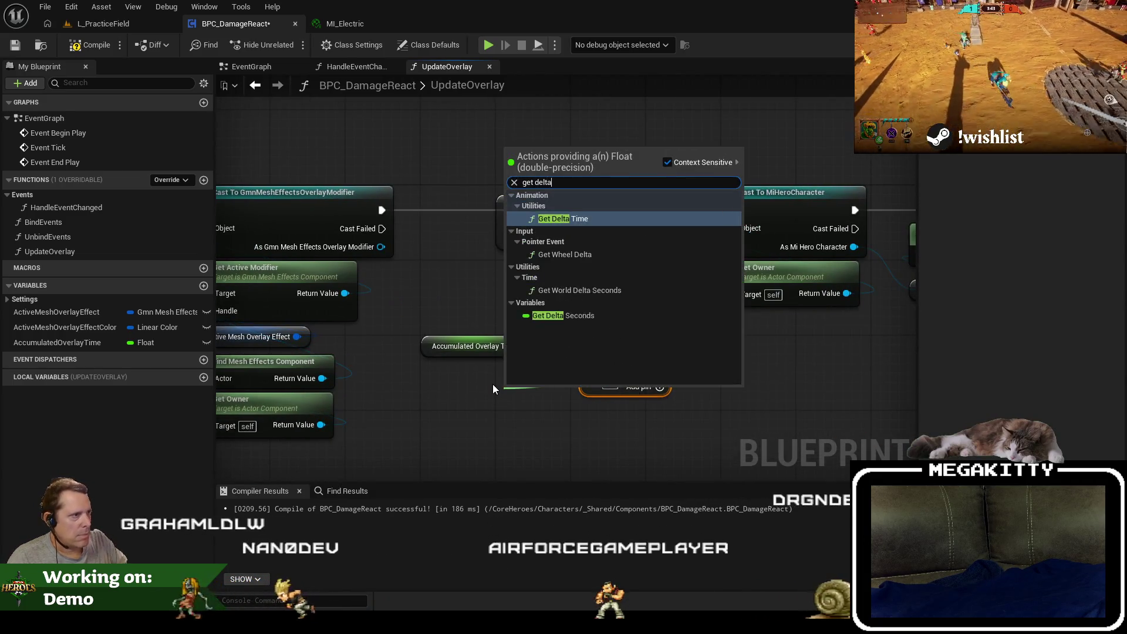
{"action": "key", "text": "Return"}
{"action": "key", "text": "Delete"}
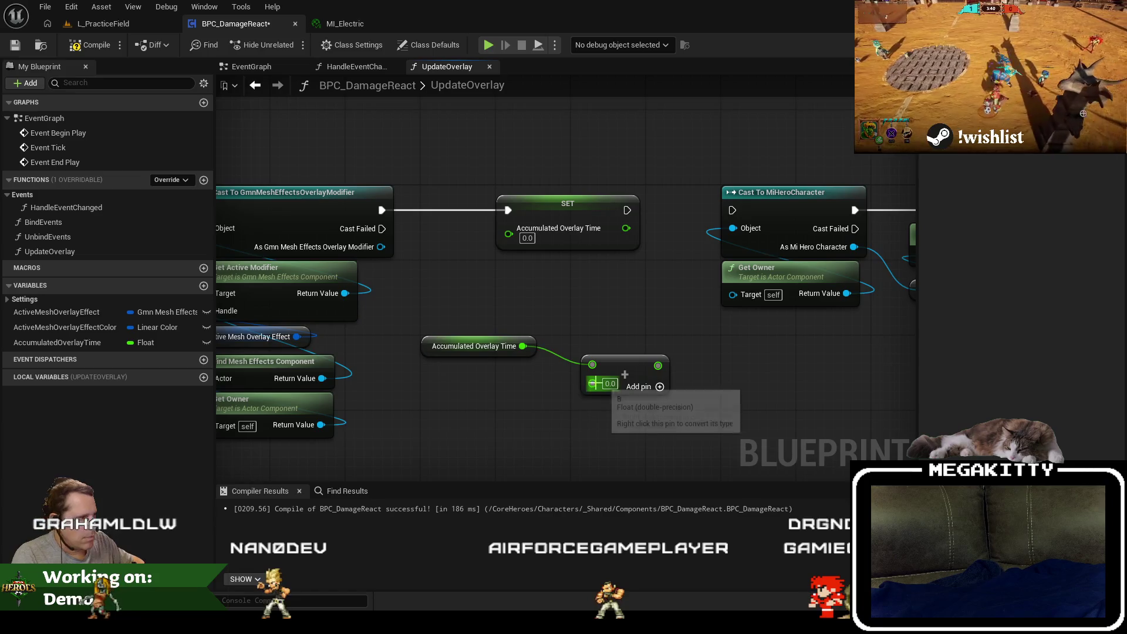
{"action": "left_click_drag", "start_coordinate": [592, 382], "coordinate": [443, 387]}
{"action": "type", "text": "get delta s"}
{"action": "key", "text": "Return"}
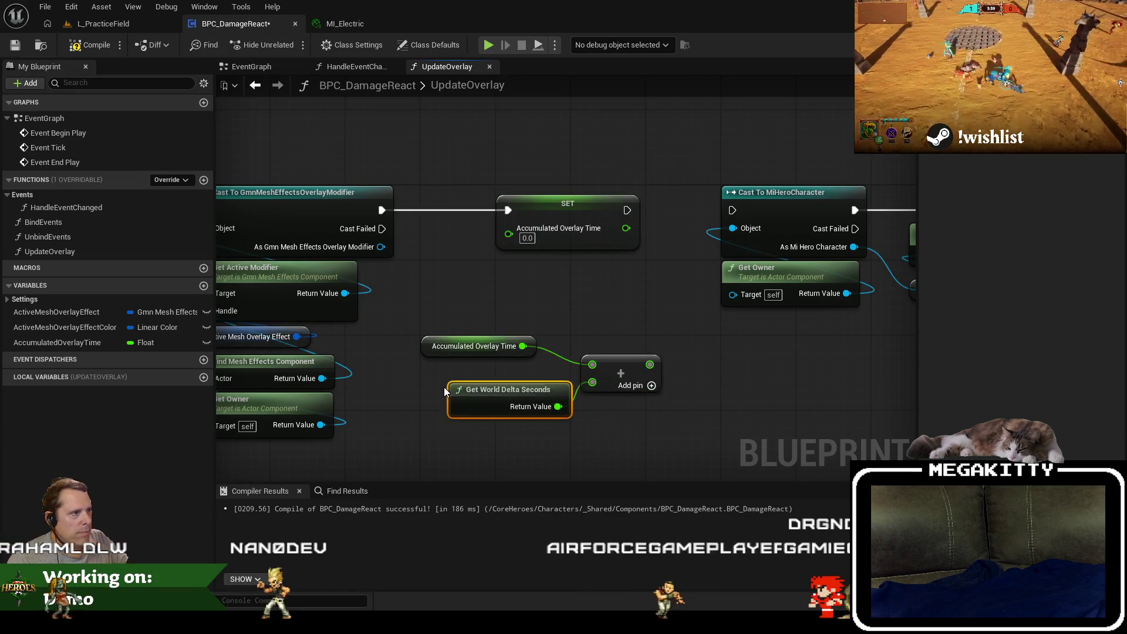
{"action": "key", "text": "Delete"}
{"action": "left_click_drag", "start_coordinate": [594, 385], "coordinate": [474, 399]}
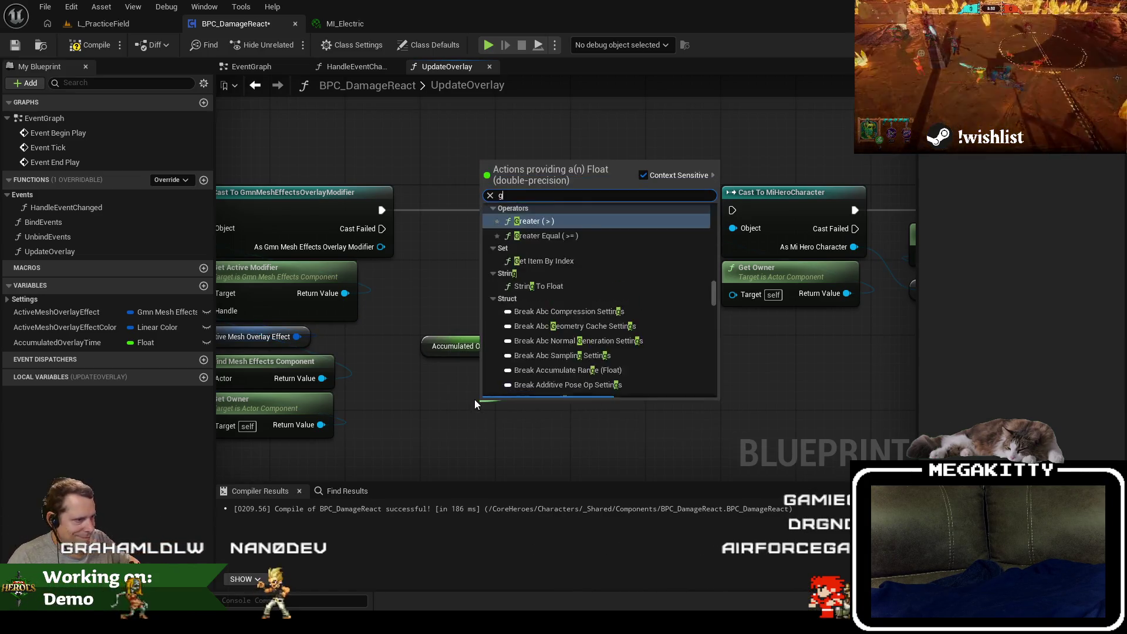
{"action": "type", "text": "get delta se"}
{"action": "key", "text": "Return"}
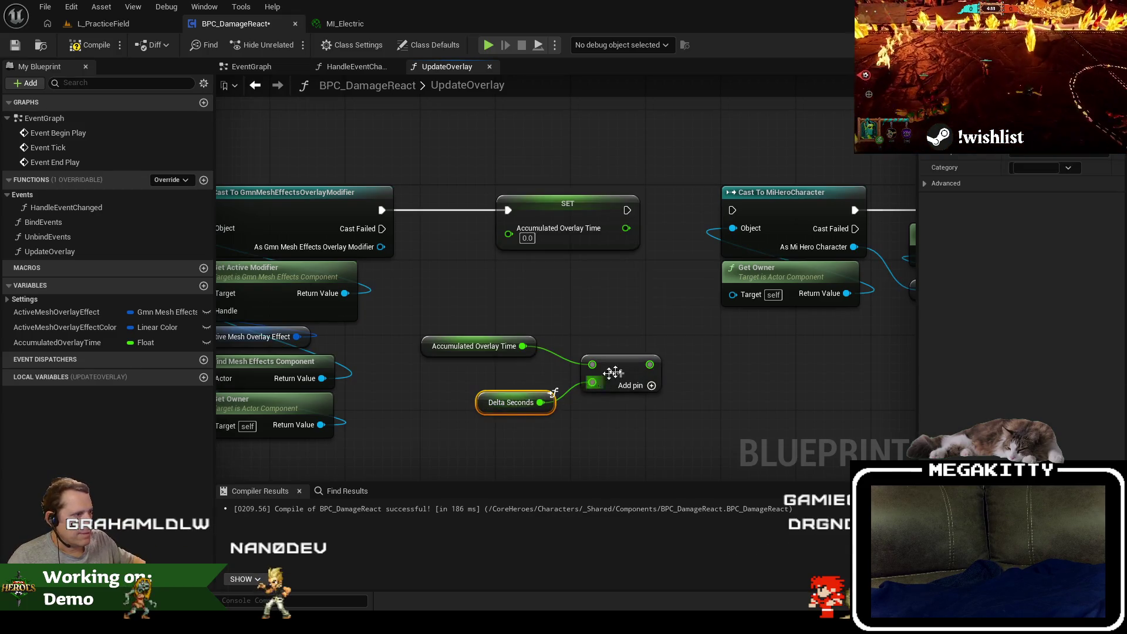
Feed the sum into the setter and tidy the setter, Add, getter and Delta Seconds nodes.
{"action": "left_click_drag", "start_coordinate": [510, 240], "coordinate": [509, 236]}
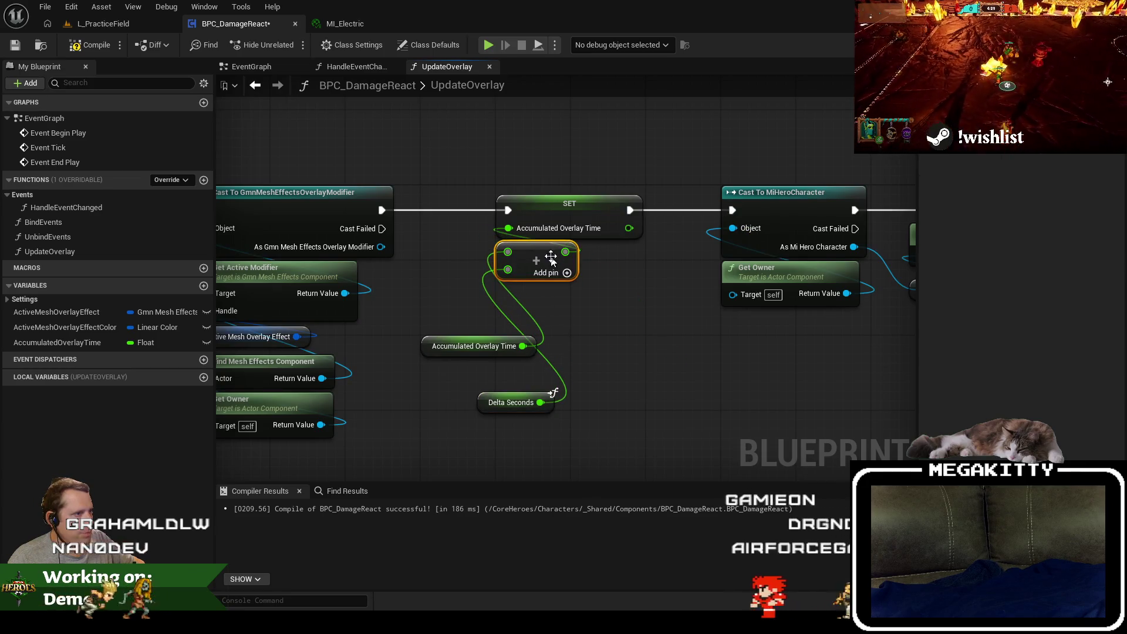
{"action": "left_click_drag", "start_coordinate": [530, 206], "coordinate": [606, 203]}
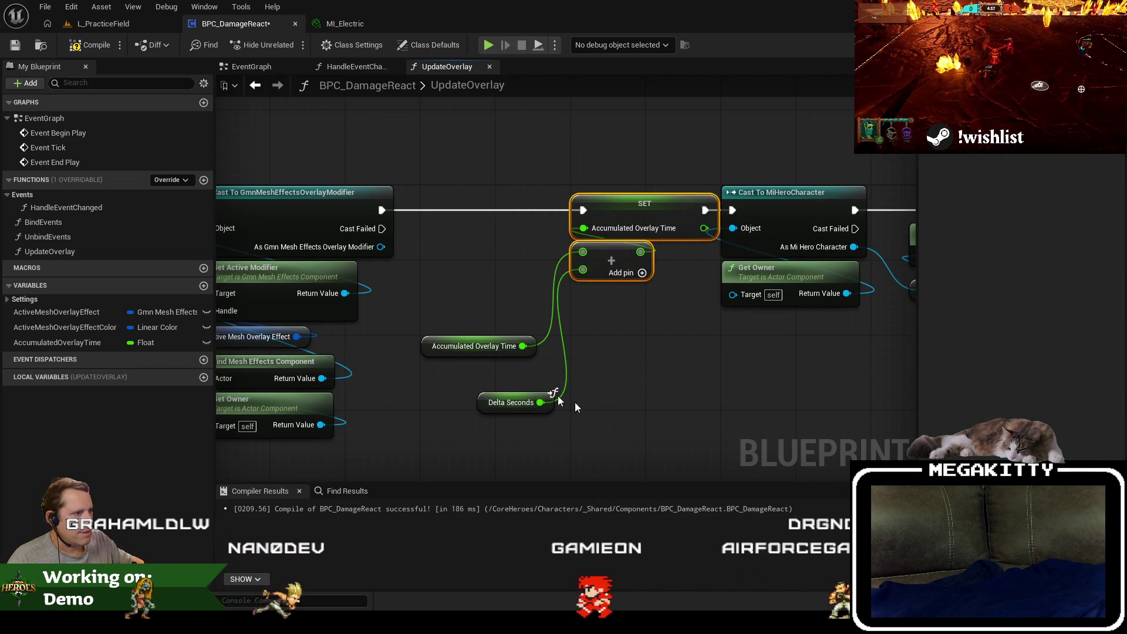
{"action": "left_click_drag", "start_coordinate": [462, 342], "coordinate": [480, 247]}
{"action": "left_click_drag", "start_coordinate": [512, 396], "coordinate": [502, 321]}
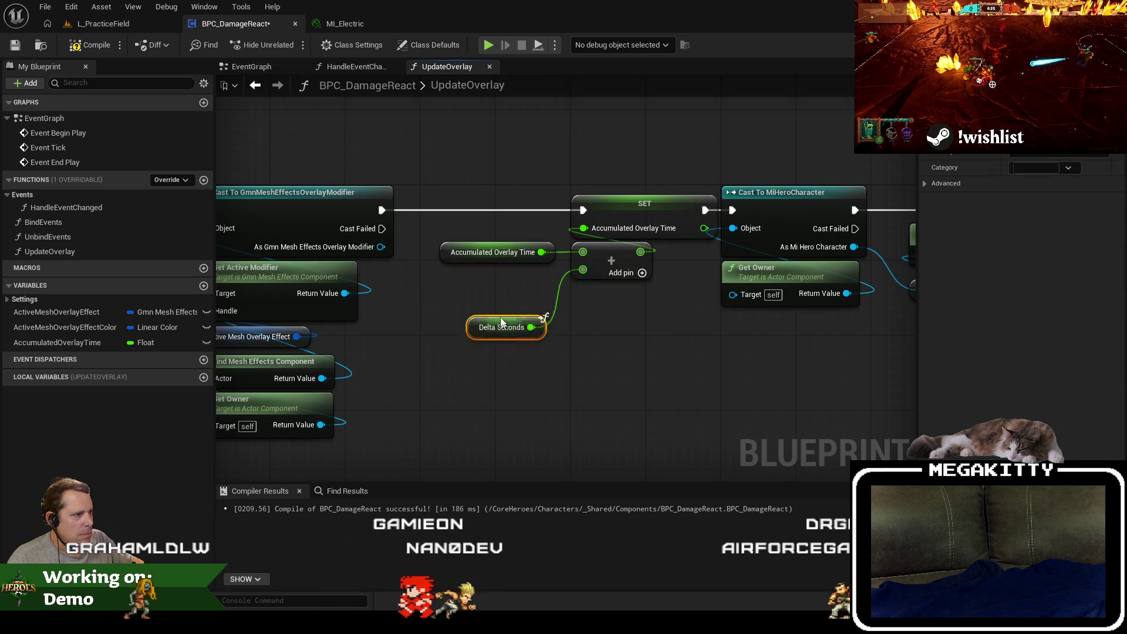
{"action": "scroll", "coordinate": [626, 288], "scroll_direction": "down", "scroll_amount": 4}
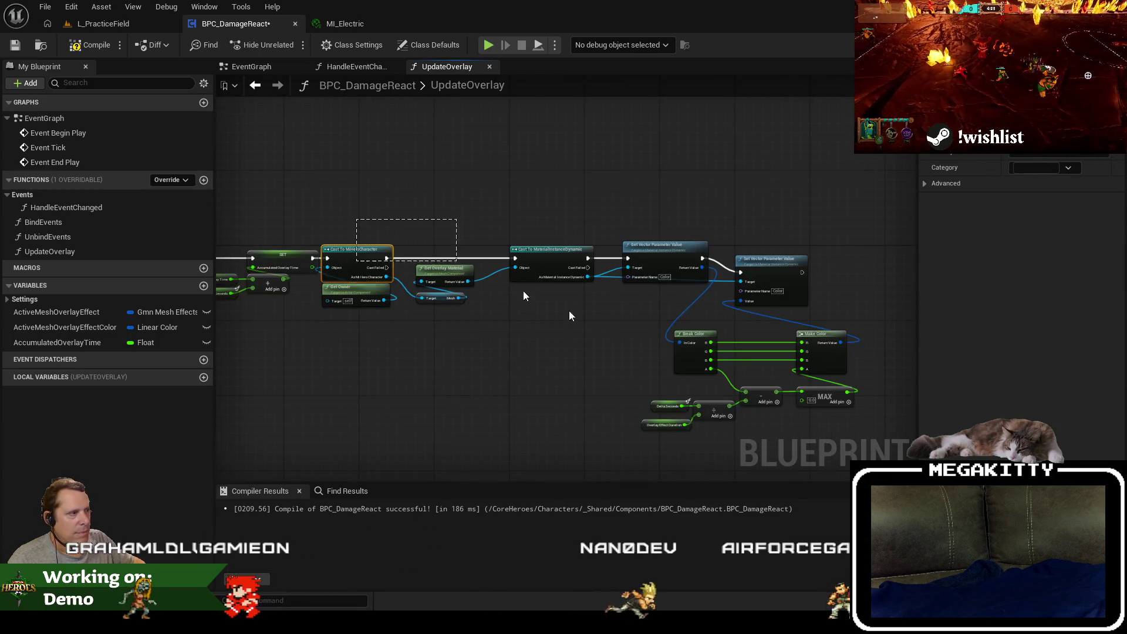
Shift the nodes right and add a Lerp (LinearColor) off the Value input.
{"action": "left_click_drag", "start_coordinate": [569, 316], "coordinate": [885, 439]}
{"action": "scroll", "coordinate": [316, 238], "scroll_direction": "up", "scroll_amount": 4}
{"action": "left_click_drag", "start_coordinate": [367, 254], "coordinate": [436, 255]}
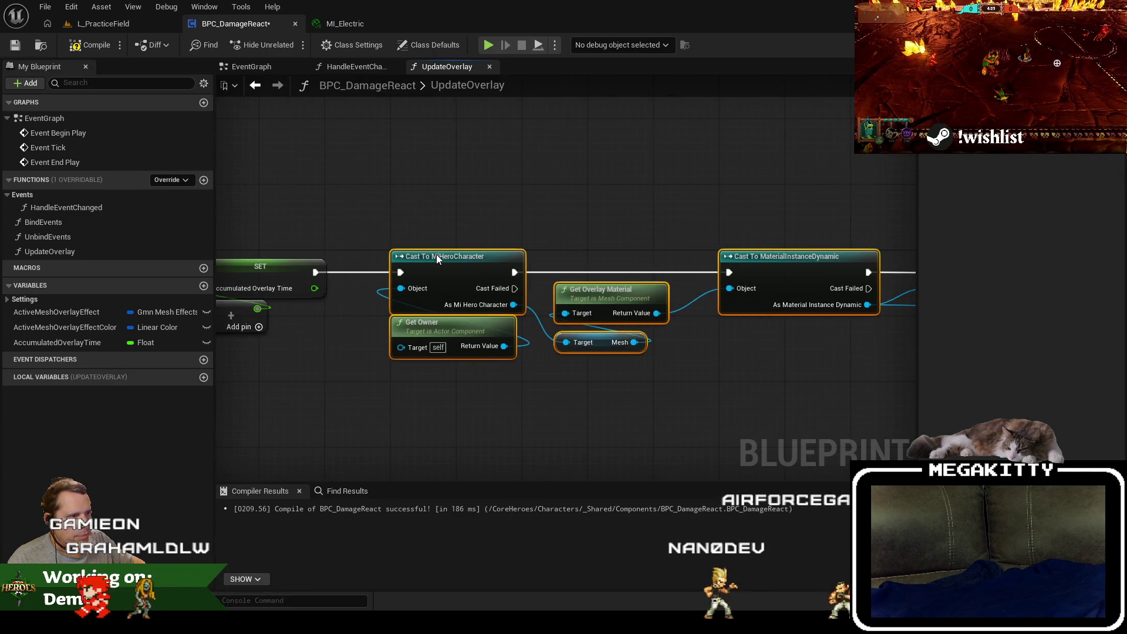
{"action": "left_click_drag", "start_coordinate": [764, 418], "coordinate": [350, 291]}
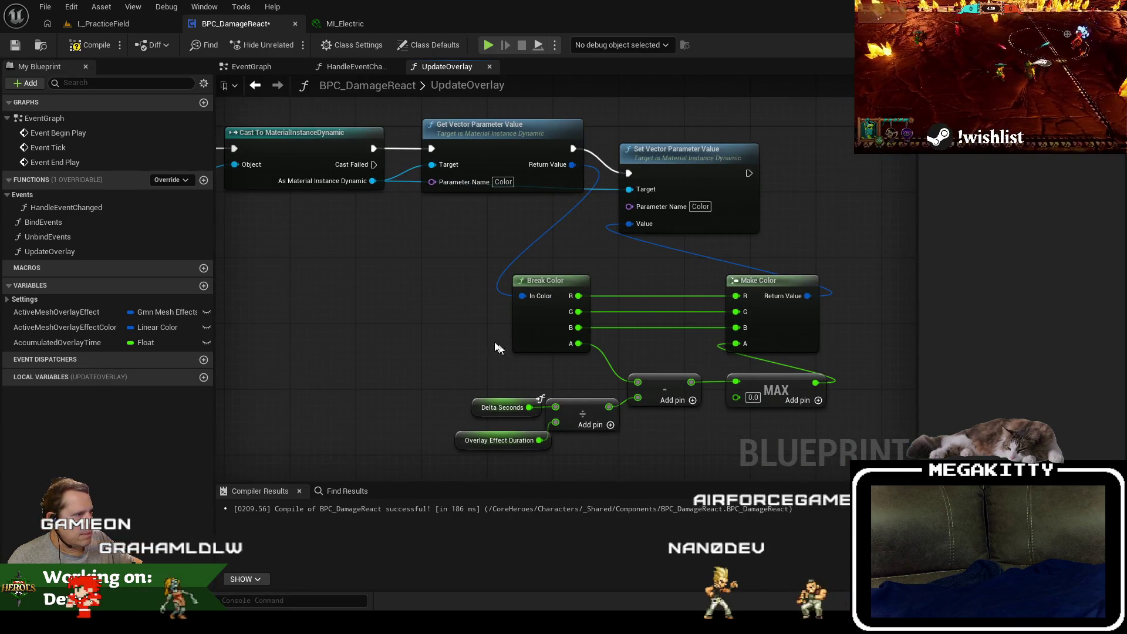
{"action": "left_click_drag", "start_coordinate": [496, 347], "coordinate": [510, 361]}
{"action": "mouse_move", "coordinate": [643, 244]}
{"action": "left_mouse_down"}
{"action": "mouse_move", "coordinate": [635, 269]}
{"action": "mouse_move", "coordinate": [692, 263]}
{"action": "left_mouse_up"}
{"action": "type", "text": "lerp"}
{"action": "key", "text": "Return"}
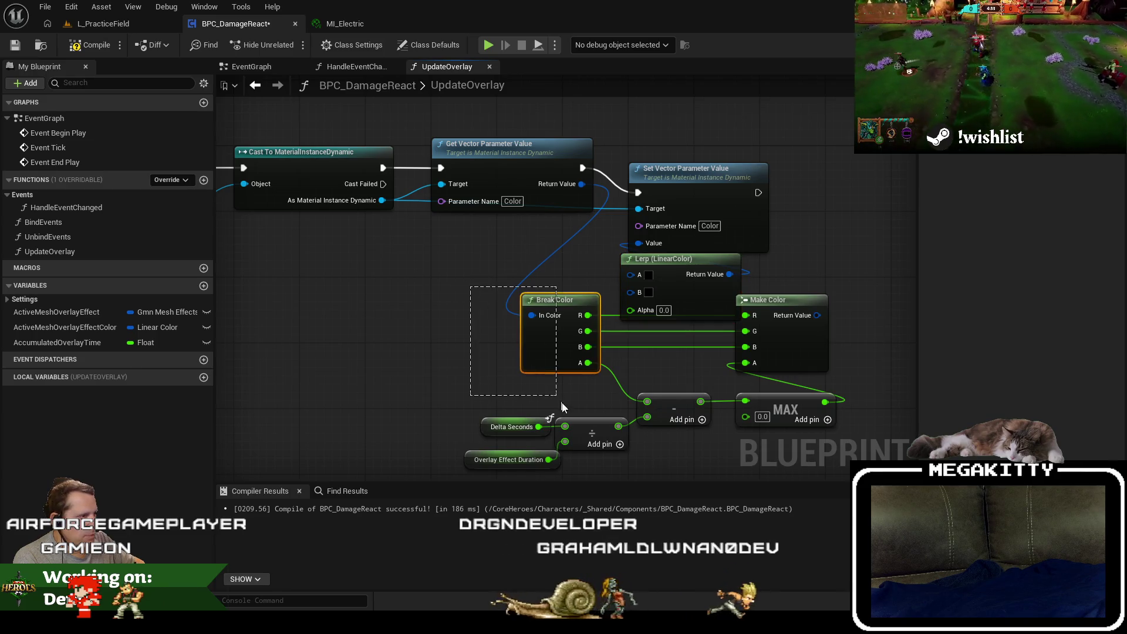
Delete Get Vector Parameter Value and wire the cast straight to Set Vector Parameter Value.
{"action": "left_click", "coordinate": [499, 147]}
{"action": "key", "text": "Delete"}
{"action": "mouse_move", "coordinate": [383, 168]}
{"action": "left_mouse_down"}
{"action": "mouse_move", "coordinate": [638, 193]}
{"action": "mouse_move", "coordinate": [551, 154]}
{"action": "mouse_move", "coordinate": [494, 159]}
{"action": "left_mouse_up"}
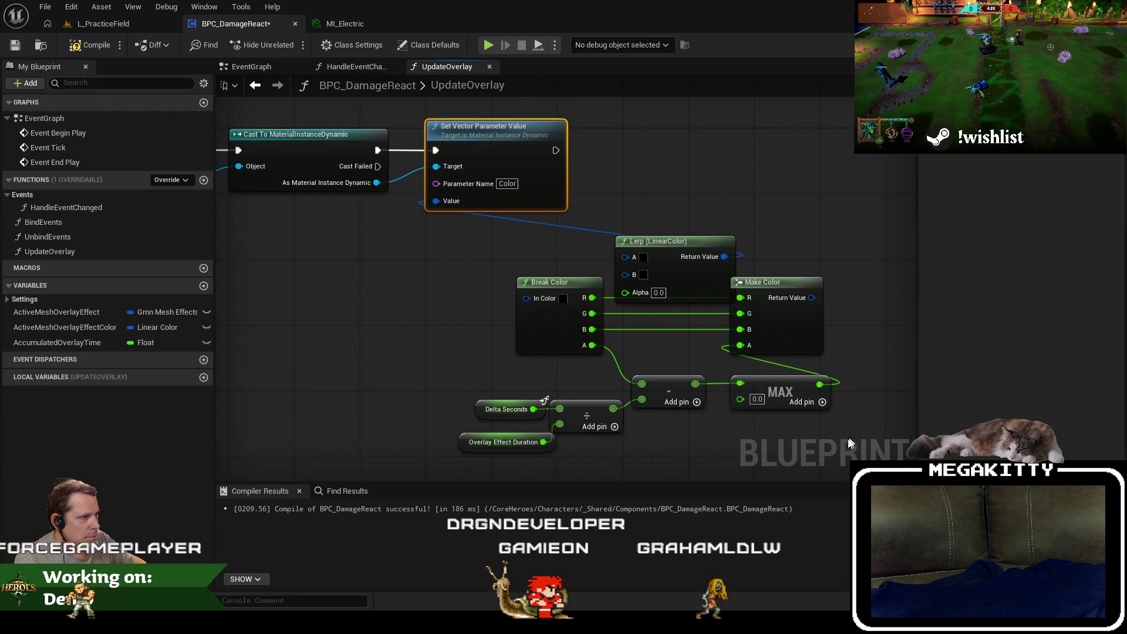
Delete the old fade timing math, Break Color and Make Color nodes.
{"action": "left_click", "coordinate": [446, 290]}
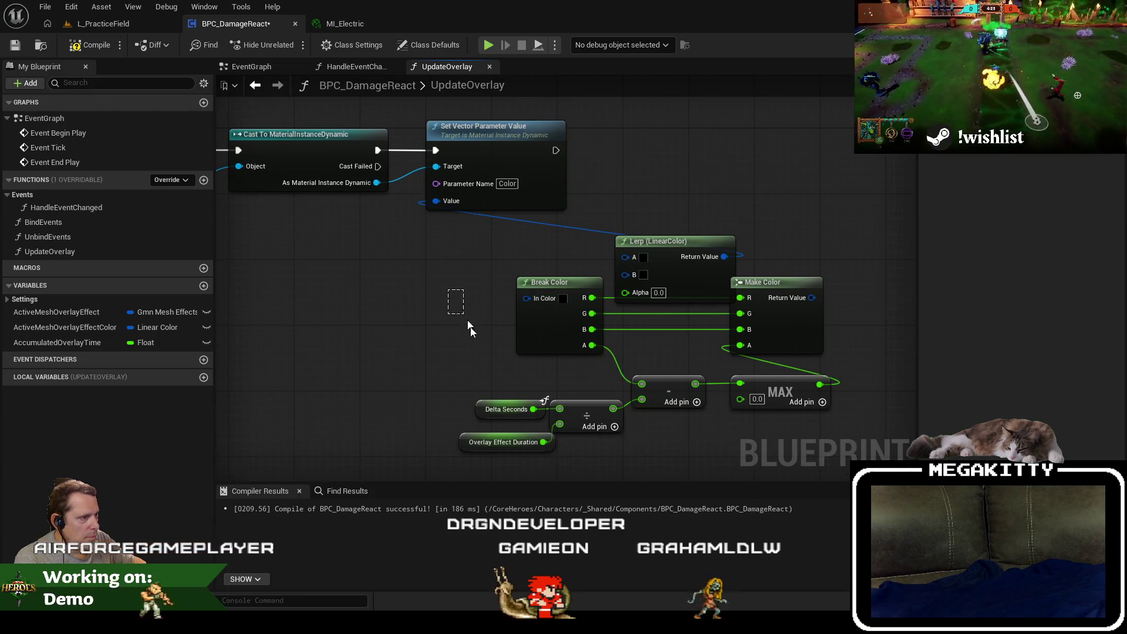
{"action": "left_click_drag", "start_coordinate": [512, 441], "coordinate": [499, 428]}
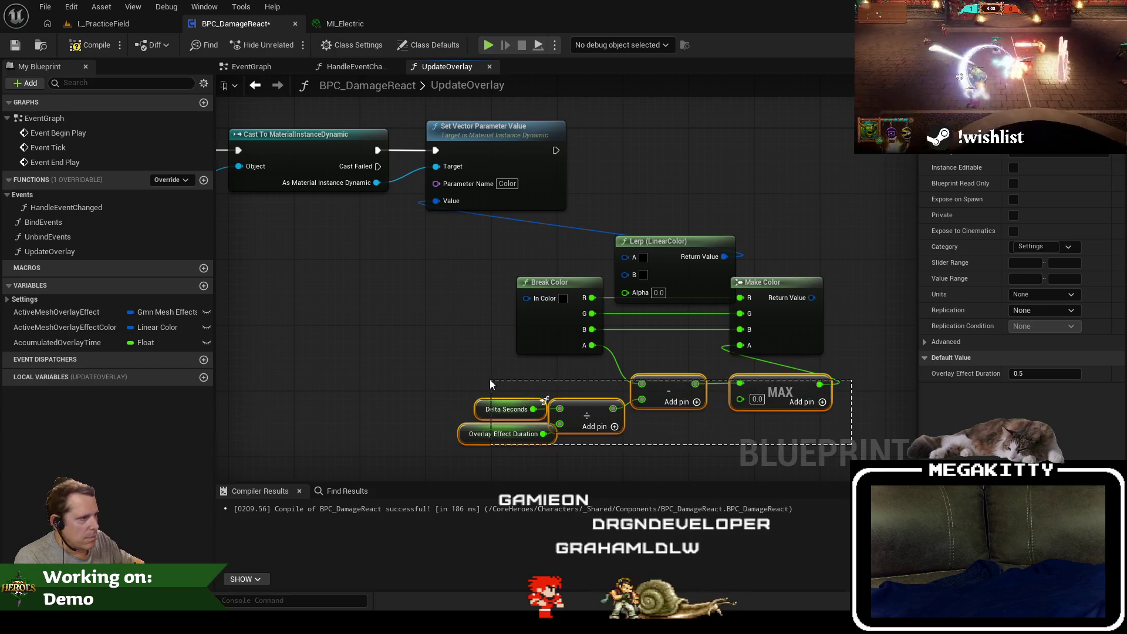
{"action": "left_click_drag", "start_coordinate": [491, 385], "coordinate": [491, 383]}
{"action": "key", "text": "Delete"}
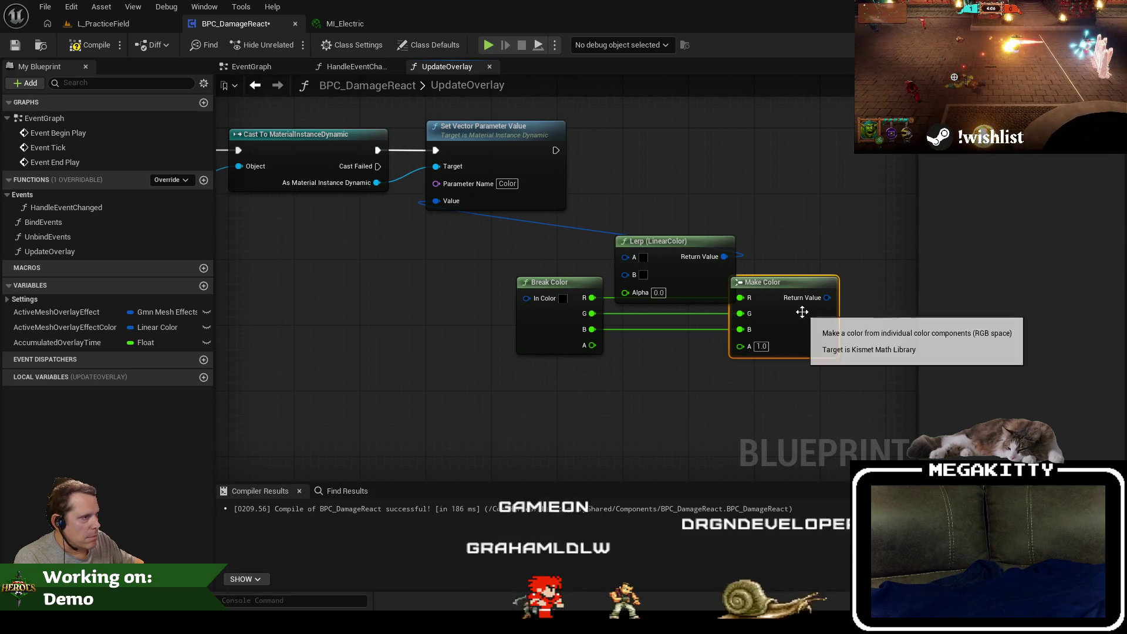
{"action": "key", "text": "Delete"}
{"action": "left_click", "coordinate": [552, 351]}
{"action": "key", "text": "Delete"}
Move the Lerp below Set Vector Parameter Value and wire an ActiveMeshOverlayEffectColor getter into A.
{"action": "left_click", "coordinate": [632, 241]}
{"action": "left_click_drag", "start_coordinate": [632, 242], "coordinate": [509, 216]}
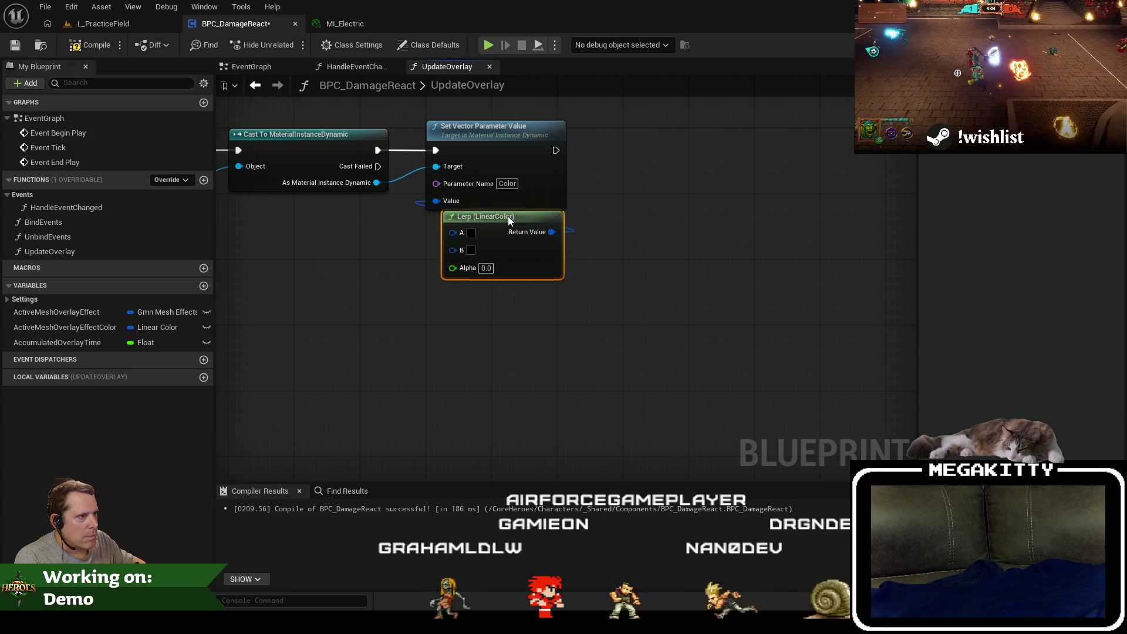
{"action": "mouse_move", "coordinate": [421, 232]}
{"action": "left_mouse_down"}
{"action": "mouse_move", "coordinate": [605, 292]}
{"action": "mouse_move", "coordinate": [640, 280]}
{"action": "left_mouse_up"}
{"action": "mouse_move", "coordinate": [64, 327]}
{"action": "left_mouse_down"}
{"action": "mouse_move", "coordinate": [411, 311]}
{"action": "mouse_move", "coordinate": [507, 291]}
{"action": "left_mouse_up"}
{"action": "left_click", "coordinate": [507, 292]}
{"action": "left_click_drag", "start_coordinate": [575, 272], "coordinate": [632, 292]}
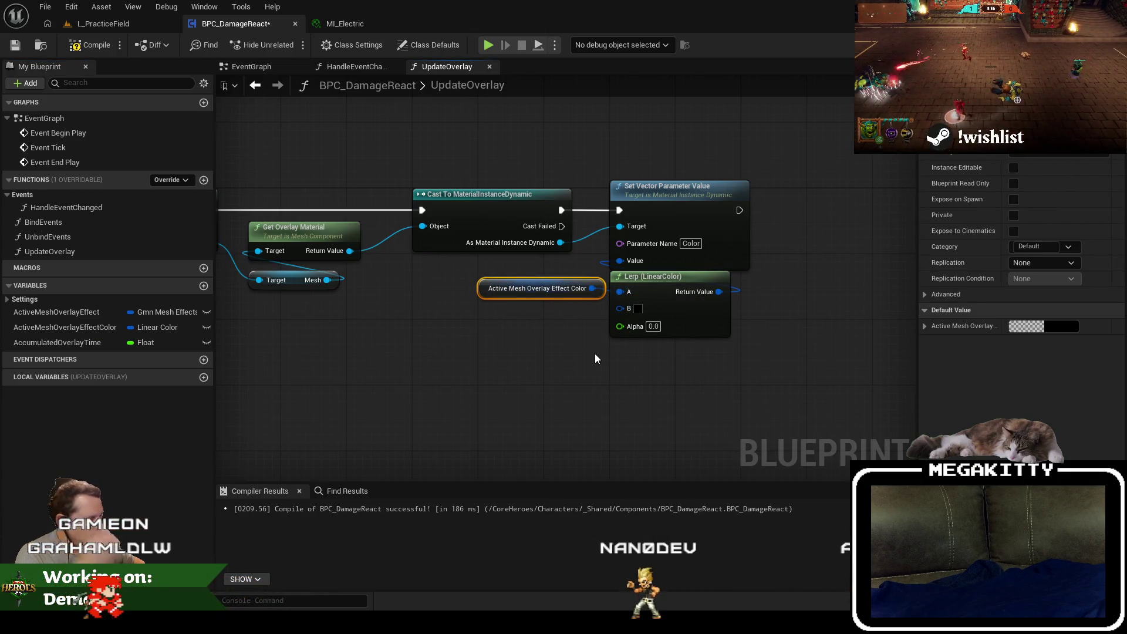
Place an AccumulatedOverlayTime getter in the UpdateOverlay graph.
{"action": "left_click", "coordinate": [1063, 326]}
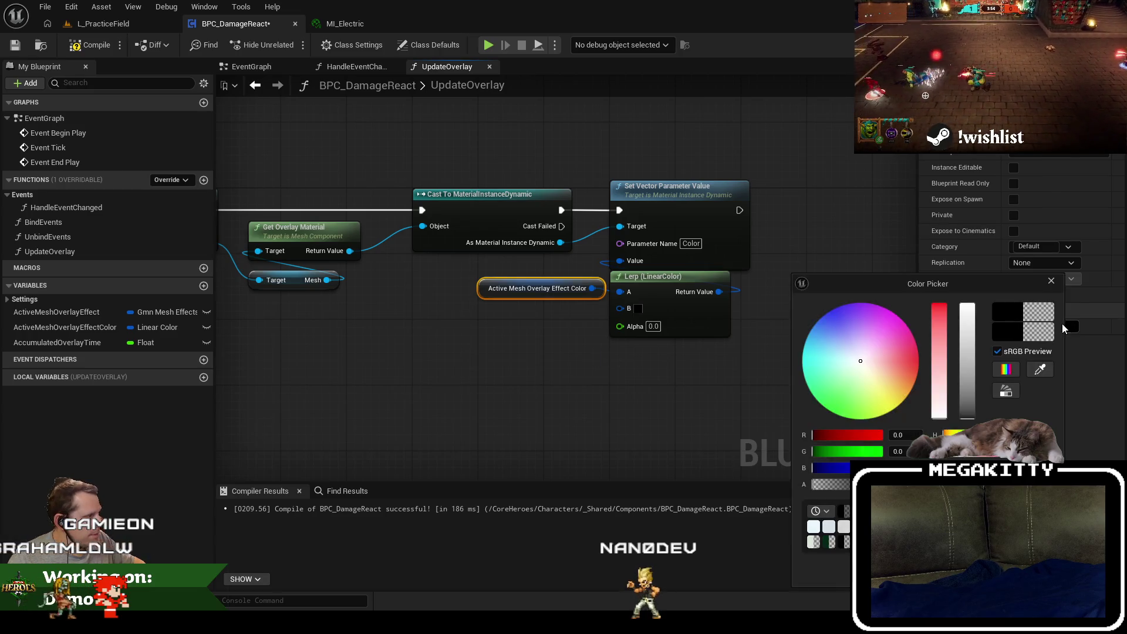
{"action": "left_click", "coordinate": [681, 380]}
{"action": "mouse_move", "coordinate": [681, 380]}
{"action": "left_mouse_down"}
{"action": "mouse_move", "coordinate": [546, 325]}
{"action": "mouse_move", "coordinate": [650, 343]}
{"action": "left_mouse_up"}
{"action": "mouse_move", "coordinate": [54, 340]}
{"action": "left_mouse_down"}
{"action": "mouse_move", "coordinate": [522, 352]}
{"action": "mouse_move", "coordinate": [516, 340]}
{"action": "left_mouse_up"}
{"action": "left_click", "coordinate": [587, 360]}
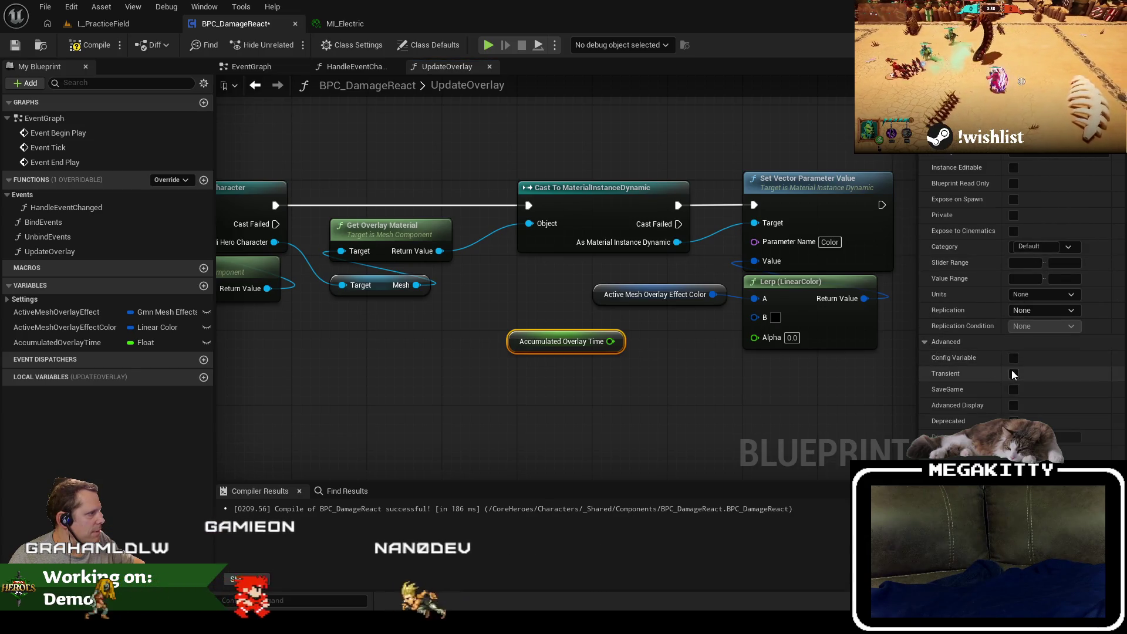
Put the variable in a 'Data' category and move ActiveMeshOverlayEffectColor above AccumulatedOverlayTime.
{"action": "left_click", "coordinate": [1039, 247]}
{"action": "type", "text": "Data"}
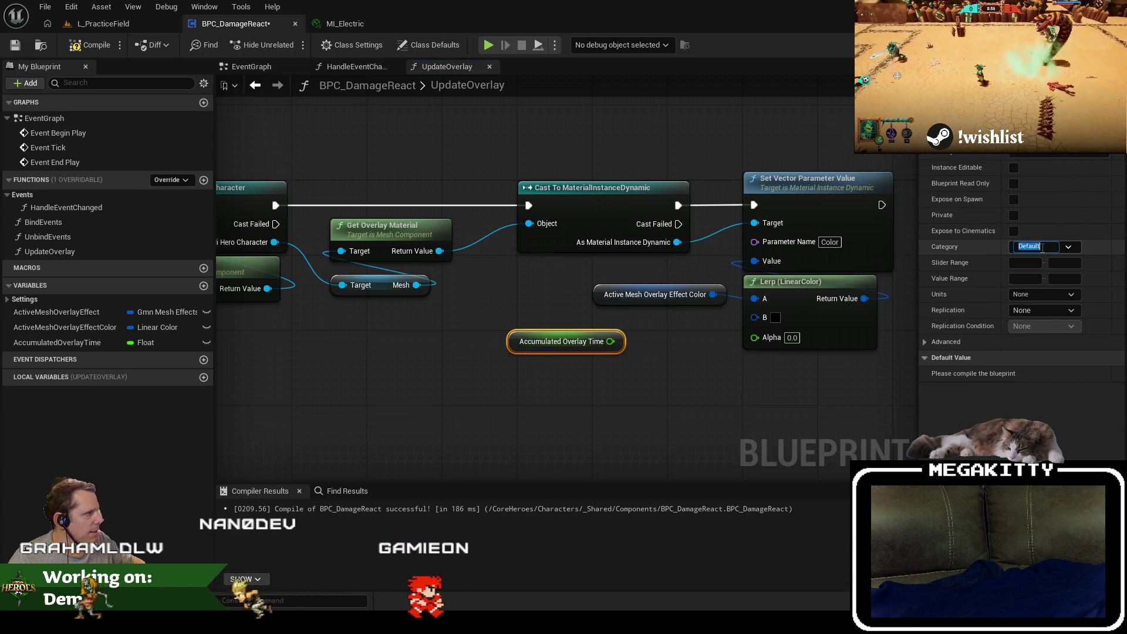
{"action": "key", "text": "Return"}
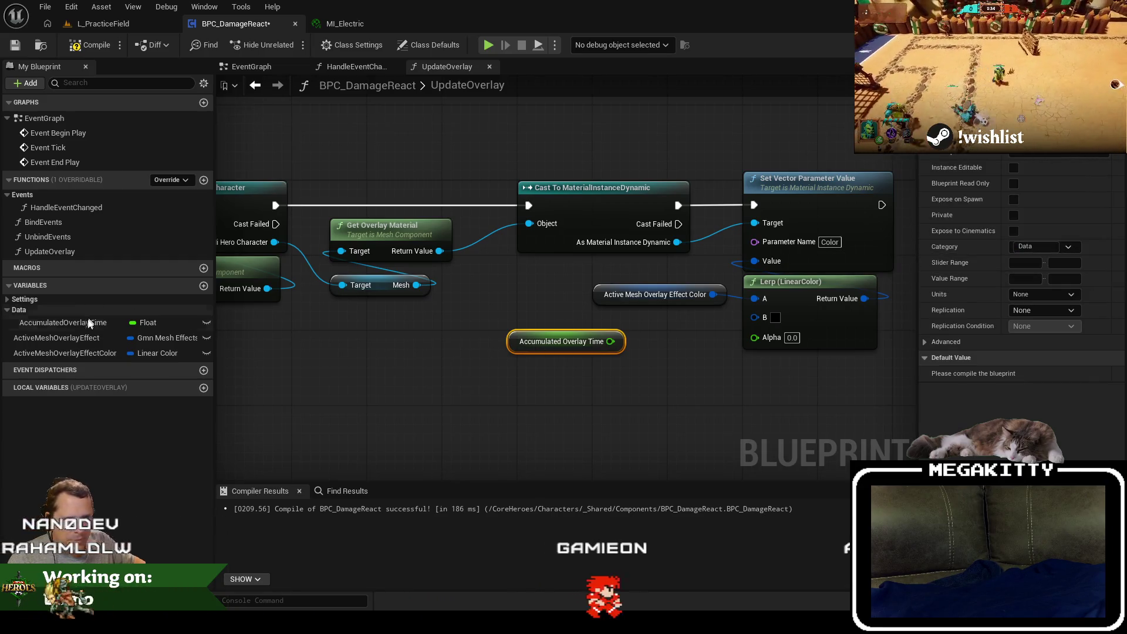
{"action": "left_click_drag", "start_coordinate": [65, 353], "coordinate": [88, 339]}
{"action": "left_click", "coordinate": [925, 278]}
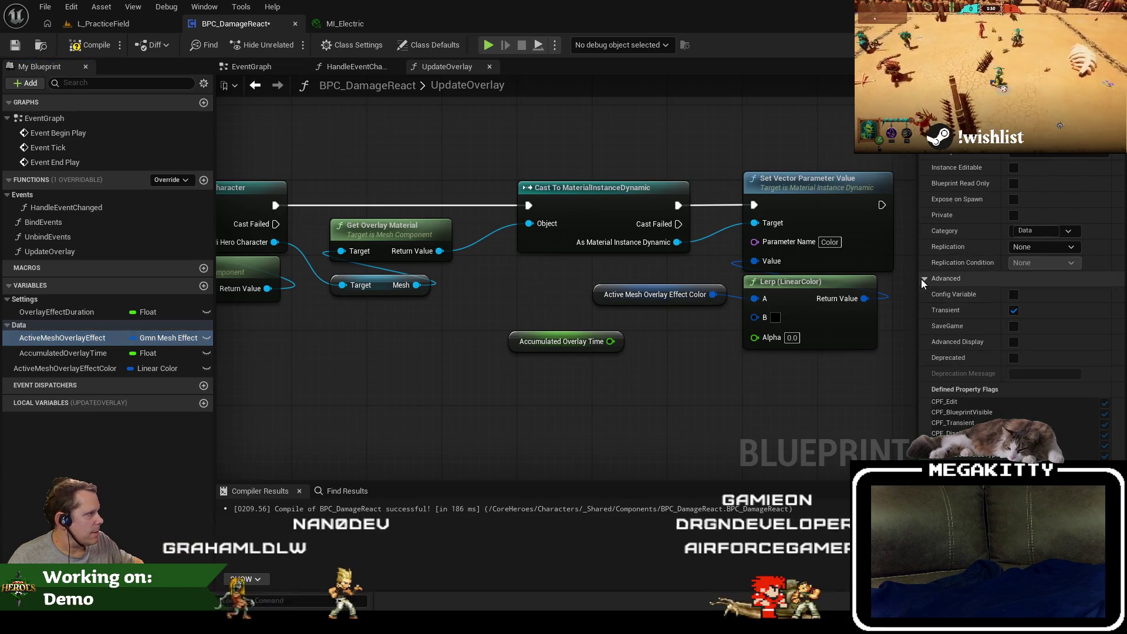
{"action": "left_click", "coordinate": [62, 368]}
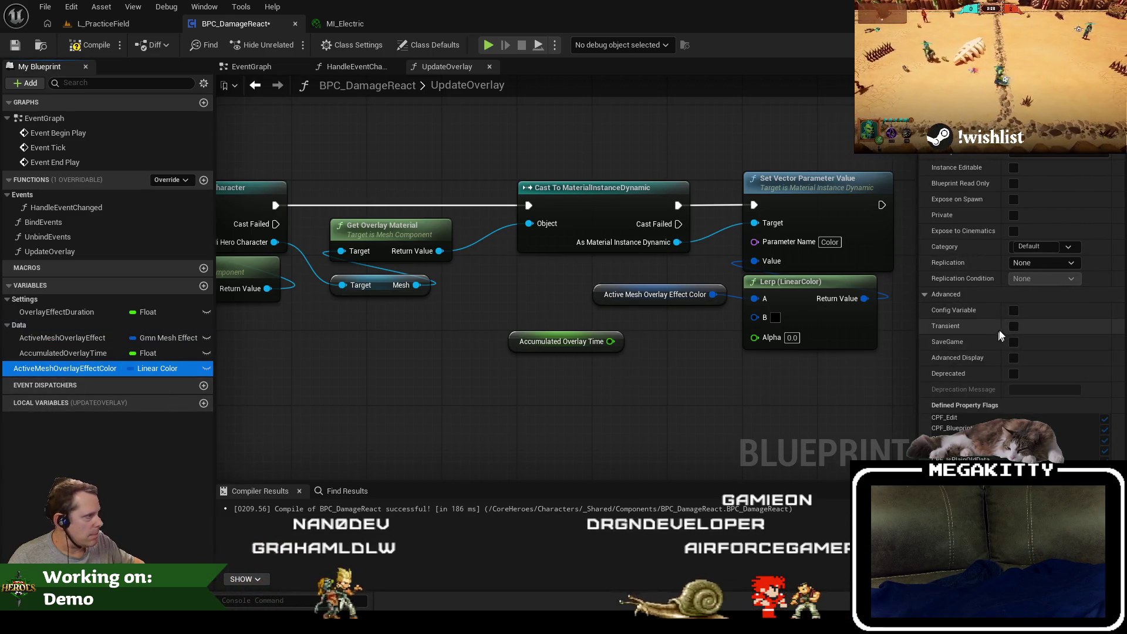
{"action": "left_click_drag", "start_coordinate": [86, 369], "coordinate": [83, 327]}
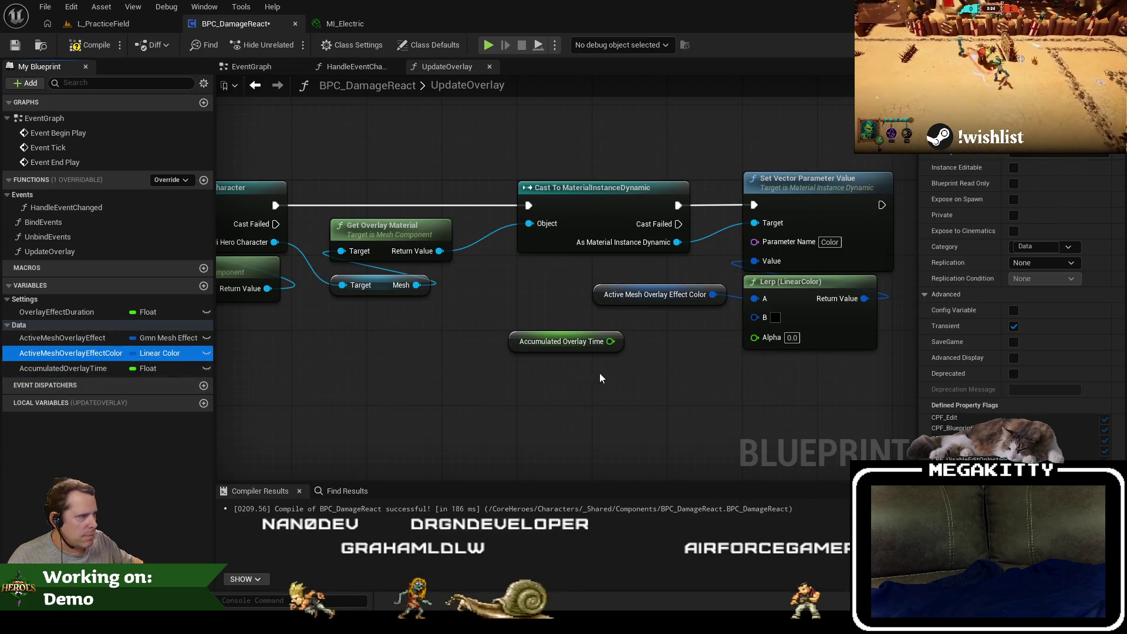
Feed AccumulatedOverlayTime divided by OverlayEffectDuration into the Lerp's Alpha and launch a play test.
{"action": "left_click_drag", "start_coordinate": [607, 345], "coordinate": [636, 350]}
{"action": "type", "text": "/"}
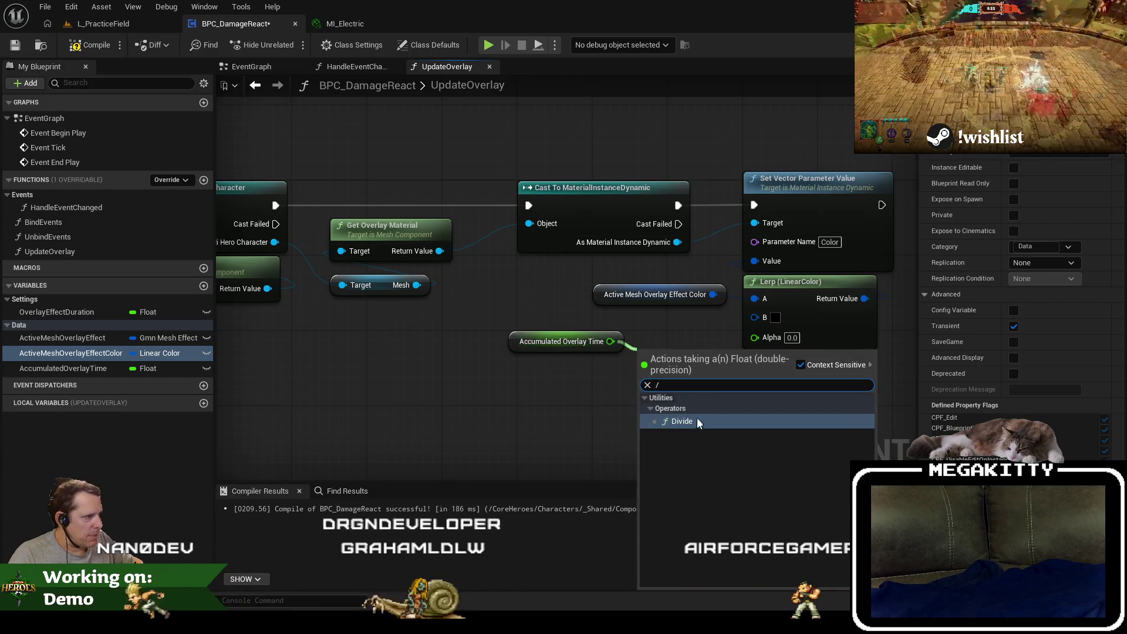
{"action": "left_click", "coordinate": [696, 418]}
{"action": "mouse_move", "coordinate": [57, 312]}
{"action": "left_mouse_down"}
{"action": "mouse_move", "coordinate": [505, 405]}
{"action": "mouse_move", "coordinate": [476, 378]}
{"action": "left_mouse_up"}
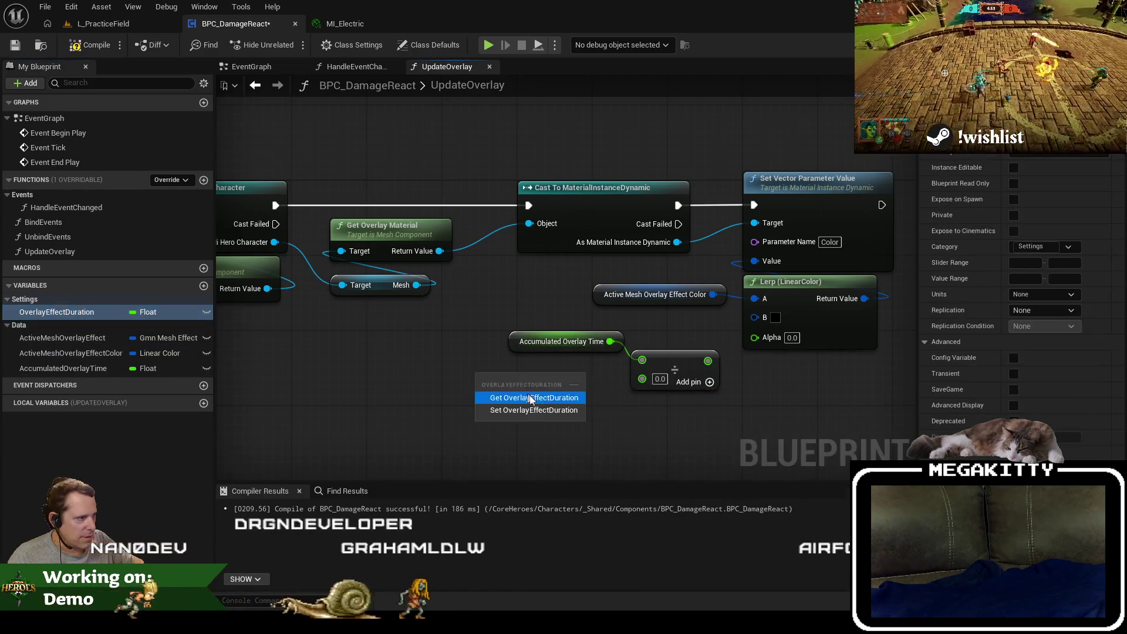
{"action": "left_click", "coordinate": [574, 388]}
{"action": "mouse_move", "coordinate": [561, 379]}
{"action": "left_mouse_down"}
{"action": "mouse_move", "coordinate": [642, 378]}
{"action": "mouse_move", "coordinate": [754, 336]}
{"action": "left_mouse_up"}
{"action": "left_click_drag", "start_coordinate": [673, 358], "coordinate": [683, 349]}
{"action": "left_click_drag", "start_coordinate": [507, 375], "coordinate": [564, 374]}
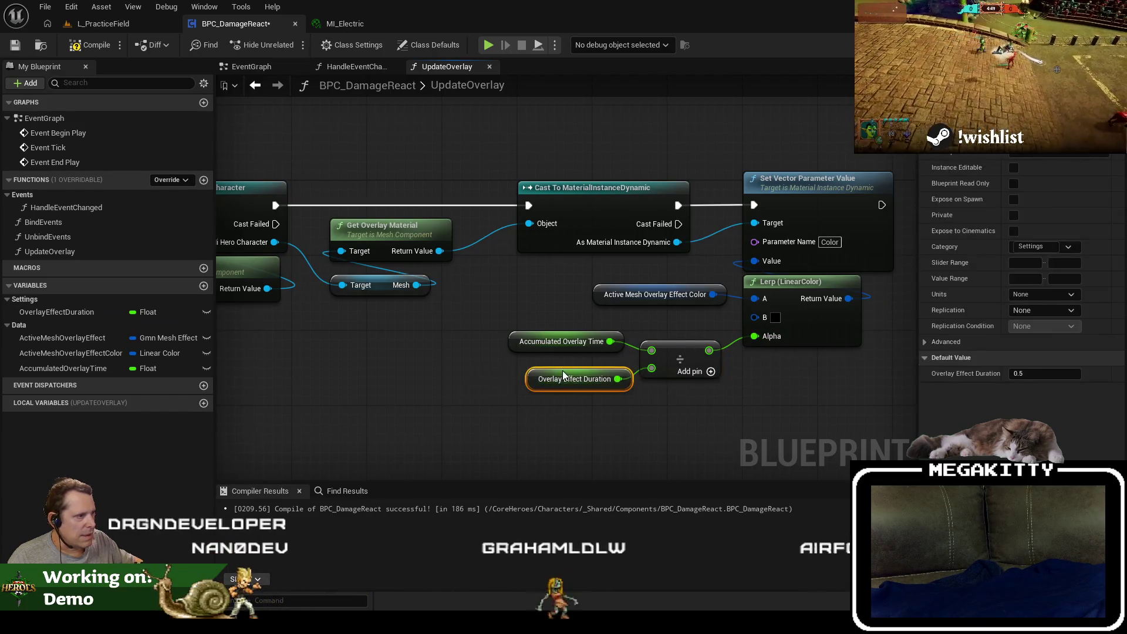
{"action": "left_click", "coordinate": [16, 45]}
{"action": "key", "text": "alt+p"}
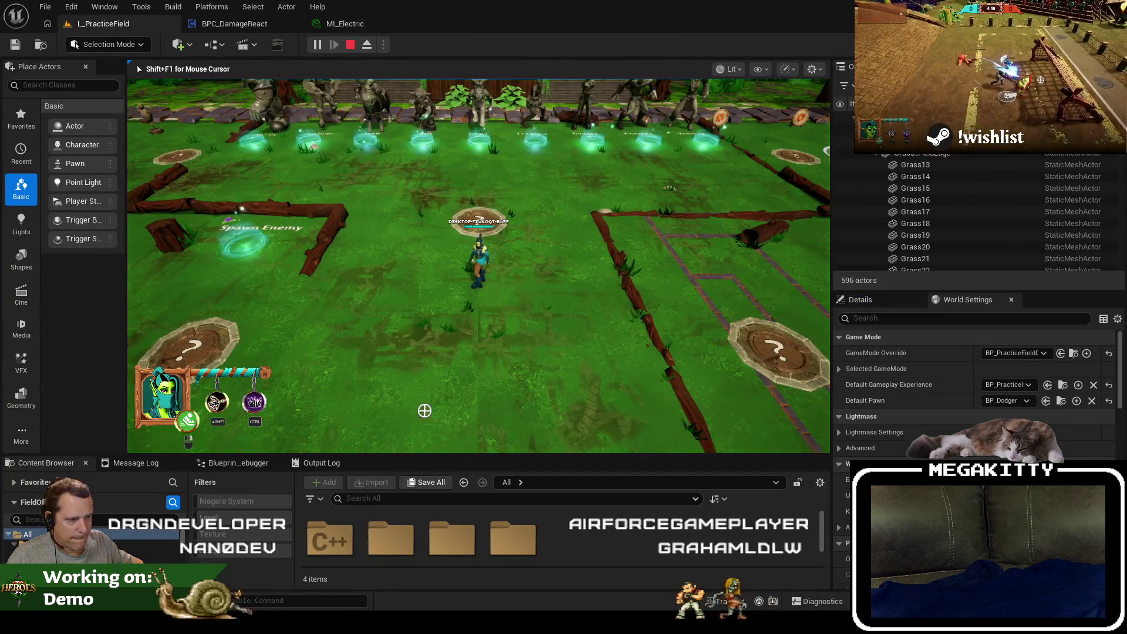
Walk the character left then right toward the enemy, then stop the play test.
{"action": "key", "text": "a"}
{"action": "key", "text": "a"}
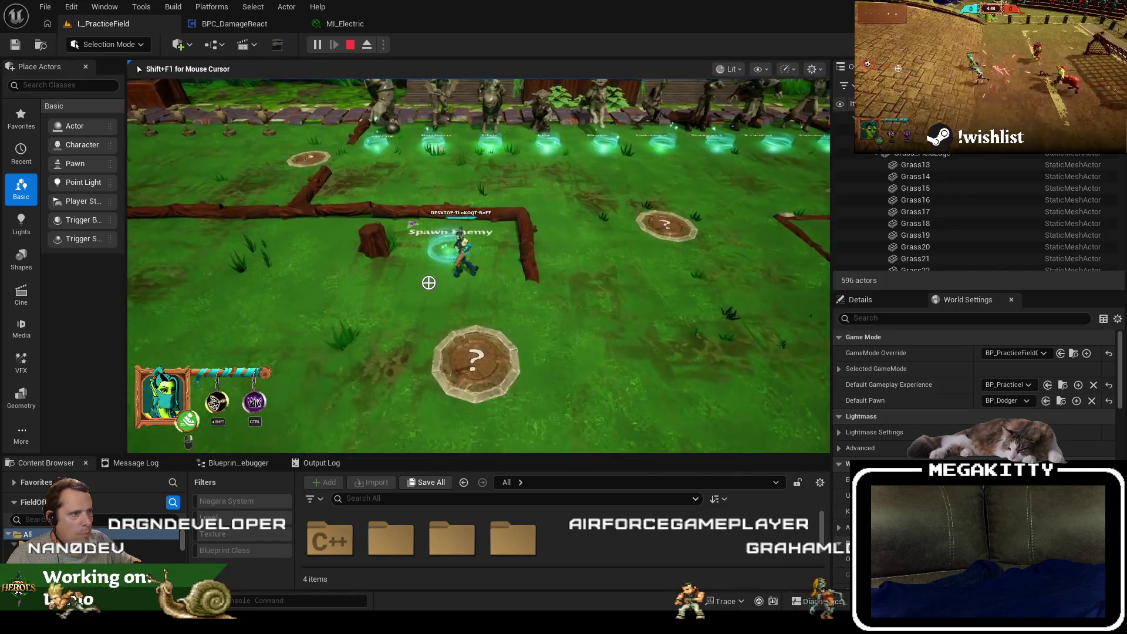
{"action": "key", "text": "a"}
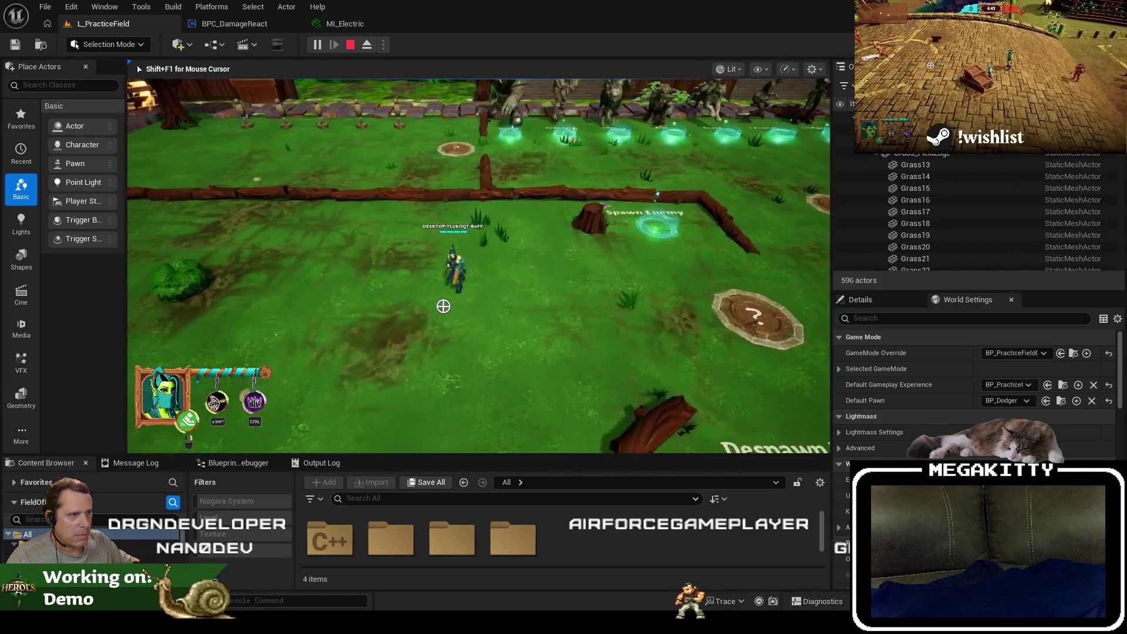
{"action": "key", "text": "d"}
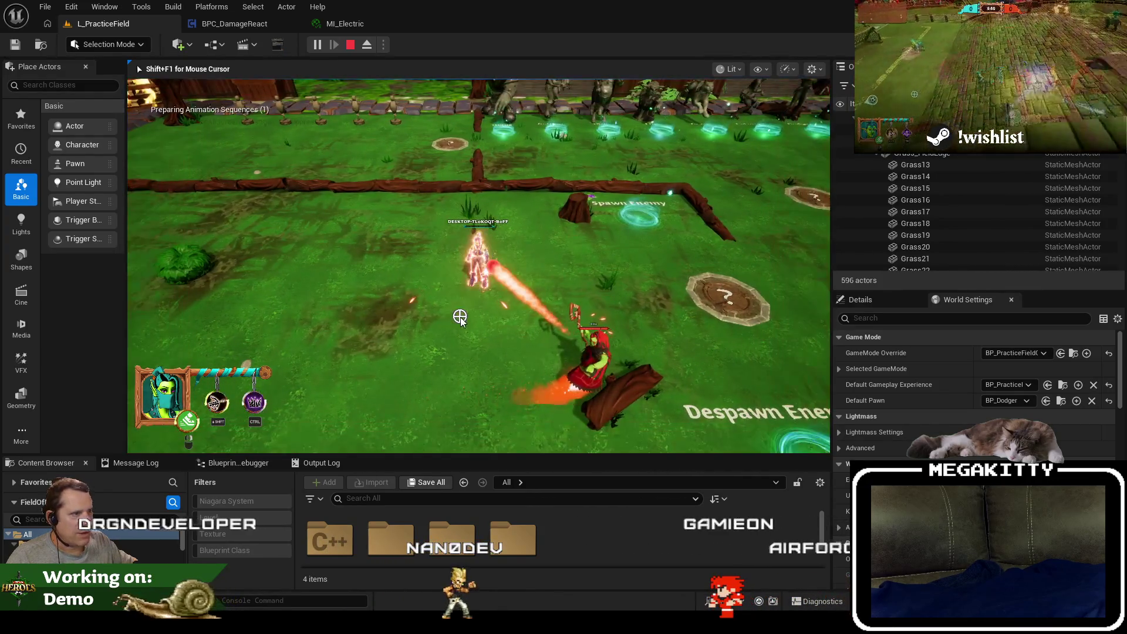
{"action": "key", "text": "Escape"}
Compile and save BPC_DamageReact, then return to the L_PracticeField level.
{"action": "left_click", "coordinate": [237, 25]}
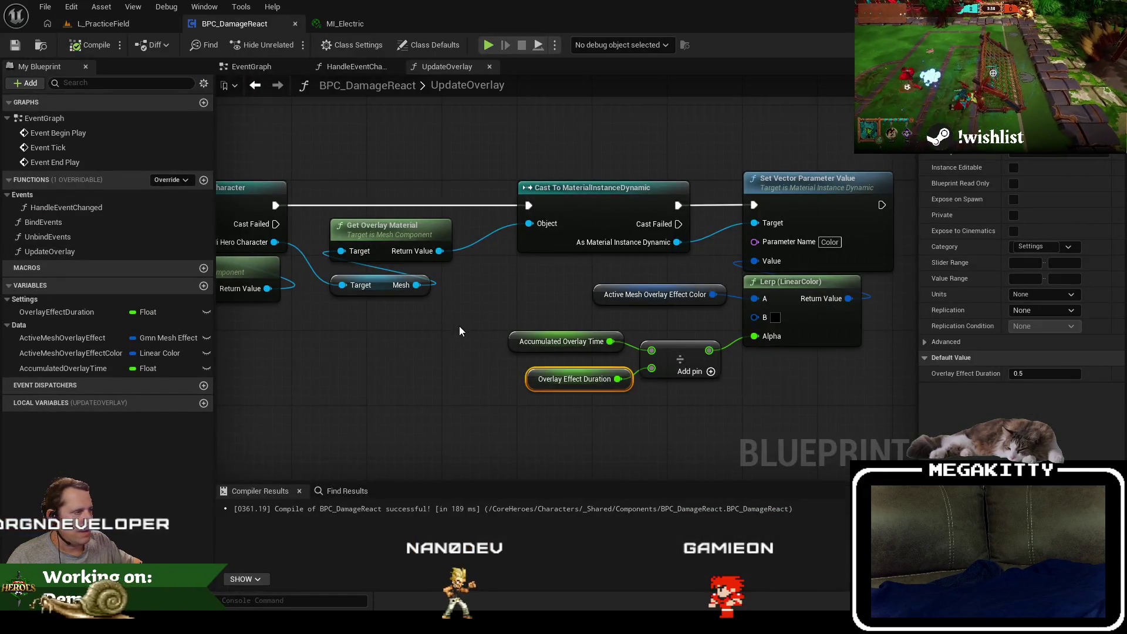
{"action": "left_click", "coordinate": [97, 370]}
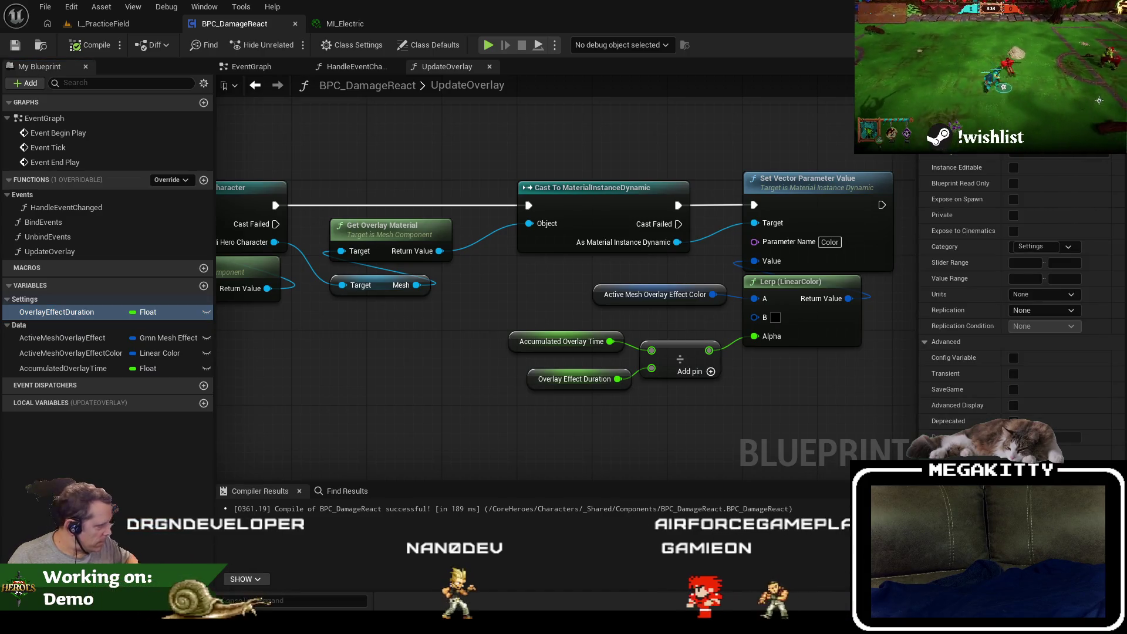
{"action": "left_click", "coordinate": [69, 45]}
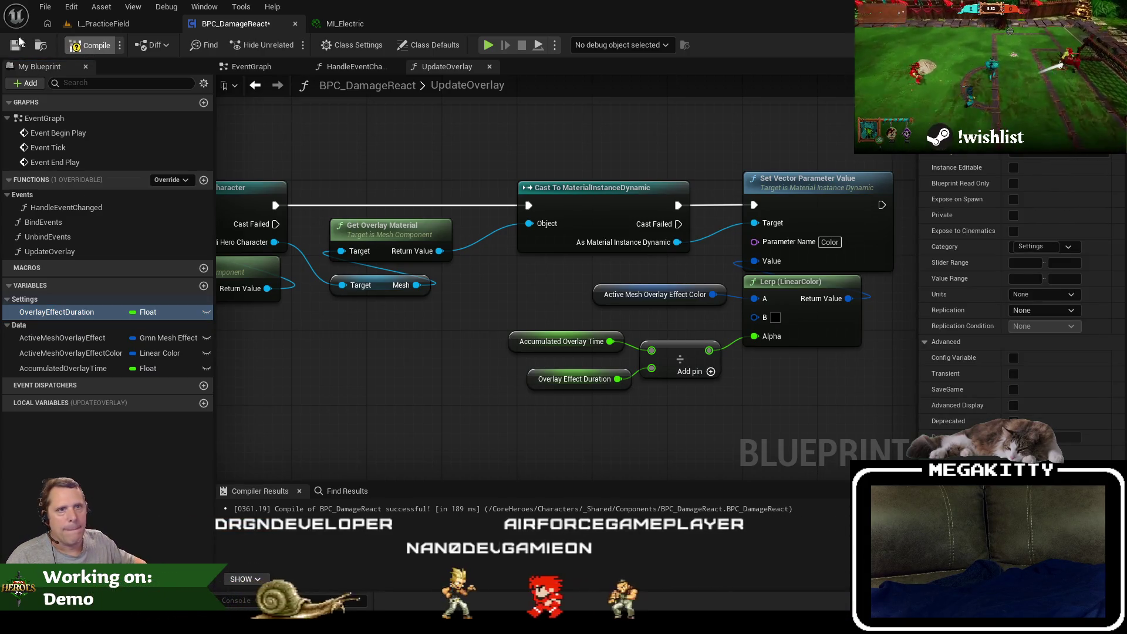
{"action": "scroll", "coordinate": [464, 385], "scroll_direction": "down", "scroll_amount": 5}
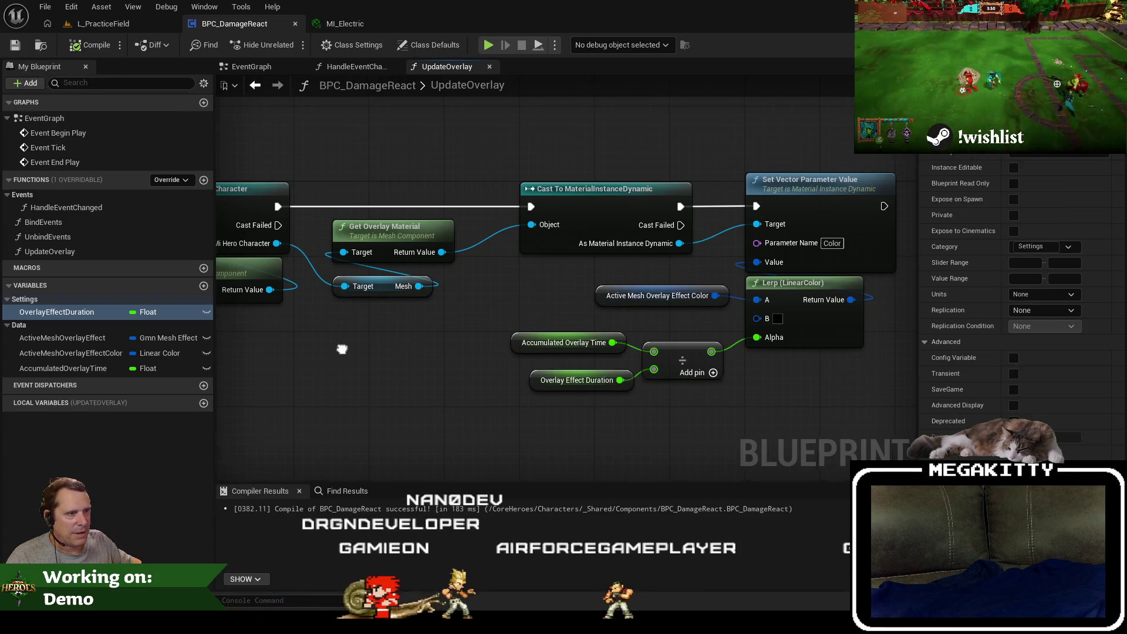
{"action": "left_click", "coordinate": [104, 24]}
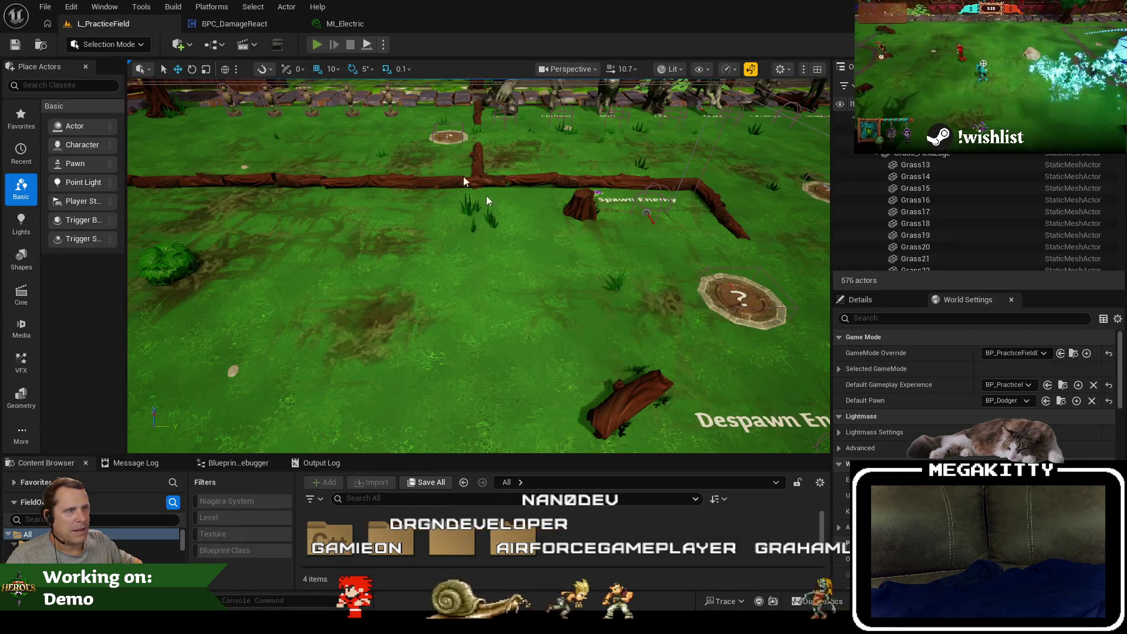
Play-test by walking over the Spawn Enemy pad into the enemy's attack, then stop.
{"action": "left_click", "coordinate": [317, 45]}
{"action": "key", "text": "a"}
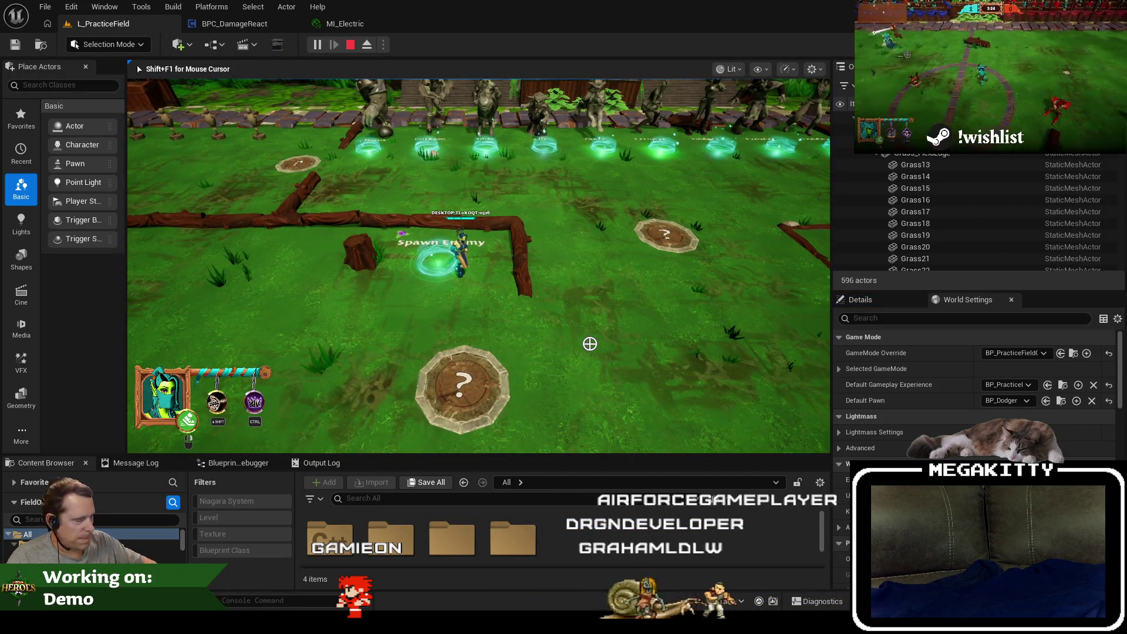
{"action": "key", "text": "a"}
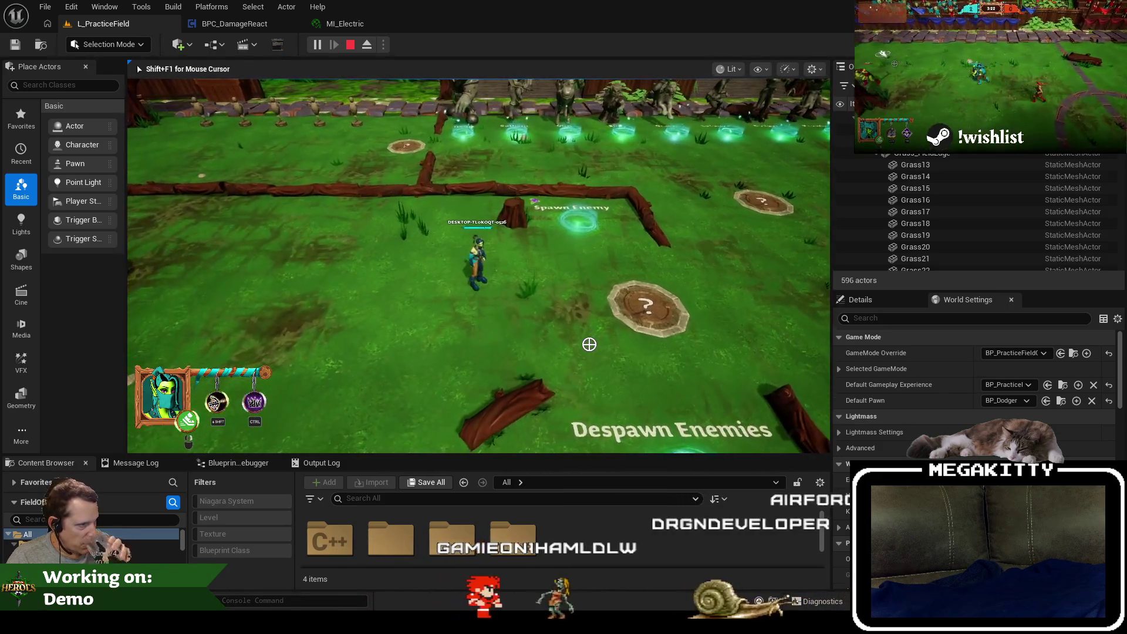
{"action": "key", "text": "a"}
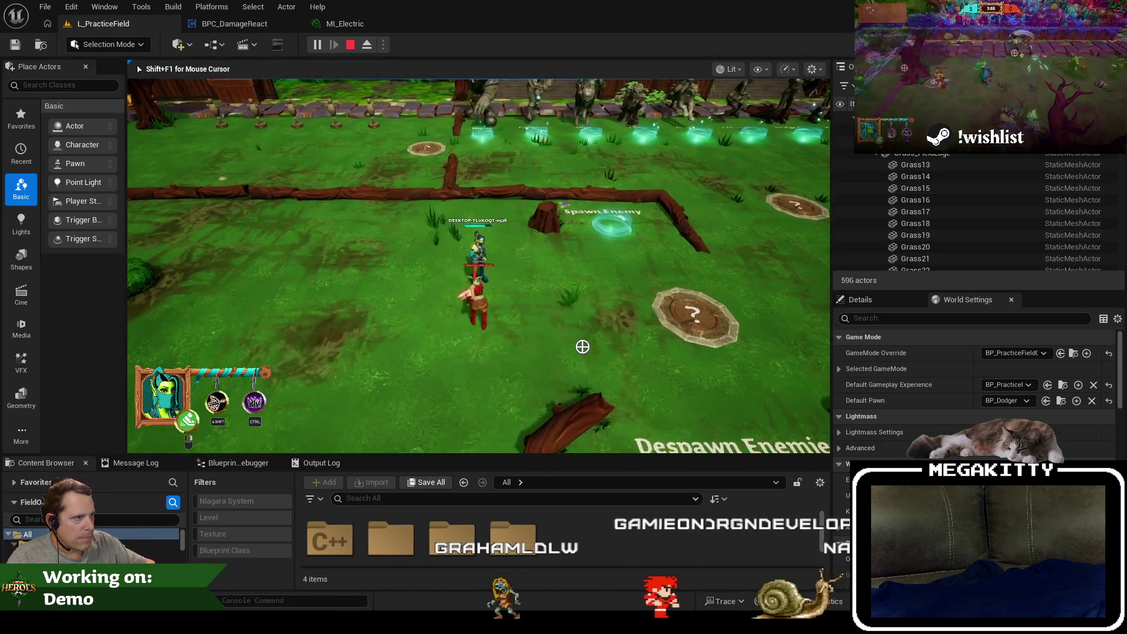
{"action": "key", "text": "a"}
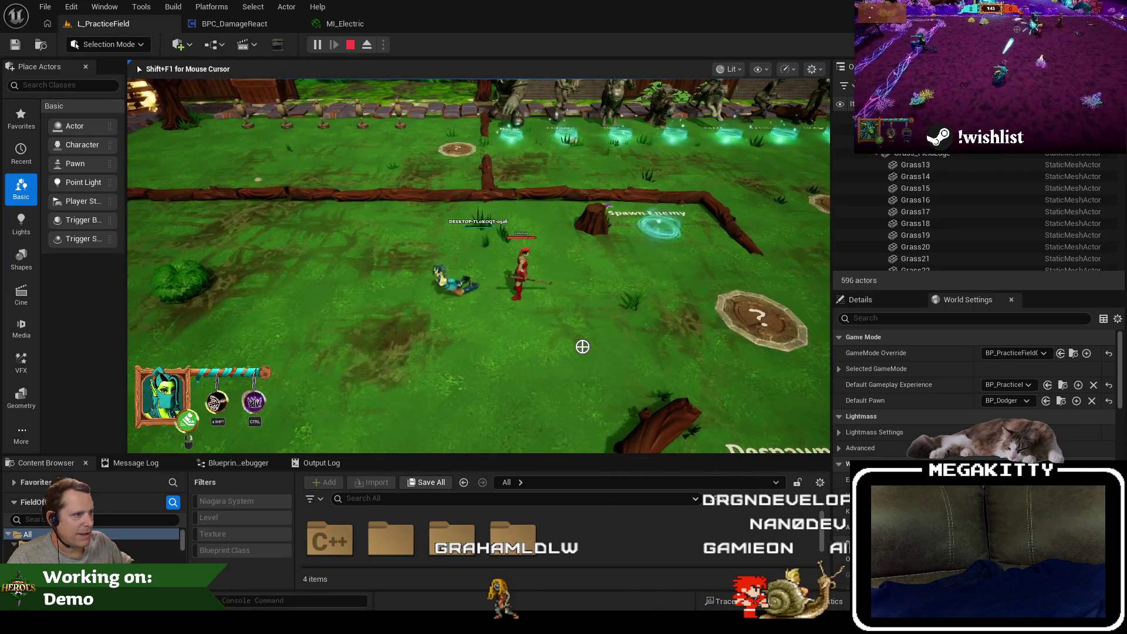
{"action": "key", "text": "Escape"}
Replay in a fullscreen viewport, fight the Prowler to take damage, and dash right.
{"action": "key", "text": "F11"}
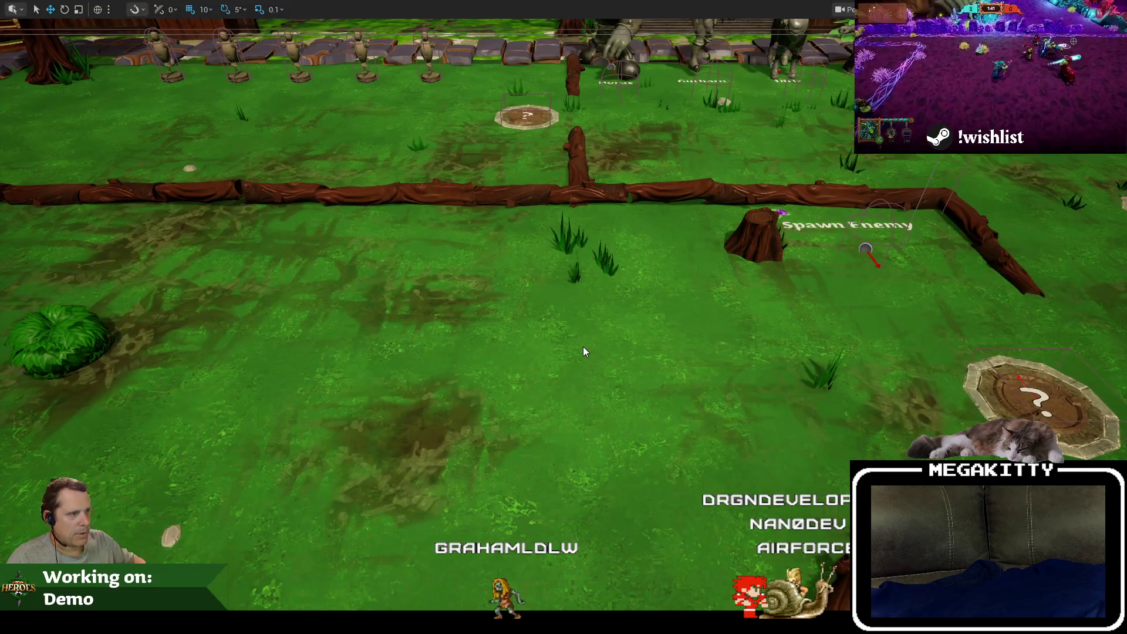
{"action": "key", "text": "alt+p"}
{"action": "key", "text": "a"}
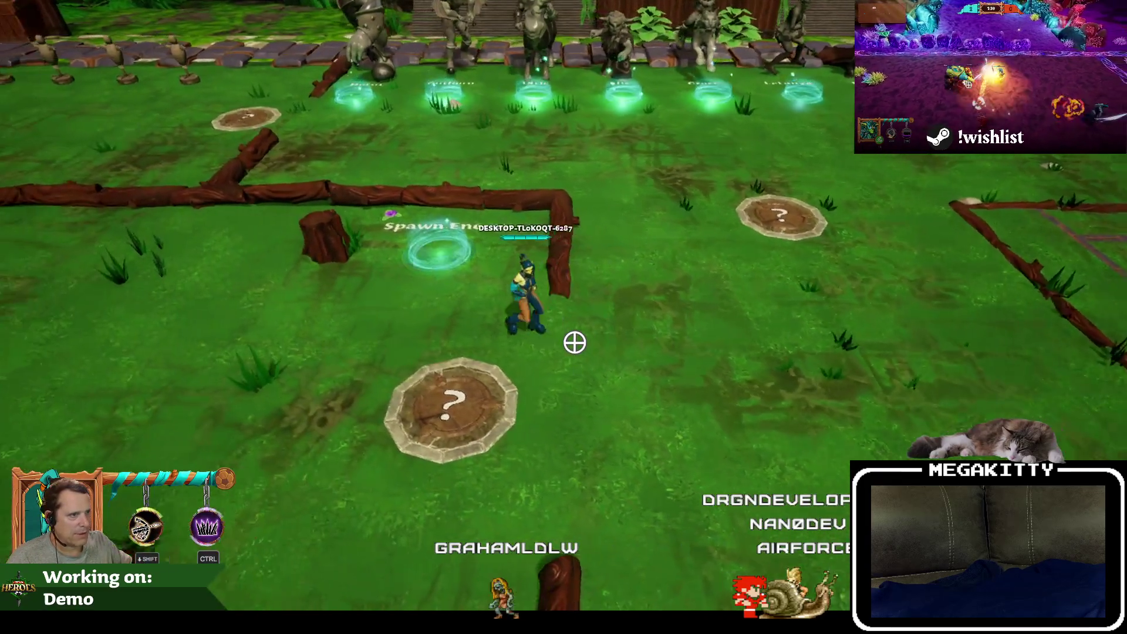
{"action": "key", "text": "a"}
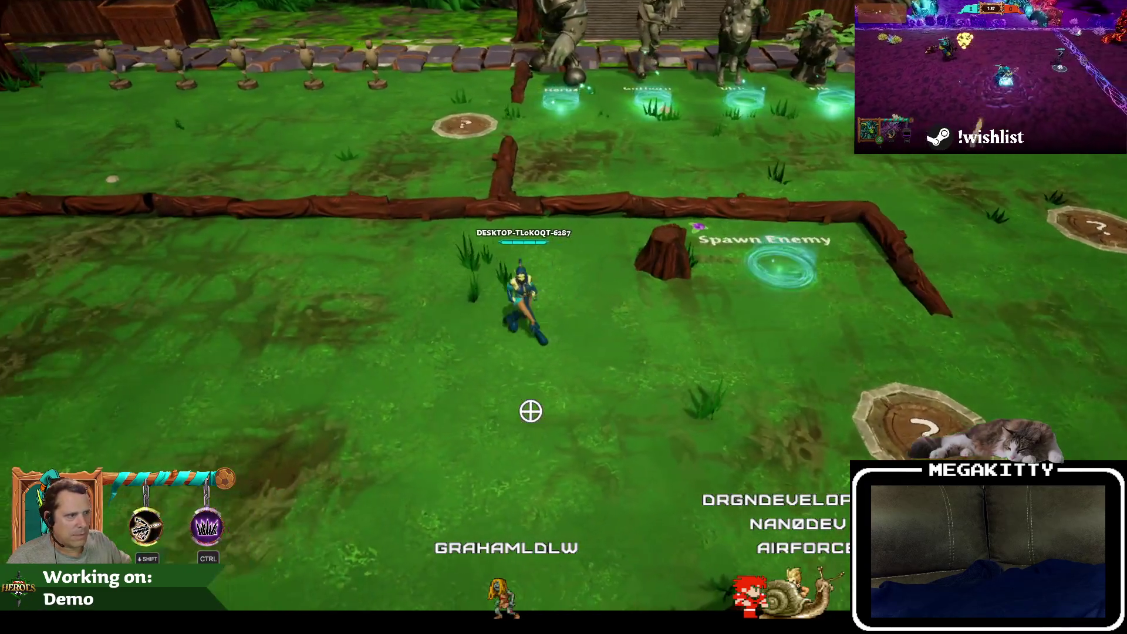
{"action": "key", "text": "a"}
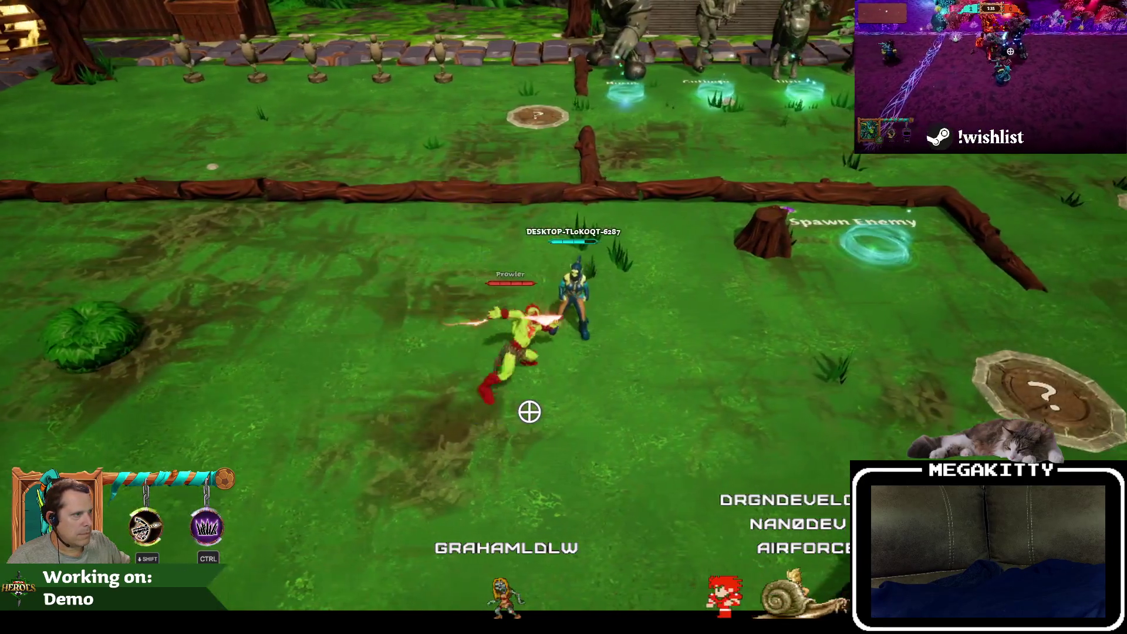
{"action": "key", "text": "a"}
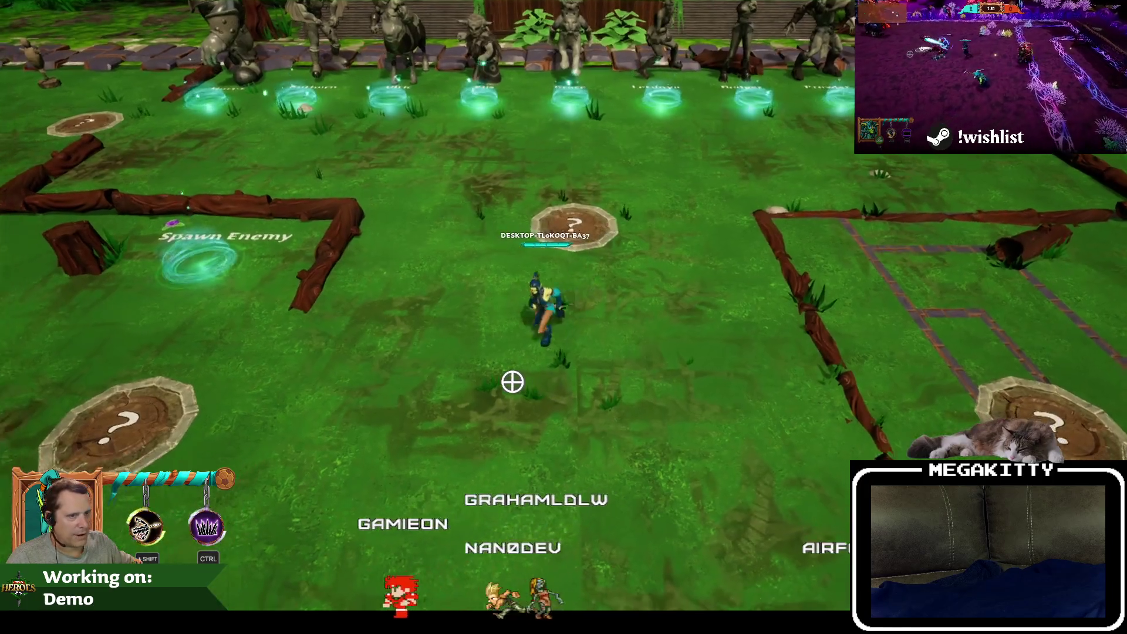
{"action": "key", "text": "a"}
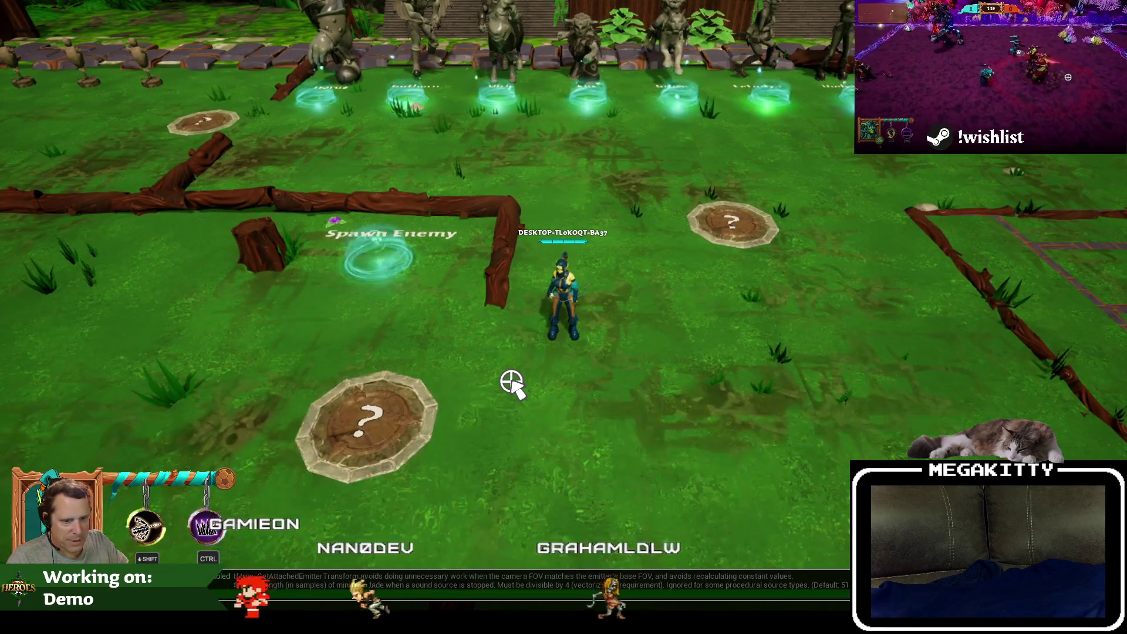
{"action": "key", "text": "a"}
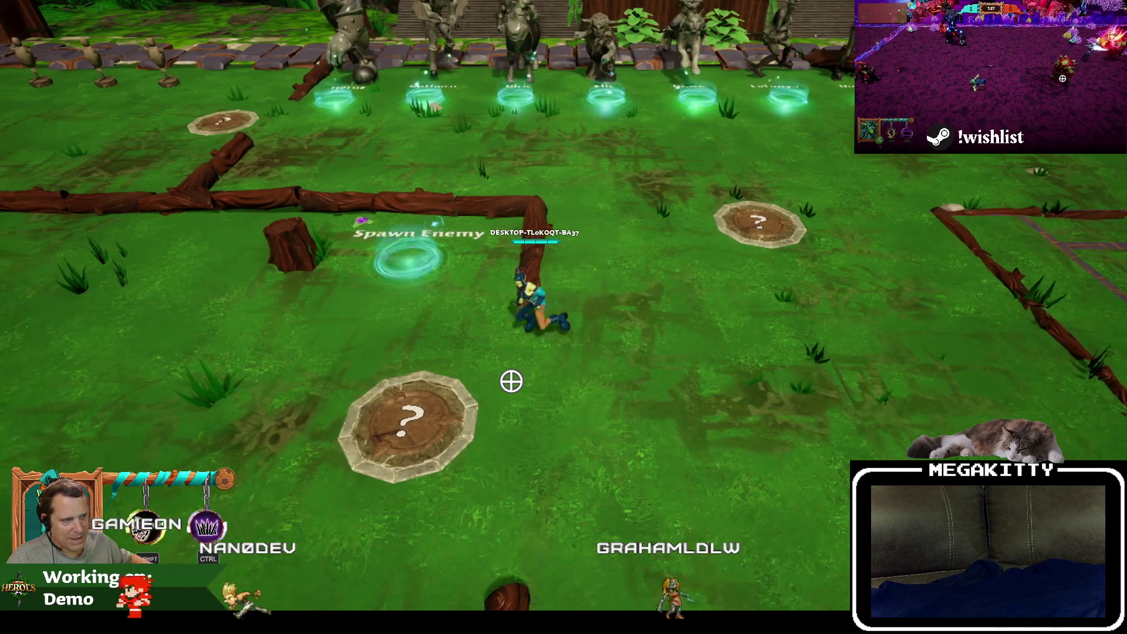
{"action": "key", "text": "a"}
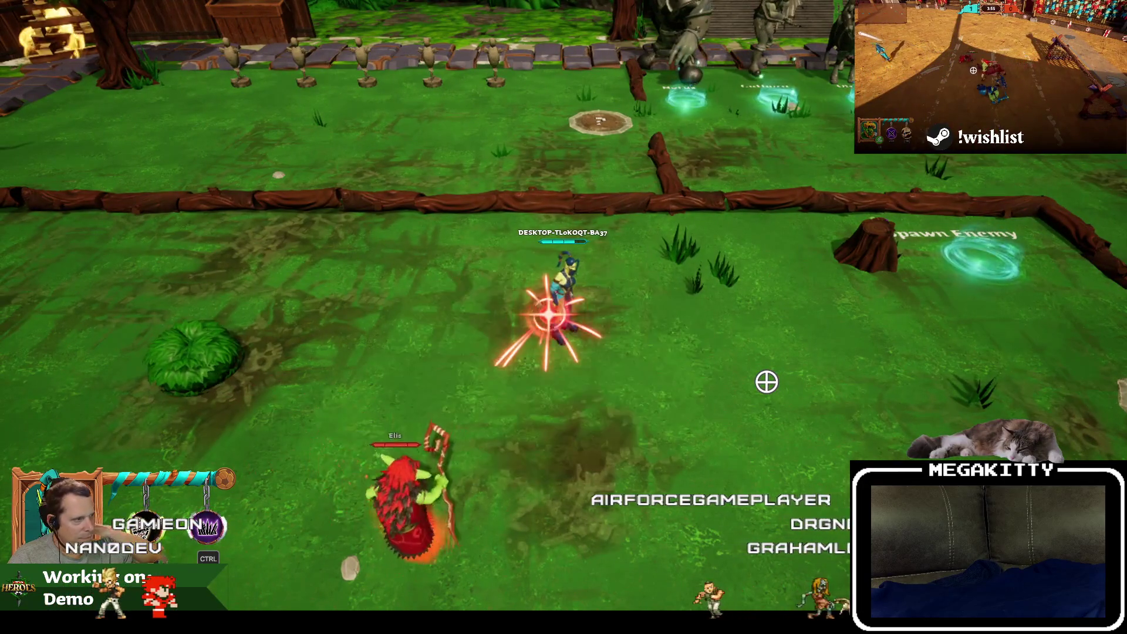
{"action": "key", "text": "d"}
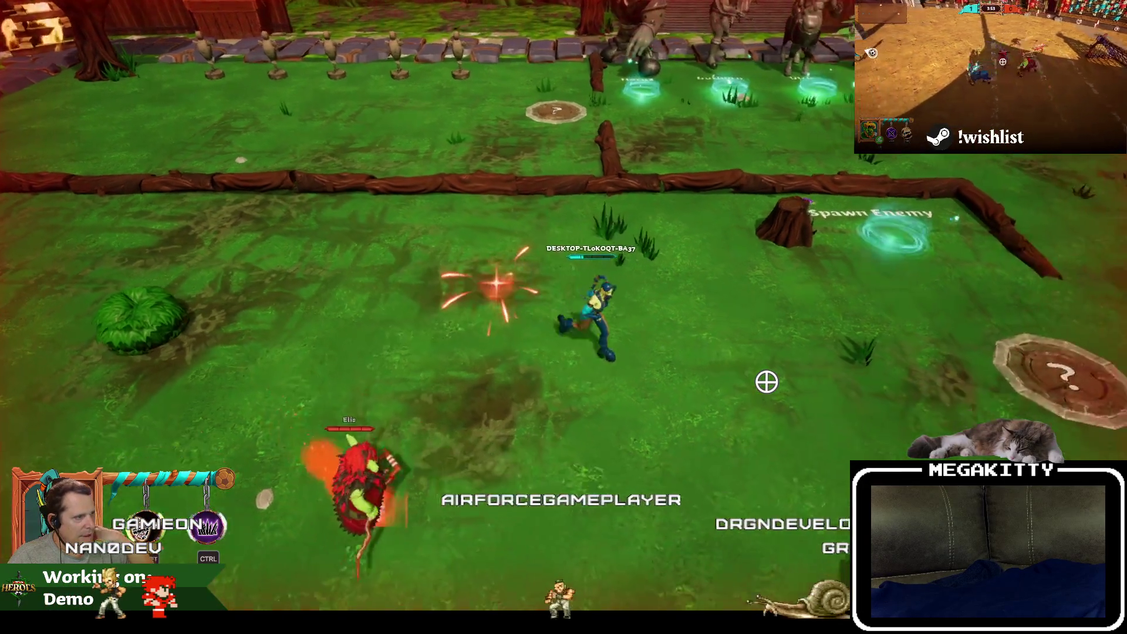
{"action": "key", "text": "shift"}
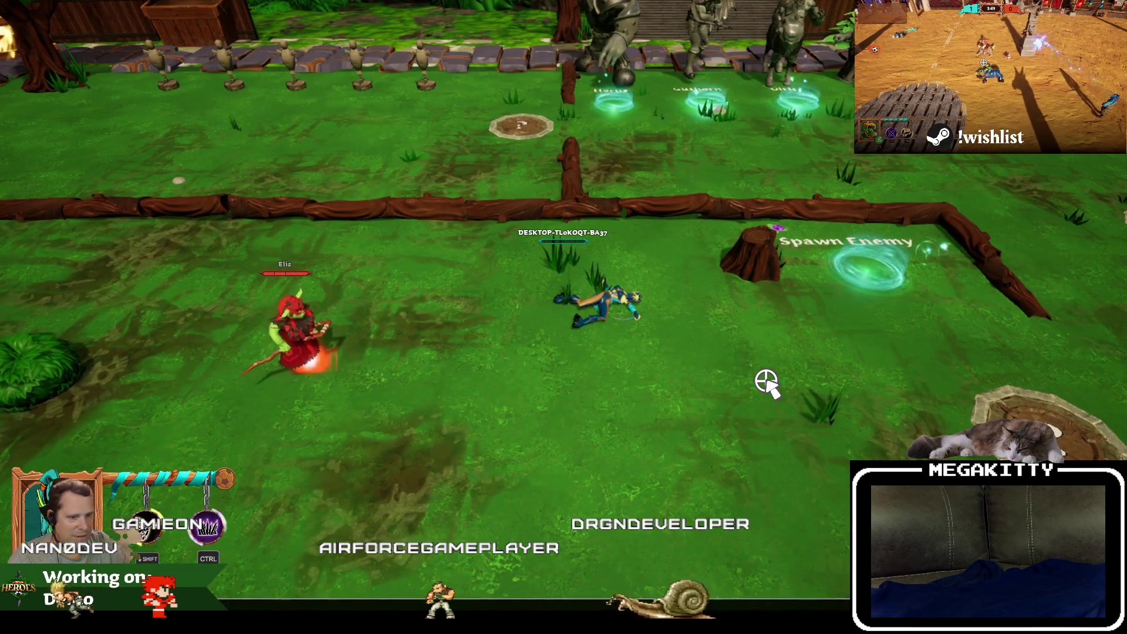
Run the Demigod console command and walk the hero around the spawn pad and stump.
{"action": "key", "text": "grave"}
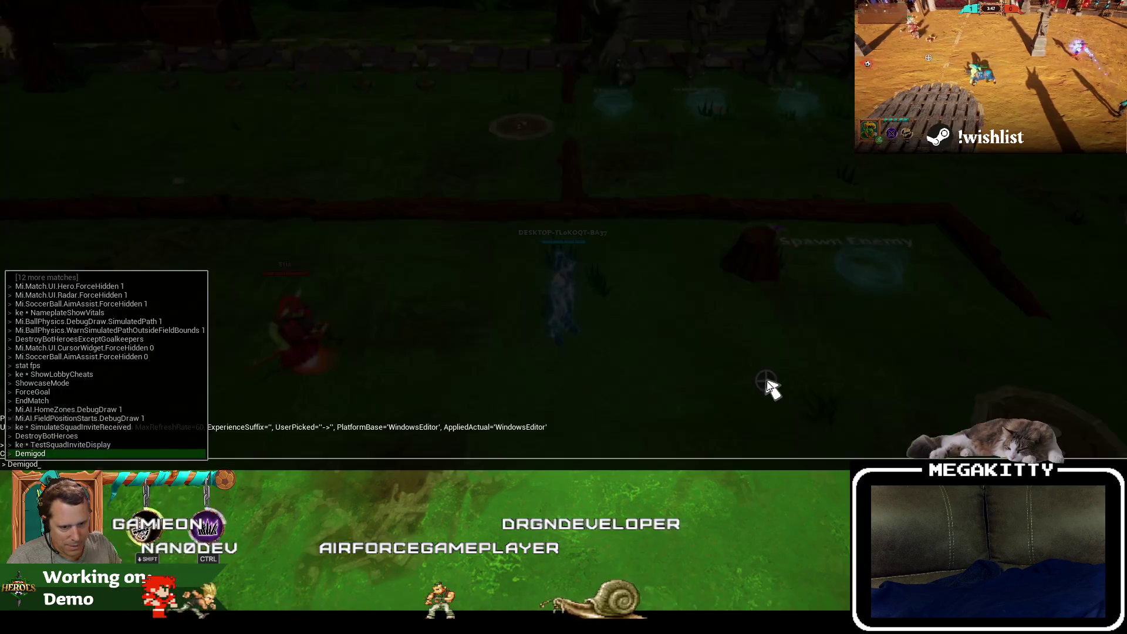
{"action": "key", "text": "grave"}
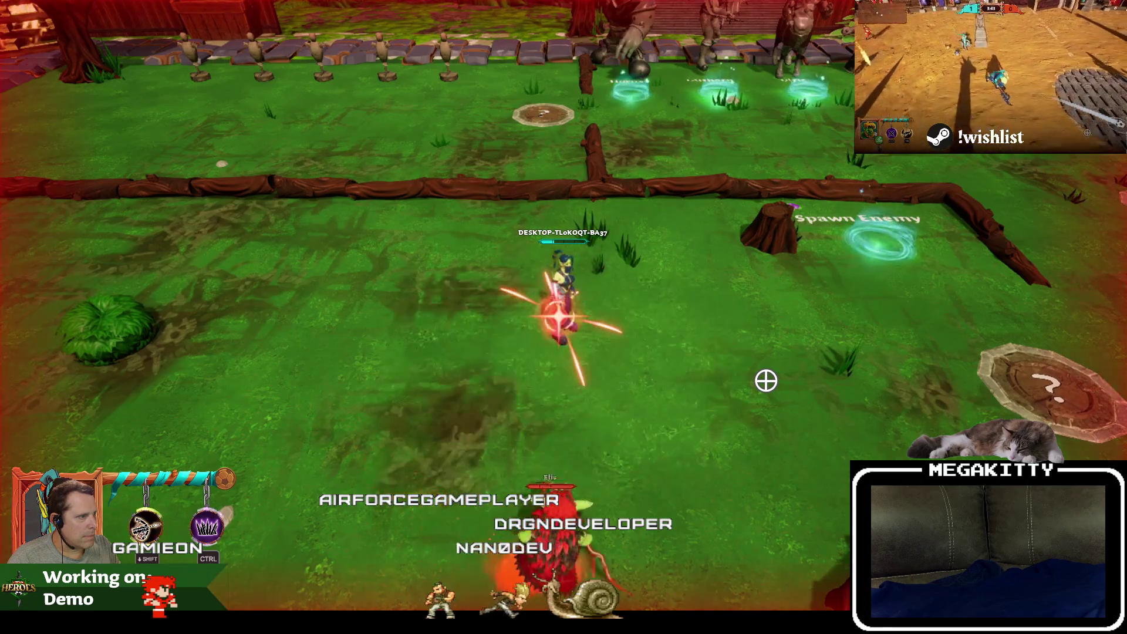
{"action": "key", "text": "d"}
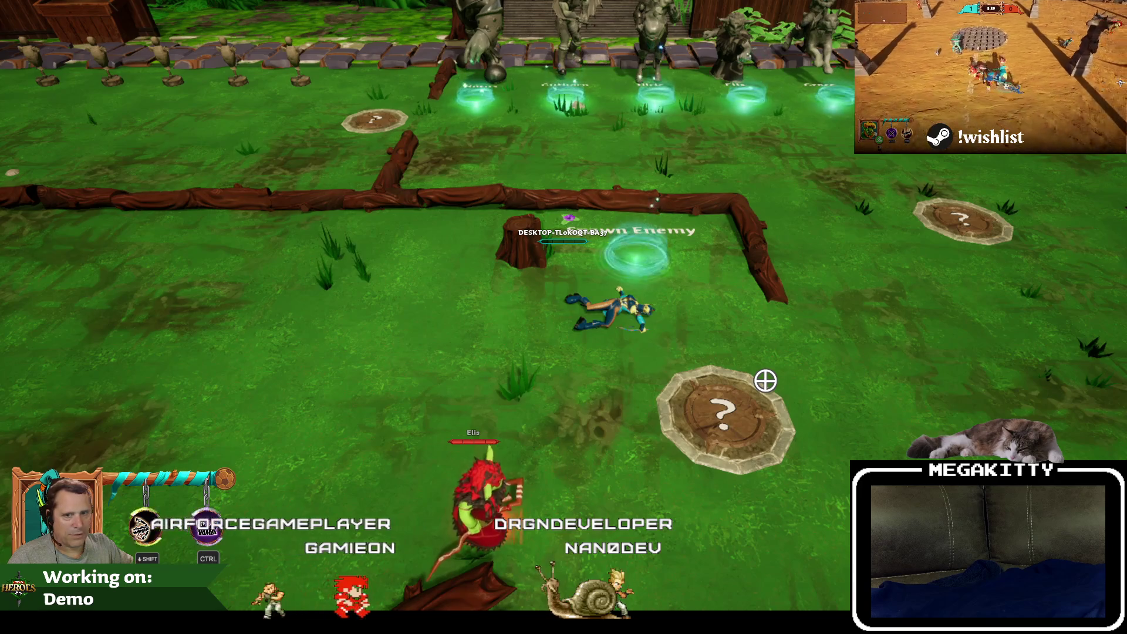
{"action": "key", "text": "d"}
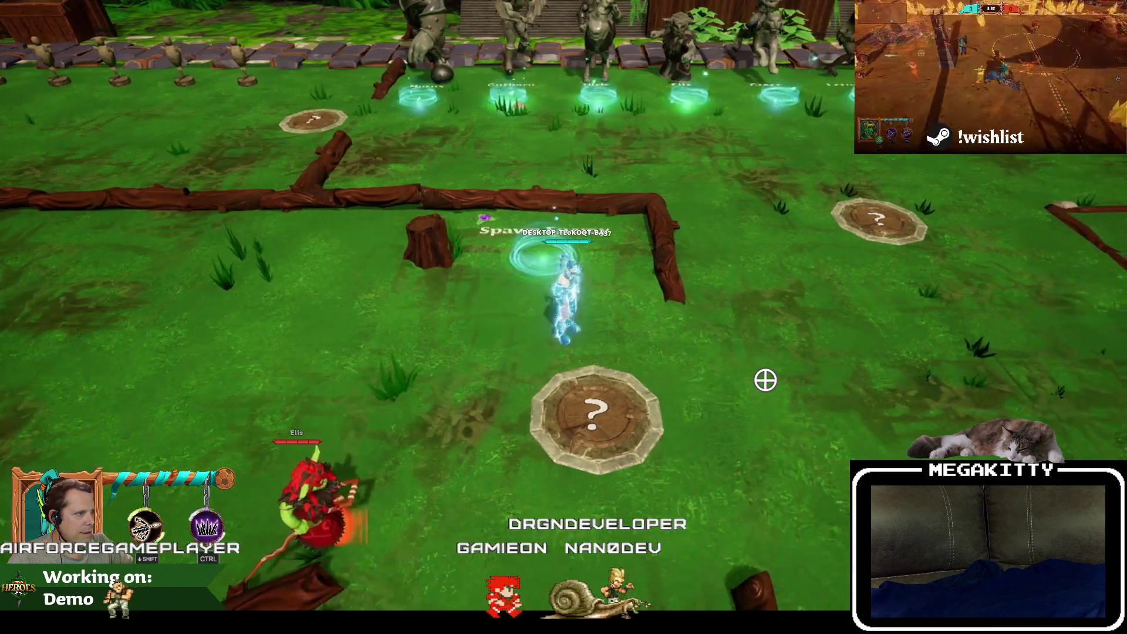
{"action": "key", "text": "a"}
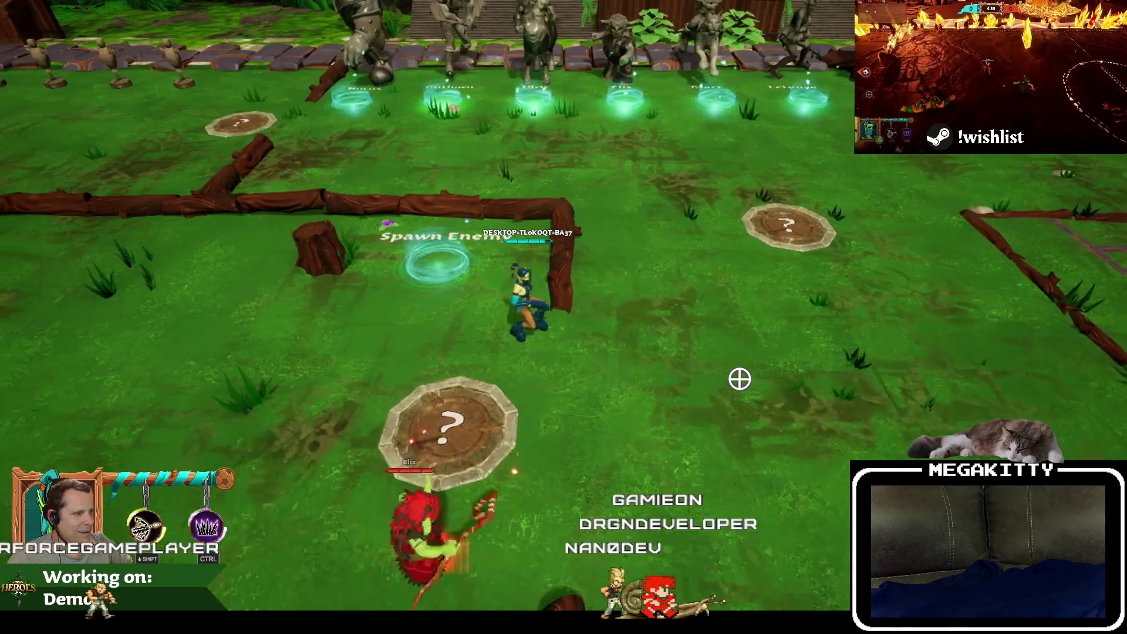
{"action": "key", "text": "a"}
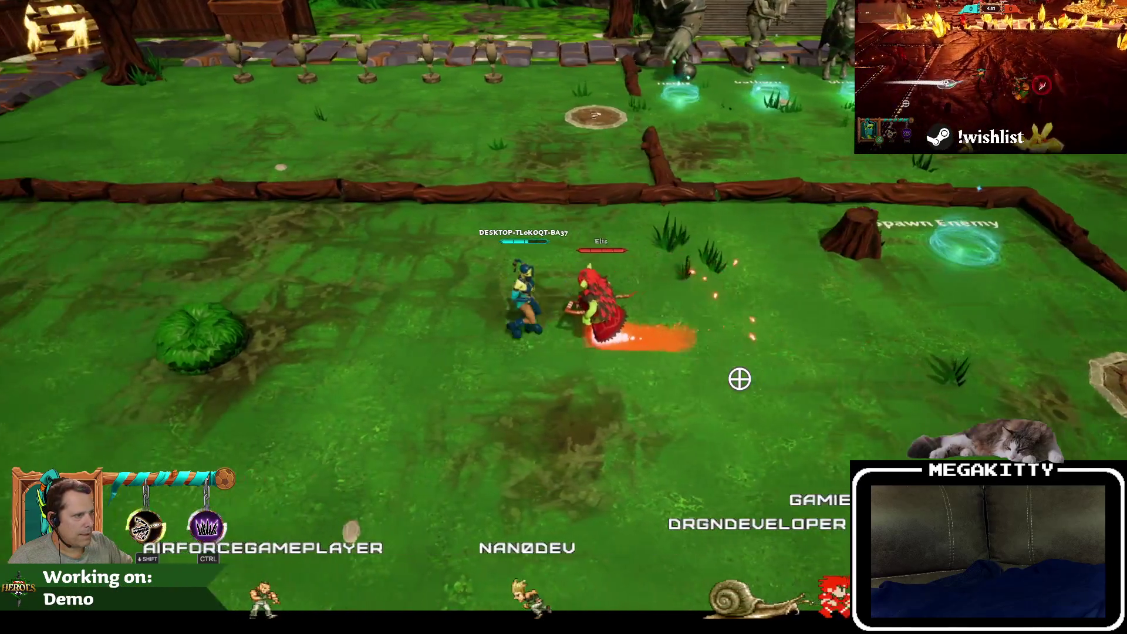
{"action": "key", "text": "s"}
{"action": "key", "text": "d"}
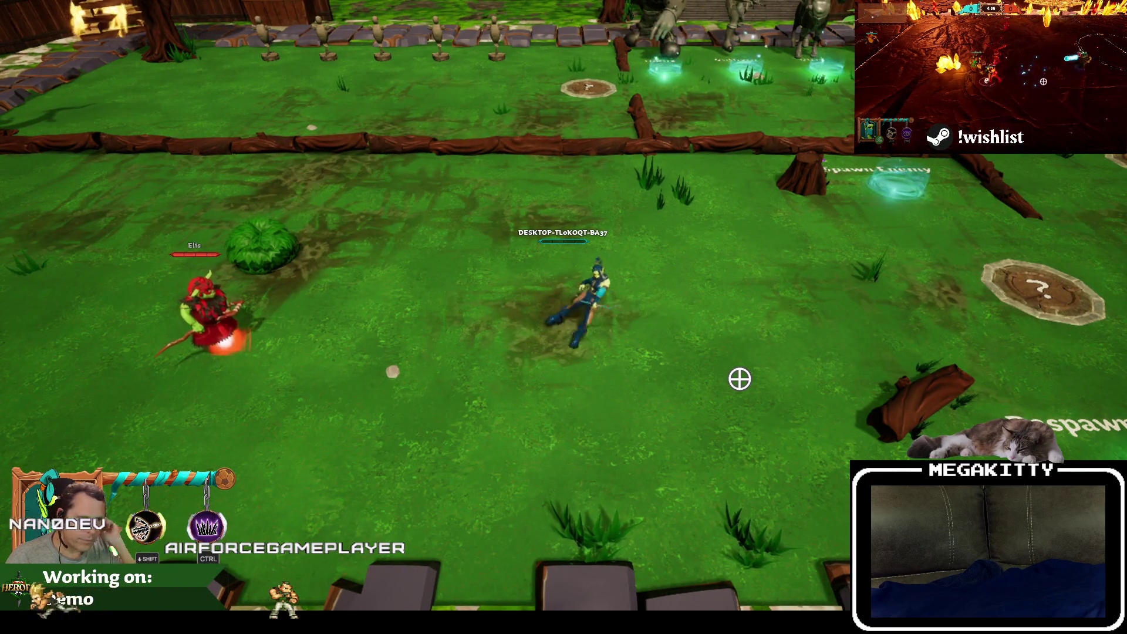
Manoeuvre around the enemy Elis, trigger the hero's ability, and end the play session.
{"action": "key", "text": "a"}
{"action": "key", "text": "w"}
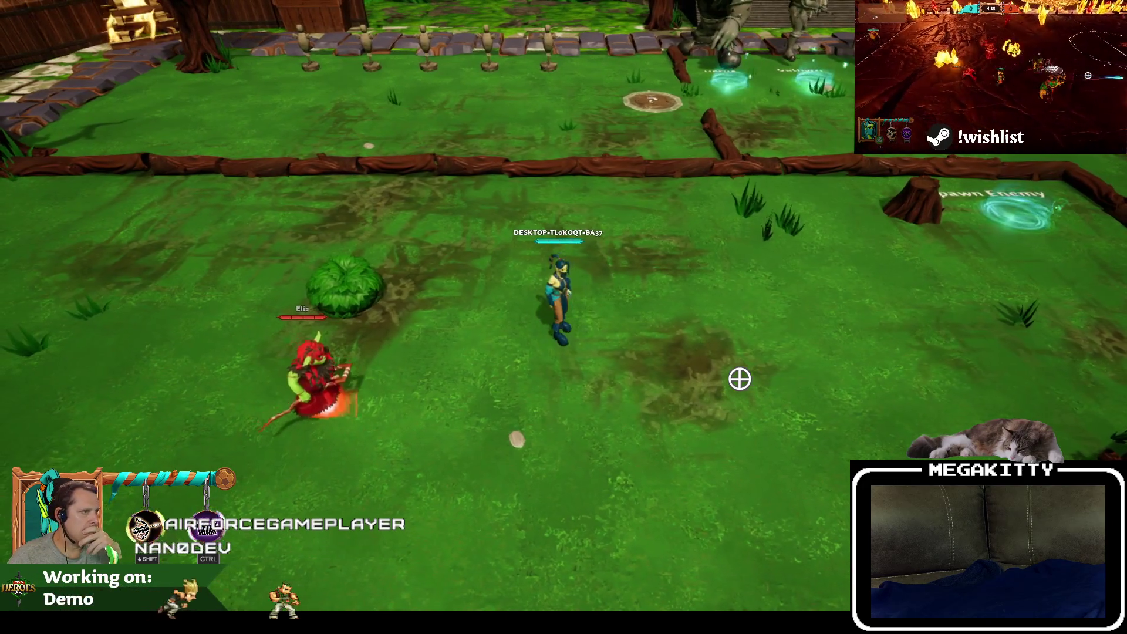
{"action": "key", "text": "d"}
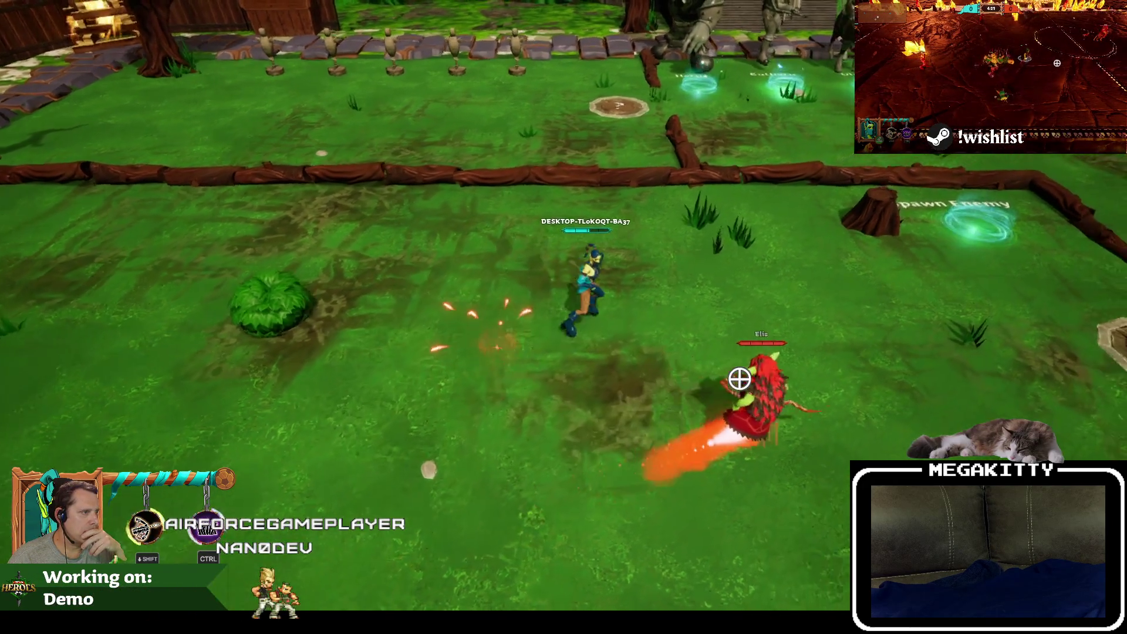
{"action": "key", "text": "a"}
{"action": "key", "text": "s"}
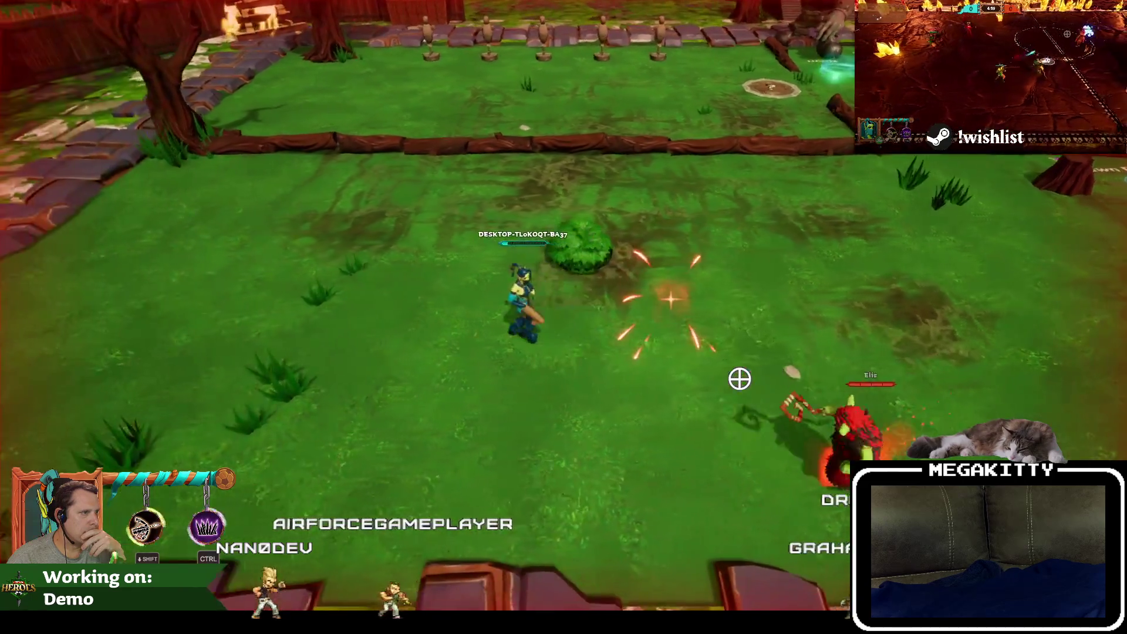
{"action": "key", "text": "w"}
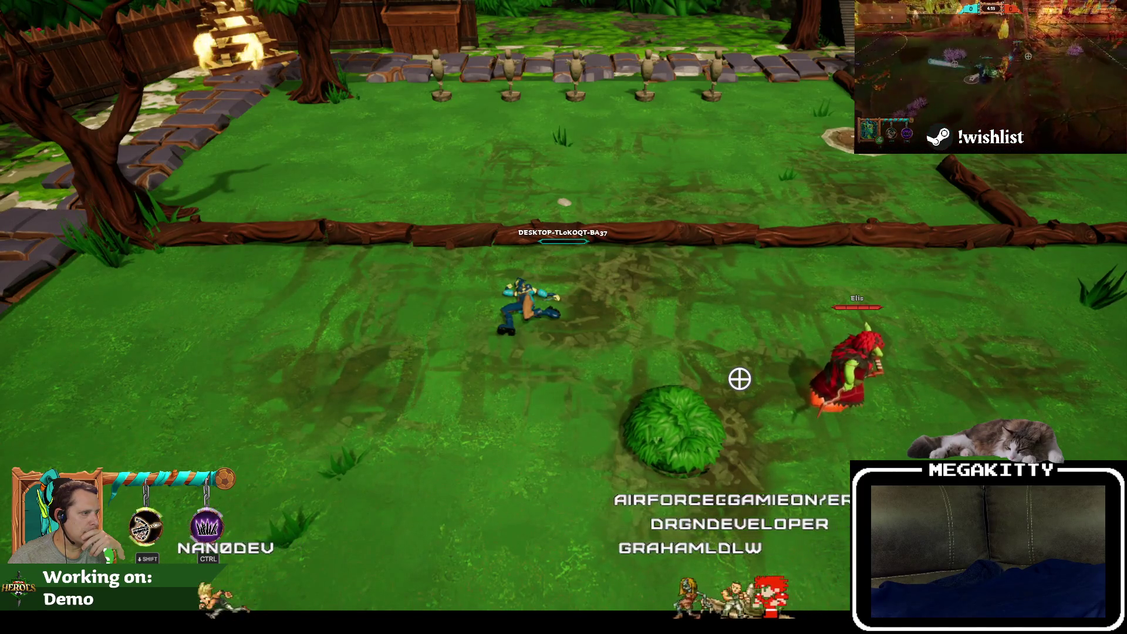
{"action": "key", "text": "shift"}
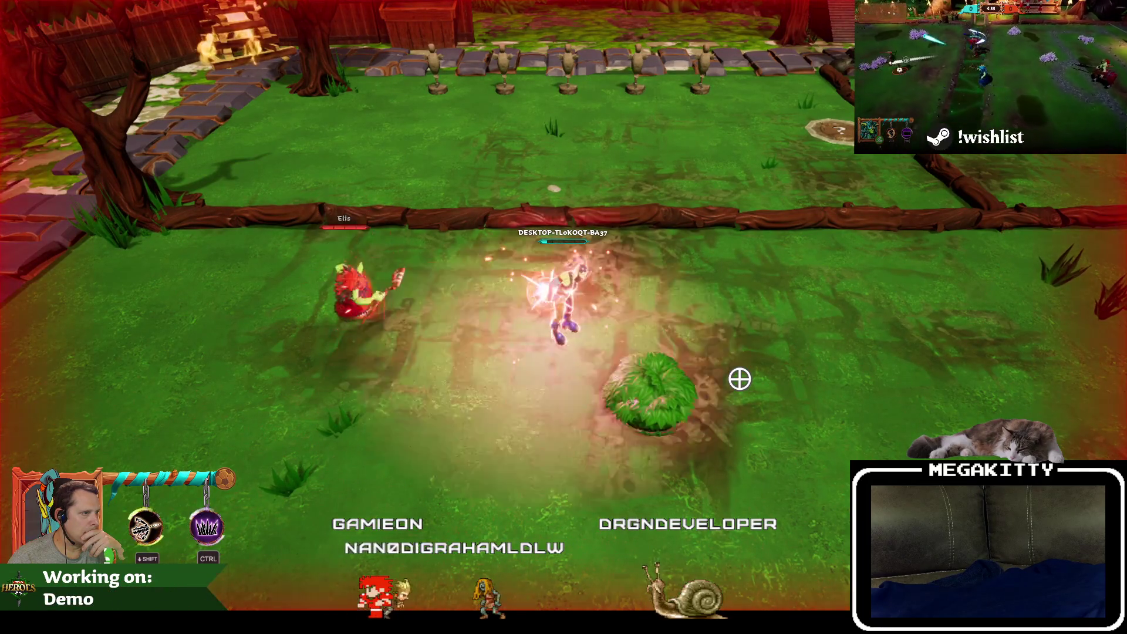
{"action": "key", "text": "d"}
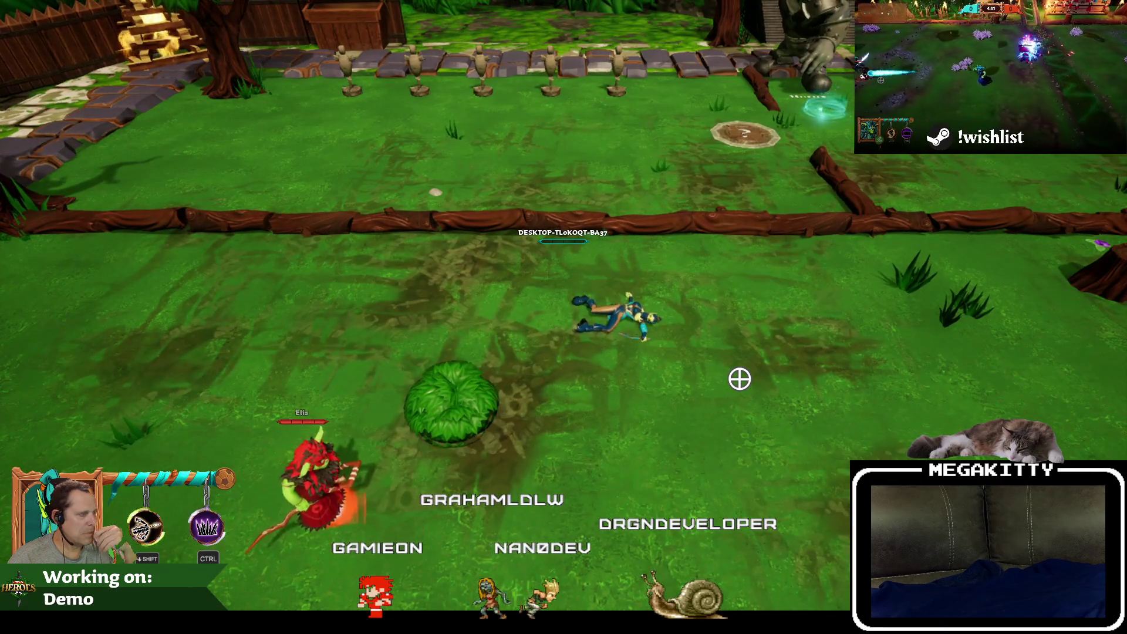
{"action": "key", "text": "Escape"}
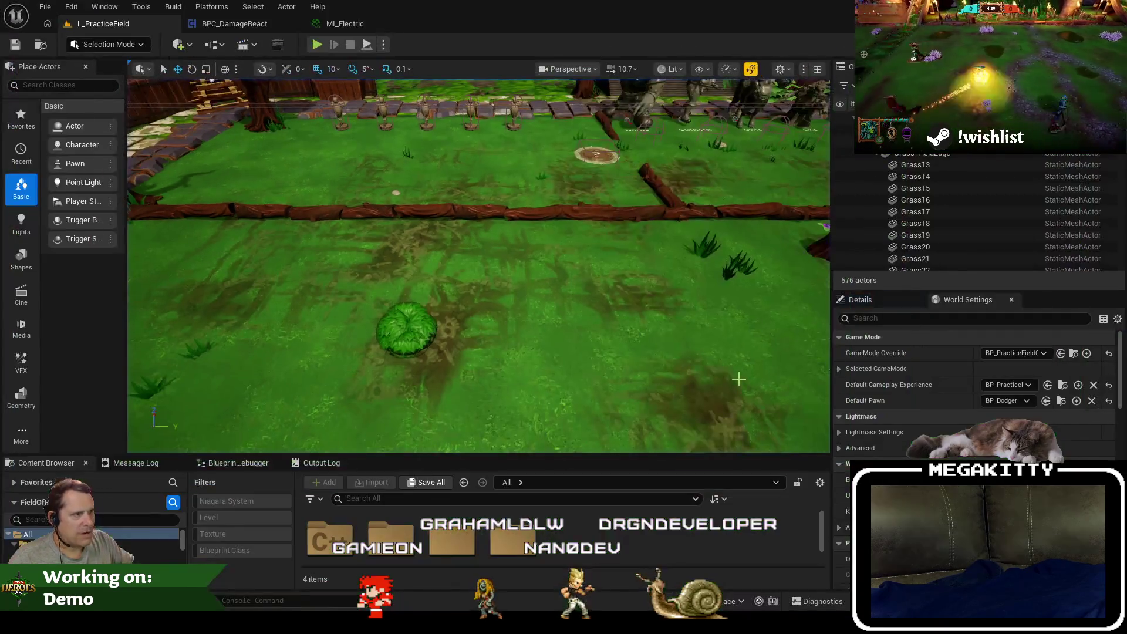
Open BPC_DamageReact's HandleEventChanged graph and bring the Branch and SET nodes into view.
{"action": "left_click", "coordinate": [245, 25]}
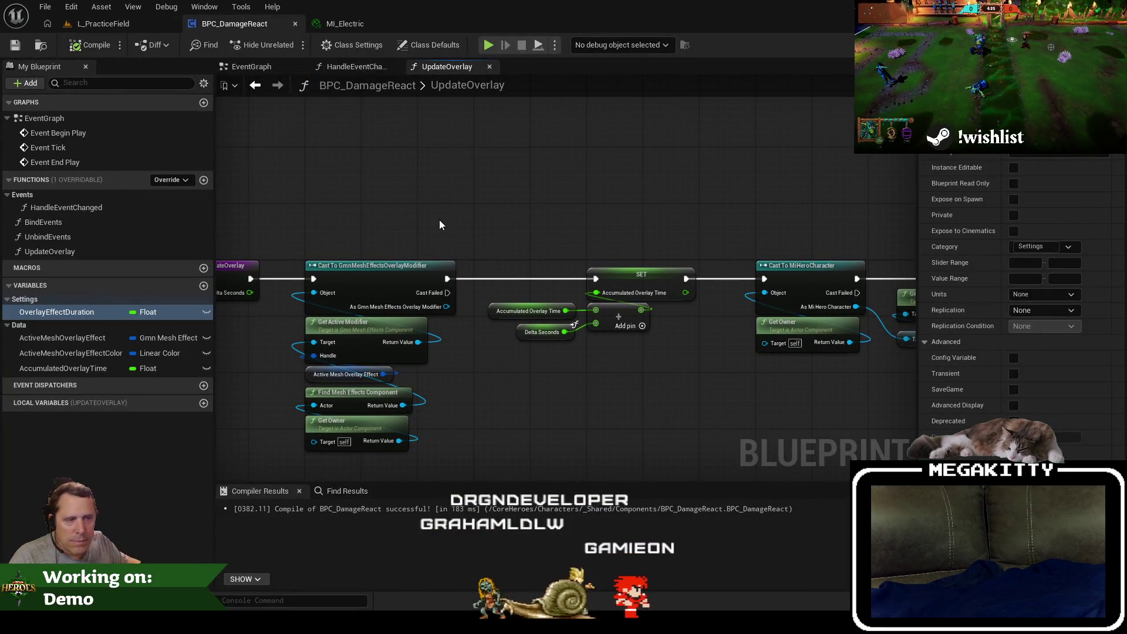
{"action": "left_click_drag", "start_coordinate": [440, 225], "coordinate": [137, 186]}
{"action": "left_click", "coordinate": [357, 64]}
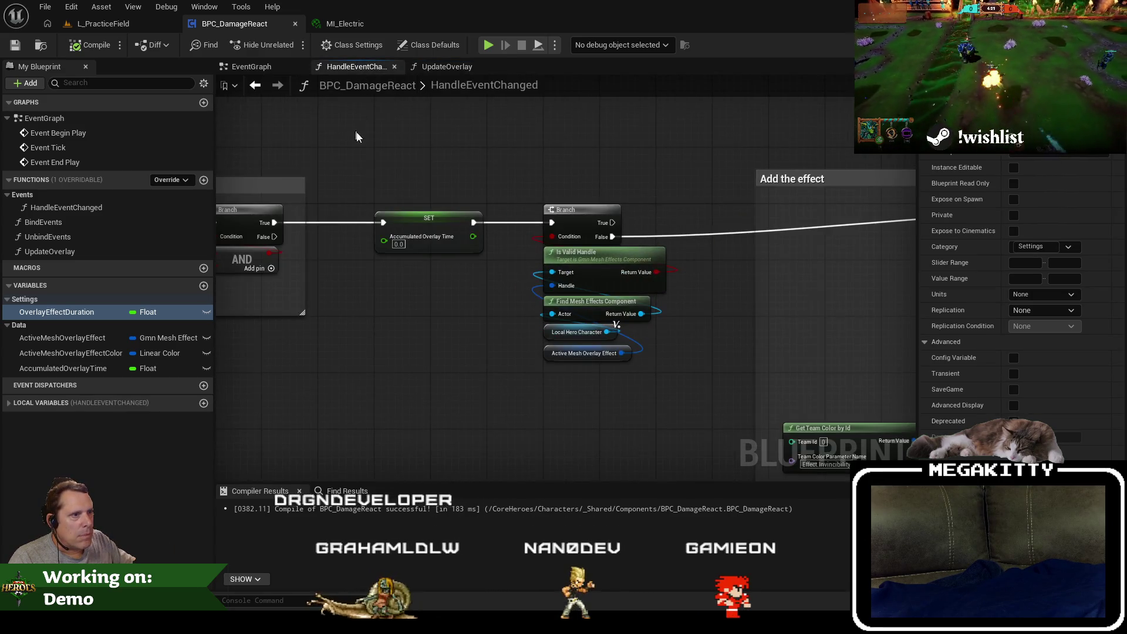
{"action": "mouse_move", "coordinate": [339, 160]}
{"action": "left_mouse_down"}
{"action": "mouse_move", "coordinate": [509, 185]}
{"action": "mouse_move", "coordinate": [555, 205]}
{"action": "mouse_move", "coordinate": [486, 185]}
{"action": "left_mouse_up"}
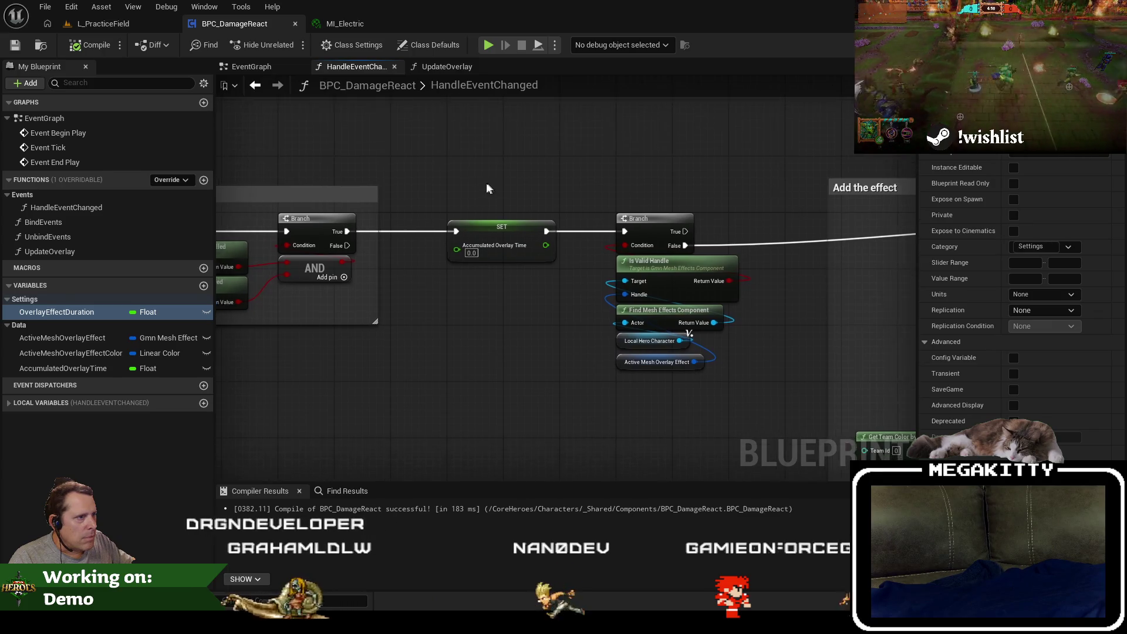
{"action": "scroll", "coordinate": [486, 186], "scroll_direction": "down", "scroll_amount": 2}
Browse the blueprint action list twice and close it without adding a node.
{"action": "right_click", "coordinate": [352, 358]}
{"action": "type", "text": "select"}
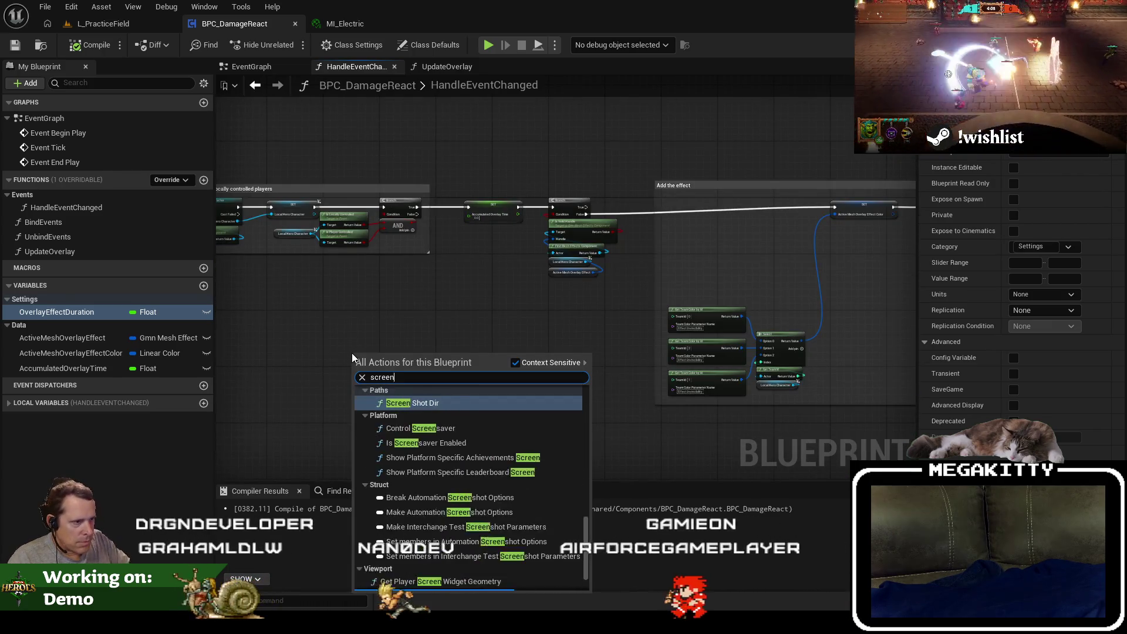
{"action": "key", "text": "Escape"}
{"action": "right_click", "coordinate": [395, 326]}
{"action": "key", "text": "Escape"}
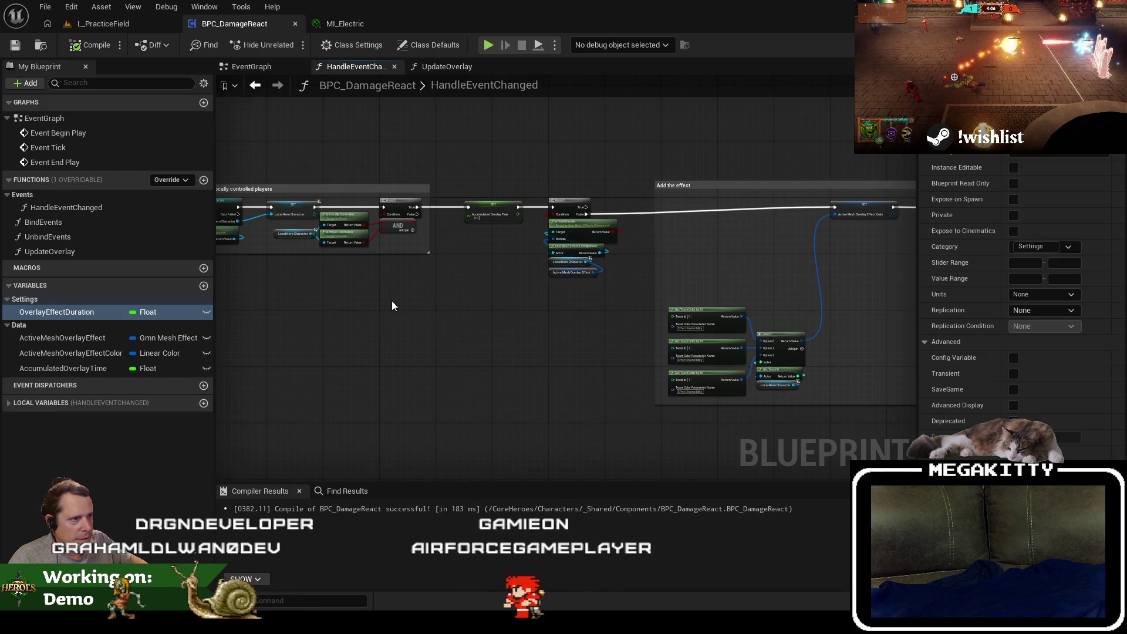
{"action": "scroll", "coordinate": [348, 316], "scroll_direction": "up", "scroll_amount": 4}
Duplicate the Local Hero Character getter and place the copy below the other nodes.
{"action": "left_click", "coordinate": [303, 254]}
{"action": "key", "text": "ctrl+c"}
{"action": "key", "text": "ctrl+v"}
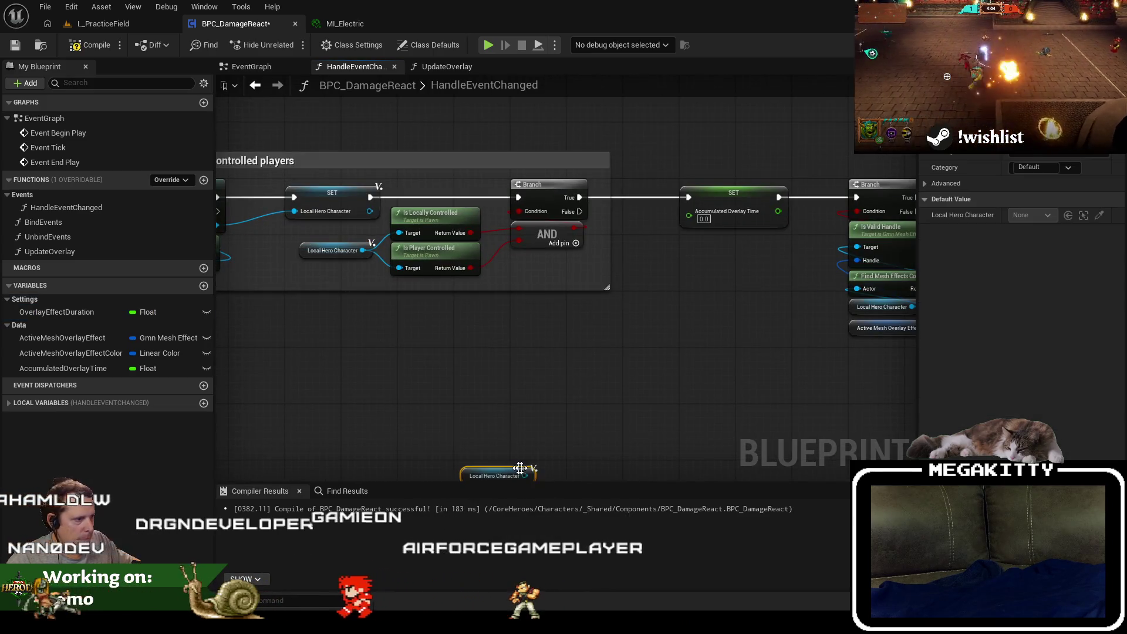
{"action": "mouse_move", "coordinate": [478, 470]}
{"action": "left_mouse_down"}
{"action": "mouse_move", "coordinate": [490, 470]}
{"action": "mouse_move", "coordinate": [498, 431]}
{"action": "mouse_move", "coordinate": [455, 382]}
{"action": "left_mouse_up"}
Add a Get Controller node fed by the duplicated hero getter.
{"action": "type", "text": "get player contr"}
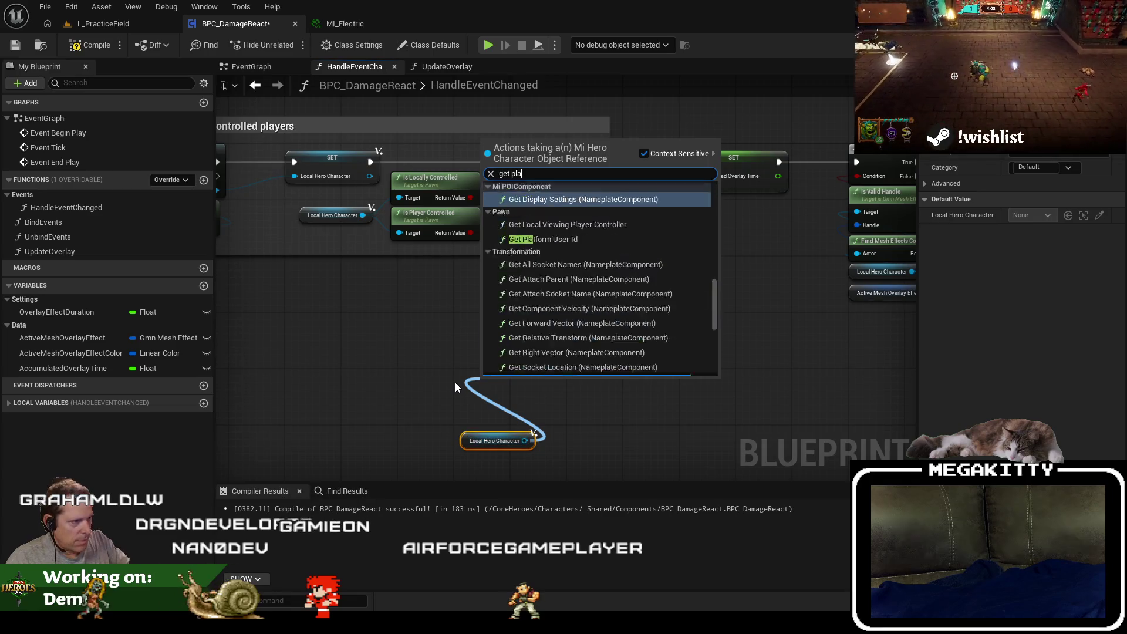
{"action": "key", "text": "BackSpace"}
{"action": "key", "text": "BackSpace"}
{"action": "key", "text": "BackSpace"}
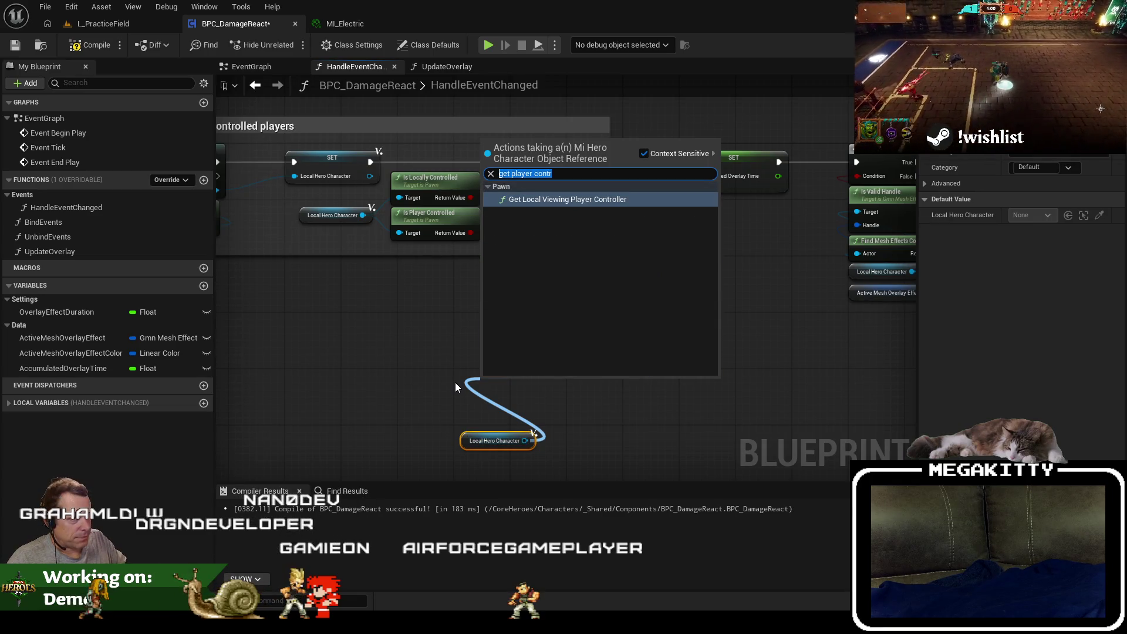
{"action": "type", "text": "controll"}
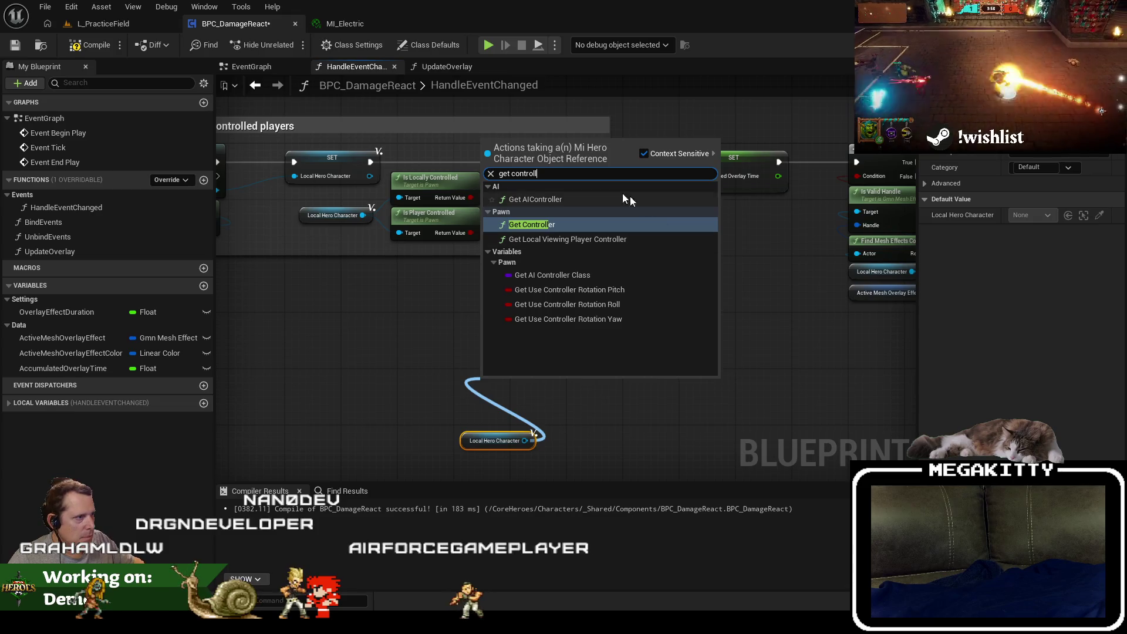
{"action": "key", "text": "Return"}
{"action": "left_click_drag", "start_coordinate": [540, 372], "coordinate": [519, 399]}
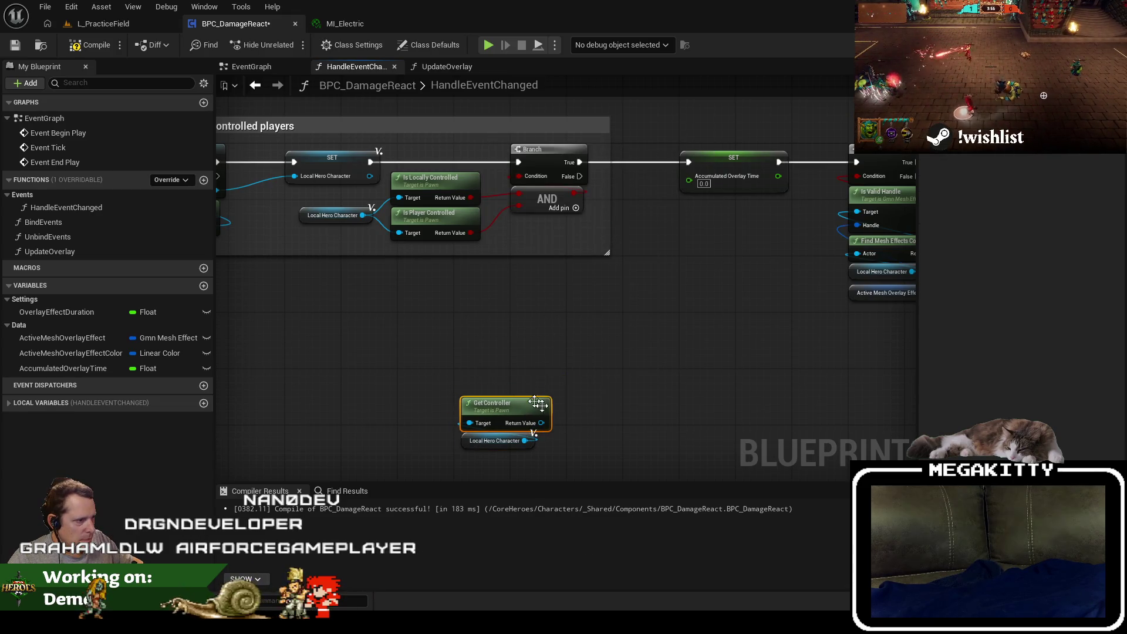
Insert a Sequence node after the Branch and reposition Get Controller beside it.
{"action": "mouse_move", "coordinate": [593, 175]}
{"action": "left_mouse_down"}
{"action": "mouse_move", "coordinate": [430, 173]}
{"action": "mouse_move", "coordinate": [462, 153]}
{"action": "left_mouse_up"}
{"action": "type", "text": "sequence"}
{"action": "key", "text": "Return"}
{"action": "mouse_move", "coordinate": [360, 389]}
{"action": "left_mouse_down"}
{"action": "mouse_move", "coordinate": [392, 439]}
{"action": "mouse_move", "coordinate": [381, 409]}
{"action": "mouse_move", "coordinate": [437, 359]}
{"action": "mouse_move", "coordinate": [469, 377]}
{"action": "mouse_move", "coordinate": [491, 308]}
{"action": "left_mouse_up"}
Add a Cast To PlayerController node and wire the Sequence's Then 1 into it.
{"action": "type", "text": "cast to pla"}
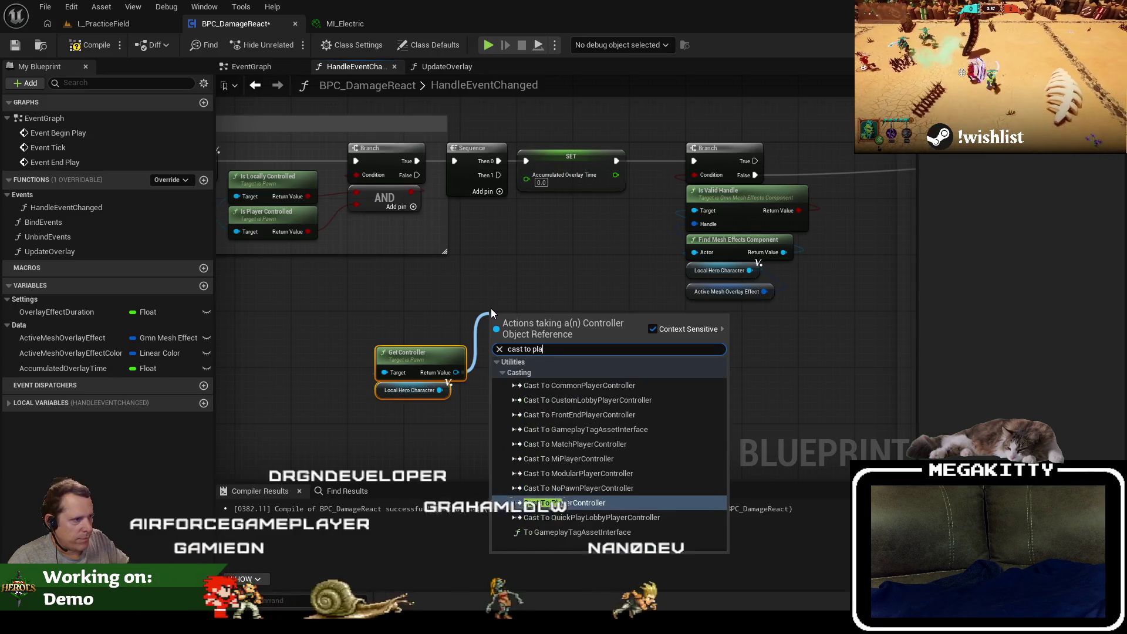
{"action": "key", "text": "Down"}
{"action": "key", "text": "Return"}
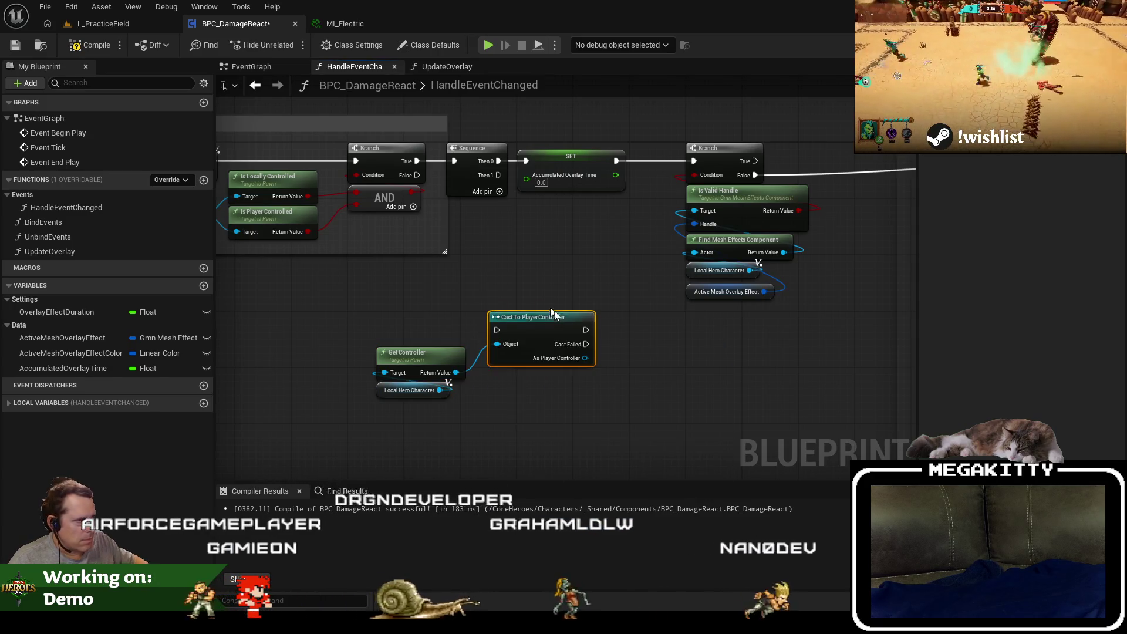
{"action": "left_click_drag", "start_coordinate": [498, 174], "coordinate": [497, 328]}
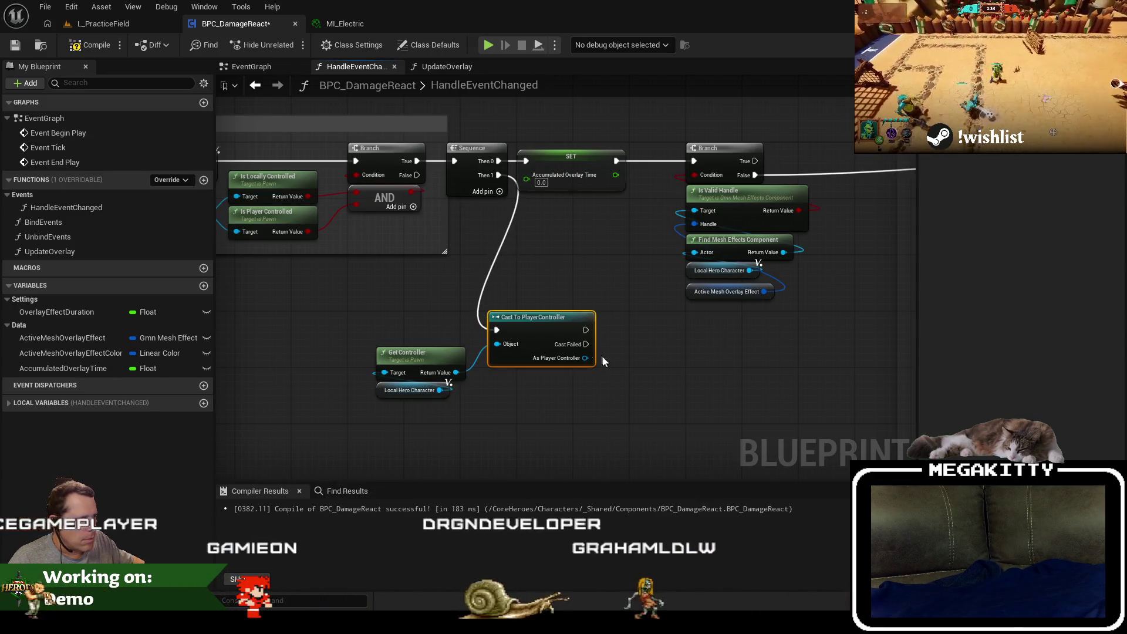
{"action": "left_click_drag", "start_coordinate": [585, 358], "coordinate": [644, 378]}
Add a Client Start Camera Shake node and centre it in the graph.
{"action": "type", "text": "screens"}
{"action": "key", "text": "BackSpace"}
{"action": "key", "text": "BackSpace"}
{"action": "key", "text": "BackSpace"}
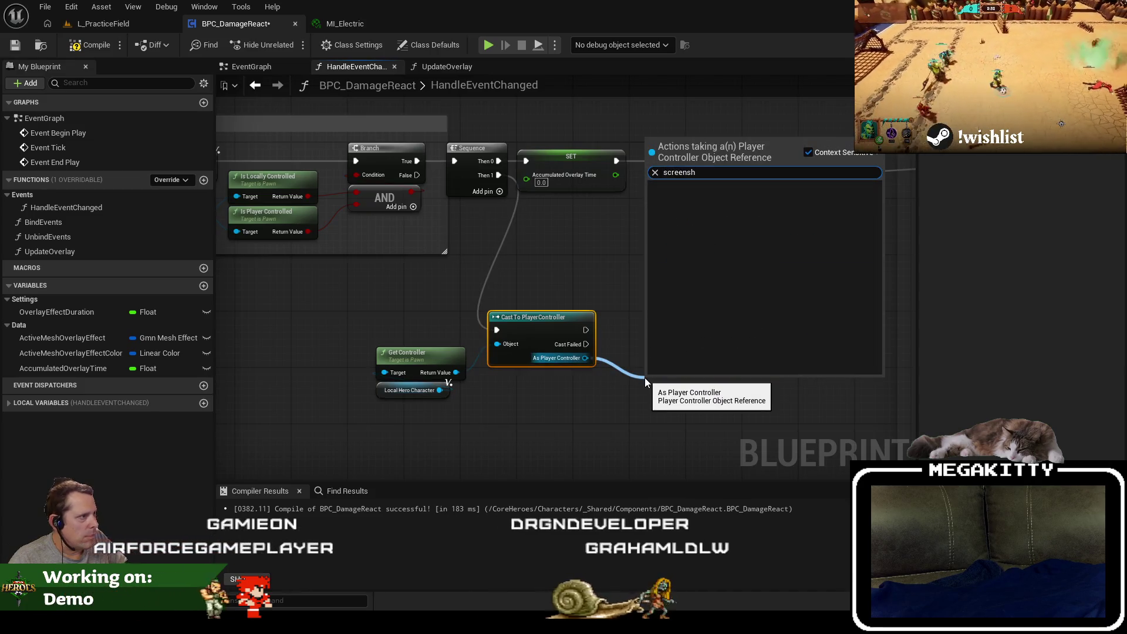
{"action": "type", "text": "shake"}
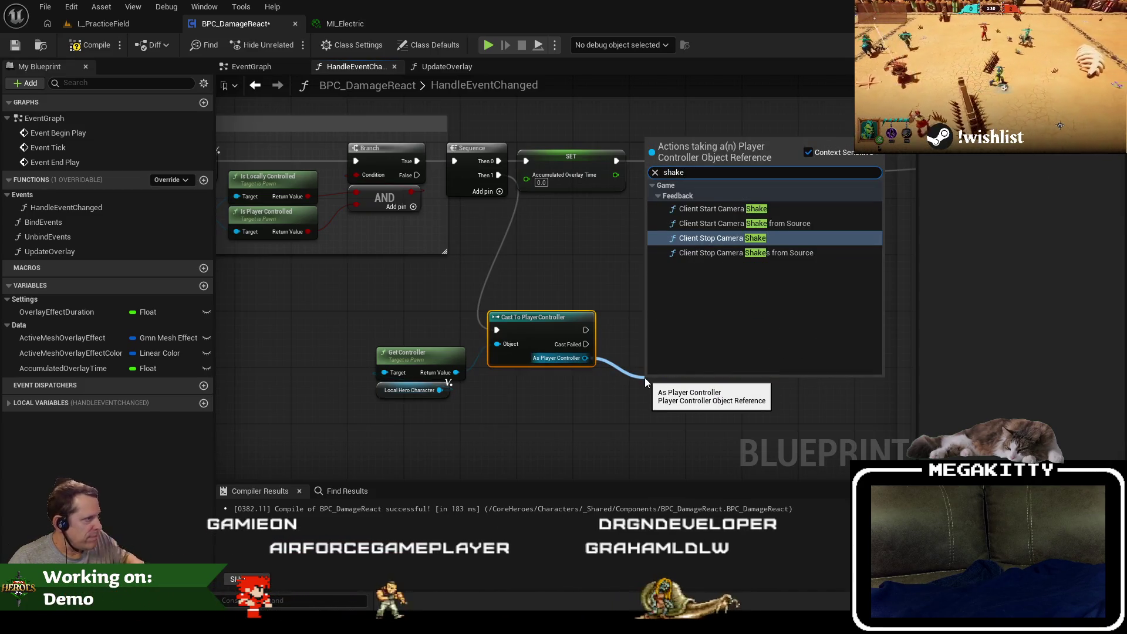
{"action": "key", "text": "Up"}
{"action": "key", "text": "Up"}
{"action": "key", "text": "Return"}
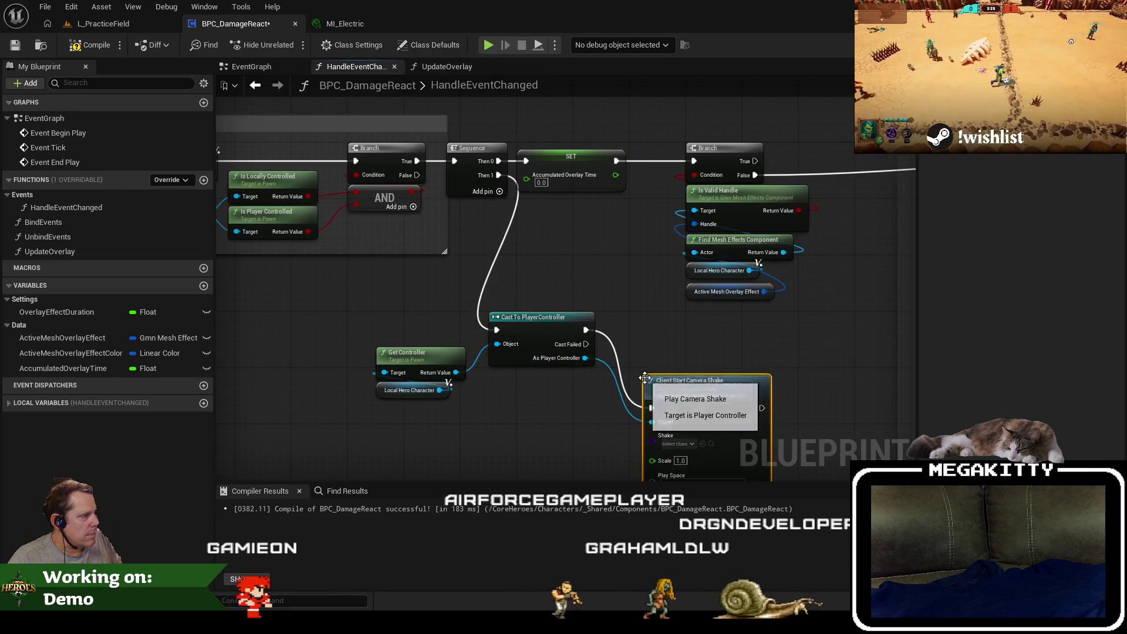
{"action": "left_click_drag", "start_coordinate": [782, 336], "coordinate": [634, 269]}
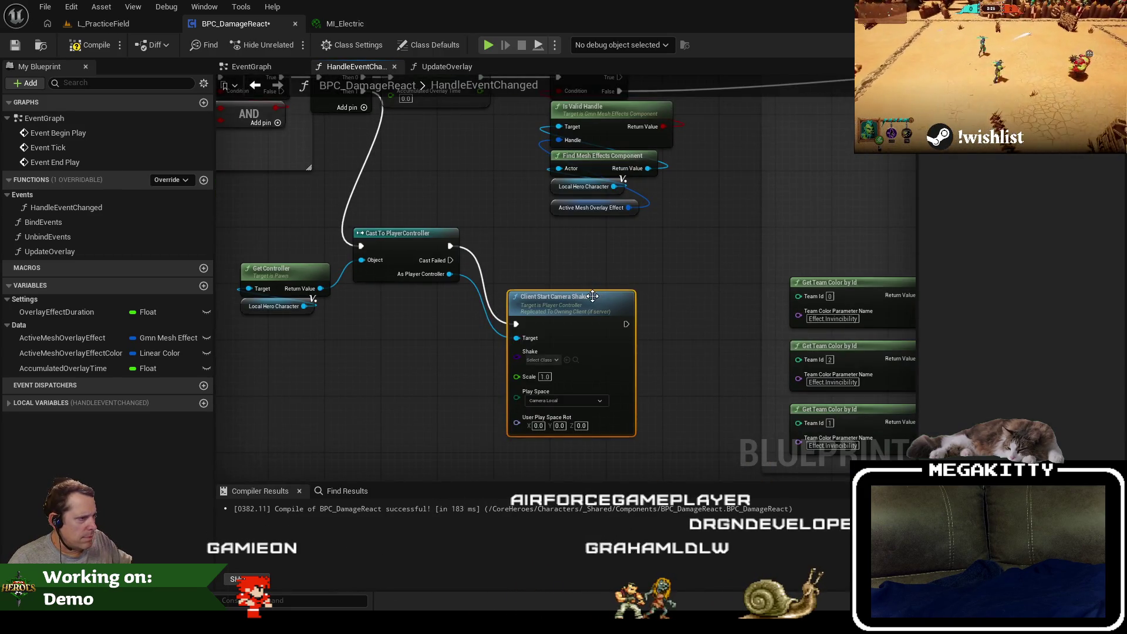
{"action": "scroll", "coordinate": [583, 353], "scroll_direction": "up", "scroll_amount": 2}
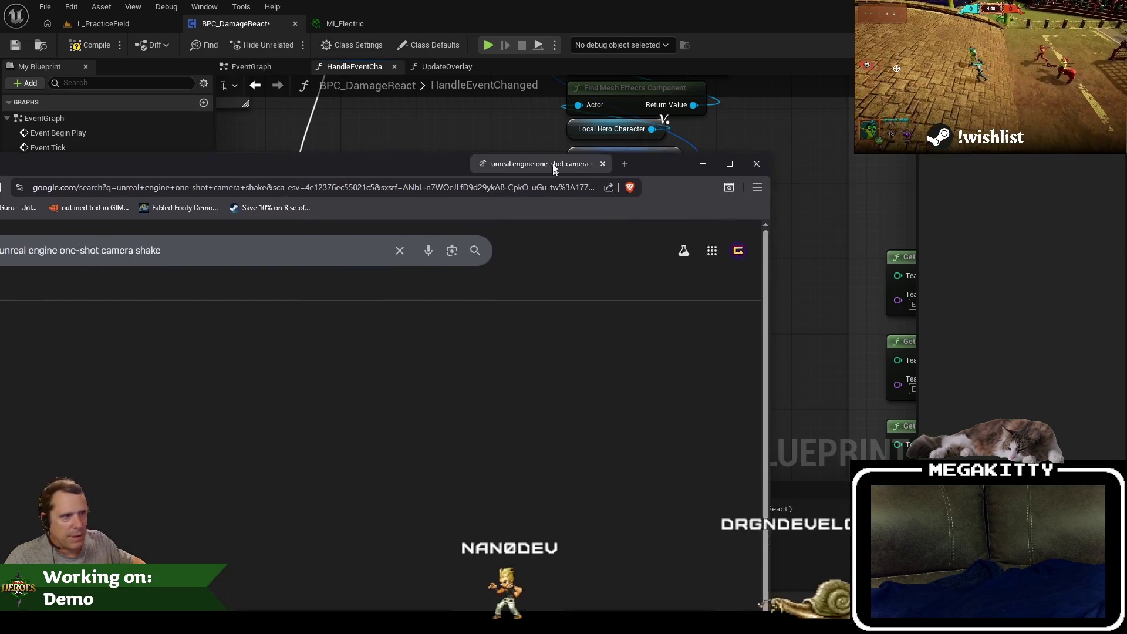
{"action": "left_click_drag", "start_coordinate": [725, 157], "coordinate": [726, 72]}
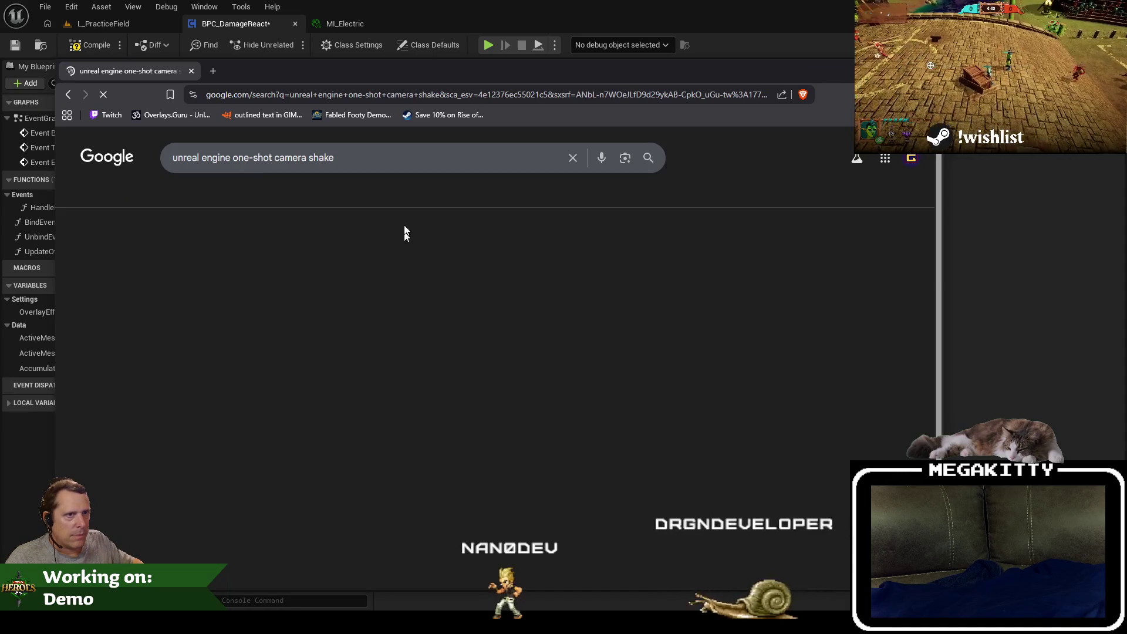
Read through the forums.unrealengine.com one-shot camera shake reply, then close the Brave tab.
{"action": "key", "text": "Return"}
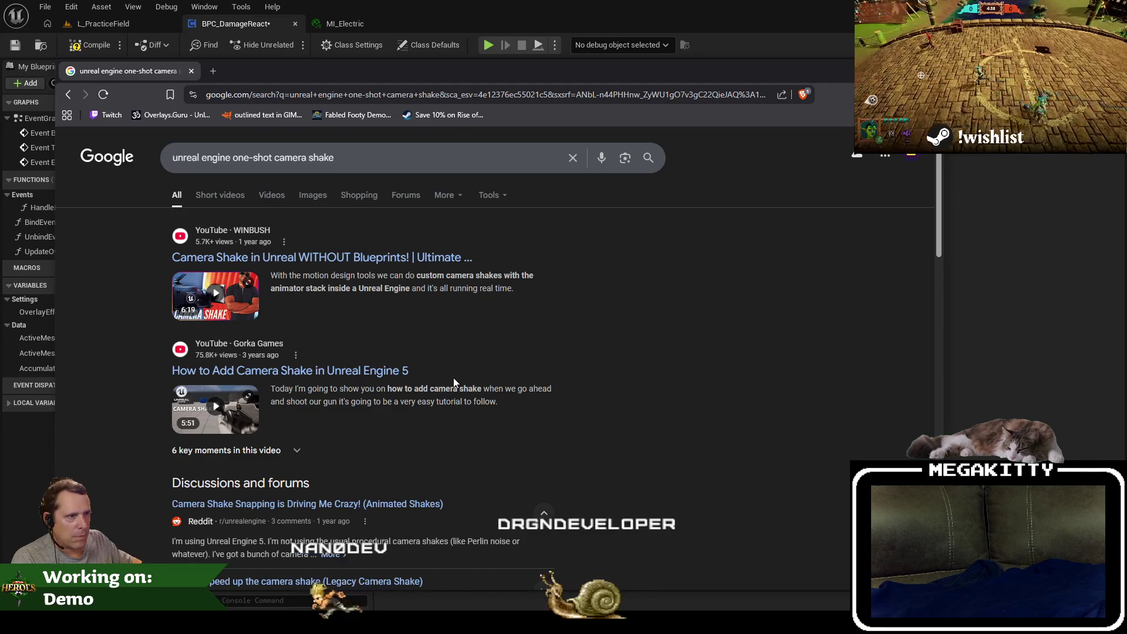
{"action": "scroll", "coordinate": [459, 385], "scroll_direction": "down", "scroll_amount": 5}
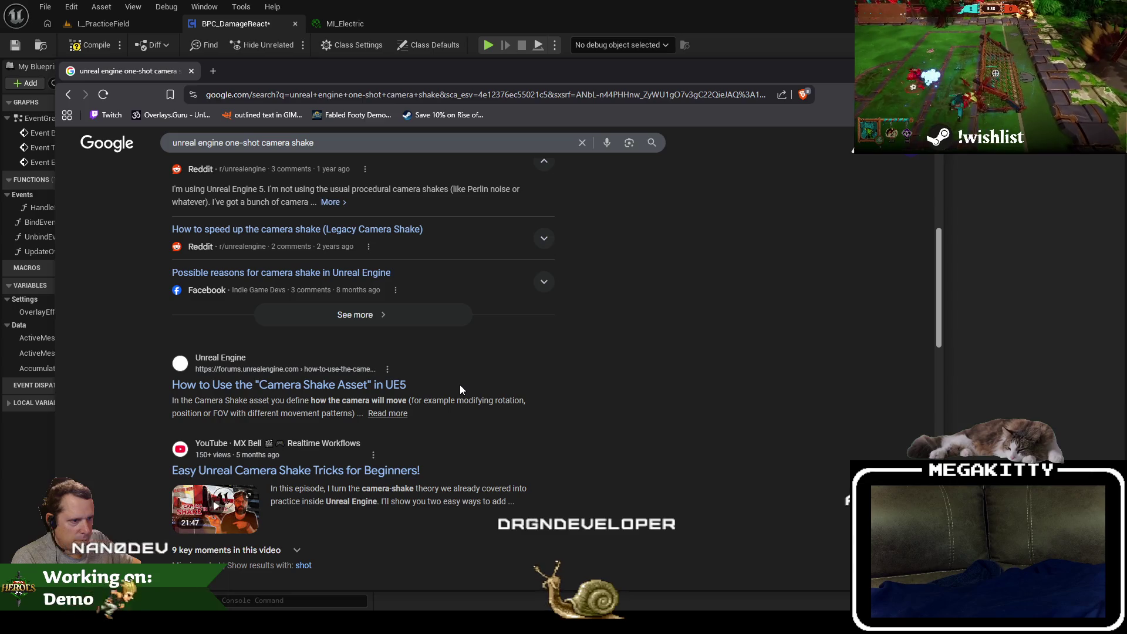
{"action": "scroll", "coordinate": [460, 385], "scroll_direction": "down", "scroll_amount": 1}
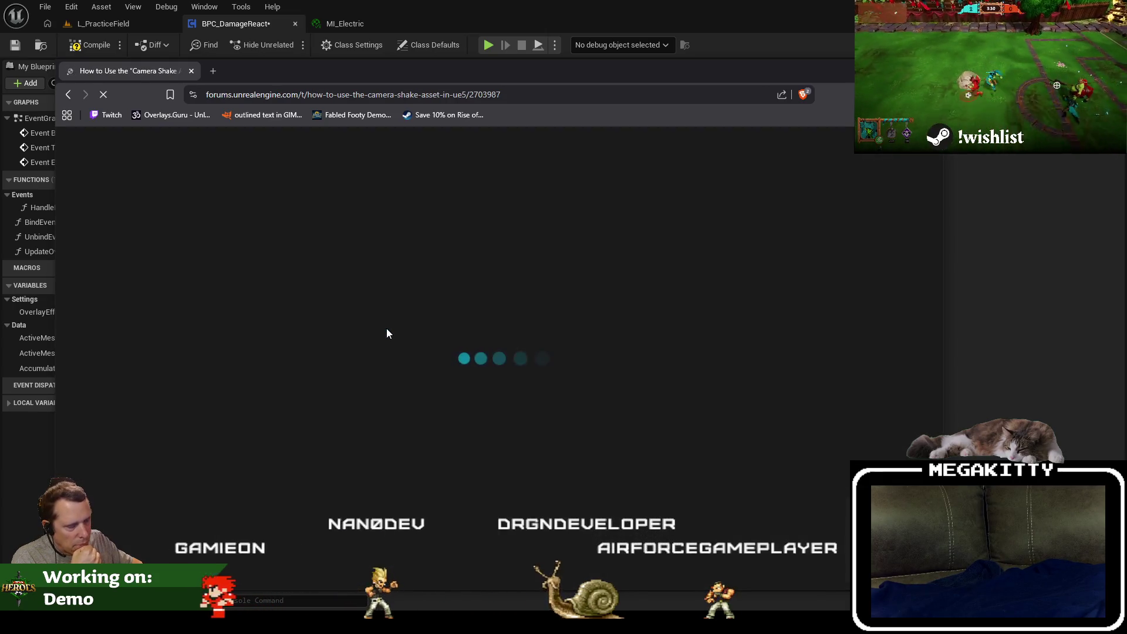
{"action": "scroll", "coordinate": [533, 377], "scroll_direction": "down", "scroll_amount": 5}
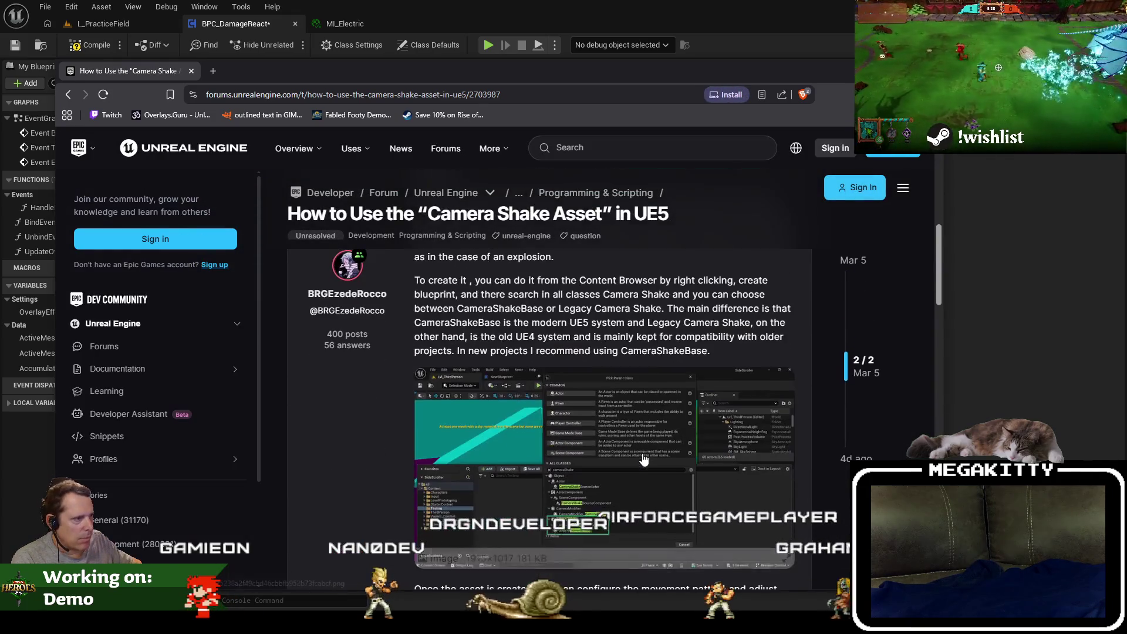
{"action": "scroll", "coordinate": [644, 457], "scroll_direction": "down", "scroll_amount": 8}
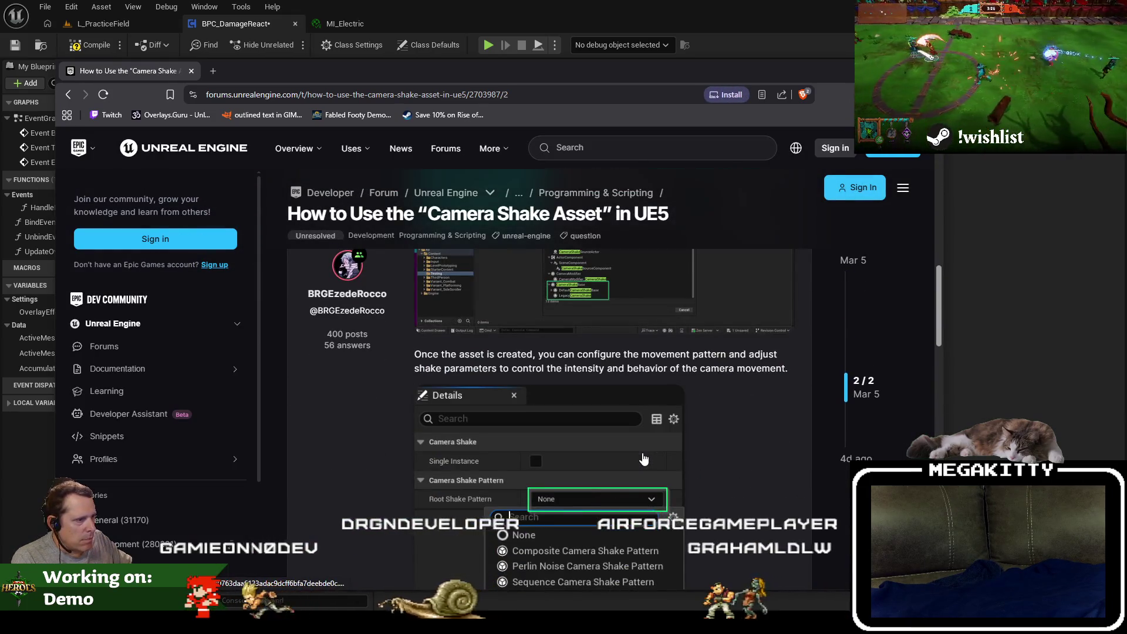
{"action": "scroll", "coordinate": [643, 453], "scroll_direction": "up", "scroll_amount": 4}
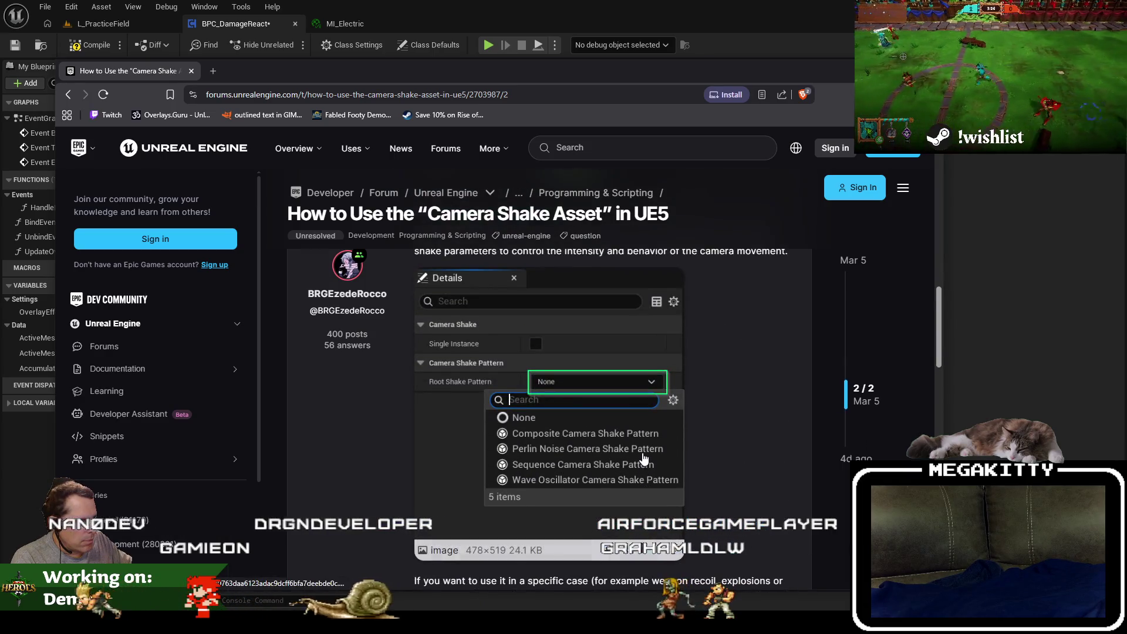
{"action": "scroll", "coordinate": [704, 450], "scroll_direction": "down", "scroll_amount": 6}
{"action": "scroll", "coordinate": [703, 446], "scroll_direction": "down", "scroll_amount": 4}
{"action": "scroll", "coordinate": [703, 446], "scroll_direction": "up", "scroll_amount": 3}
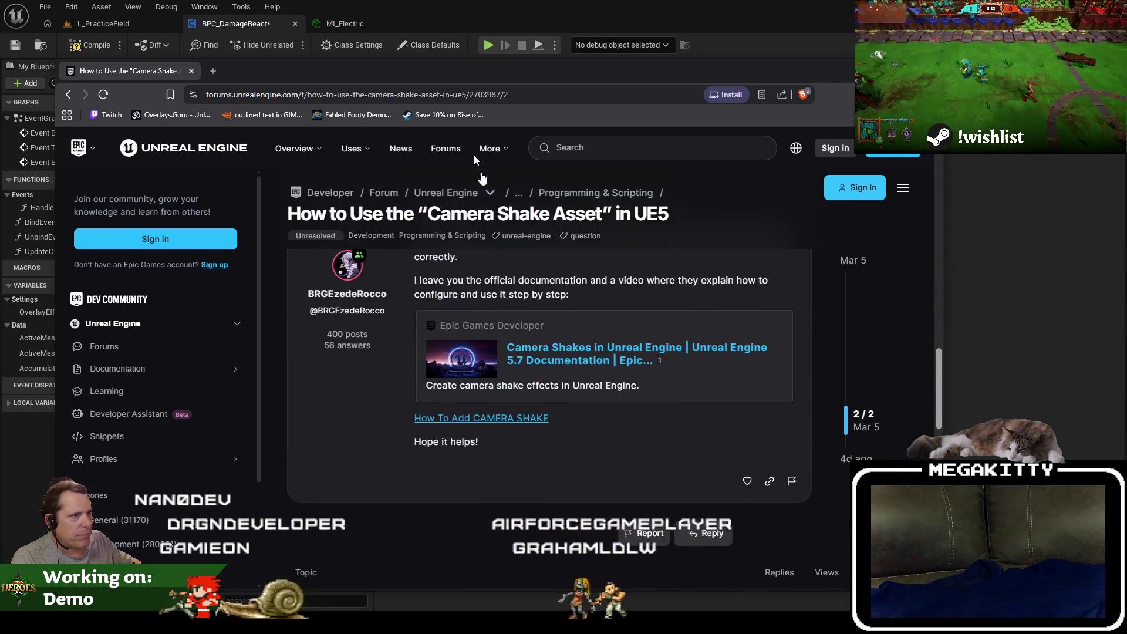
{"action": "left_click", "coordinate": [194, 71]}
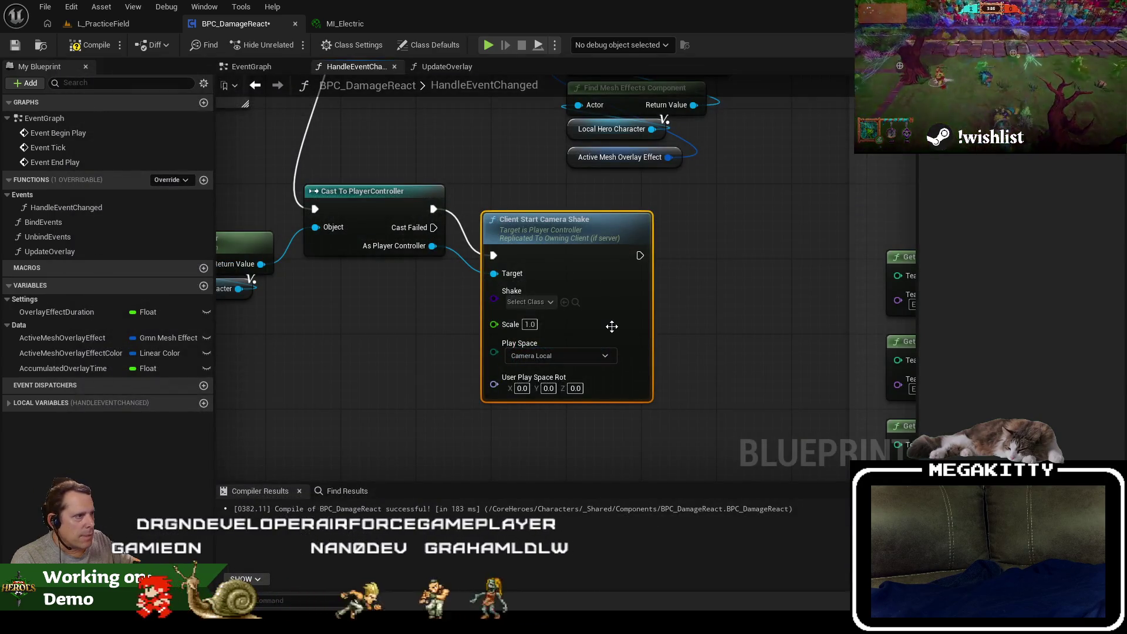
Create a Blueprint Class with parent CameraShakeBase in Components, named BP_DamageReactCameraShake.
{"action": "left_click", "coordinate": [519, 303]}
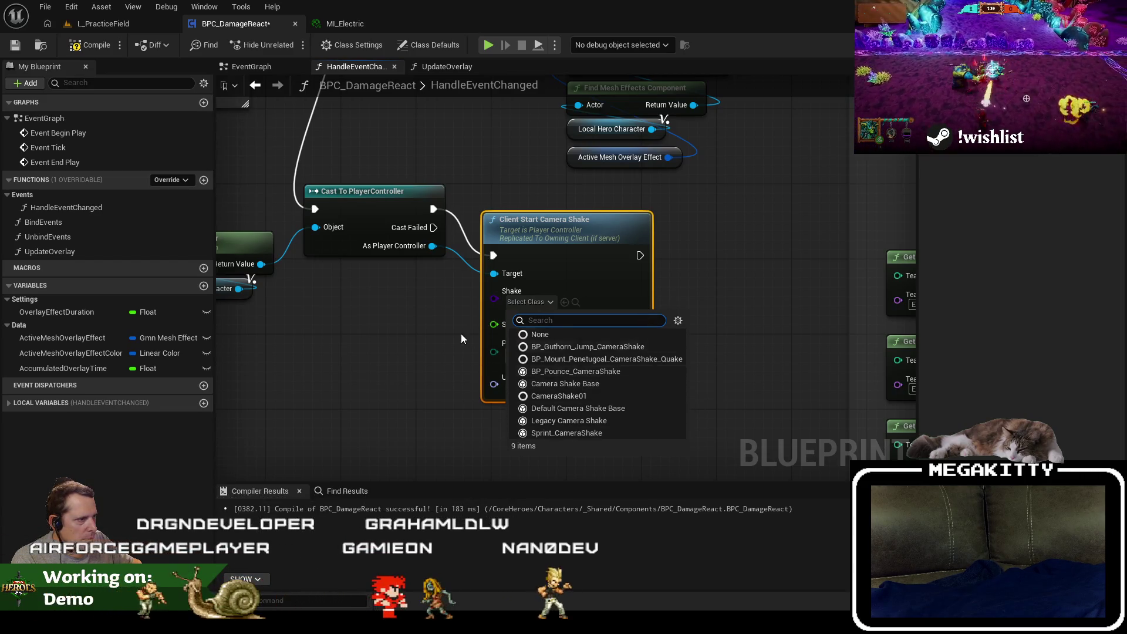
{"action": "left_click", "coordinate": [460, 329]}
{"action": "left_click", "coordinate": [102, 24]}
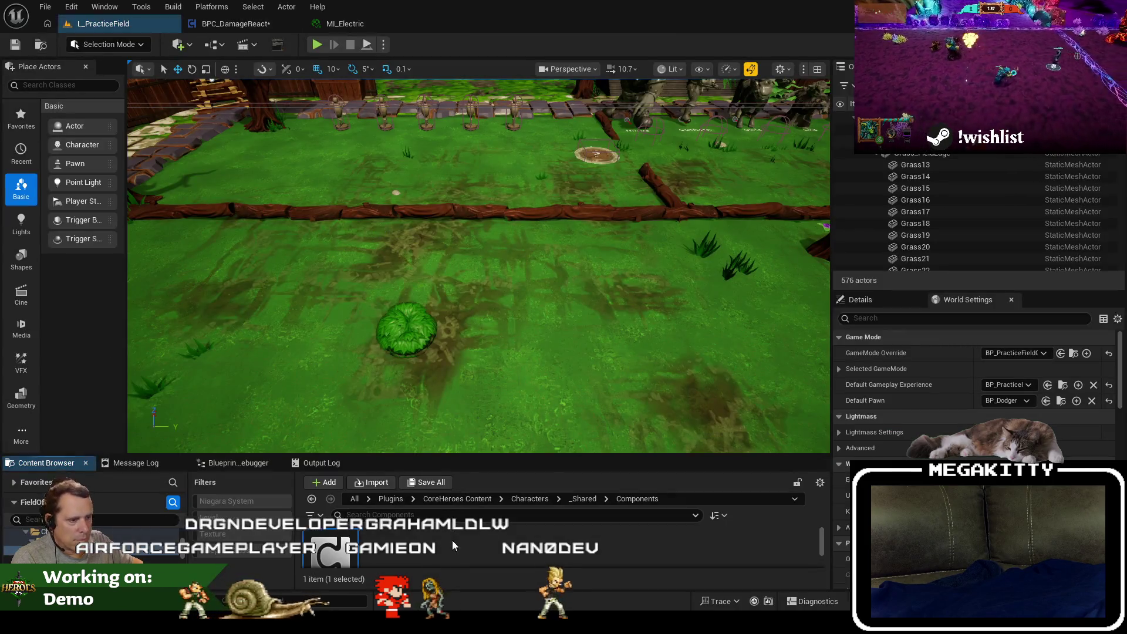
{"action": "right_click", "coordinate": [405, 446]}
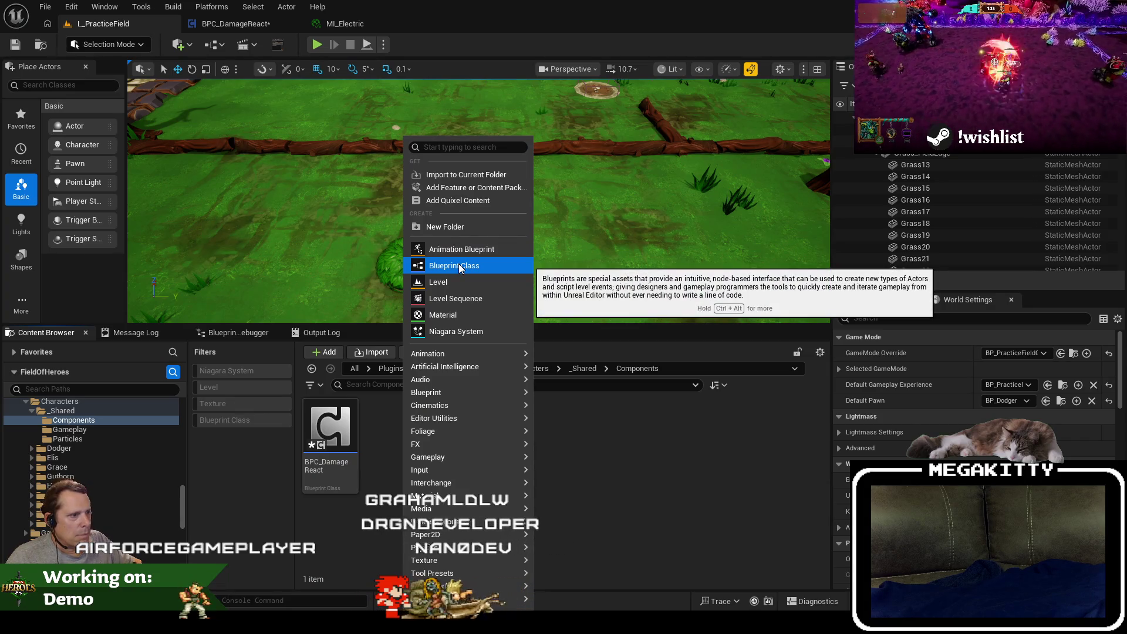
{"action": "left_click", "coordinate": [459, 267]}
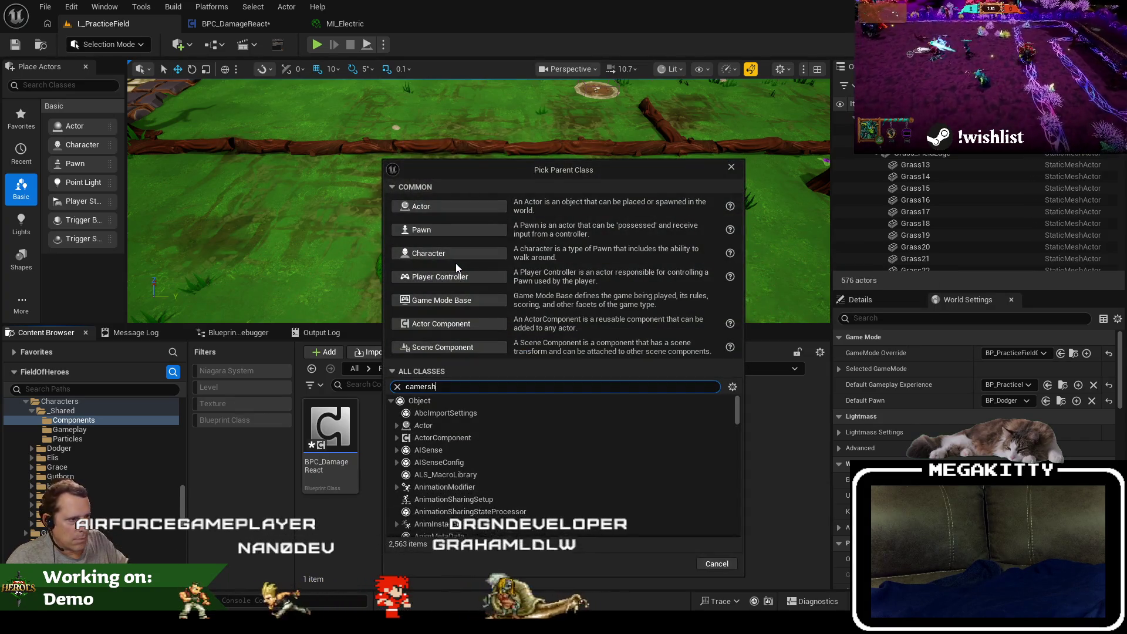
{"action": "type", "text": "camerash"}
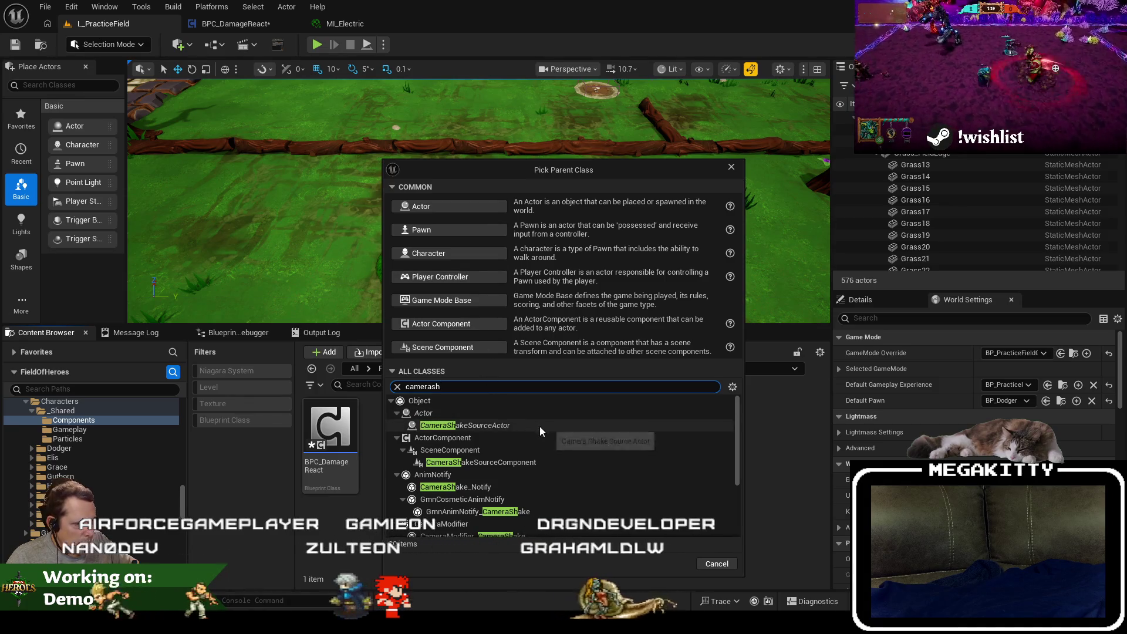
{"action": "scroll", "coordinate": [546, 471], "scroll_direction": "down", "scroll_amount": 3}
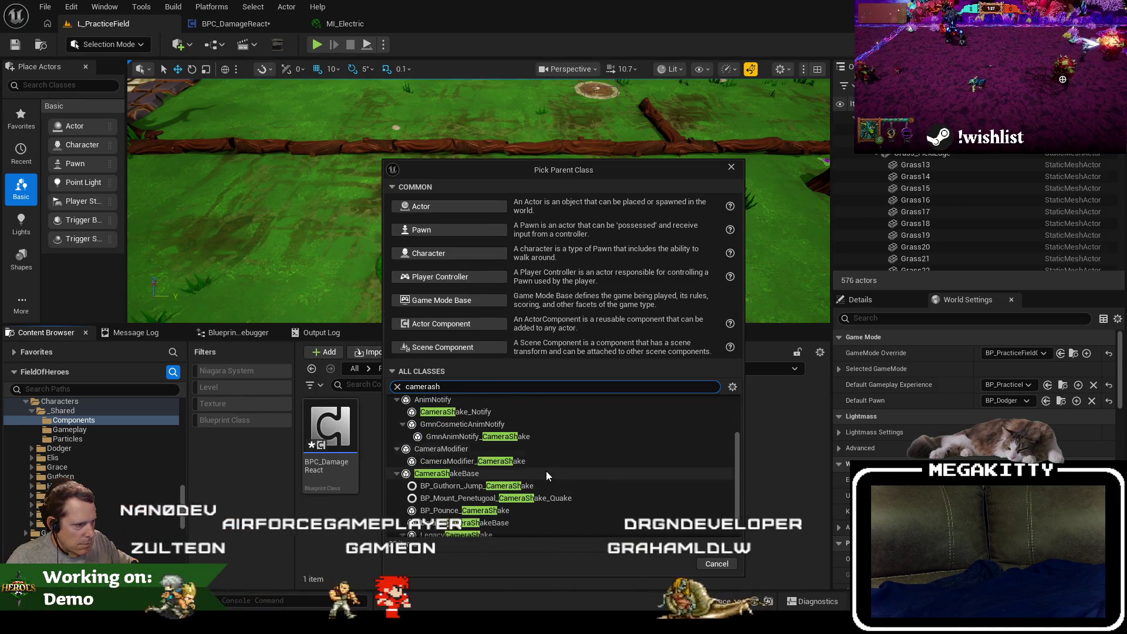
{"action": "left_click", "coordinate": [499, 473]}
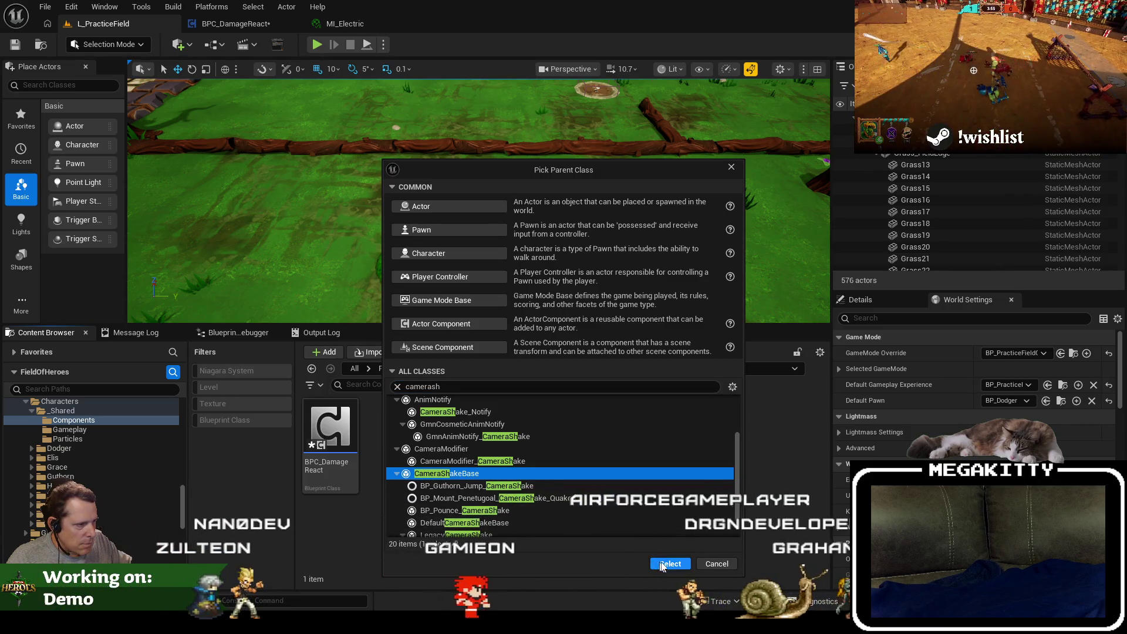
{"action": "left_click", "coordinate": [669, 561]}
{"action": "type", "text": "BP_D"}
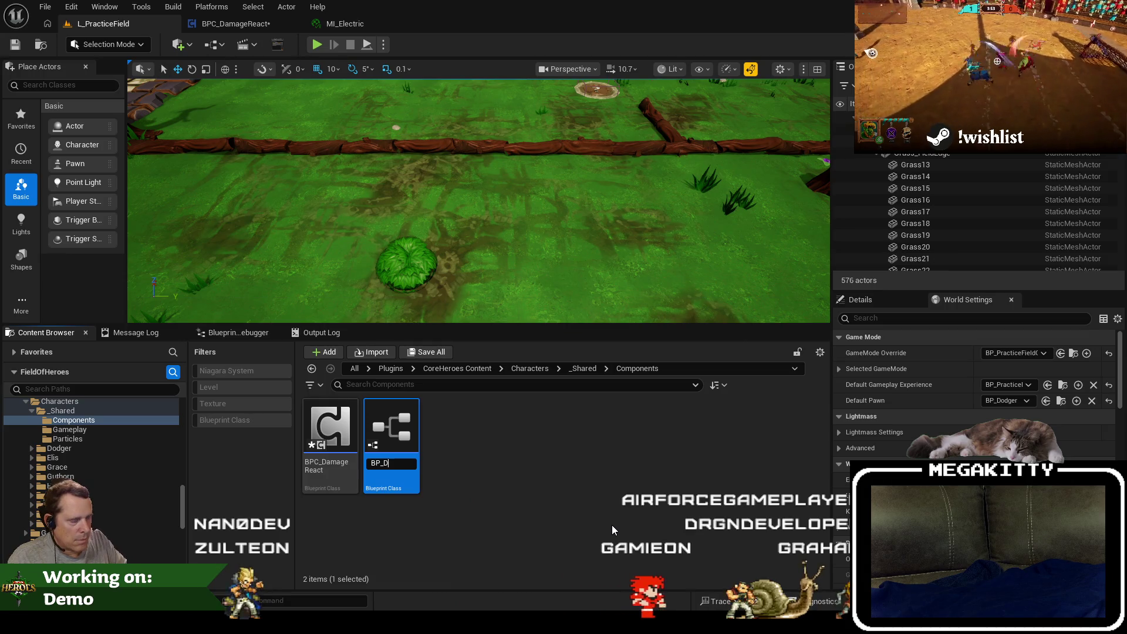
{"action": "type", "text": "amageCamerashake"}
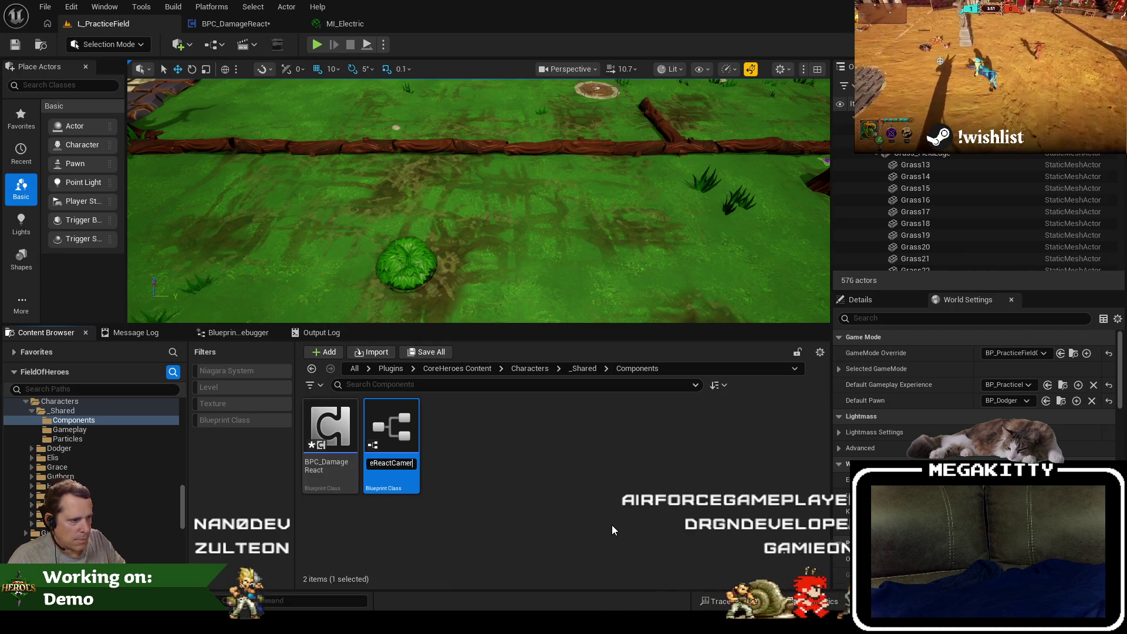
{"action": "key", "text": "Return"}
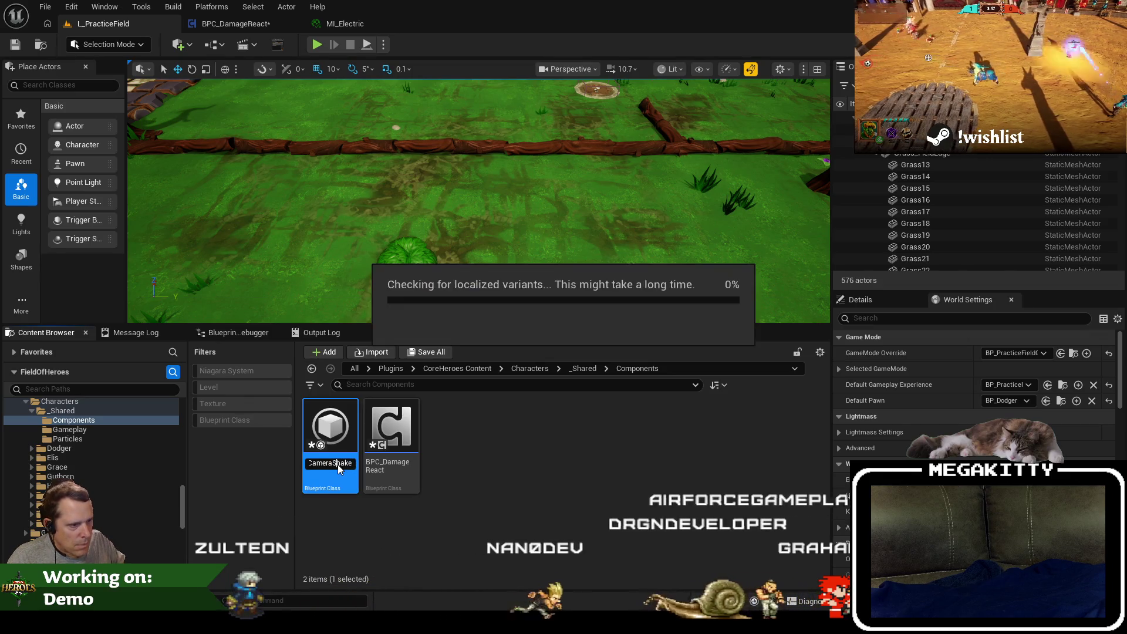
Open BP_DamageReactCameraShake to show its class defaults.
{"action": "double_click", "coordinate": [340, 446]}
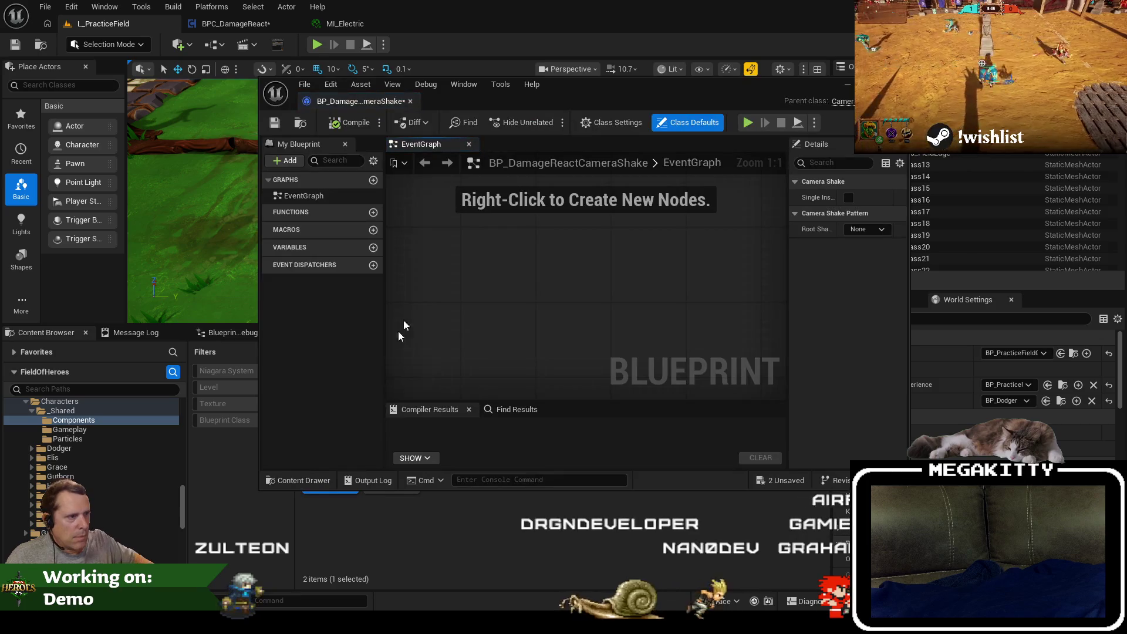
{"action": "left_click", "coordinate": [411, 103]}
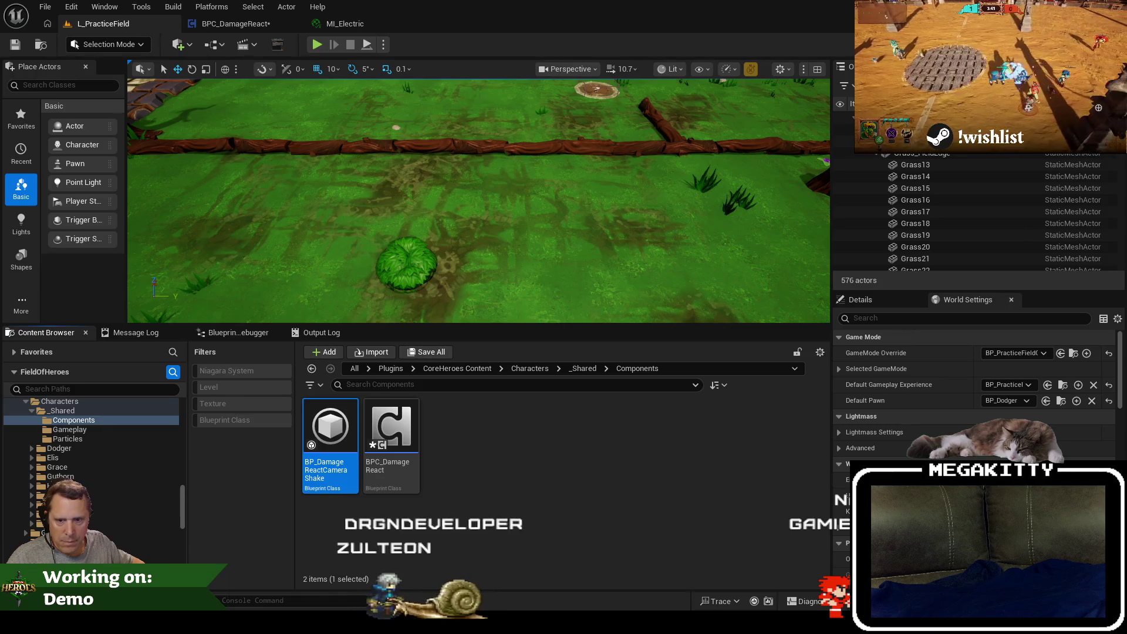
{"action": "double_click", "coordinate": [347, 458]}
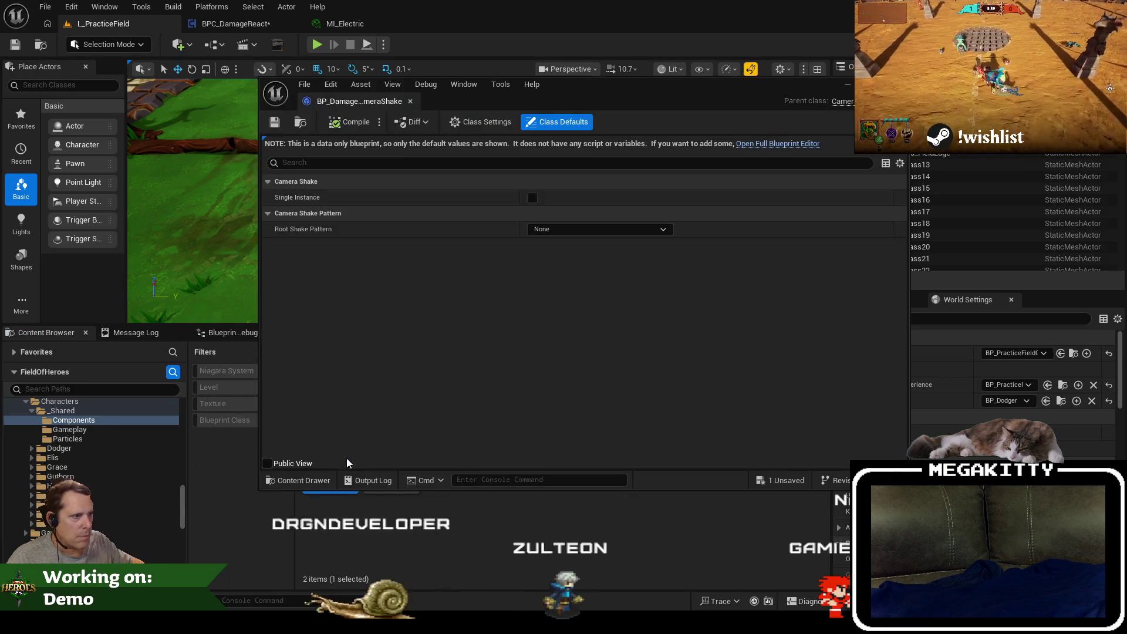
Enable Single Instance, dock the shake editor, and set Root Shake Pattern to Perlin Noise.
{"action": "left_click", "coordinate": [533, 196]}
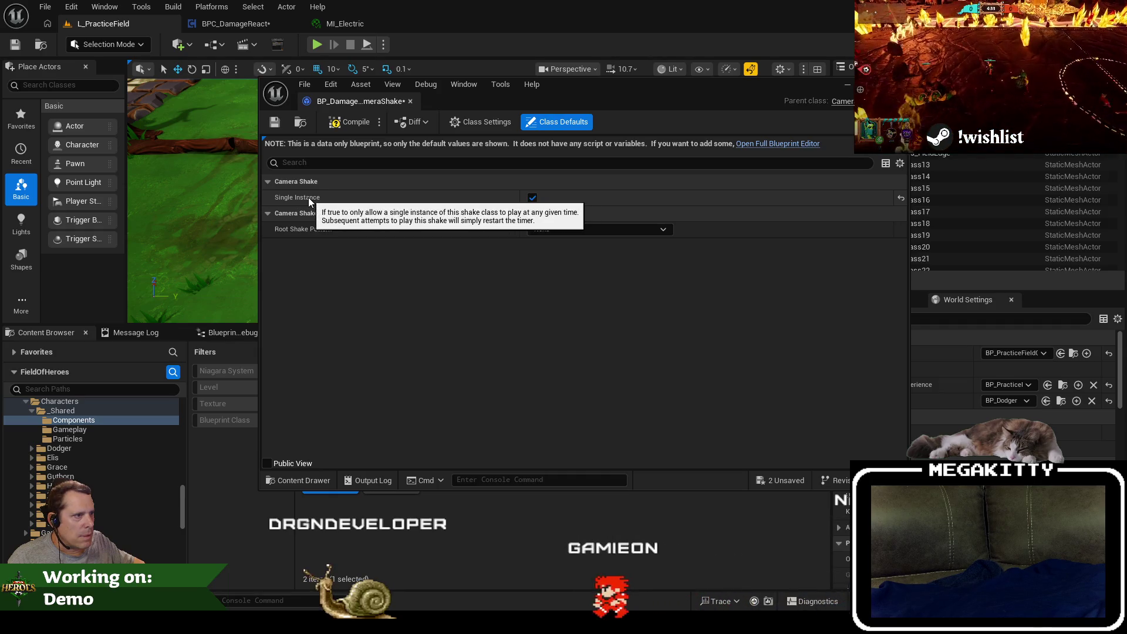
{"action": "mouse_move", "coordinate": [357, 101]}
{"action": "left_mouse_down"}
{"action": "mouse_move", "coordinate": [411, 88]}
{"action": "mouse_move", "coordinate": [443, 25]}
{"action": "left_mouse_up"}
{"action": "left_click", "coordinate": [474, 151]}
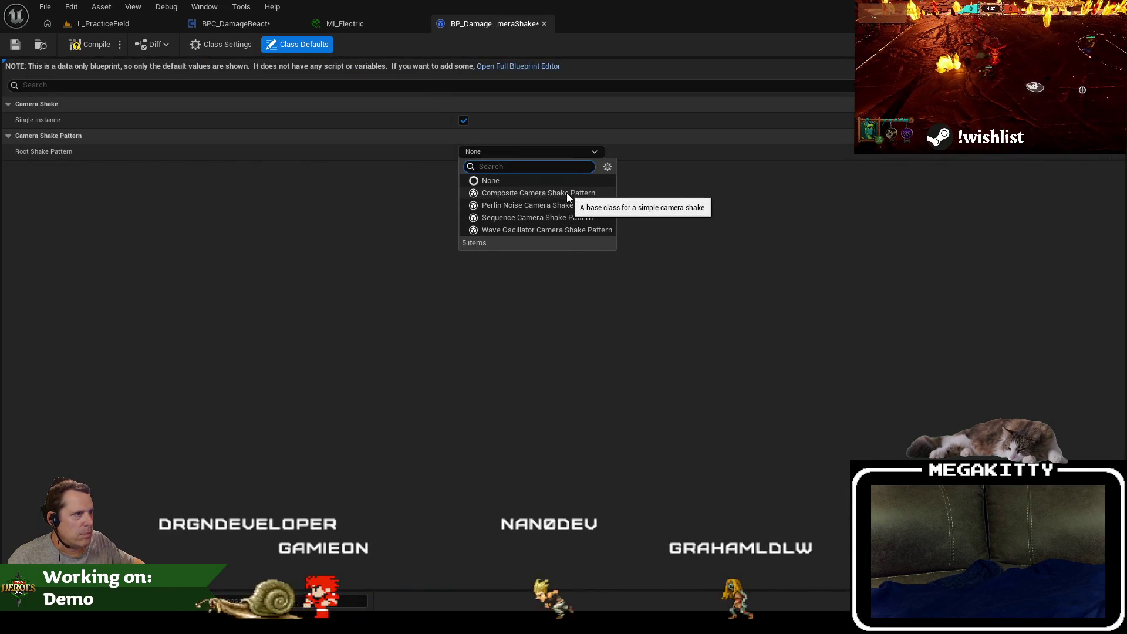
{"action": "left_click", "coordinate": [558, 209]}
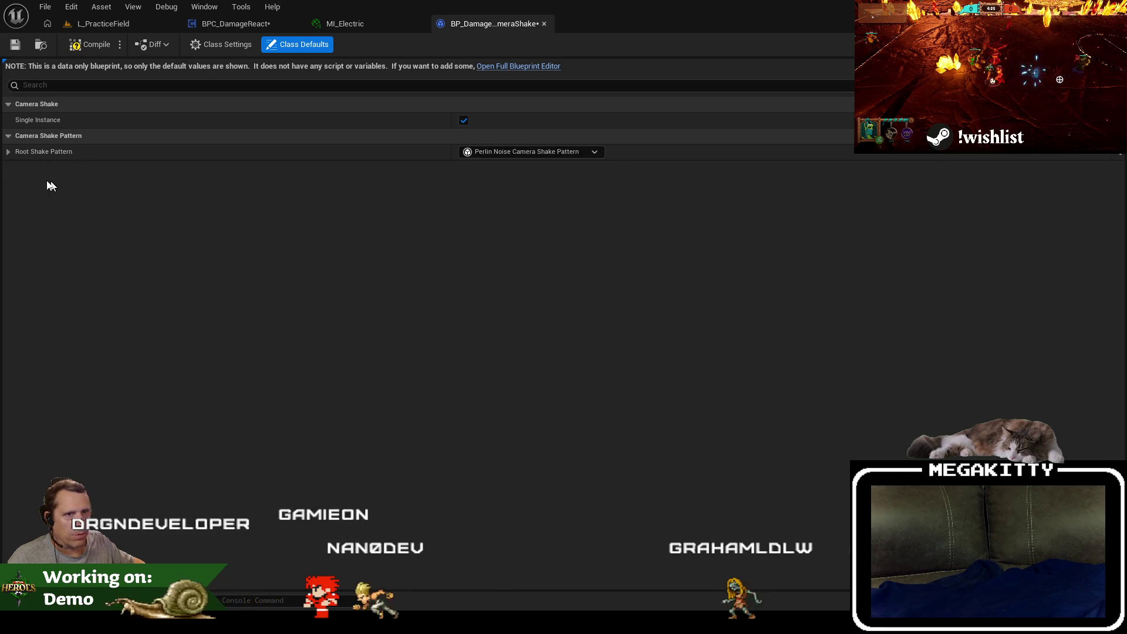
{"action": "left_click", "coordinate": [8, 152]}
{"action": "left_click", "coordinate": [18, 168]}
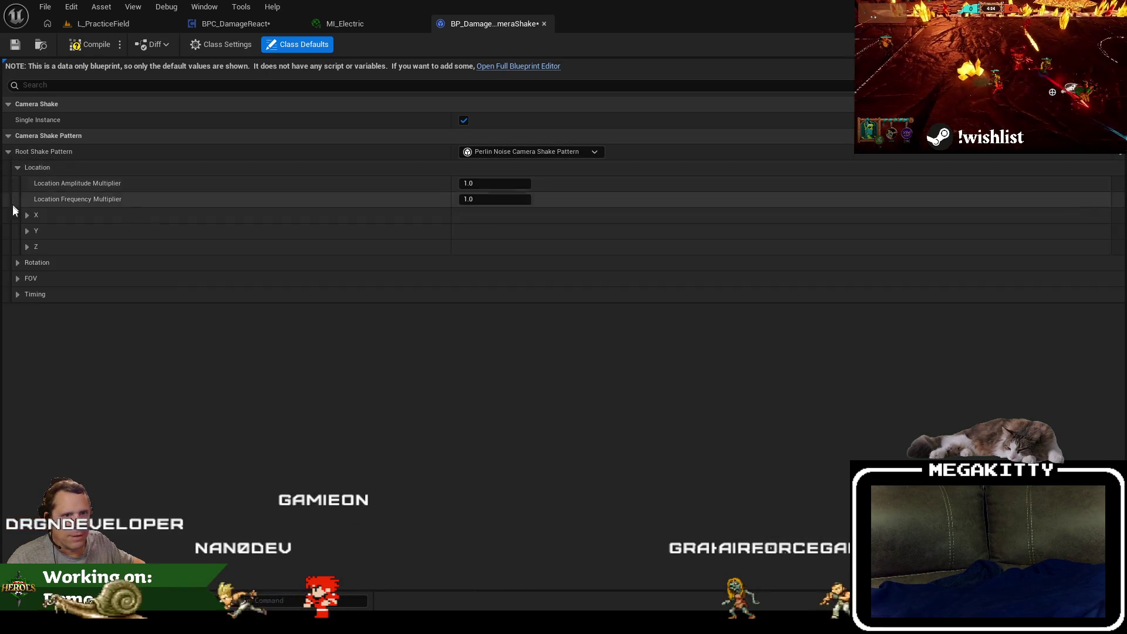
{"action": "left_click", "coordinate": [18, 294]}
Set Timing to Duration 0.5, Blend In Time 0.01 and Blend Out Time 0.1.
{"action": "left_click", "coordinate": [517, 310]}
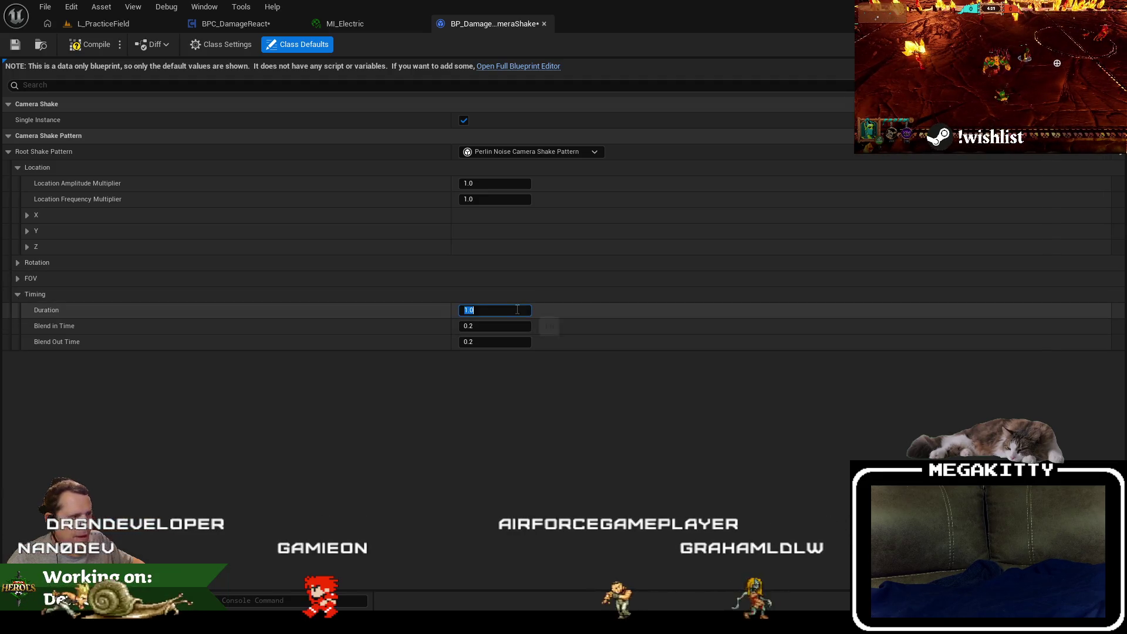
{"action": "type", "text": "0.5"}
{"action": "key", "text": "Return"}
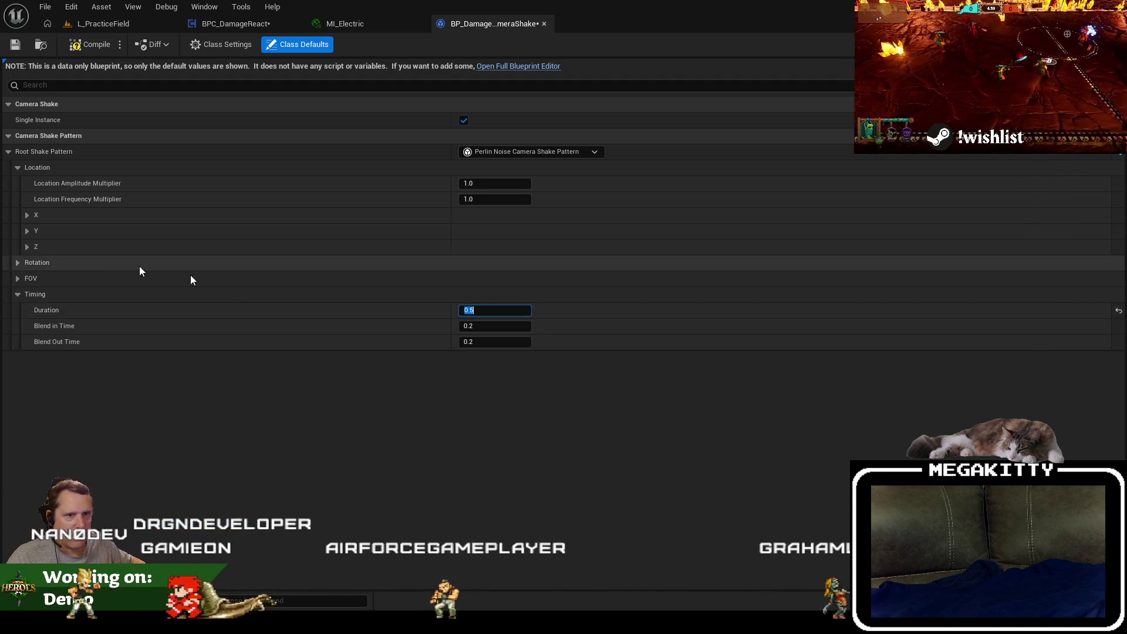
{"action": "left_click", "coordinate": [494, 326]}
{"action": "type", "text": "01"}
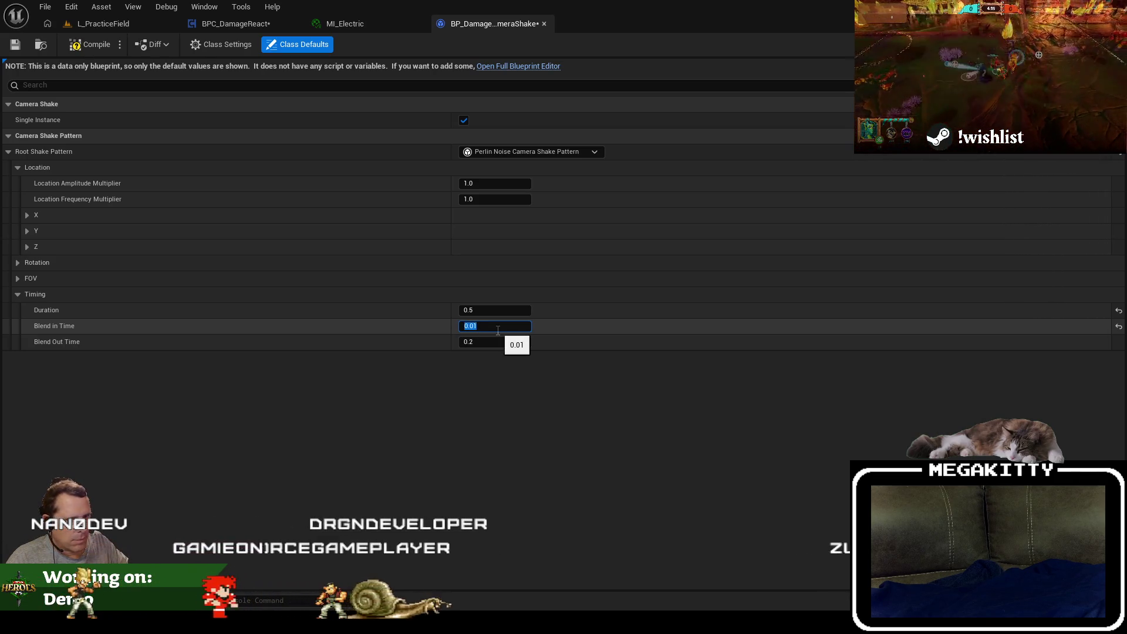
{"action": "key", "text": "Tab"}
{"action": "type", "text": "0."}
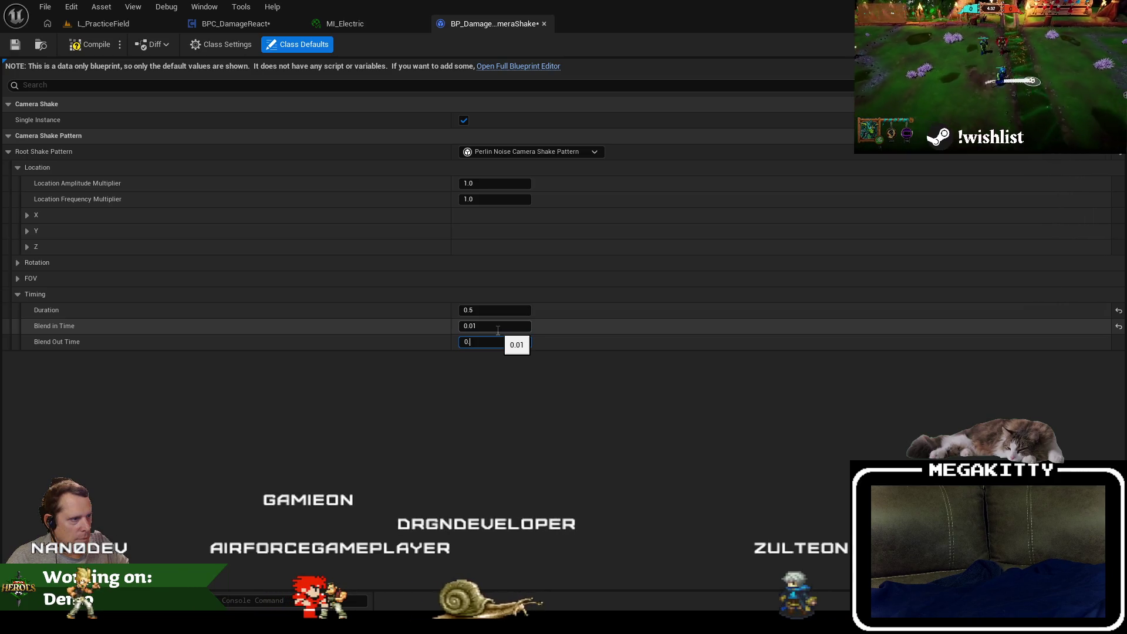
{"action": "key", "text": "Return"}
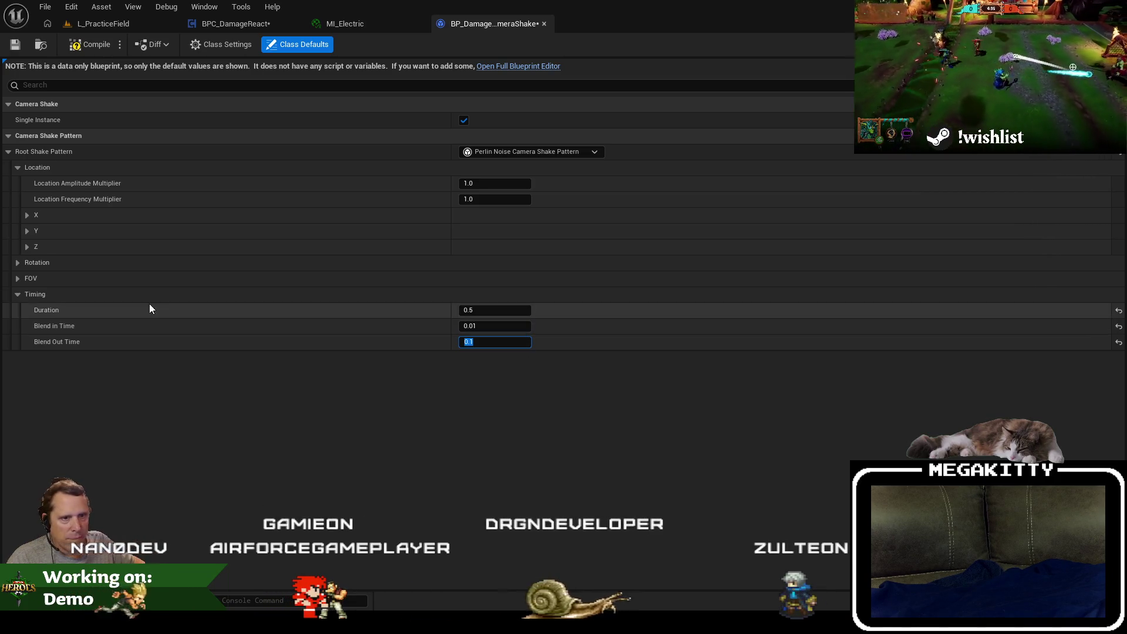
{"action": "left_click", "coordinate": [19, 262]}
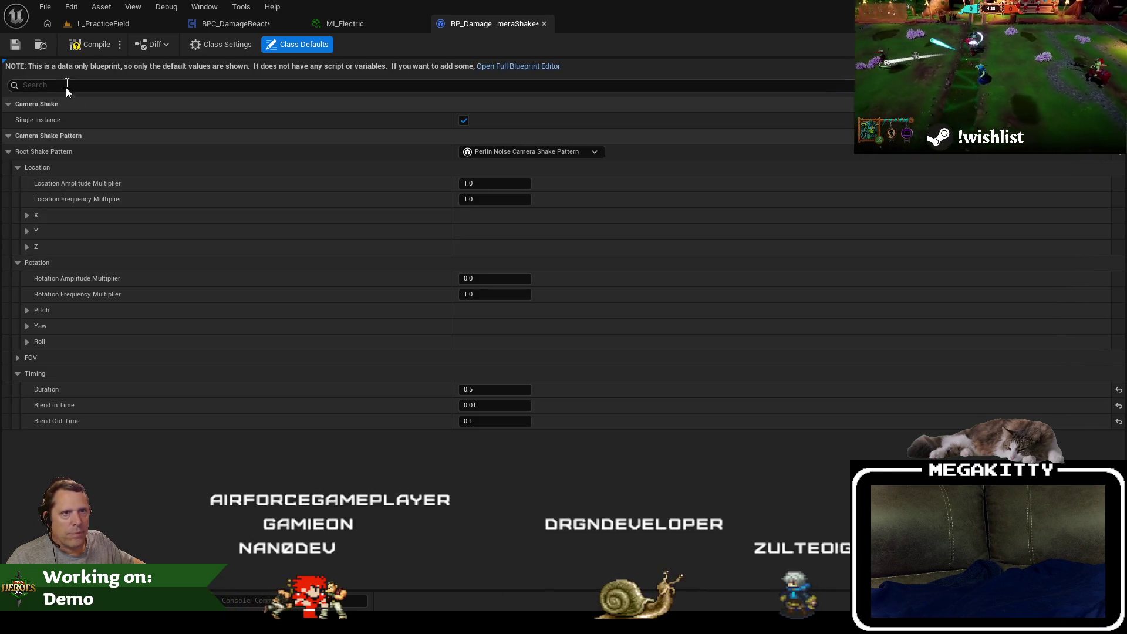
{"action": "left_click", "coordinate": [253, 25]}
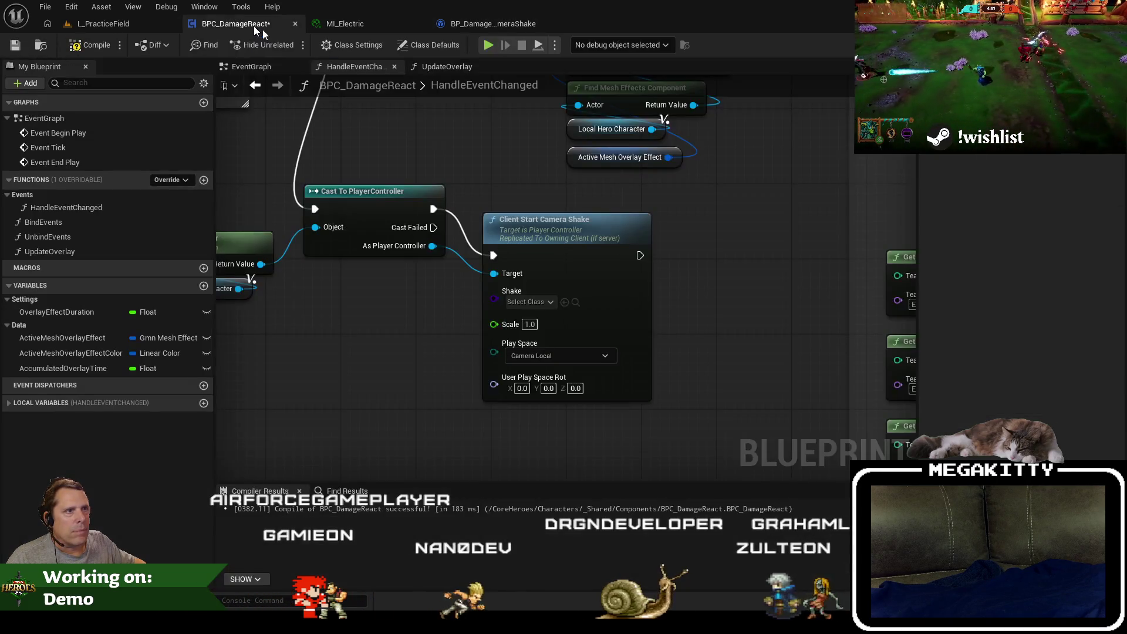
Set the Shake class to BP_DamageReactCameraShake, then compile and save BPC_DamageReact.
{"action": "left_click", "coordinate": [530, 304]}
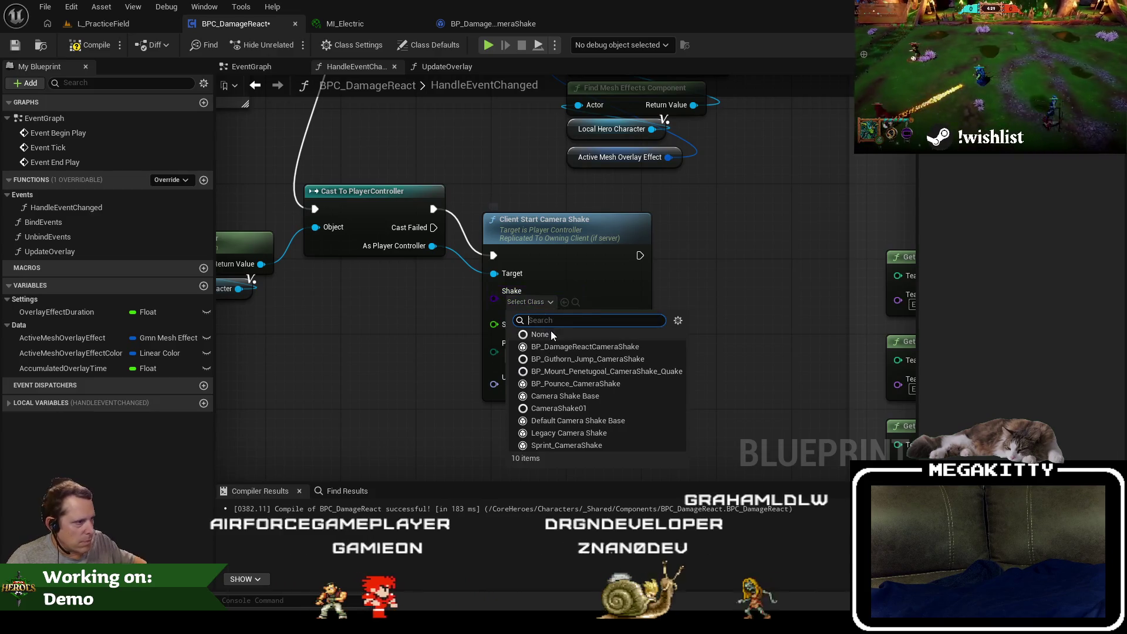
{"action": "left_click", "coordinate": [564, 346]}
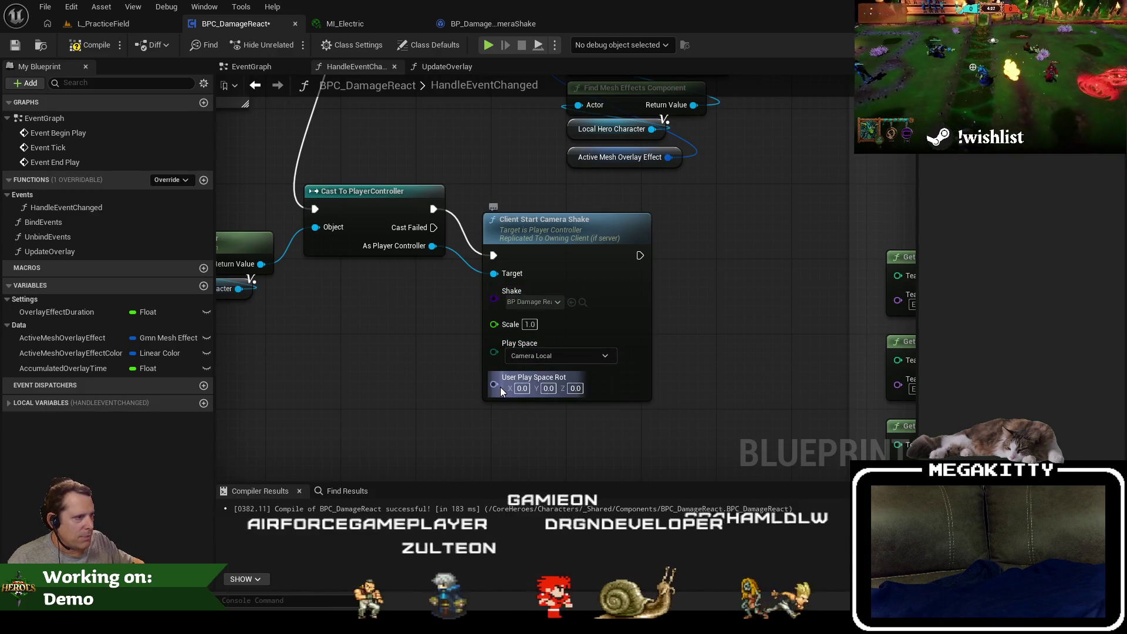
{"action": "scroll", "coordinate": [433, 372], "scroll_direction": "down", "scroll_amount": 3}
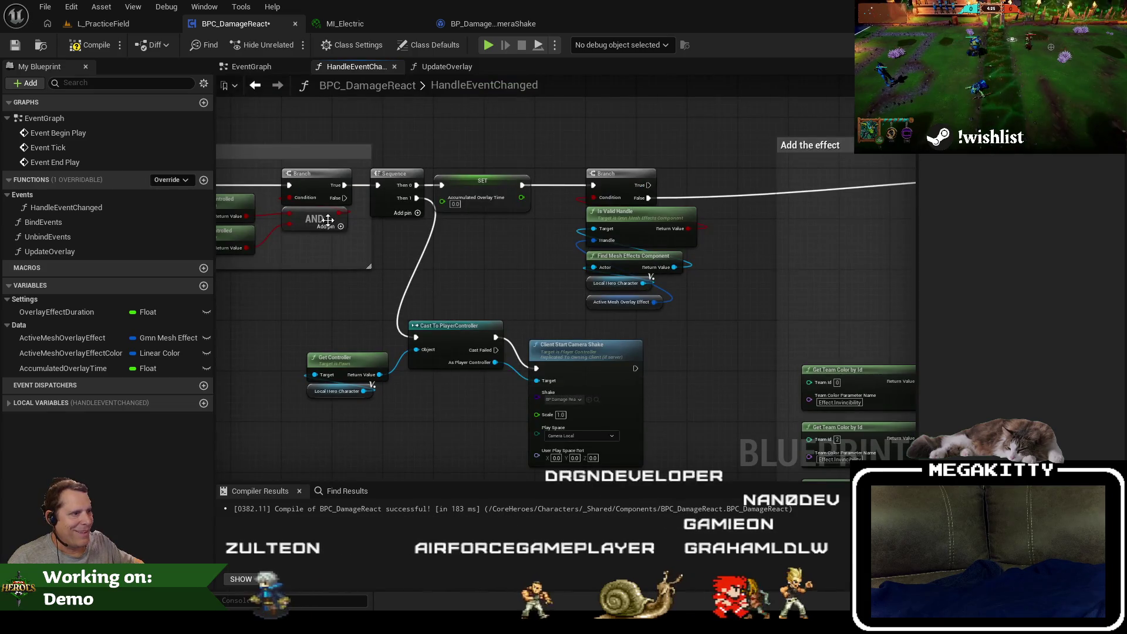
{"action": "left_click", "coordinate": [89, 44]}
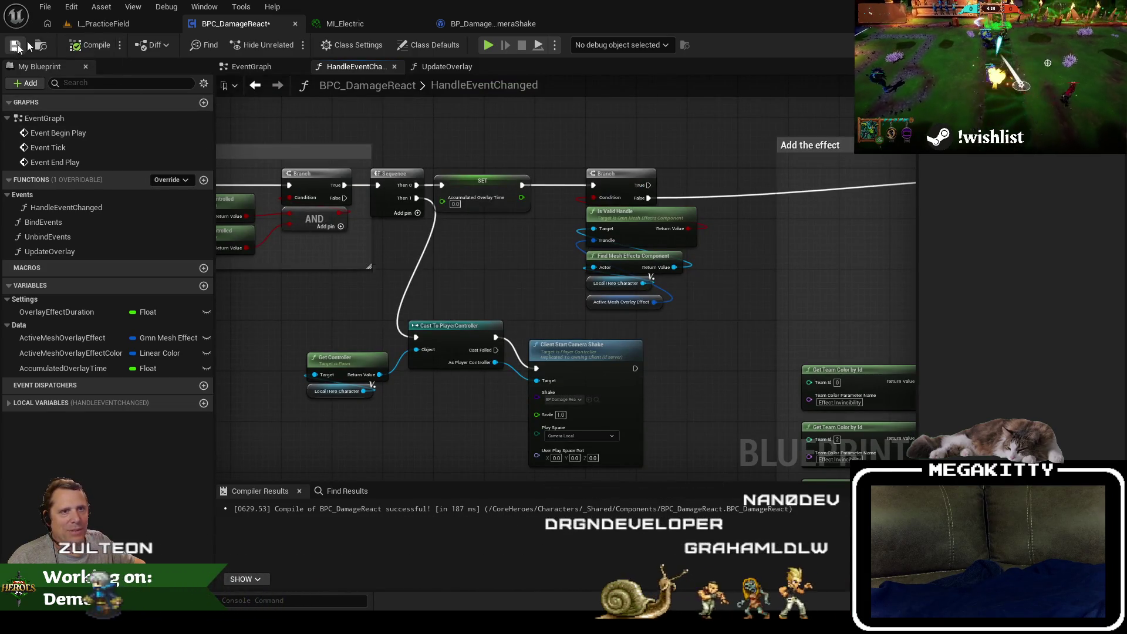
{"action": "left_click", "coordinate": [15, 45]}
Play-test L_PracticeField by running toward an enemy, then stop and return to the graph.
{"action": "left_click", "coordinate": [103, 24]}
{"action": "left_click_drag", "start_coordinate": [550, 263], "coordinate": [469, 223]}
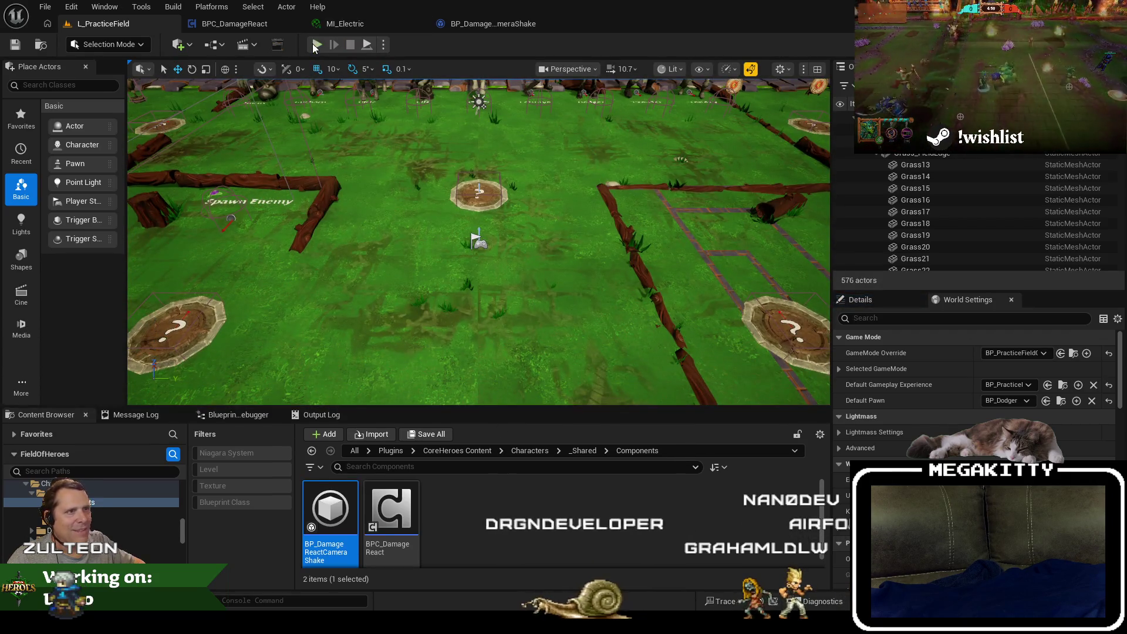
{"action": "key", "text": "alt+p"}
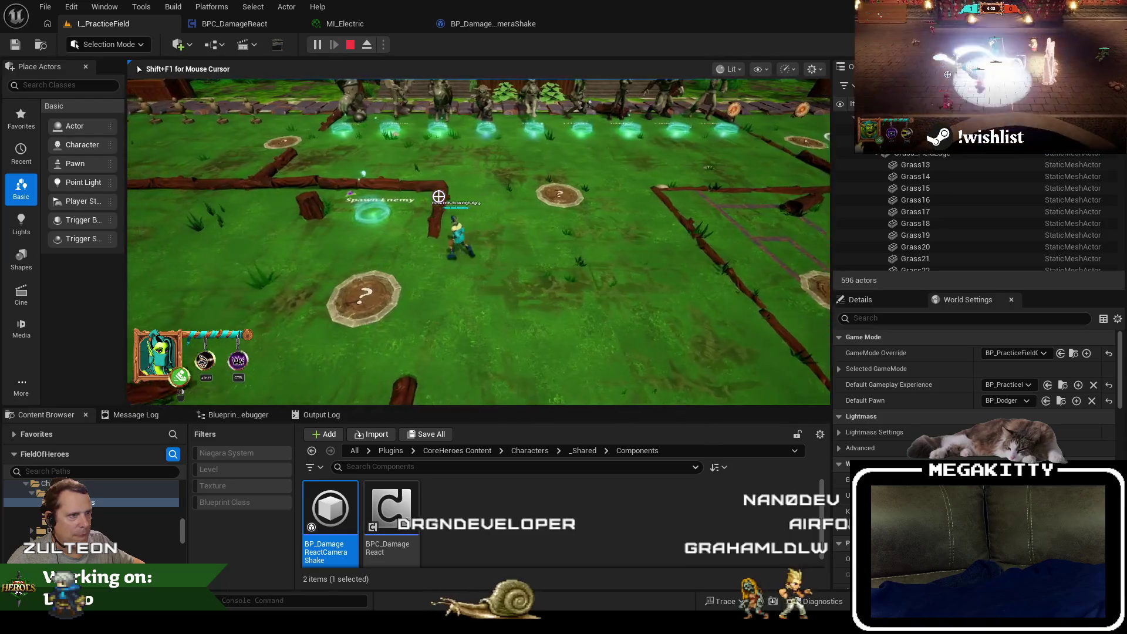
{"action": "key", "text": "a"}
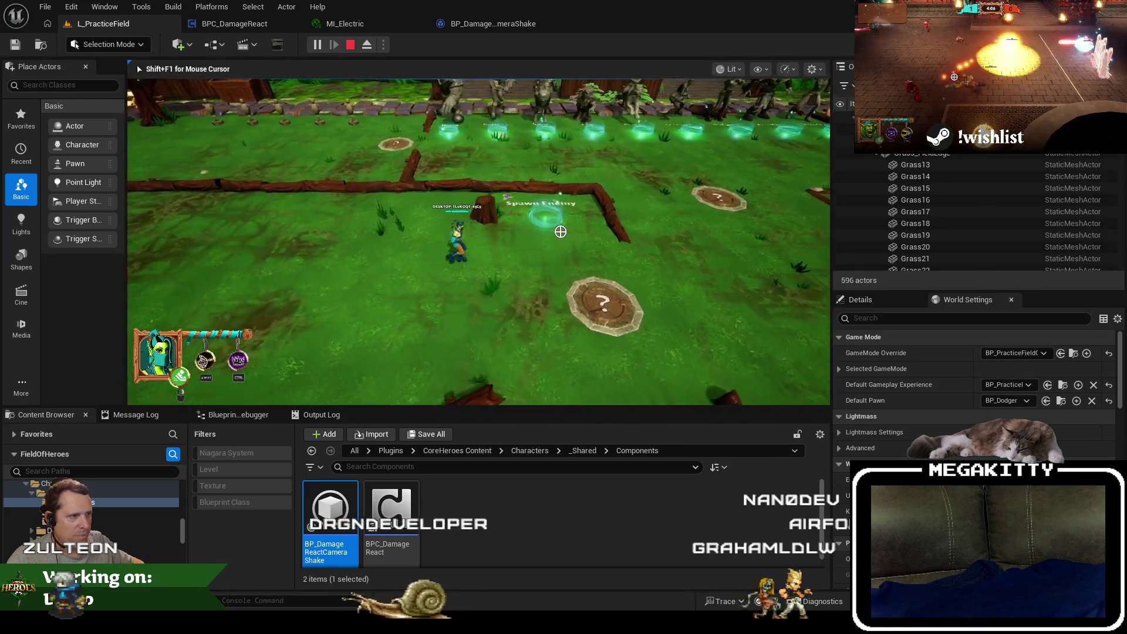
{"action": "key", "text": "a"}
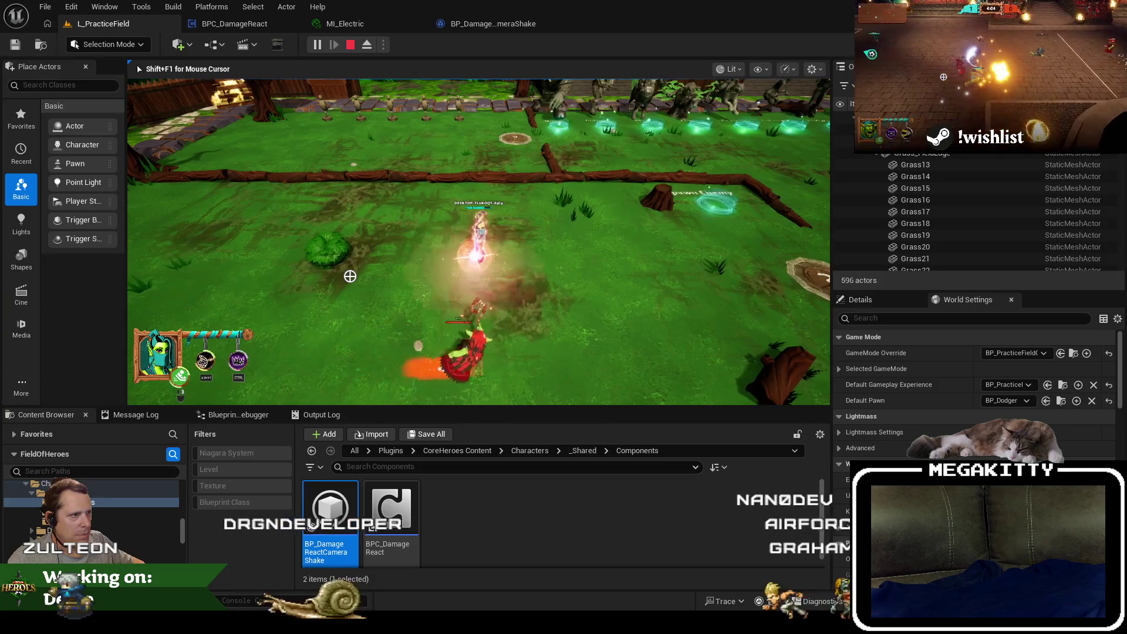
{"action": "key", "text": "Escape"}
{"action": "left_click", "coordinate": [221, 22]}
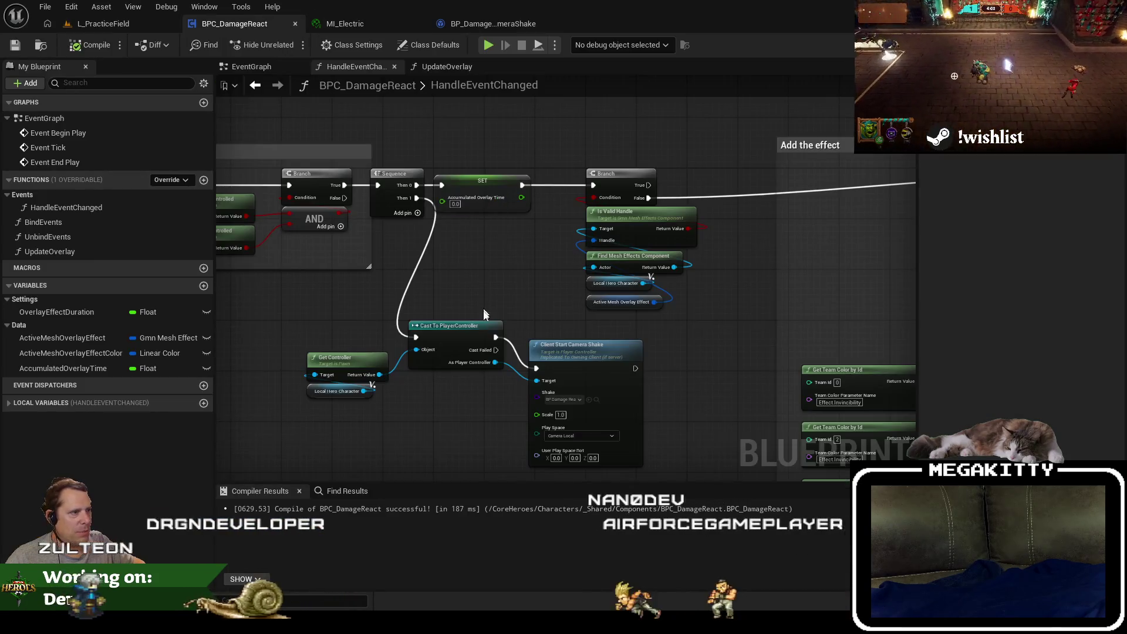
Add an F9 breakpoint on Client Start Camera Shake and open BP_DamageReactCameraShake's class defaults.
{"action": "key", "text": "F9"}
{"action": "scroll", "coordinate": [449, 406], "scroll_direction": "up", "scroll_amount": 1}
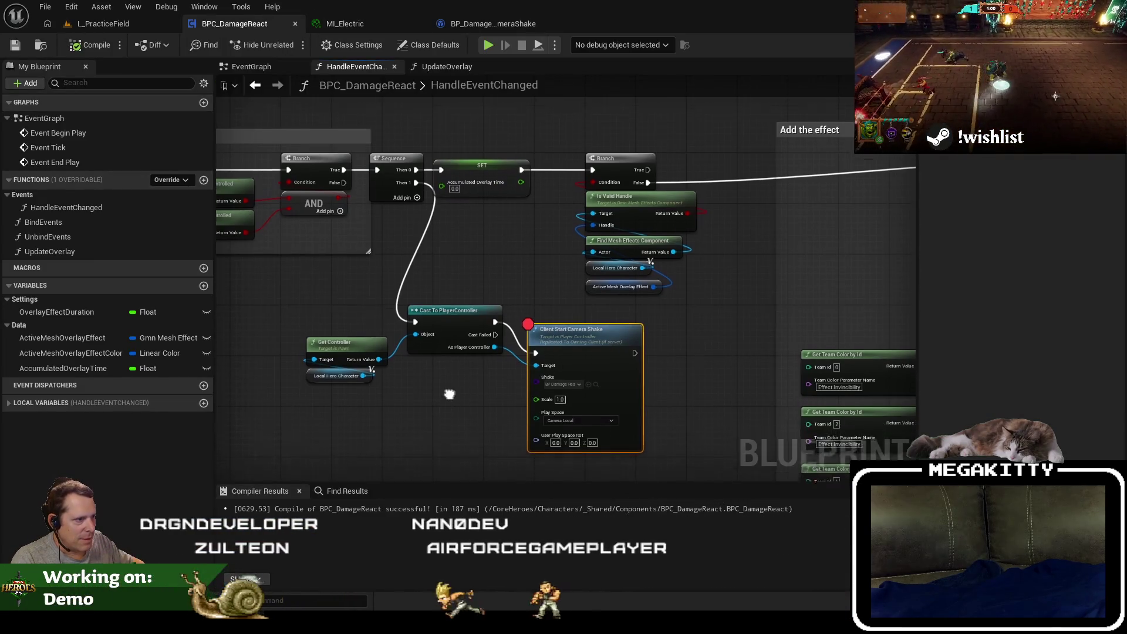
{"action": "scroll", "coordinate": [625, 399], "scroll_direction": "up", "scroll_amount": 2}
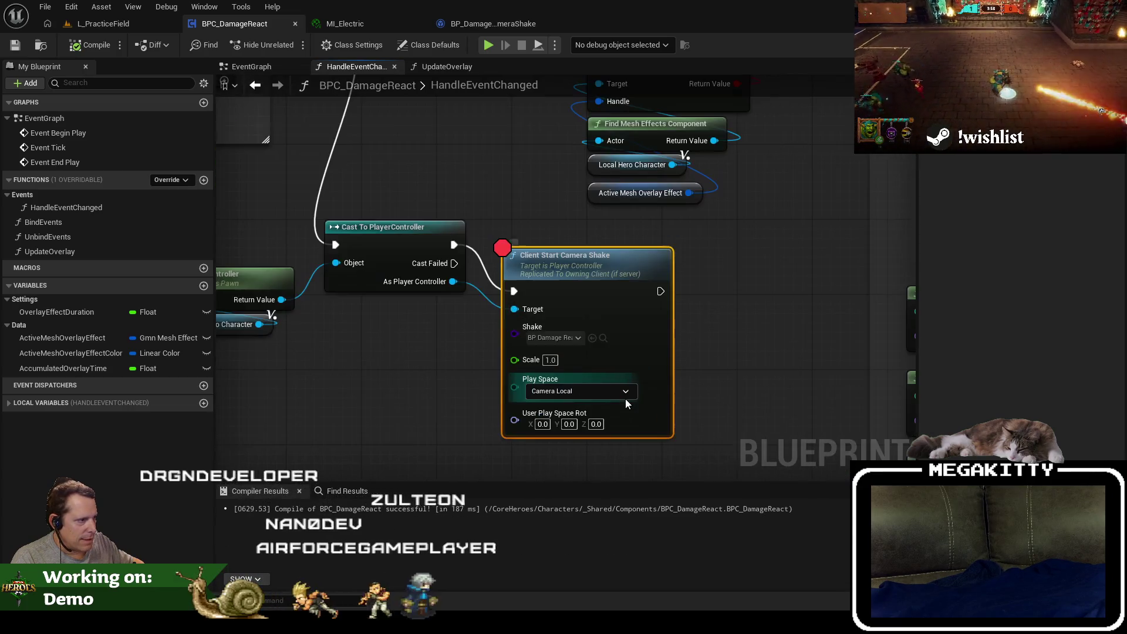
{"action": "left_click", "coordinate": [484, 23]}
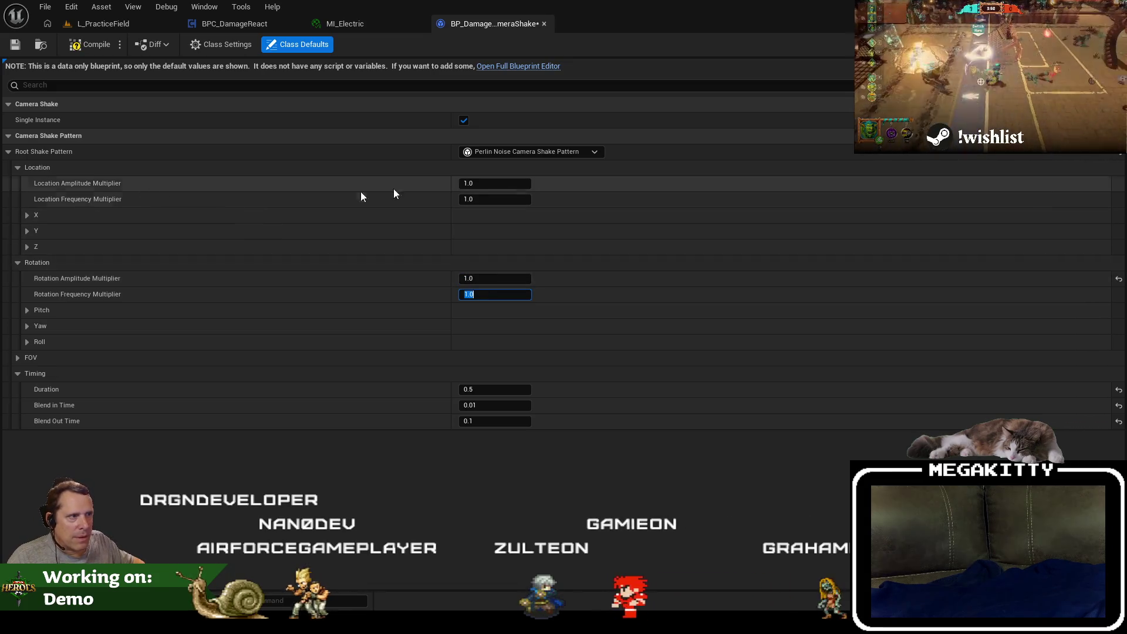
{"action": "left_click", "coordinate": [493, 184]}
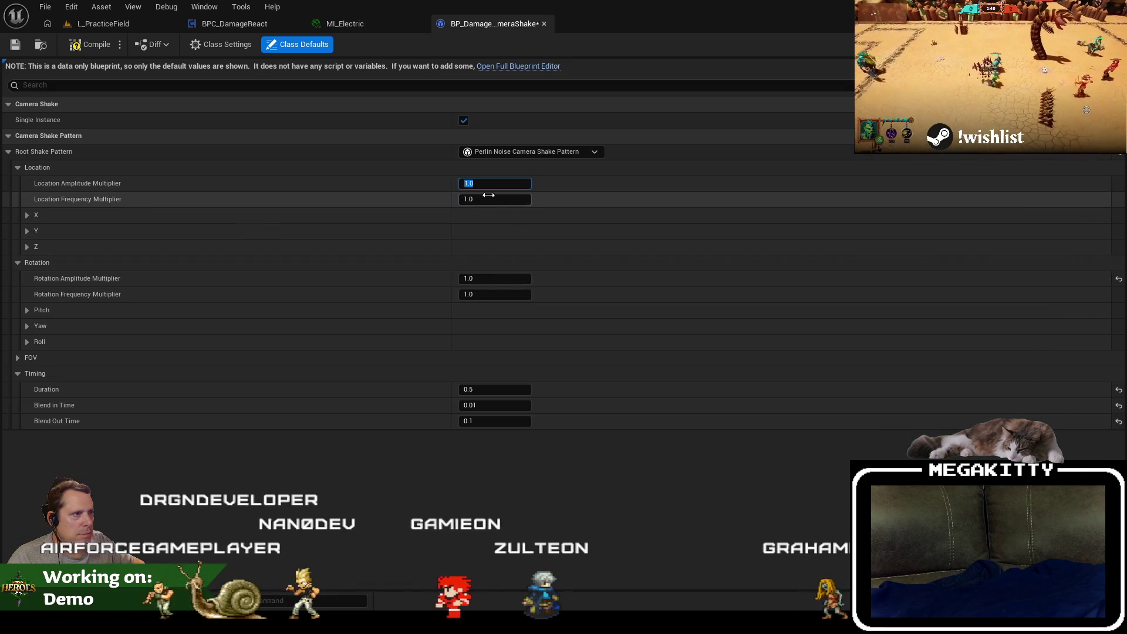
{"action": "type", "text": "5"}
Set Location Amplitude Multiplier to 5.0 and play-test, resuming past the breakpoint before stopping.
{"action": "key", "text": "Tab"}
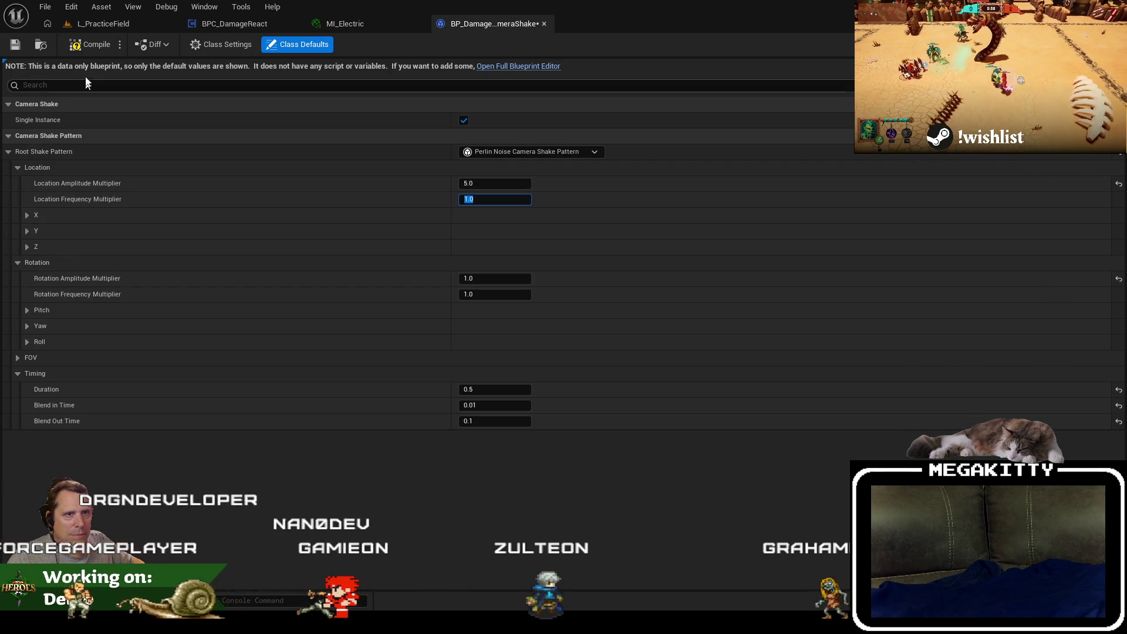
{"action": "left_click", "coordinate": [39, 46]}
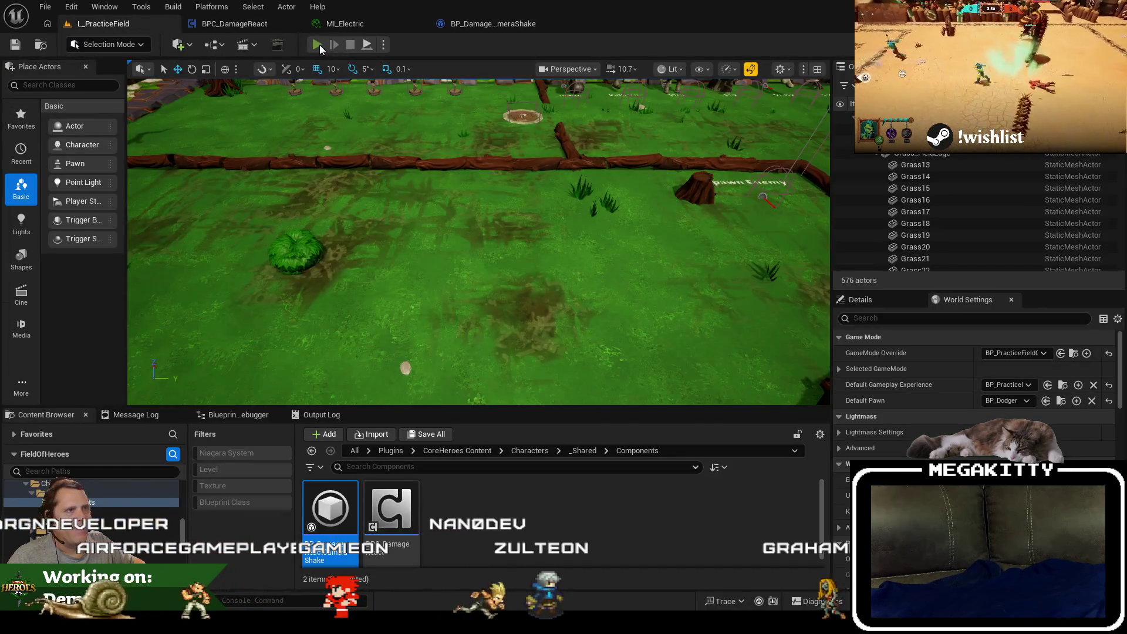
{"action": "left_click", "coordinate": [317, 45]}
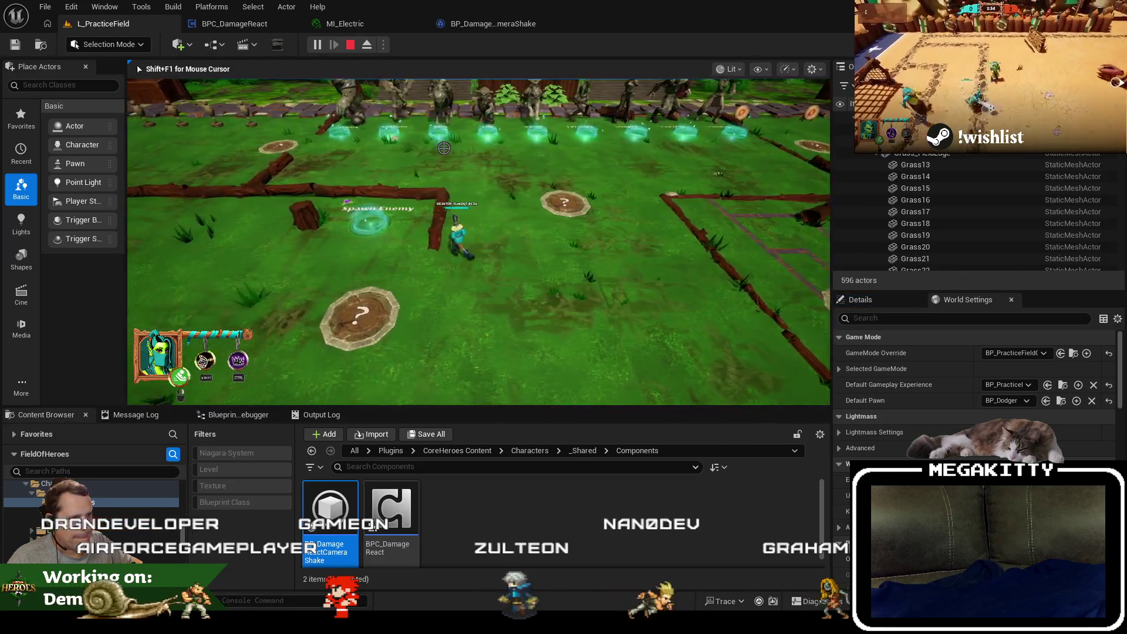
{"action": "key", "text": "a"}
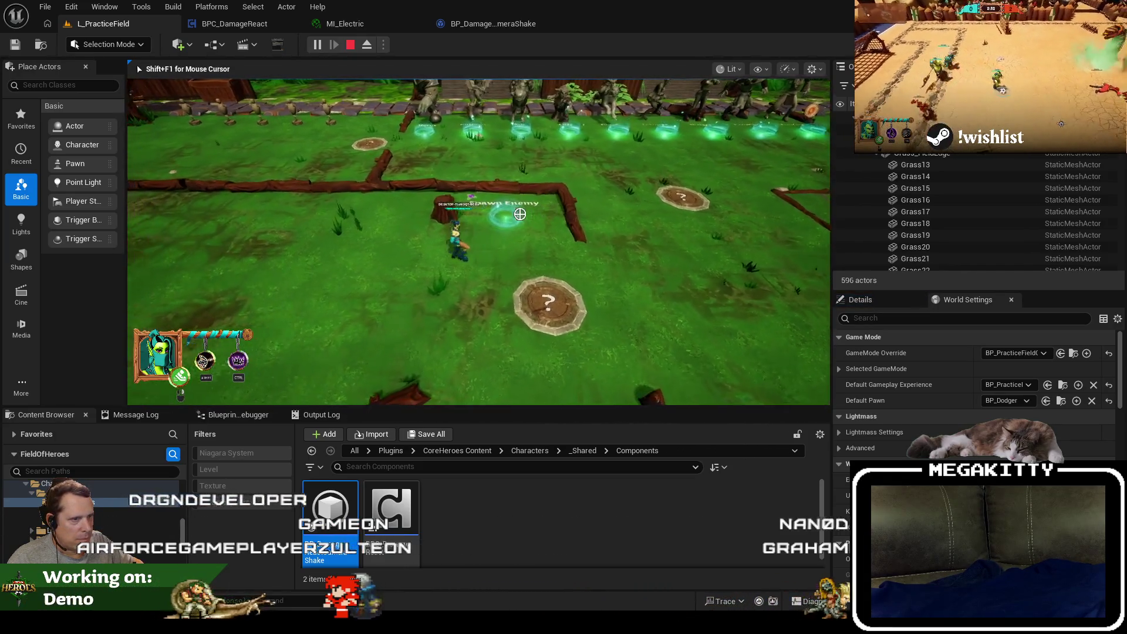
{"action": "key", "text": "a"}
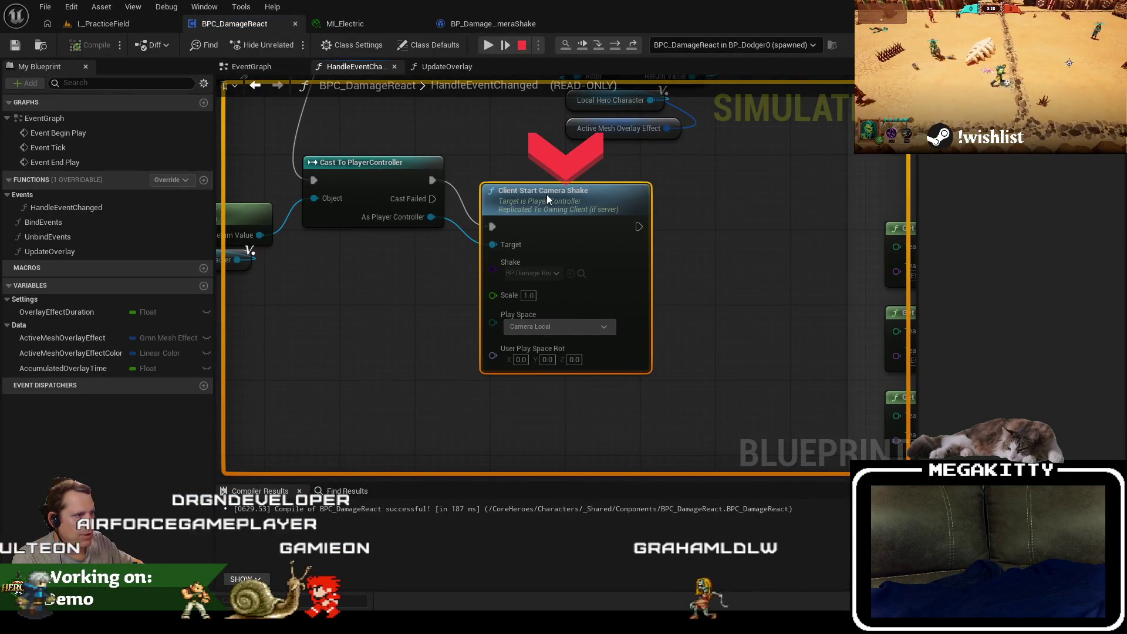
{"action": "left_click", "coordinate": [505, 44]}
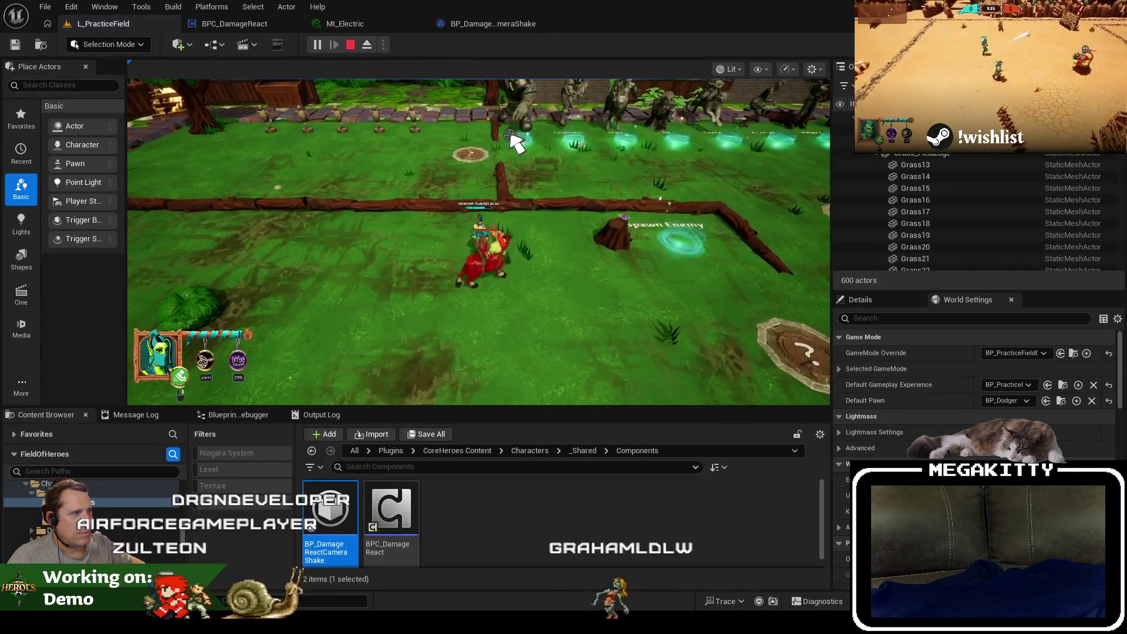
{"action": "key", "text": "Escape"}
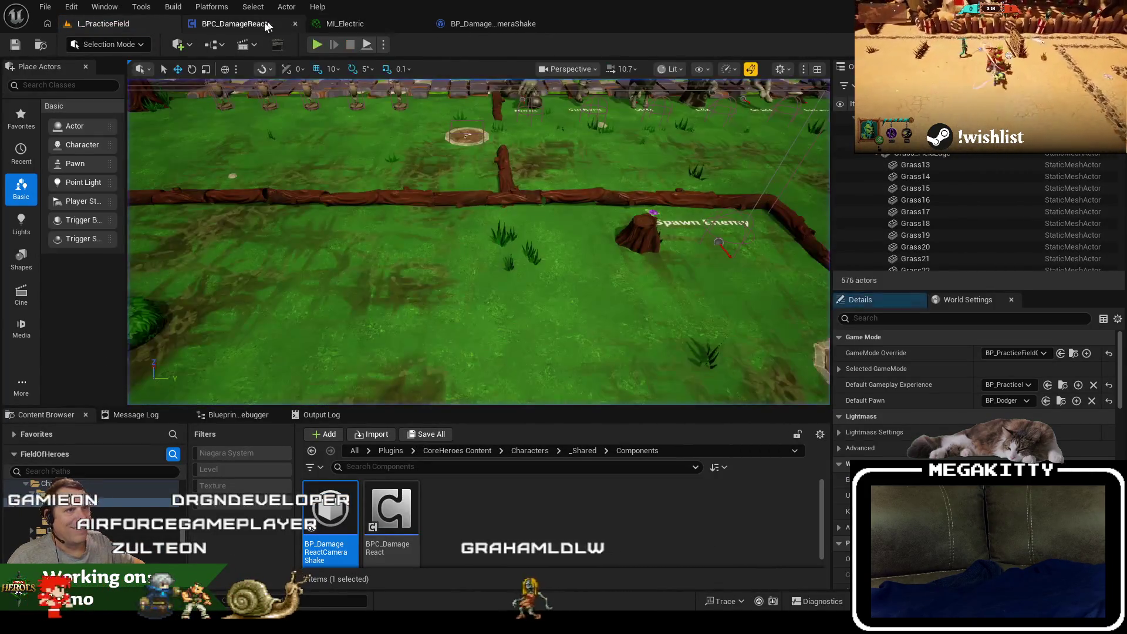
{"action": "left_click", "coordinate": [502, 24]}
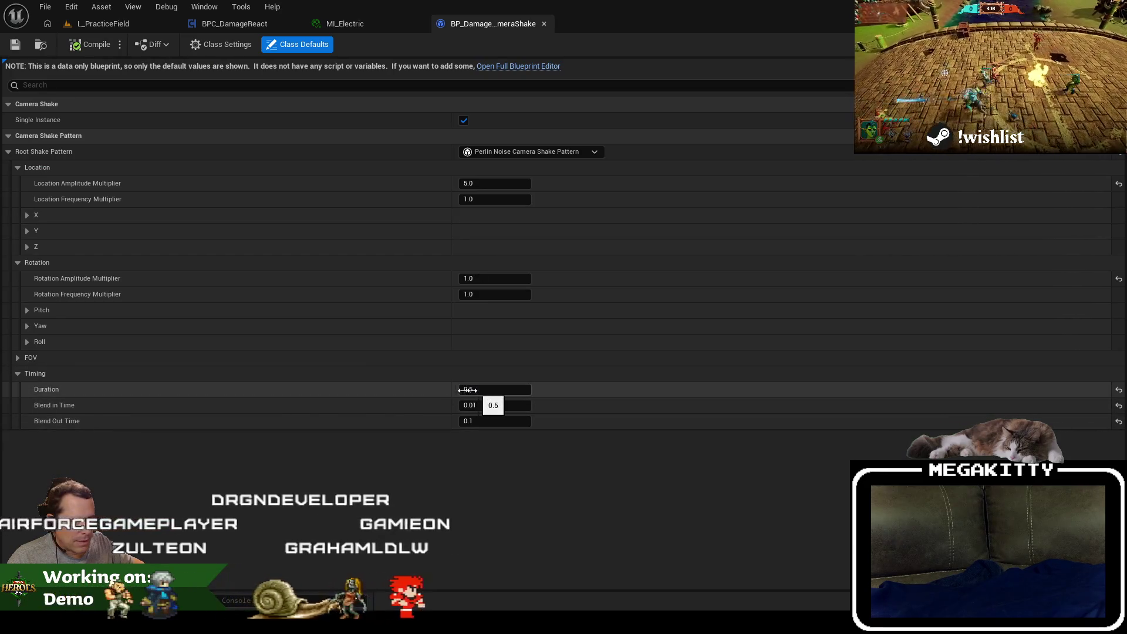
Inspect the Rotation and X/Y/Z Location settings and set Location Amplitude Multiplier to 50.0.
{"action": "left_click", "coordinate": [17, 358]}
{"action": "left_click", "coordinate": [16, 356]}
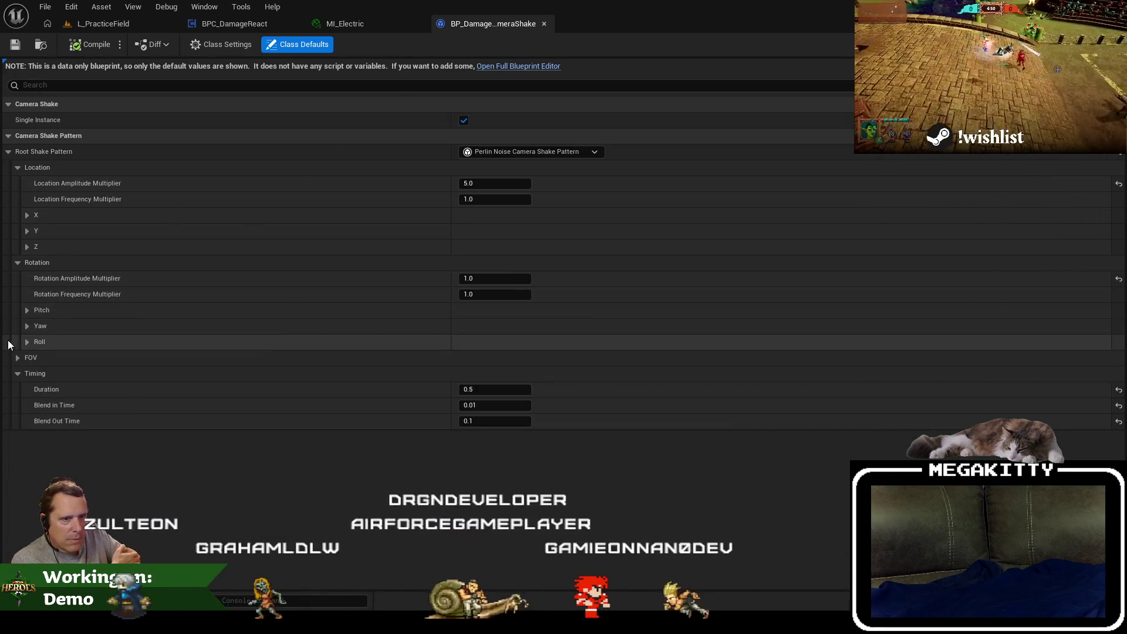
{"action": "left_click", "coordinate": [26, 341]}
{"action": "left_click", "coordinate": [28, 324]}
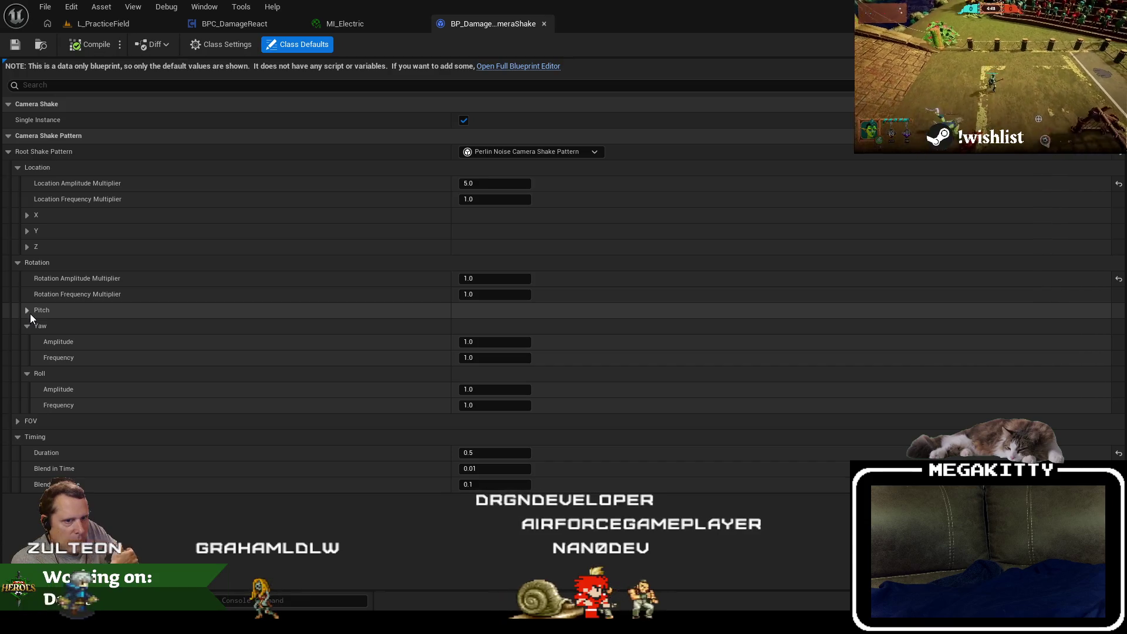
{"action": "left_click", "coordinate": [27, 311]}
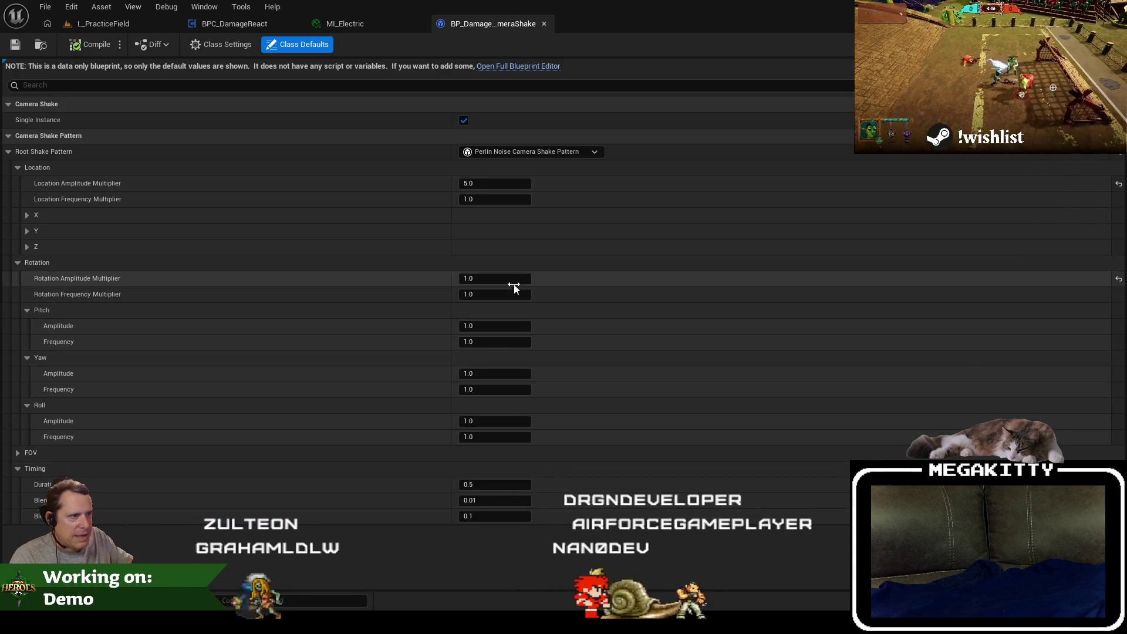
{"action": "left_click", "coordinate": [509, 281]}
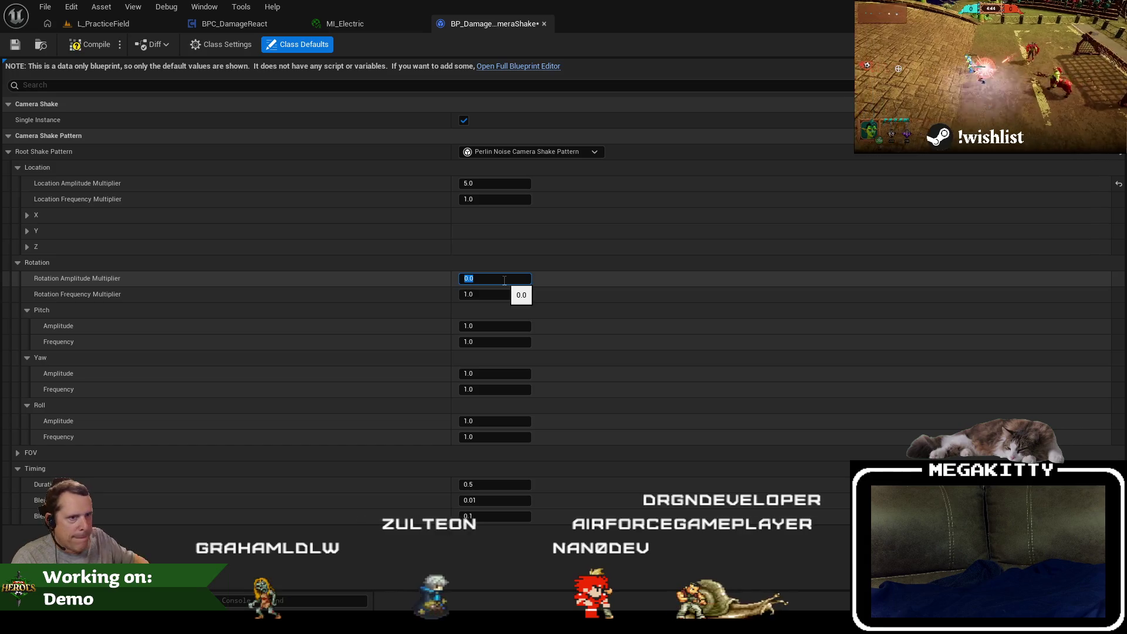
{"action": "left_click", "coordinate": [18, 262]}
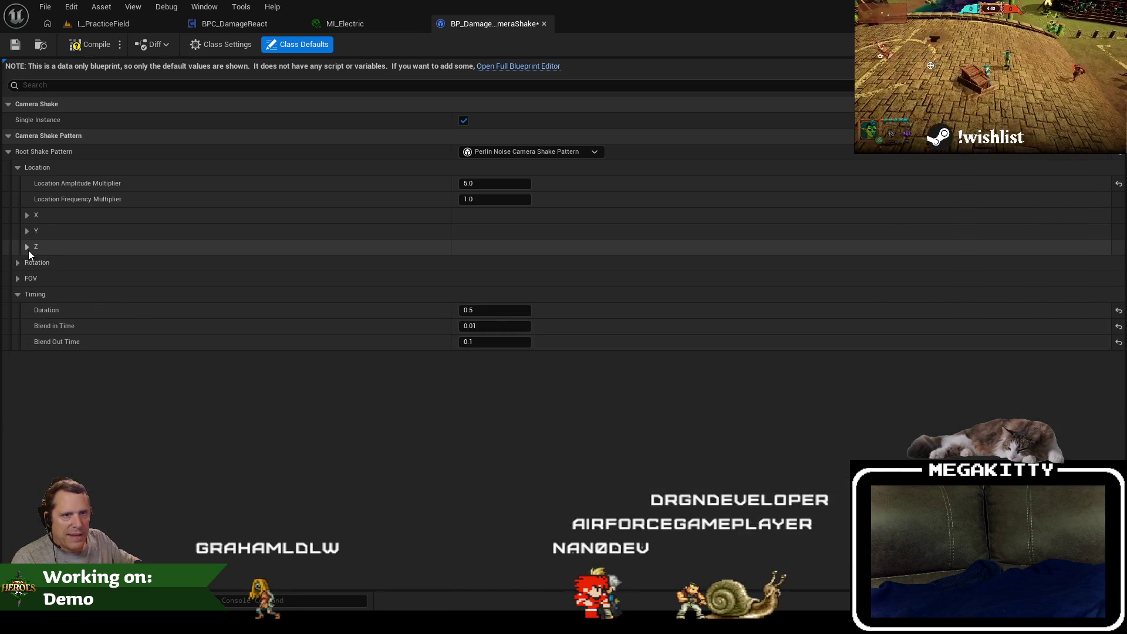
{"action": "left_click", "coordinate": [27, 246]}
{"action": "left_click", "coordinate": [28, 247]}
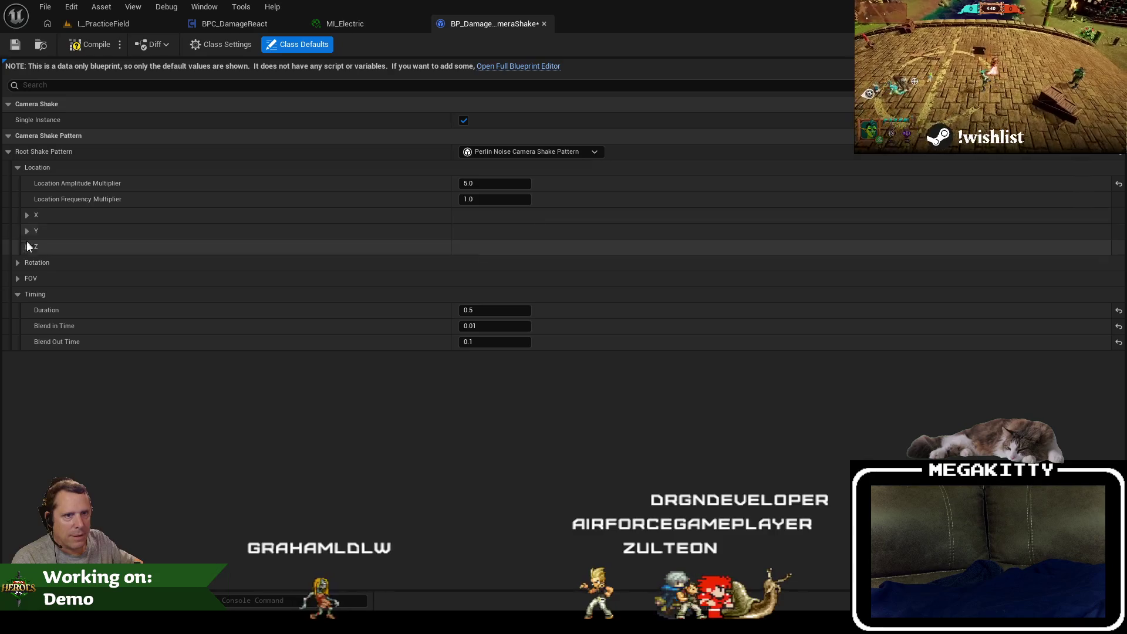
{"action": "left_click", "coordinate": [27, 245]}
{"action": "left_click", "coordinate": [26, 230]}
{"action": "left_click", "coordinate": [30, 214]}
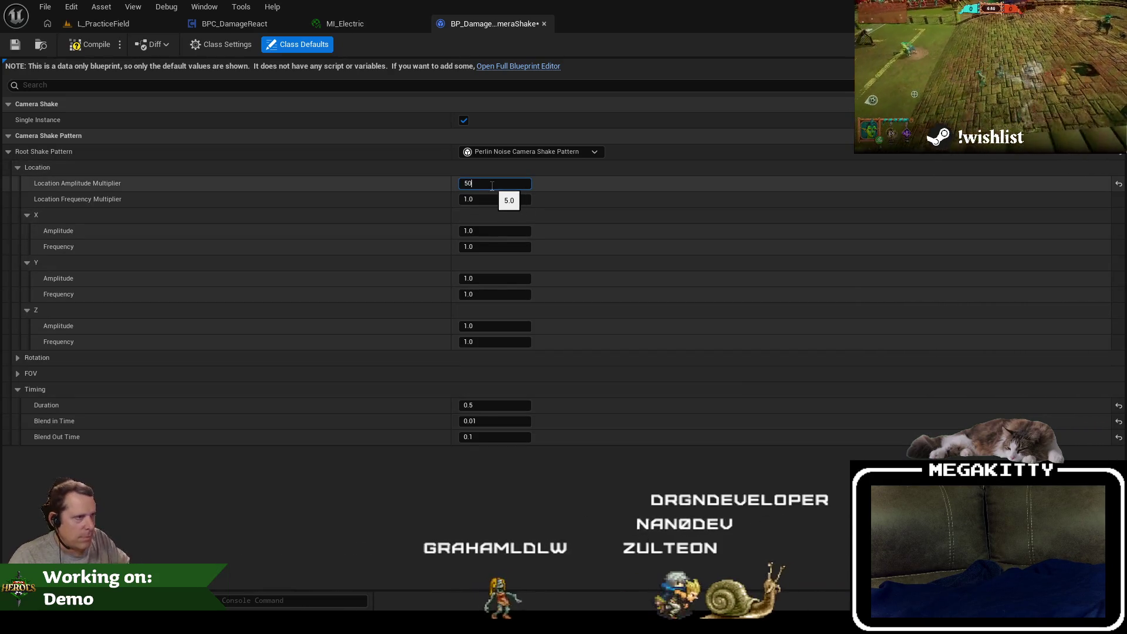
{"action": "key", "text": "Return"}
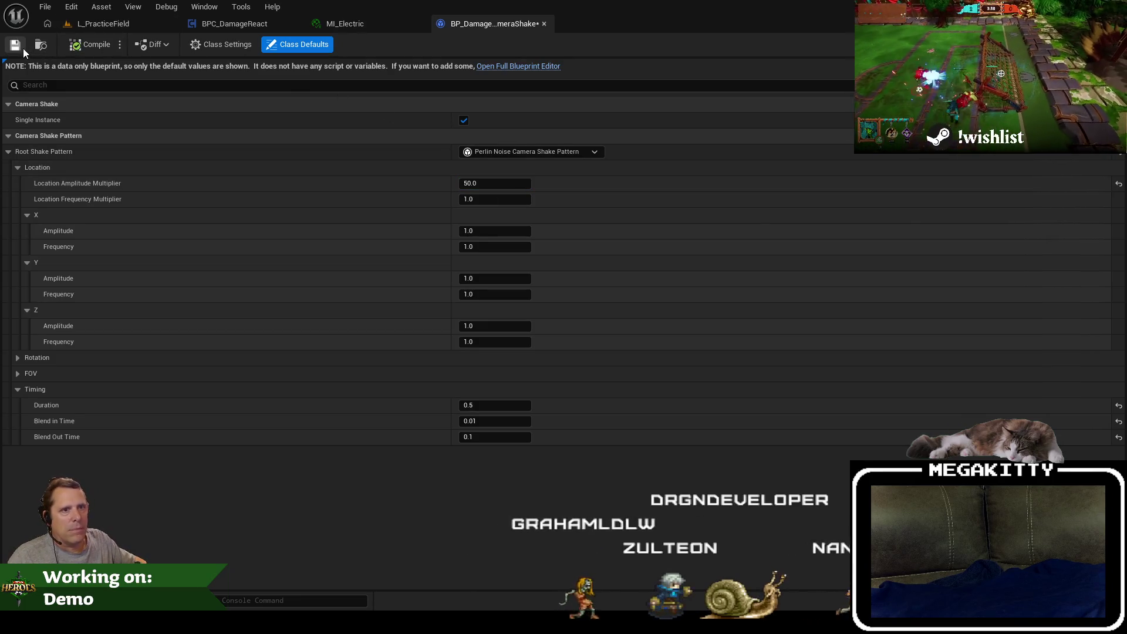
Play-test L_PracticeField by fighting an enemy, then stop and return to the shake's class defaults.
{"action": "left_click", "coordinate": [100, 26]}
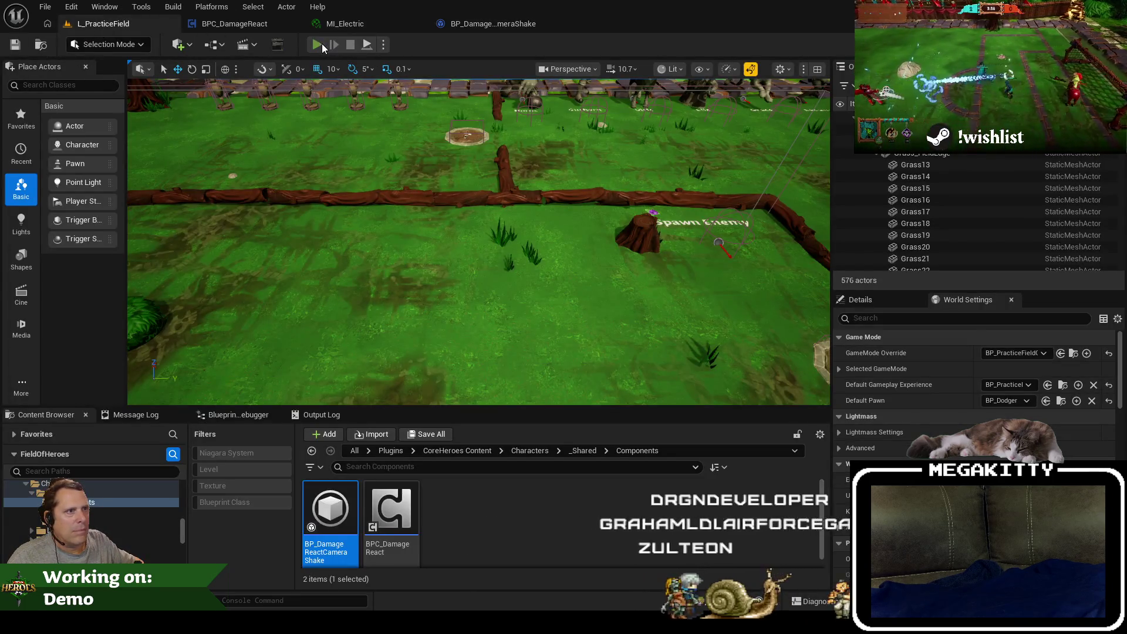
{"action": "left_click", "coordinate": [321, 43]}
{"action": "key", "text": "w"}
{"action": "key", "text": "a"}
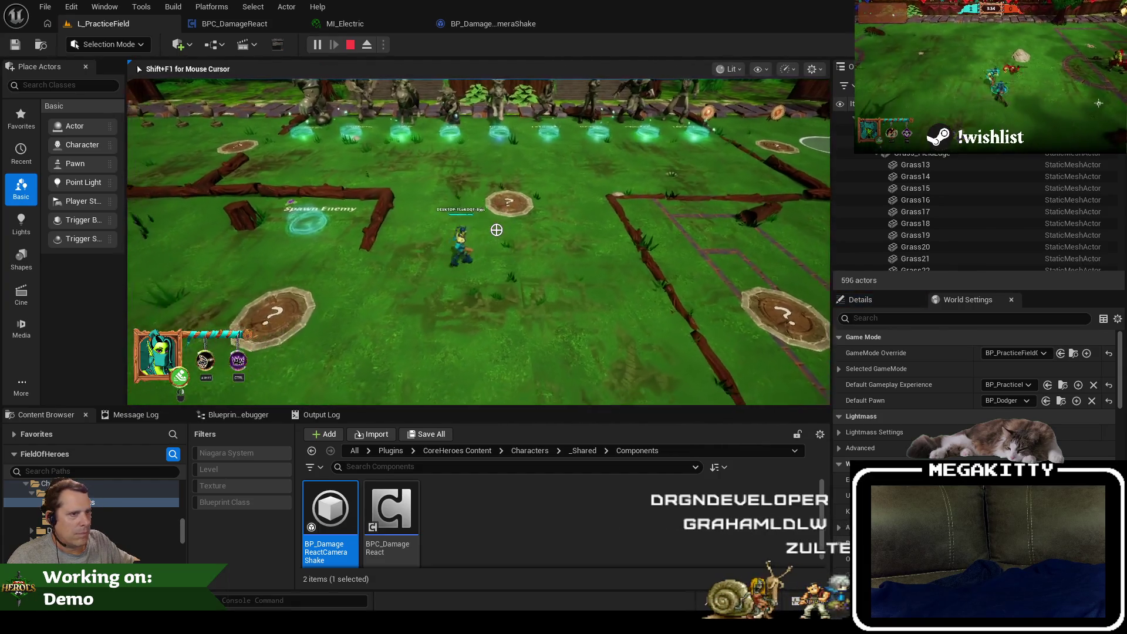
{"action": "key", "text": "a"}
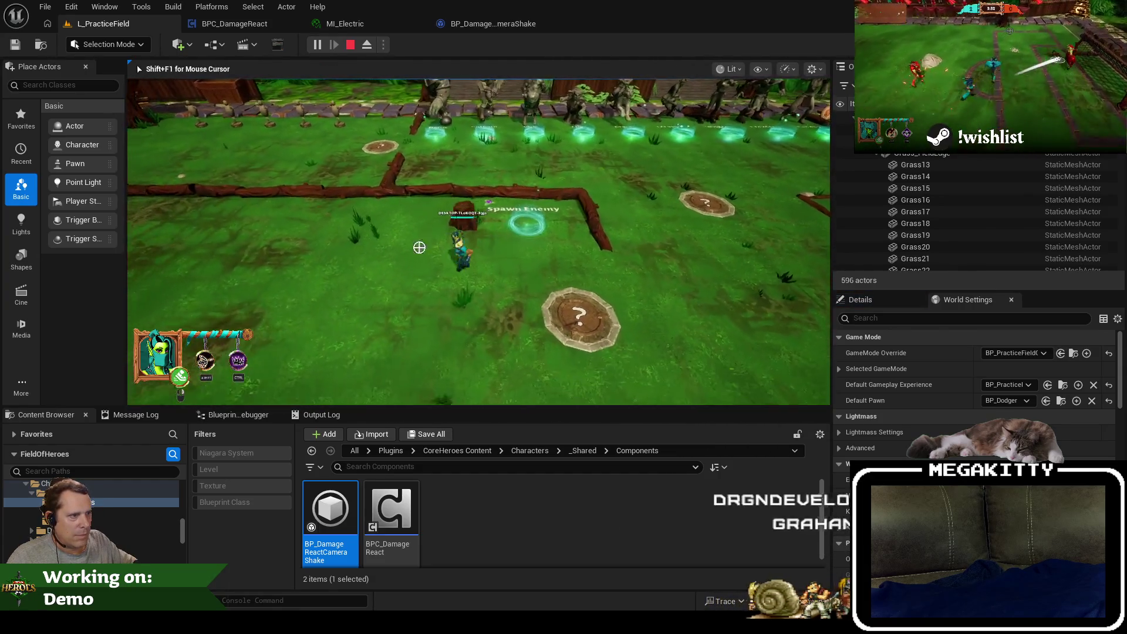
{"action": "key", "text": "a"}
{"action": "left_click", "coordinate": [365, 305]}
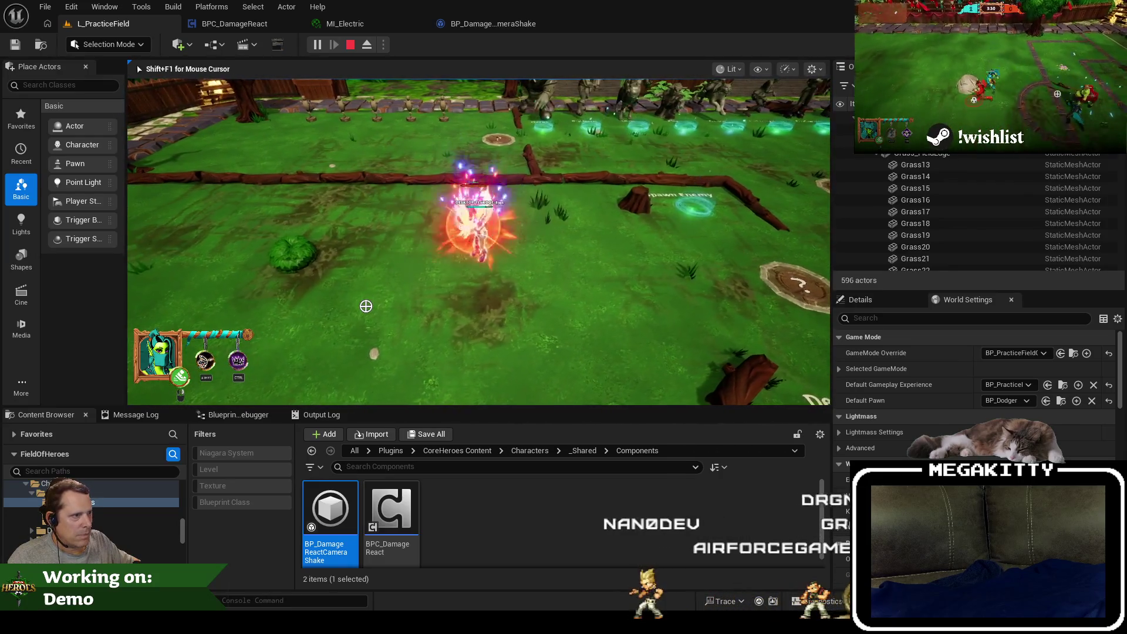
{"action": "key", "text": "Escape"}
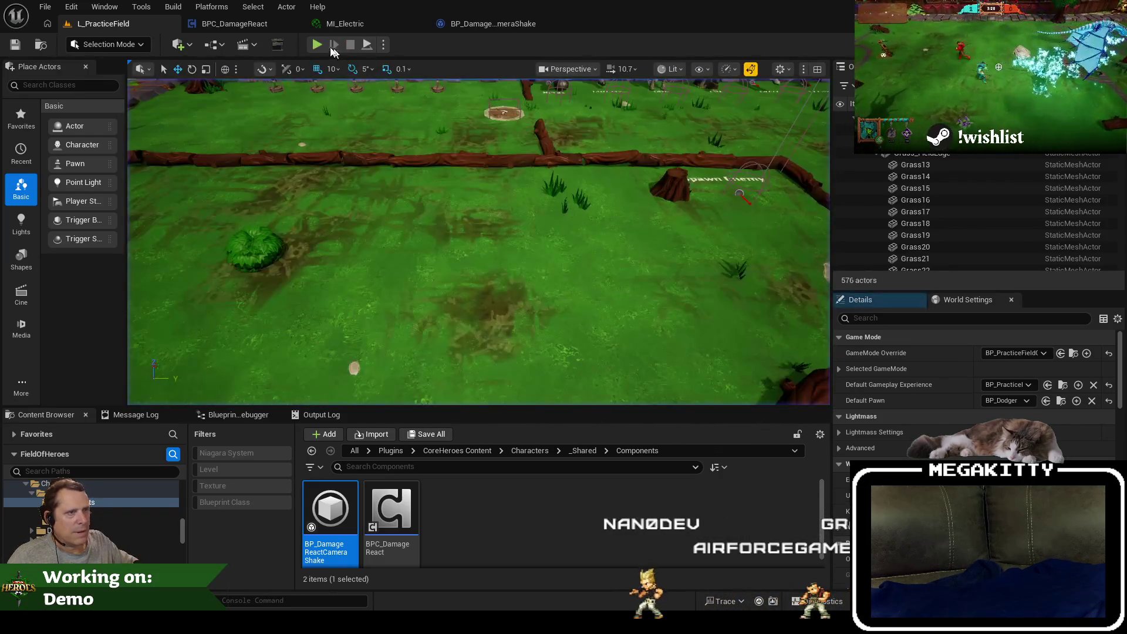
{"action": "left_click", "coordinate": [489, 26]}
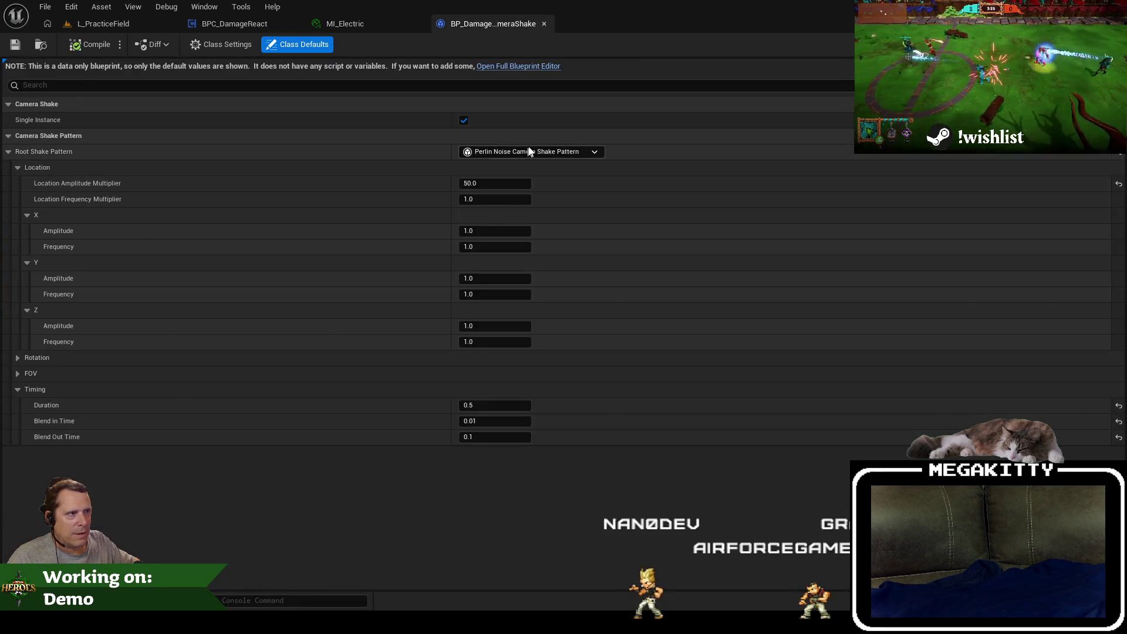
Switch the Root Shake Pattern to Wave Oscillator with X, Y and Z amplitude and frequency 10.
{"action": "left_click", "coordinate": [533, 152]}
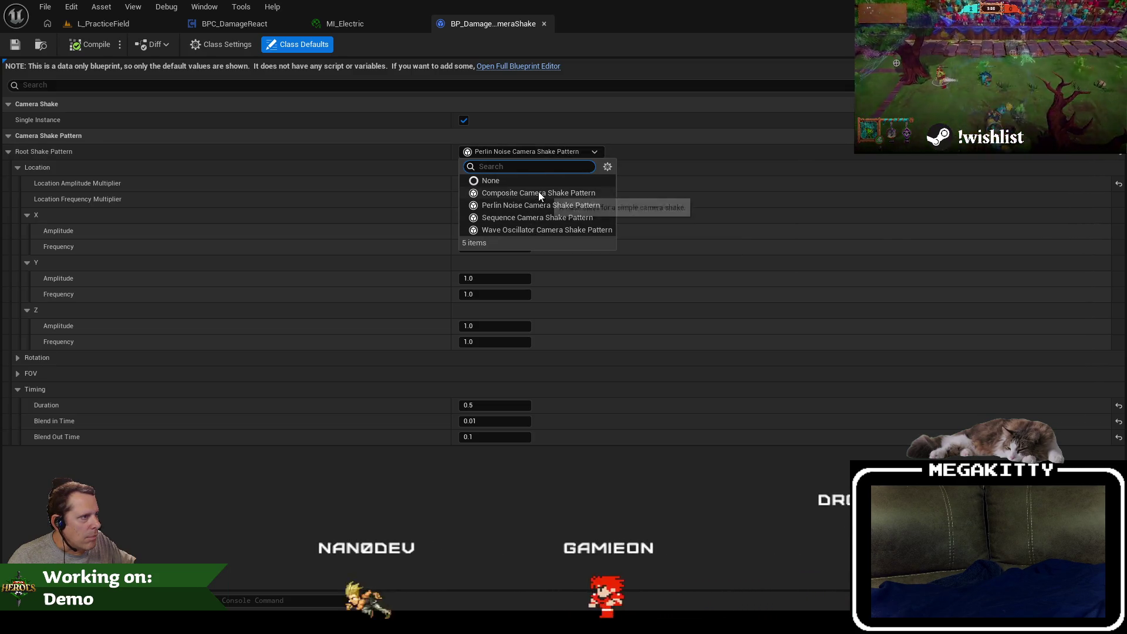
{"action": "left_click", "coordinate": [539, 232]}
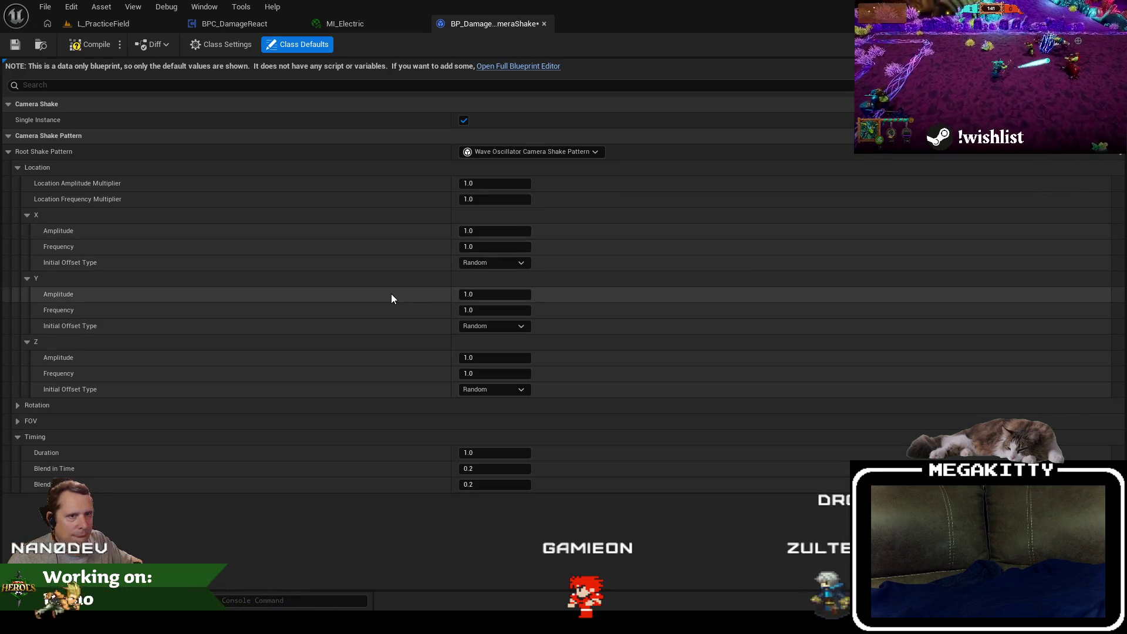
{"action": "left_click", "coordinate": [23, 406]}
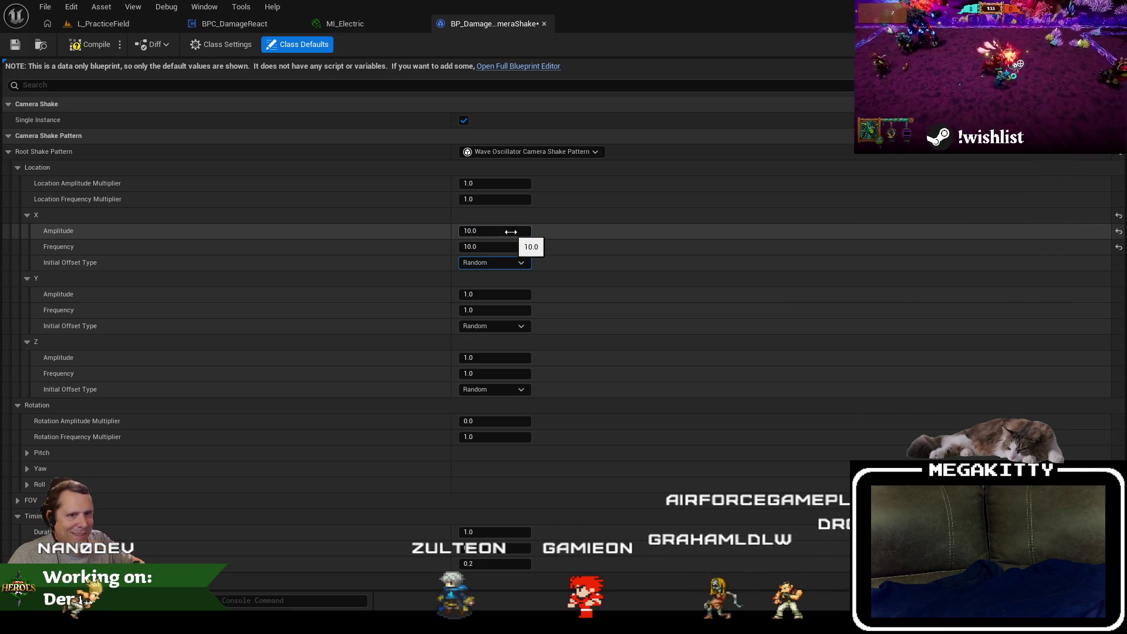
{"action": "type", "text": "10"}
{"action": "key", "text": "Tab"}
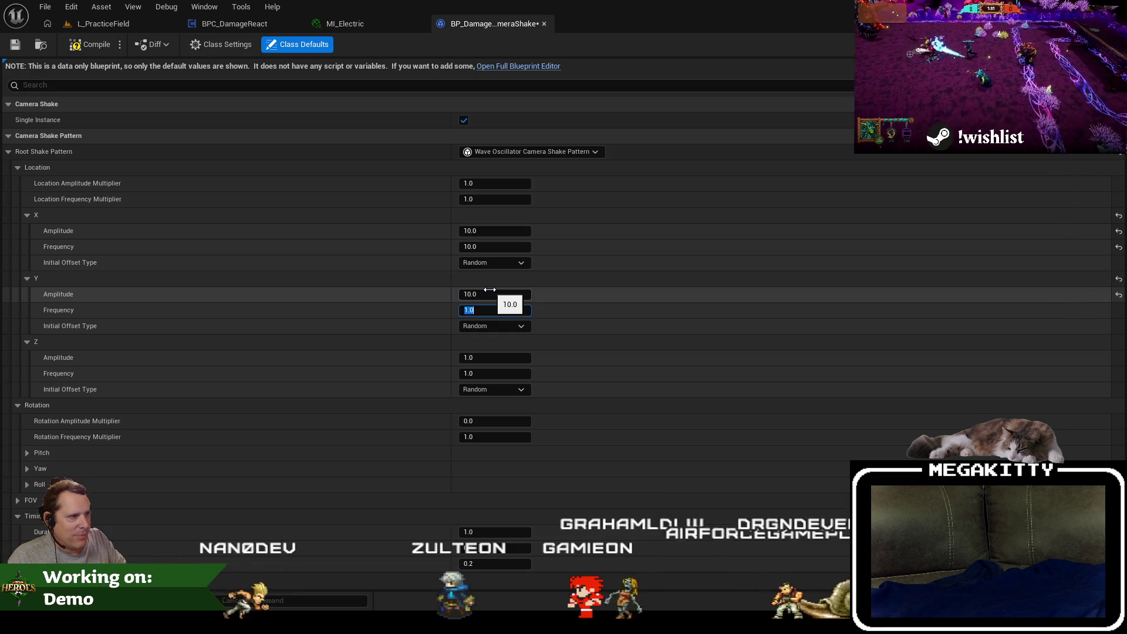
{"action": "type", "text": "10"}
{"action": "key", "text": "Tab"}
{"action": "type", "text": "10"}
{"action": "key", "text": "Tab"}
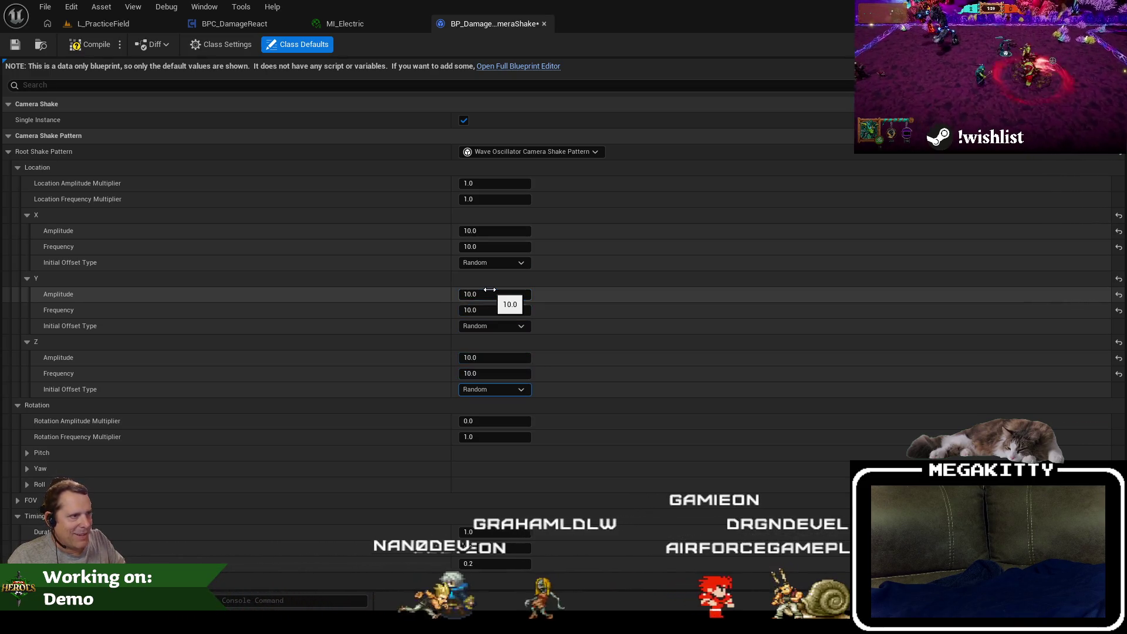
Compile and save the camera shake, then play-test by attacking an enemy in the practice field.
{"action": "left_click", "coordinate": [93, 45]}
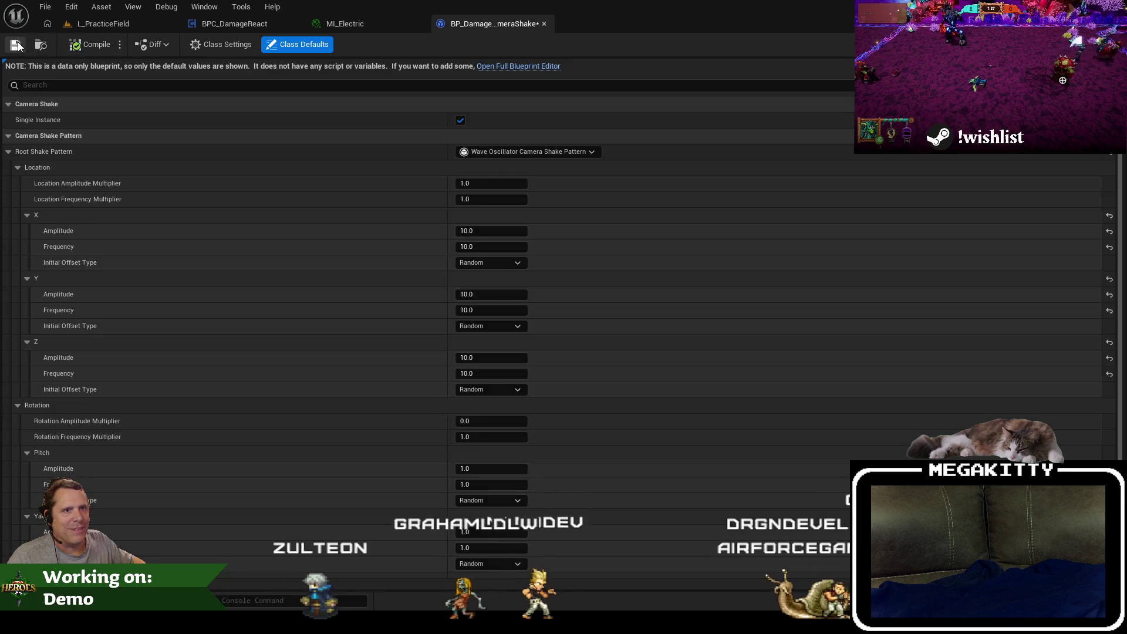
{"action": "left_click", "coordinate": [16, 45]}
{"action": "left_click", "coordinate": [100, 23]}
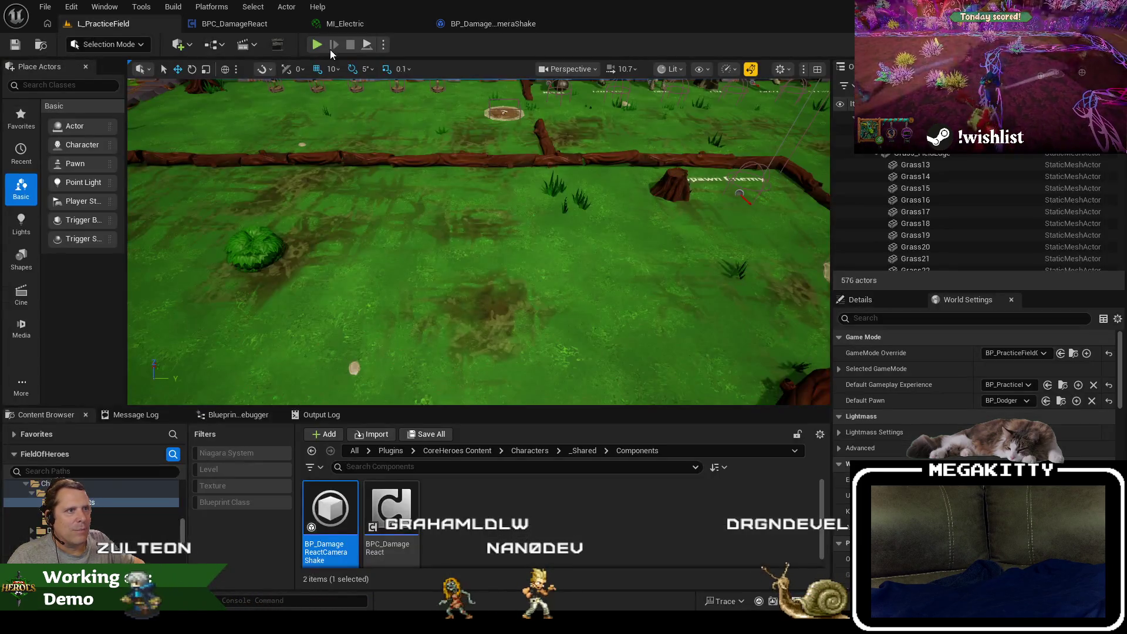
{"action": "key", "text": "alt+p"}
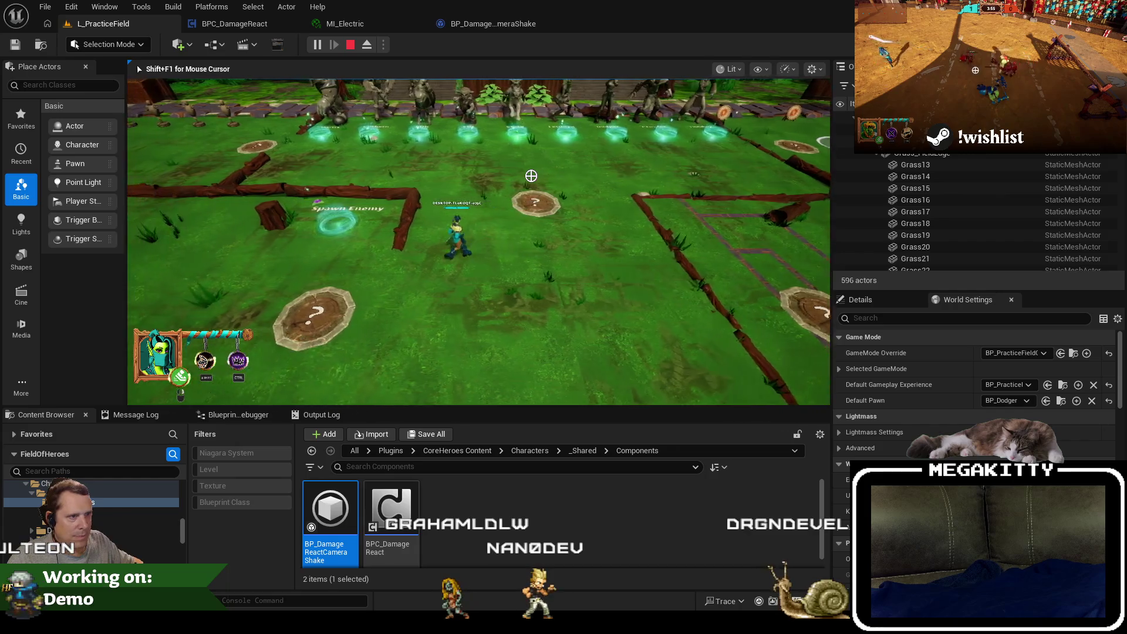
{"action": "key", "text": "a"}
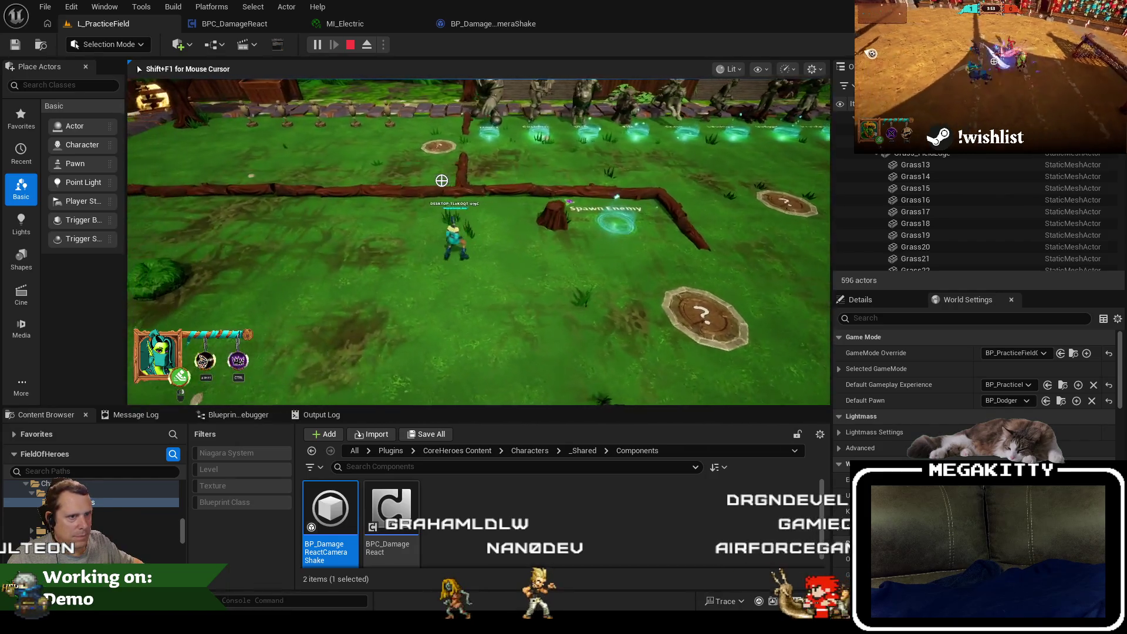
{"action": "left_click", "coordinate": [441, 180]}
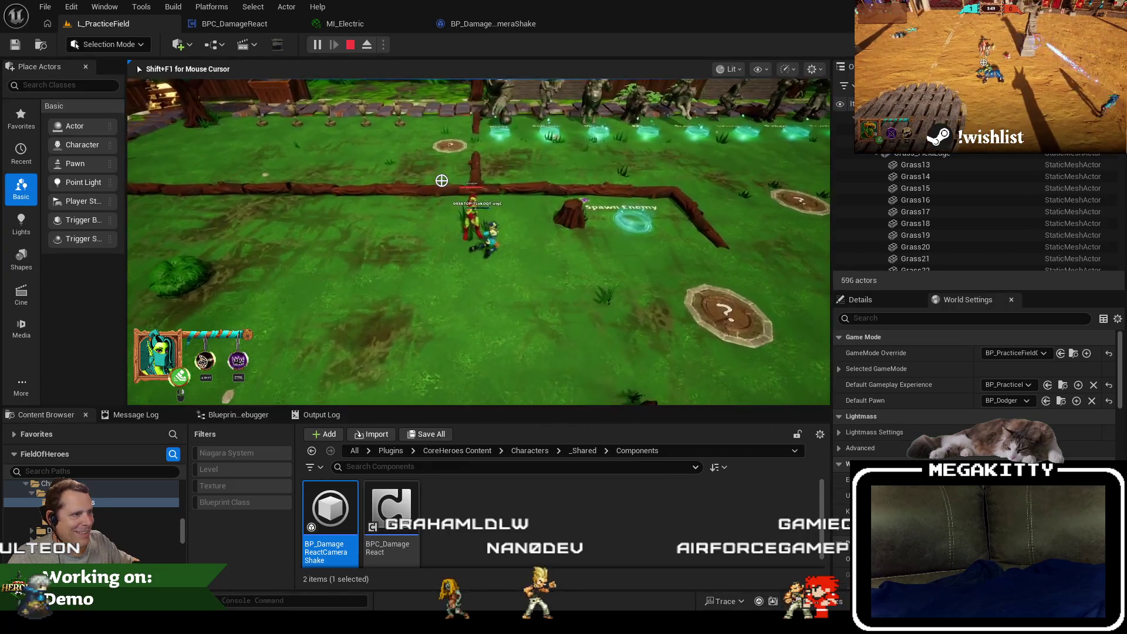
{"action": "key", "text": "Escape"}
{"action": "left_click", "coordinate": [235, 23]}
{"action": "left_click", "coordinate": [466, 23]}
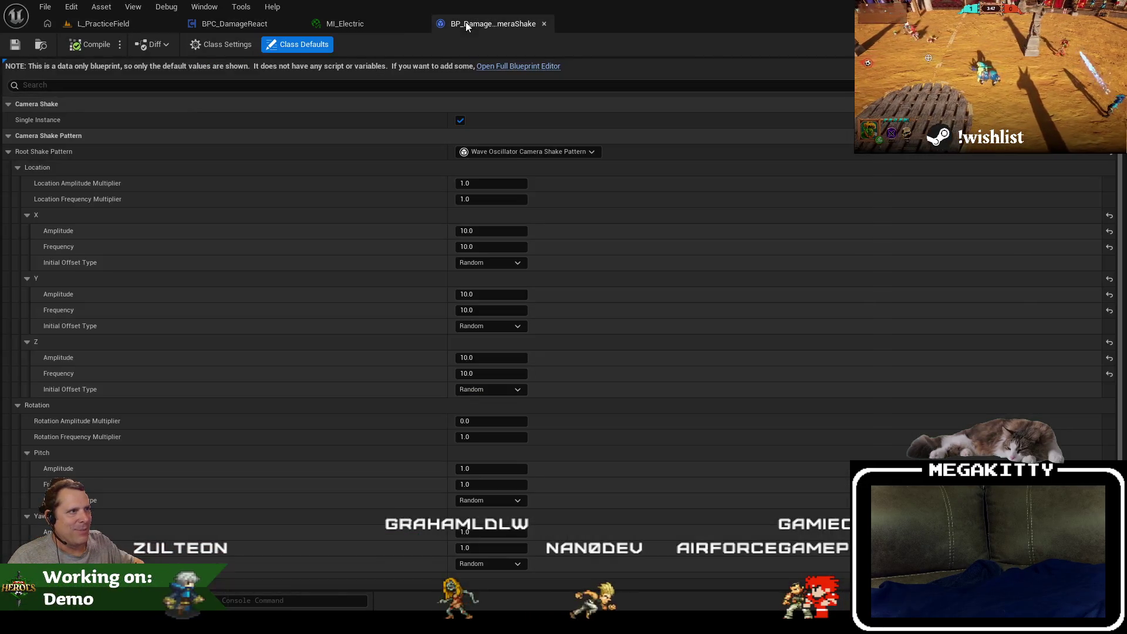
Set X, Y and Z amplitude and frequency to 1, with location multipliers 5 amplitude and 20 frequency.
{"action": "left_click", "coordinate": [491, 357]}
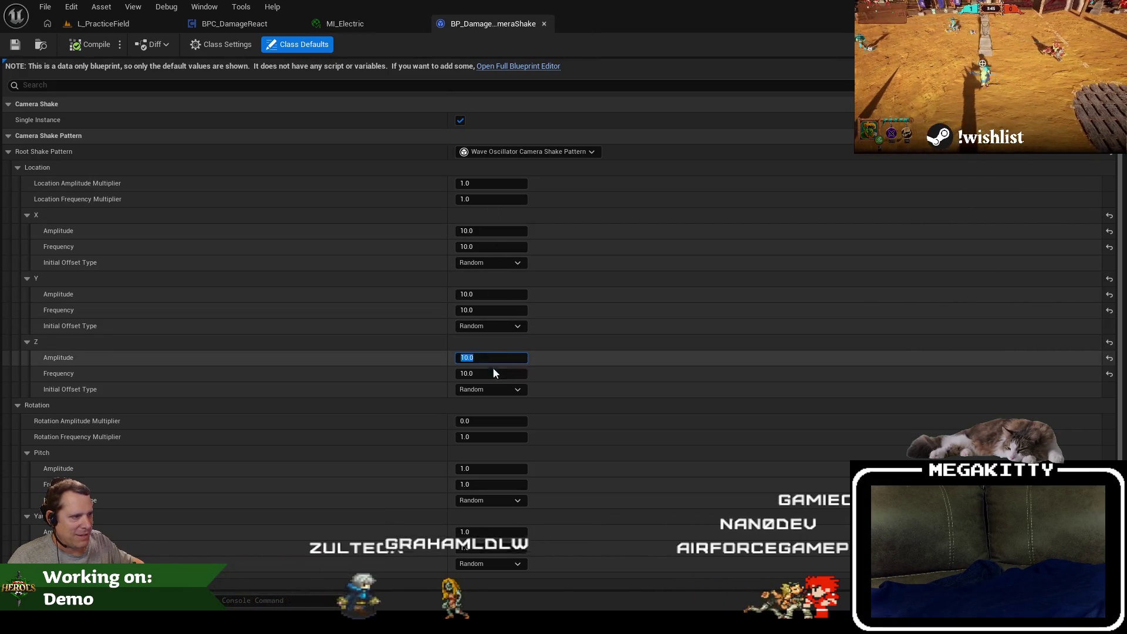
{"action": "type", "text": "1"}
{"action": "left_click", "coordinate": [492, 374]}
{"action": "type", "text": "1"}
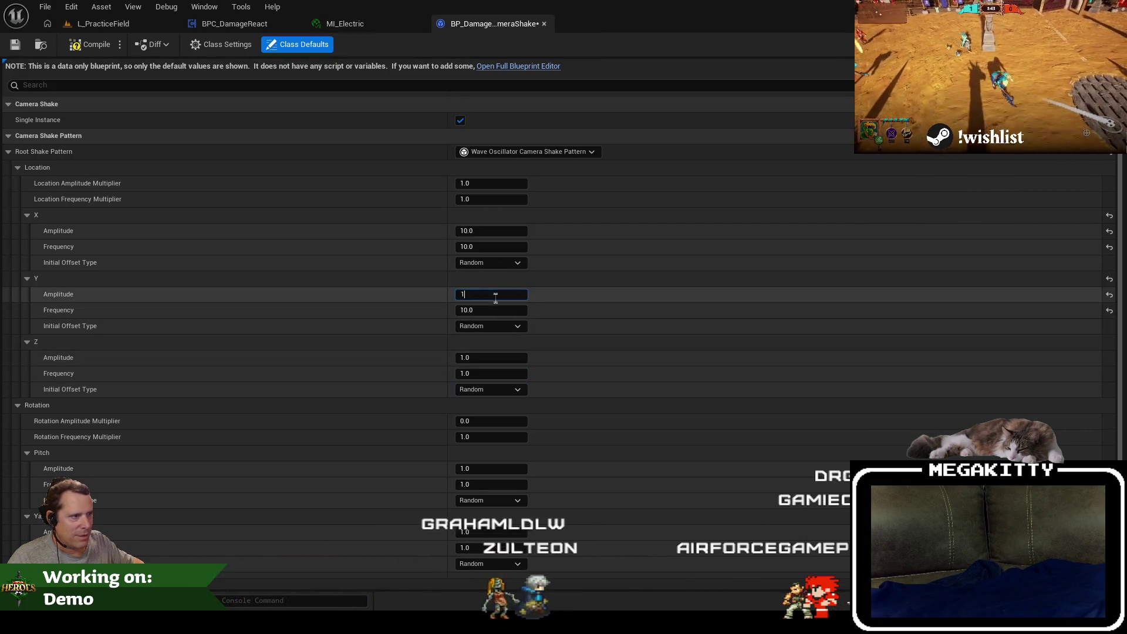
{"action": "left_click", "coordinate": [492, 310]}
{"action": "type", "text": "1"}
{"action": "key", "text": "Return"}
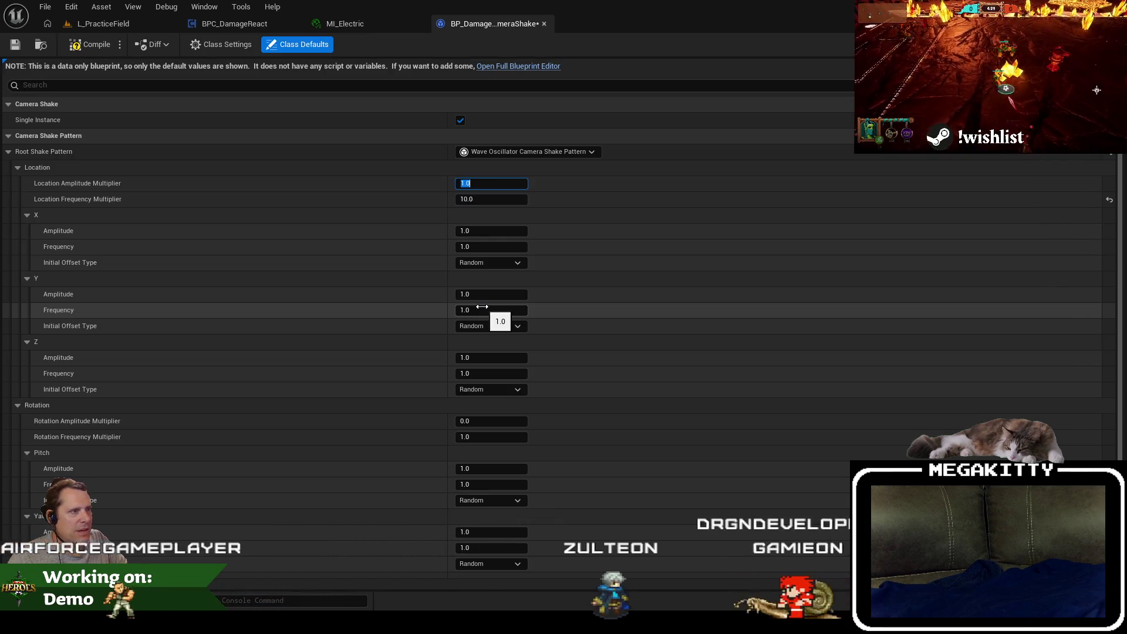
{"action": "type", "text": "520"}
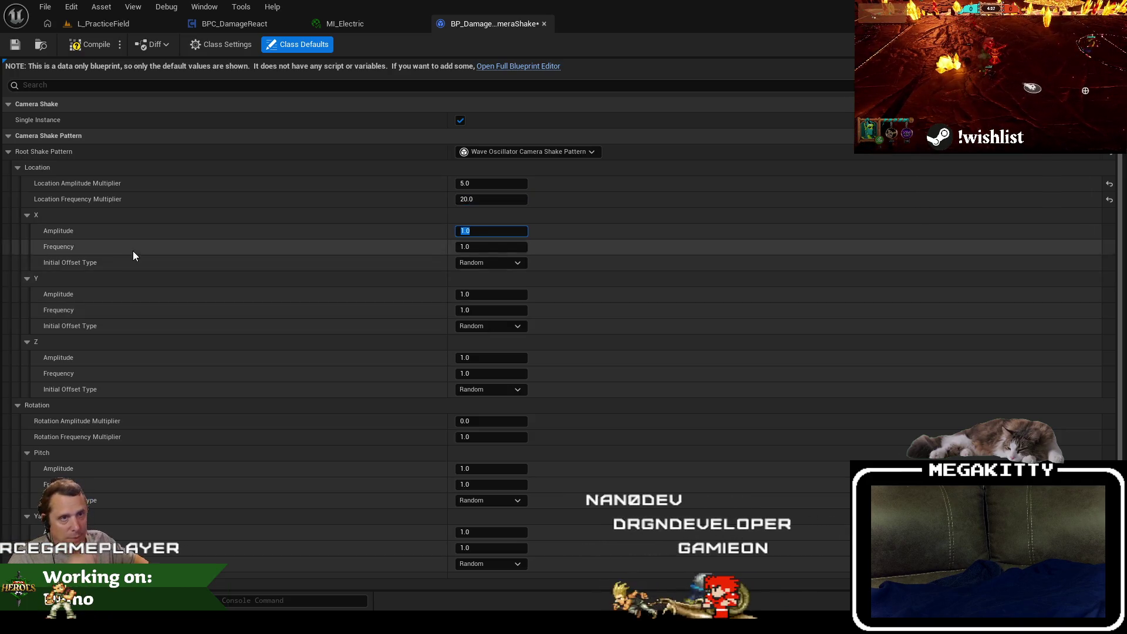
{"action": "key", "text": "Return"}
Play-test the practice field level again, then return to the camera shake's class defaults.
{"action": "left_click", "coordinate": [97, 26]}
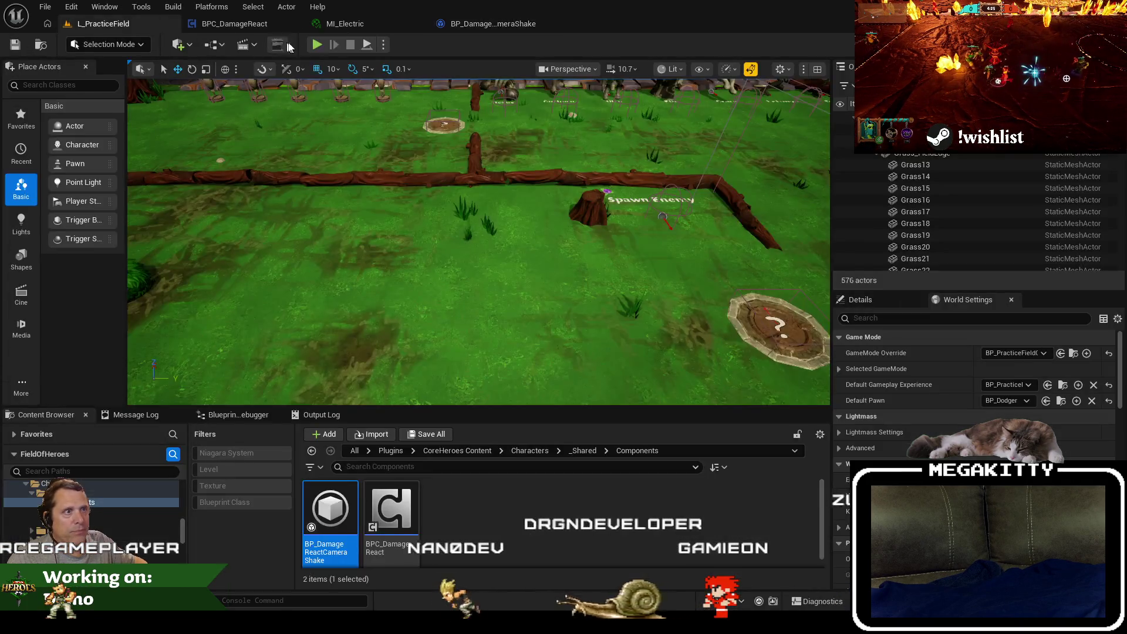
{"action": "left_click", "coordinate": [323, 46]}
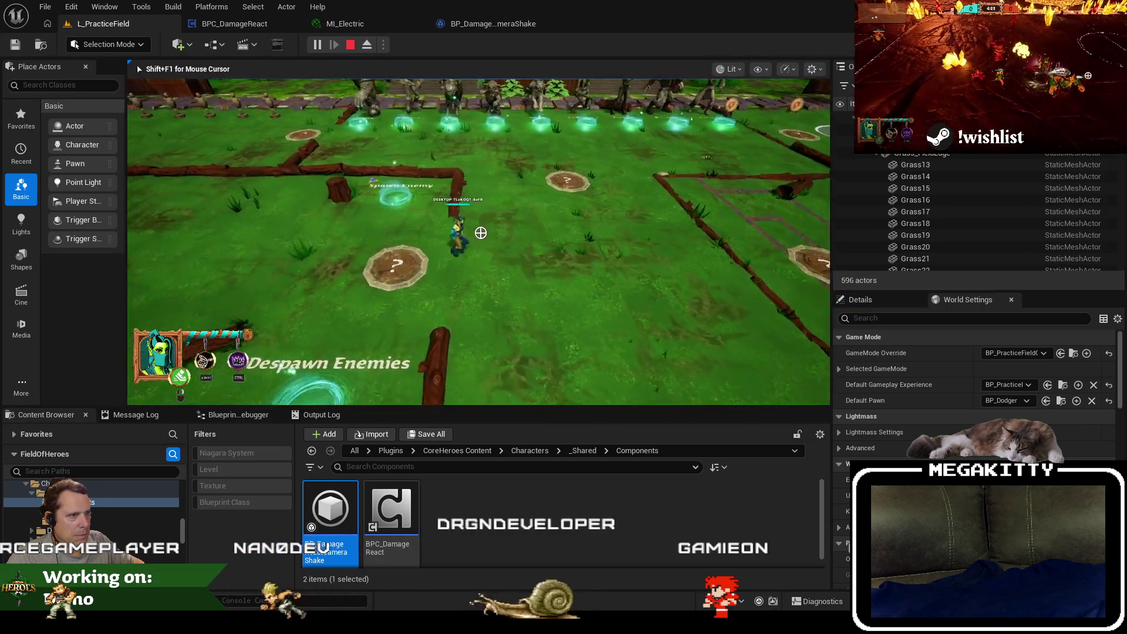
{"action": "key", "text": "a"}
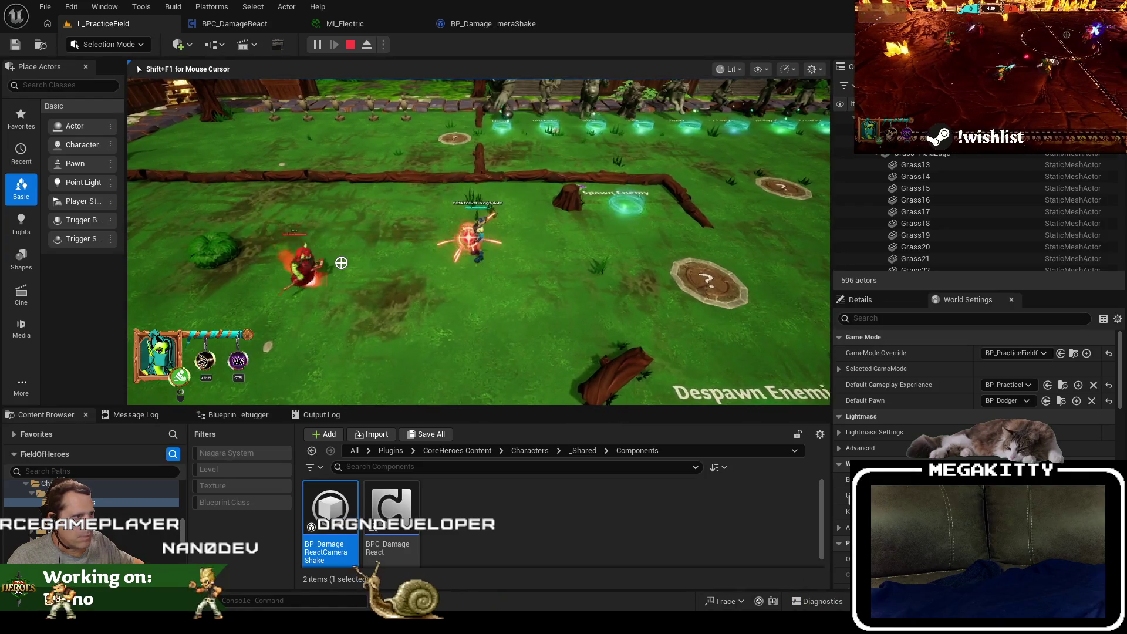
{"action": "key", "text": "Escape"}
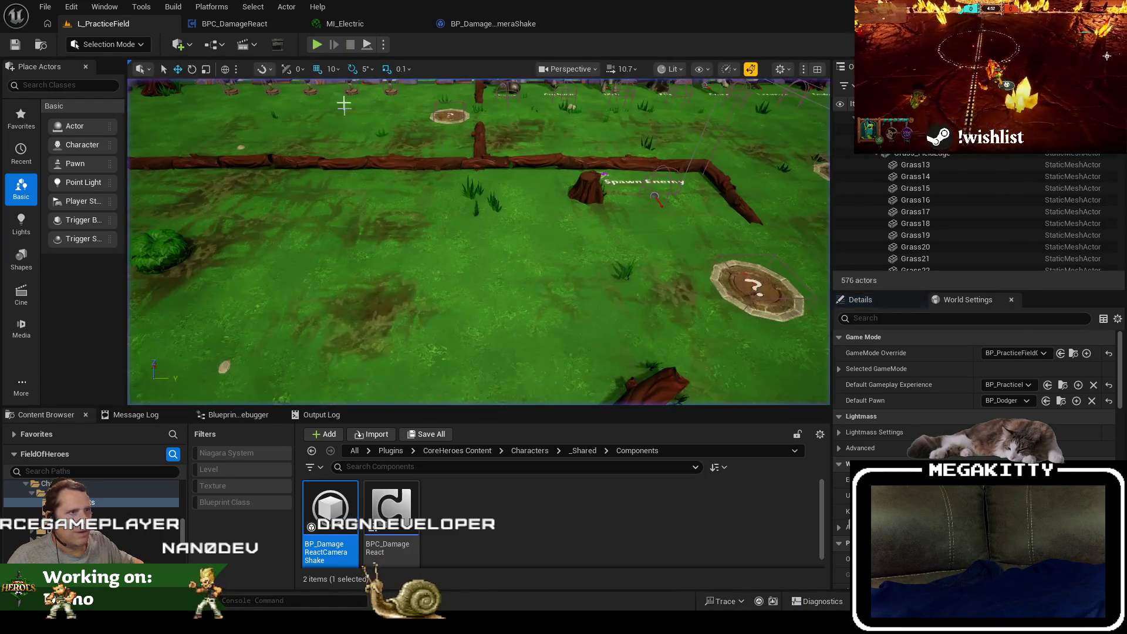
{"action": "left_click", "coordinate": [494, 19]}
{"action": "scroll", "coordinate": [583, 411], "scroll_direction": "down", "scroll_amount": 5}
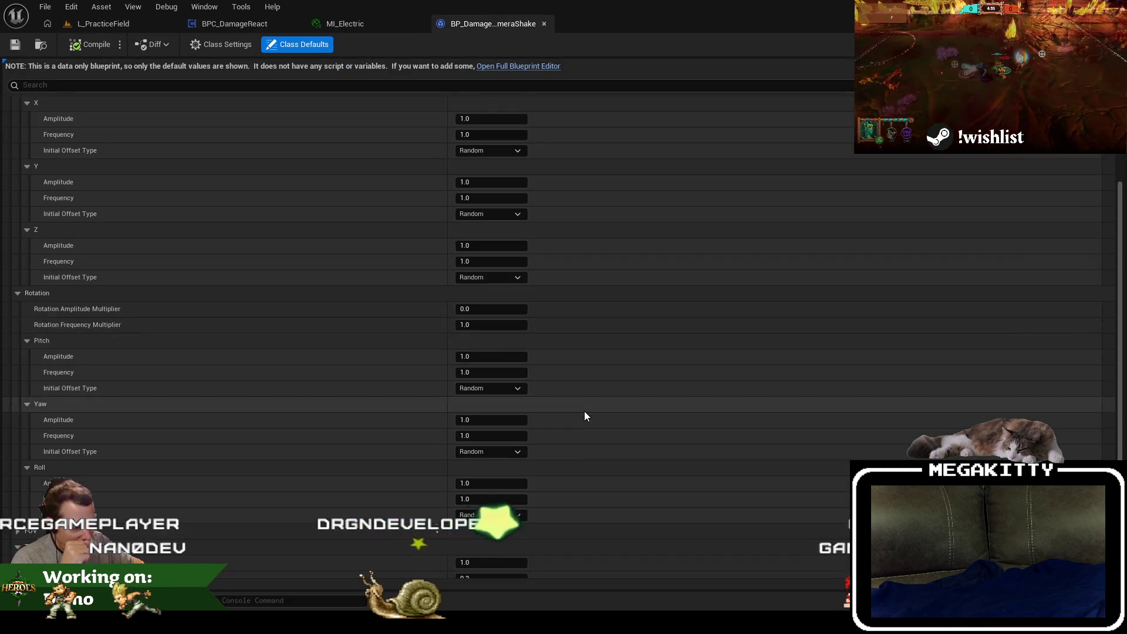
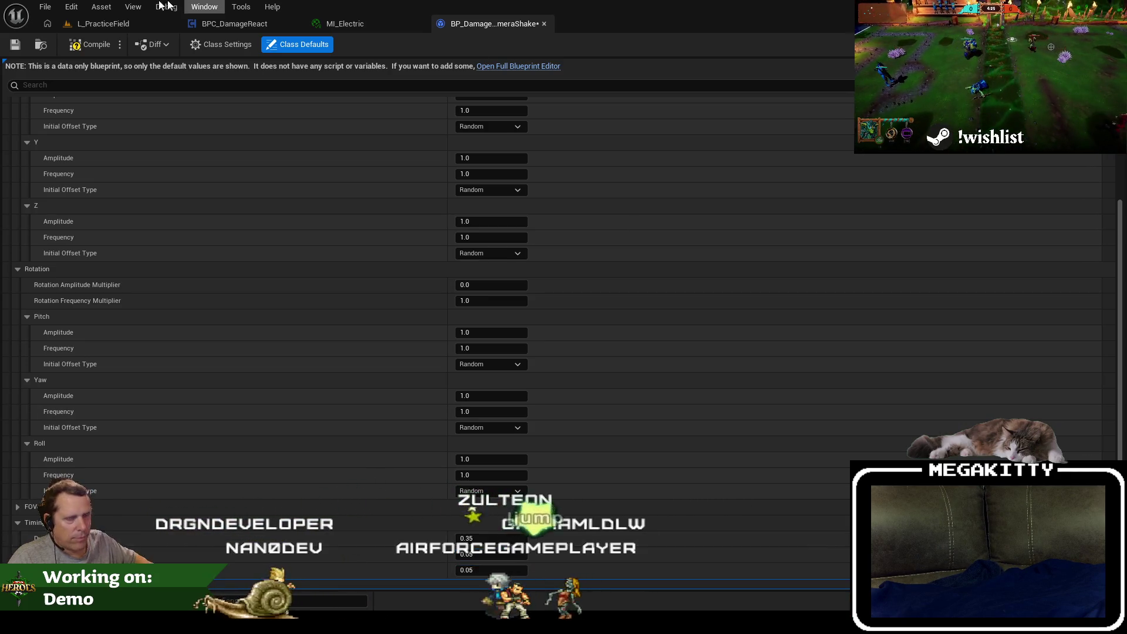
Play-test the L_PracticeField level full screen, attacking an approaching enemy, then stop.
{"action": "left_click", "coordinate": [94, 24]}
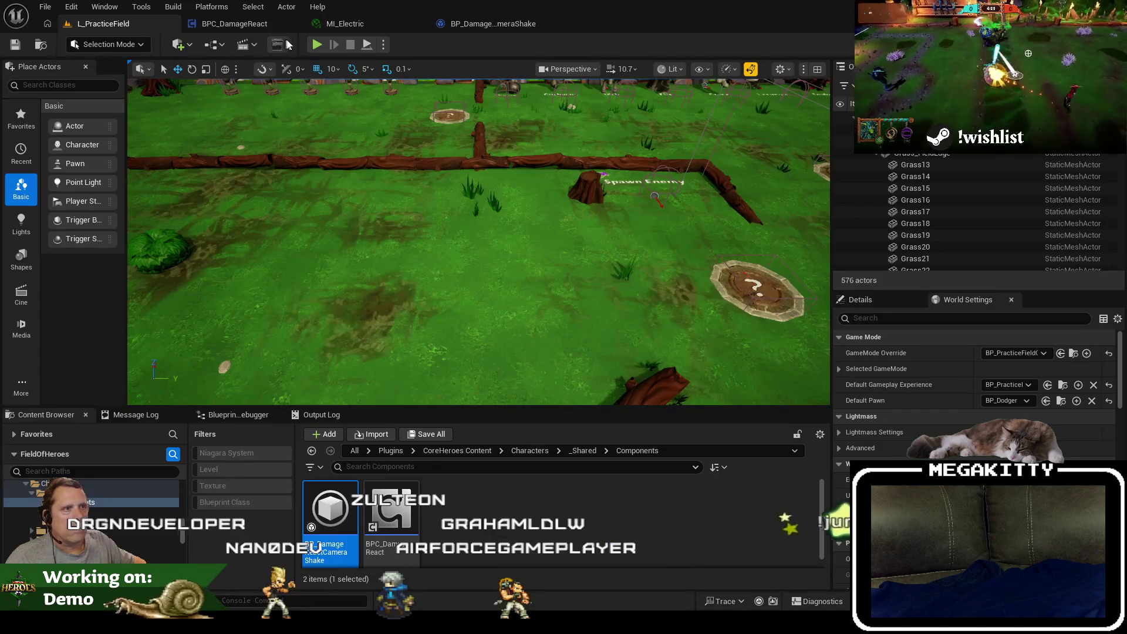
{"action": "left_click", "coordinate": [317, 45]}
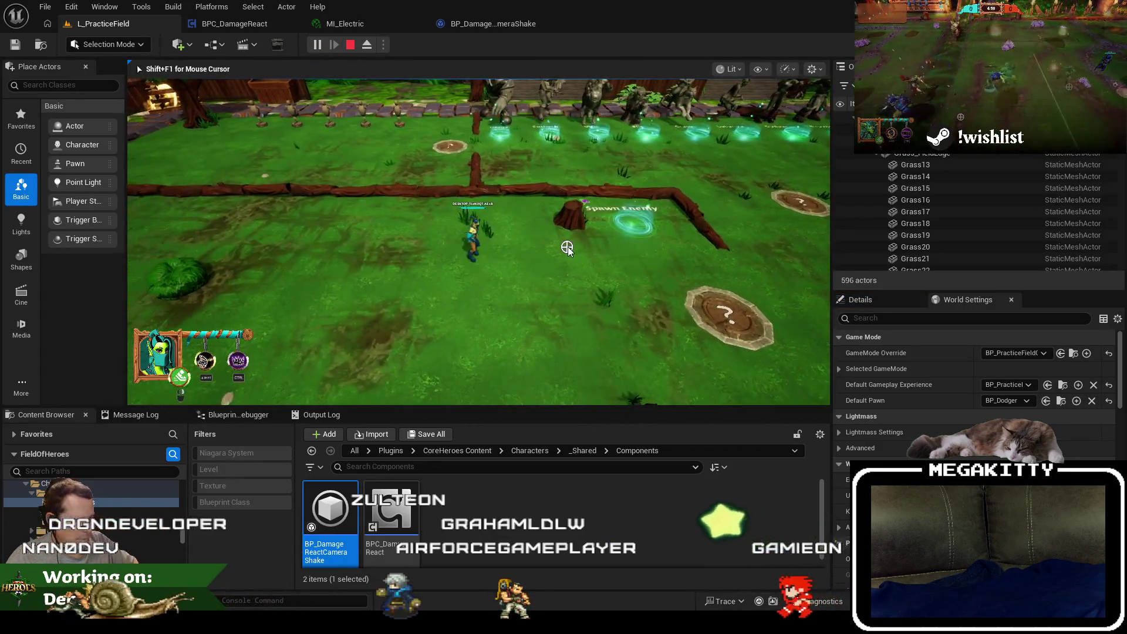
{"action": "key", "text": "F11"}
{"action": "left_click", "coordinate": [662, 398]}
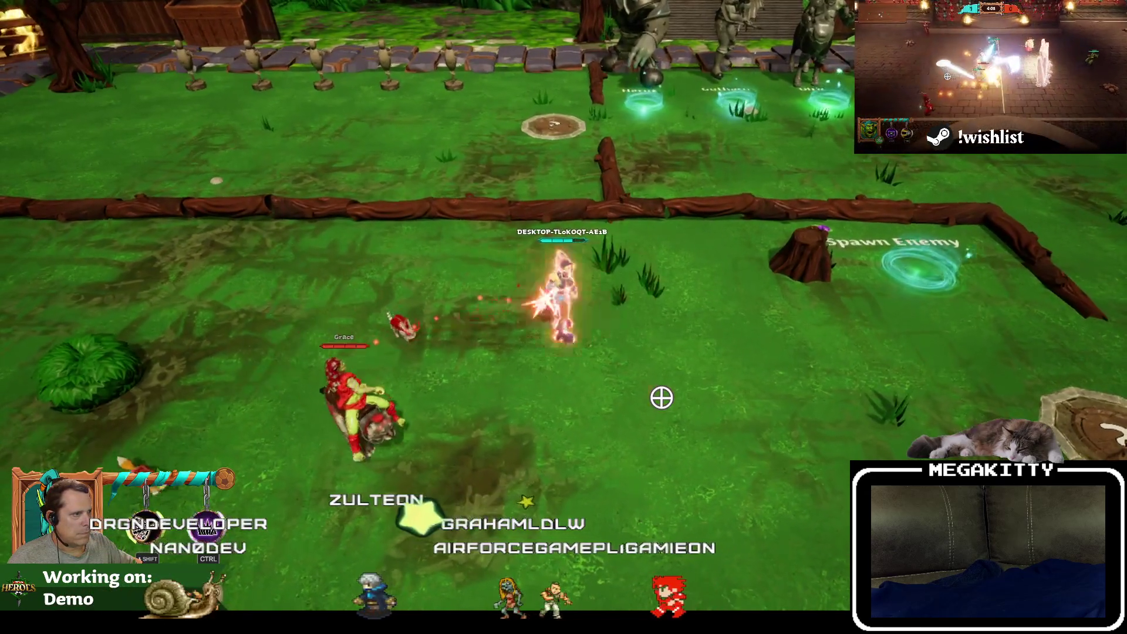
{"action": "key", "text": "Escape"}
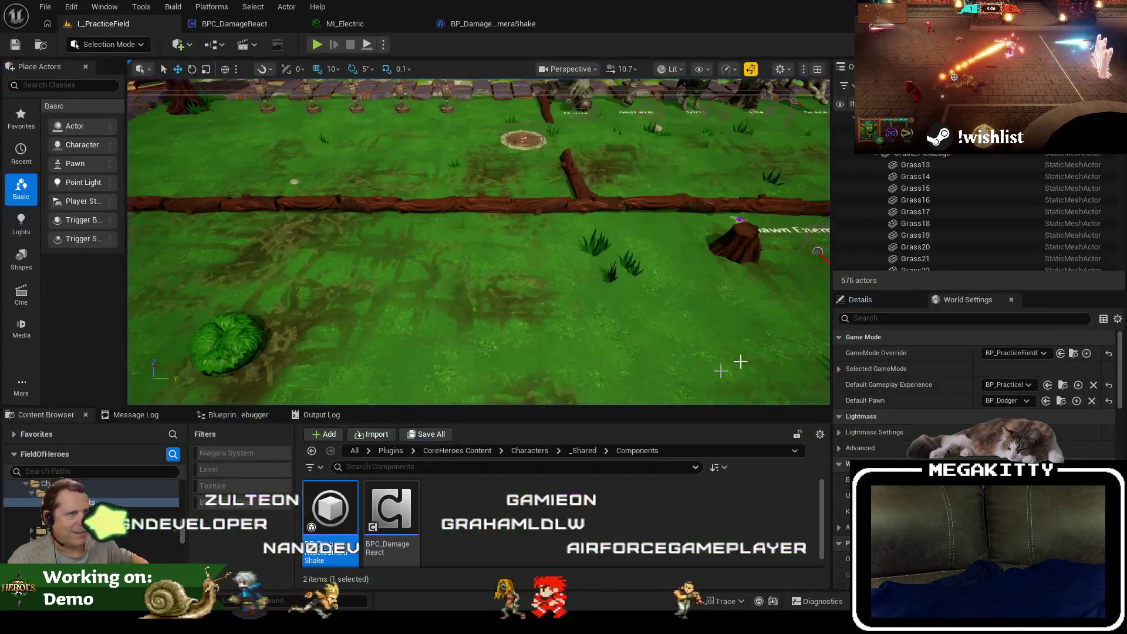
Set the damage camera shake's Timing Duration to 0.15, keeping the Wave Oscillator root pattern.
{"action": "left_click", "coordinate": [490, 23]}
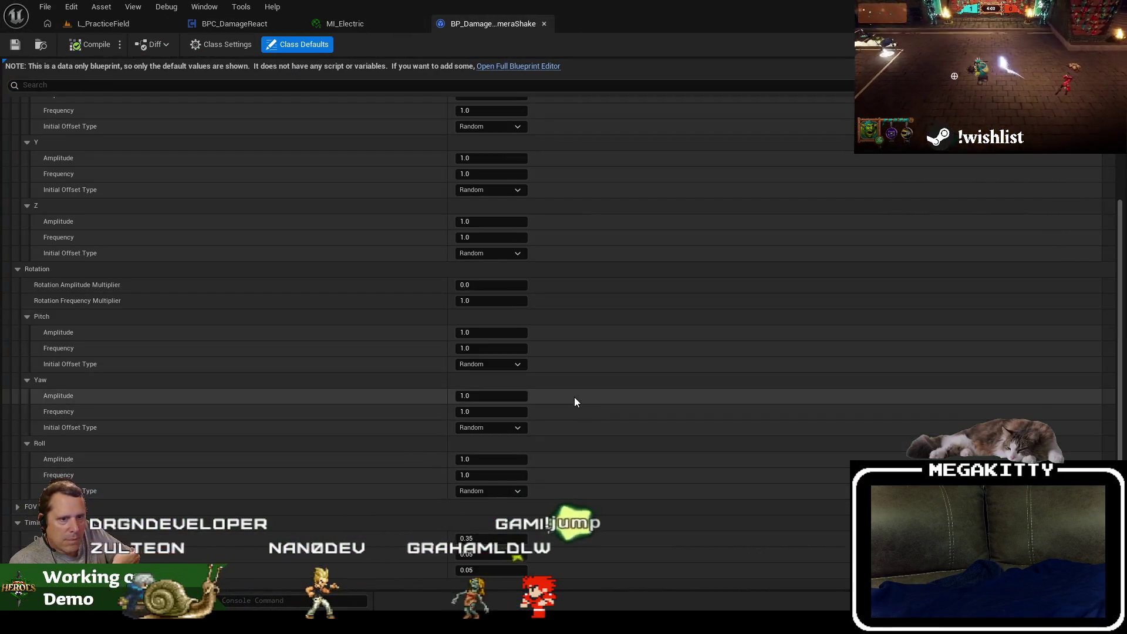
{"action": "scroll", "coordinate": [572, 391], "scroll_direction": "up", "scroll_amount": 3}
{"action": "scroll", "coordinate": [569, 379], "scroll_direction": "up", "scroll_amount": 4}
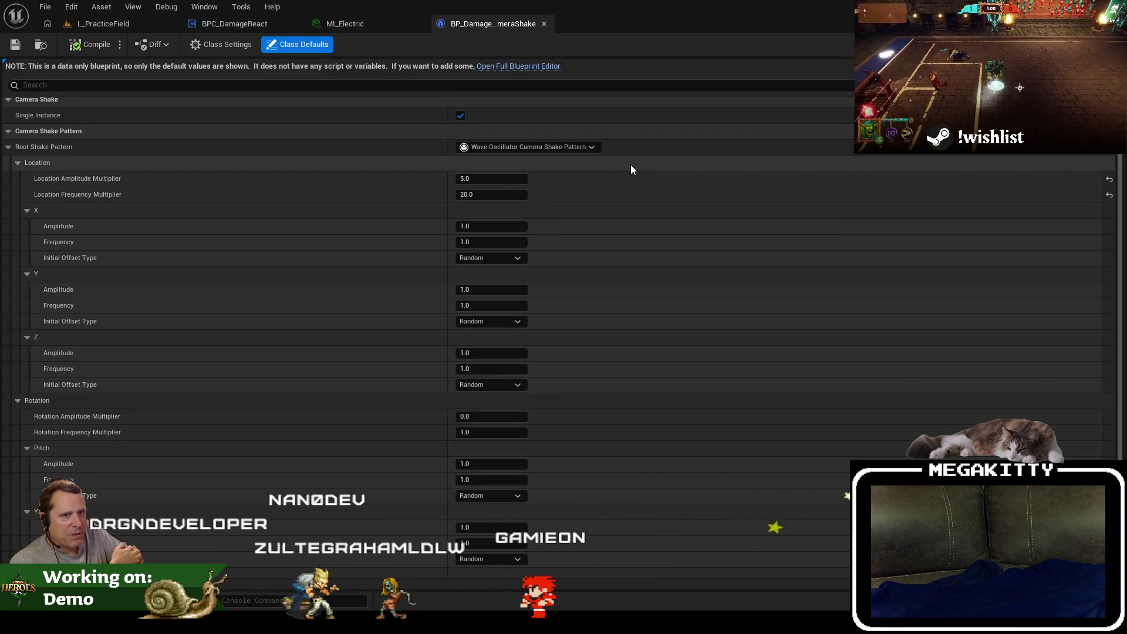
{"action": "left_click", "coordinate": [569, 147]}
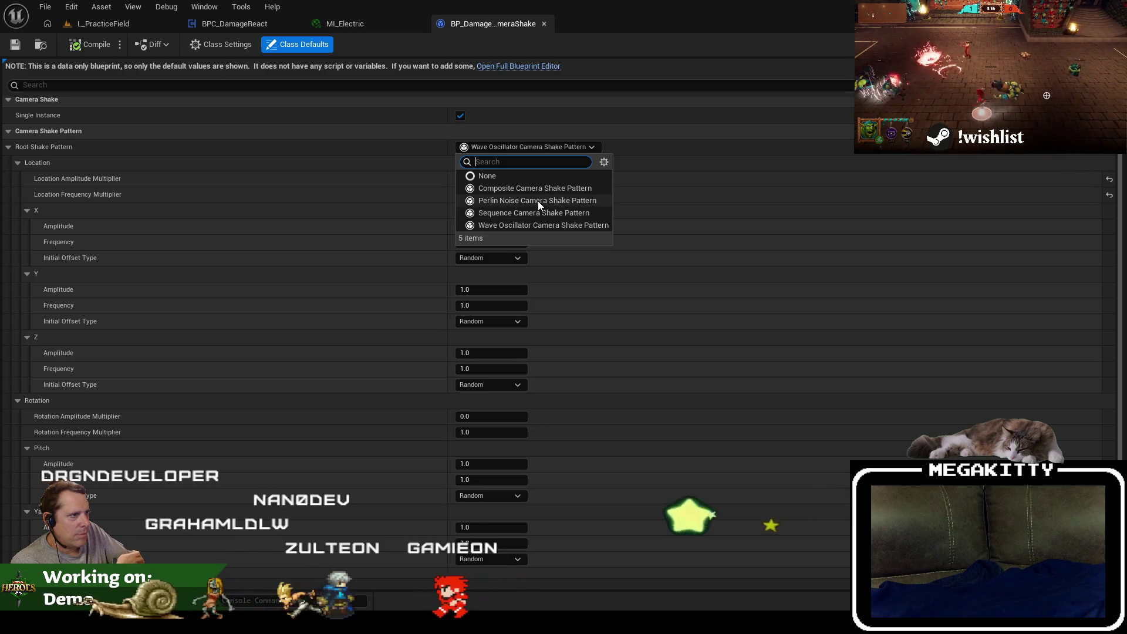
{"action": "left_click", "coordinate": [746, 274]}
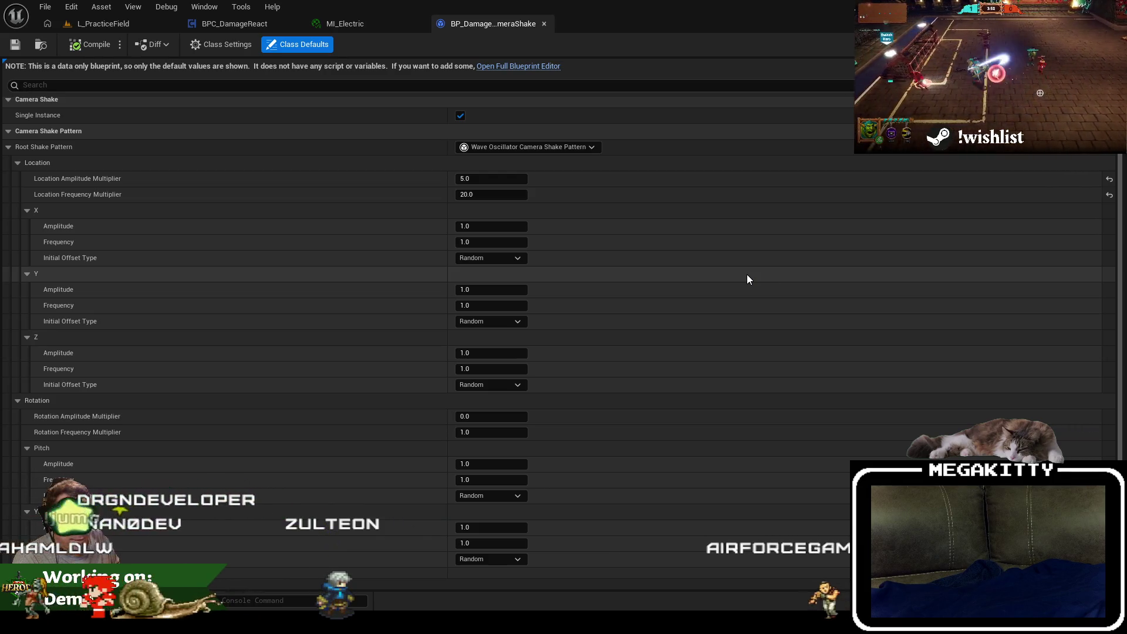
{"action": "scroll", "coordinate": [388, 519], "scroll_direction": "down", "scroll_amount": 3}
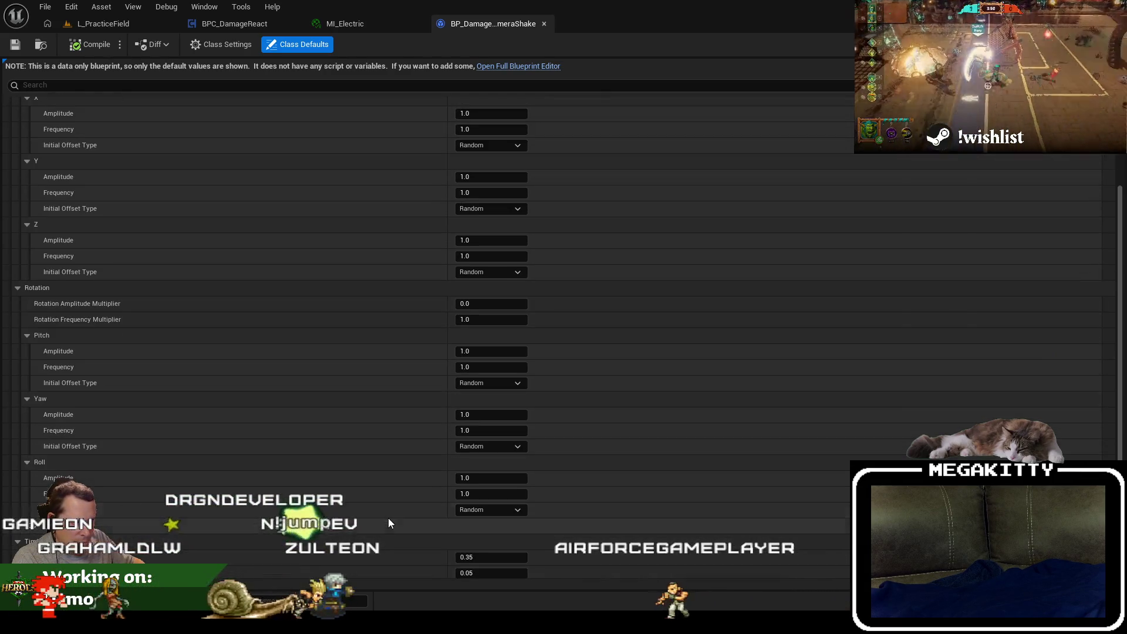
{"action": "scroll", "coordinate": [388, 517], "scroll_direction": "down", "scroll_amount": 1}
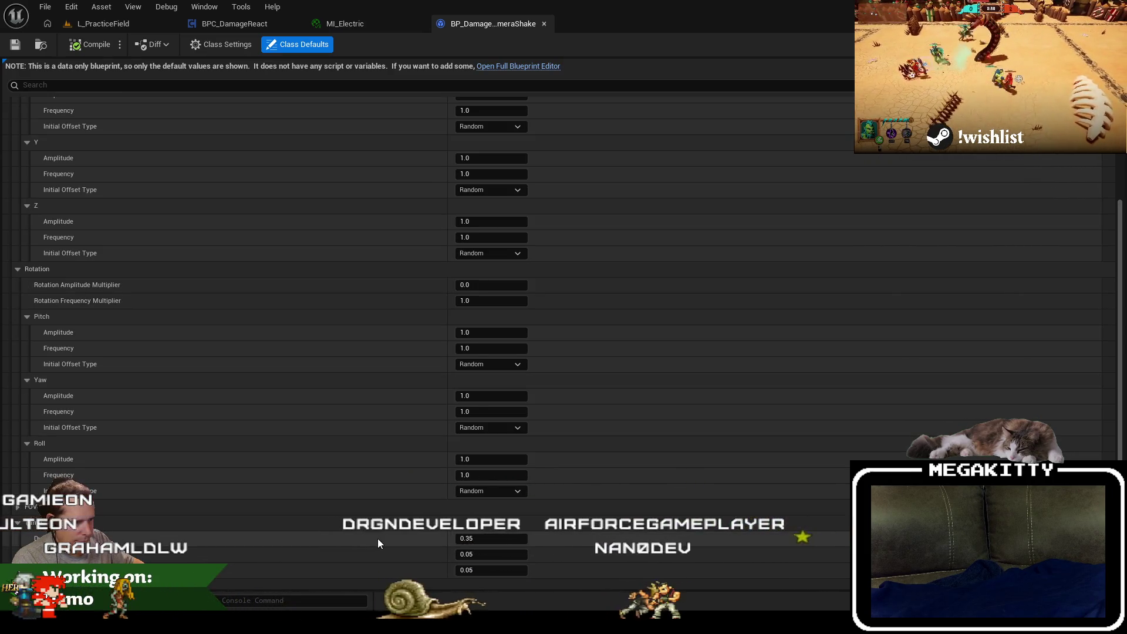
{"action": "left_click", "coordinate": [511, 538]}
{"action": "type", "text": "0.15"}
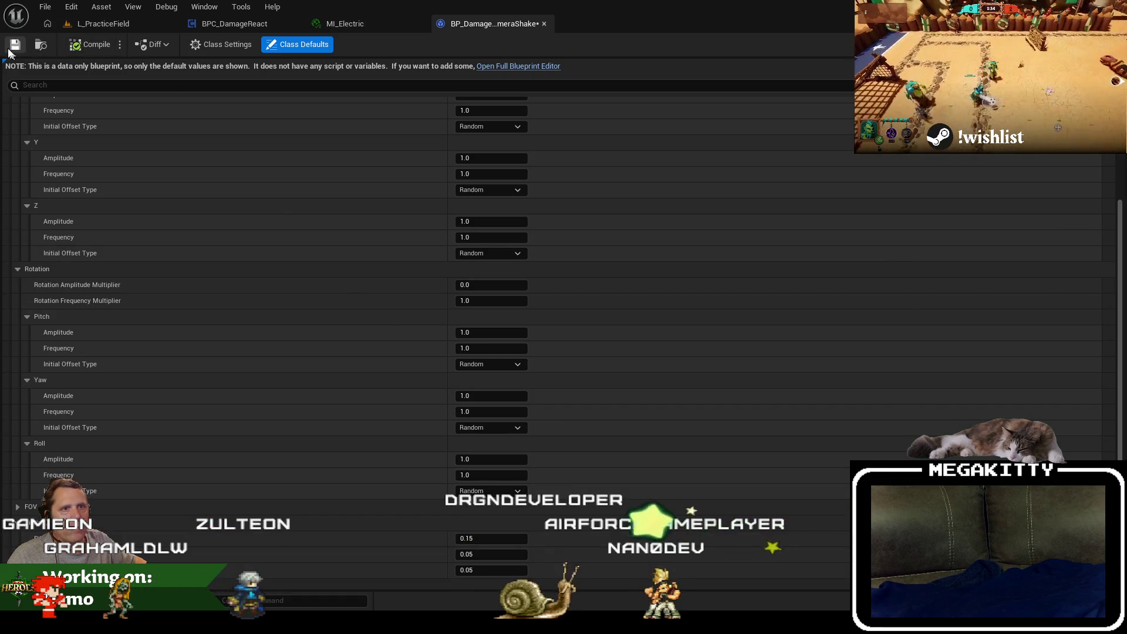
{"action": "left_click", "coordinate": [96, 23]}
Play-test full screen, running the hero into Horus and Dodger to take hits, then restore the editor.
{"action": "key", "text": "alt+p"}
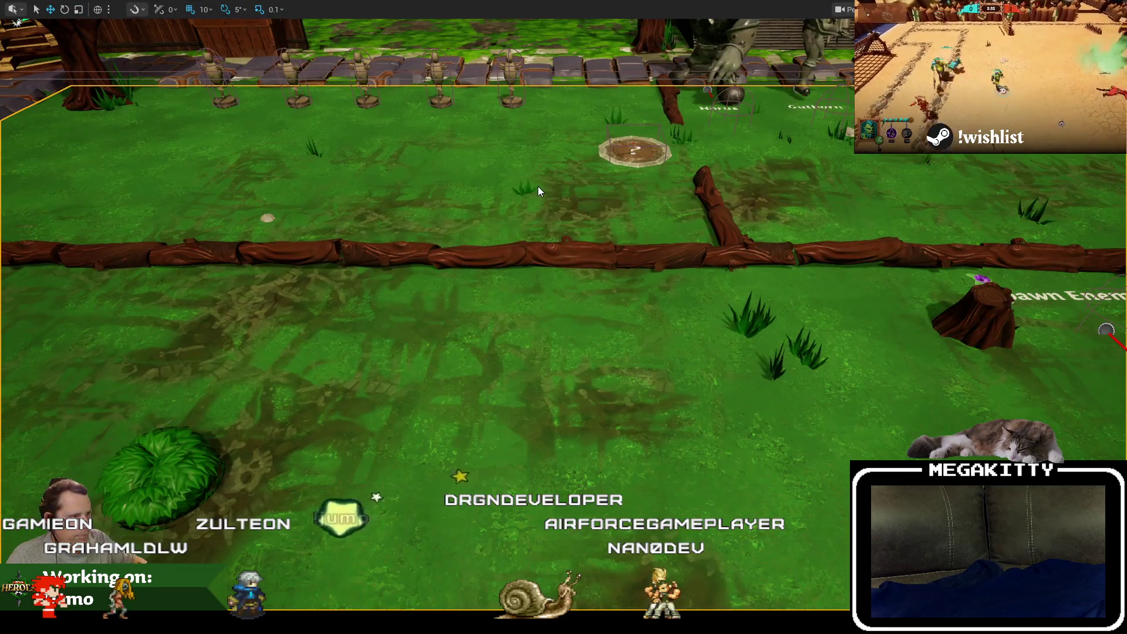
{"action": "key", "text": "a"}
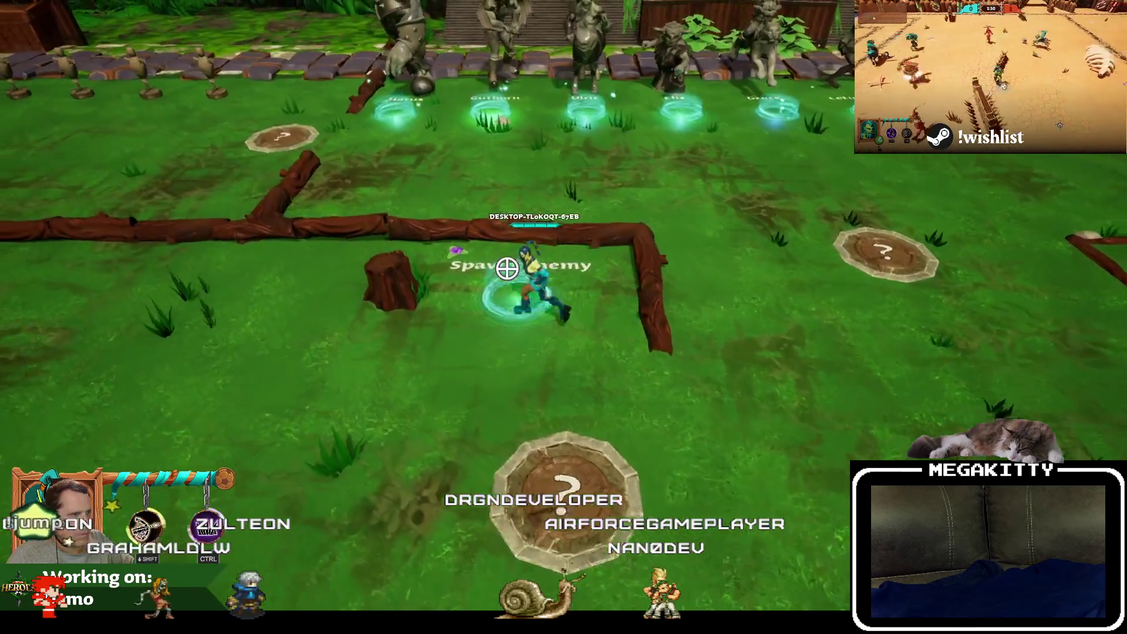
{"action": "key", "text": "s"}
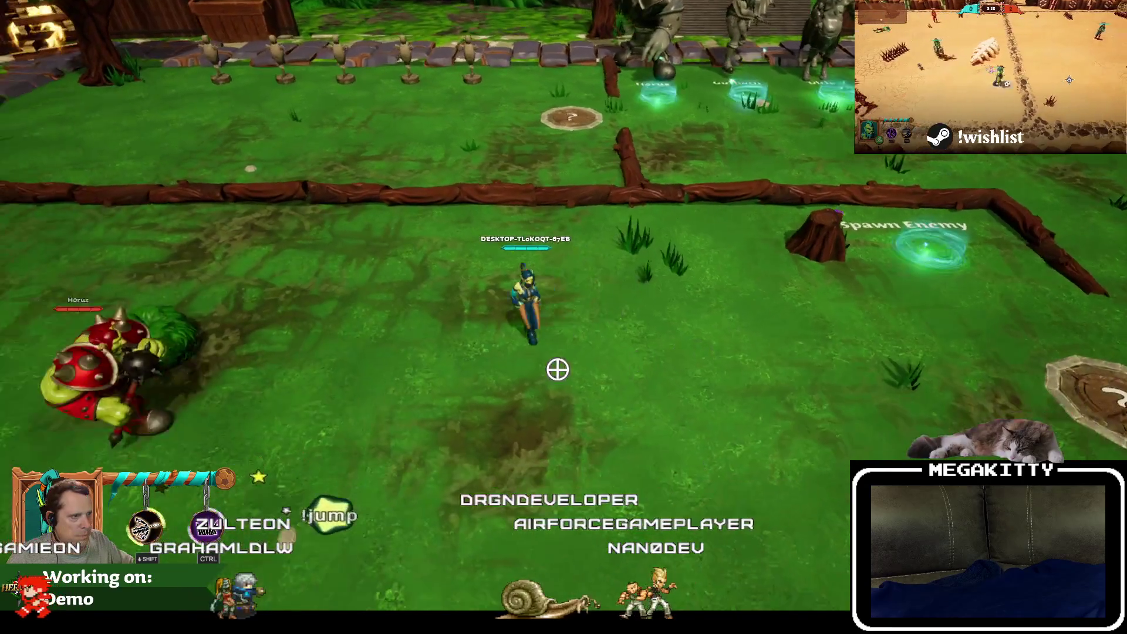
{"action": "key", "text": "d"}
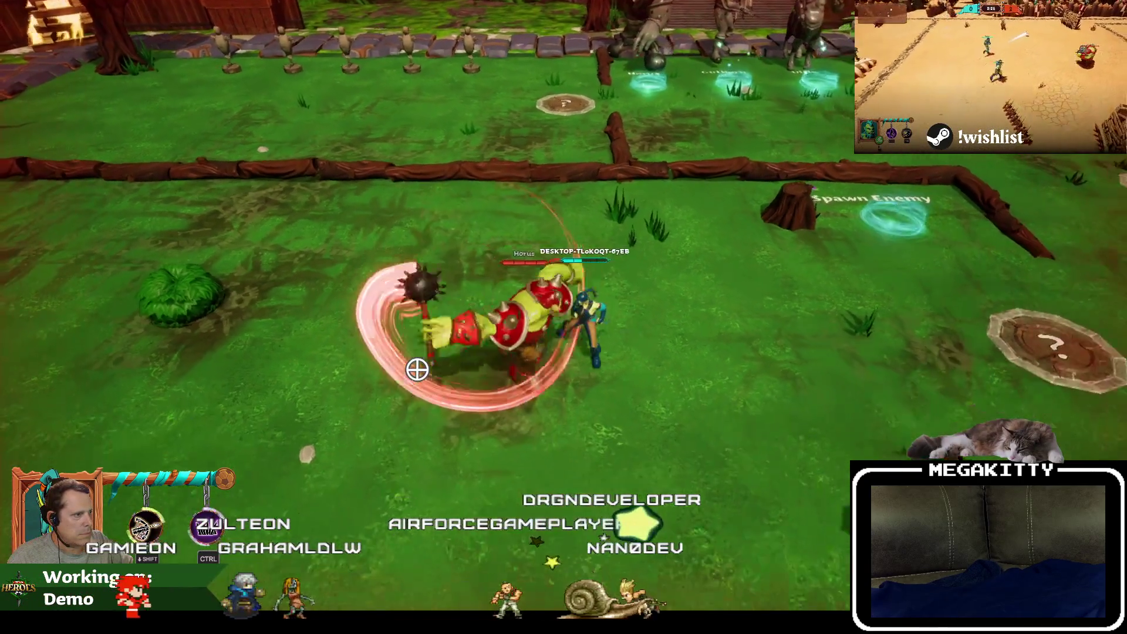
{"action": "key", "text": "w"}
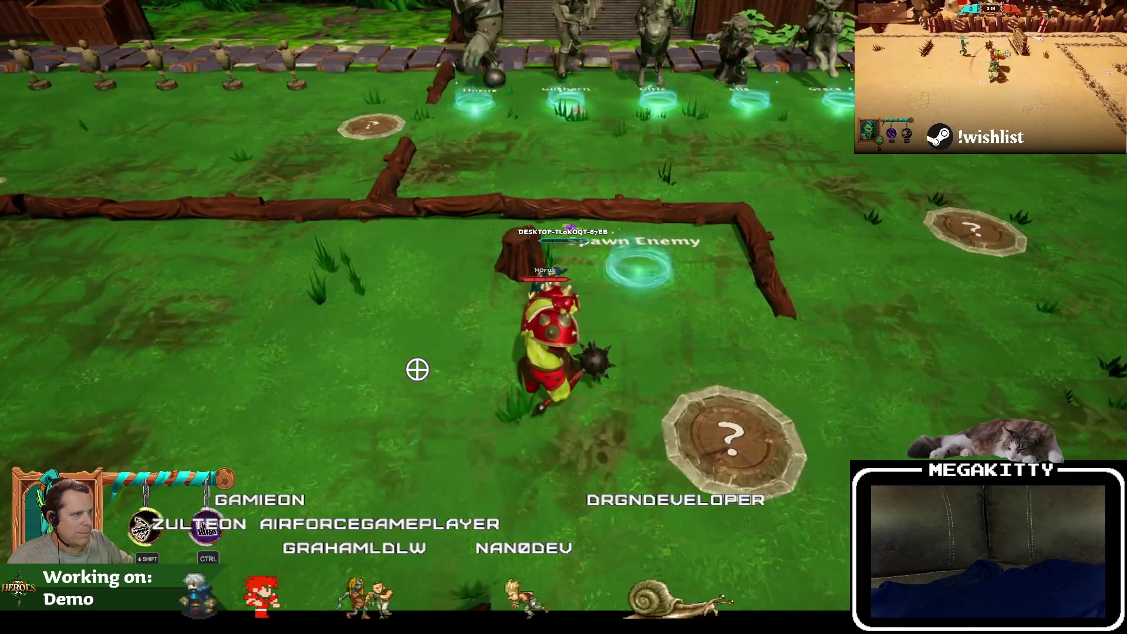
{"action": "key", "text": "a"}
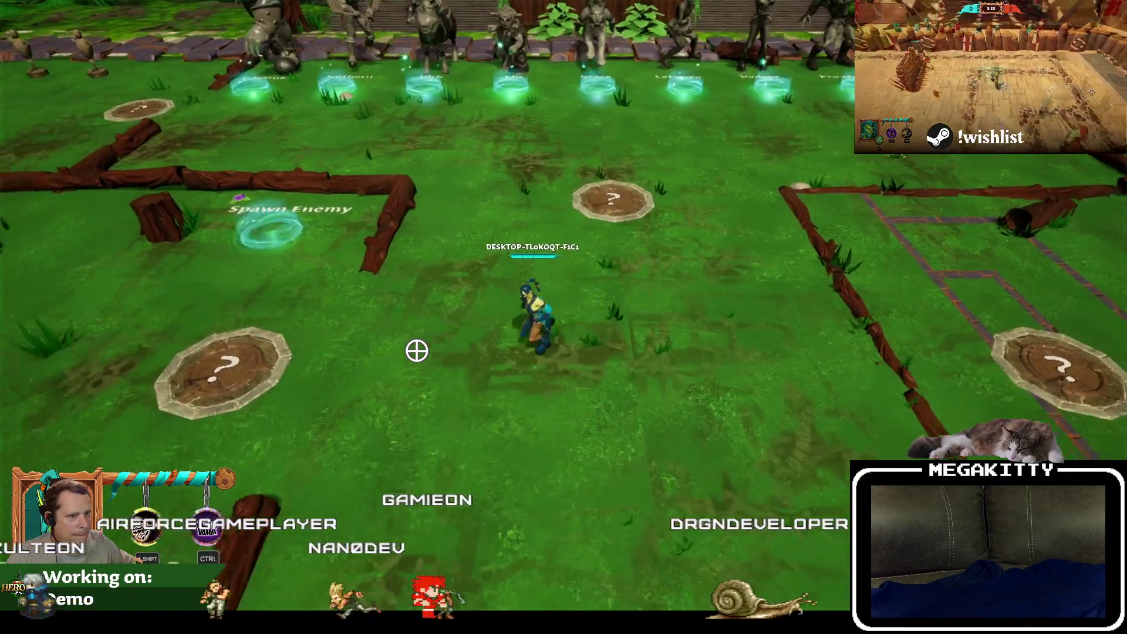
{"action": "key", "text": "a"}
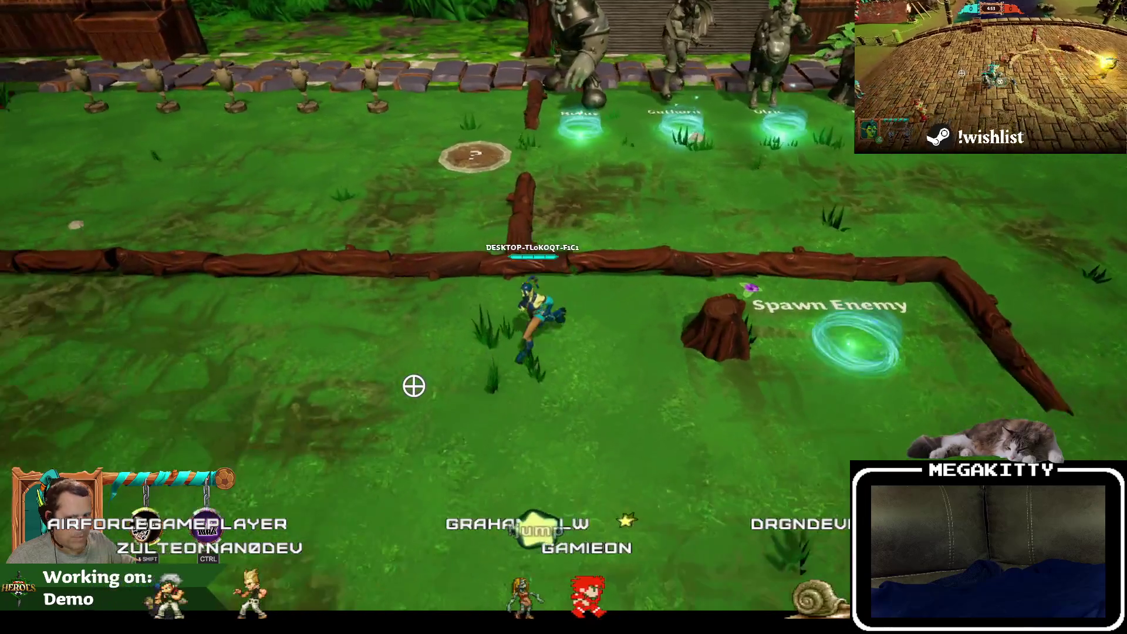
{"action": "key", "text": "s"}
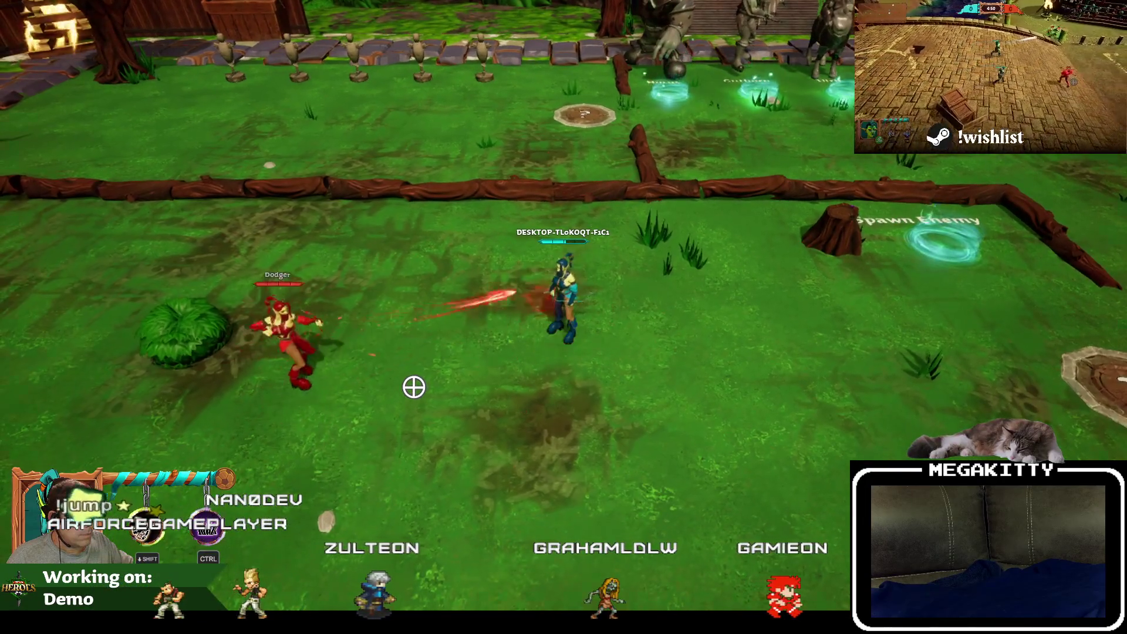
{"action": "key", "text": "d"}
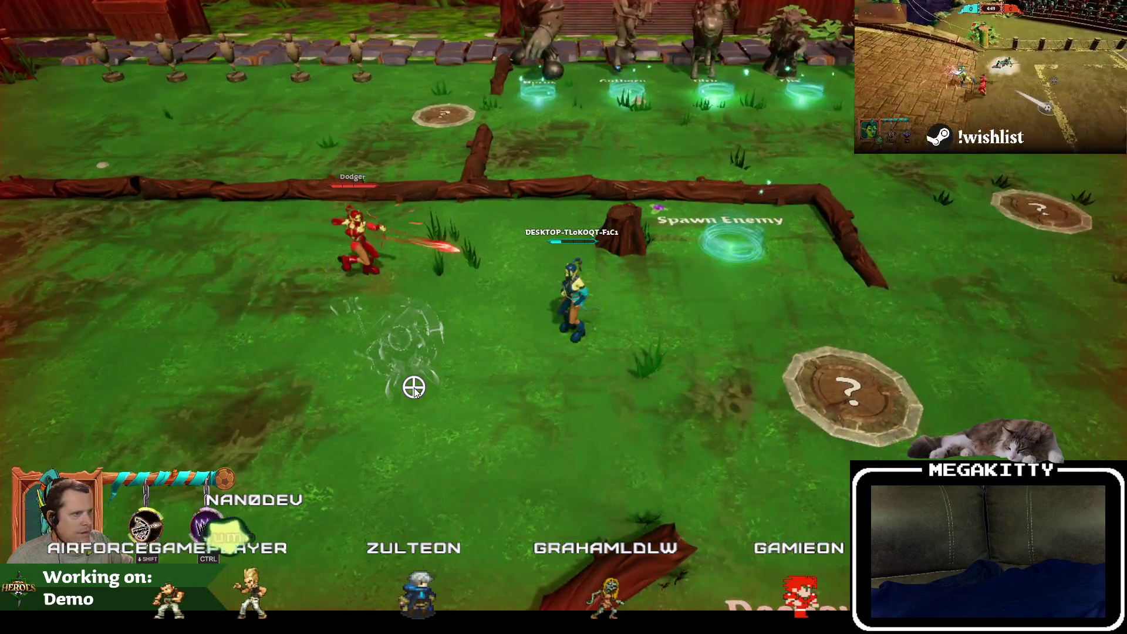
{"action": "key", "text": "Escape"}
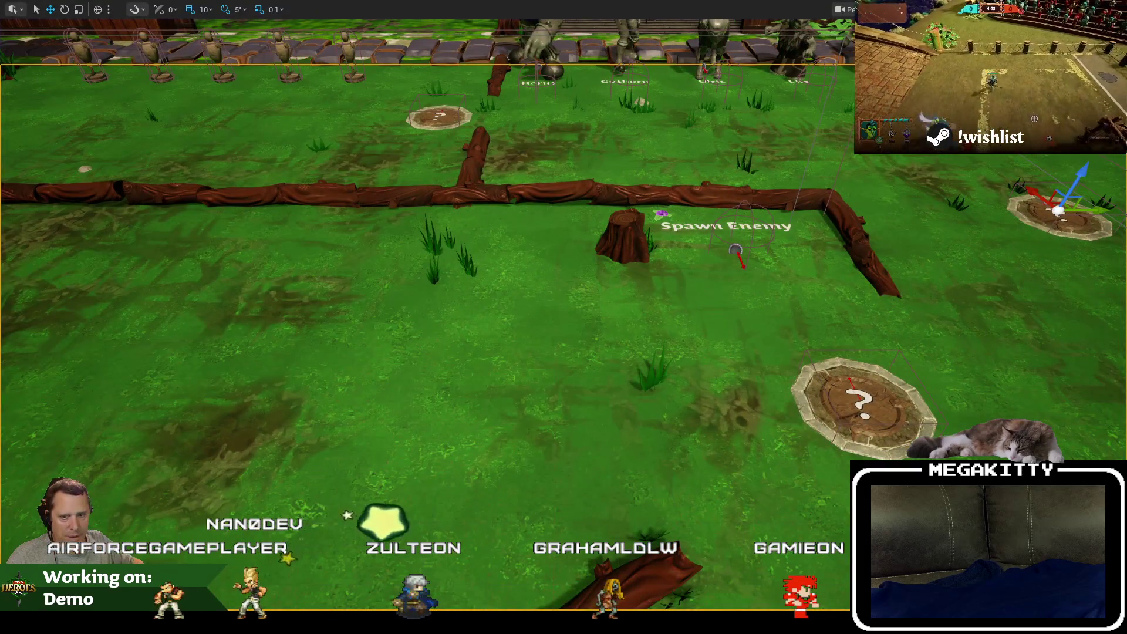
{"action": "key", "text": "F11"}
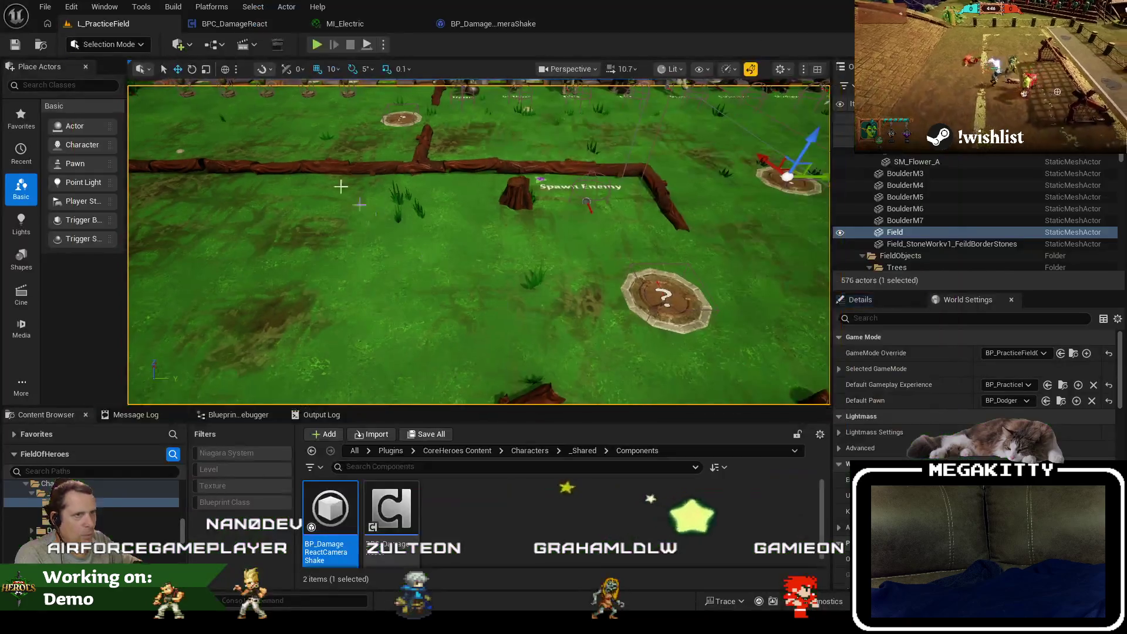
In the camera shake defaults, set the first Timing value to 0.2, location amplitude 4.0, location frequency 15.0.
{"action": "left_click", "coordinate": [235, 24]}
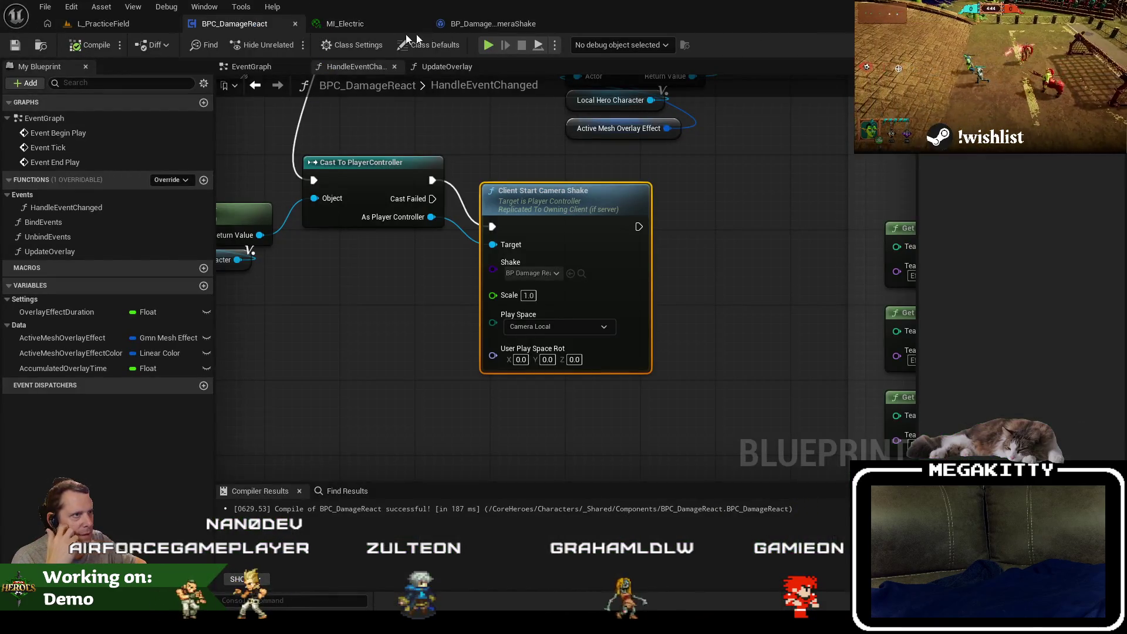
{"action": "left_click", "coordinate": [465, 29]}
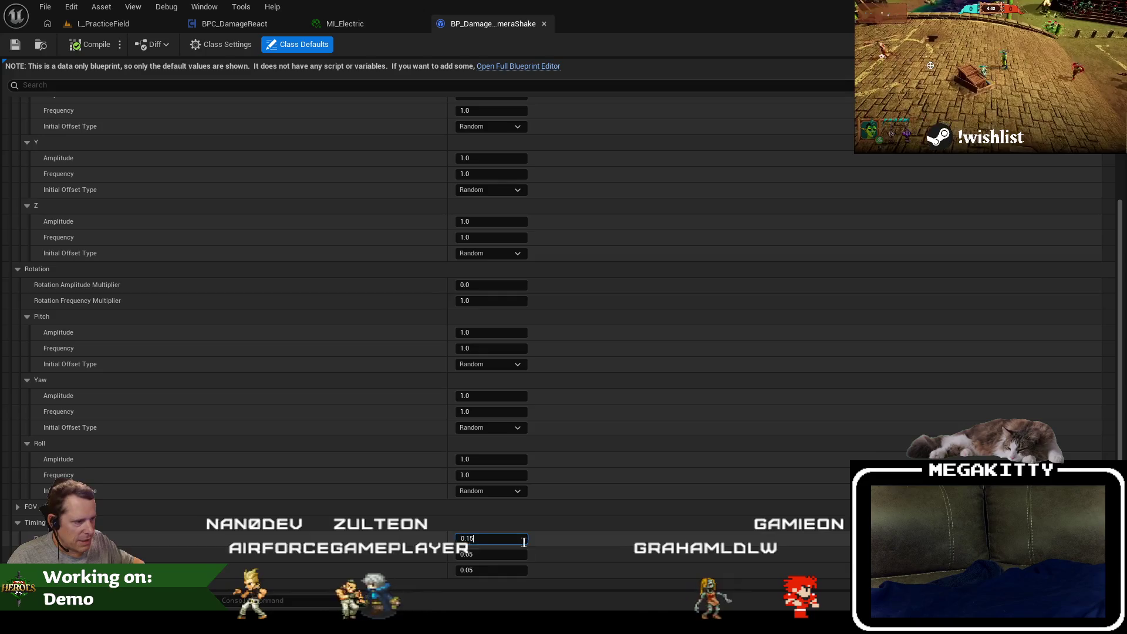
{"action": "key", "text": "BackSpace"}
{"action": "key", "text": "BackSpace"}
{"action": "type", "text": "2"}
{"action": "key", "text": "Tab"}
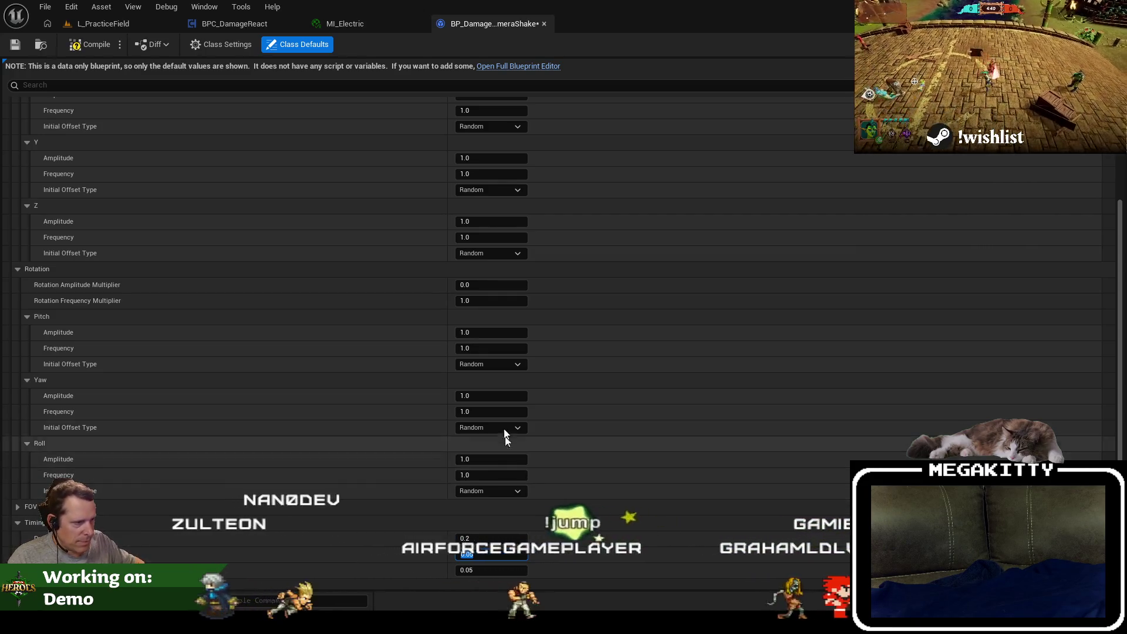
{"action": "scroll", "coordinate": [514, 271], "scroll_direction": "up", "scroll_amount": 3}
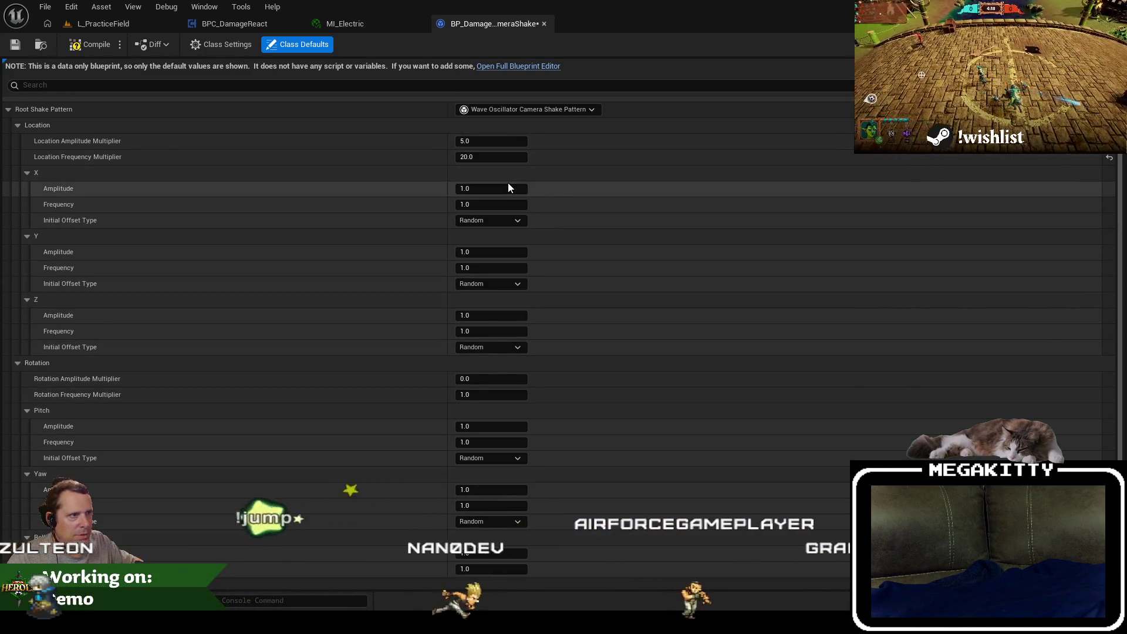
{"action": "left_click", "coordinate": [493, 141]}
{"action": "type", "text": "4"}
{"action": "key", "text": "Tab"}
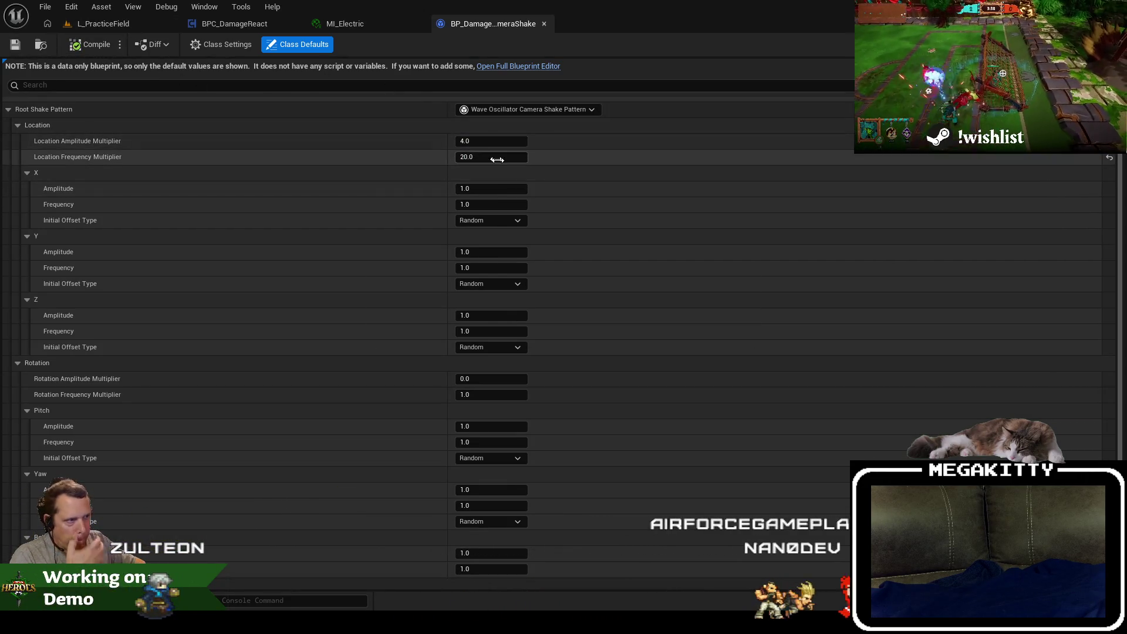
{"action": "type", "text": "5"}
{"action": "key", "text": "Tab"}
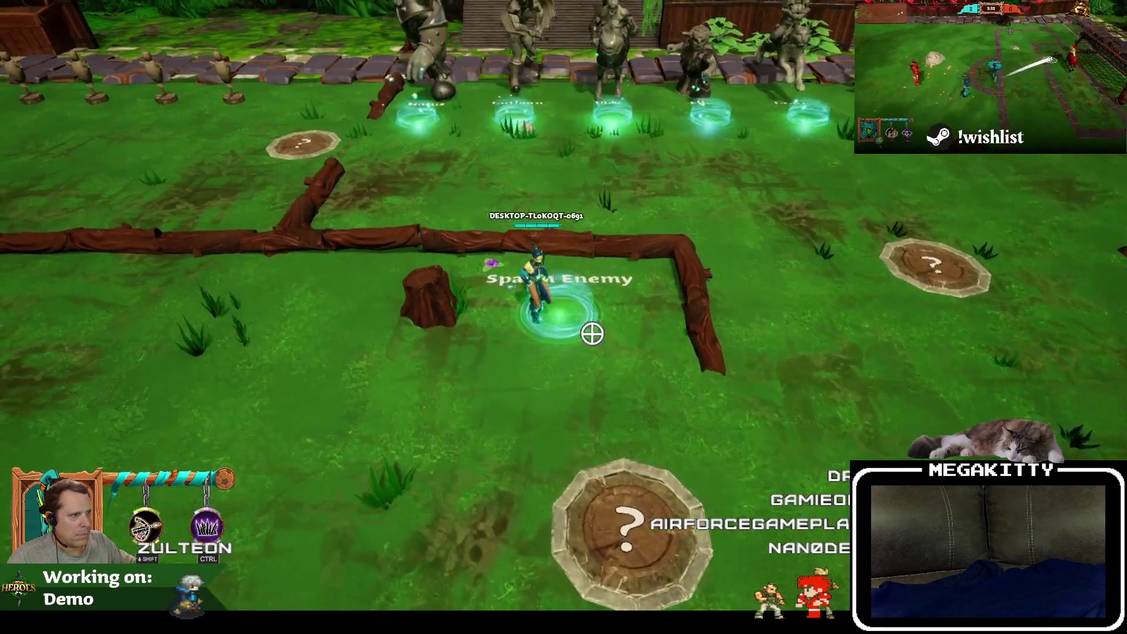
End the running play session, compile the camera shake, and start a new play-test of the practice field.
{"action": "key", "text": "a"}
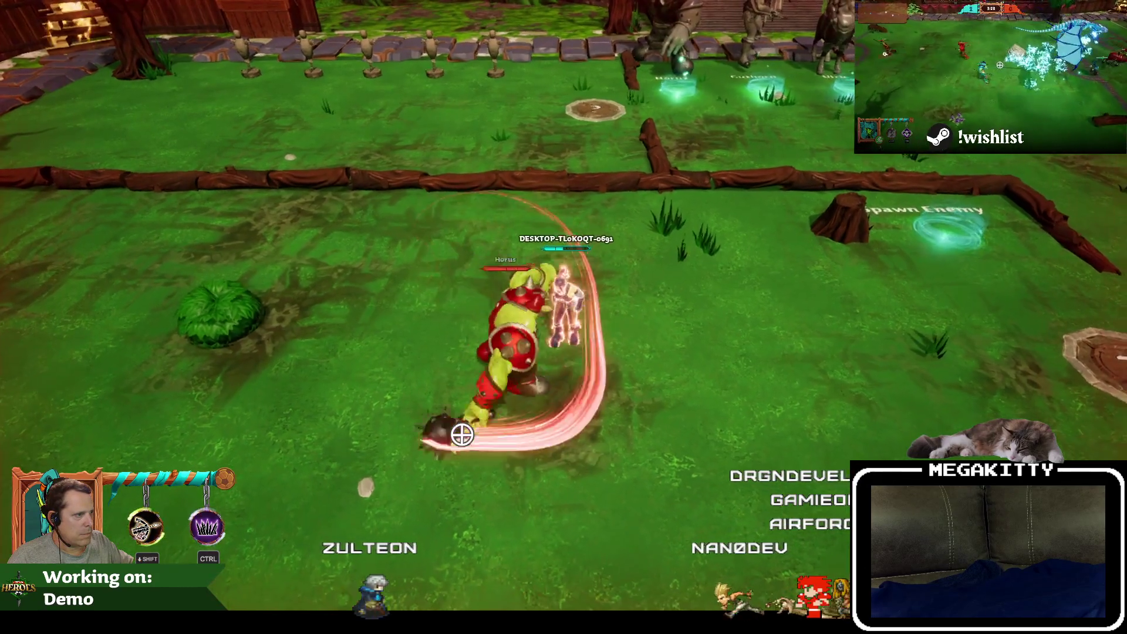
{"action": "key", "text": "Escape"}
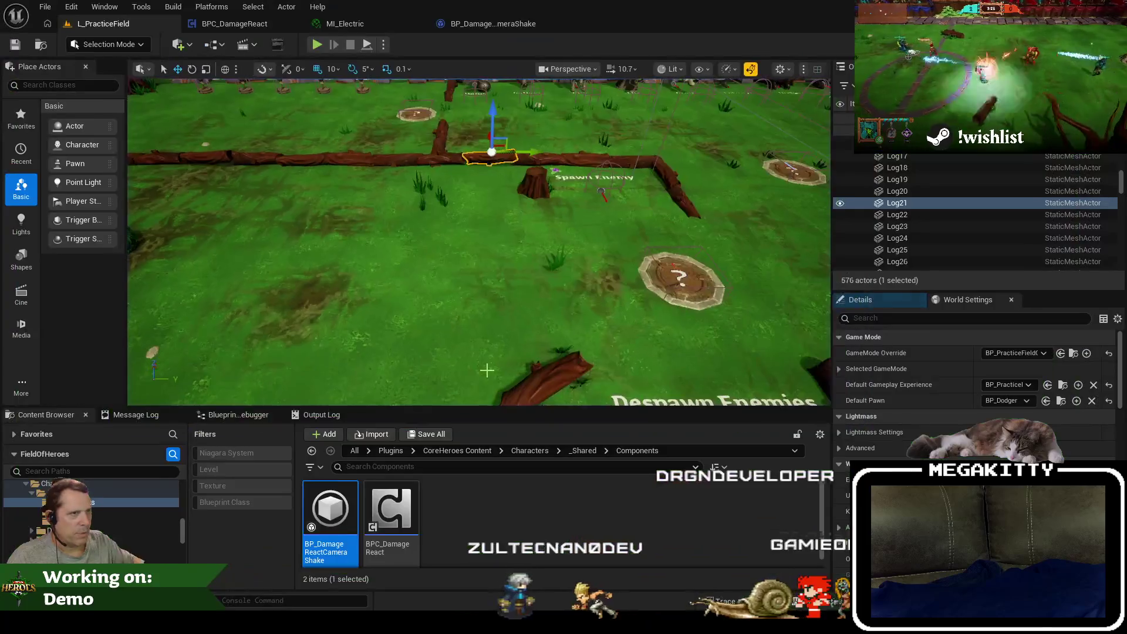
{"action": "left_click", "coordinate": [251, 26]}
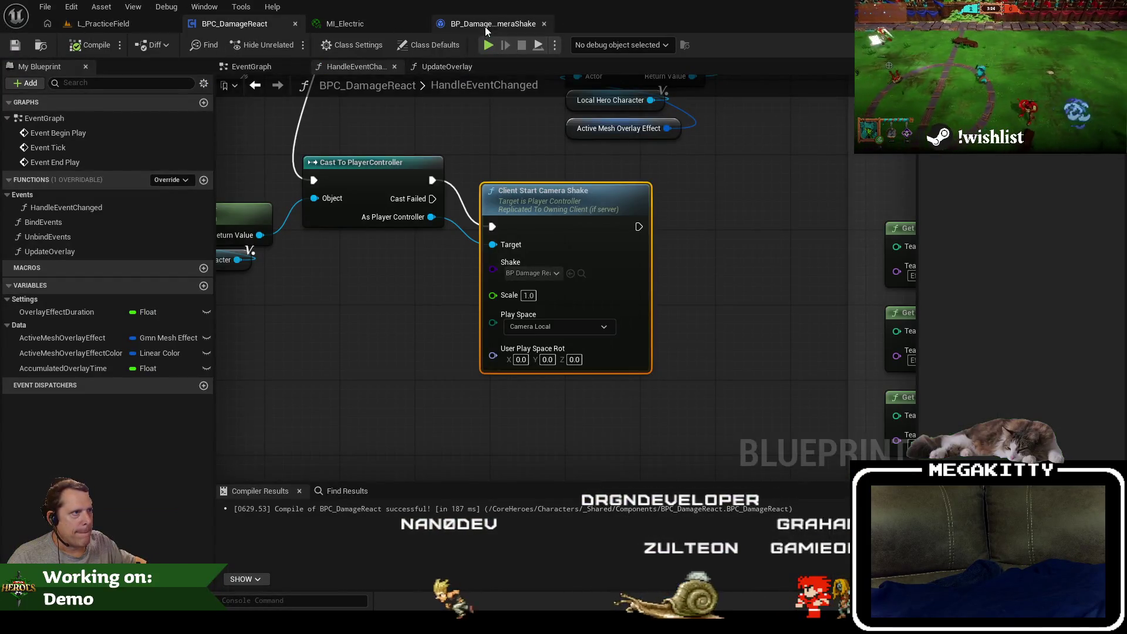
{"action": "left_click", "coordinate": [485, 26]}
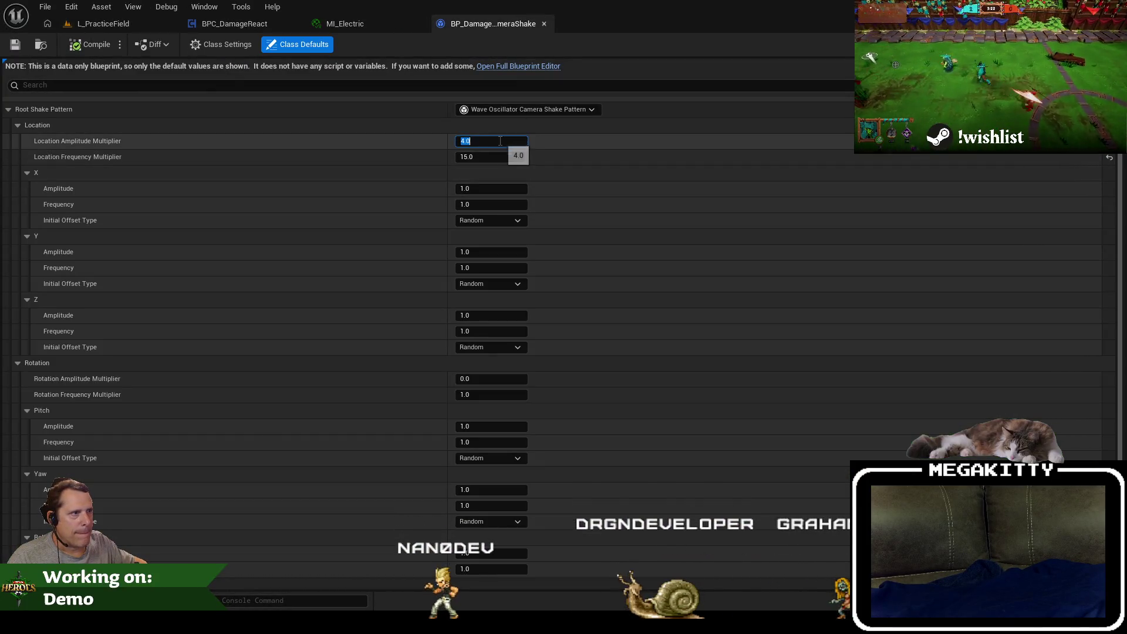
{"action": "type", "text": "3"}
{"action": "left_click", "coordinate": [88, 45]}
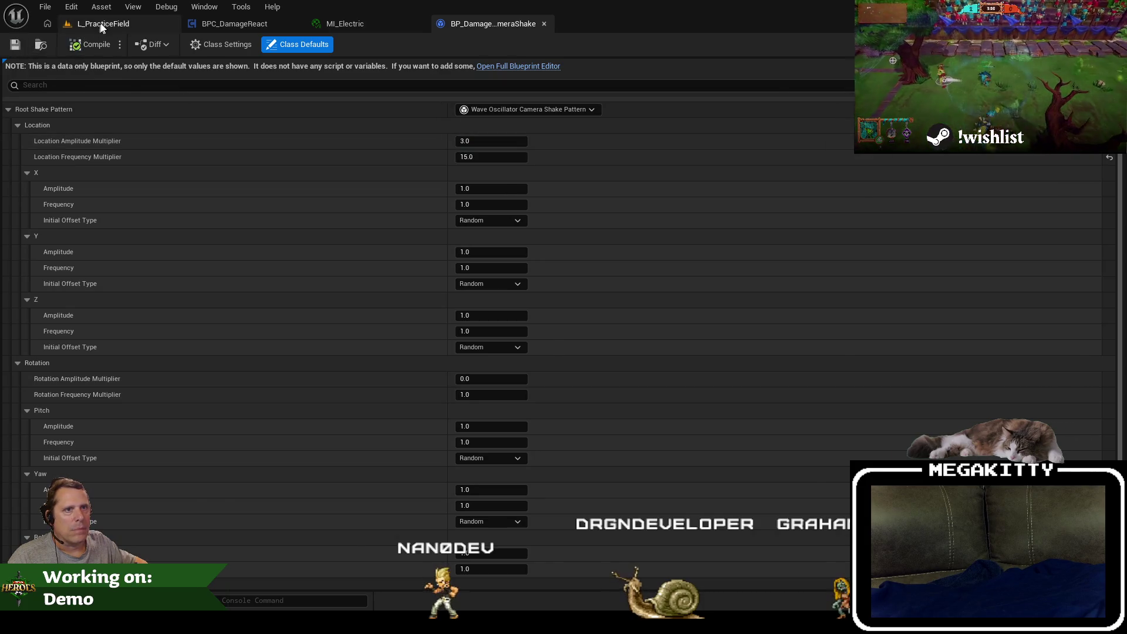
{"action": "left_click", "coordinate": [102, 27]}
{"action": "key", "text": "alt+p"}
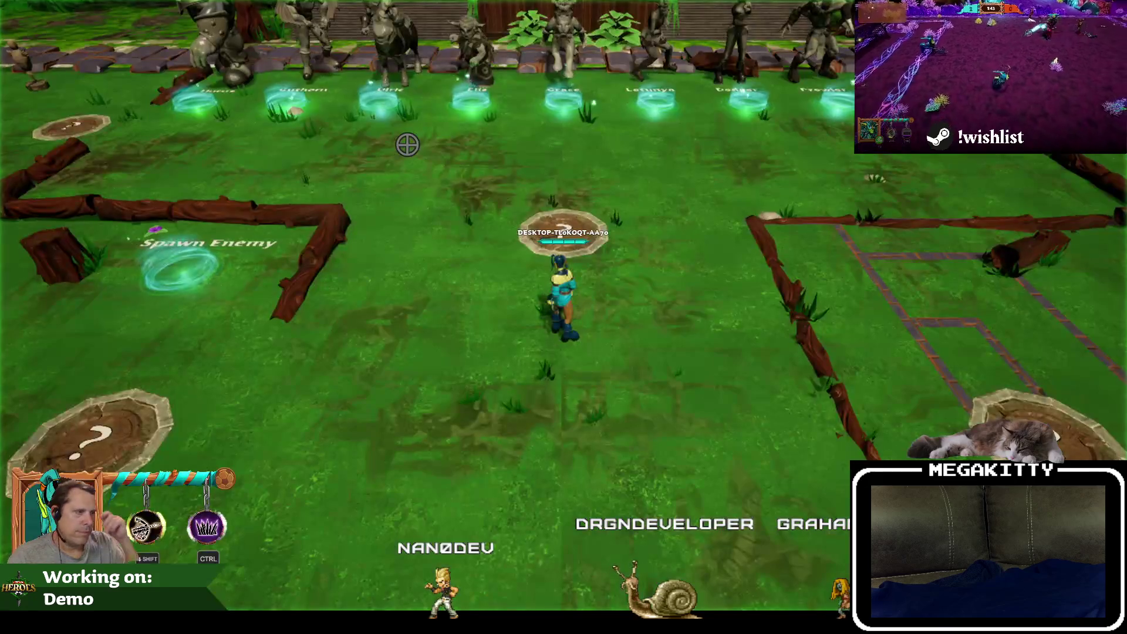
Play-test the hit shake twice, taking hits from the spawned Prowler and Horus enemies.
{"action": "key", "text": "a"}
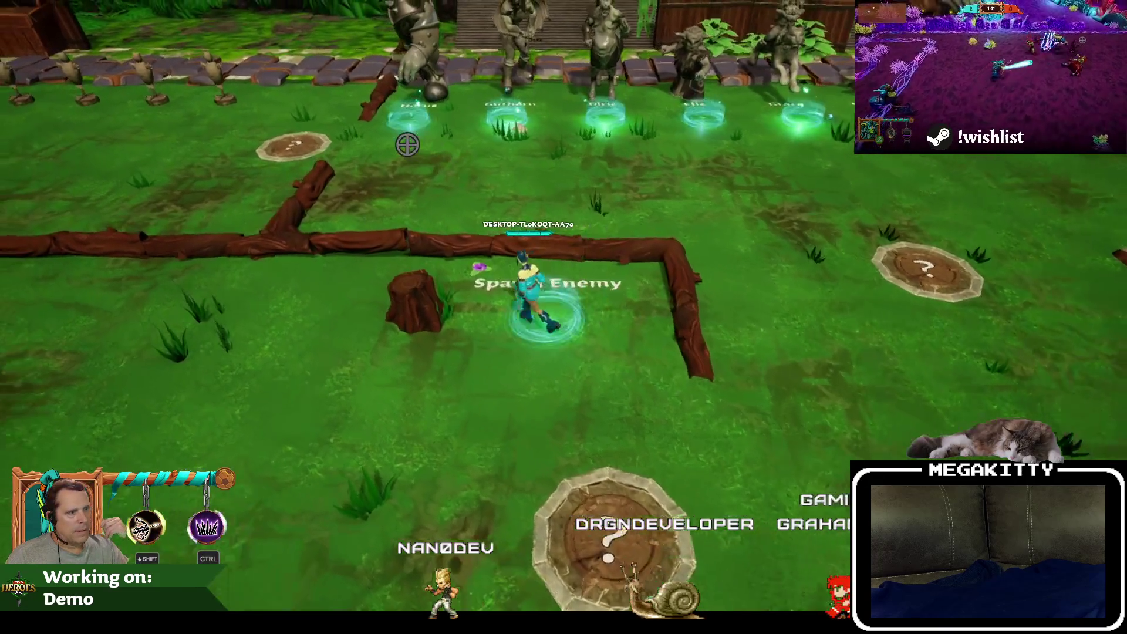
{"action": "key", "text": "a"}
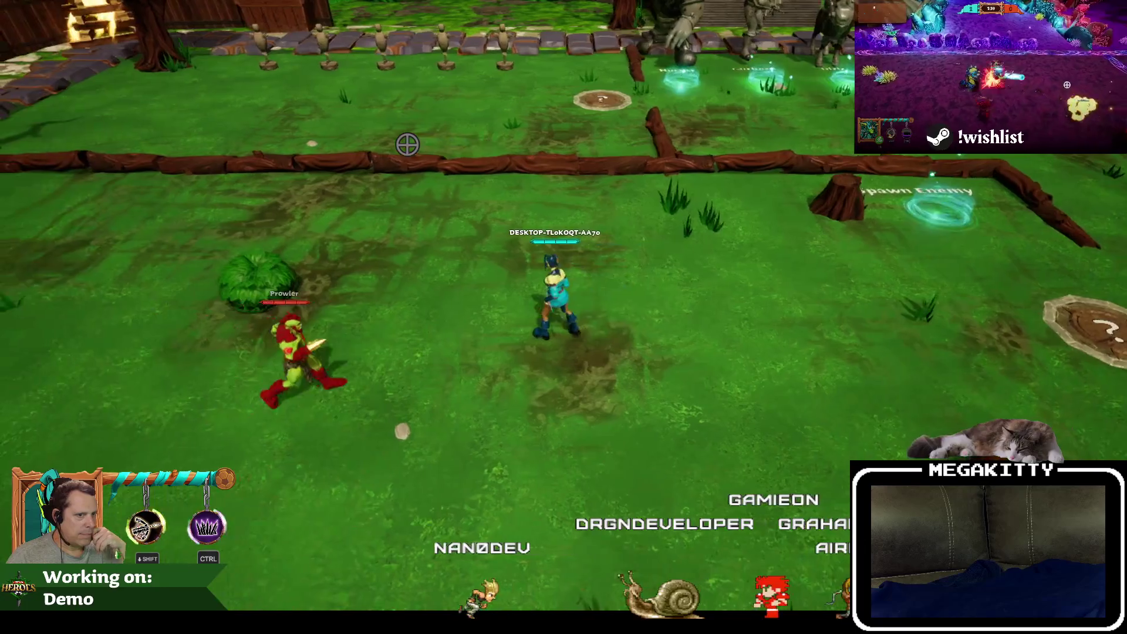
{"action": "key", "text": "d"}
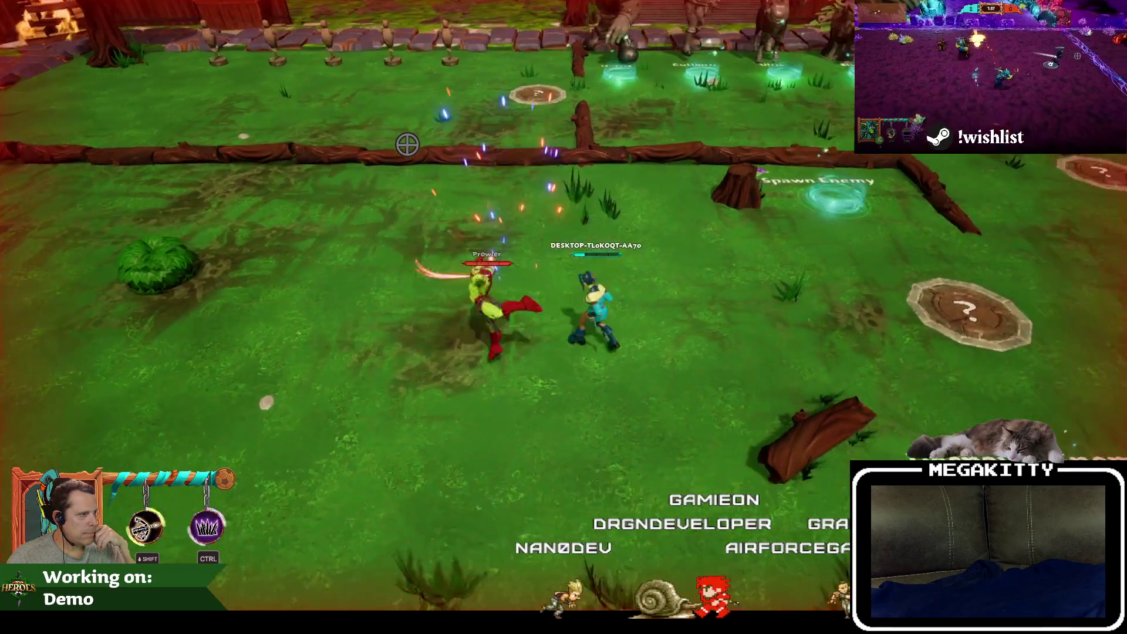
{"action": "key", "text": "Escape"}
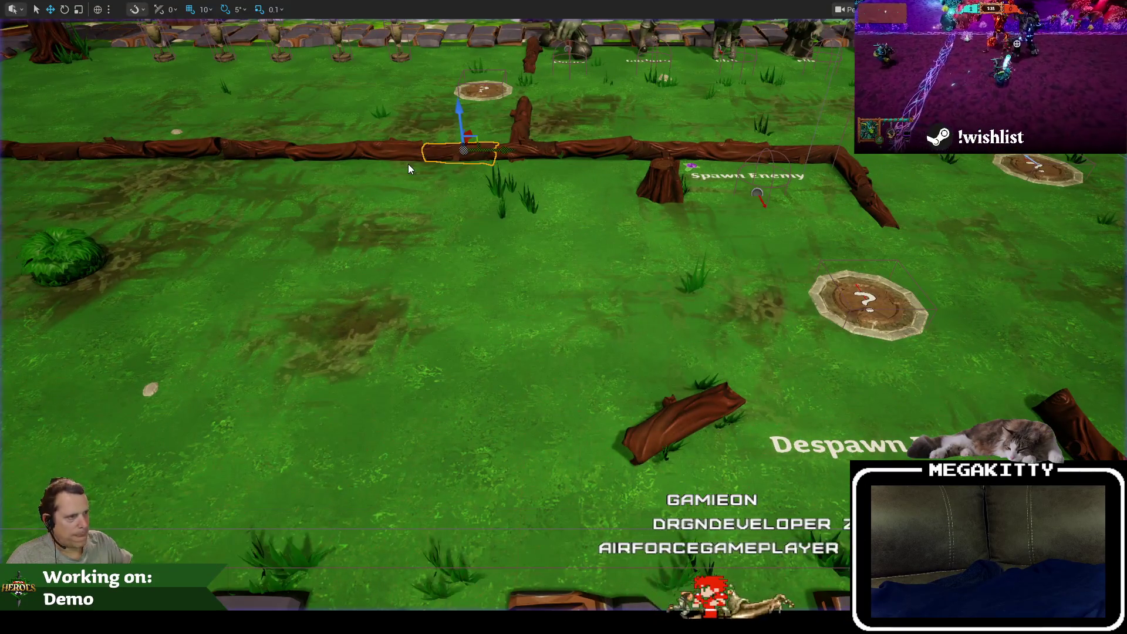
{"action": "key", "text": "alt+p"}
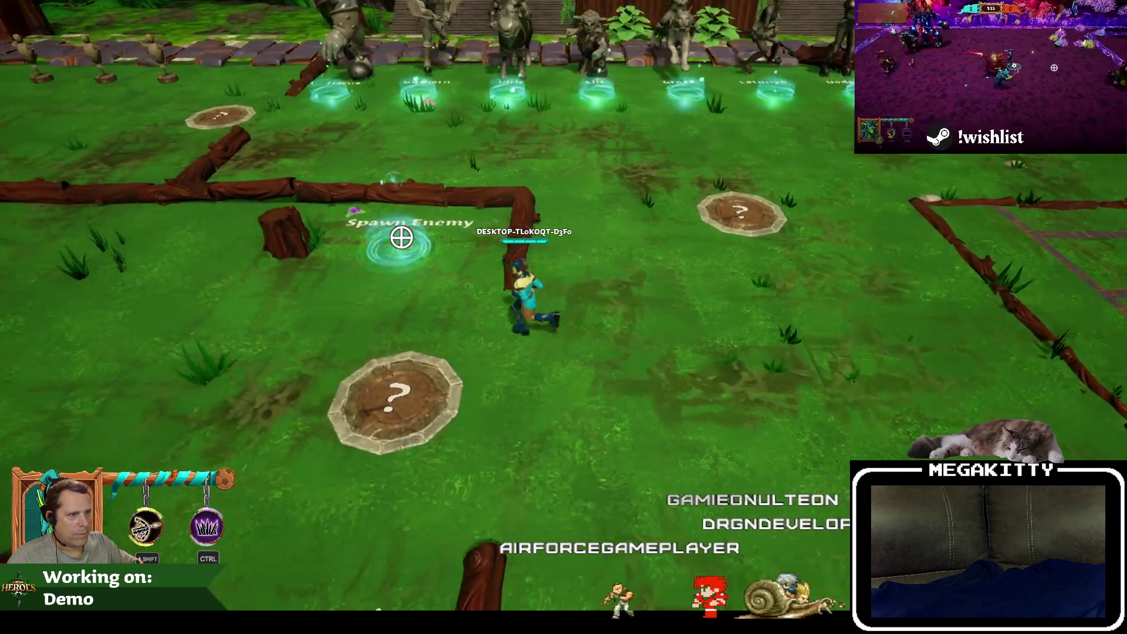
{"action": "key", "text": "a"}
{"action": "key", "text": "a"}
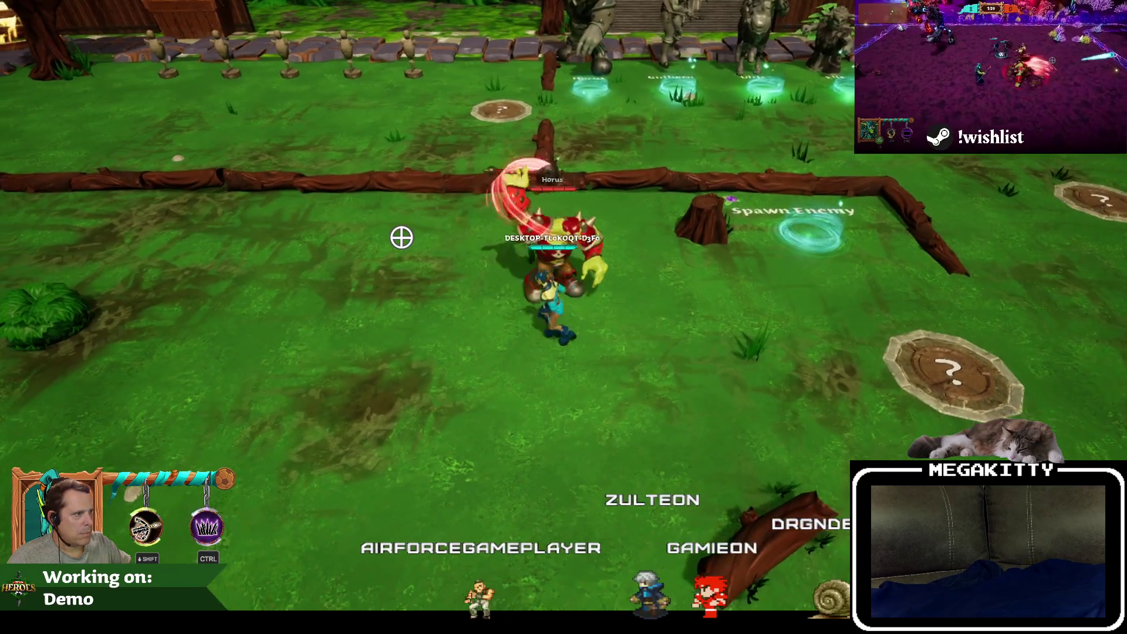
{"action": "key", "text": "a"}
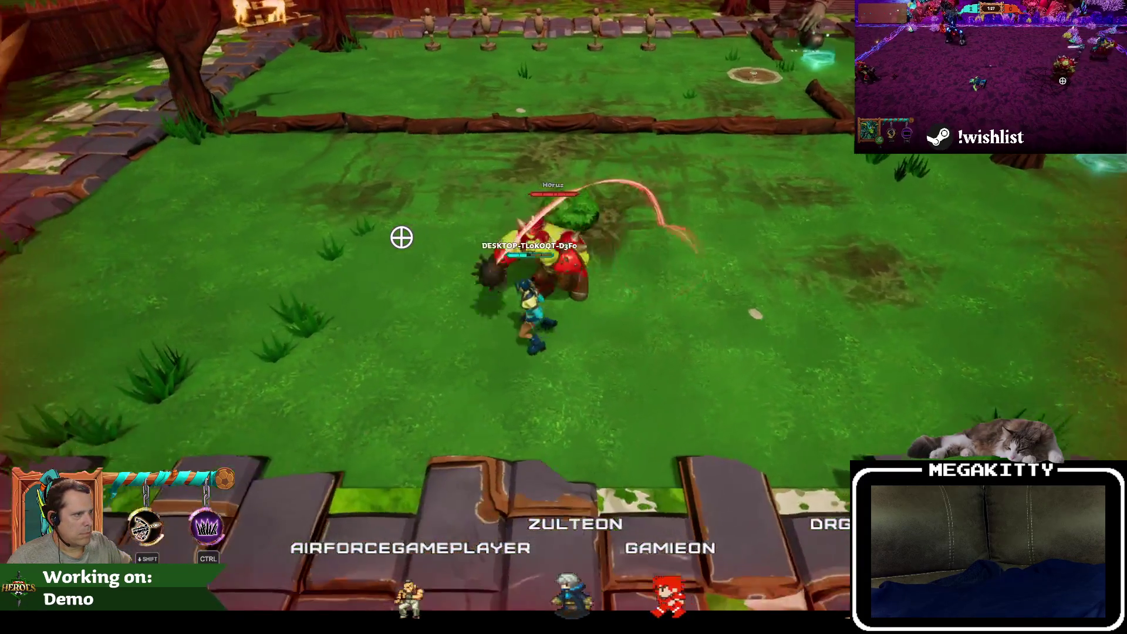
{"action": "key", "text": "Escape"}
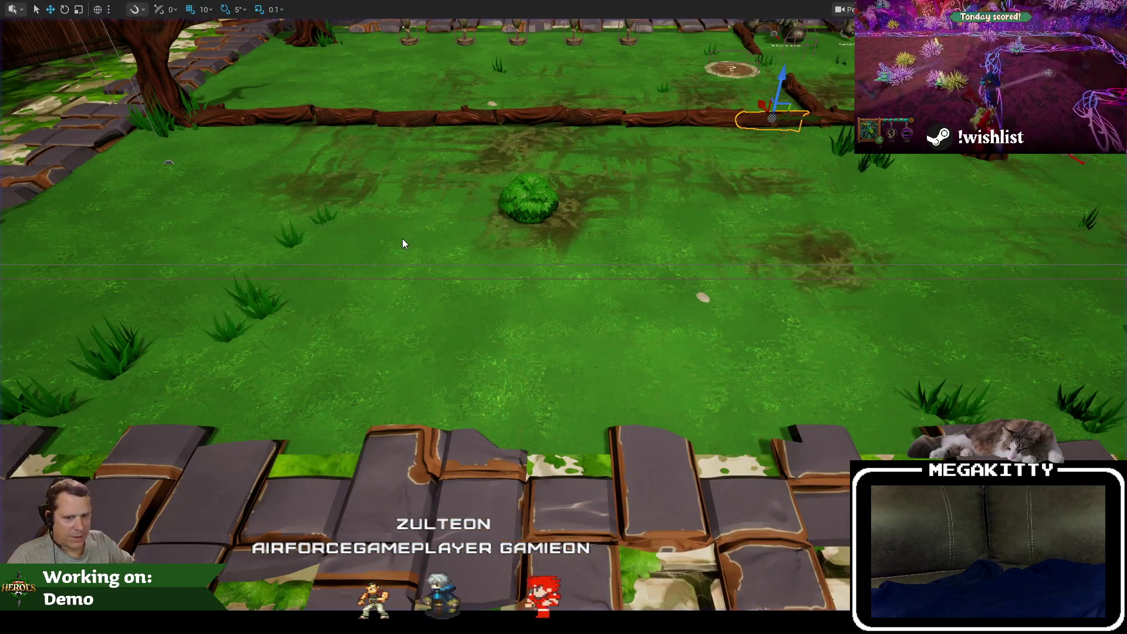
Play-test once more against Dodger, then bring up the camera shake's class defaults.
{"action": "key", "text": "alt+p"}
{"action": "key", "text": "a"}
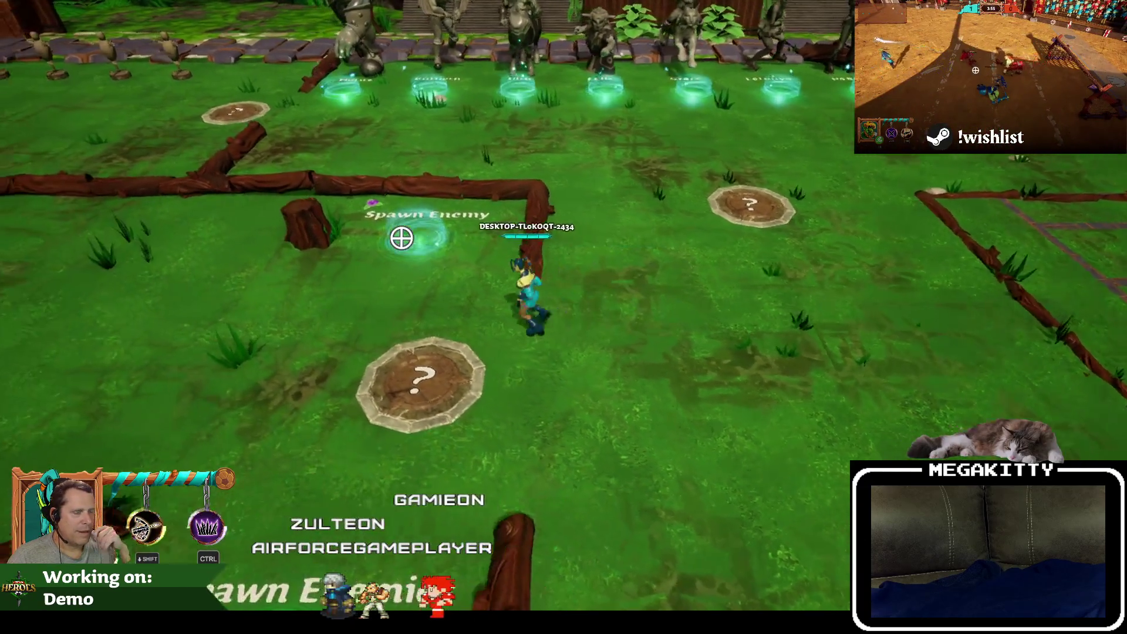
{"action": "key", "text": "s"}
{"action": "key", "text": "a"}
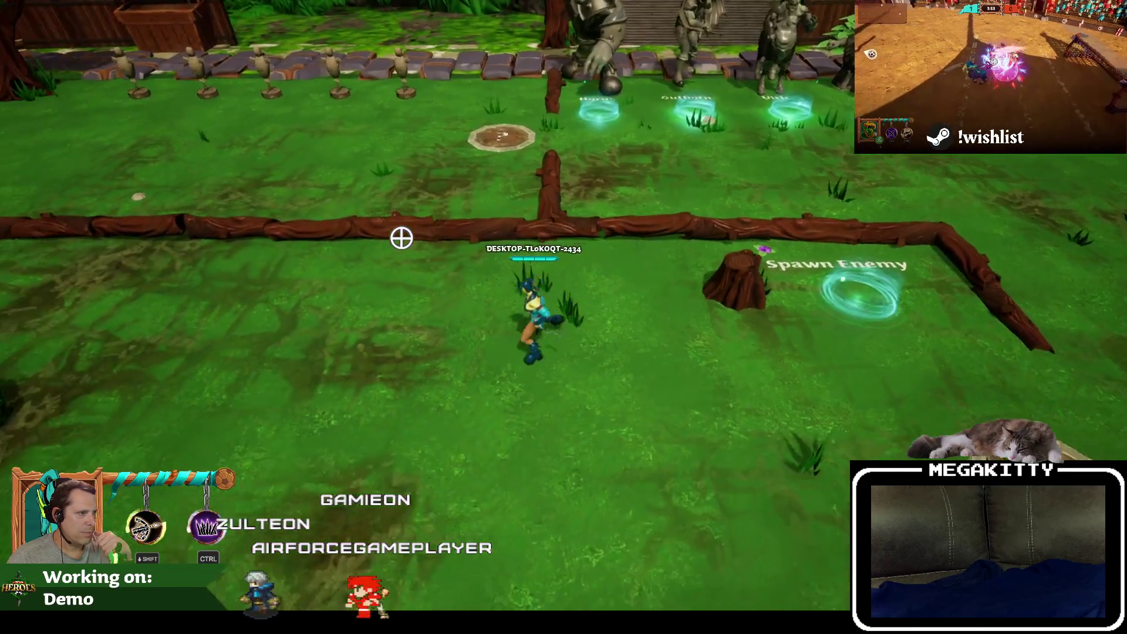
{"action": "key", "text": "w"}
{"action": "key", "text": "d"}
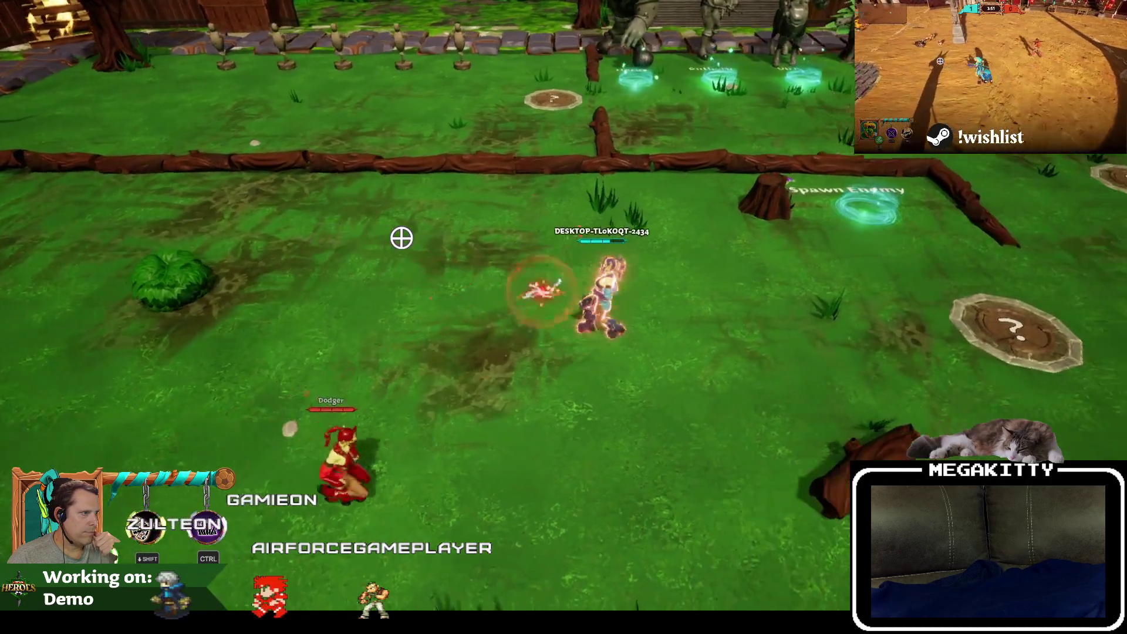
{"action": "key", "text": "Escape"}
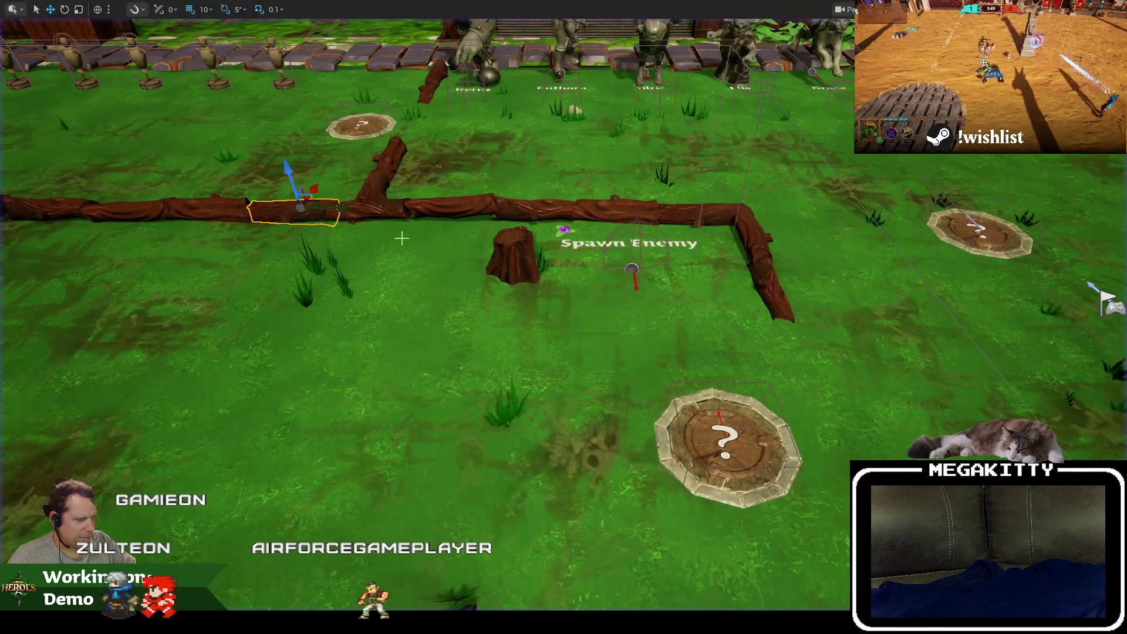
{"action": "left_click", "coordinate": [466, 25]}
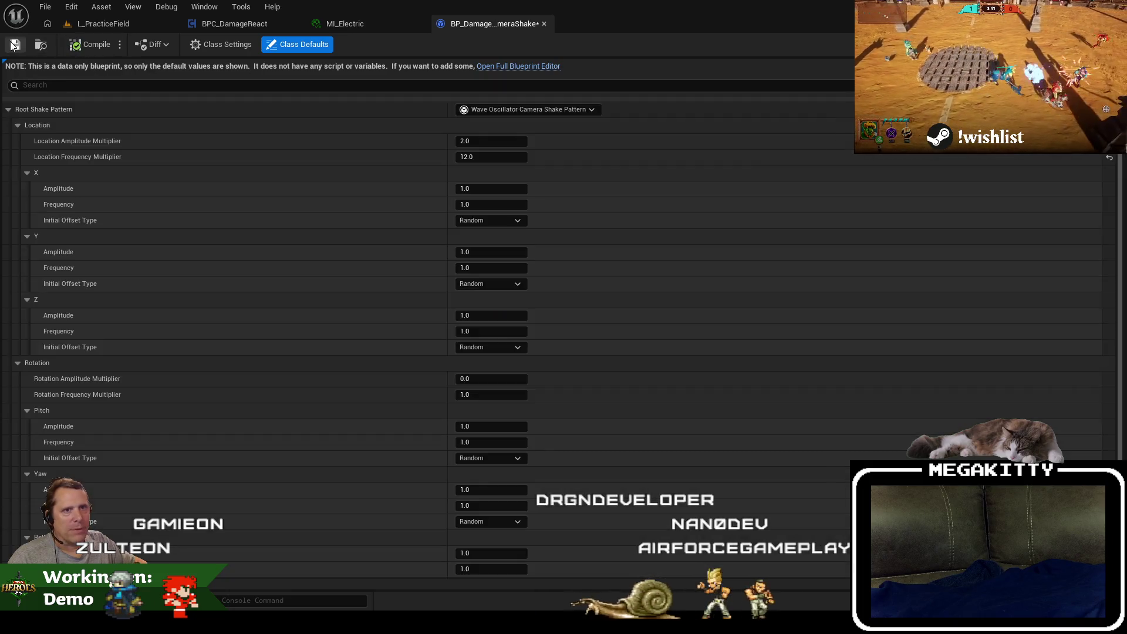
Play-test the practice field, pausing and resuming once and running onto the Spawn Enemy pad, then return to the level.
{"action": "left_click", "coordinate": [88, 28]}
{"action": "left_click", "coordinate": [320, 43]}
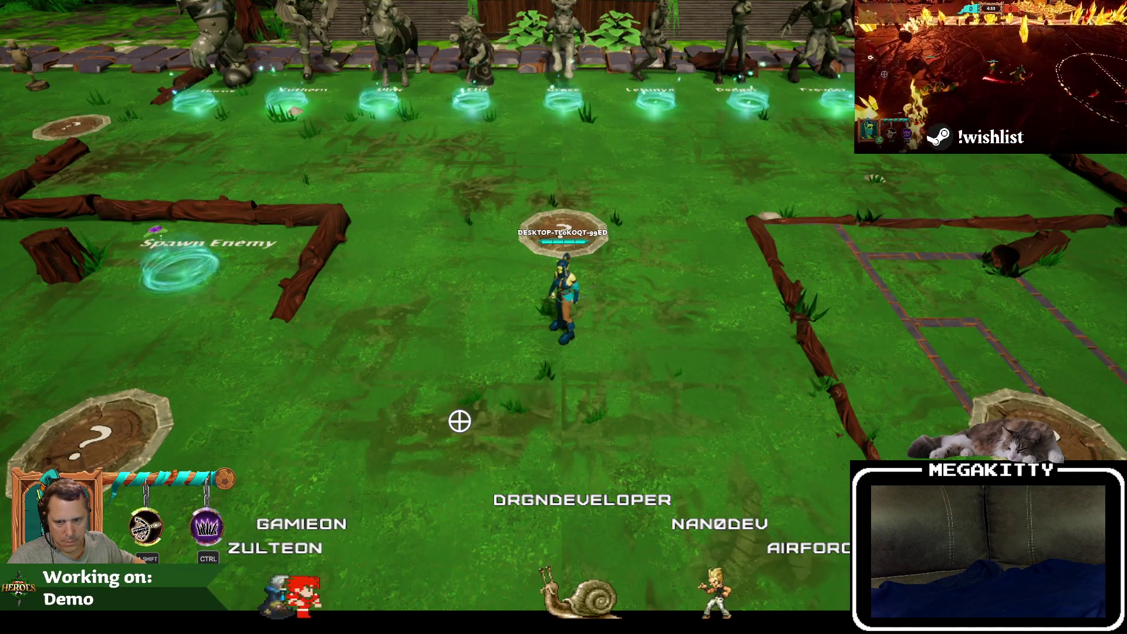
{"action": "key", "text": "Escape"}
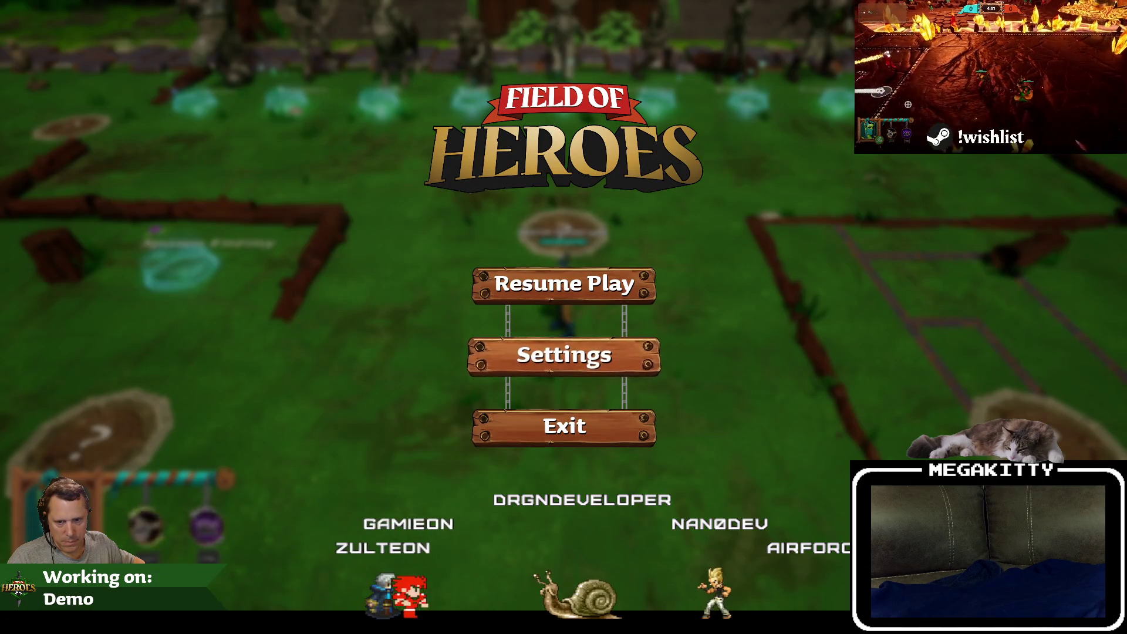
{"action": "left_click", "coordinate": [604, 281]}
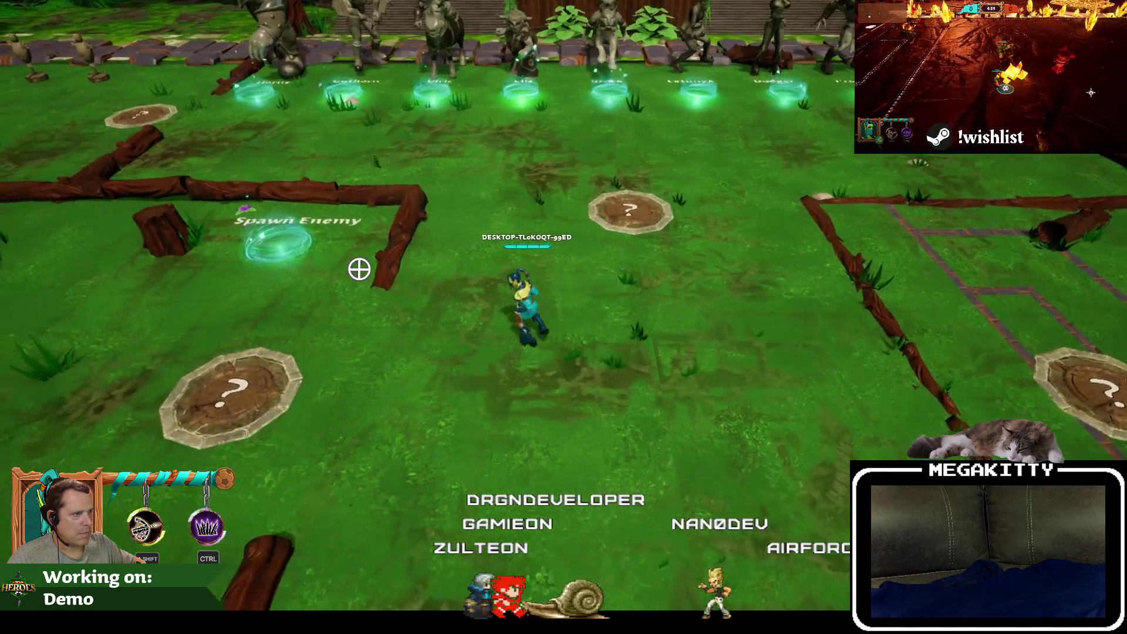
{"action": "key", "text": "a"}
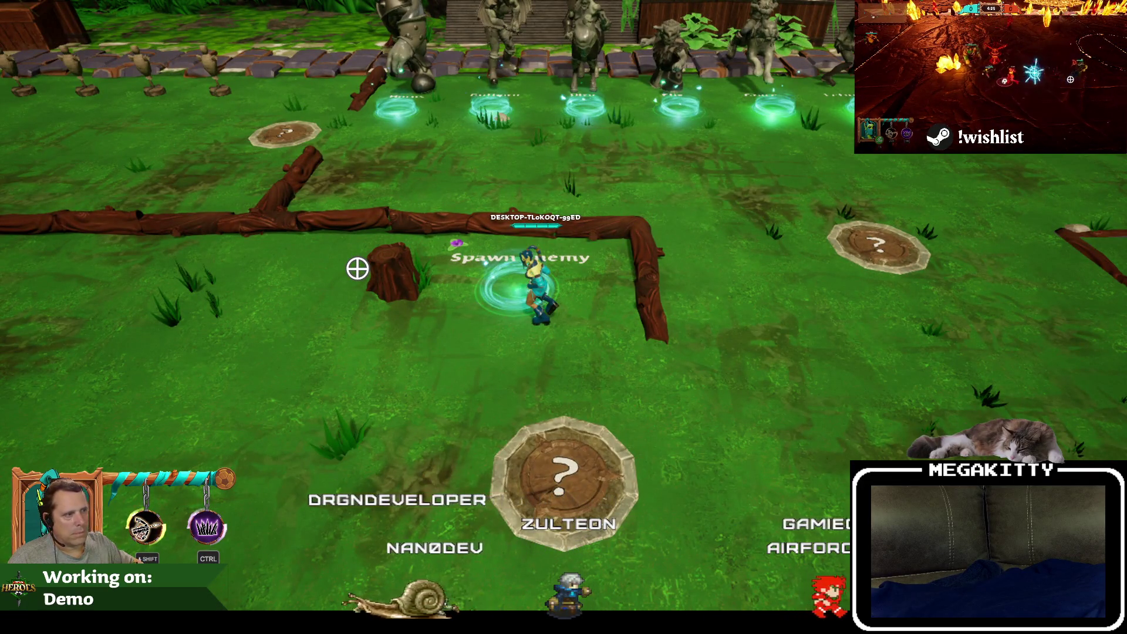
{"action": "key", "text": "Escape"}
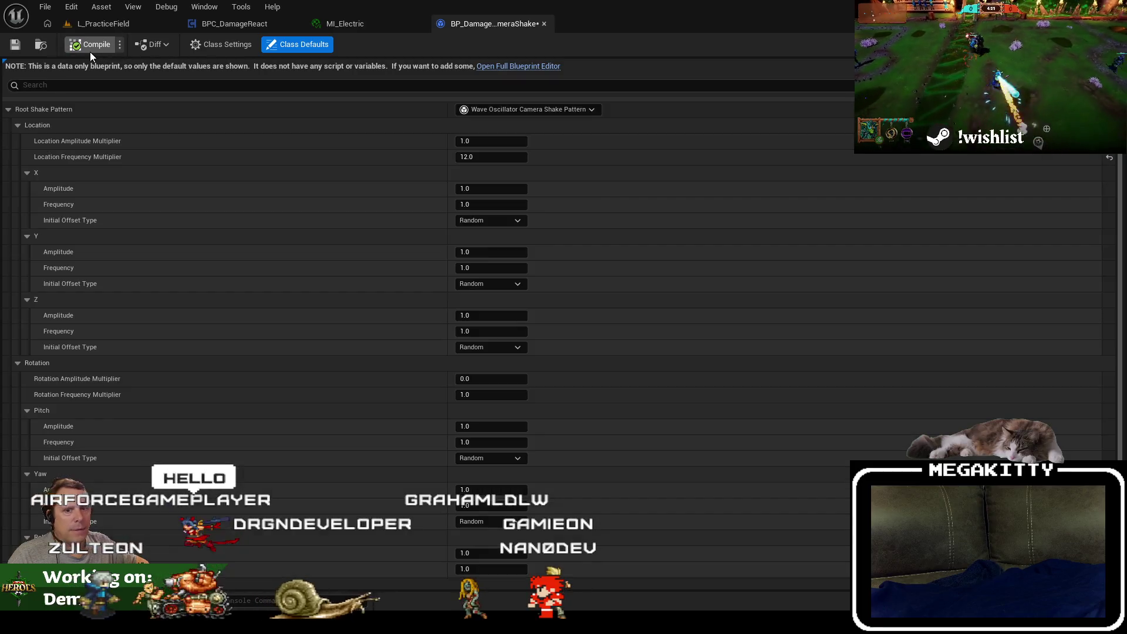
{"action": "left_click", "coordinate": [103, 23]}
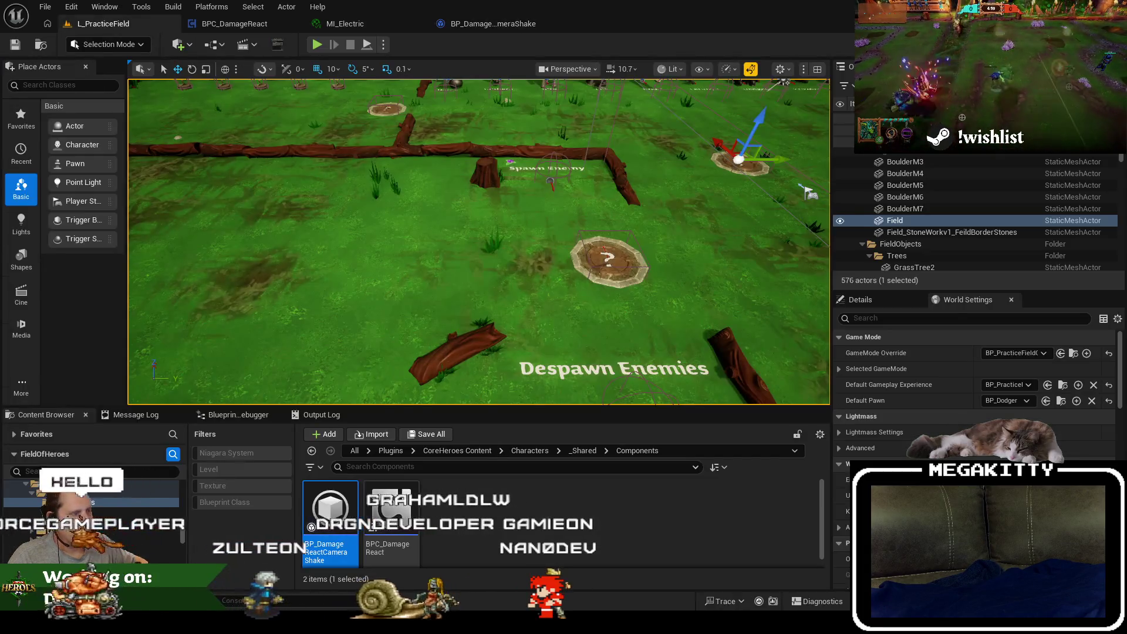
Start a play-test and take an attack from the Letunya enemy spawned at the pad.
{"action": "key", "text": "alt+p"}
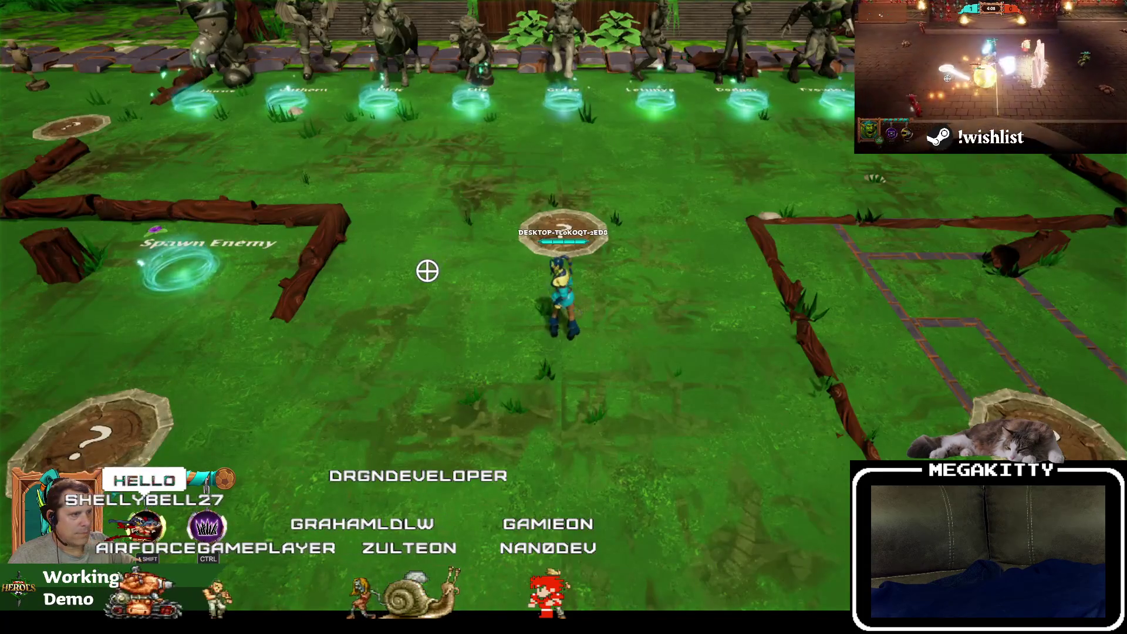
{"action": "key", "text": "a"}
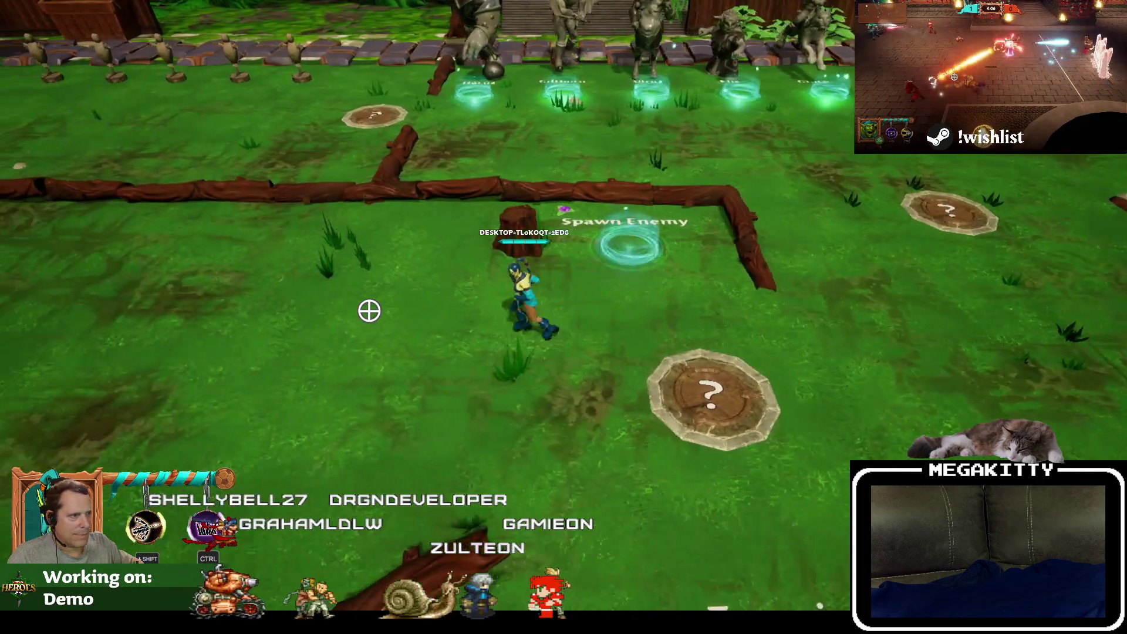
{"action": "key", "text": "w"}
{"action": "key", "text": "d"}
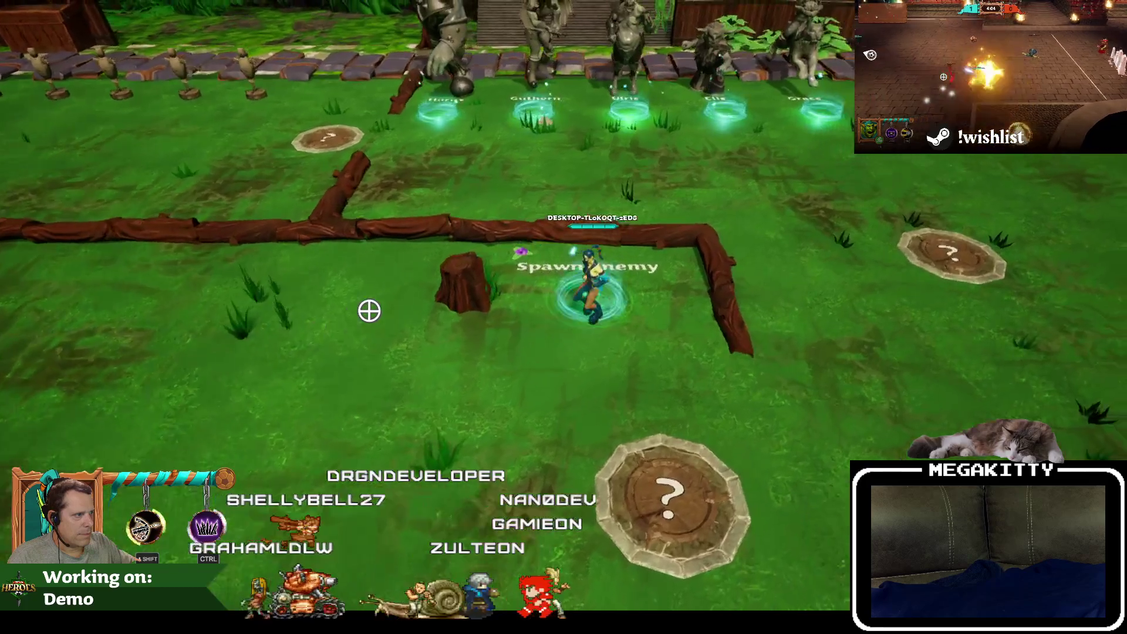
{"action": "key", "text": "a"}
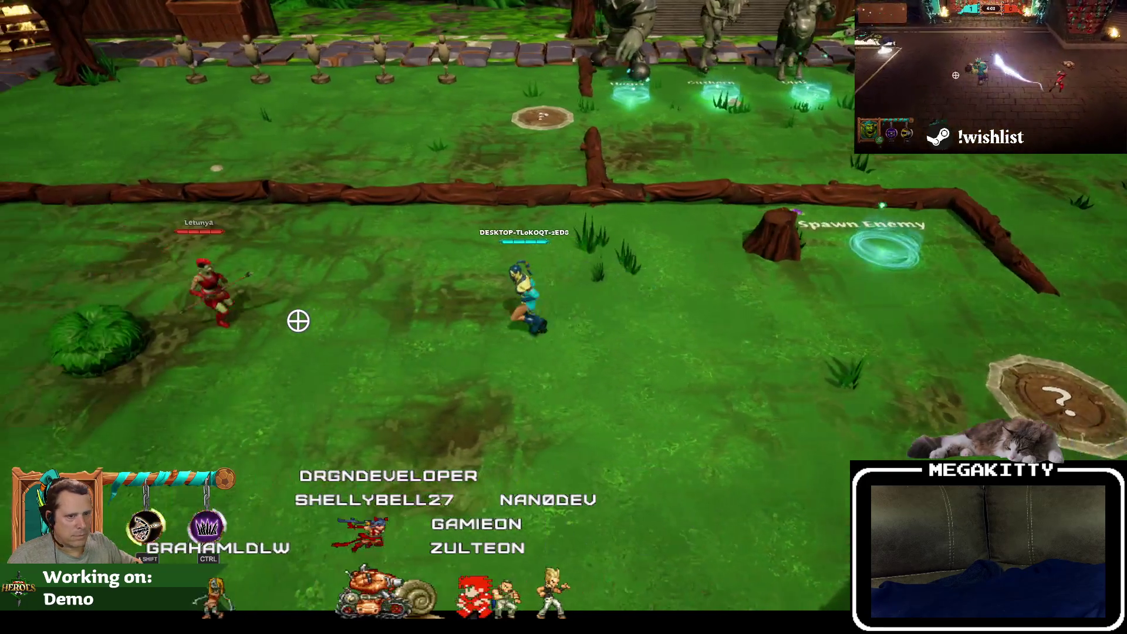
{"action": "key", "text": "a"}
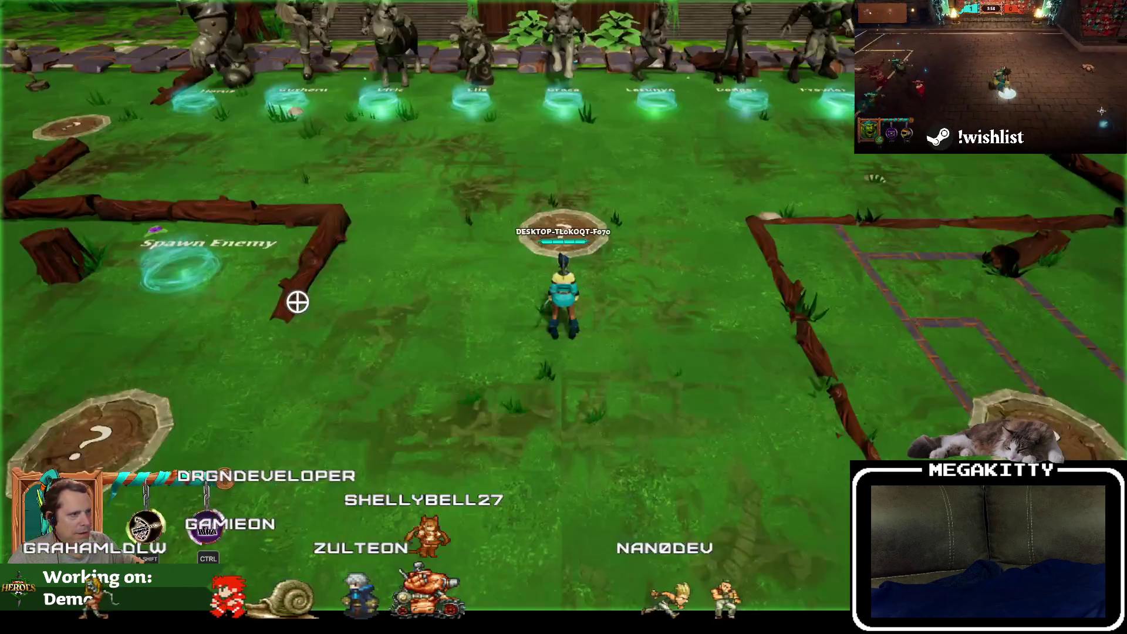
Run the respawned hero toward Tonday, stop the session, and view the BPC_DamageReact graph.
{"action": "key", "text": "a"}
{"action": "key", "text": "w"}
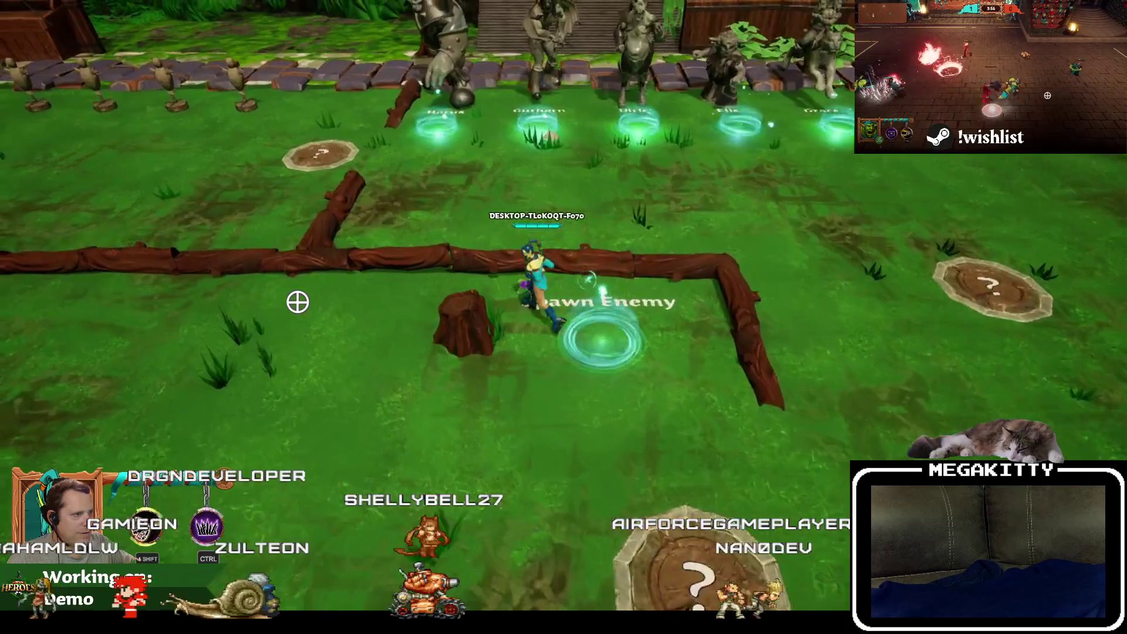
{"action": "key", "text": "s"}
{"action": "key", "text": "a"}
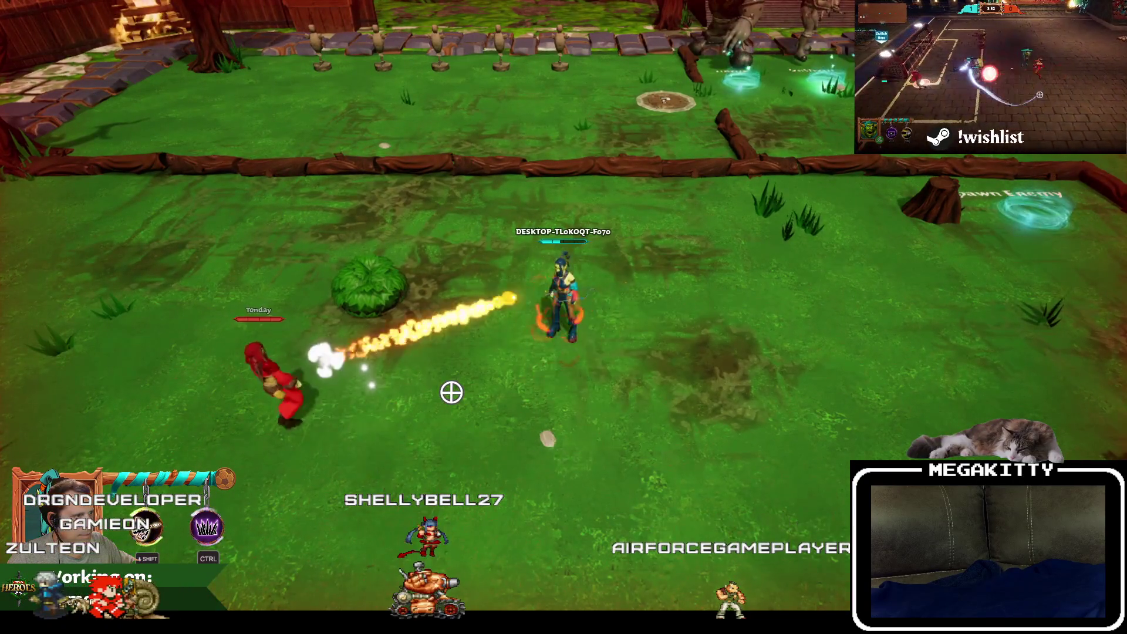
{"action": "key", "text": "d"}
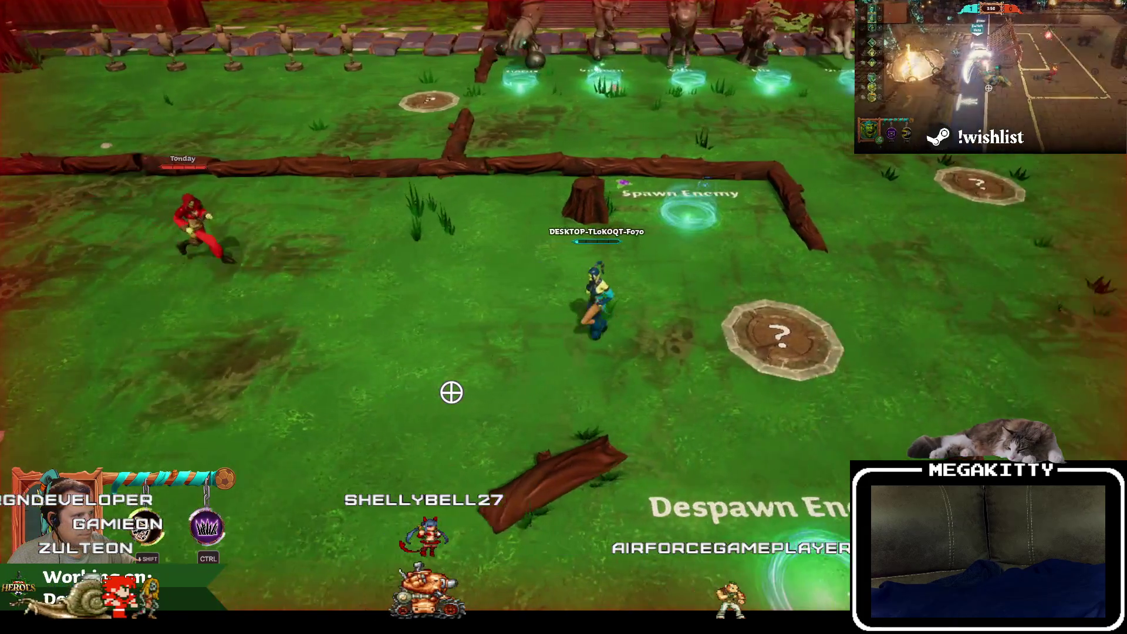
{"action": "key", "text": "a"}
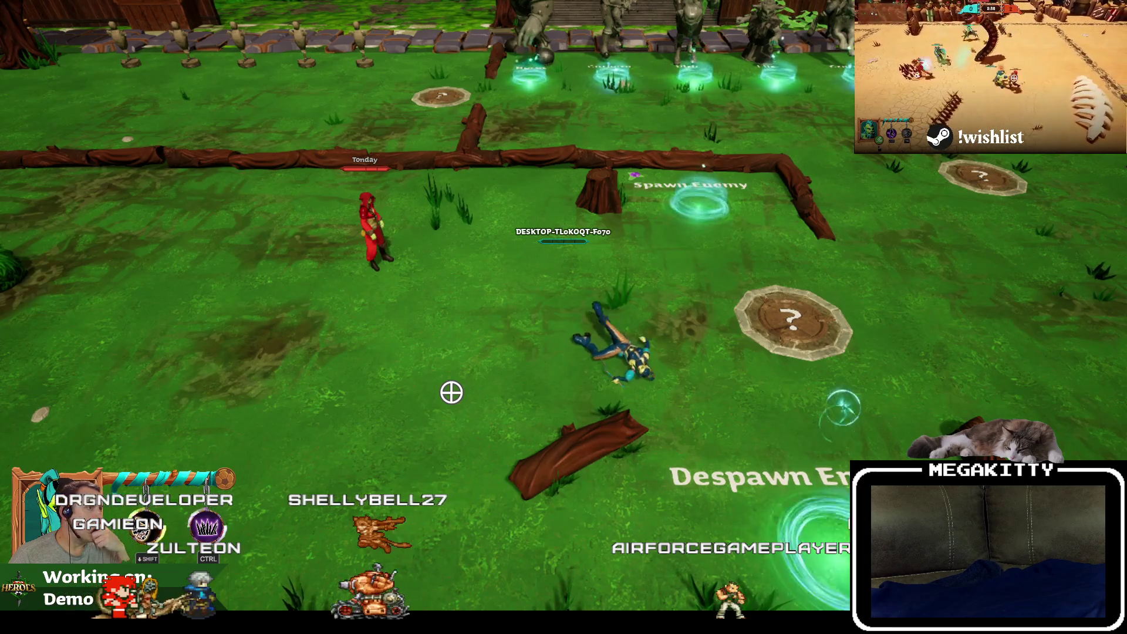
{"action": "key", "text": "a"}
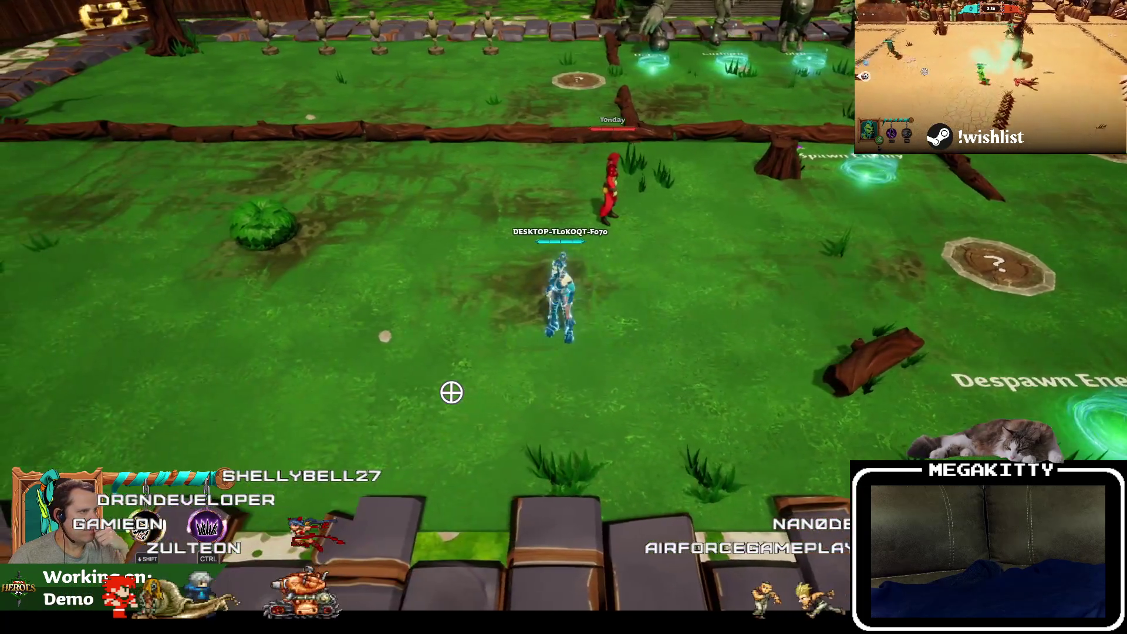
{"action": "key", "text": "a"}
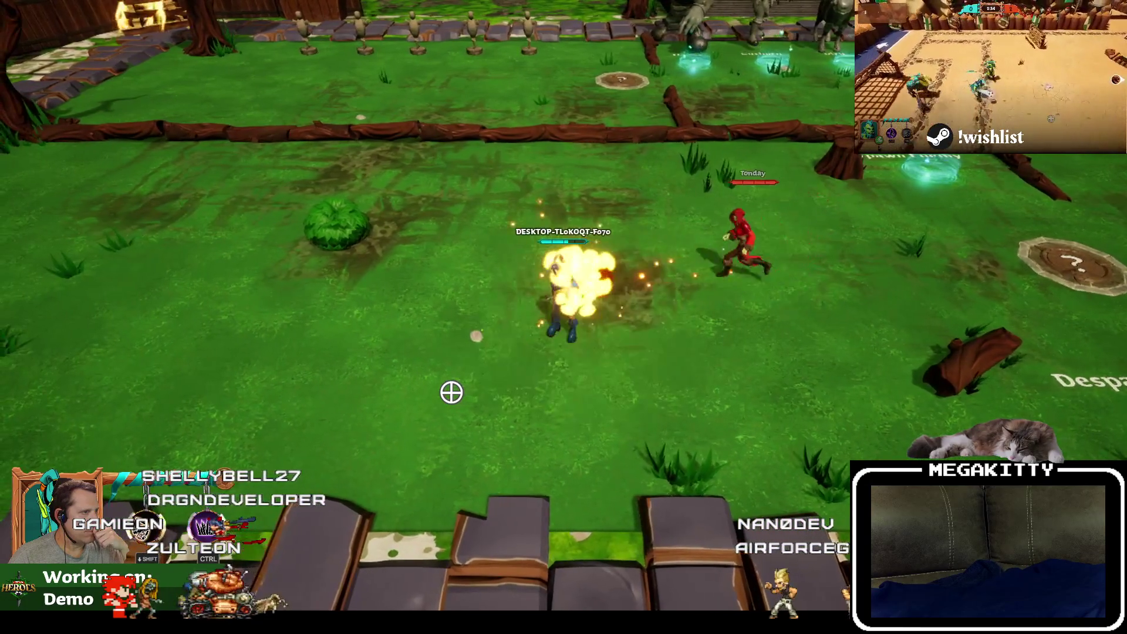
{"action": "key", "text": "Escape"}
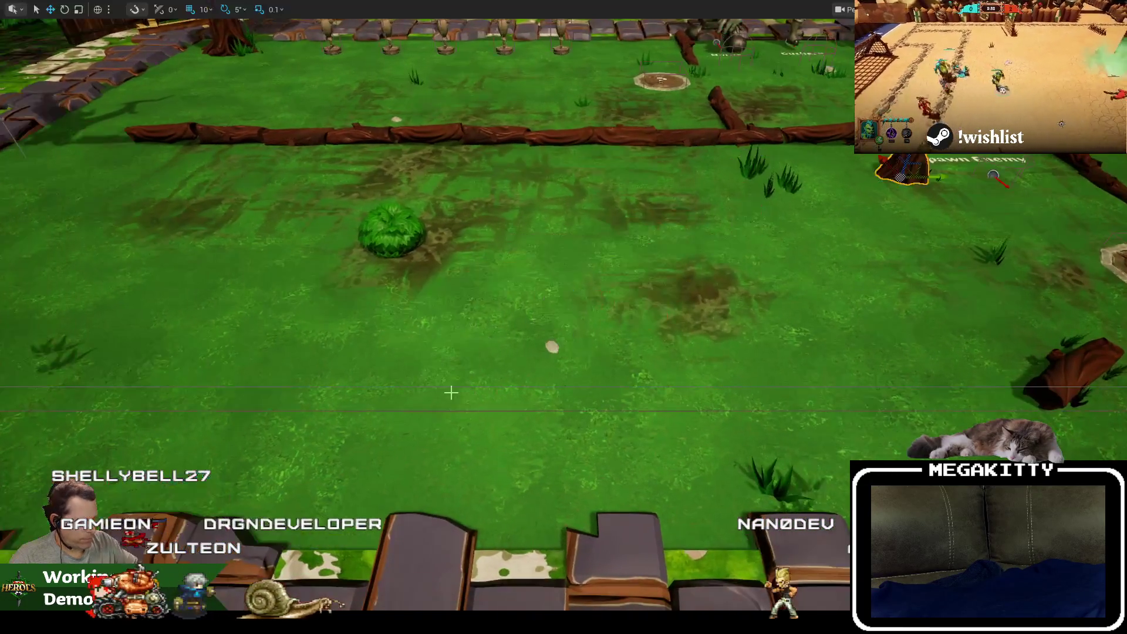
{"action": "left_click", "coordinate": [235, 23]}
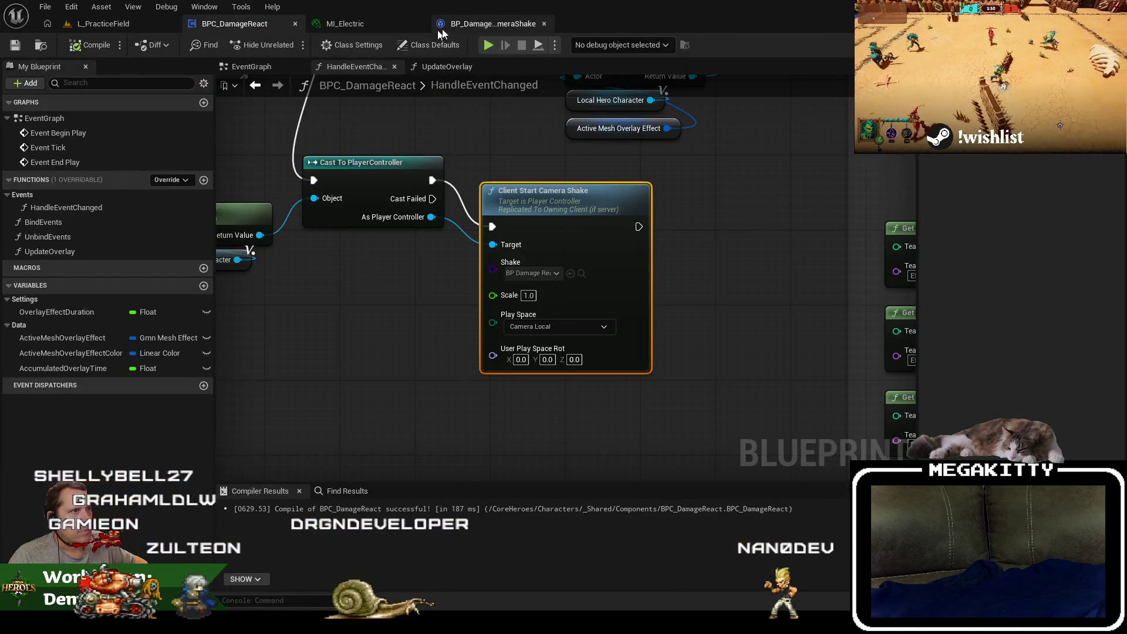
Compile the damage camera shake with Location Amplitude Multiplier 1.5.
{"action": "left_click", "coordinate": [439, 25]}
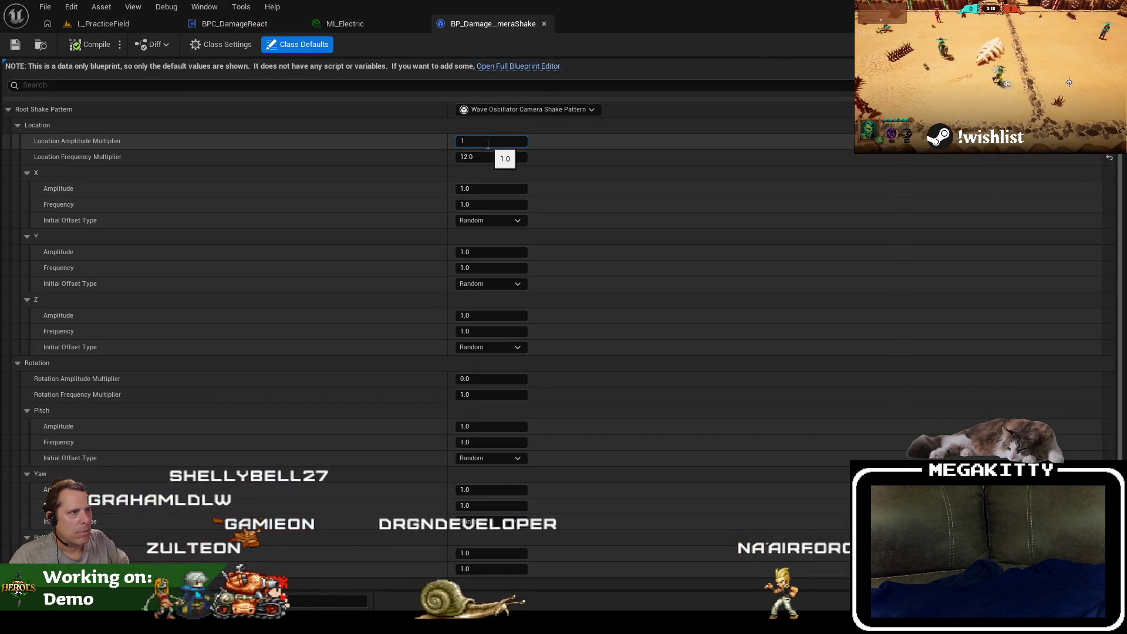
{"action": "type", "text": ".5"}
{"action": "left_click", "coordinate": [82, 48]}
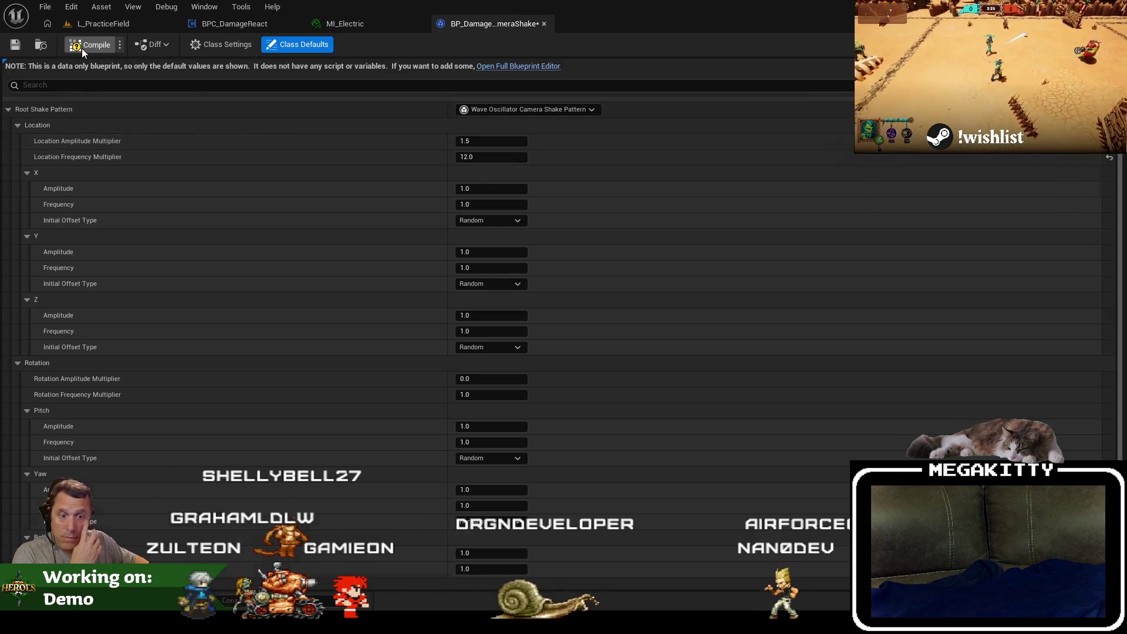
{"action": "left_click", "coordinate": [98, 27]}
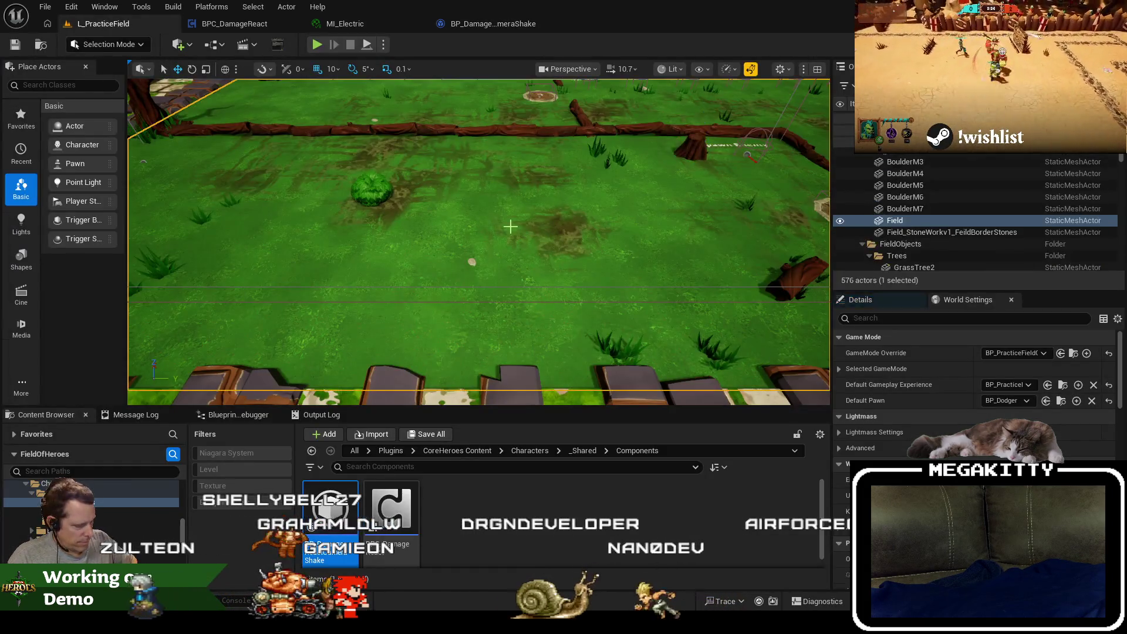
Play-test the level, walking the hero toward the enemy and the log fence, then end the session.
{"action": "key", "text": "alt+p"}
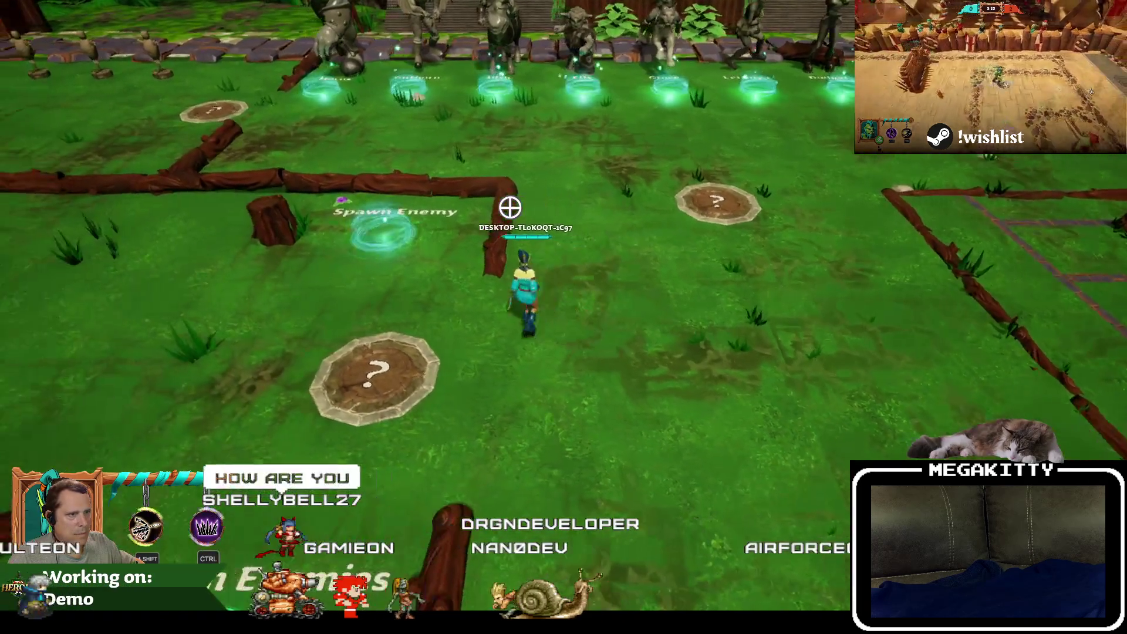
{"action": "key", "text": "a"}
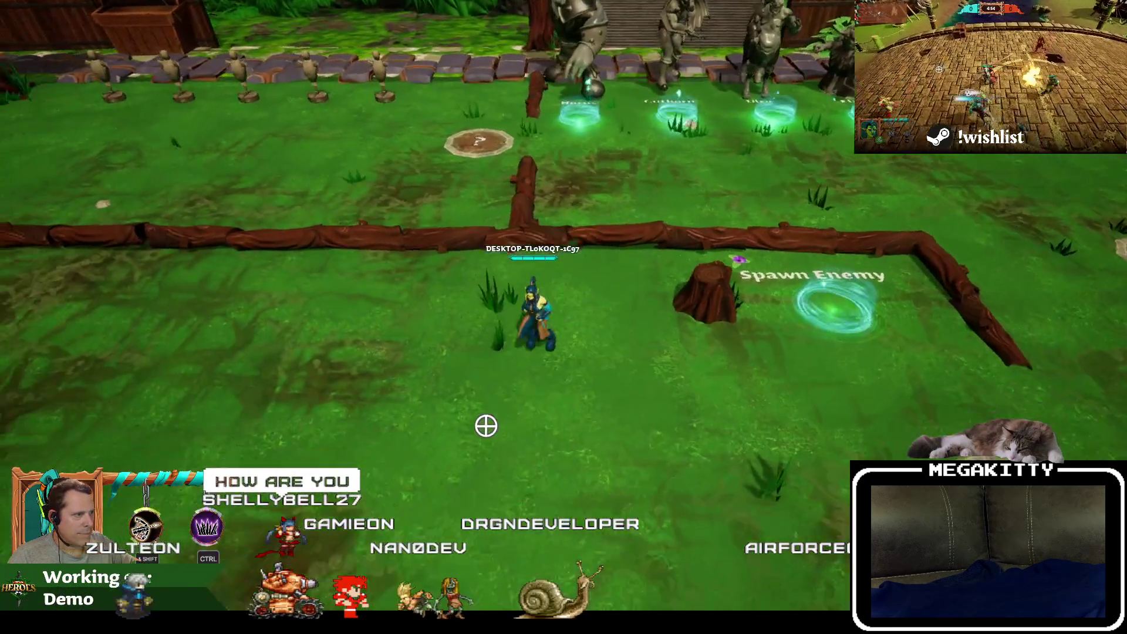
{"action": "key", "text": "s"}
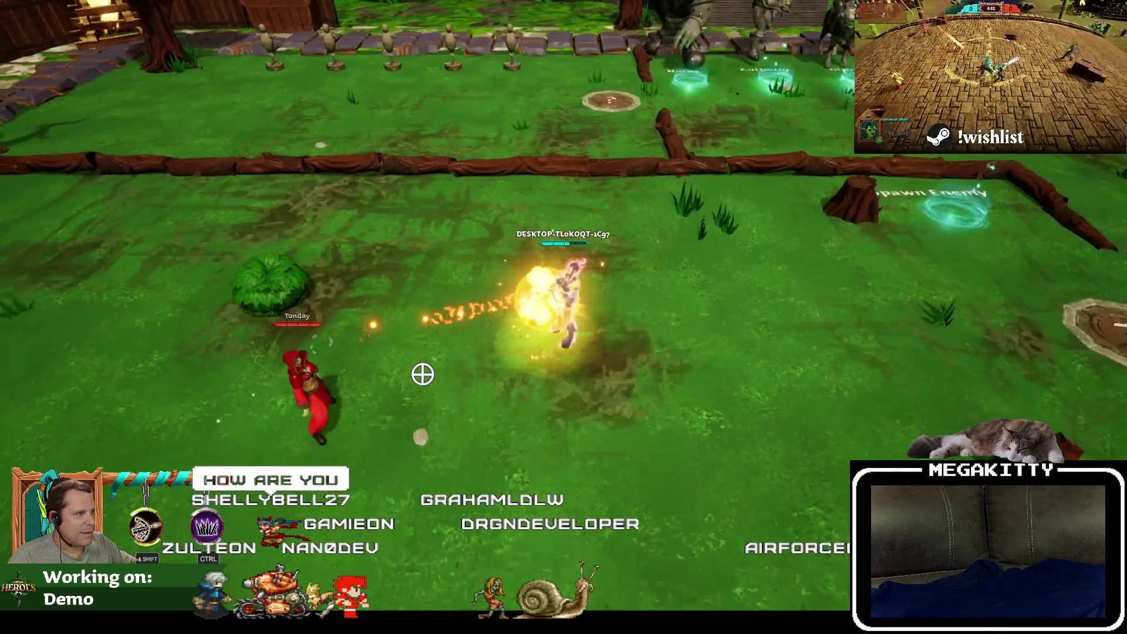
{"action": "key", "text": "w"}
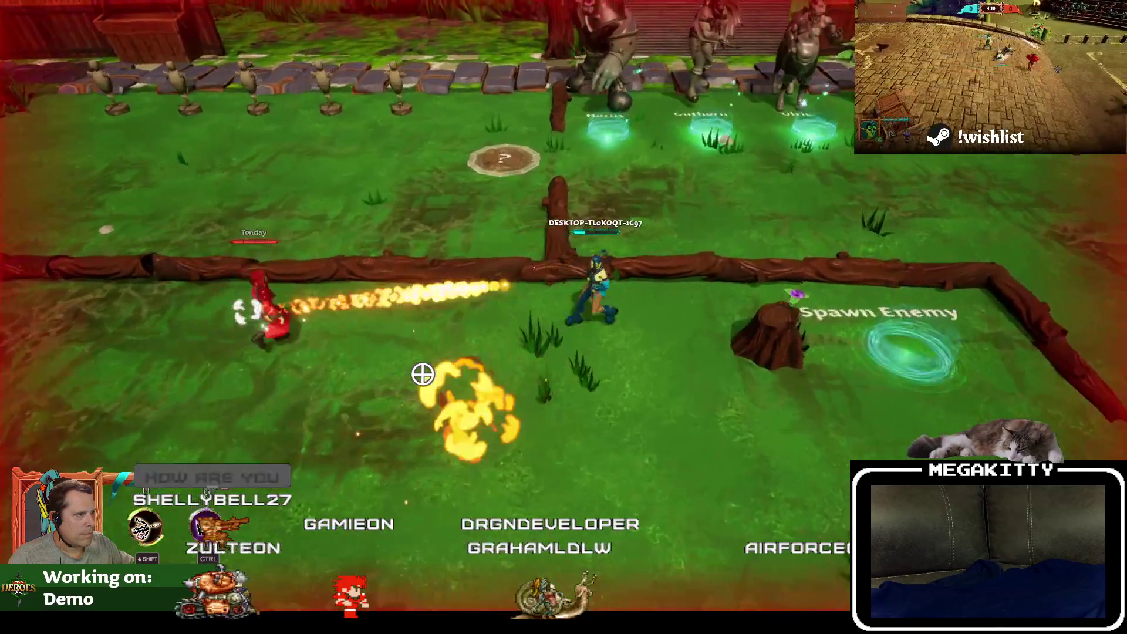
{"action": "key", "text": "s"}
{"action": "key", "text": "F8"}
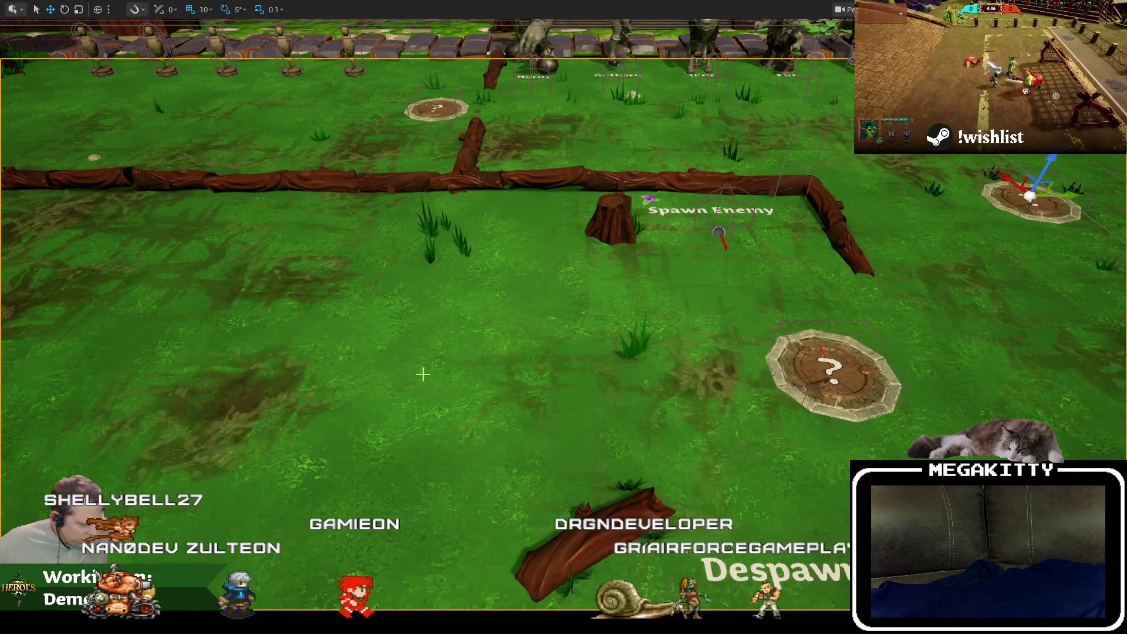
{"action": "key", "text": "Escape"}
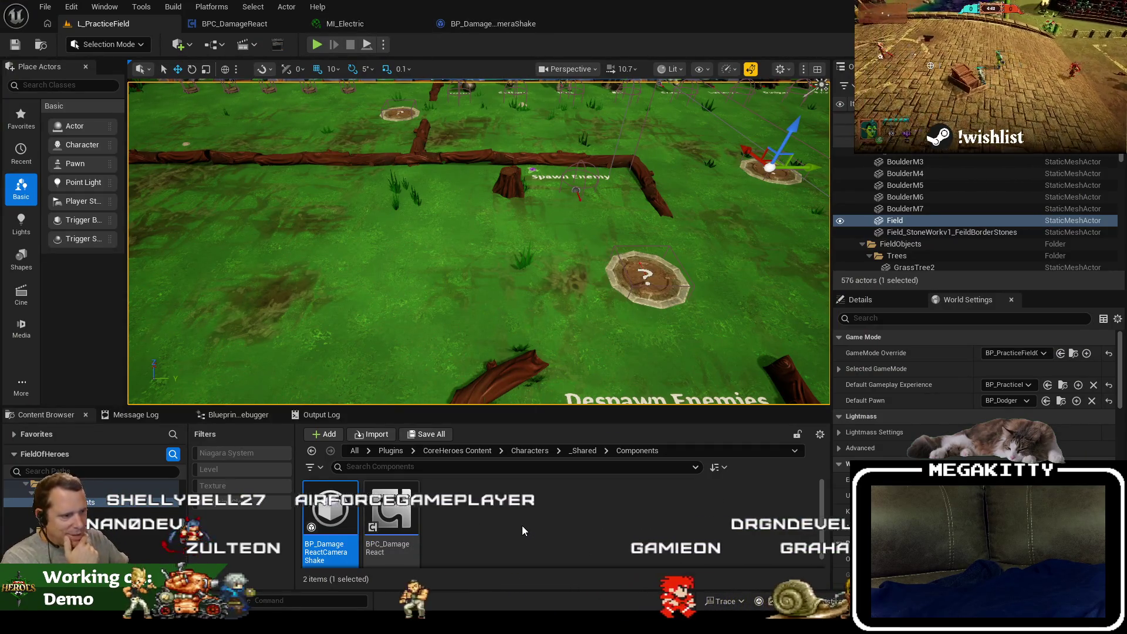
Play the level again, firing attacks at the Dodger enemy, then end the session.
{"action": "left_click", "coordinate": [317, 45]}
{"action": "key", "text": "F11"}
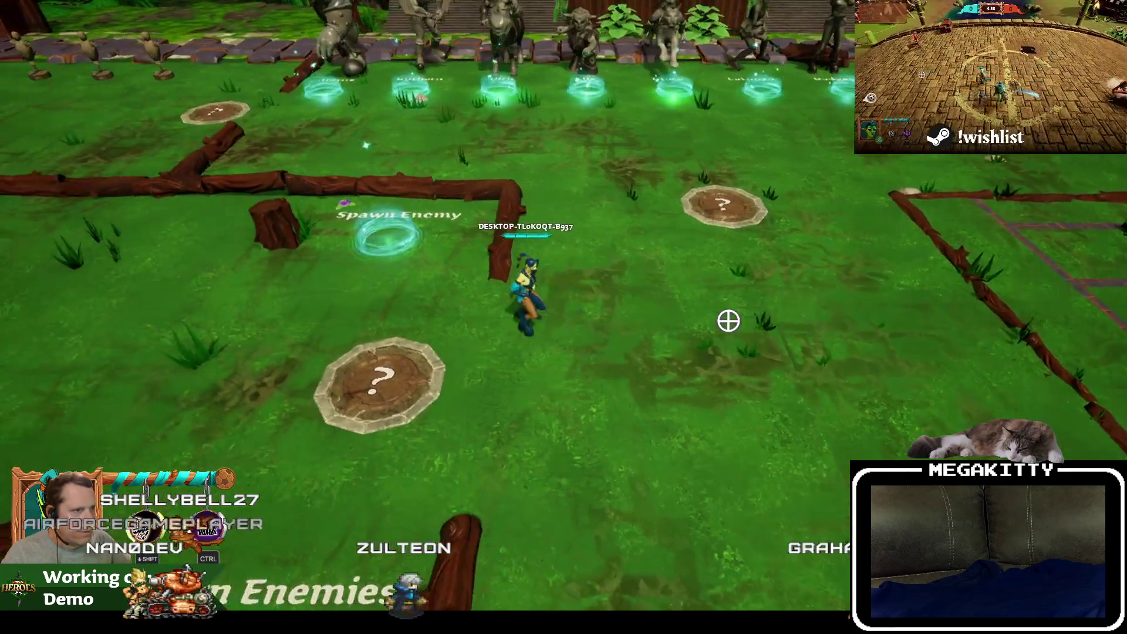
{"action": "key", "text": "a"}
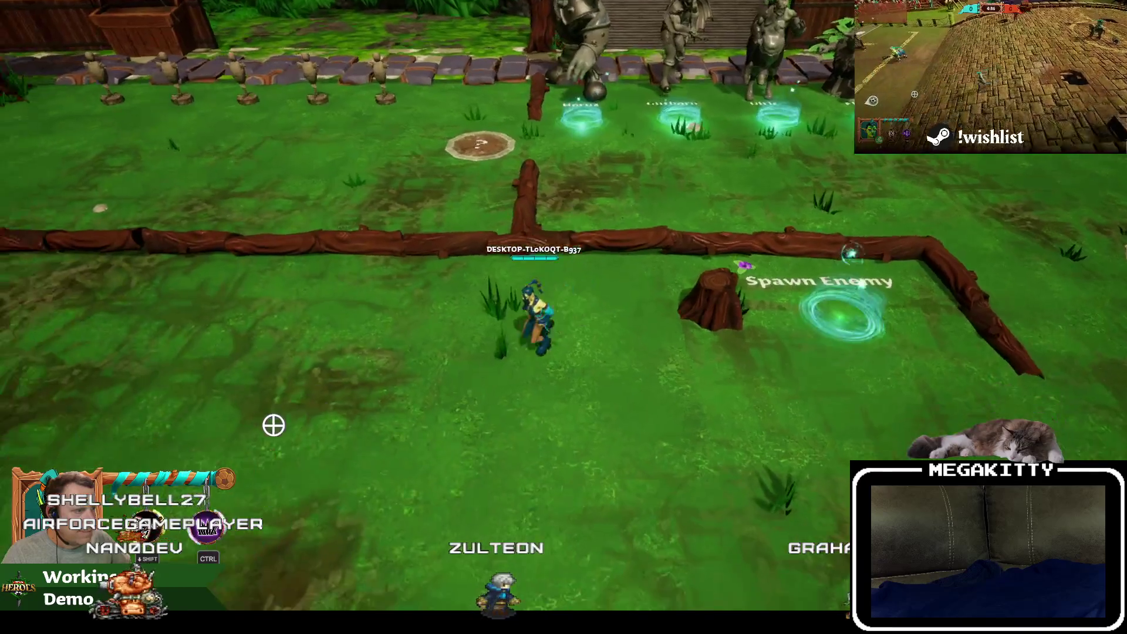
{"action": "left_click", "coordinate": [323, 421]}
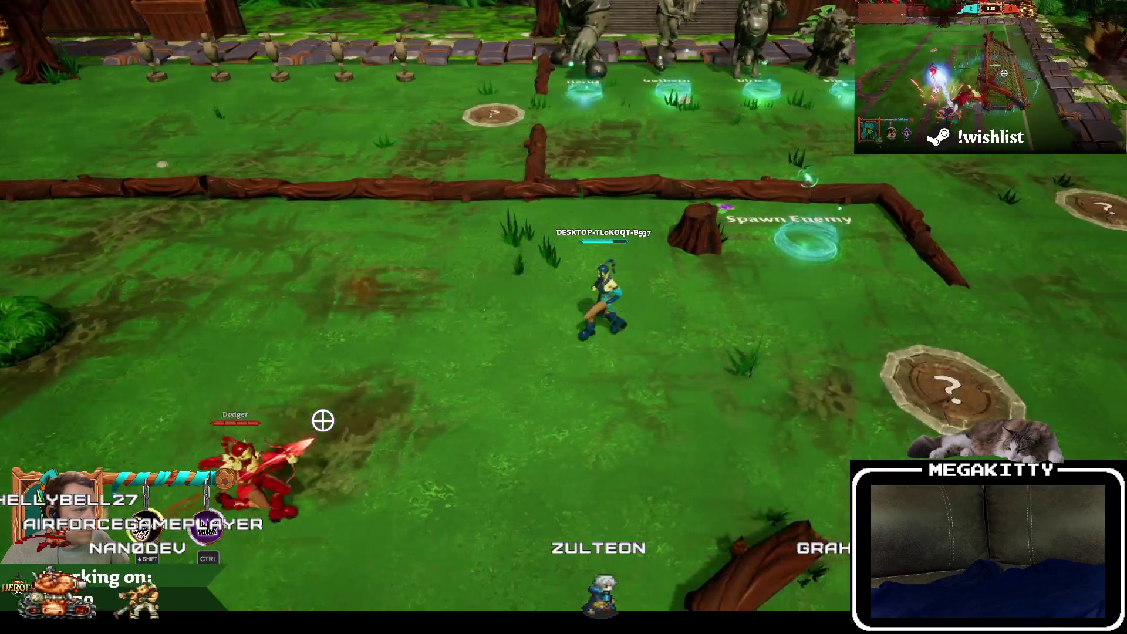
{"action": "key", "text": "a"}
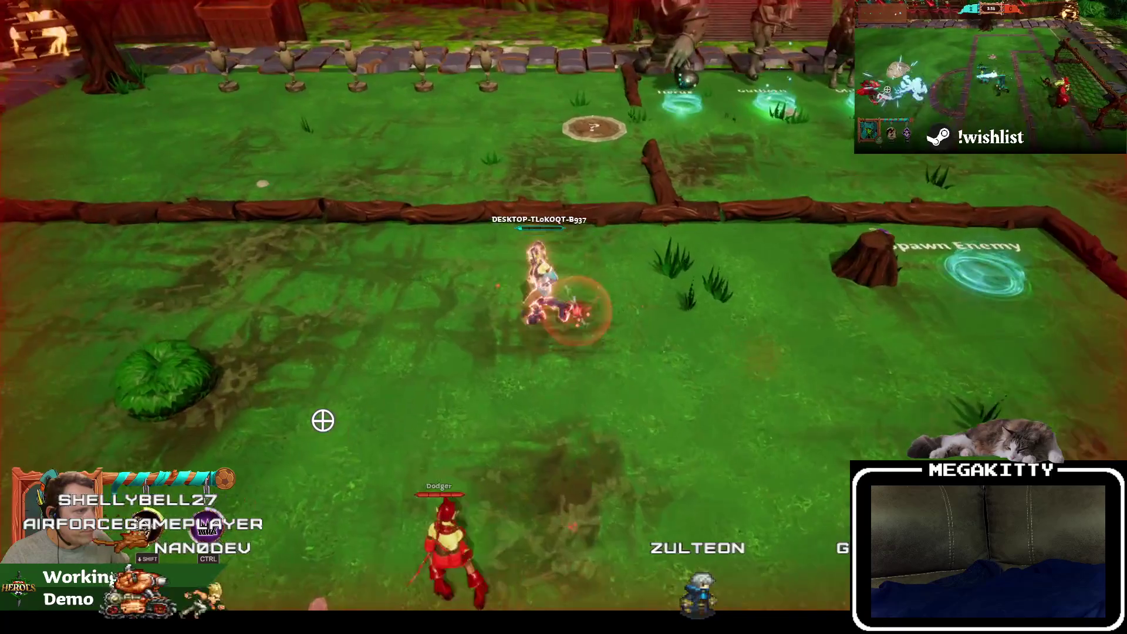
{"action": "key", "text": "Escape"}
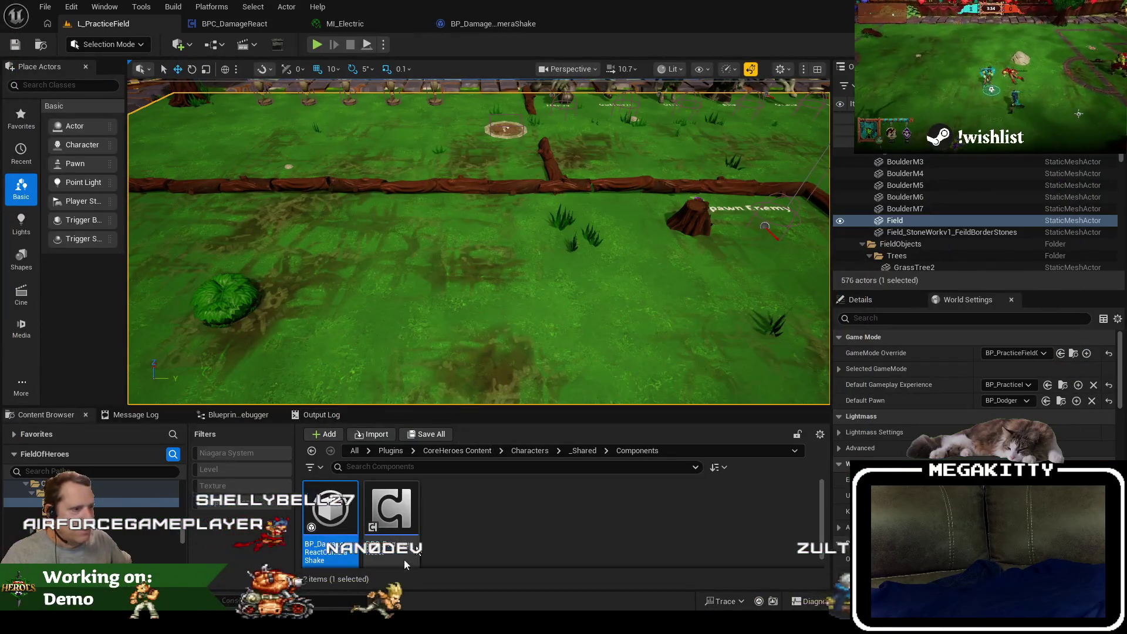
Search all content for wbp_practice and open the WBP_PracticeField_Layout widget blueprint.
{"action": "left_click", "coordinate": [355, 451]}
{"action": "left_click", "coordinate": [387, 450]}
{"action": "type", "text": "wbp-"}
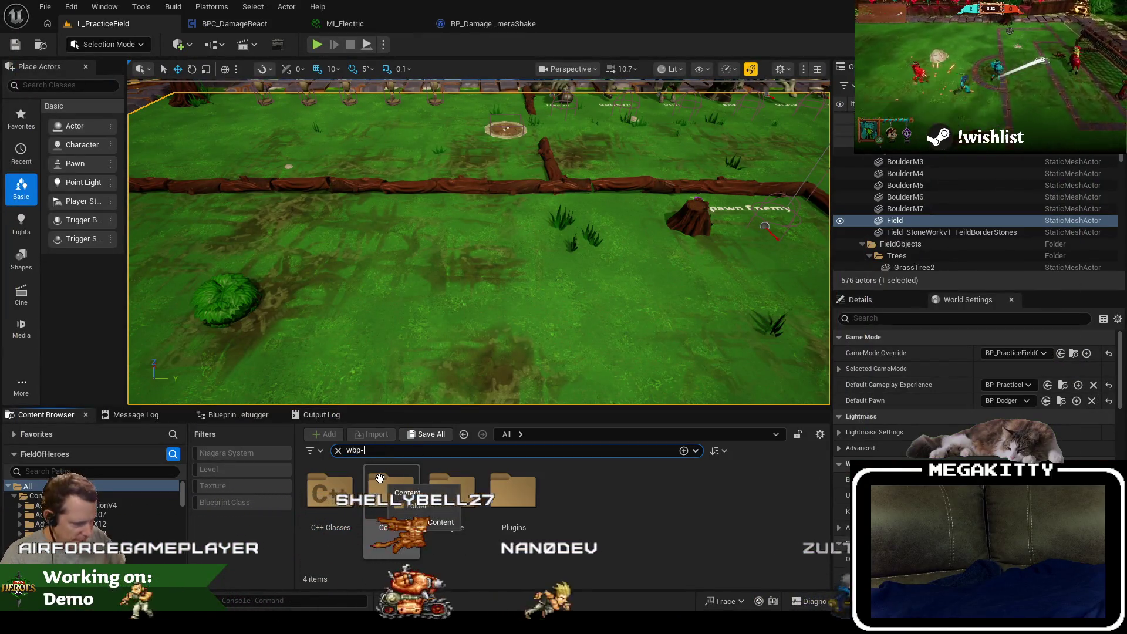
{"action": "key", "text": "BackSpace"}
{"action": "type", "text": "_practi"}
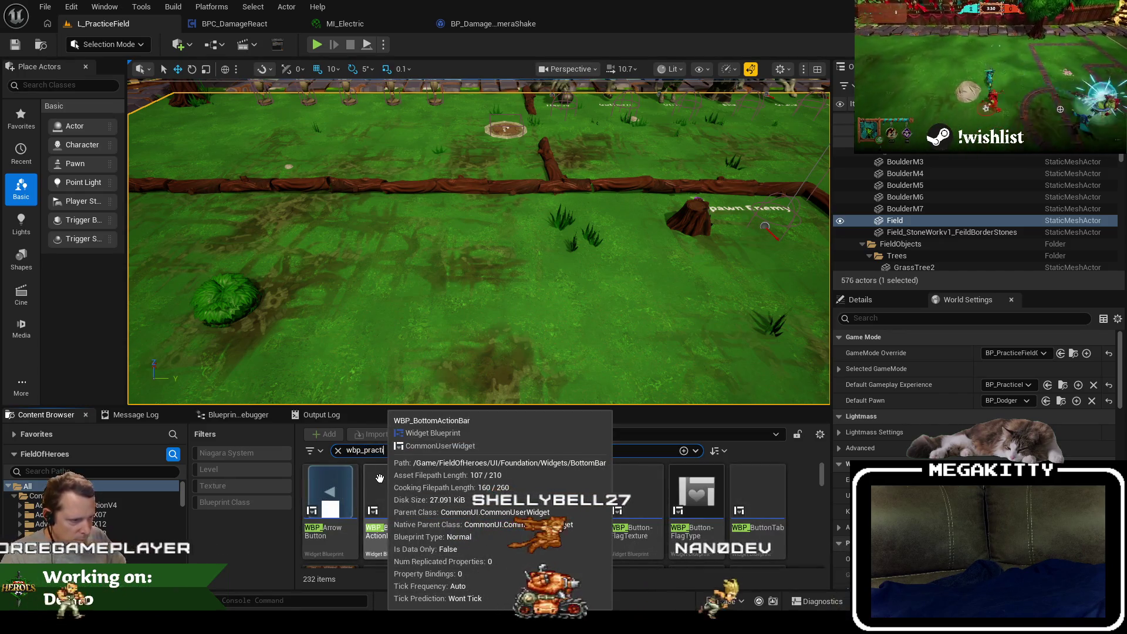
{"action": "type", "text": "ce"}
{"action": "left_click", "coordinate": [317, 472]}
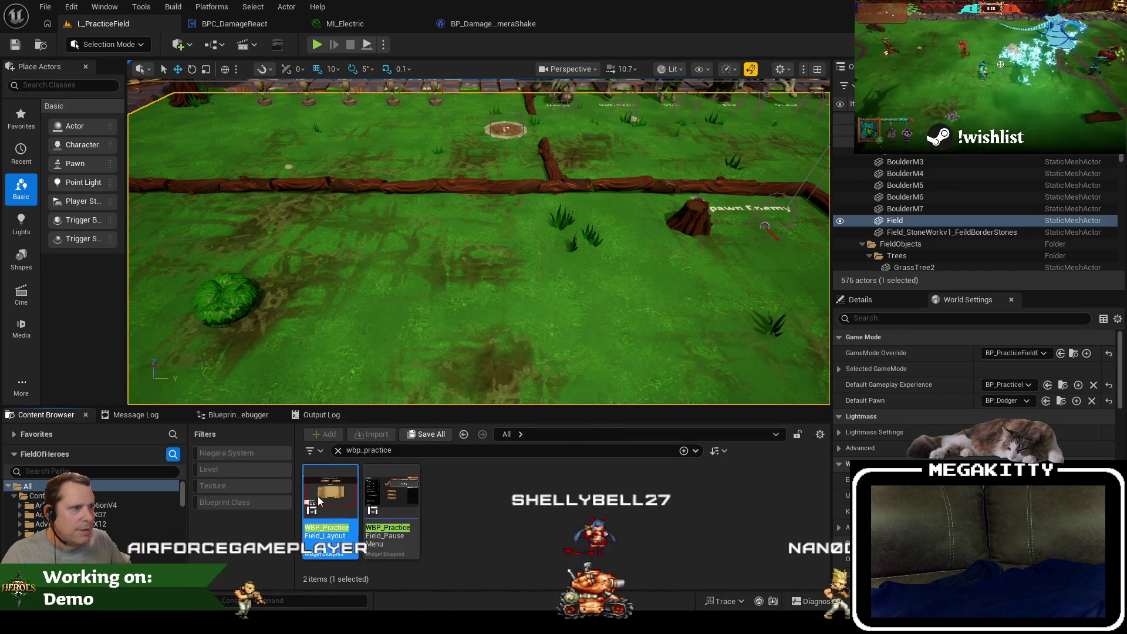
{"action": "double_click", "coordinate": [318, 500]}
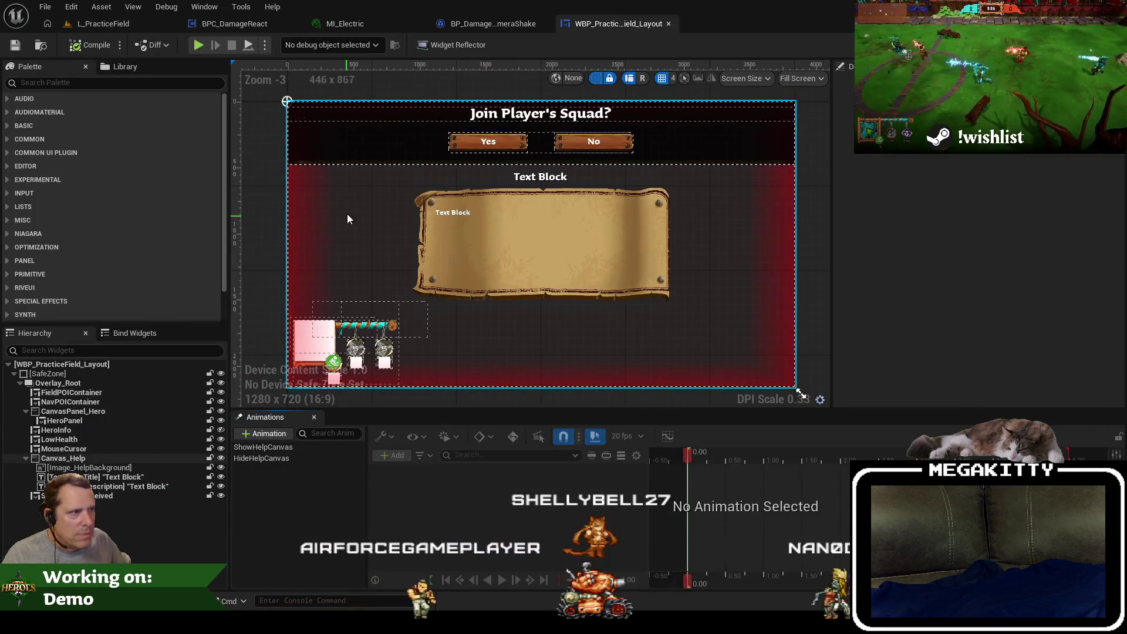
Select the LowHealth overlay, locate WBP_Match_LowHealth in the library, and start naming the new widget.
{"action": "left_click", "coordinate": [125, 495]}
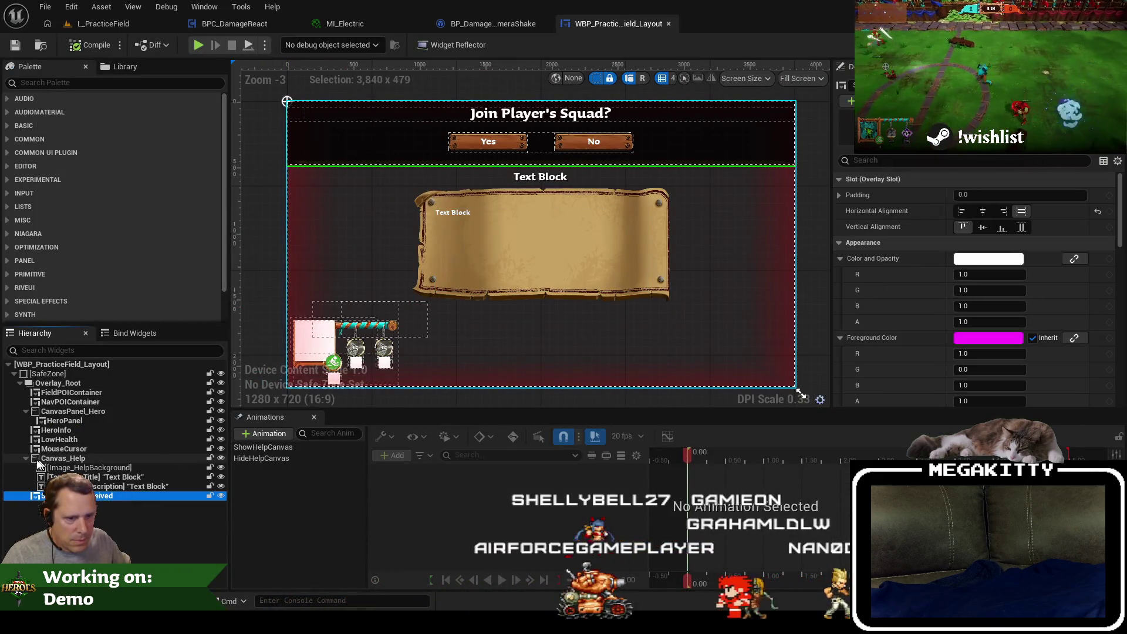
{"action": "left_click", "coordinate": [59, 439]}
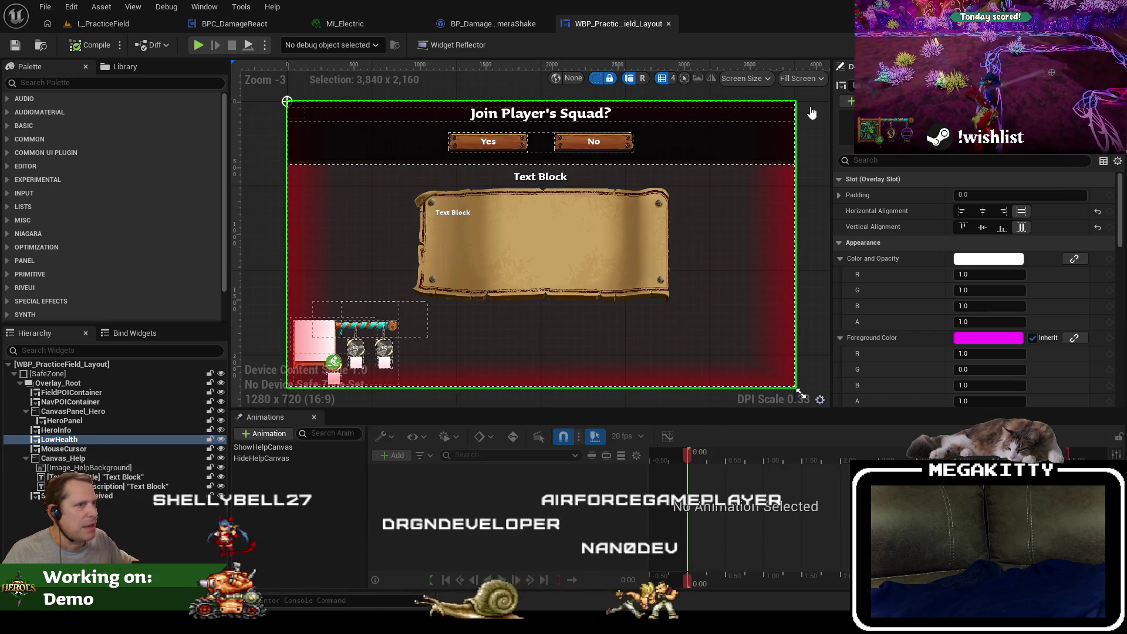
{"action": "left_click", "coordinate": [42, 45]}
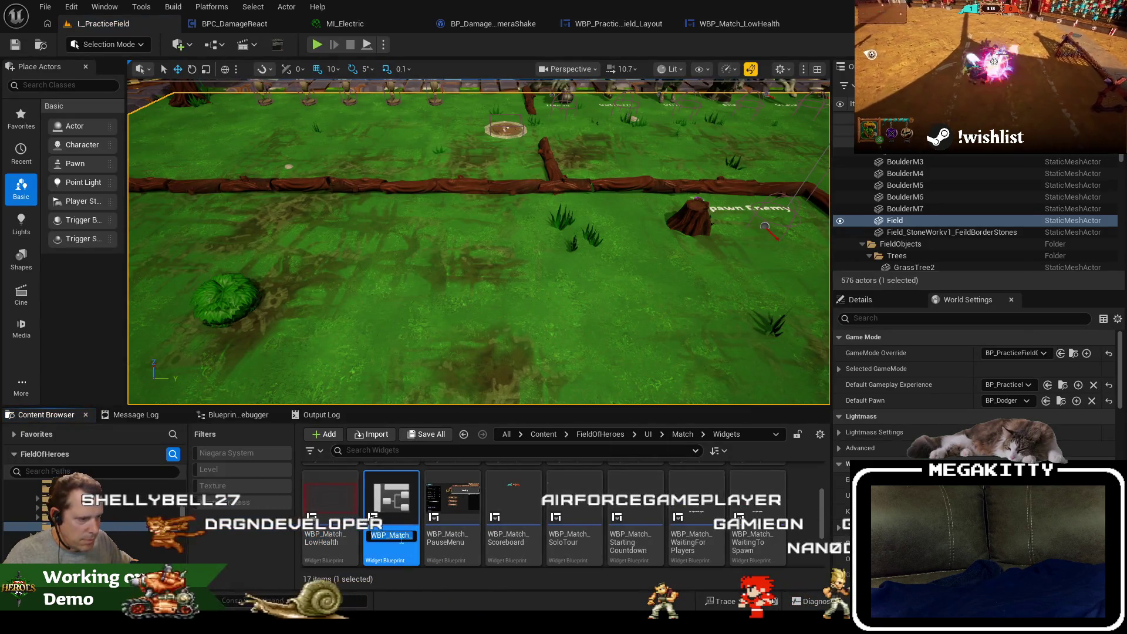
{"action": "key", "text": "End"}
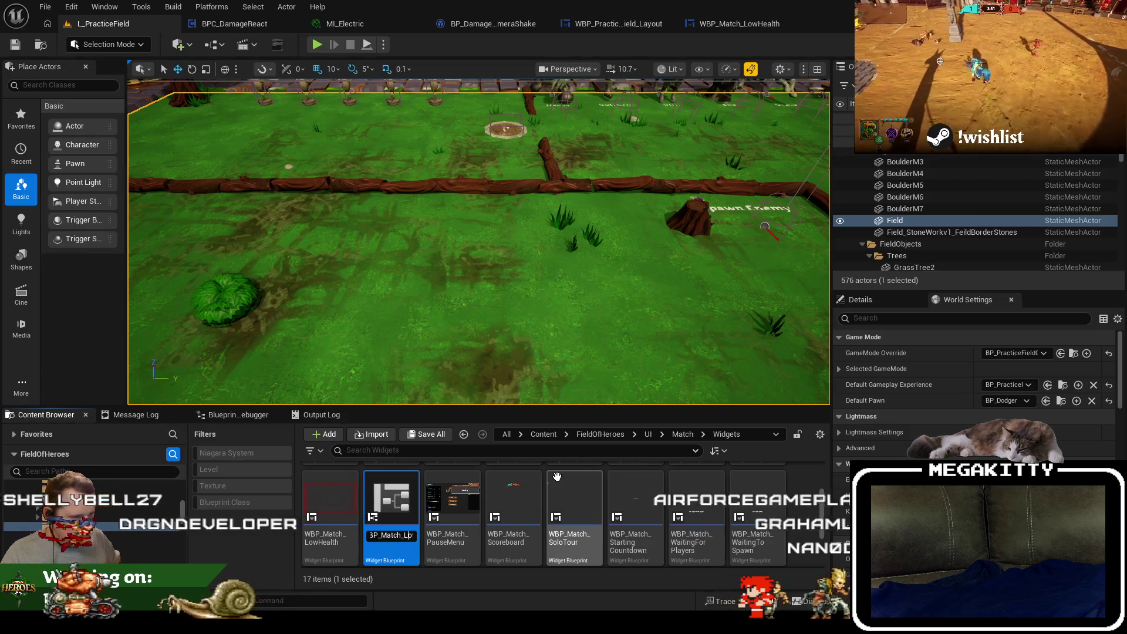
Name the new widget blueprint WBP_Match_HealthDecrease.
{"action": "key", "text": "BackSpace"}
{"action": "type", "text": "Hit"}
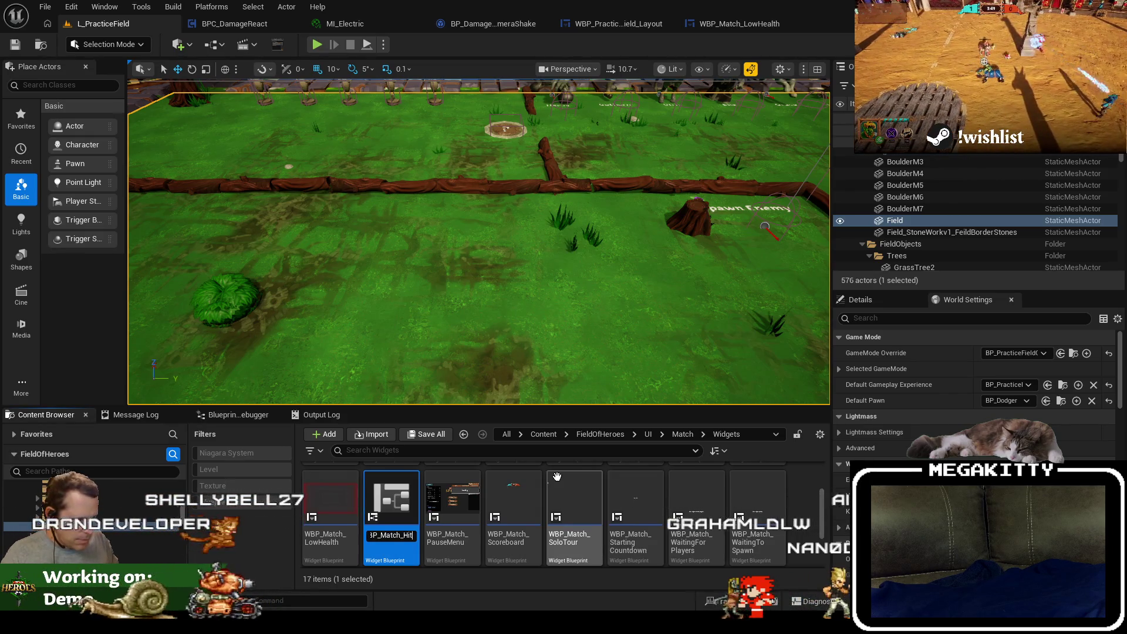
{"action": "key", "text": "BackSpace"}
{"action": "key", "text": "BackSpace"}
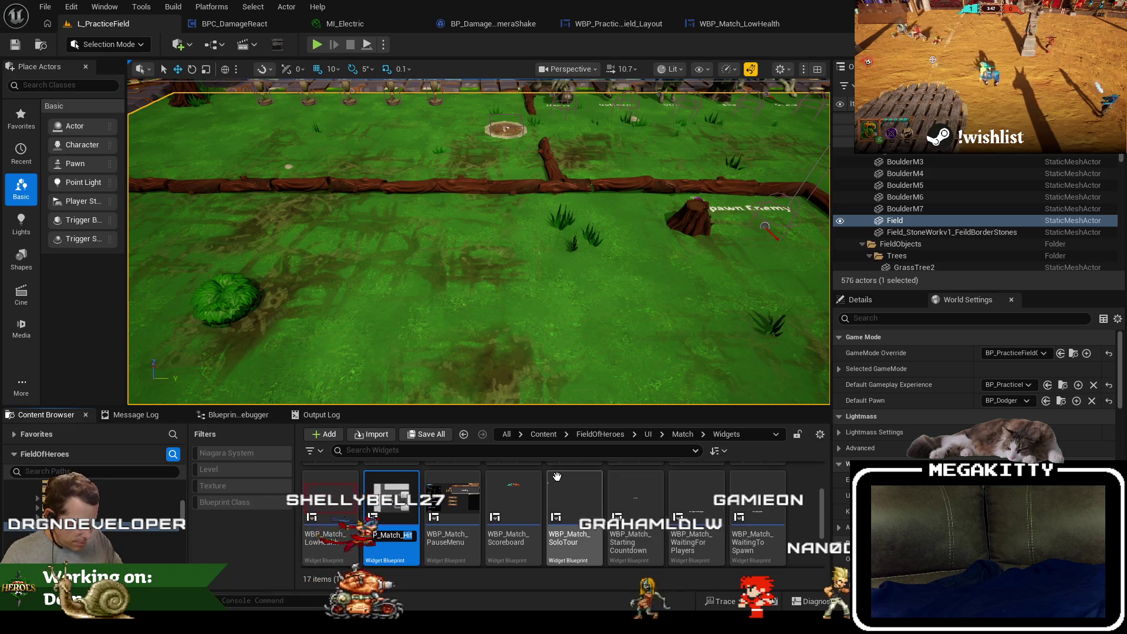
{"action": "type", "text": "ealthDecrease"}
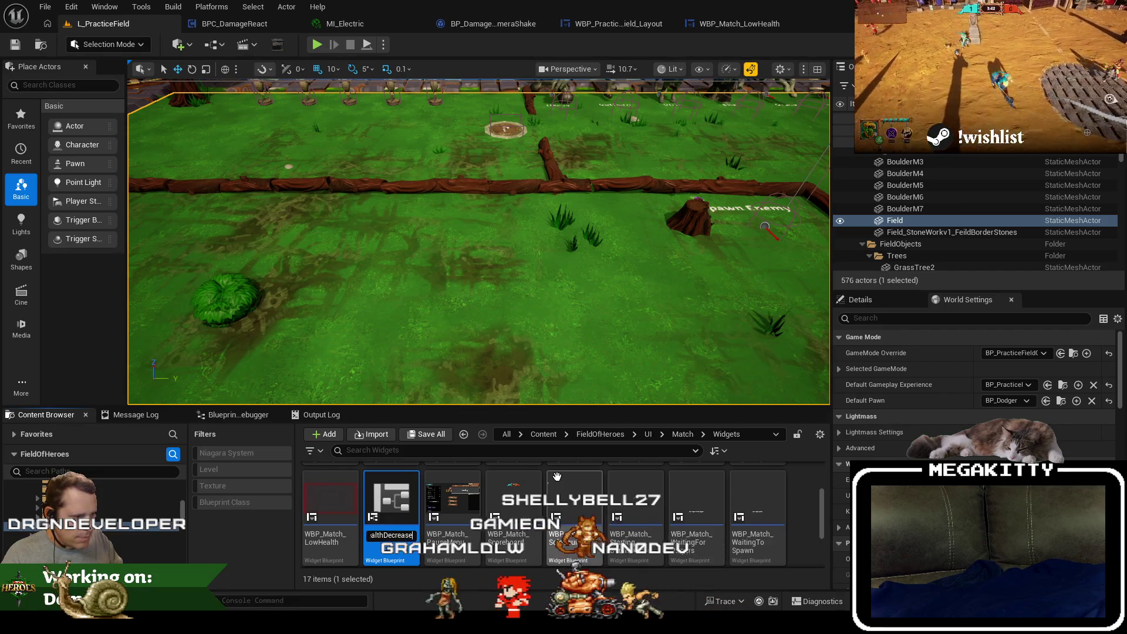
{"action": "key", "text": "Return"}
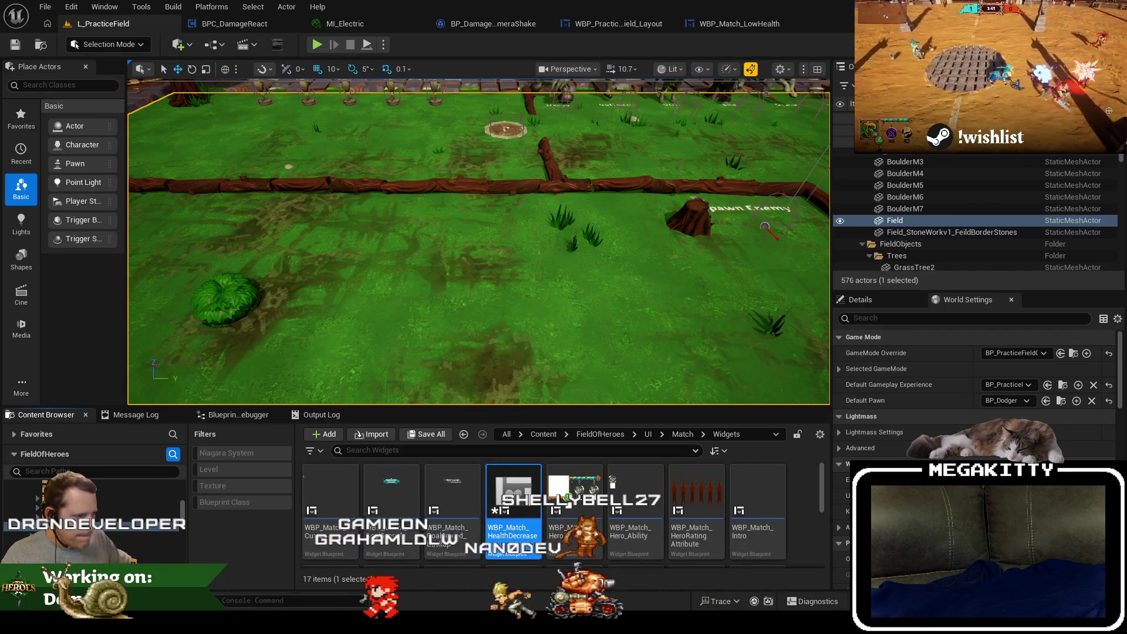
Open WBP_Match_HealthDecrease, inspect Image_Border's brush, and locate its material in the Content Browser.
{"action": "double_click", "coordinate": [513, 510]}
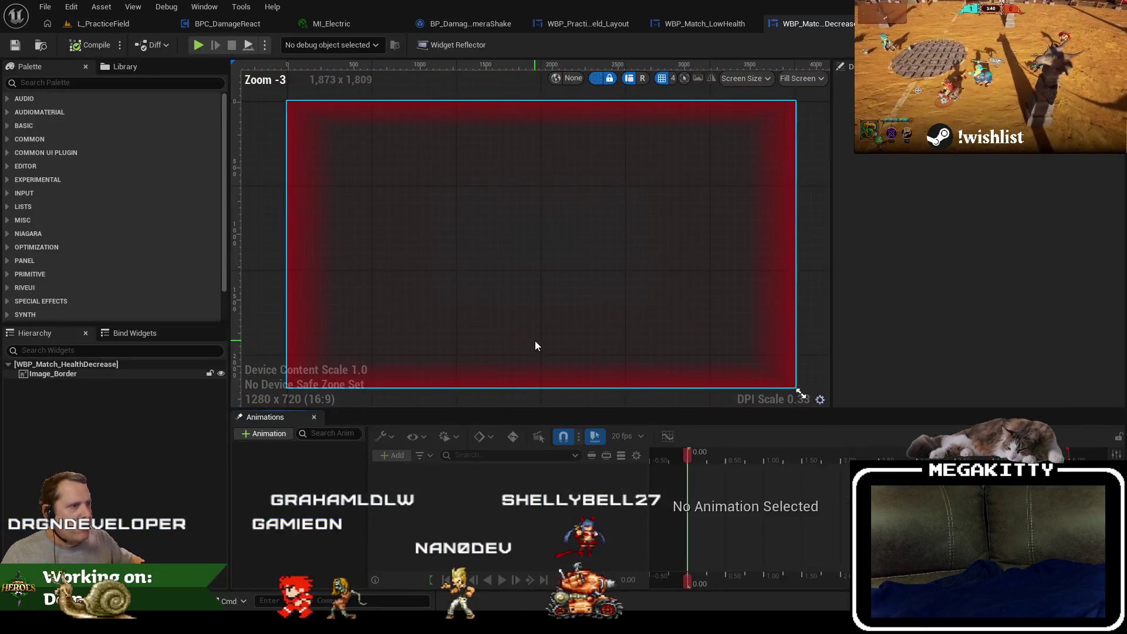
{"action": "left_click", "coordinate": [111, 374]}
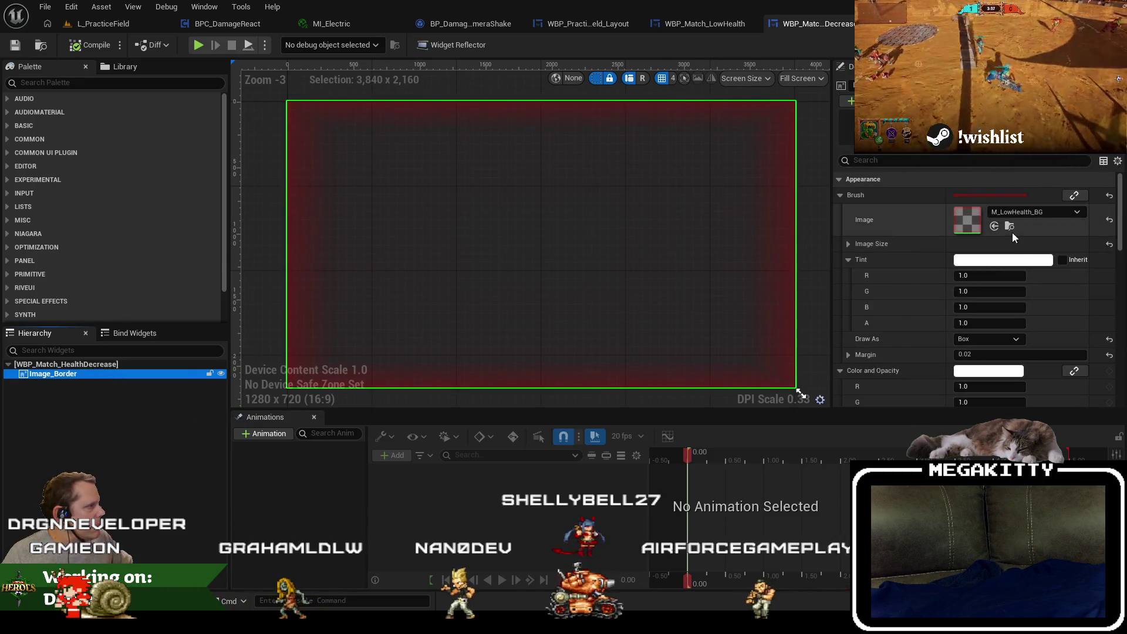
{"action": "scroll", "coordinate": [1012, 231], "scroll_direction": "down", "scroll_amount": 4}
{"action": "scroll", "coordinate": [1025, 232], "scroll_direction": "up", "scroll_amount": 4}
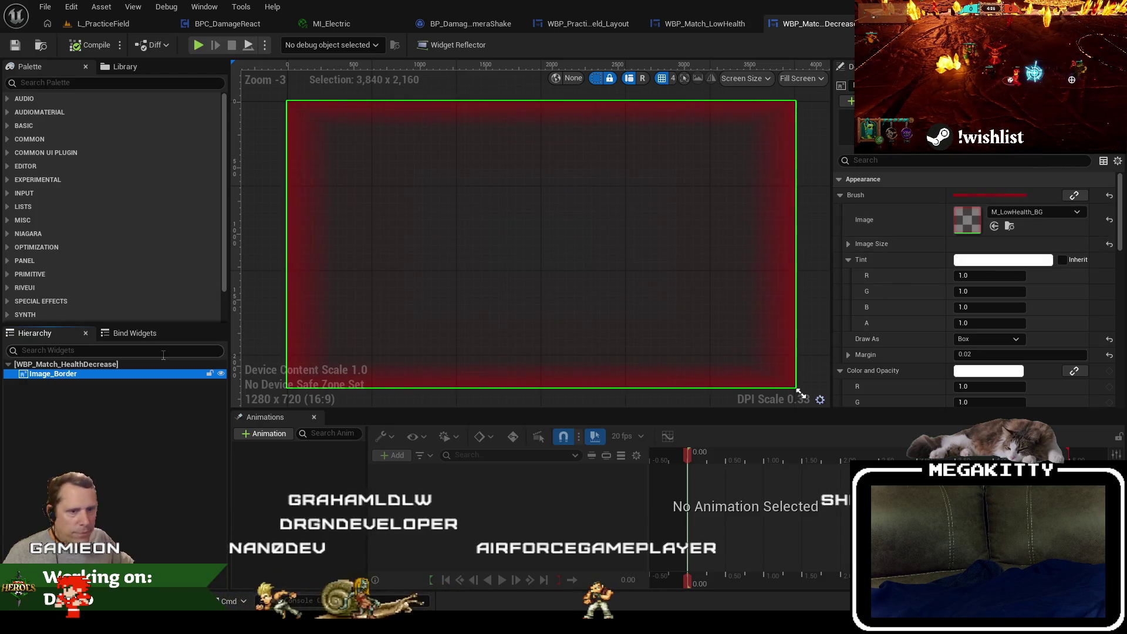
{"action": "left_click", "coordinate": [1010, 227]}
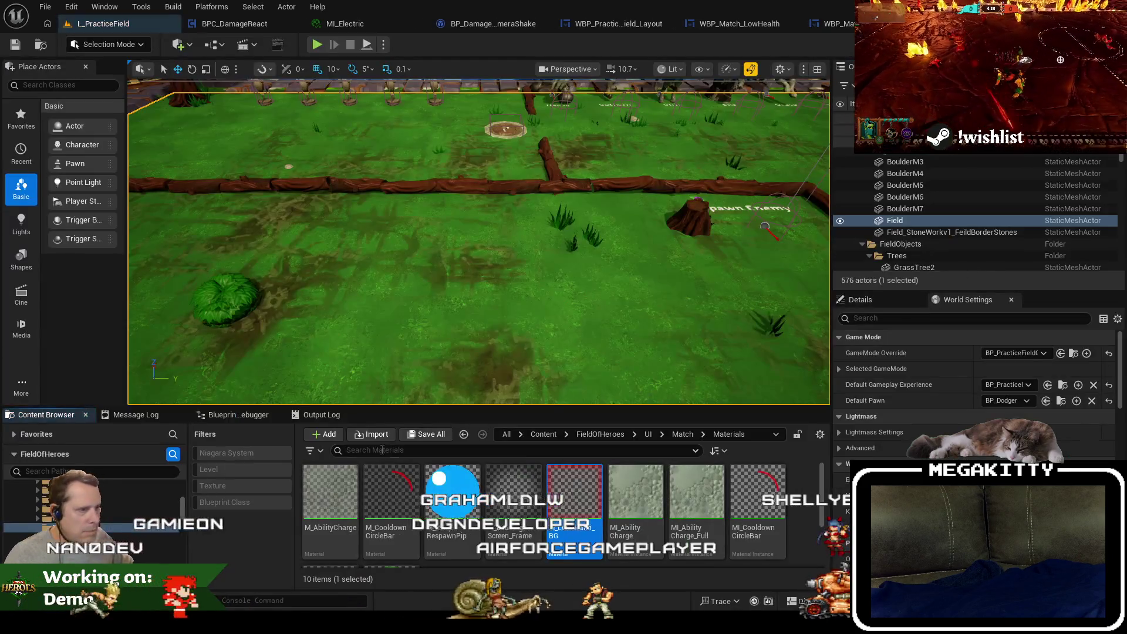
Duplicate the M_LowHealth_BG material as M_HealthDecrease_BG.
{"action": "double_click", "coordinate": [563, 492]}
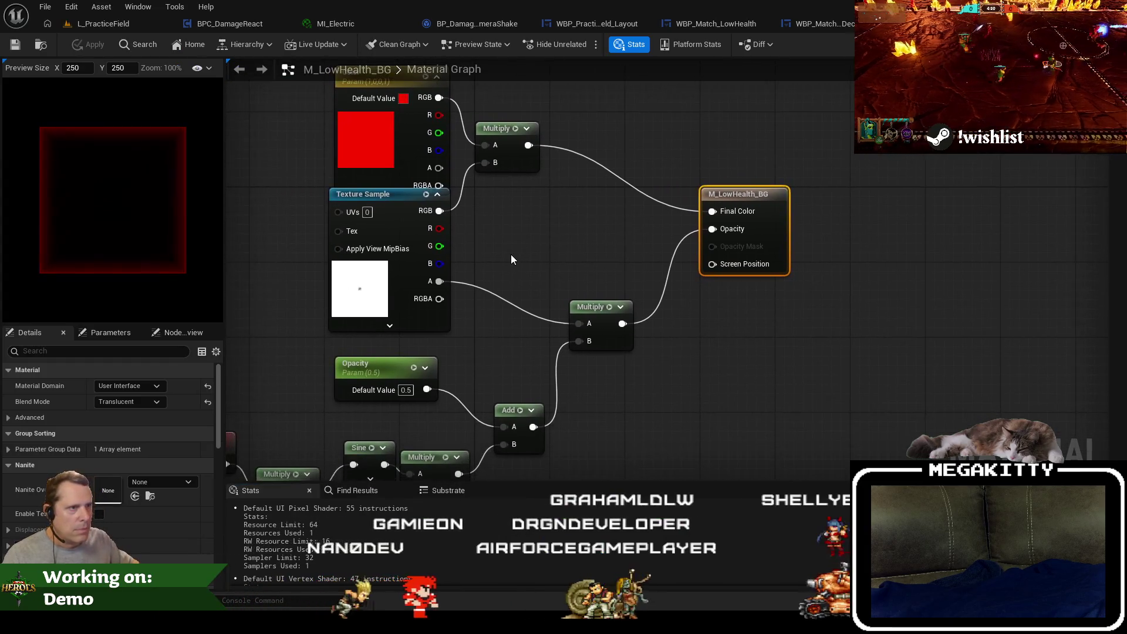
{"action": "left_click", "coordinate": [48, 23]}
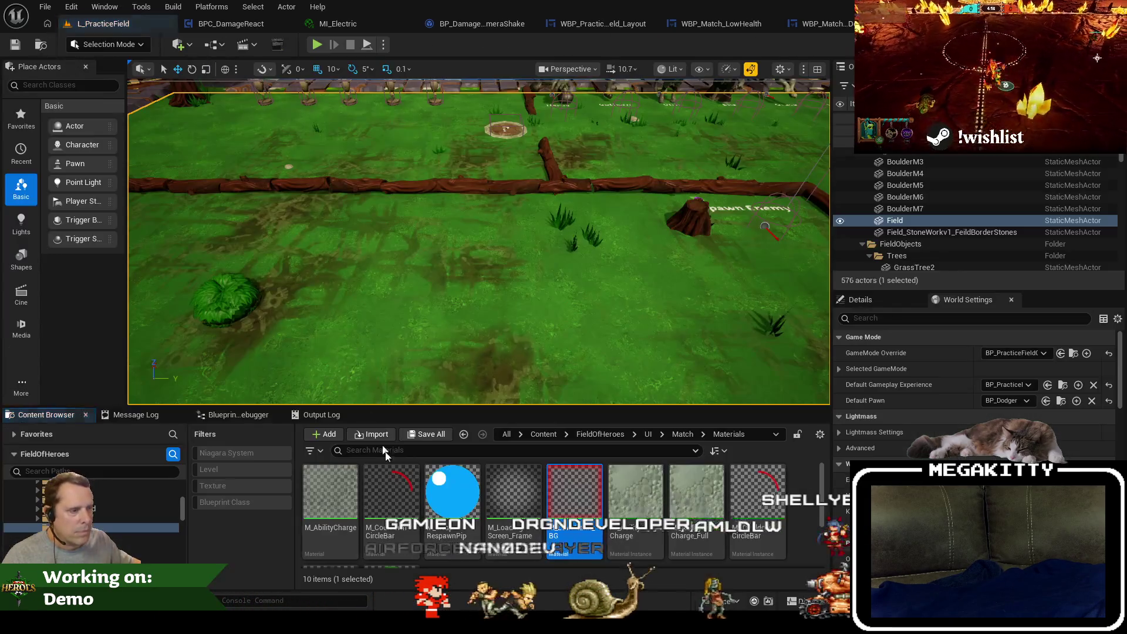
{"action": "key", "text": "ctrl+d"}
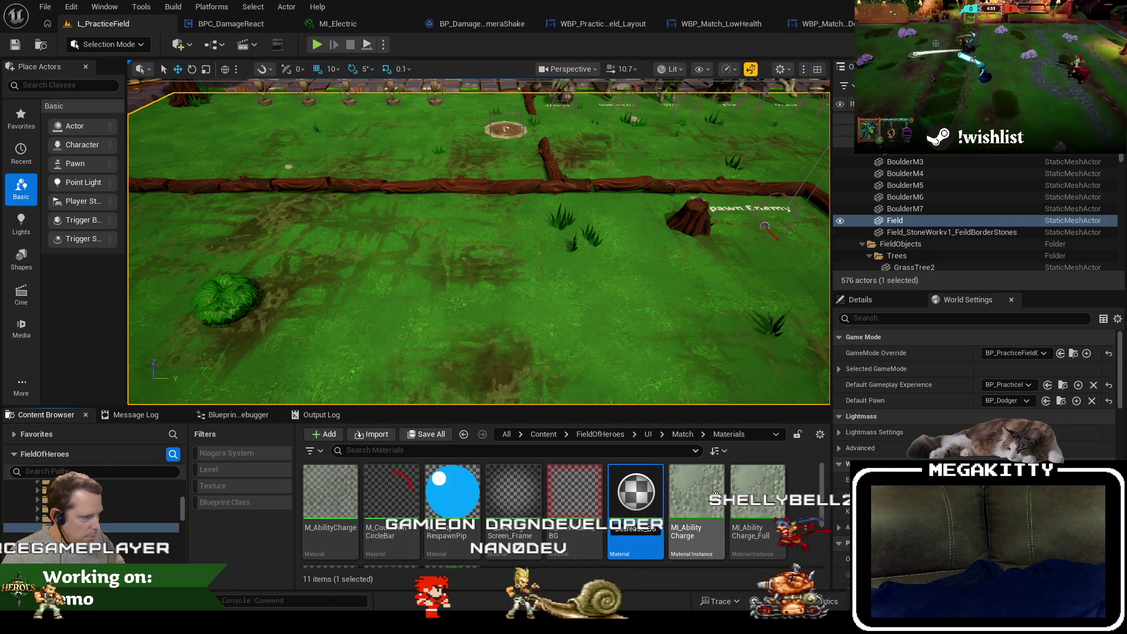
{"action": "key", "text": "Return"}
In M_HealthDecrease_BG, wire texture alpha straight to Opacity, delete the pulse nodes, and save.
{"action": "double_click", "coordinate": [458, 491]}
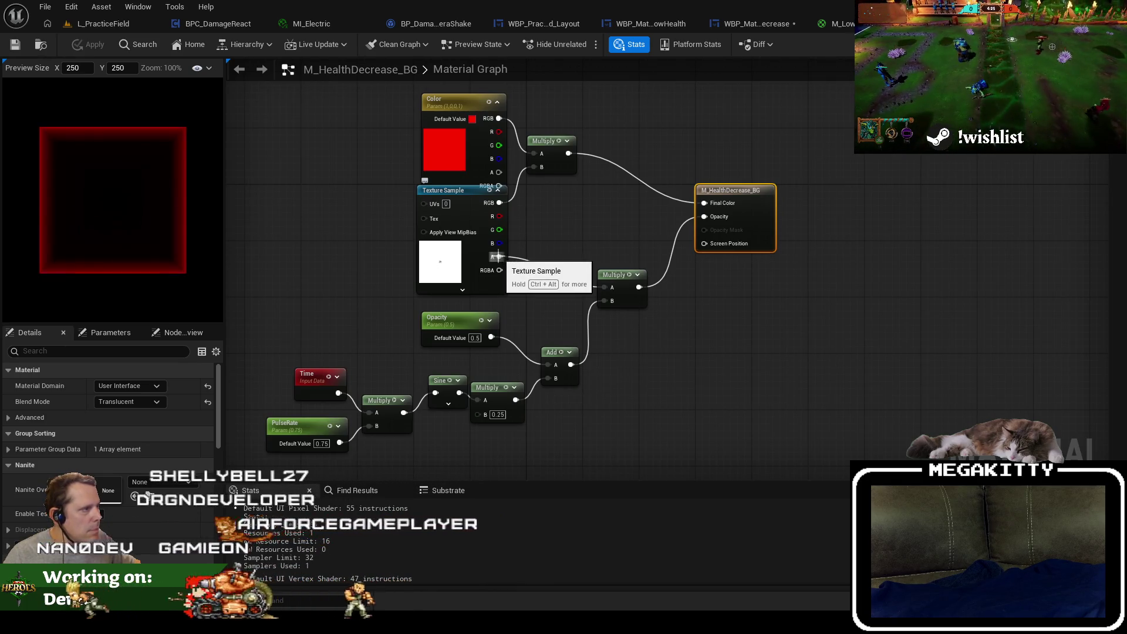
{"action": "mouse_move", "coordinate": [498, 255]}
{"action": "left_mouse_down"}
{"action": "mouse_move", "coordinate": [692, 234]}
{"action": "mouse_move", "coordinate": [705, 217]}
{"action": "left_mouse_up"}
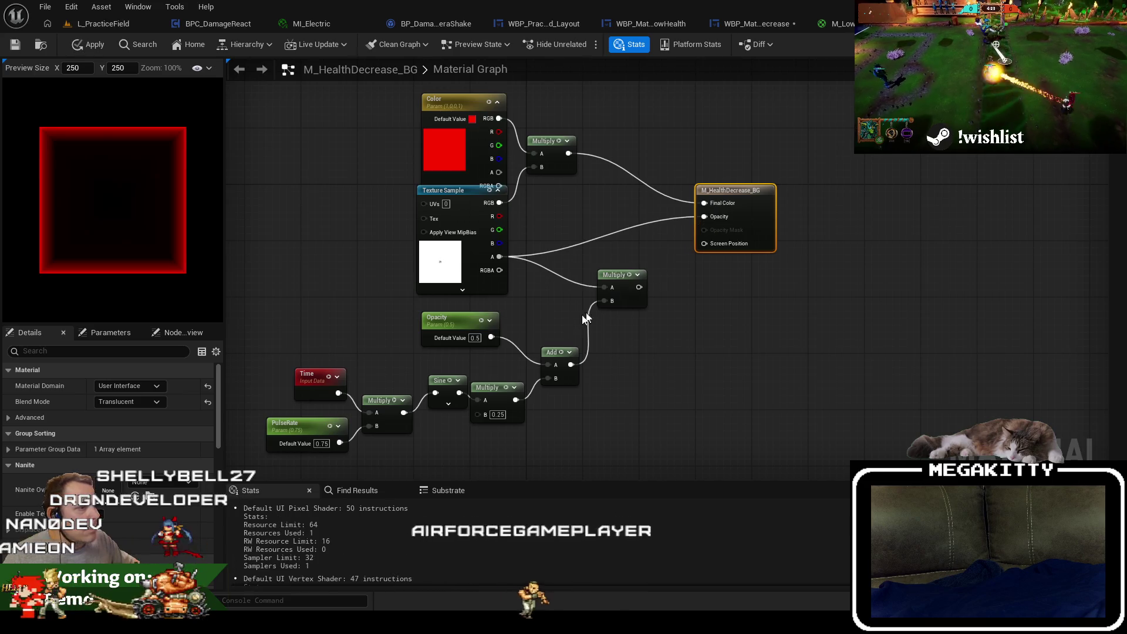
{"action": "left_click_drag", "start_coordinate": [717, 458], "coordinate": [360, 303]}
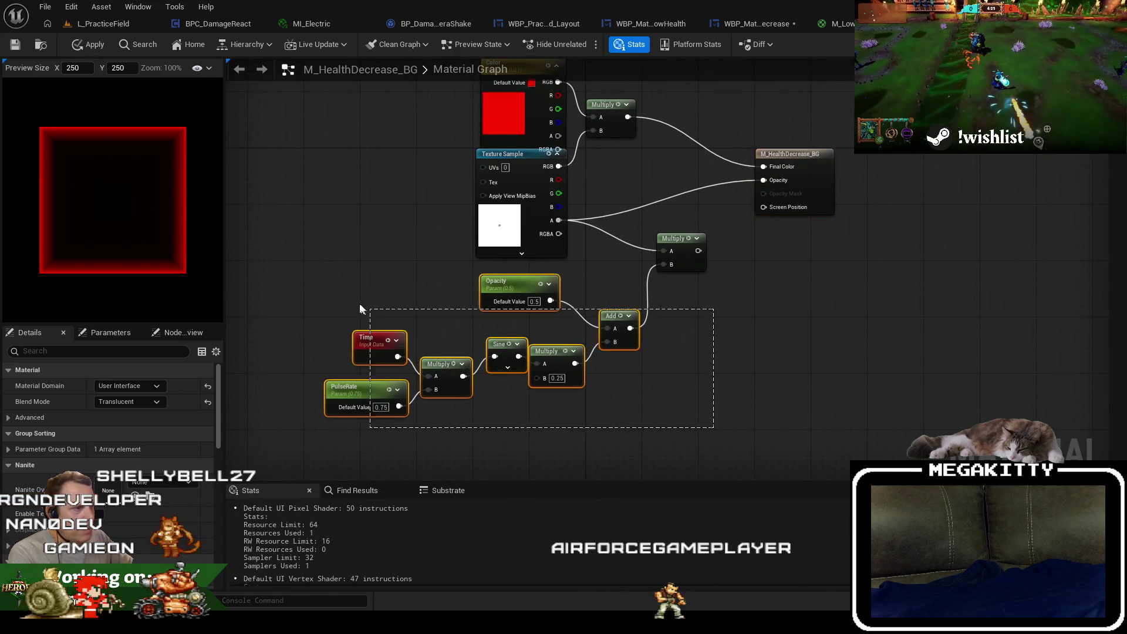
{"action": "key", "text": "Delete"}
{"action": "left_click", "coordinate": [675, 238]}
{"action": "key", "text": "Delete"}
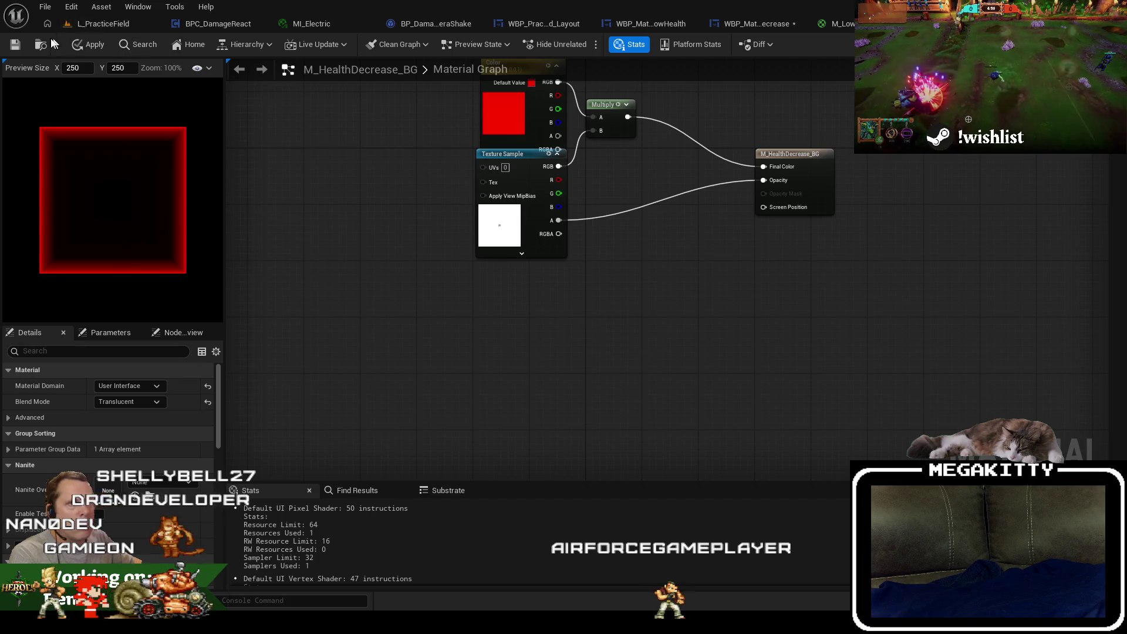
{"action": "left_click", "coordinate": [15, 46]}
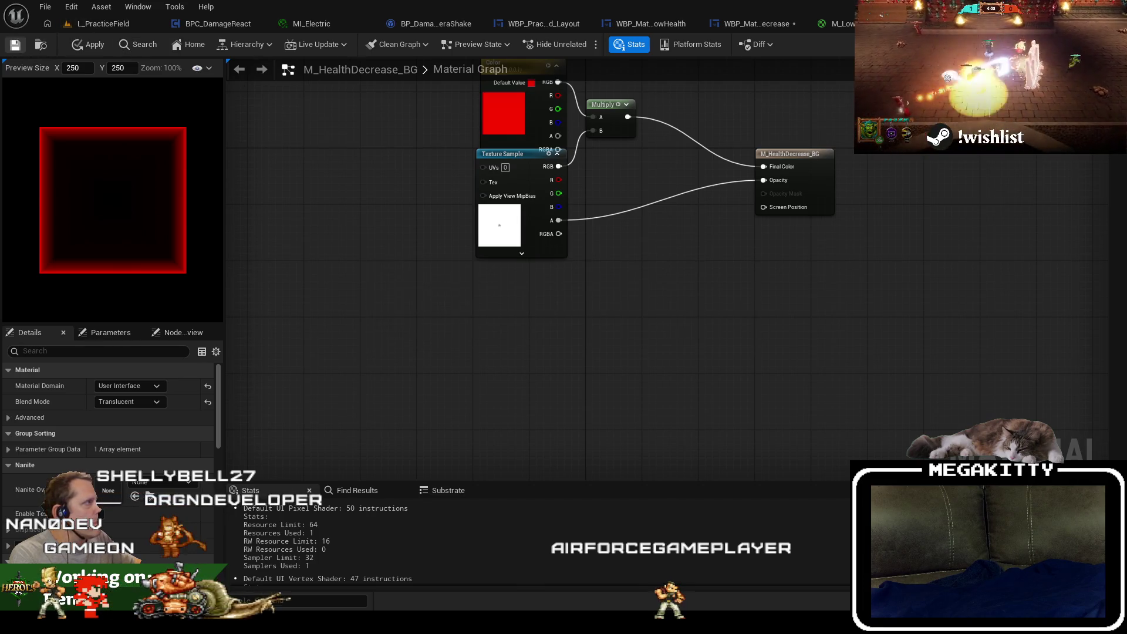
{"action": "key", "text": "ctrl+w"}
{"action": "left_click", "coordinate": [825, 25]}
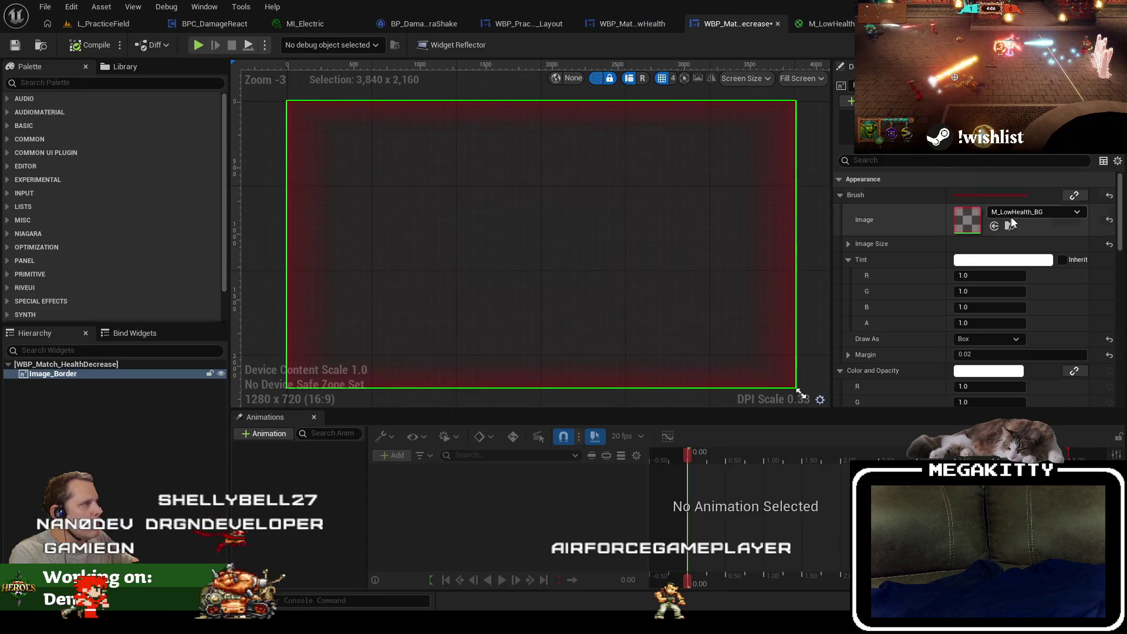
Set the border's brush image to M_HealthDecrease_BG, found by searching 'healthdec', and save the widget.
{"action": "left_click", "coordinate": [998, 216]}
{"action": "type", "text": "healthdec"}
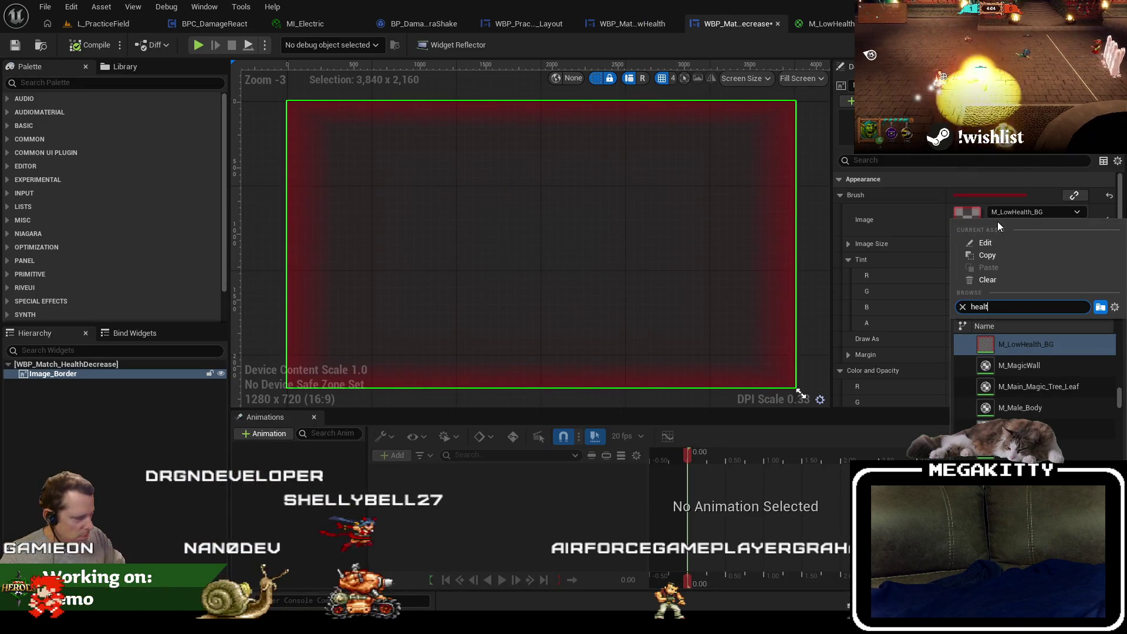
{"action": "left_click", "coordinate": [1065, 346]}
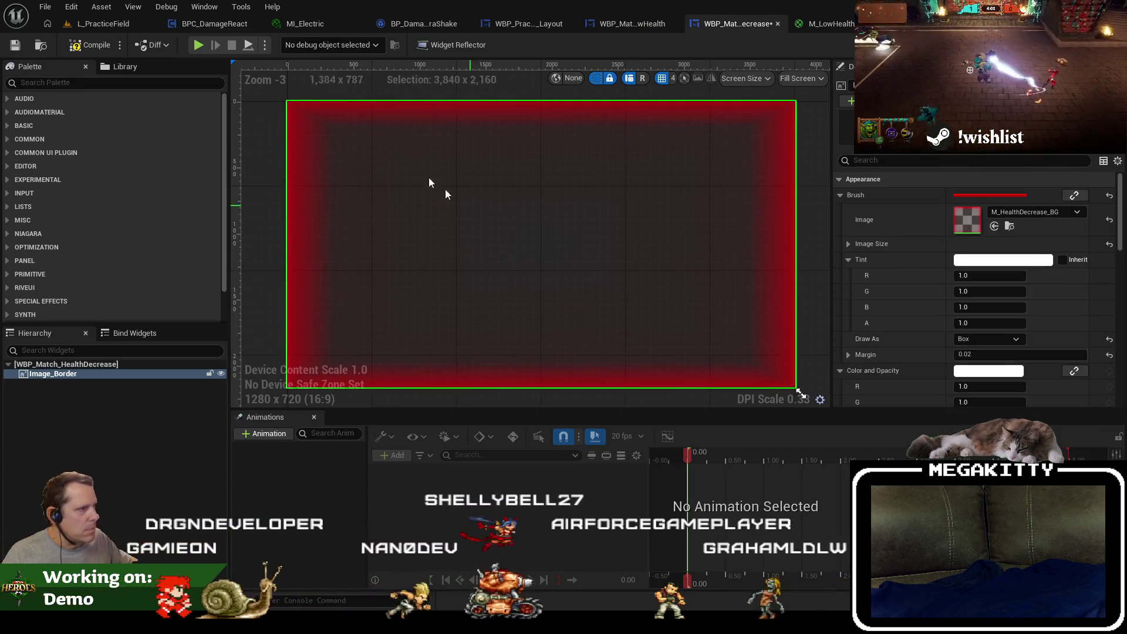
{"action": "left_click", "coordinate": [13, 46]}
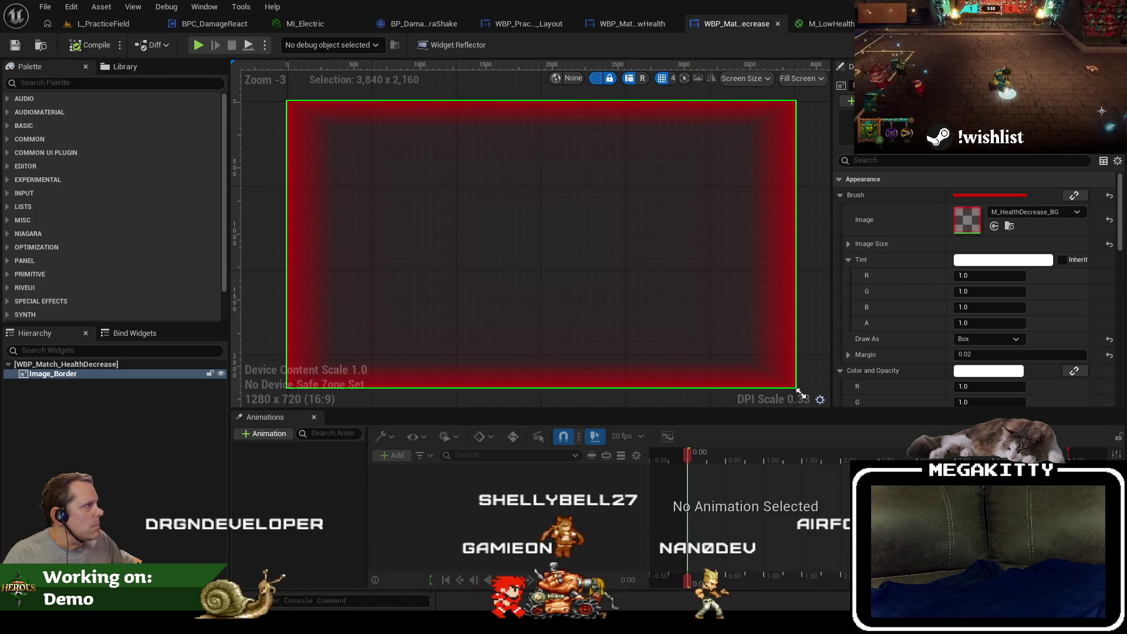
Switch the HealthDecrease widget to Graph mode, then bring up MatchLowHealthWidget.h in Visual Studio.
{"action": "left_click", "coordinate": [1104, 44]}
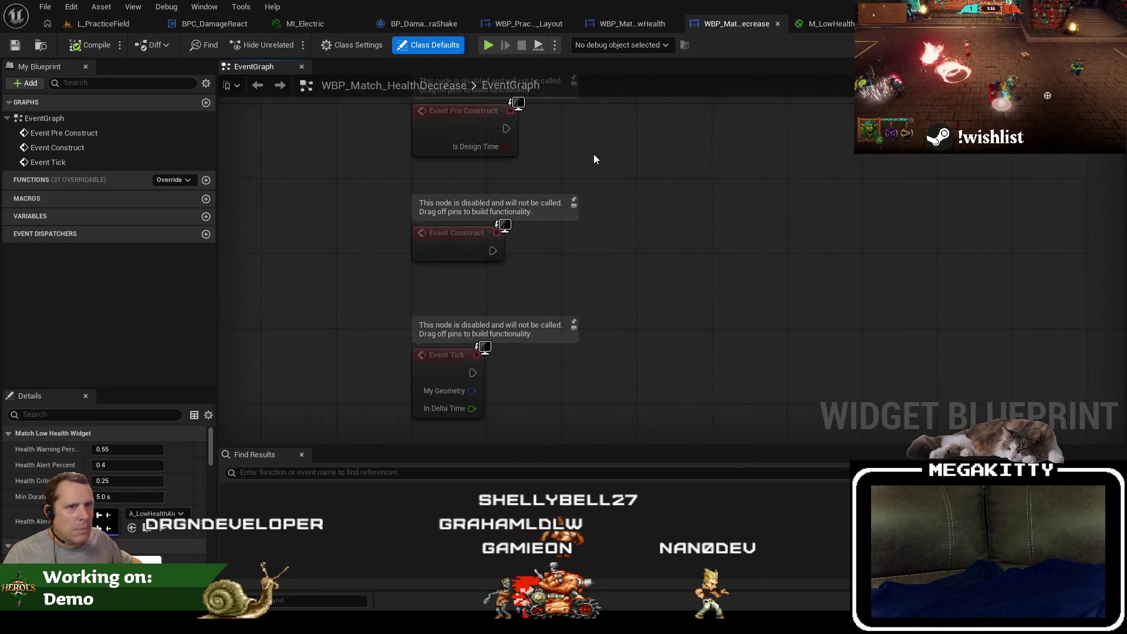
{"action": "scroll", "coordinate": [659, 251], "scroll_direction": "up", "scroll_amount": 2}
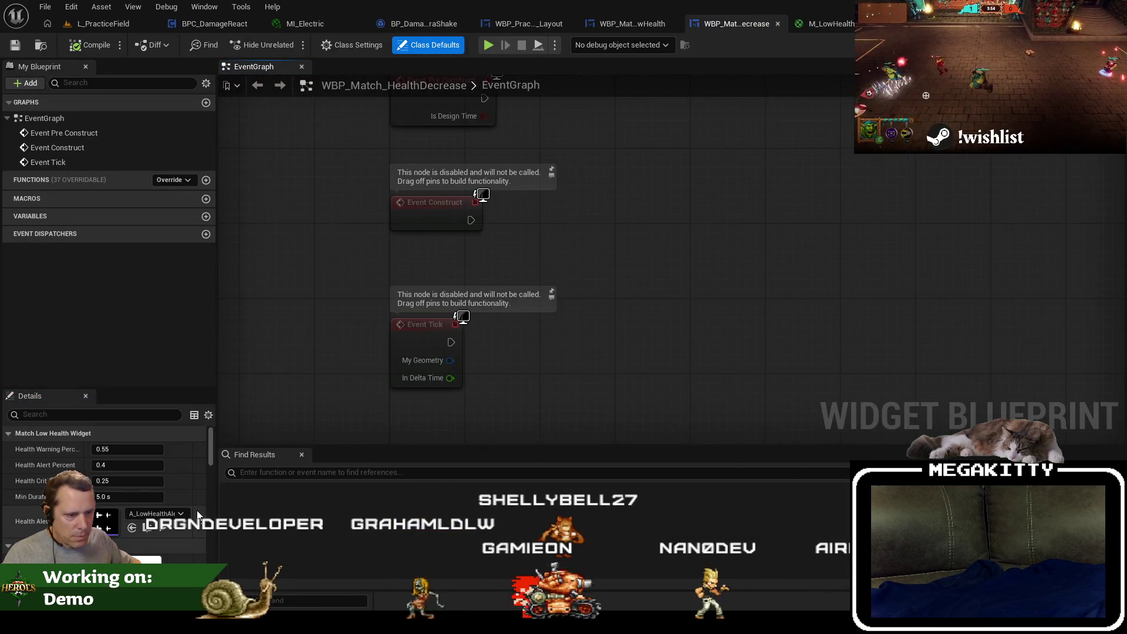
{"action": "key", "text": "alt+Tab"}
{"action": "left_click", "coordinate": [446, 321]}
{"action": "scroll", "coordinate": [464, 338], "scroll_direction": "down", "scroll_amount": 7}
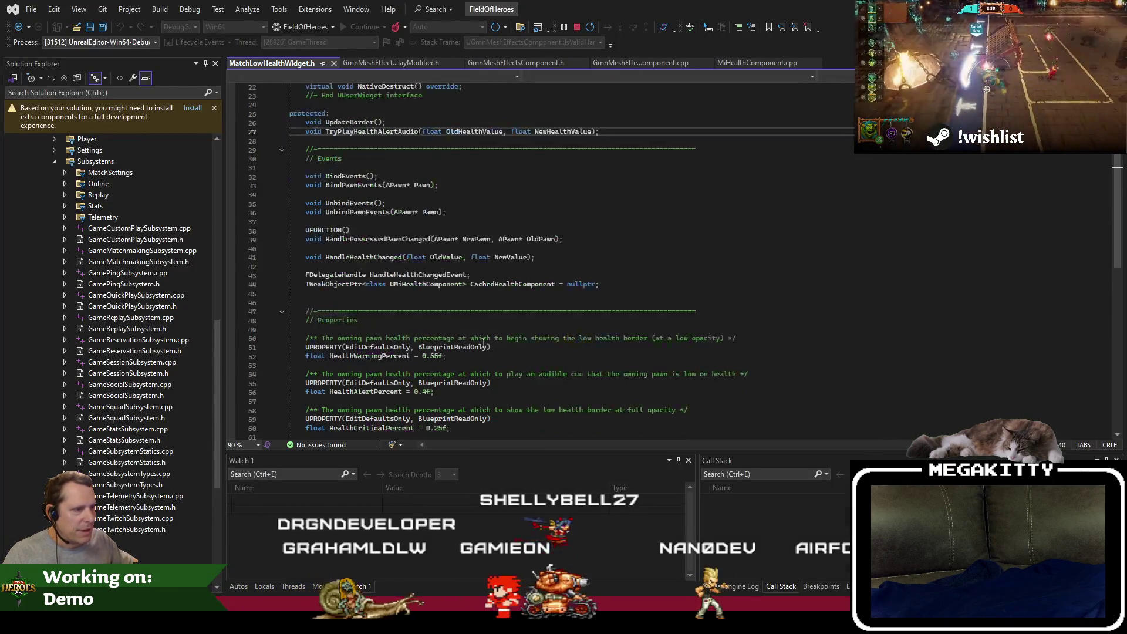
Write the MatchLowHealthWidget class comment describing a red screen border at low health, then return to Unreal.
{"action": "scroll", "coordinate": [482, 343], "scroll_direction": "up", "scroll_amount": 6}
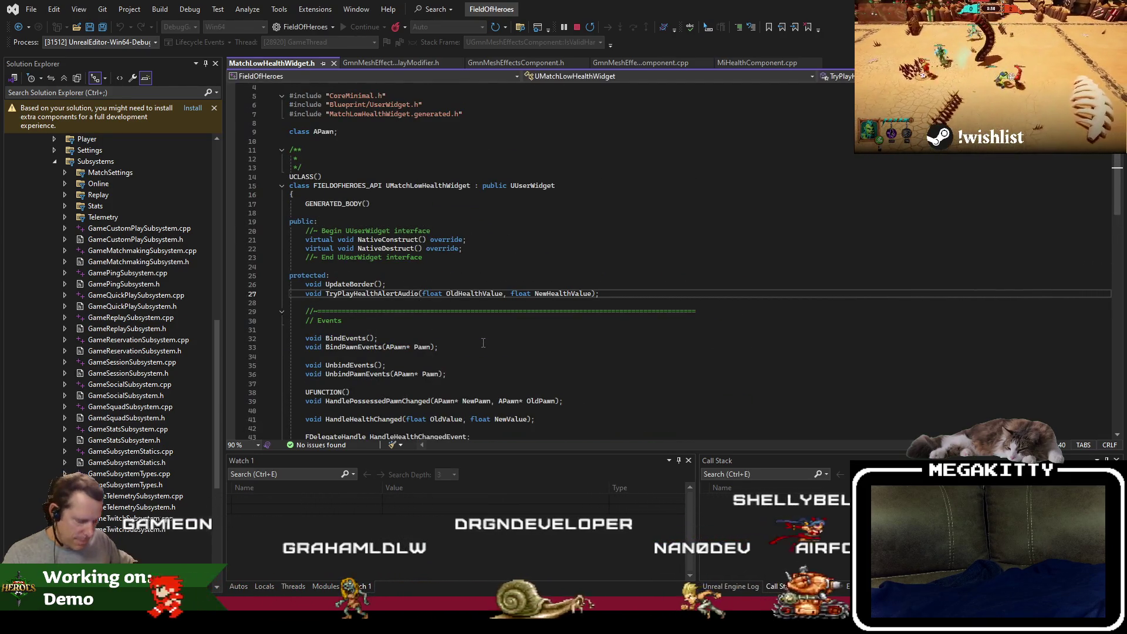
{"action": "left_click", "coordinate": [405, 160]}
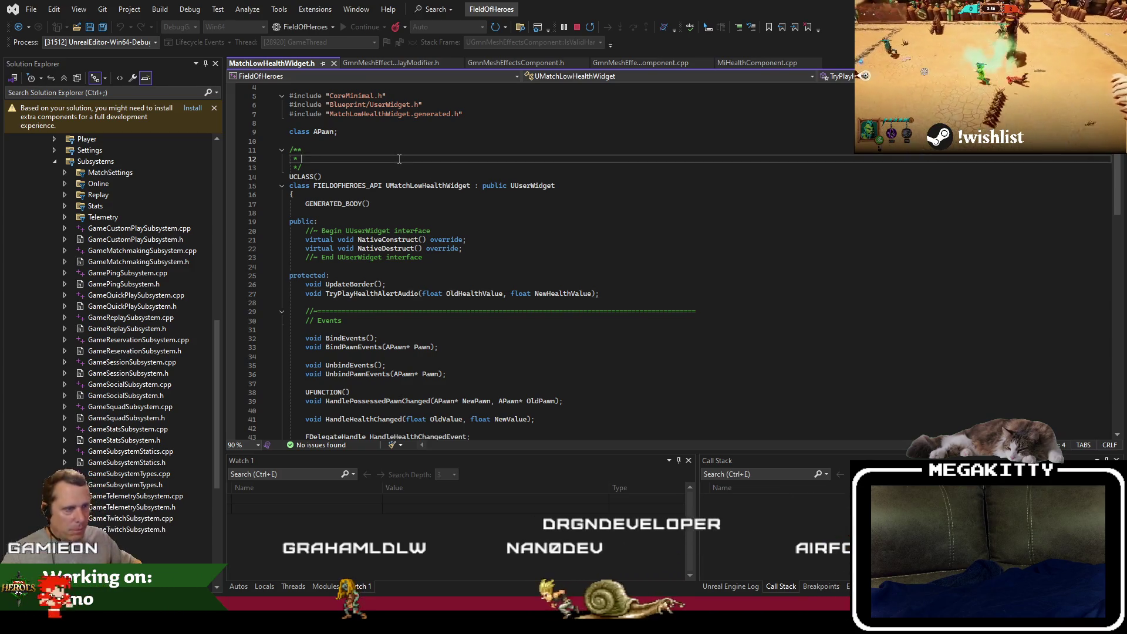
{"action": "type", "text": "Widget that rend"}
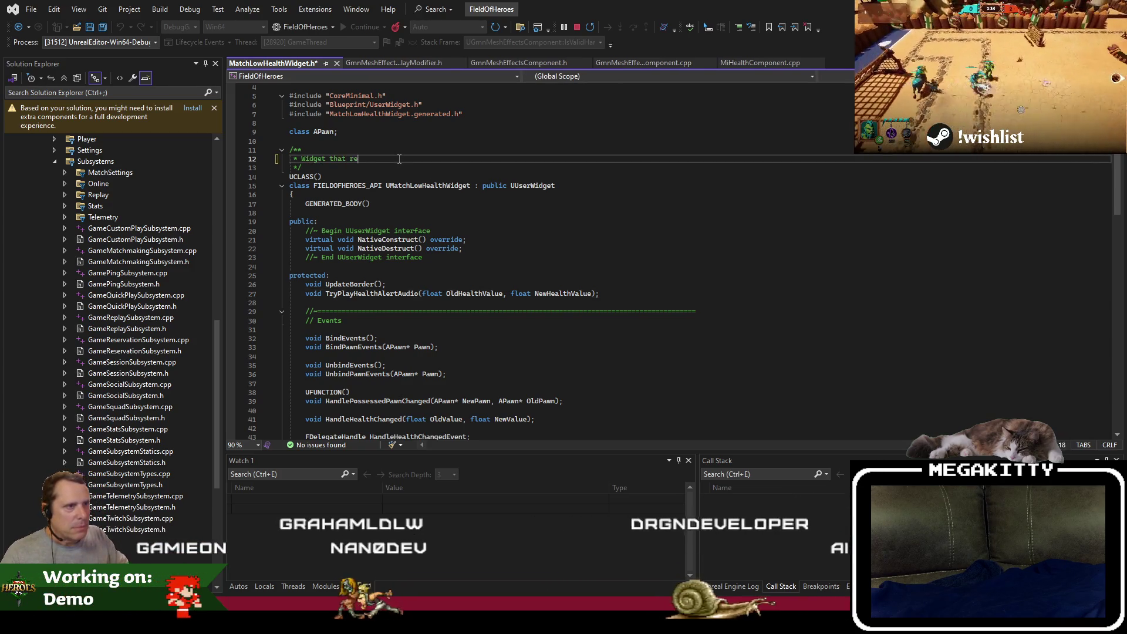
{"action": "type", "text": "ers a red border around the screen when the owning player health is low"}
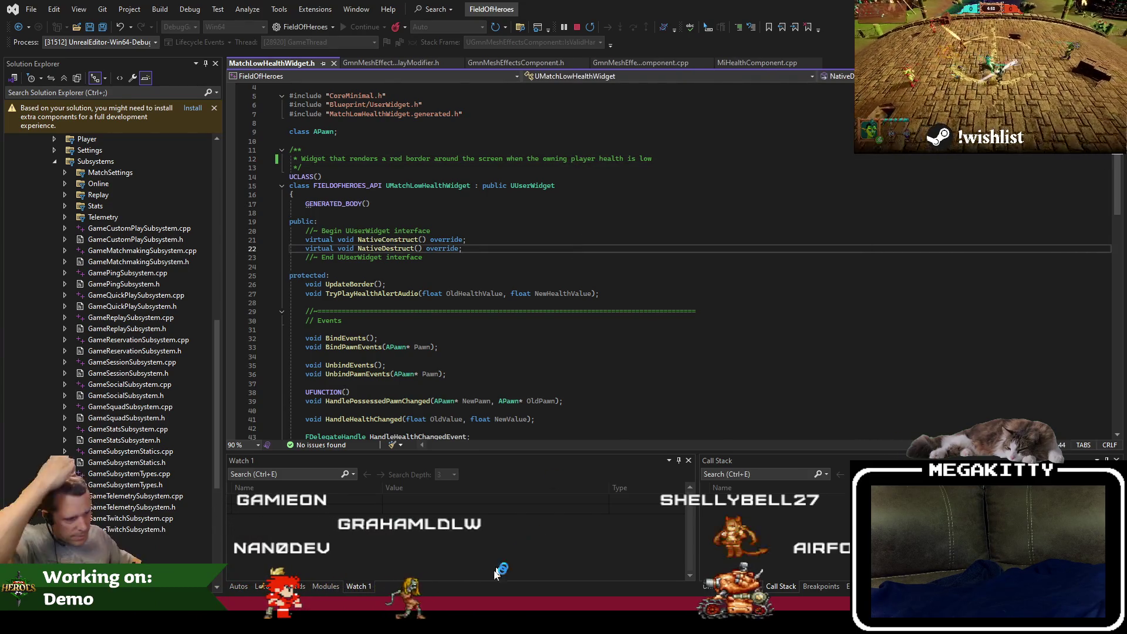
{"action": "key", "text": "alt+Tab"}
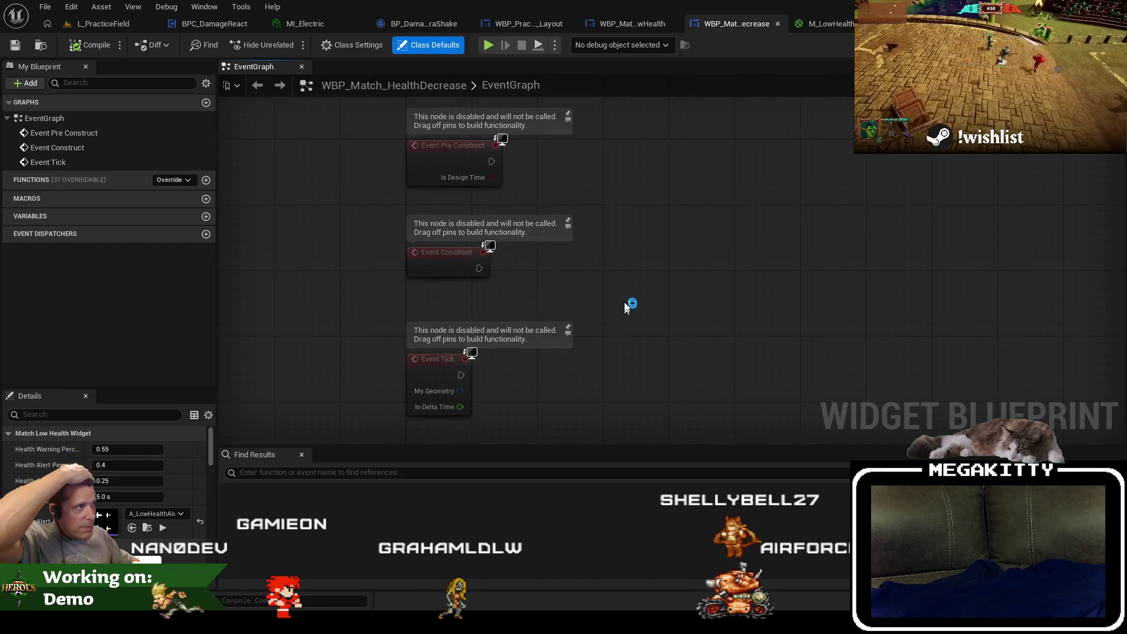
Look through the WBP_Match_LowHealth, HealthDecrease, BPC_DamageReact and WBP_PracticeField_Layout tabs, then return to L_PracticeField.
{"action": "left_click", "coordinate": [634, 24]}
{"action": "left_click", "coordinate": [710, 23]}
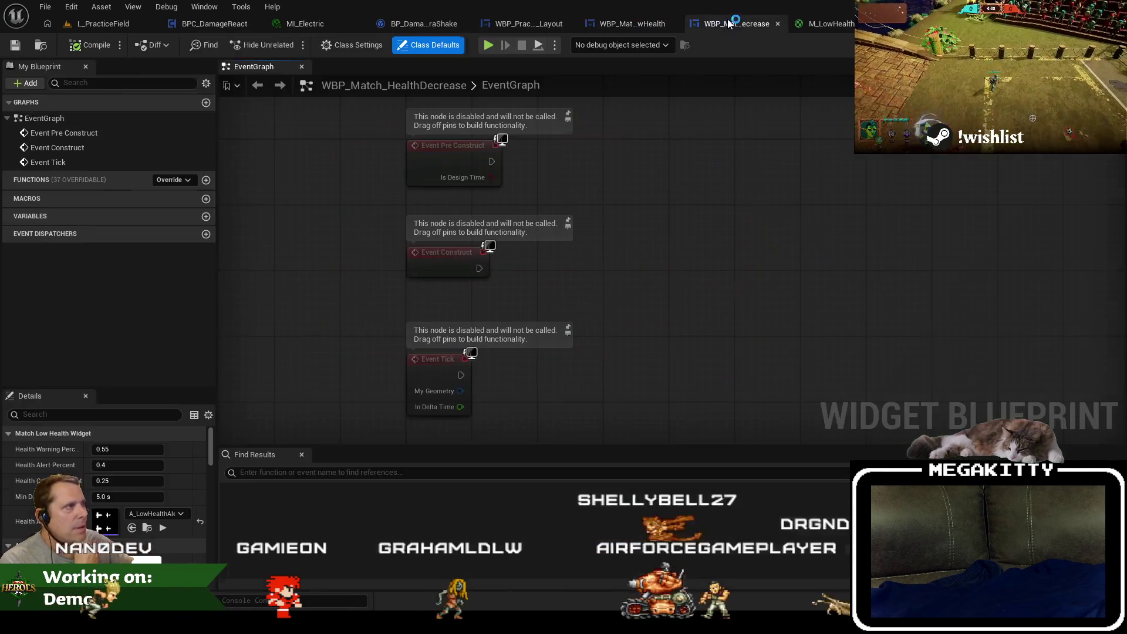
{"action": "left_click", "coordinate": [212, 23]}
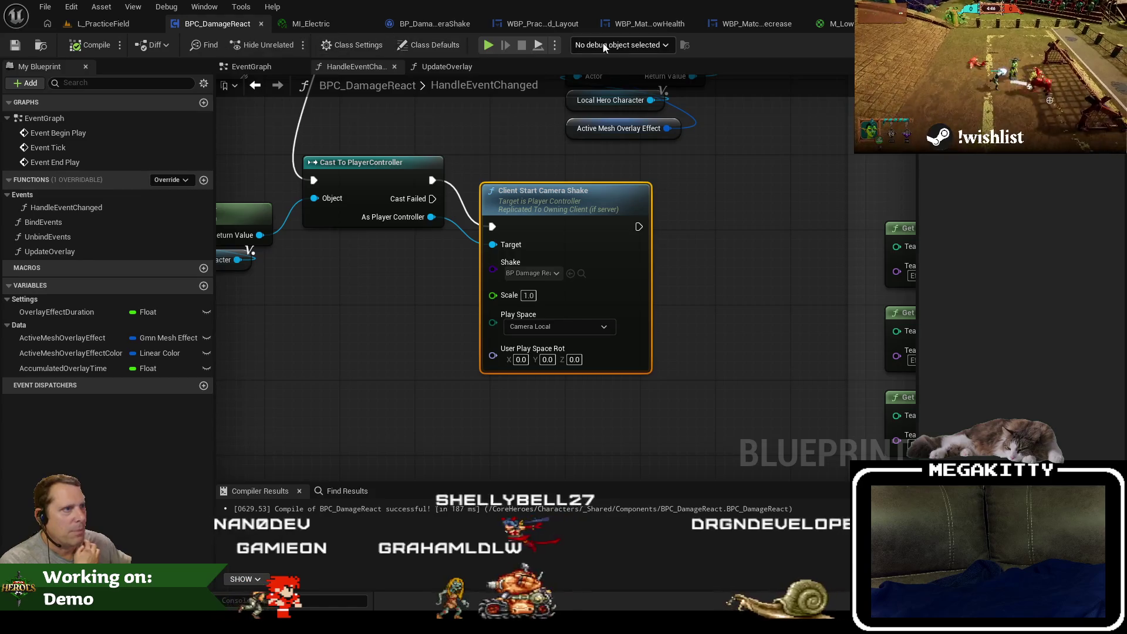
{"action": "left_click", "coordinate": [534, 23]}
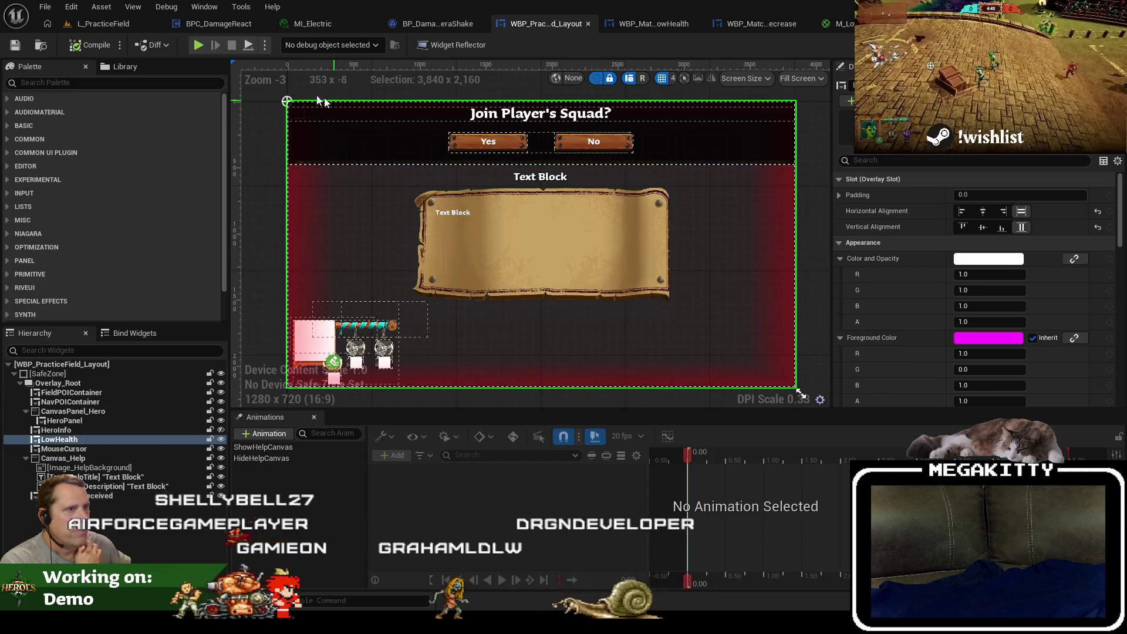
{"action": "left_click", "coordinate": [104, 24]}
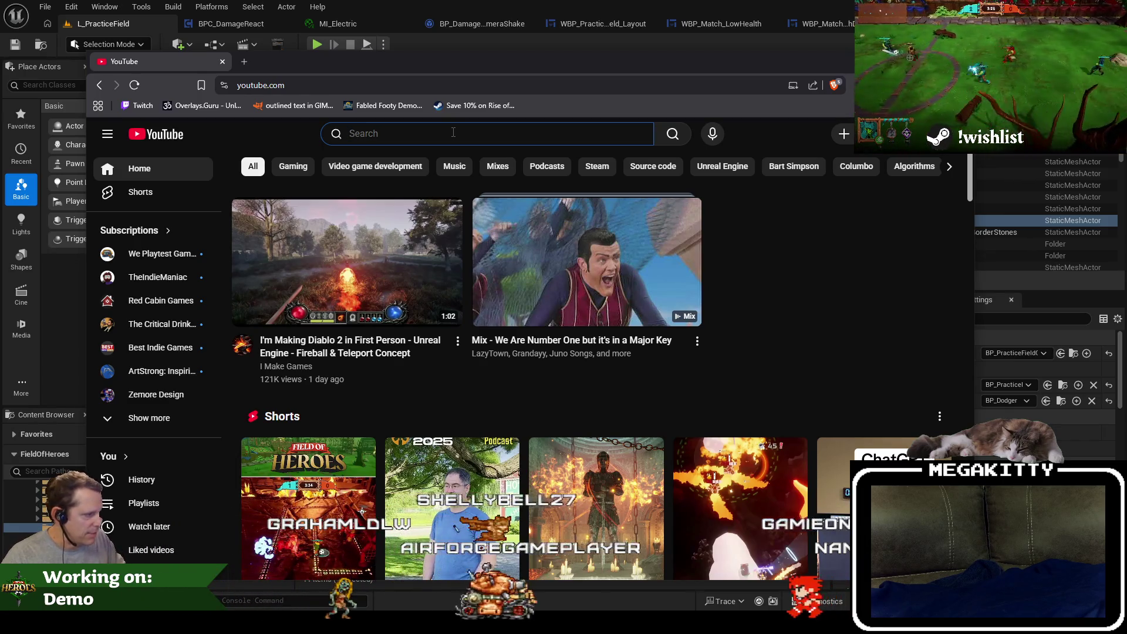
Search YouTube for 'pokemon unite gameplay no commentary' and open the top result in a maximized window.
{"action": "type", "text": "pokemon unity gameplay"}
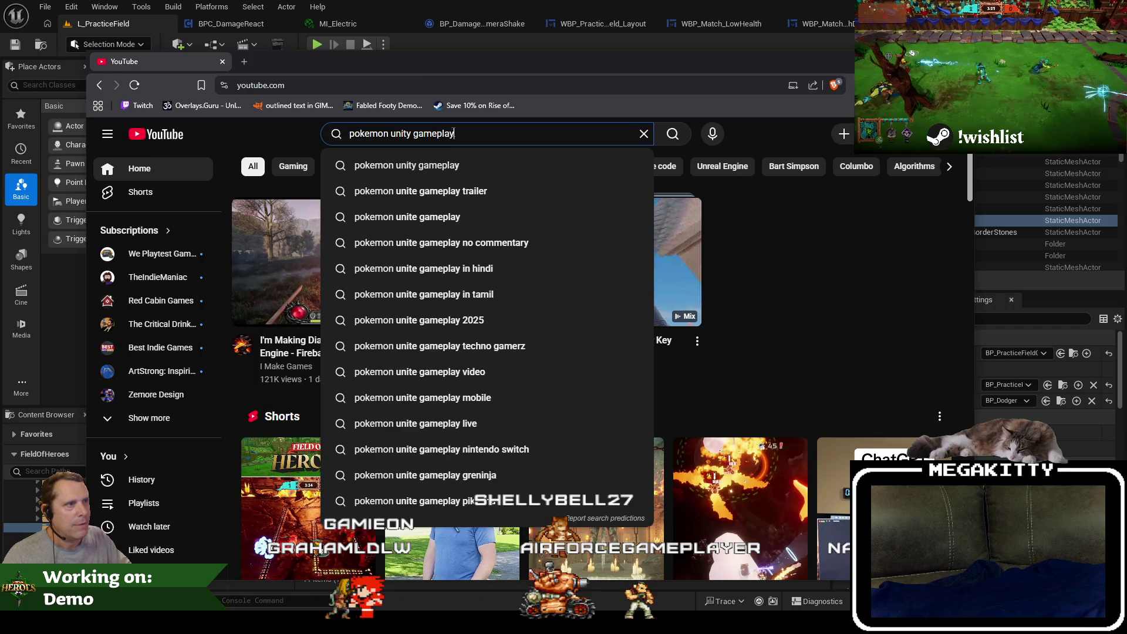
{"action": "key", "text": "Return"}
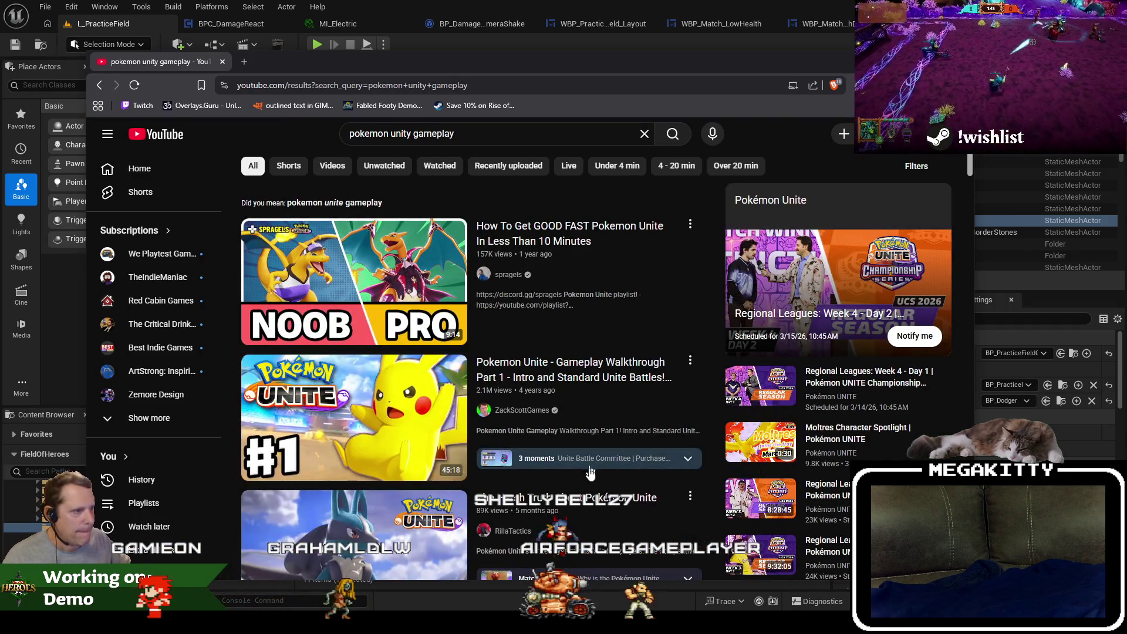
{"action": "scroll", "coordinate": [589, 472], "scroll_direction": "down", "scroll_amount": 1}
{"action": "left_click", "coordinate": [524, 133]}
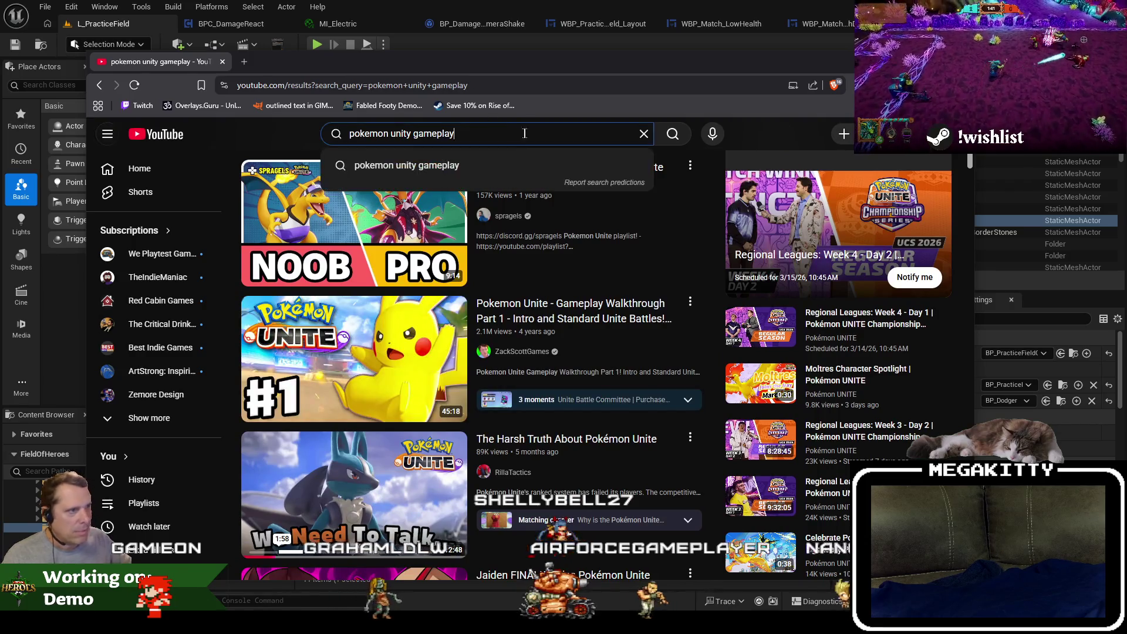
{"action": "type", "text": " no comm"}
{"action": "key", "text": "Down"}
{"action": "key", "text": "Return"}
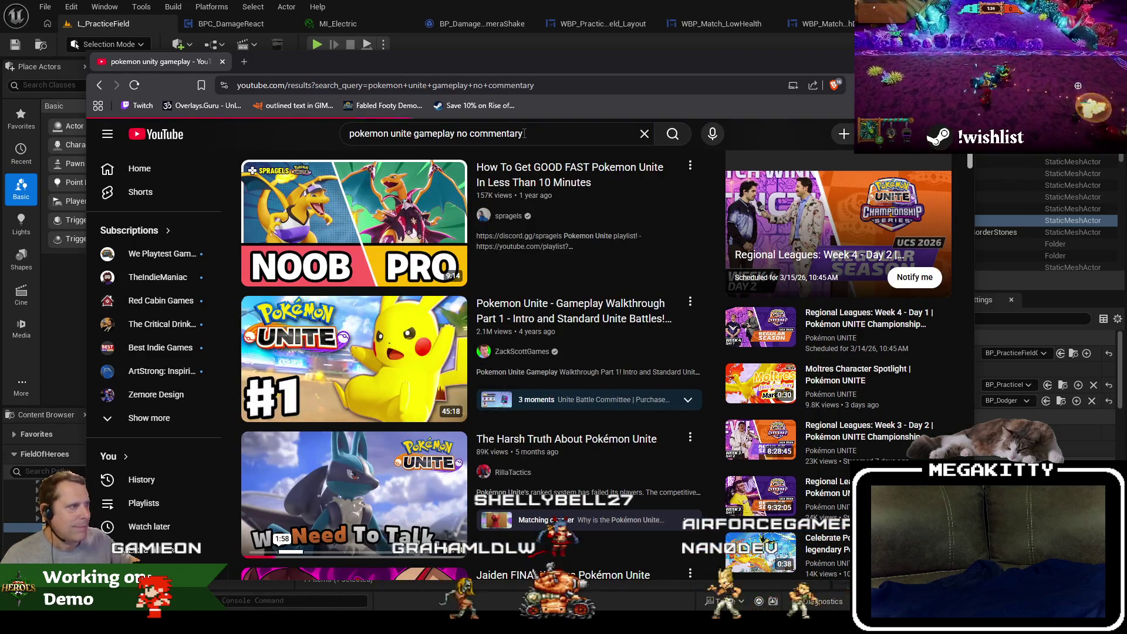
{"action": "left_click", "coordinate": [447, 346]}
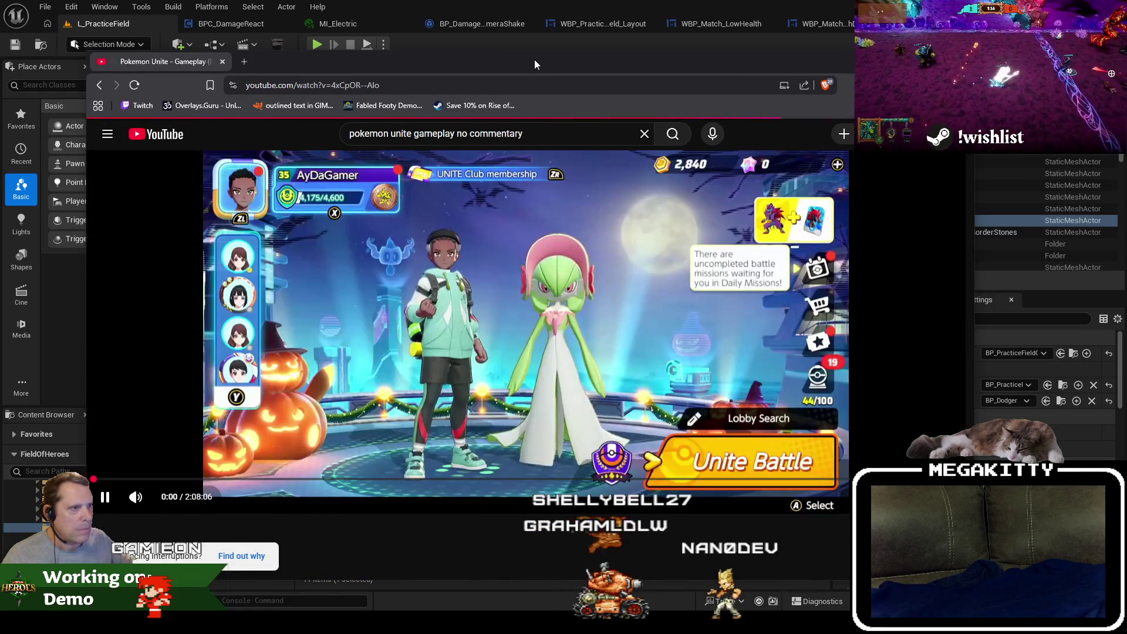
{"action": "double_click", "coordinate": [534, 59]}
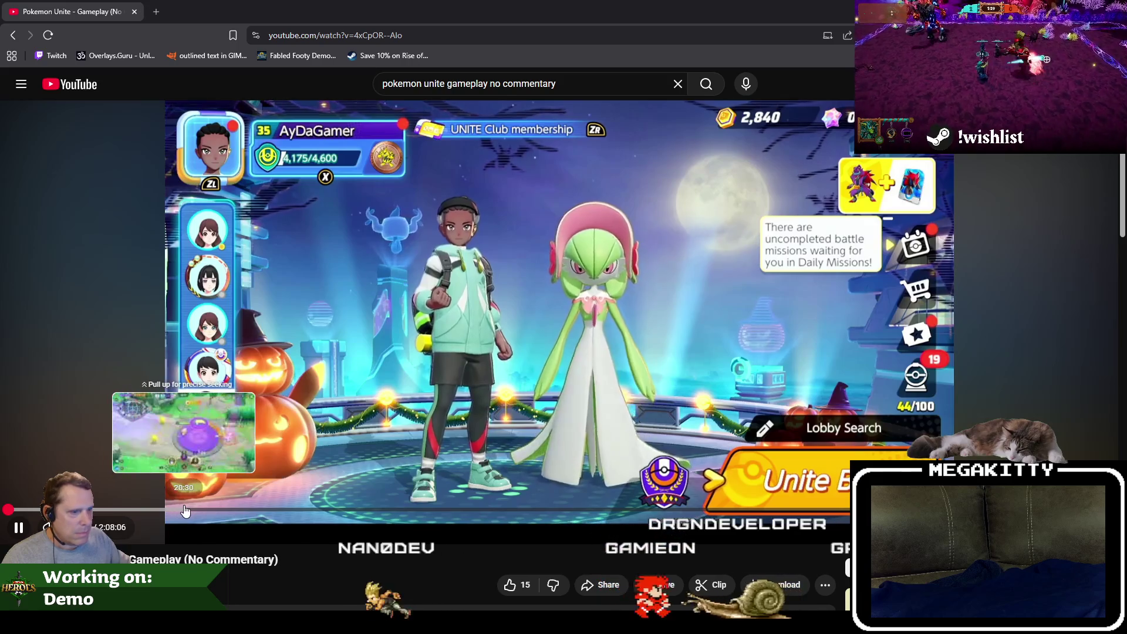
Skip ahead into the match and slow playback speed to about 0.55x.
{"action": "left_click", "coordinate": [138, 510]}
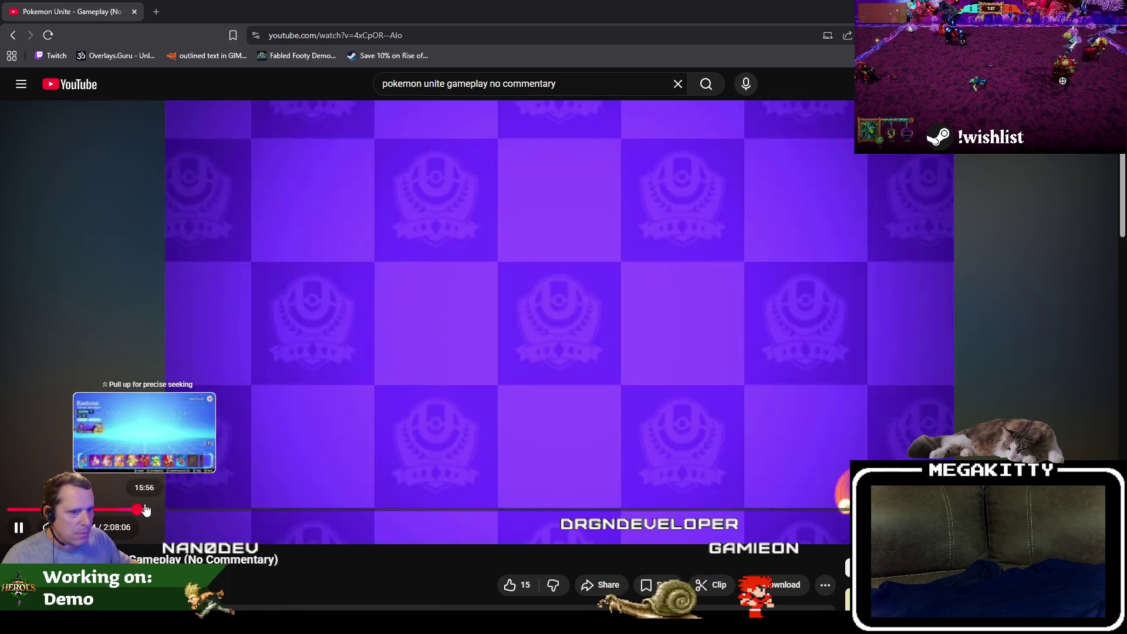
{"action": "mouse_move", "coordinate": [146, 510]}
{"action": "left_mouse_down"}
{"action": "mouse_move", "coordinate": [182, 508]}
{"action": "mouse_move", "coordinate": [171, 509]}
{"action": "left_mouse_up"}
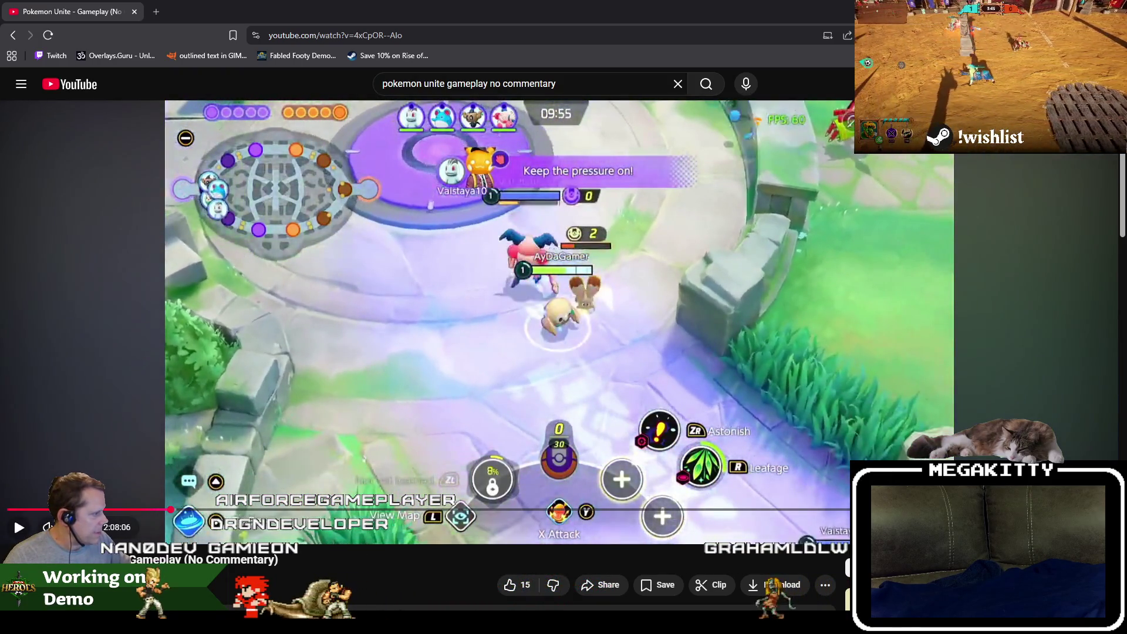
{"action": "left_click", "coordinate": [1033, 527]}
{"action": "left_click", "coordinate": [998, 459]}
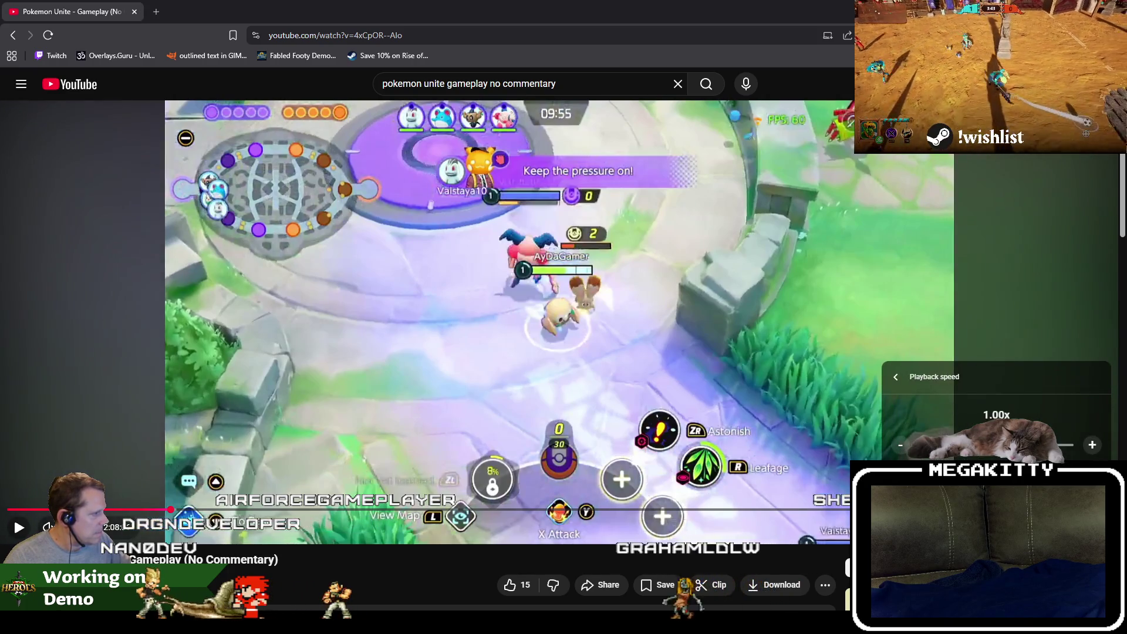
{"action": "left_click_drag", "start_coordinate": [978, 444], "coordinate": [936, 444]}
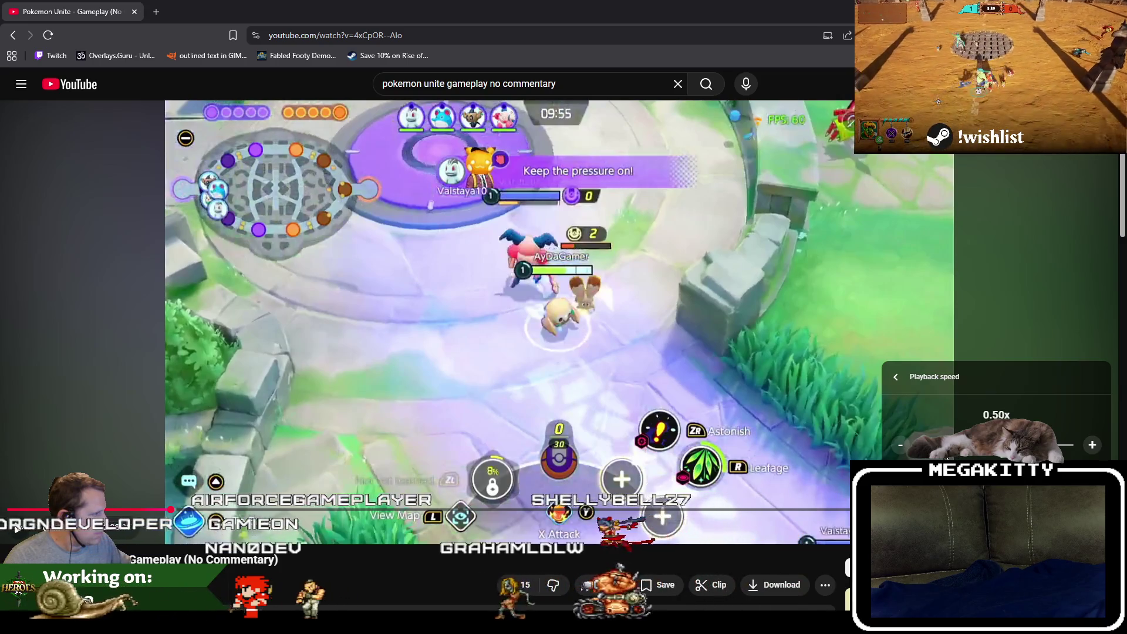
{"action": "left_click", "coordinate": [899, 379]}
{"action": "left_click", "coordinate": [965, 336]}
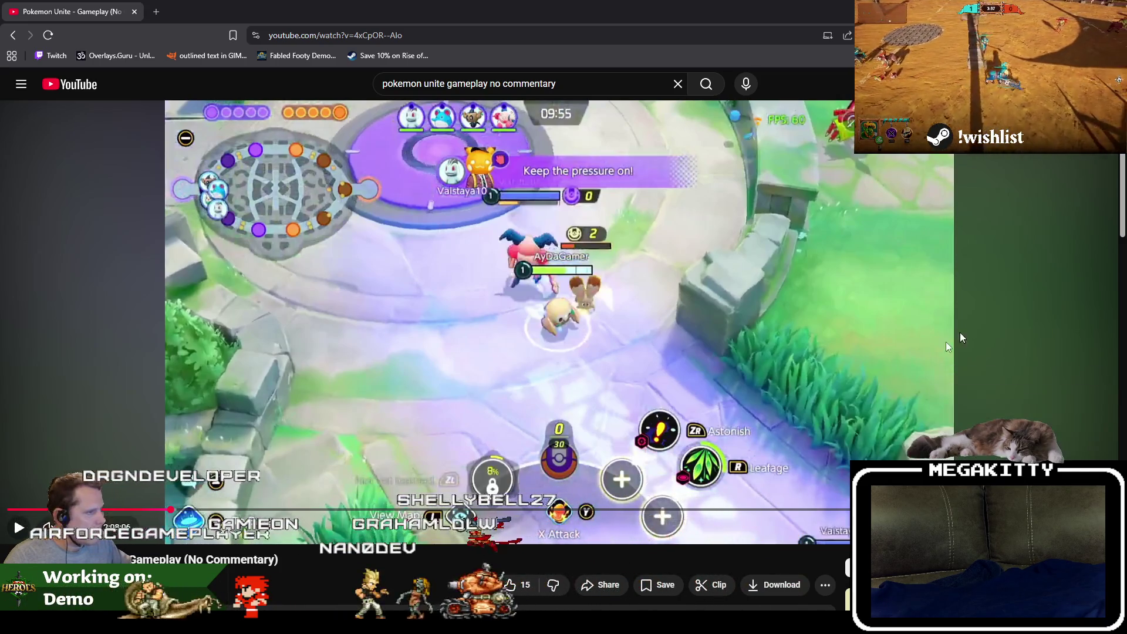
Watch part of the match, pause it mid-match, and return to the Unreal editor.
{"action": "left_click", "coordinate": [19, 528]}
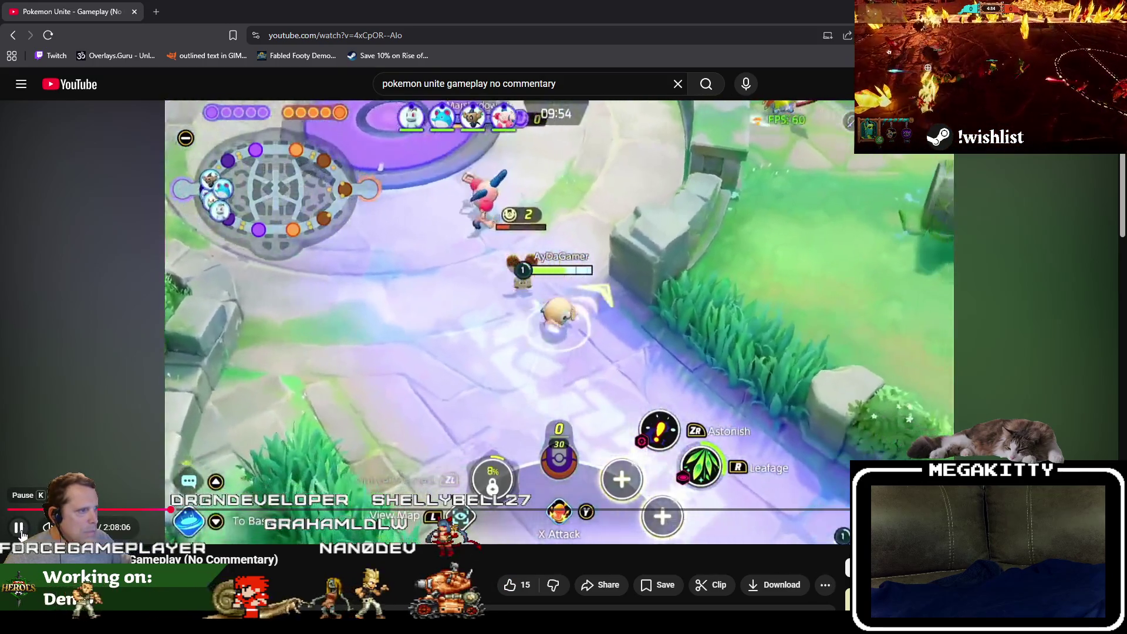
{"action": "left_click", "coordinate": [19, 528]}
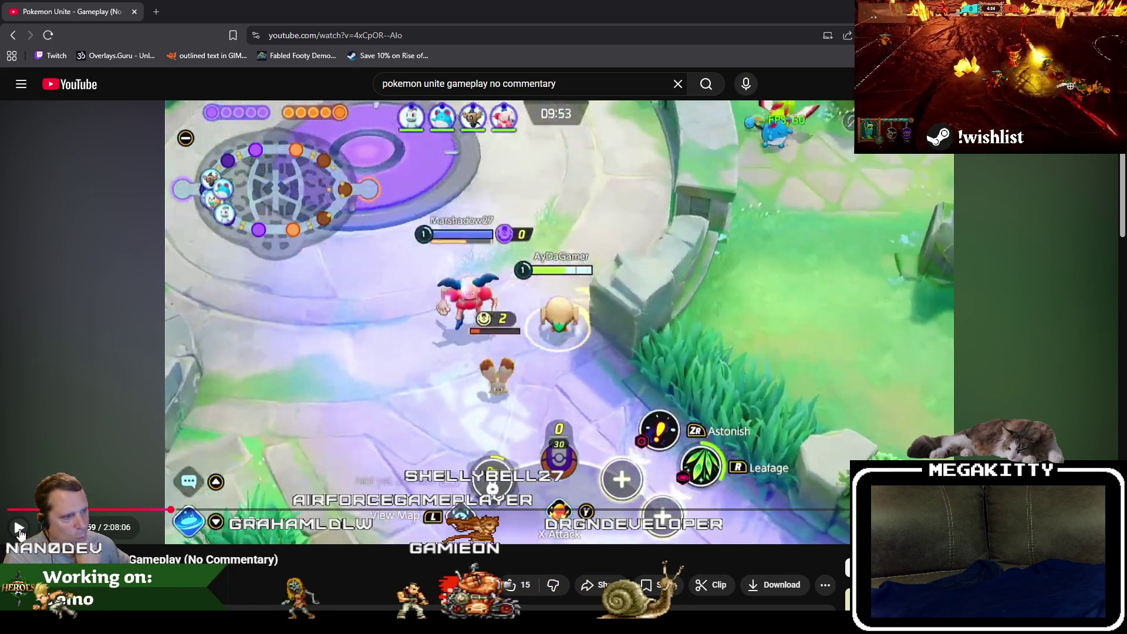
{"action": "left_click", "coordinate": [19, 528]}
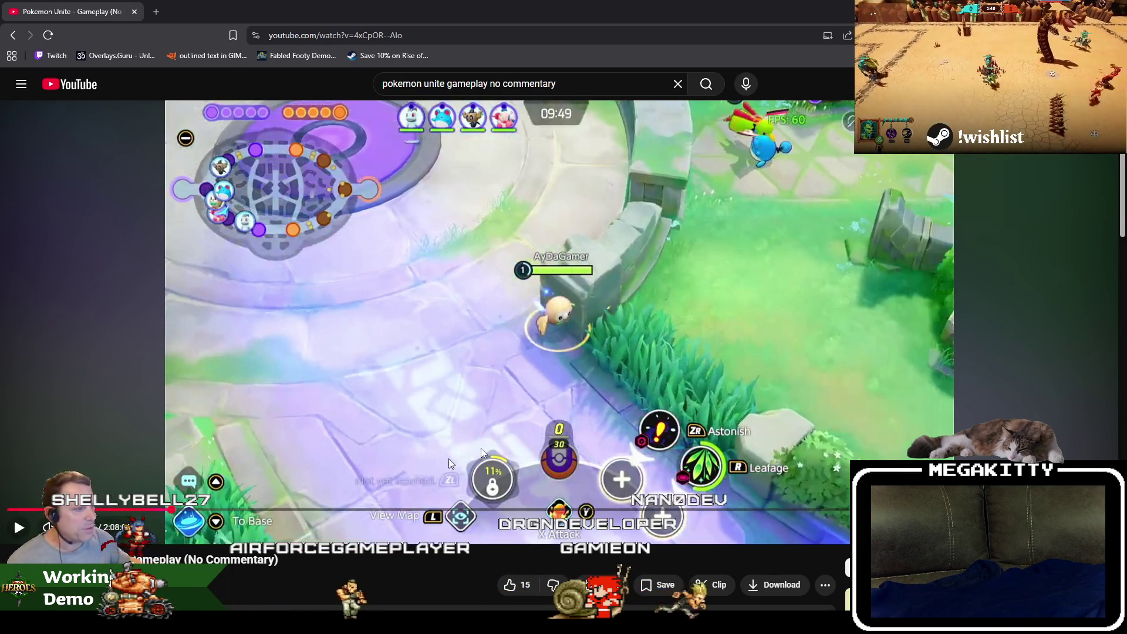
{"action": "left_click", "coordinate": [544, 407]}
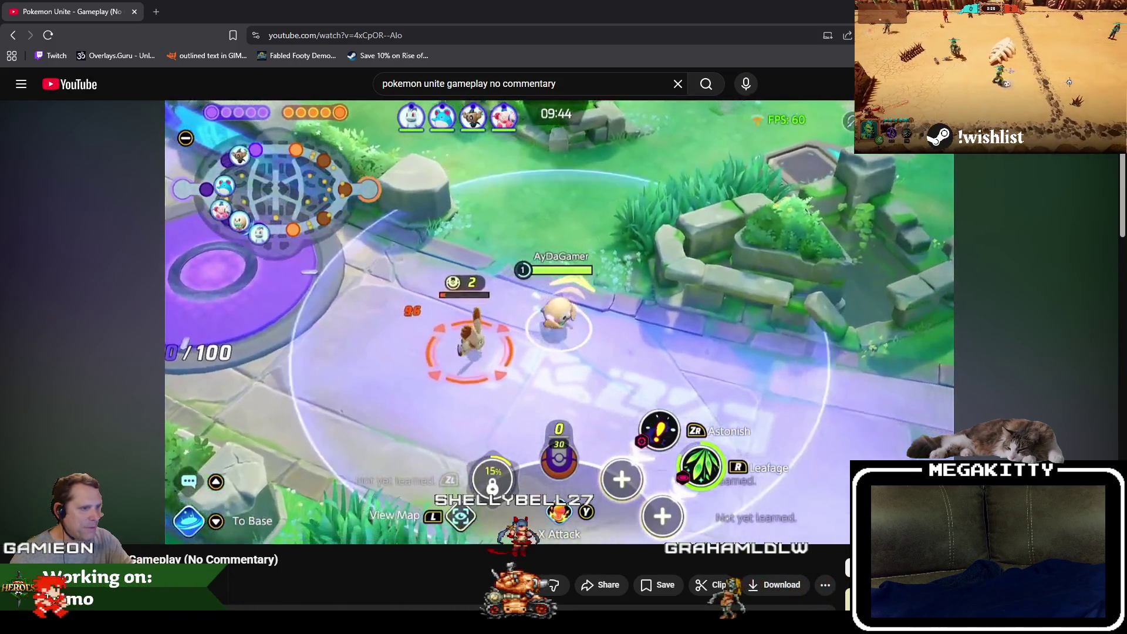
{"action": "mouse_move", "coordinate": [685, 396]}
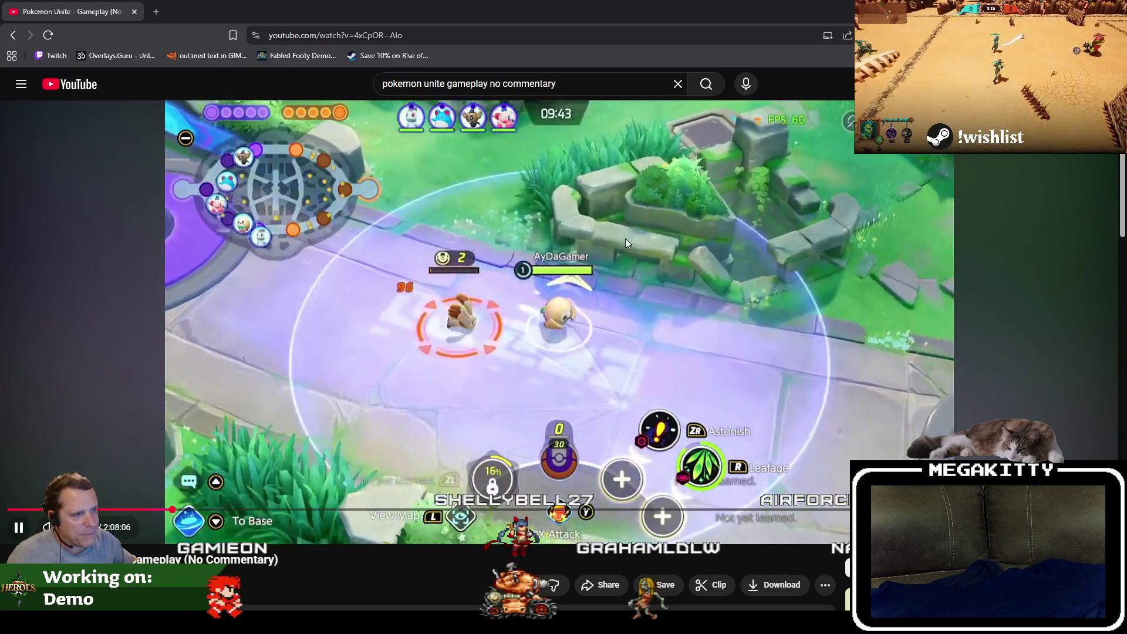
{"action": "left_click", "coordinate": [625, 238]}
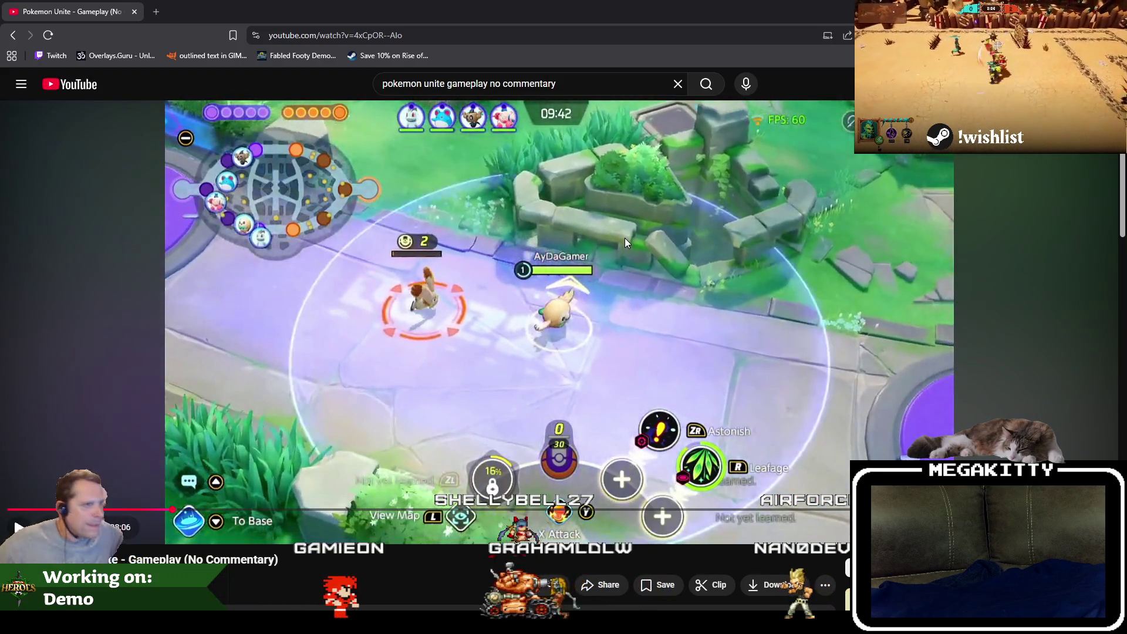
{"action": "key", "text": "alt+Tab"}
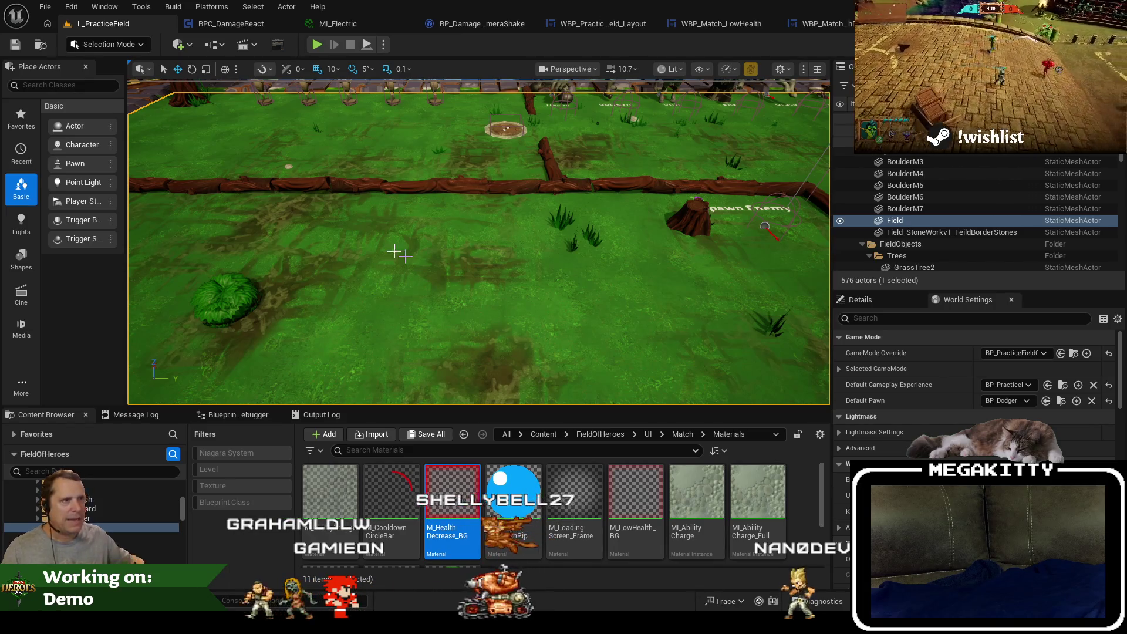
Playtest the level fullscreen, walking the hero over the Spawn Enemy and '?' pads, then stop.
{"action": "left_click", "coordinate": [317, 45]}
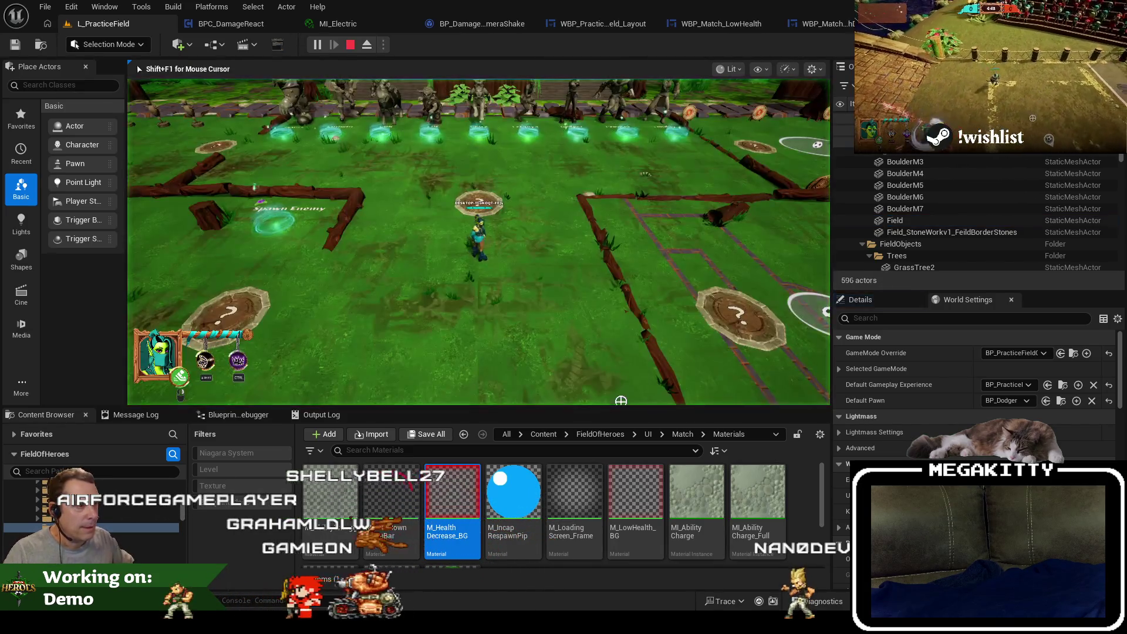
{"action": "key", "text": "a"}
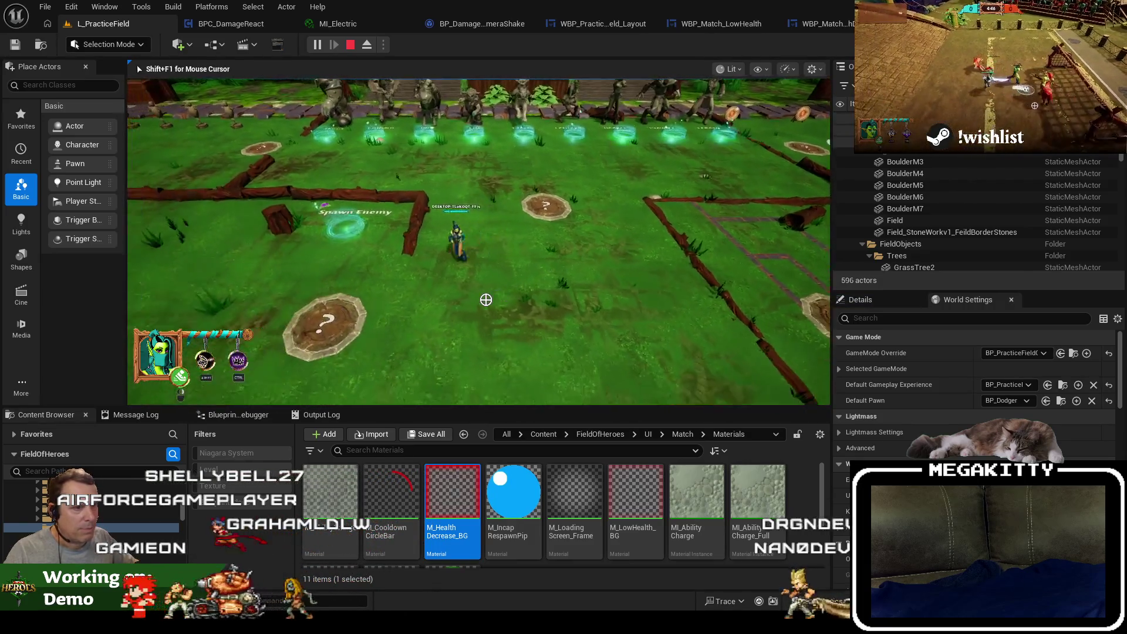
{"action": "key", "text": "F11"}
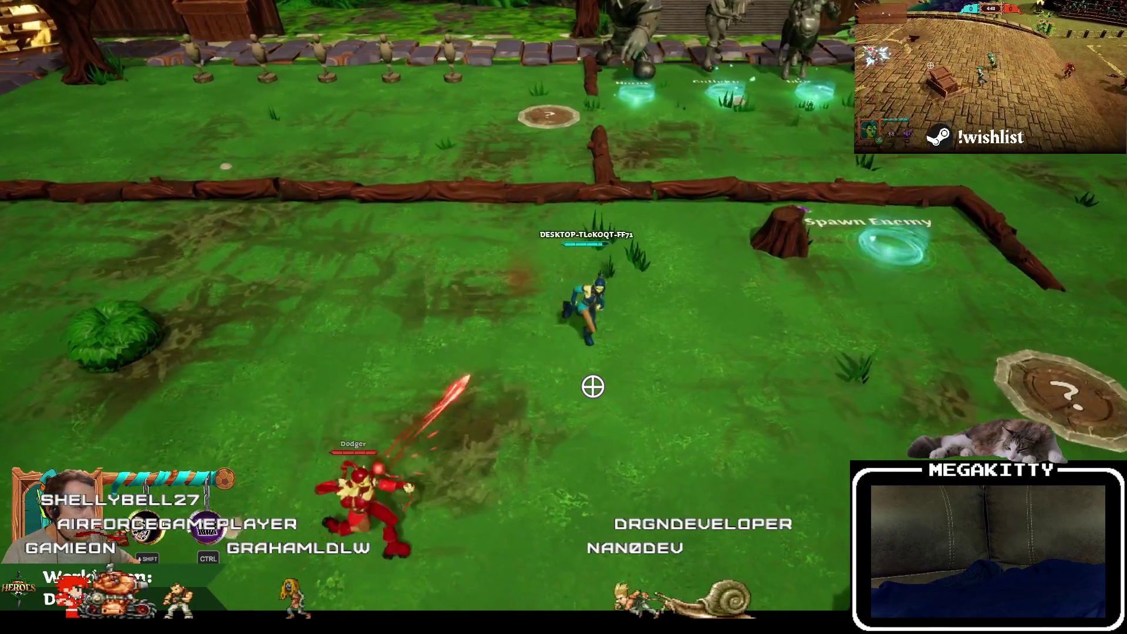
{"action": "key", "text": "d"}
{"action": "key", "text": "d"}
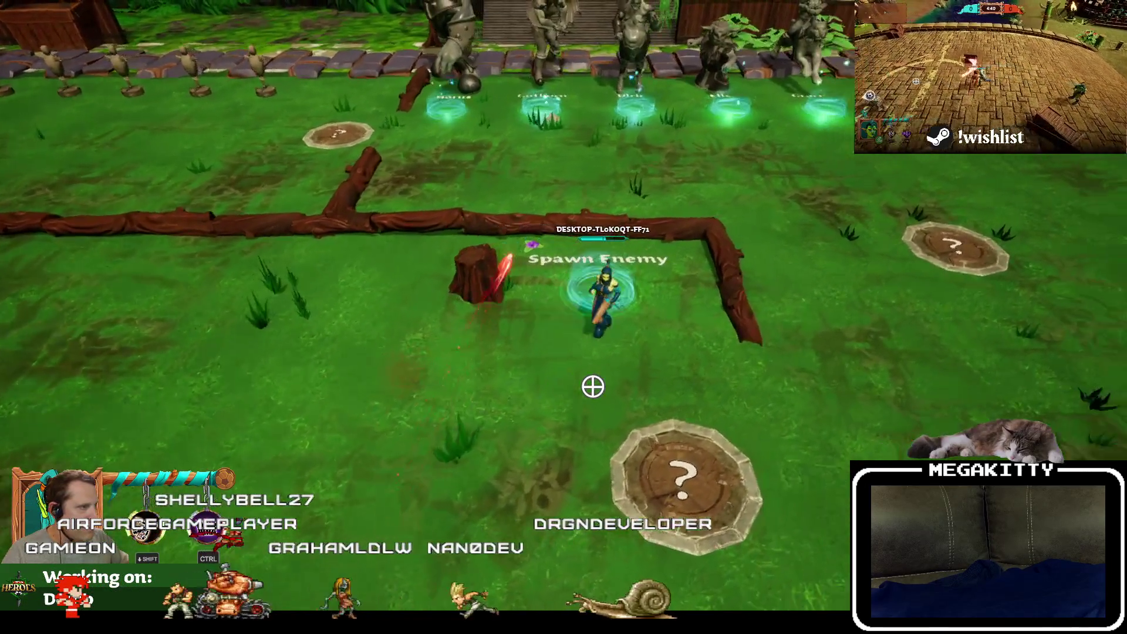
{"action": "key", "text": "d"}
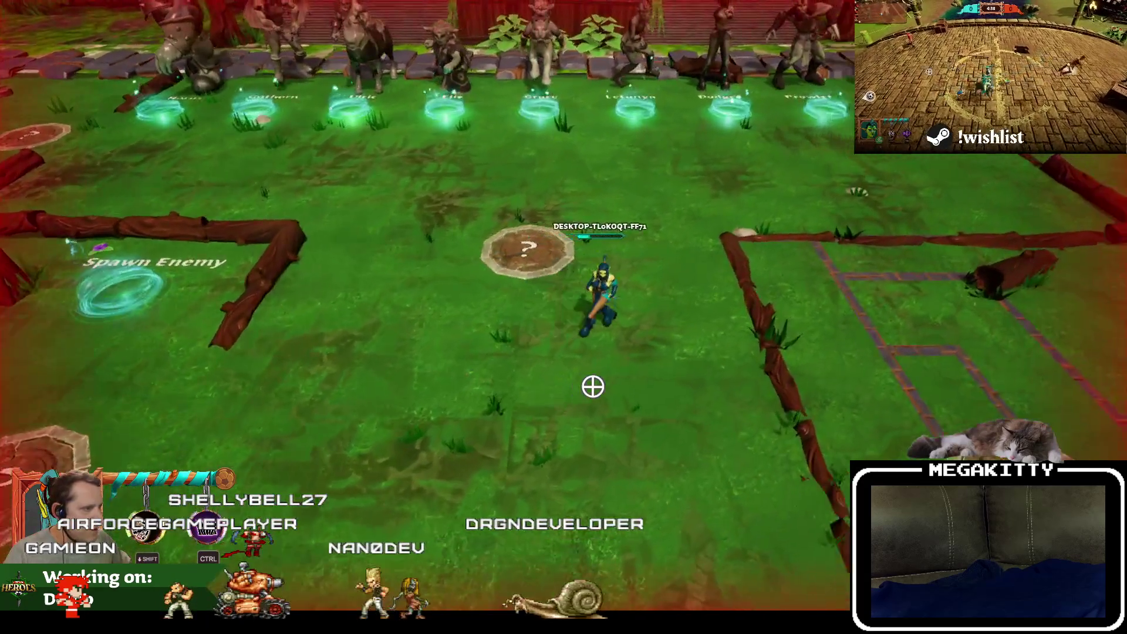
{"action": "key", "text": "d"}
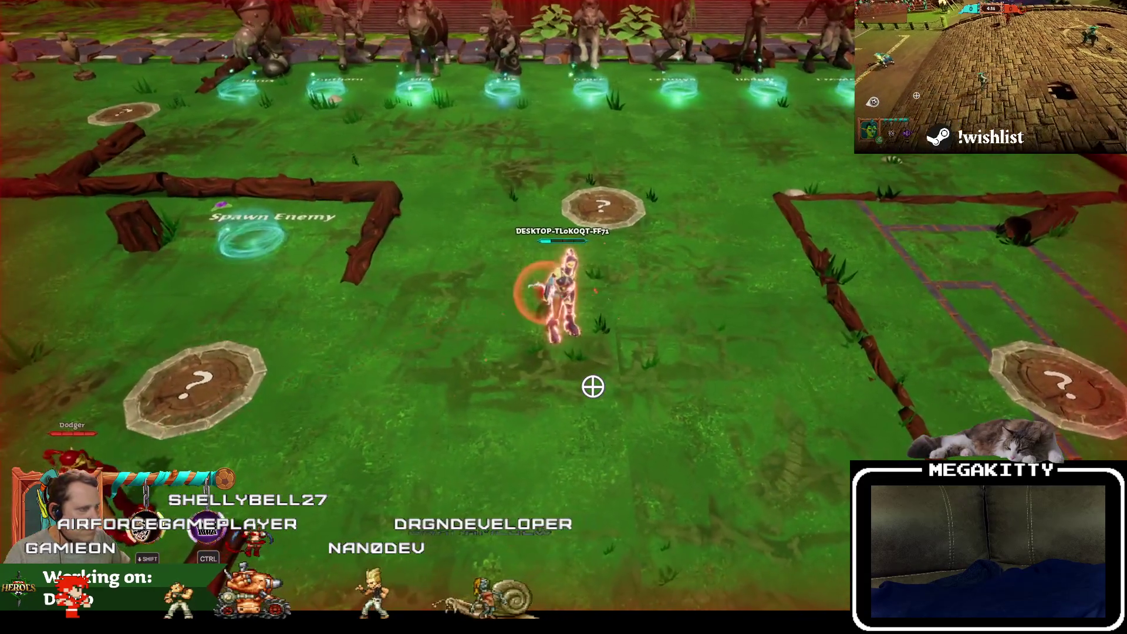
{"action": "key", "text": "d"}
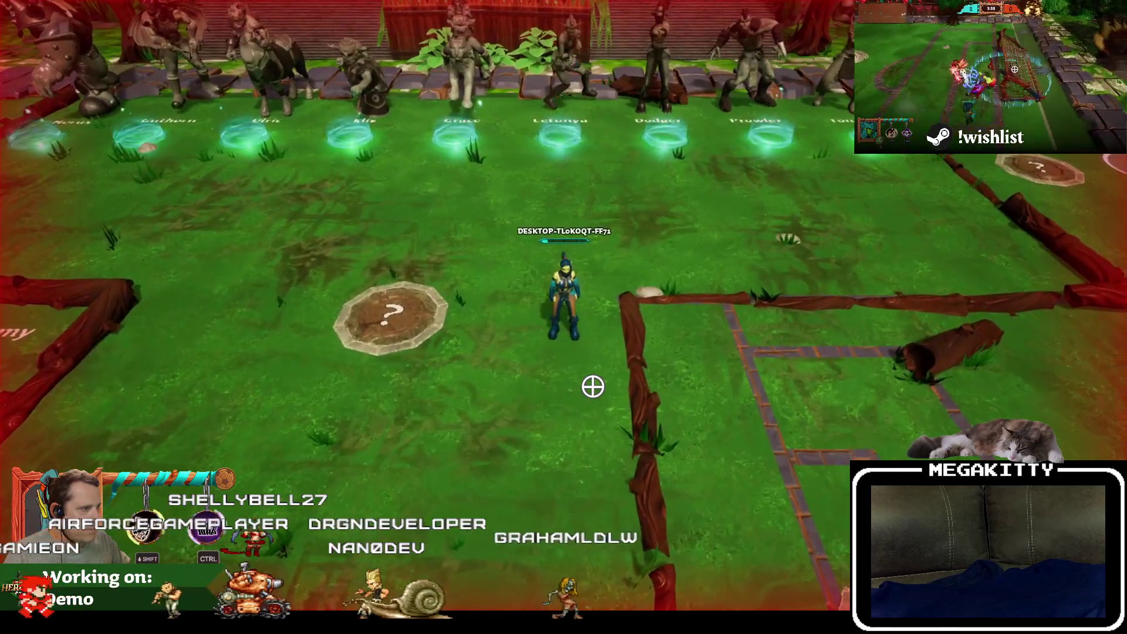
{"action": "key", "text": "s"}
{"action": "key", "text": "a"}
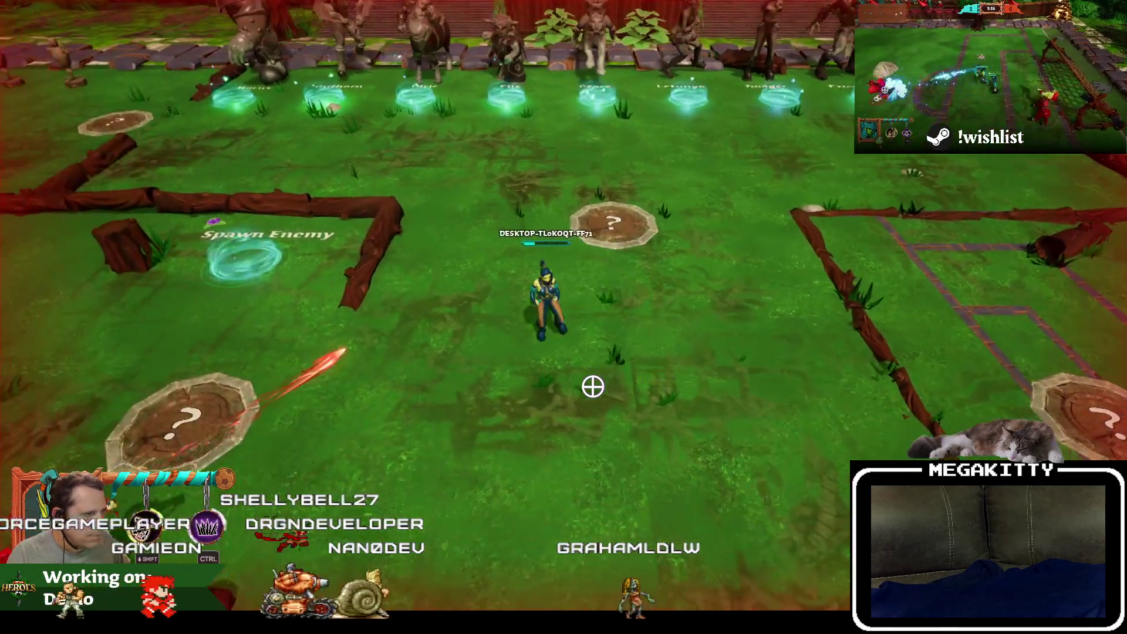
{"action": "key", "text": "d"}
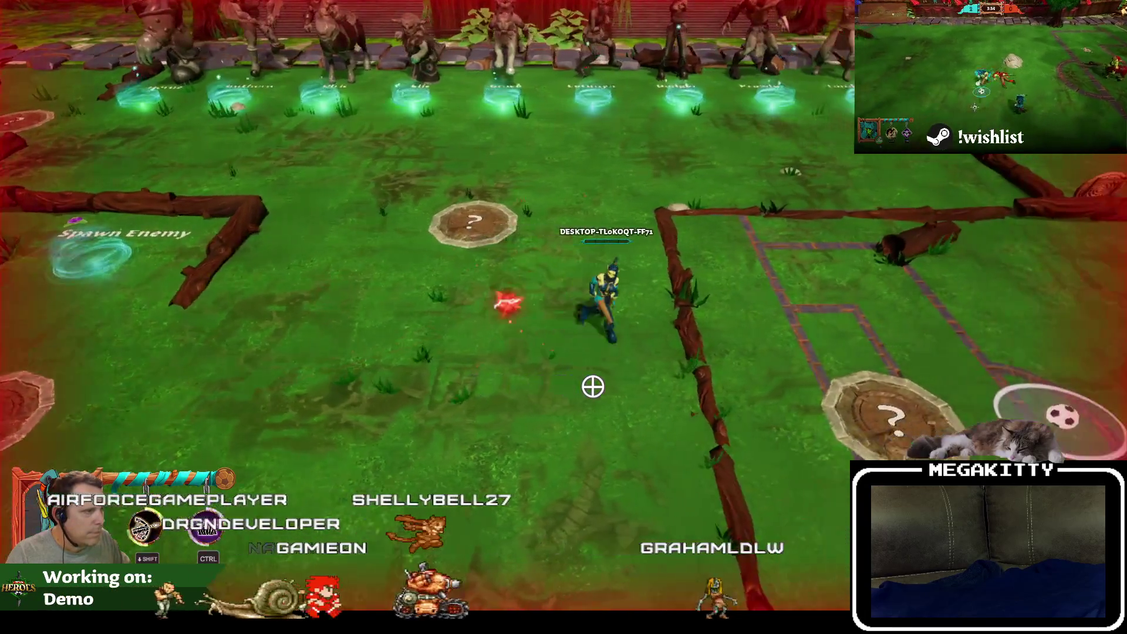
{"action": "key", "text": "Escape"}
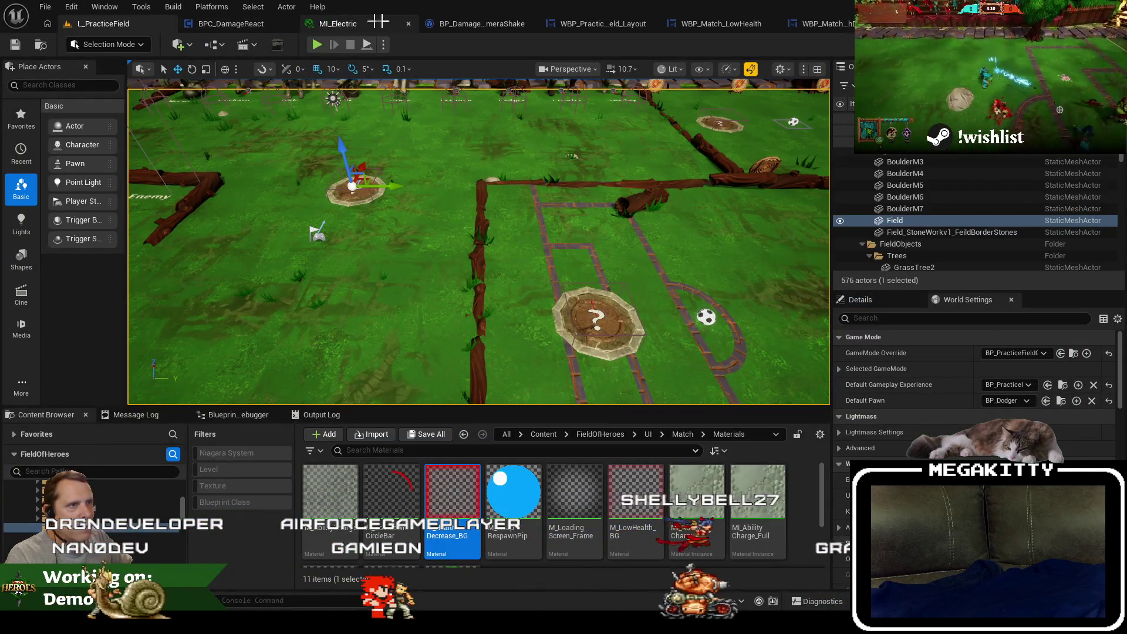
Glance over the BPC_DamageReact graph, then playtest again, running the hero around the log fence and field.
{"action": "left_click", "coordinate": [237, 24]}
{"action": "mouse_move", "coordinate": [378, 307]}
{"action": "left_mouse_down"}
{"action": "mouse_move", "coordinate": [439, 368]}
{"action": "mouse_move", "coordinate": [319, 376]}
{"action": "left_mouse_up"}
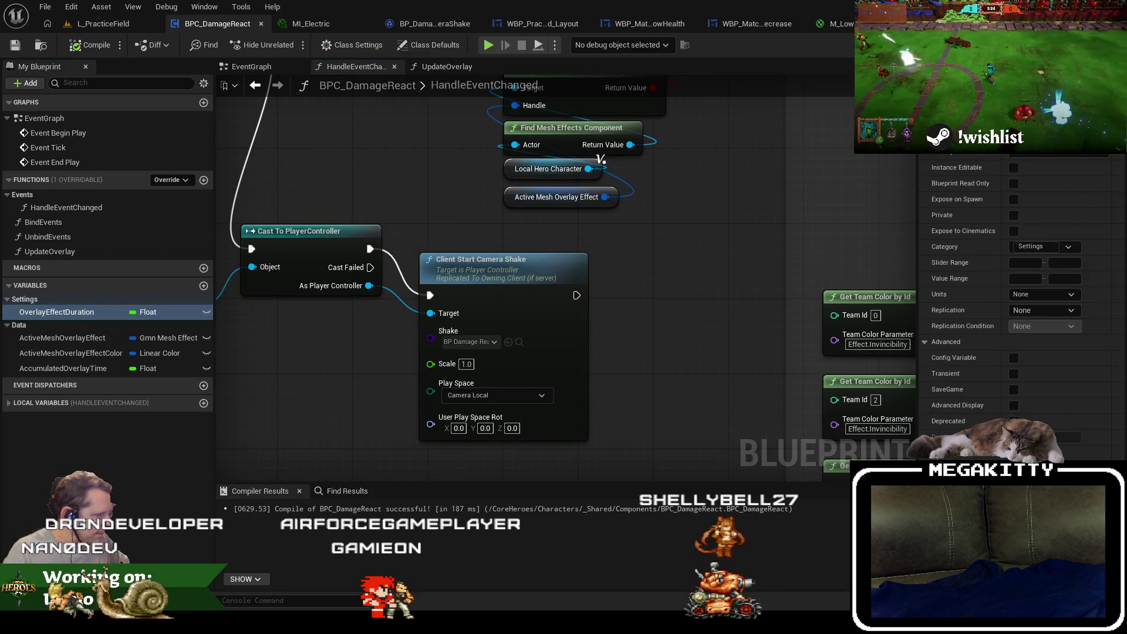
{"action": "left_click", "coordinate": [95, 24]}
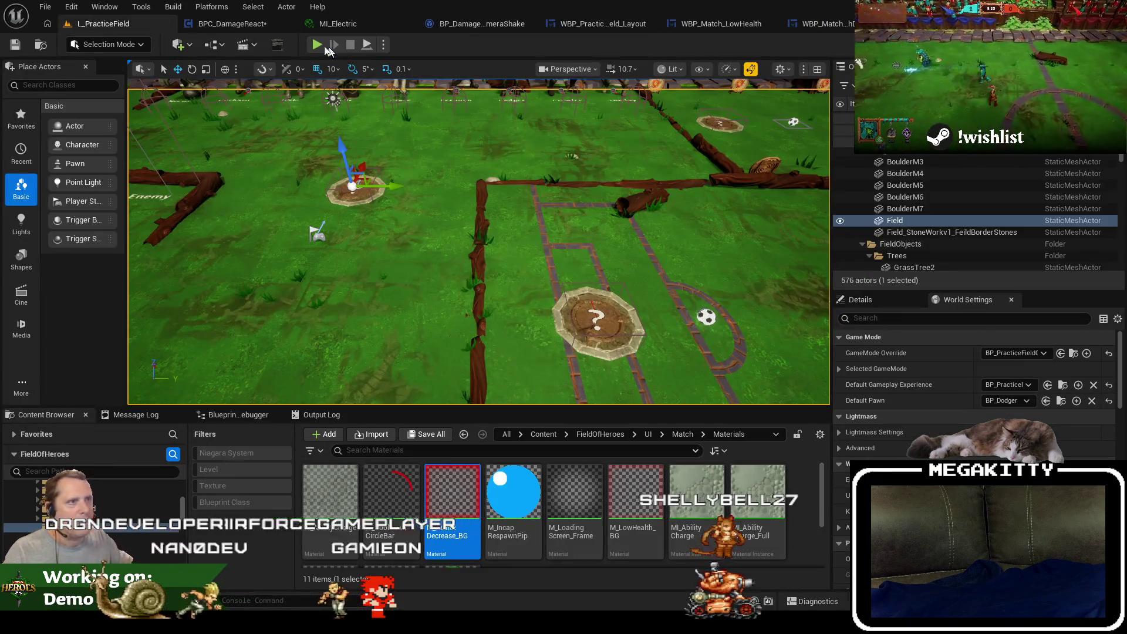
{"action": "key", "text": "alt+p"}
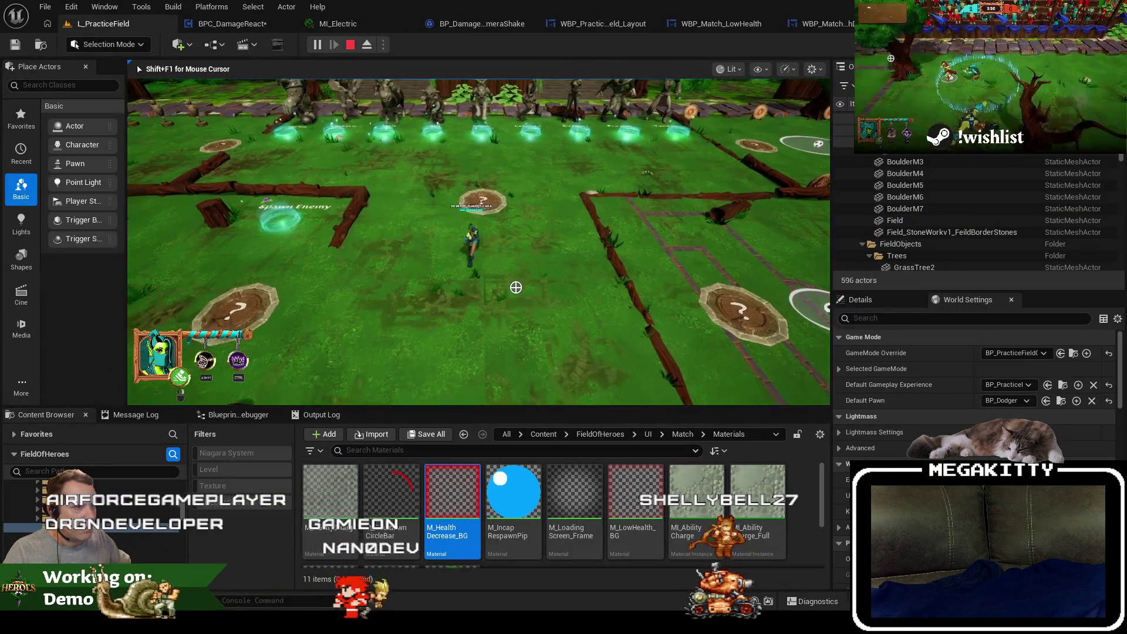
{"action": "key", "text": "F11"}
{"action": "key", "text": "w"}
{"action": "key", "text": "a"}
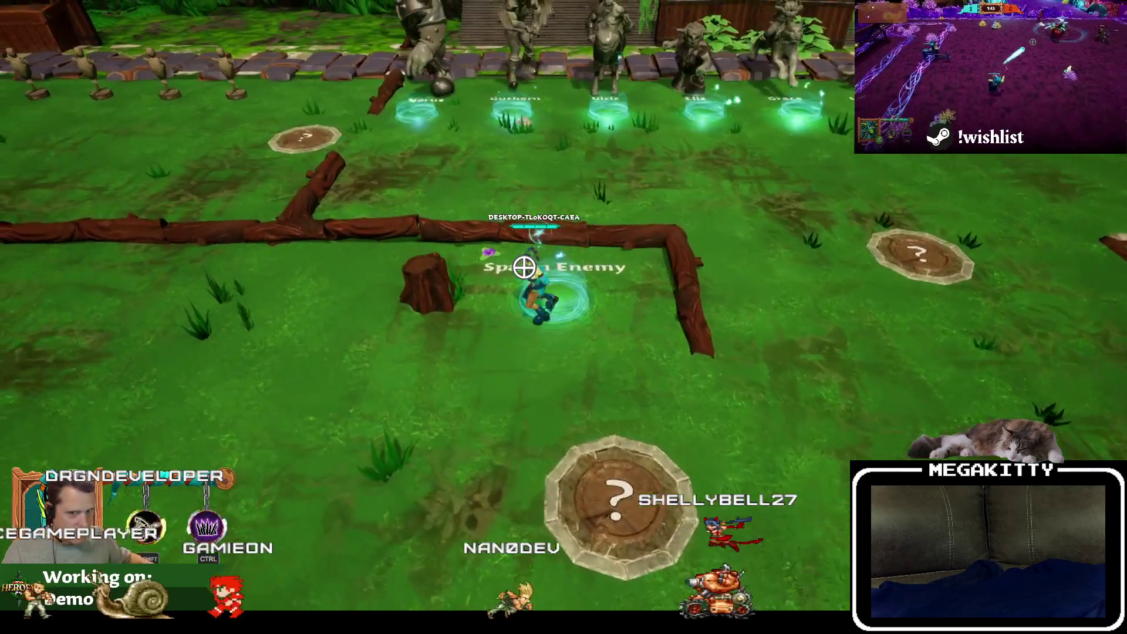
{"action": "key", "text": "s"}
{"action": "key", "text": "a"}
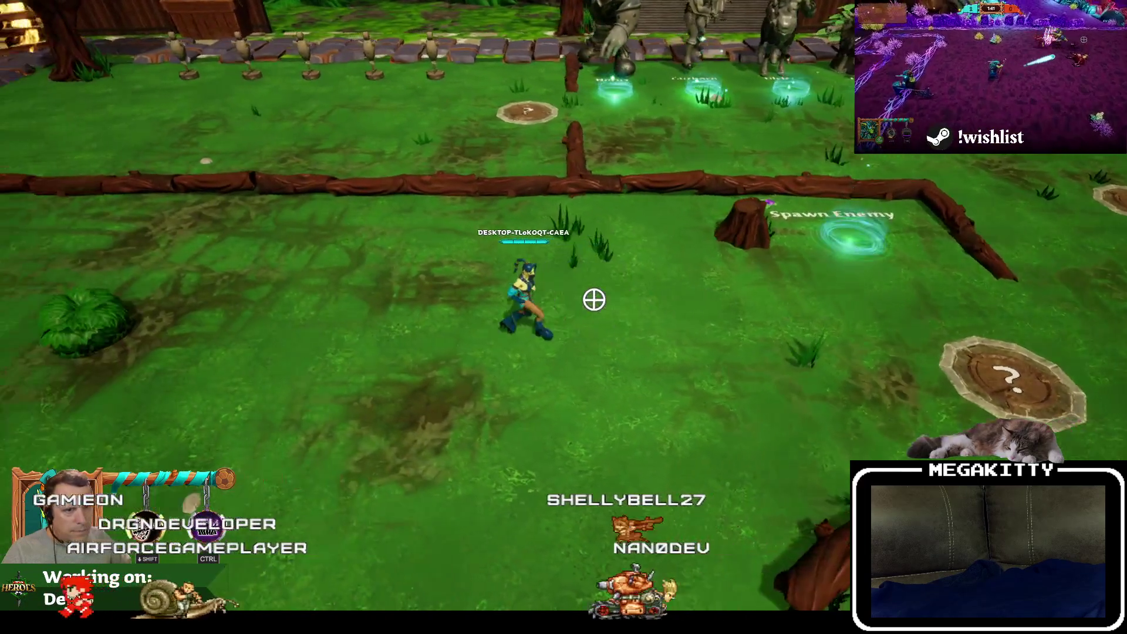
{"action": "key", "text": "d"}
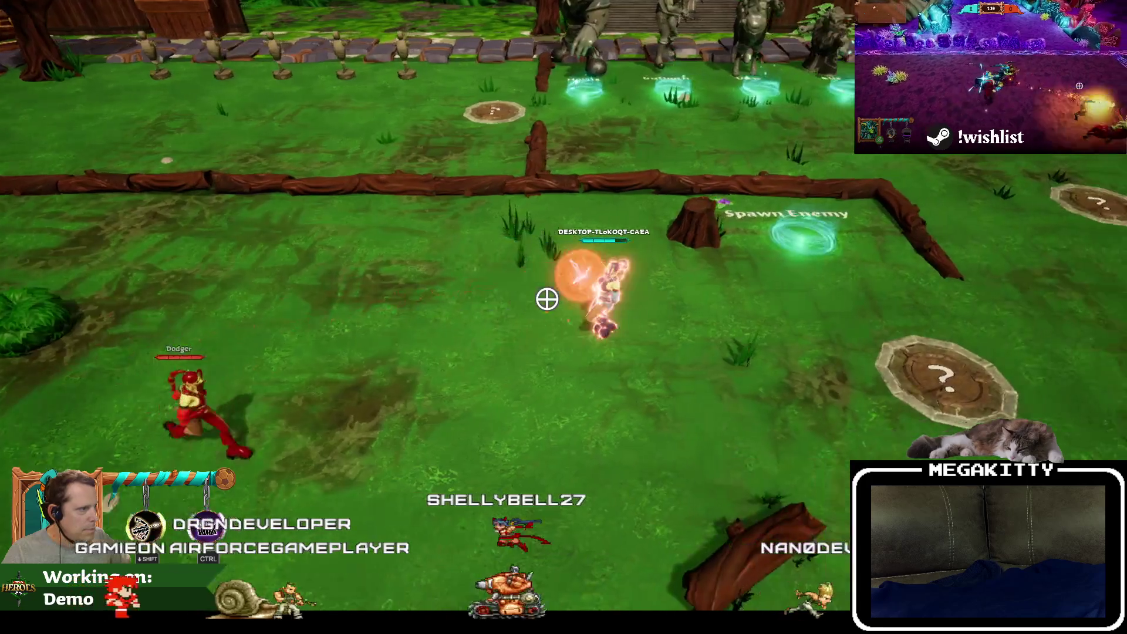
{"action": "key", "text": "d"}
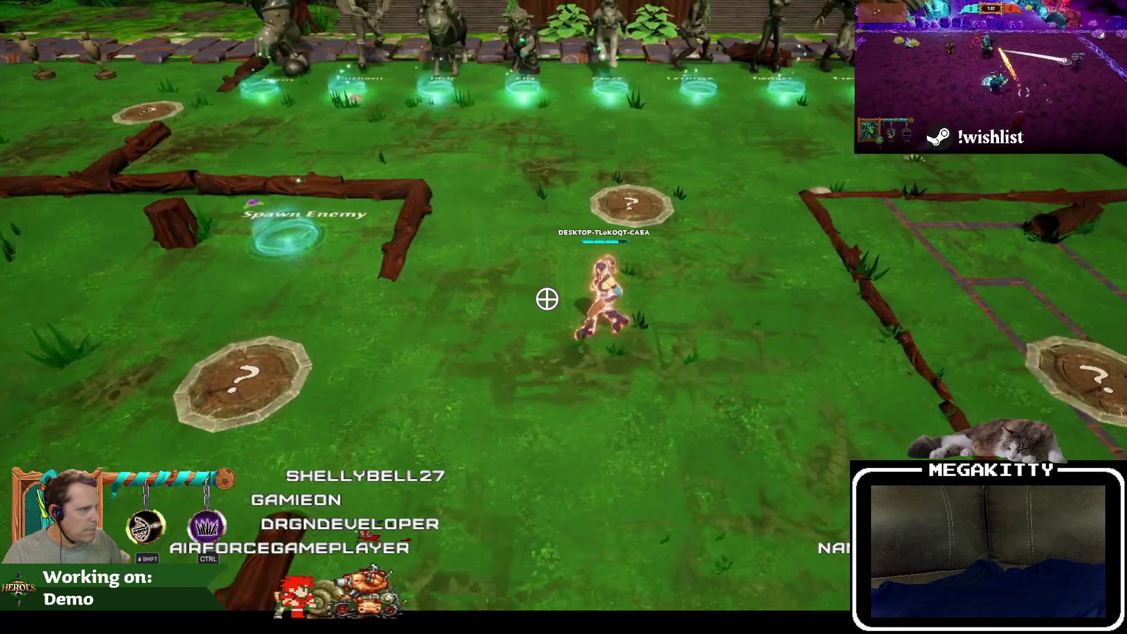
{"action": "key", "text": "a"}
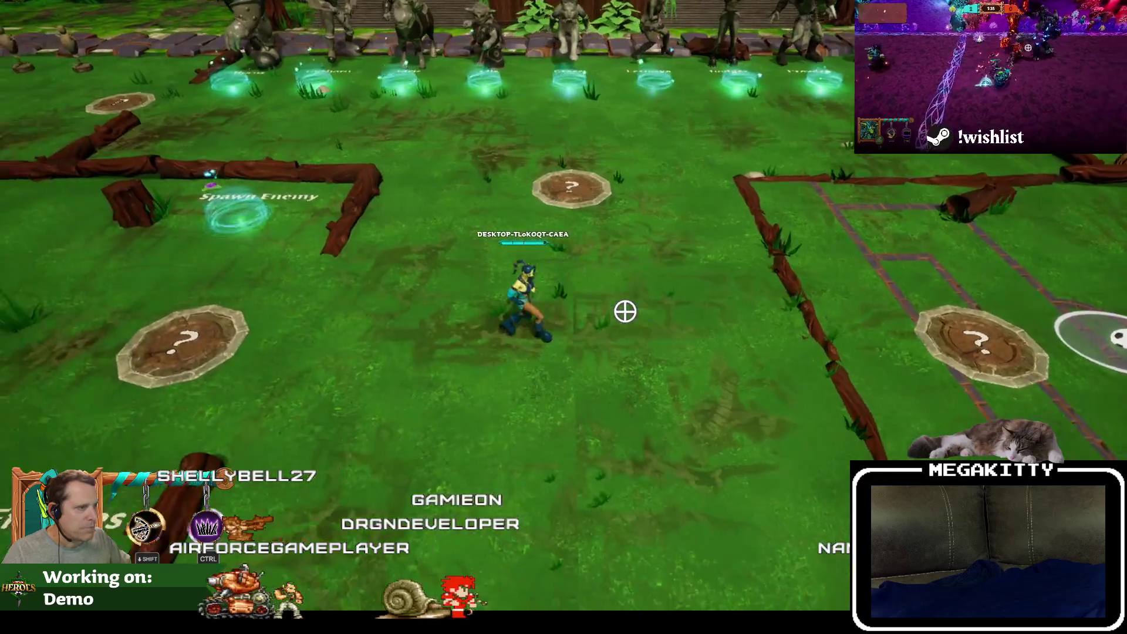
{"action": "key", "text": "Escape"}
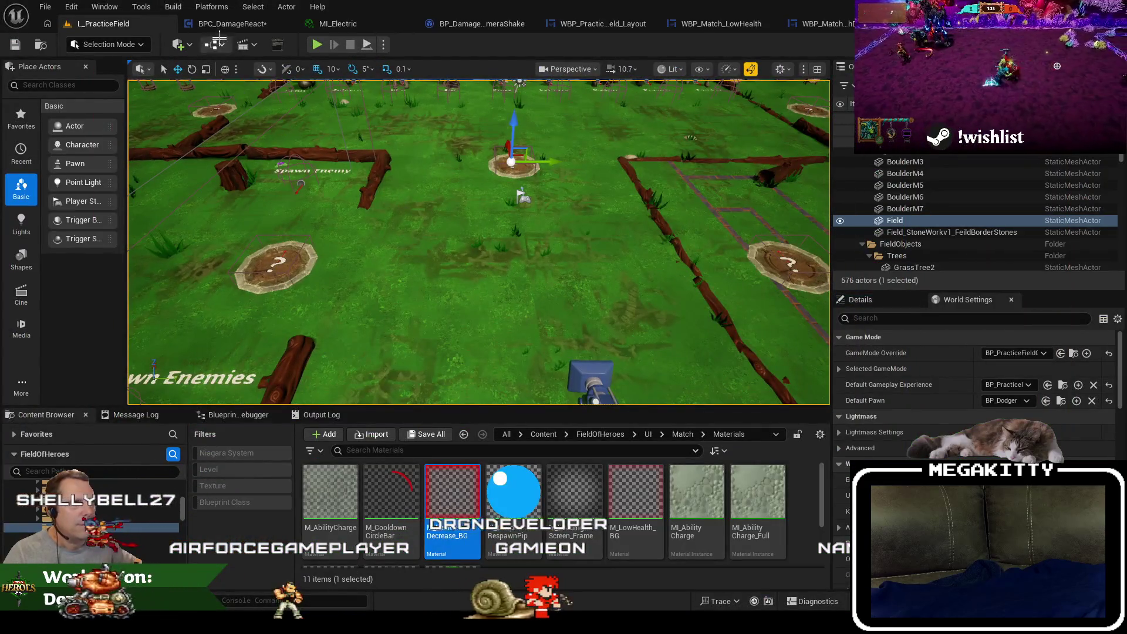
Open the UpdateOverlay function graph in the BPC_DamageReact blueprint.
{"action": "left_click", "coordinate": [226, 26]}
{"action": "mouse_move", "coordinate": [457, 188]}
{"action": "left_mouse_down"}
{"action": "mouse_move", "coordinate": [417, 326]}
{"action": "mouse_move", "coordinate": [319, 294]}
{"action": "mouse_move", "coordinate": [407, 238]}
{"action": "left_mouse_up"}
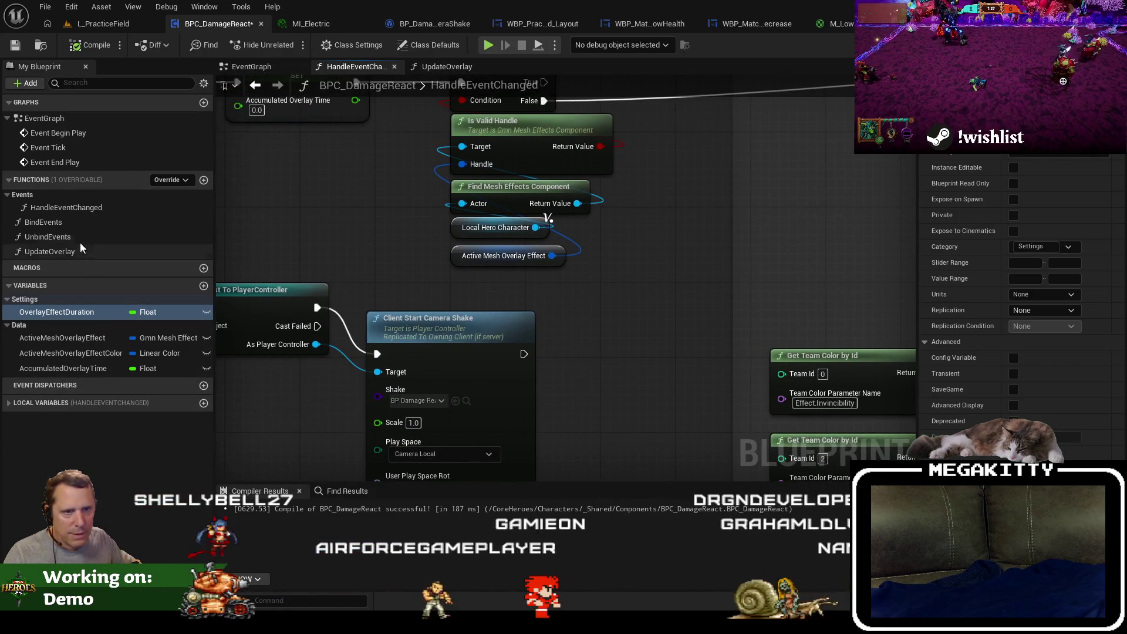
{"action": "double_click", "coordinate": [59, 251]}
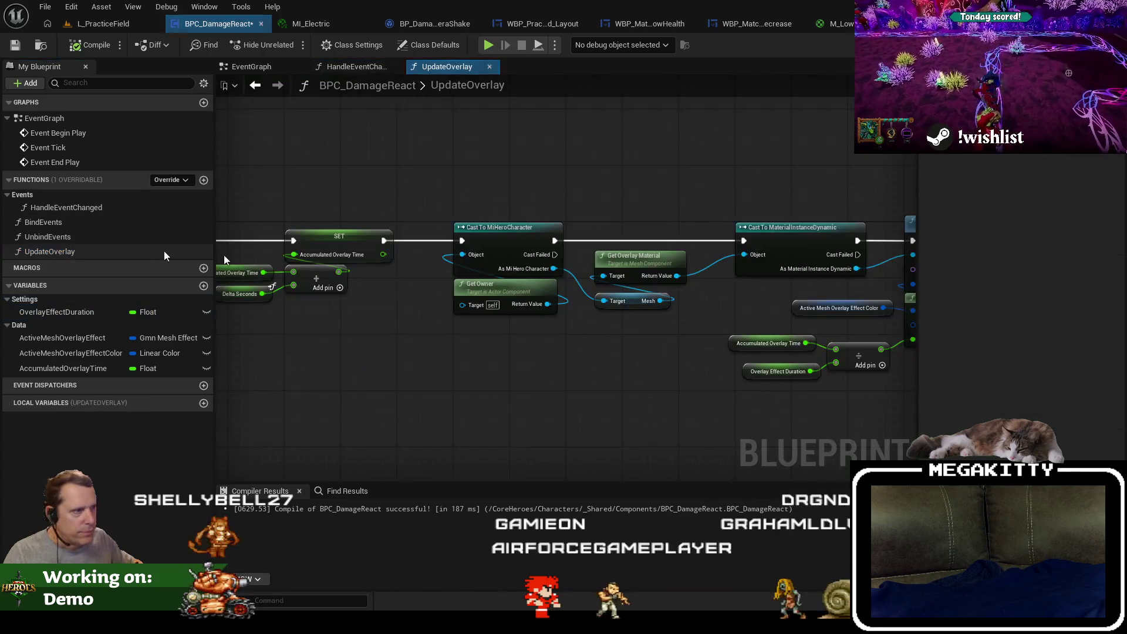
{"action": "scroll", "coordinate": [692, 350], "scroll_direction": "up", "scroll_amount": 2}
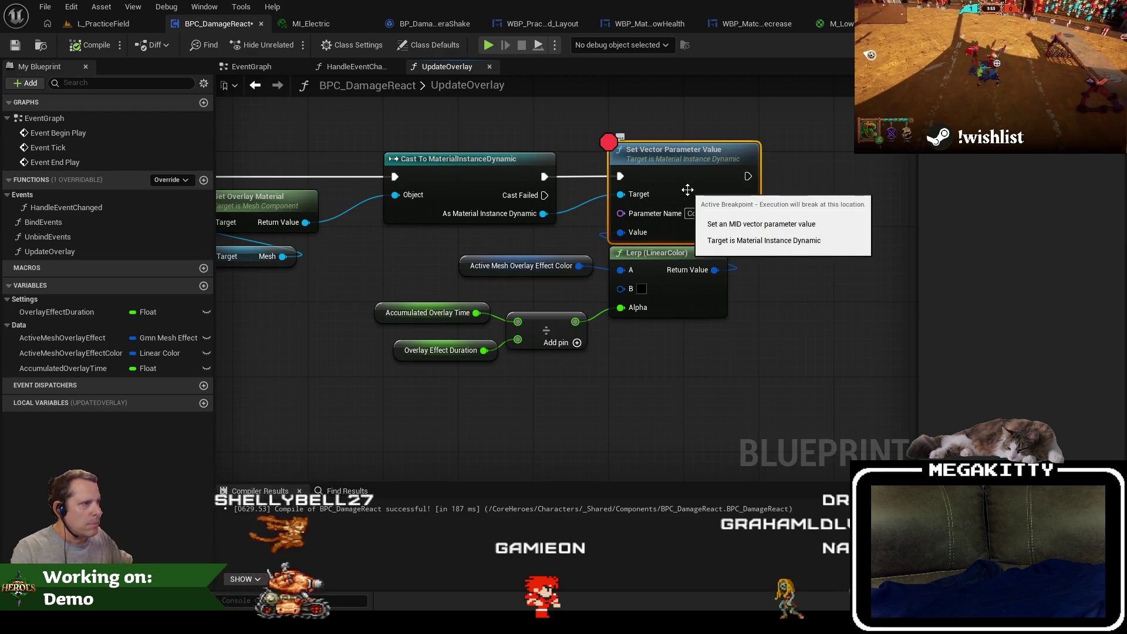
Play toward an enemy, read the Lerp alpha and overlay time debug values, remove the breakpoint, and stop.
{"action": "left_click", "coordinate": [103, 24]}
{"action": "left_click", "coordinate": [317, 45]}
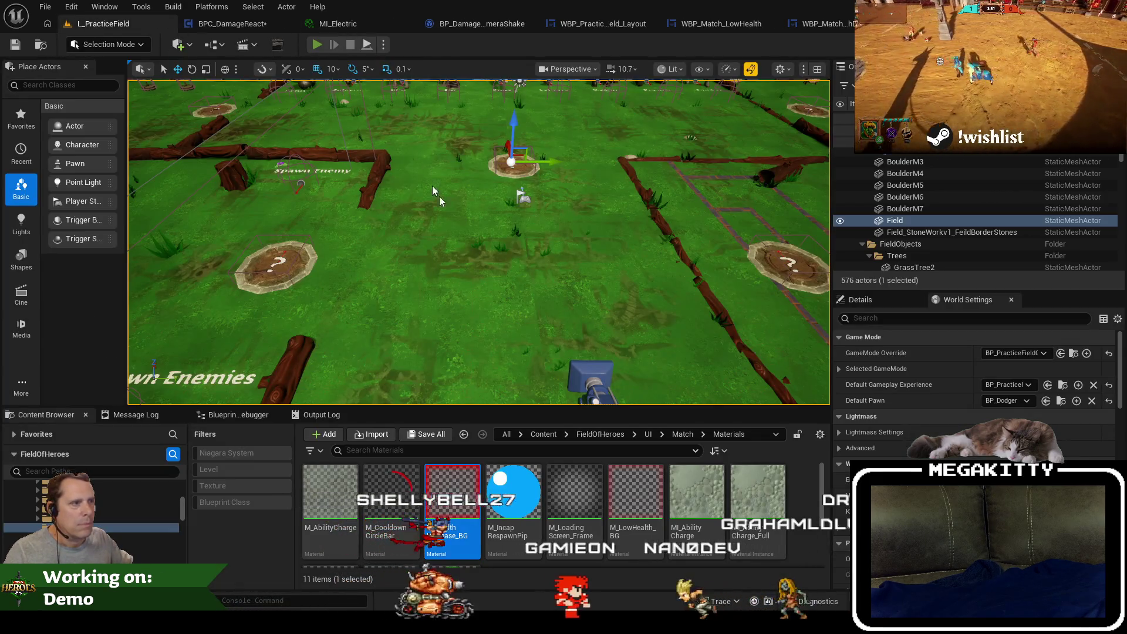
{"action": "key", "text": "a"}
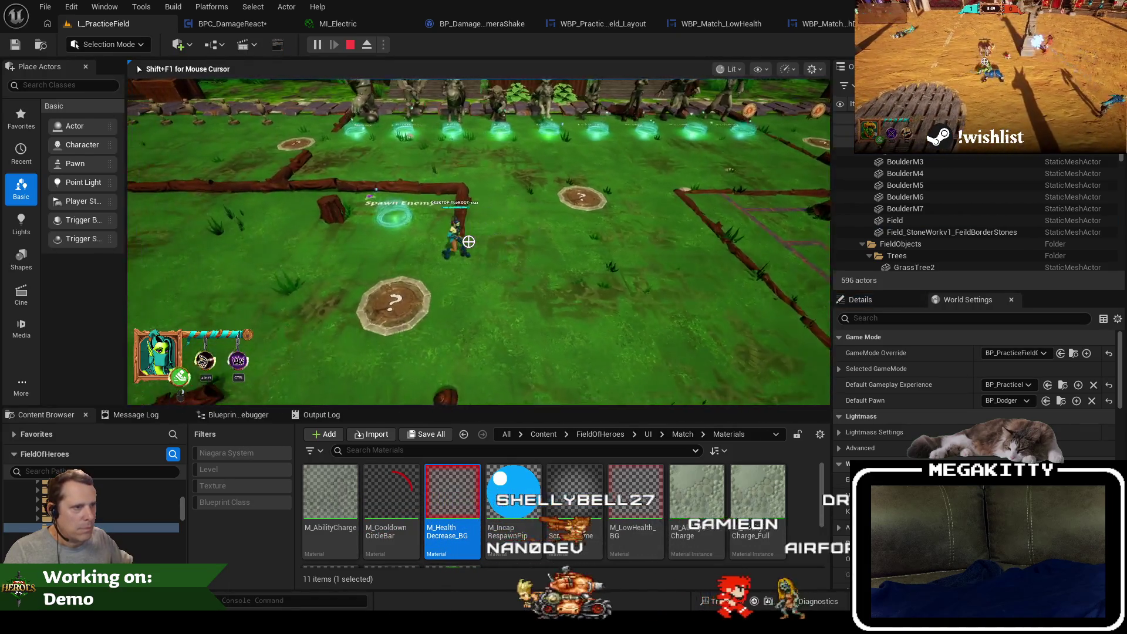
{"action": "key", "text": "a"}
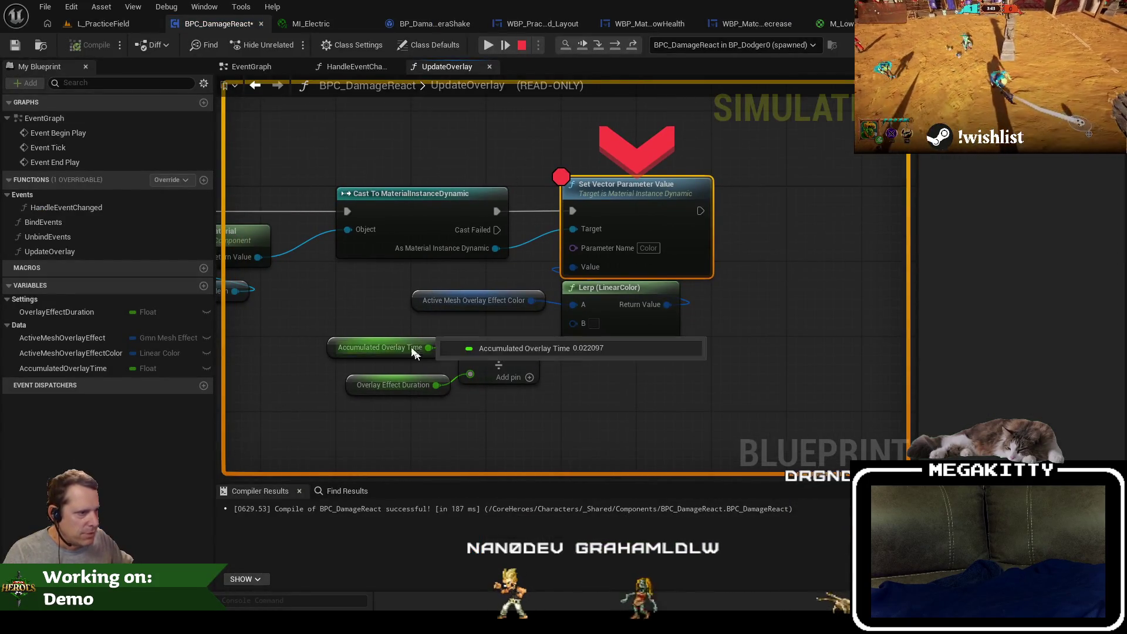
{"action": "mouse_move", "coordinate": [408, 386]}
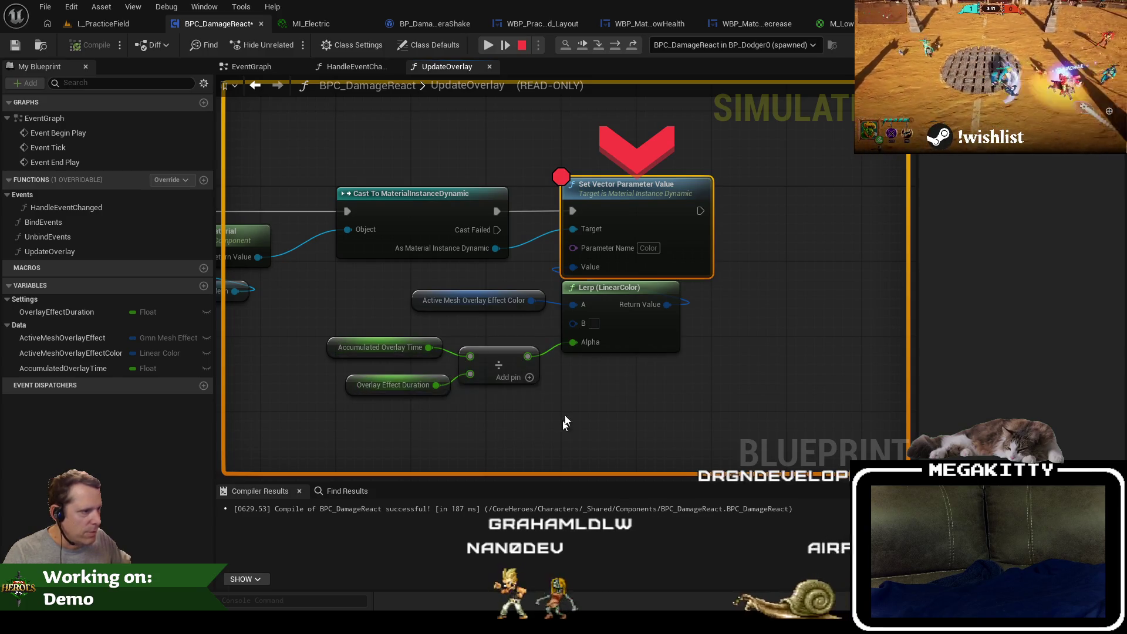
{"action": "mouse_move", "coordinate": [584, 341]}
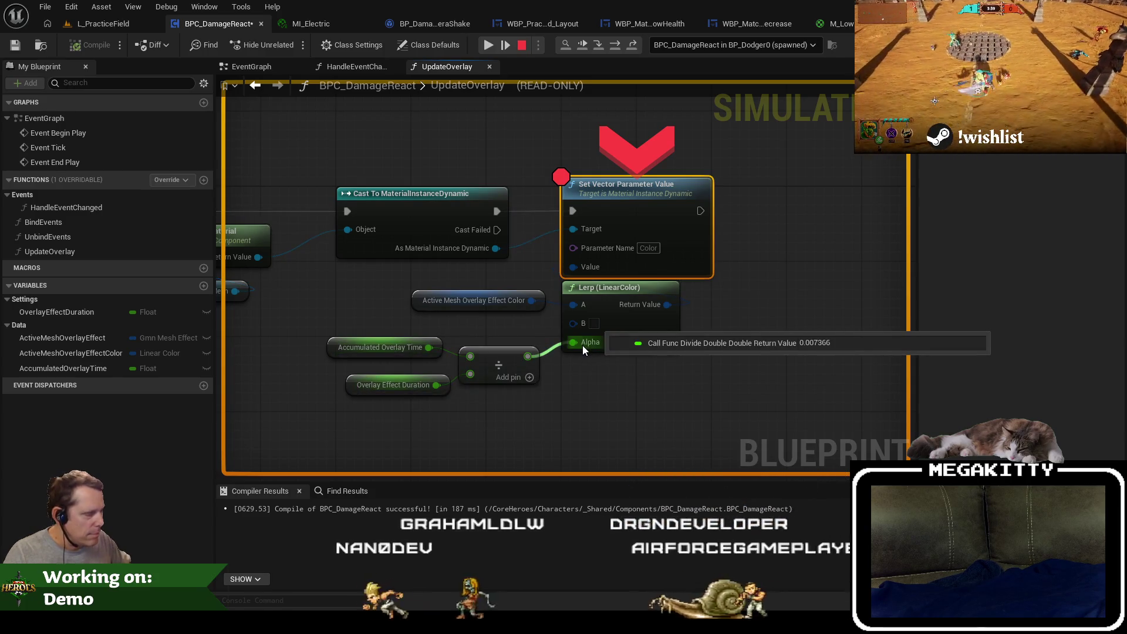
{"action": "mouse_move", "coordinate": [389, 348]}
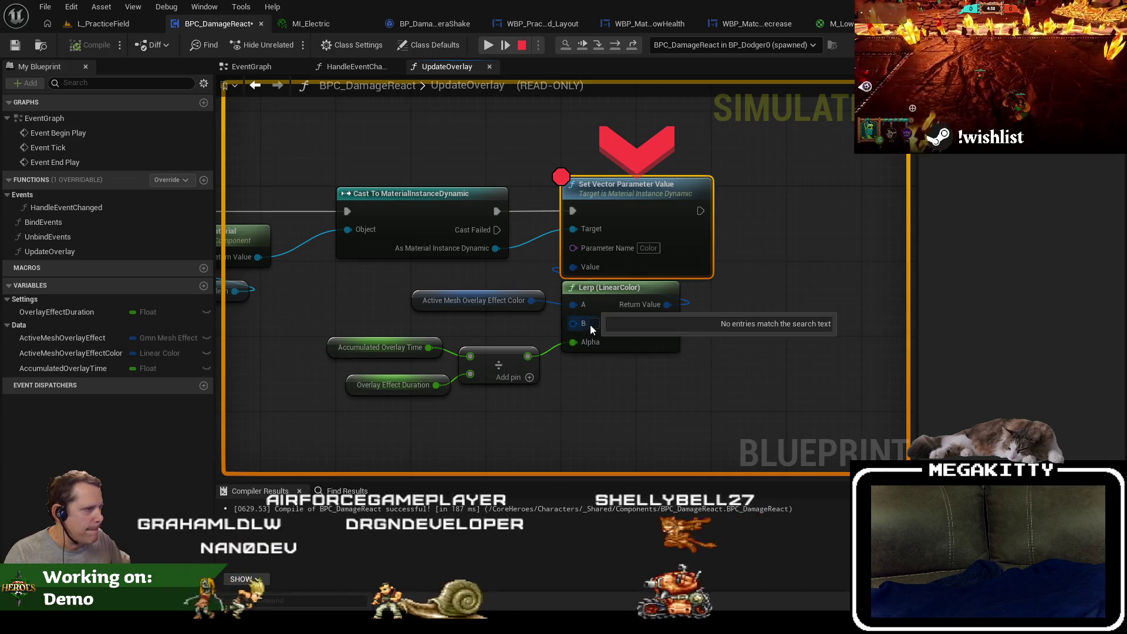
{"action": "key", "text": "F9"}
{"action": "left_click", "coordinate": [522, 45]}
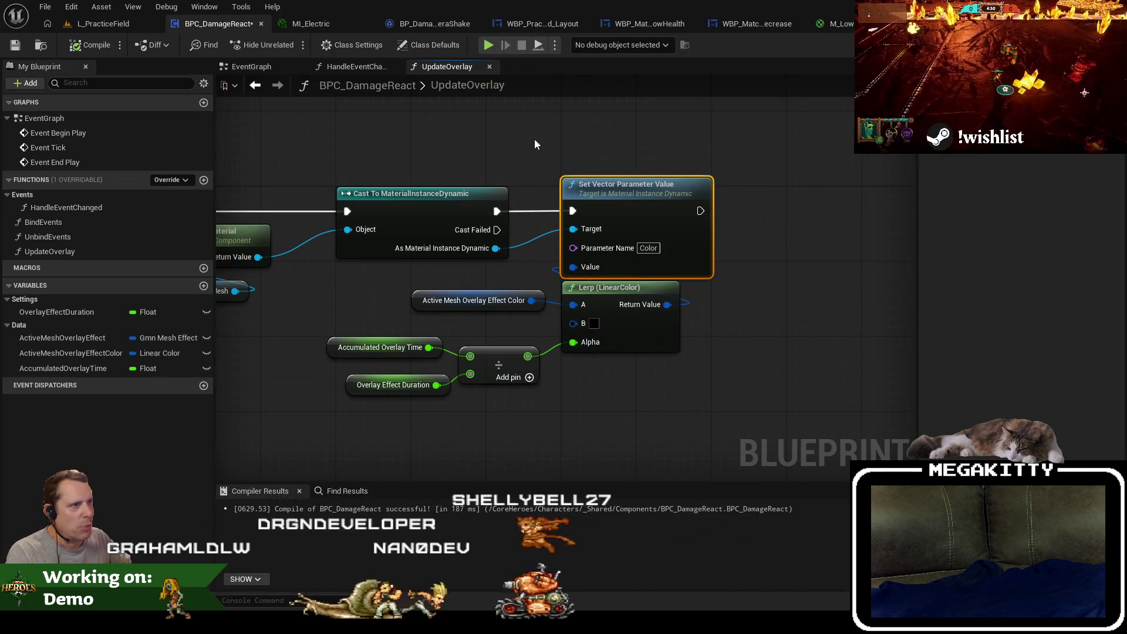
Set the OverlayEffectDuration variable's default value to 0.2 in BPC_DamageReact.
{"action": "left_click", "coordinate": [360, 67]}
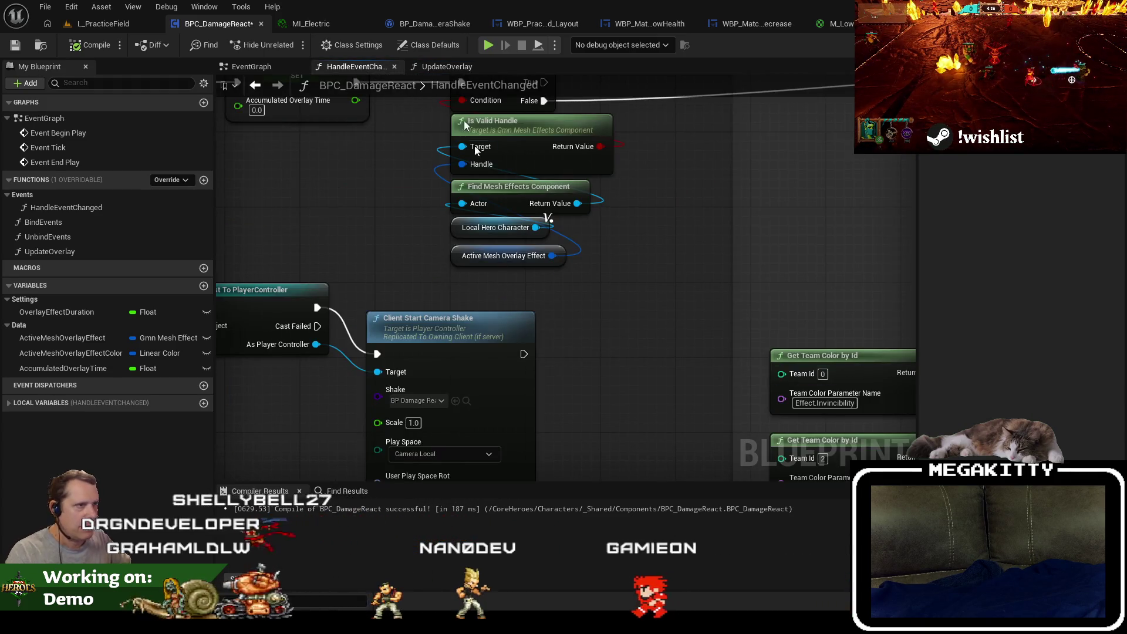
{"action": "left_click", "coordinate": [429, 45]}
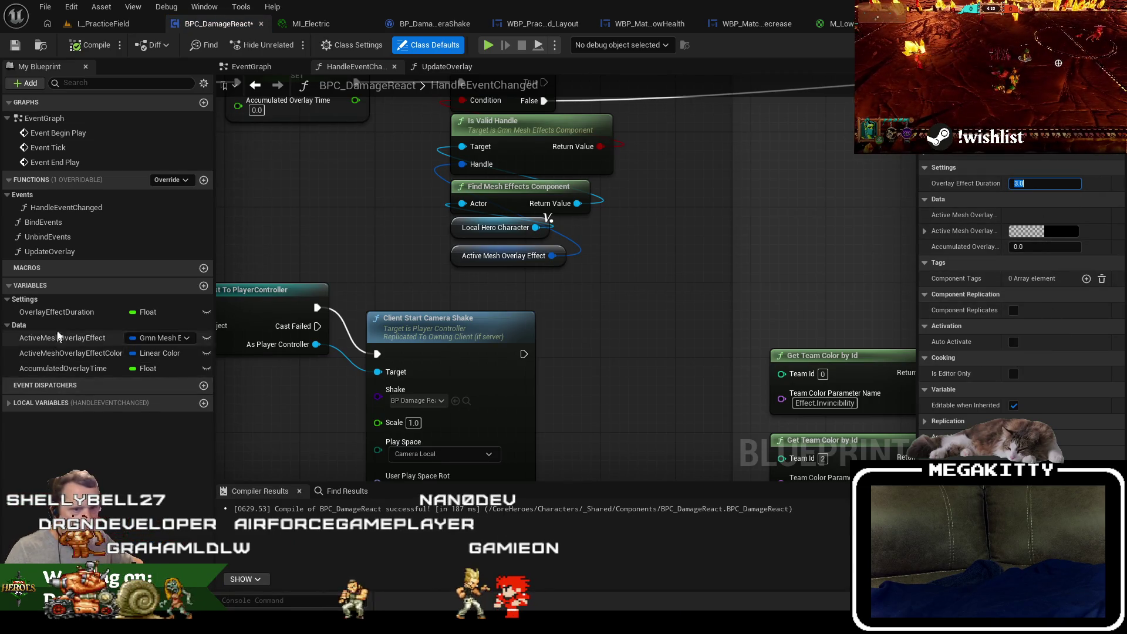
{"action": "left_click", "coordinate": [64, 316]}
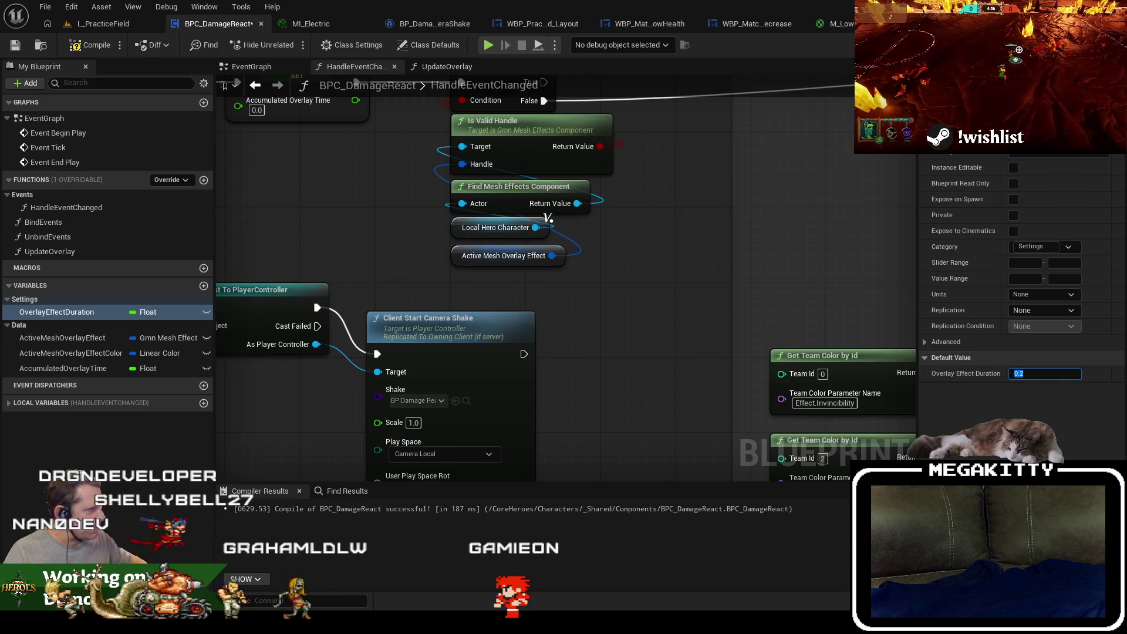
{"action": "left_click", "coordinate": [862, 278]}
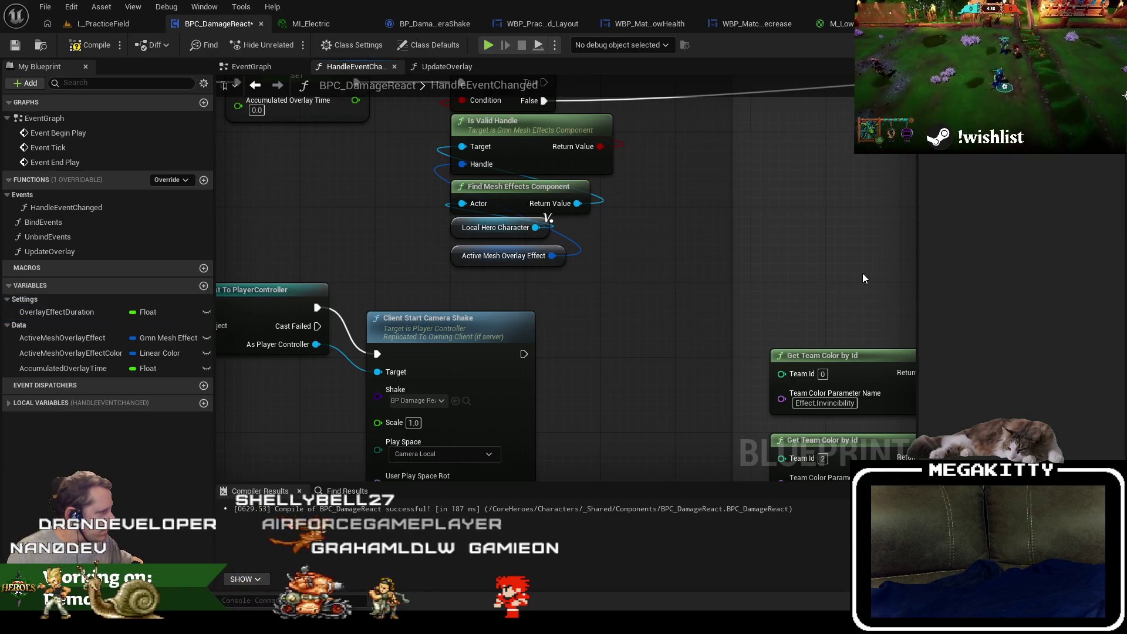
{"action": "left_click", "coordinate": [97, 315]}
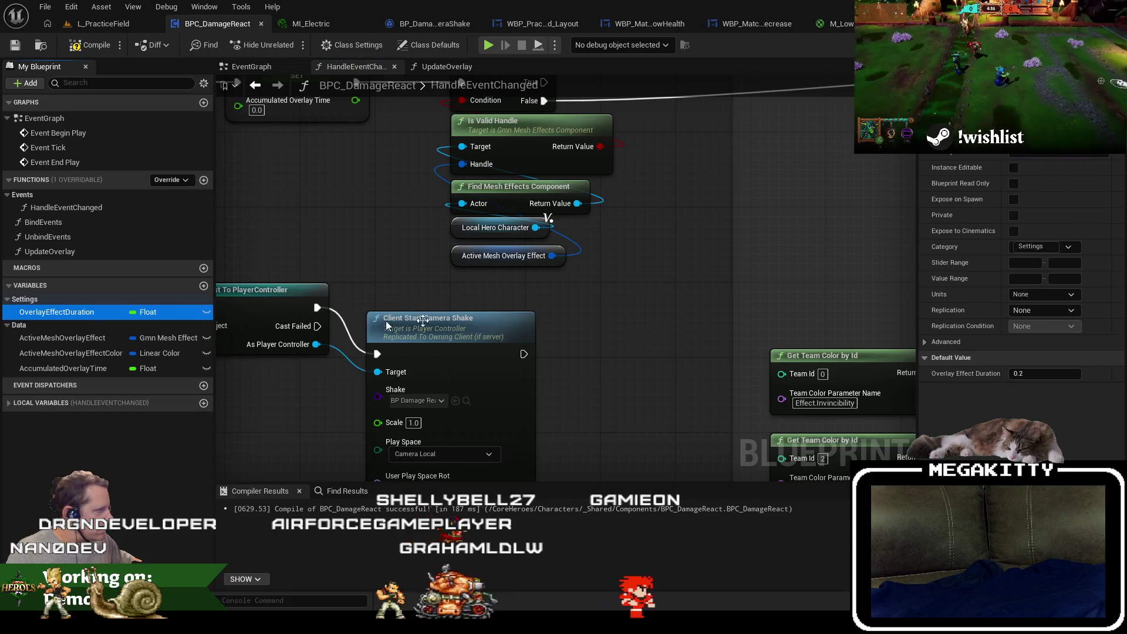
Playtest L_PracticeField to check the shorter overlay, then bring the YouTube video back up maximized.
{"action": "left_click", "coordinate": [88, 23]}
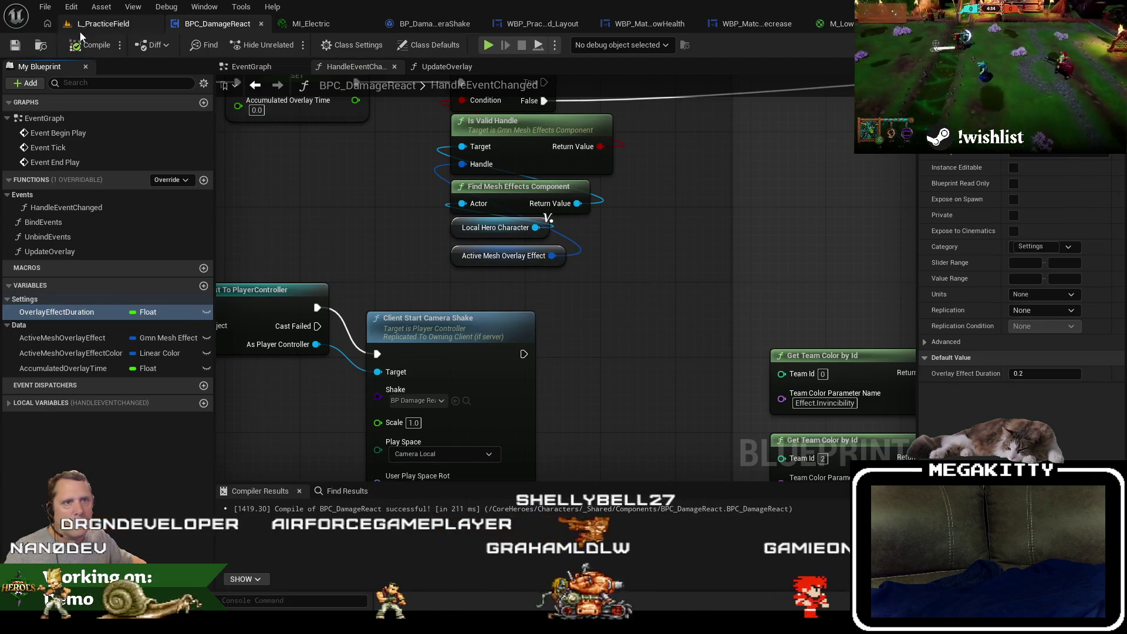
{"action": "key", "text": "alt+p"}
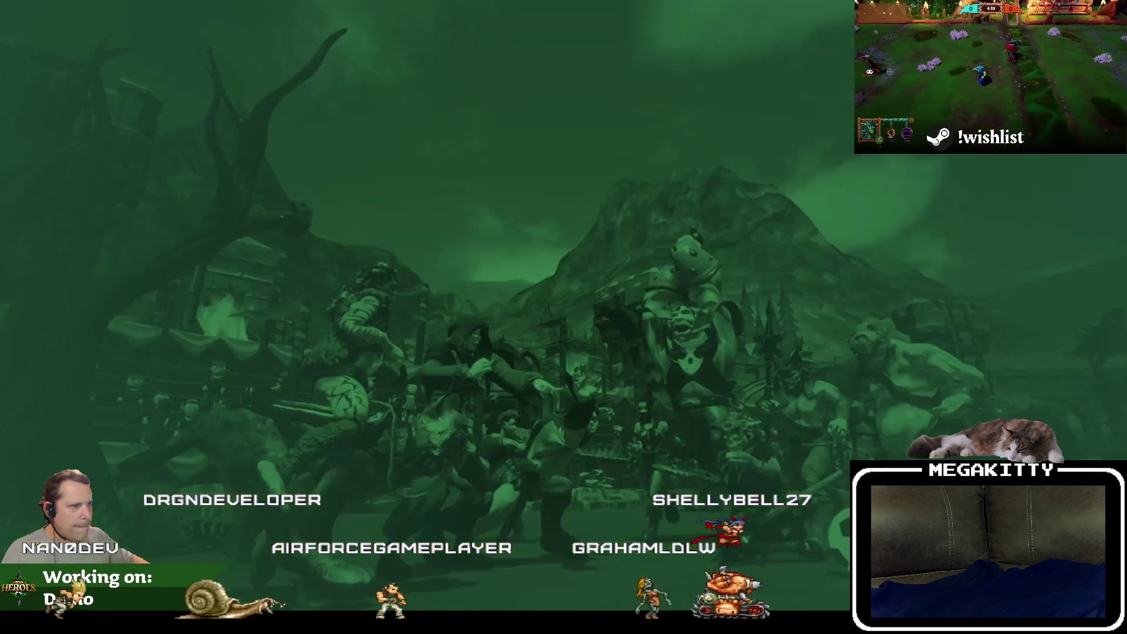
{"action": "key", "text": "a"}
{"action": "key", "text": "w"}
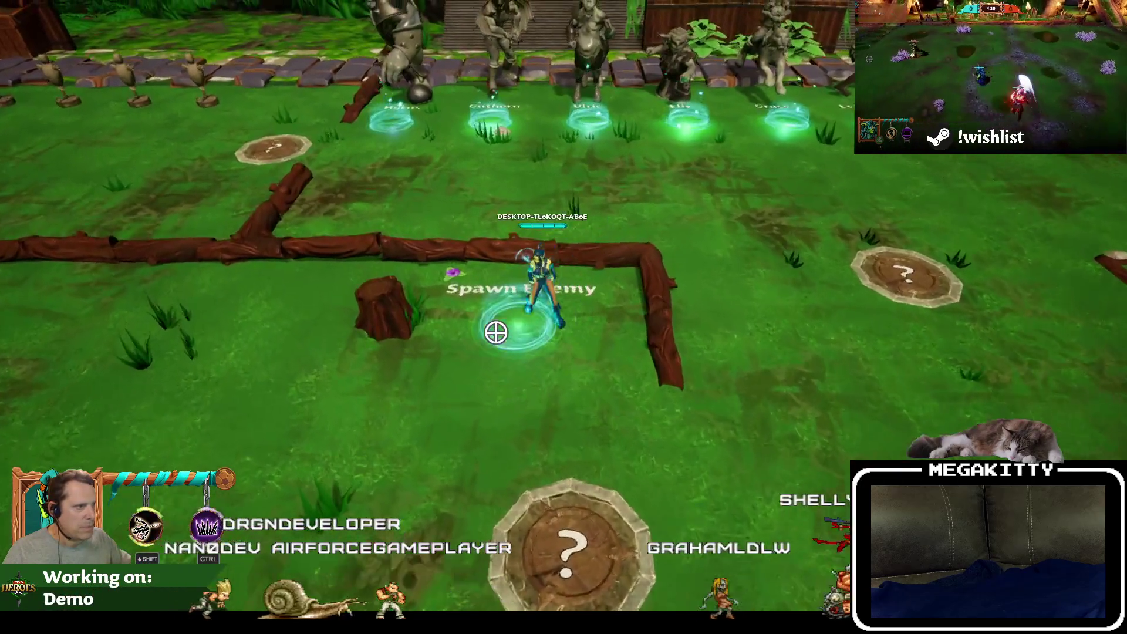
{"action": "key", "text": "s"}
{"action": "key", "text": "a"}
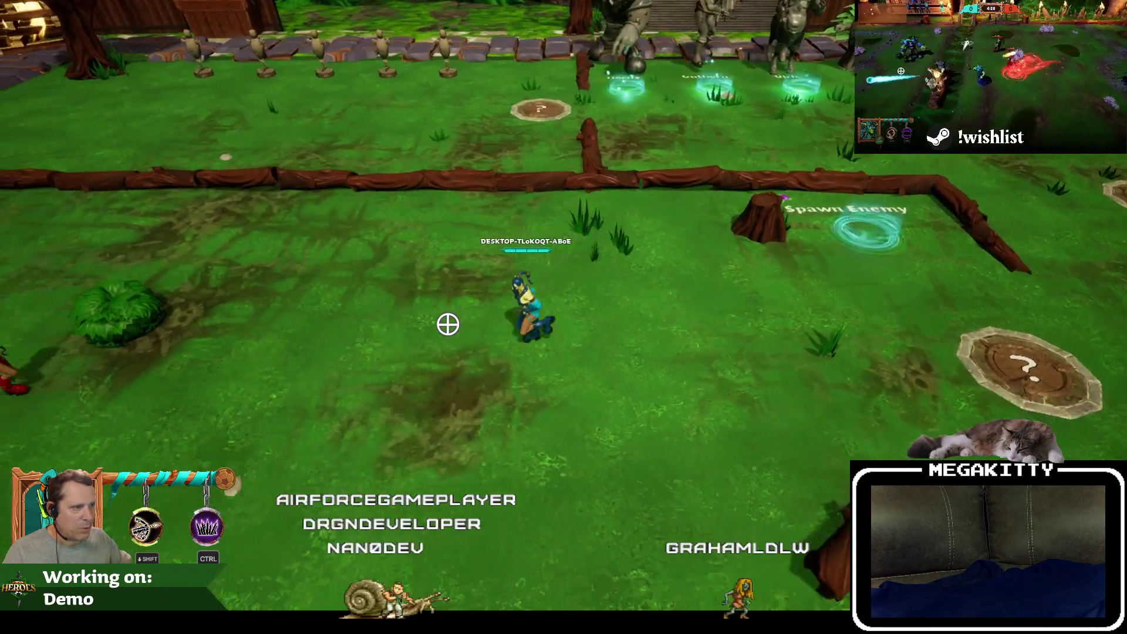
{"action": "key", "text": "d"}
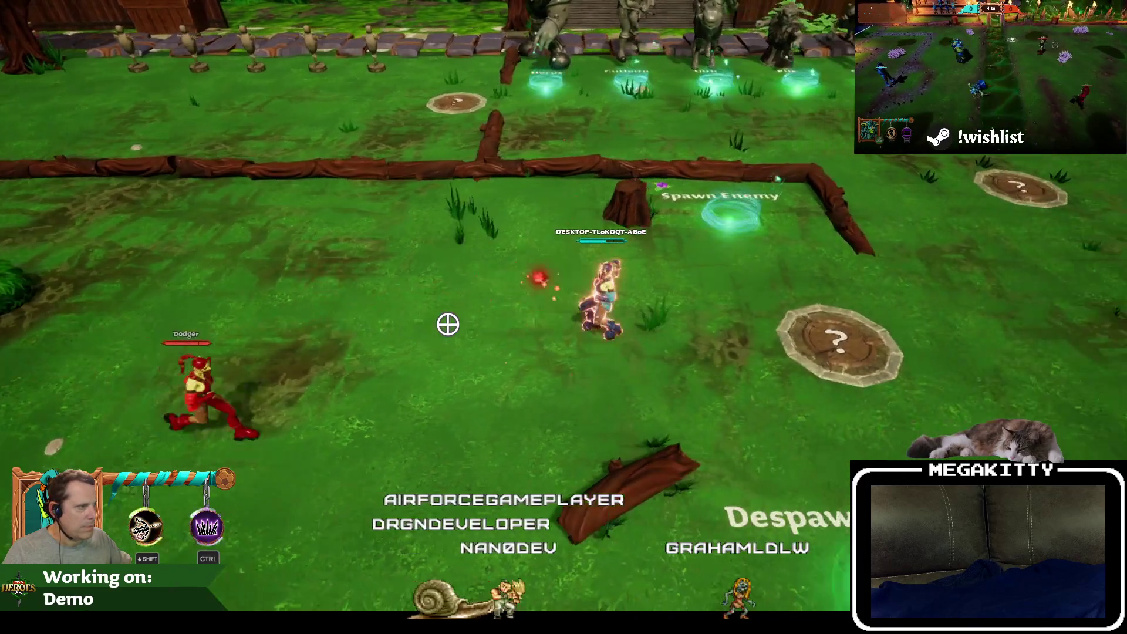
{"action": "key", "text": "Escape"}
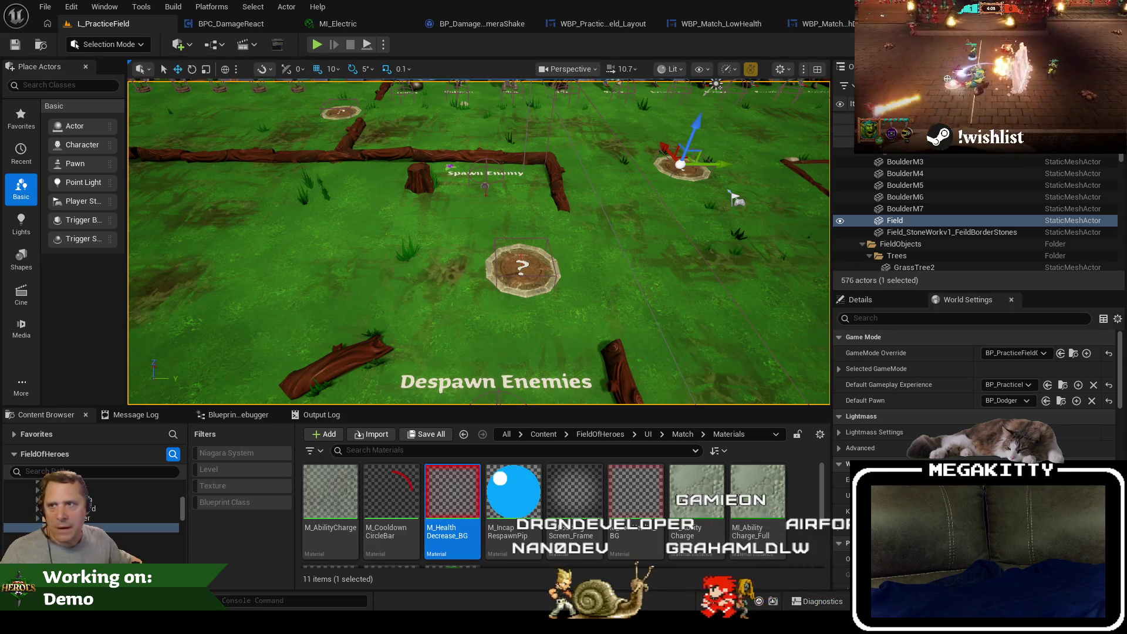
{"action": "key", "text": "alt+Tab"}
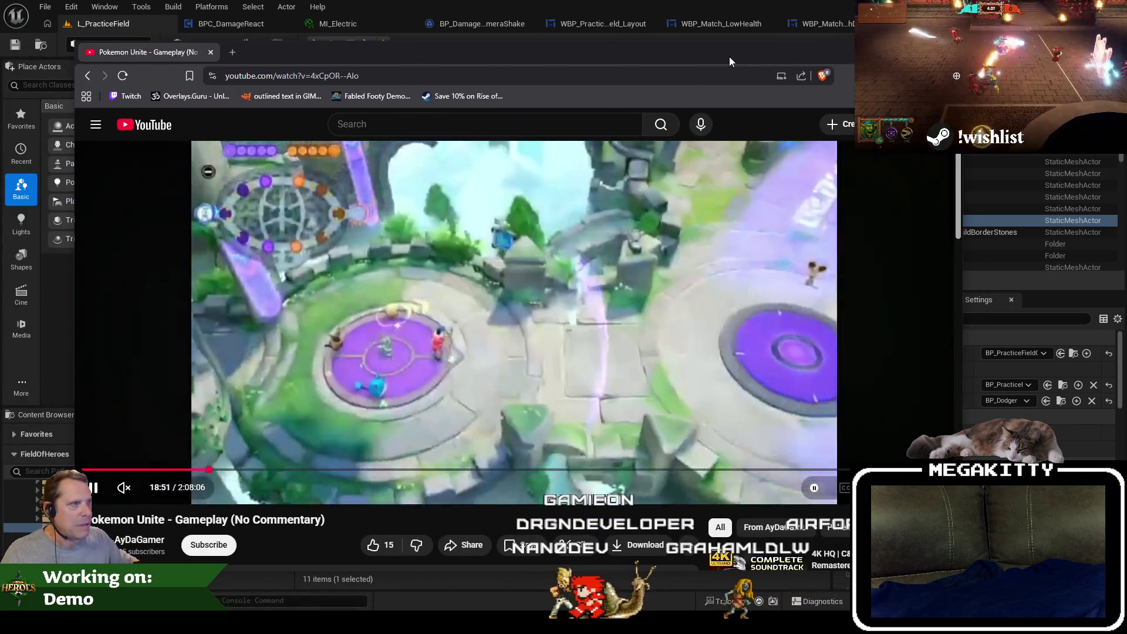
{"action": "double_click", "coordinate": [729, 57]}
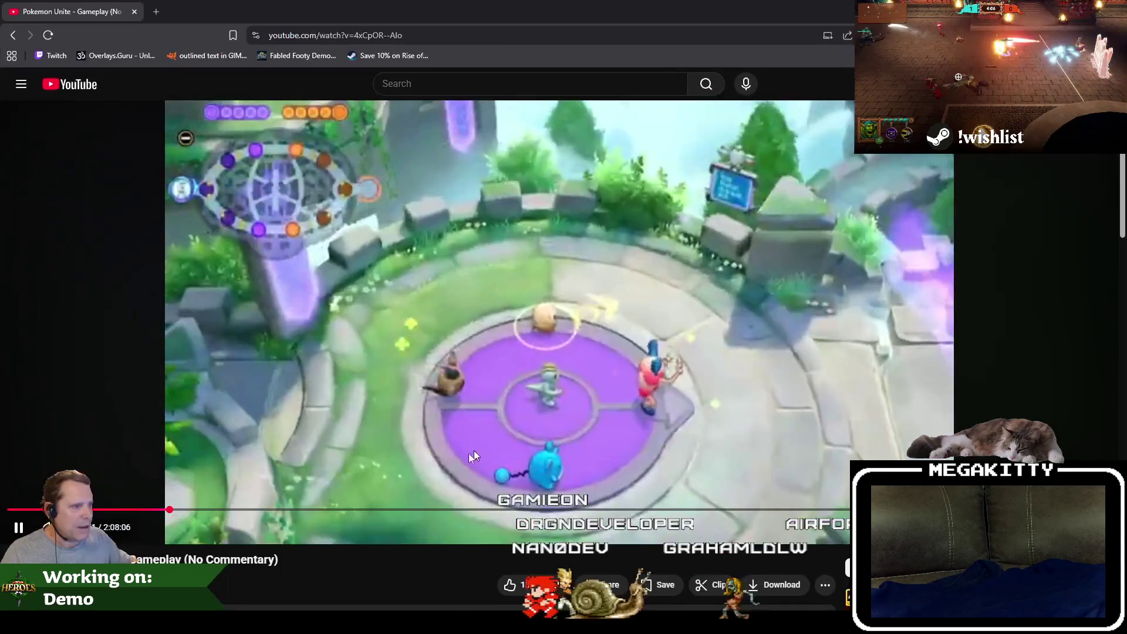
Pause the Pokemon Unite video and switch back to the Unreal Editor.
{"action": "left_click", "coordinate": [17, 527]}
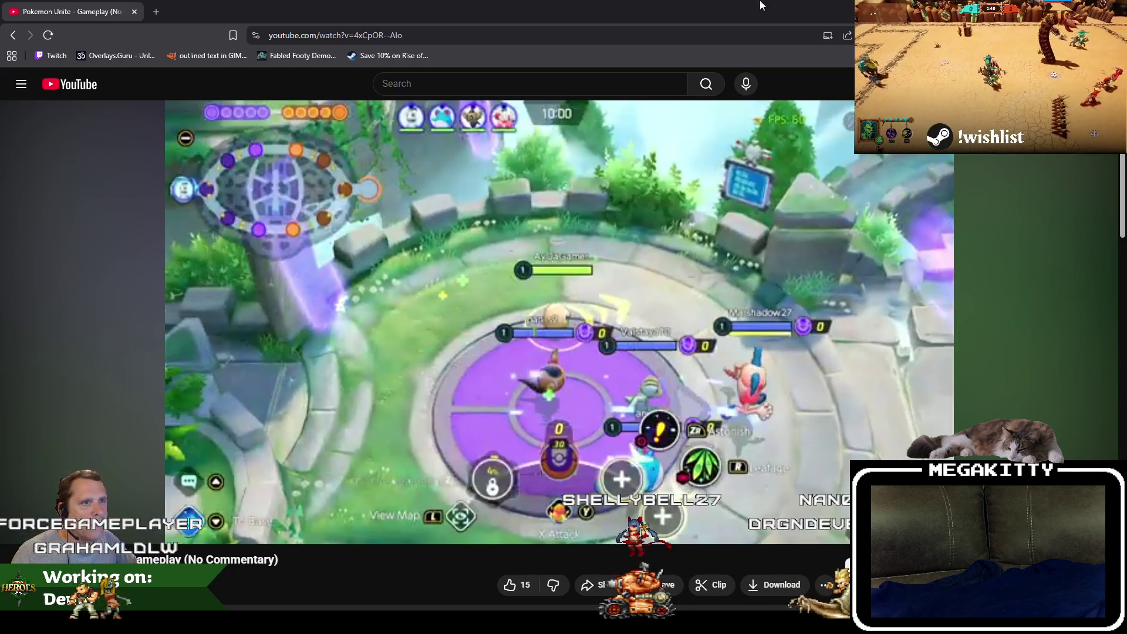
{"action": "key", "text": "alt+Tab"}
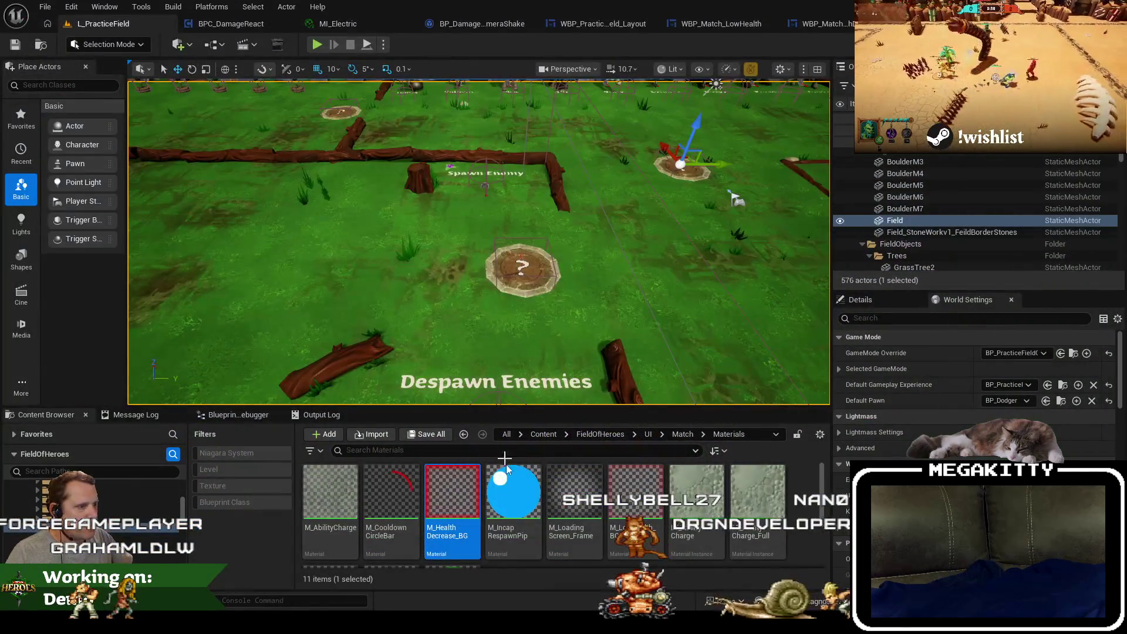
Search all project content for 'wbp_ nameplate' and open the WBP_Nameplate_Hero widget blueprint.
{"action": "left_click", "coordinate": [326, 514]}
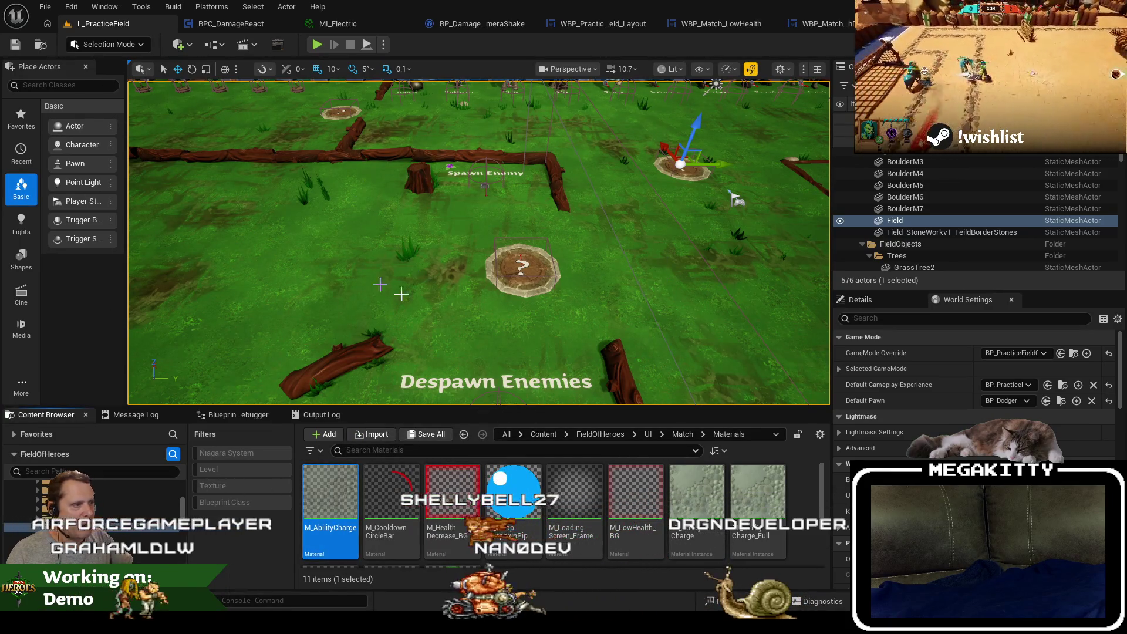
{"action": "left_click", "coordinate": [506, 434]}
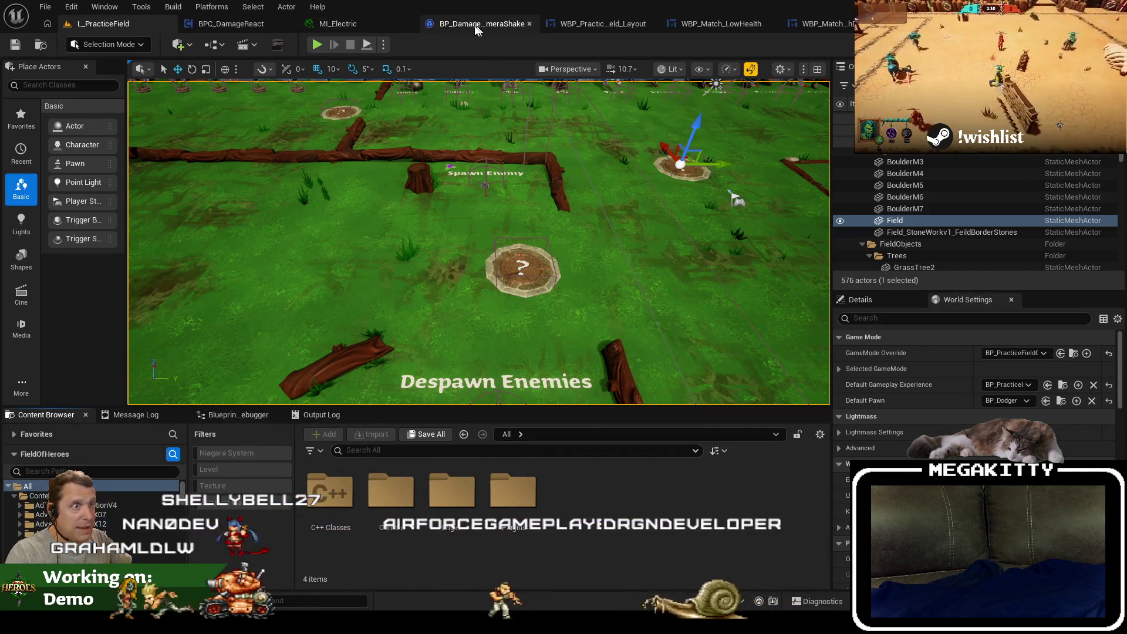
{"action": "left_click", "coordinate": [418, 449]}
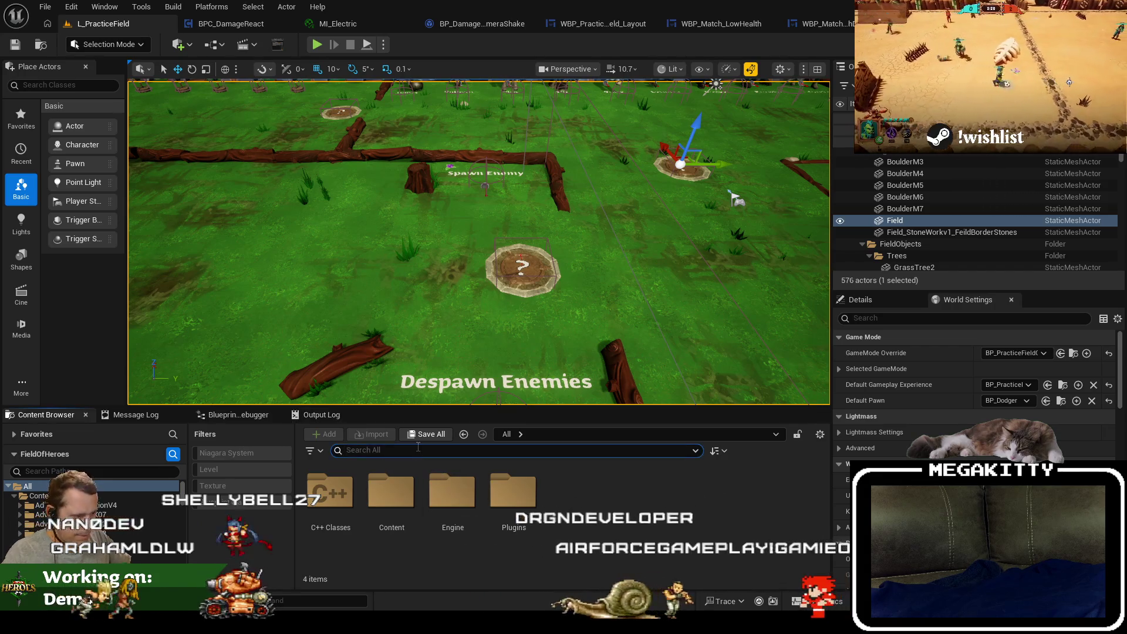
{"action": "type", "text": "wbp_ health"}
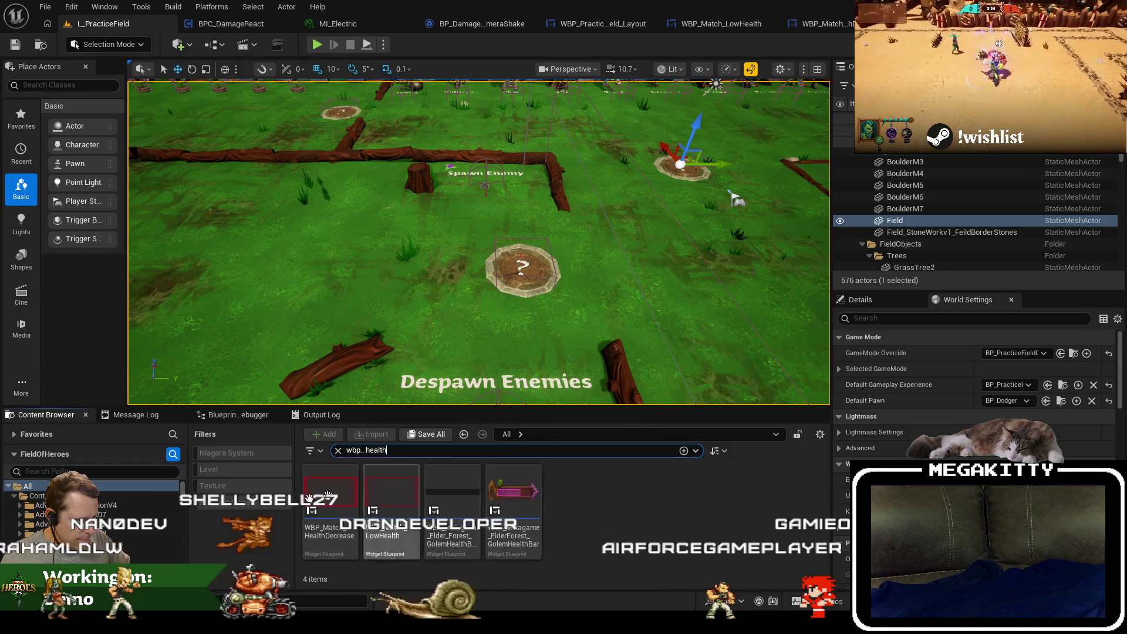
{"action": "double_click", "coordinate": [367, 449]}
{"action": "type", "text": "n"}
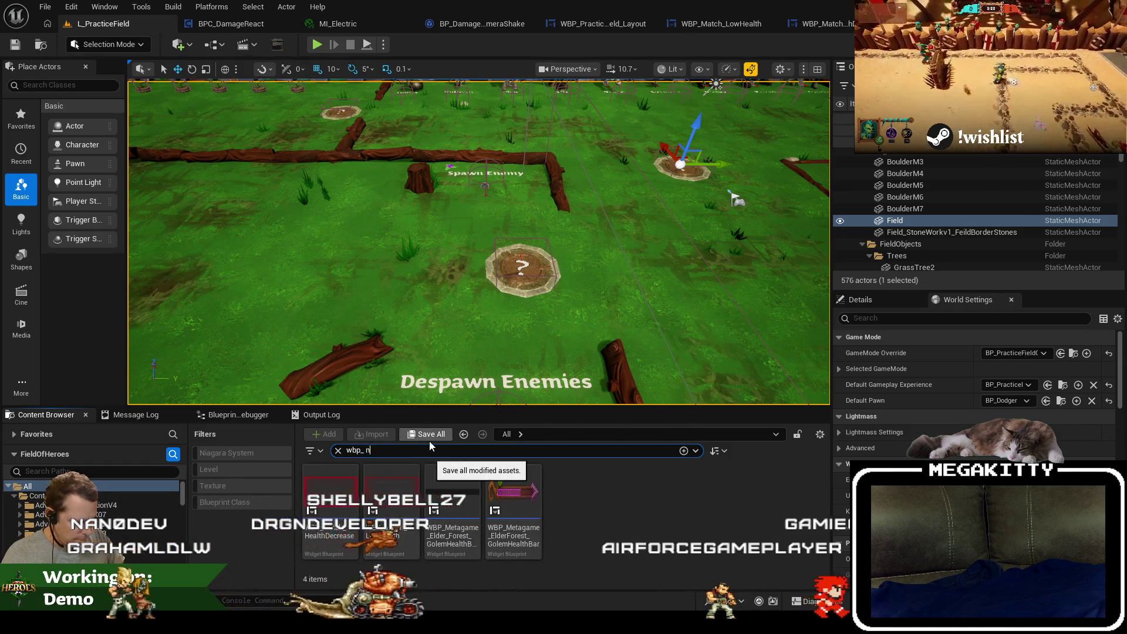
{"action": "type", "text": "ameplate"}
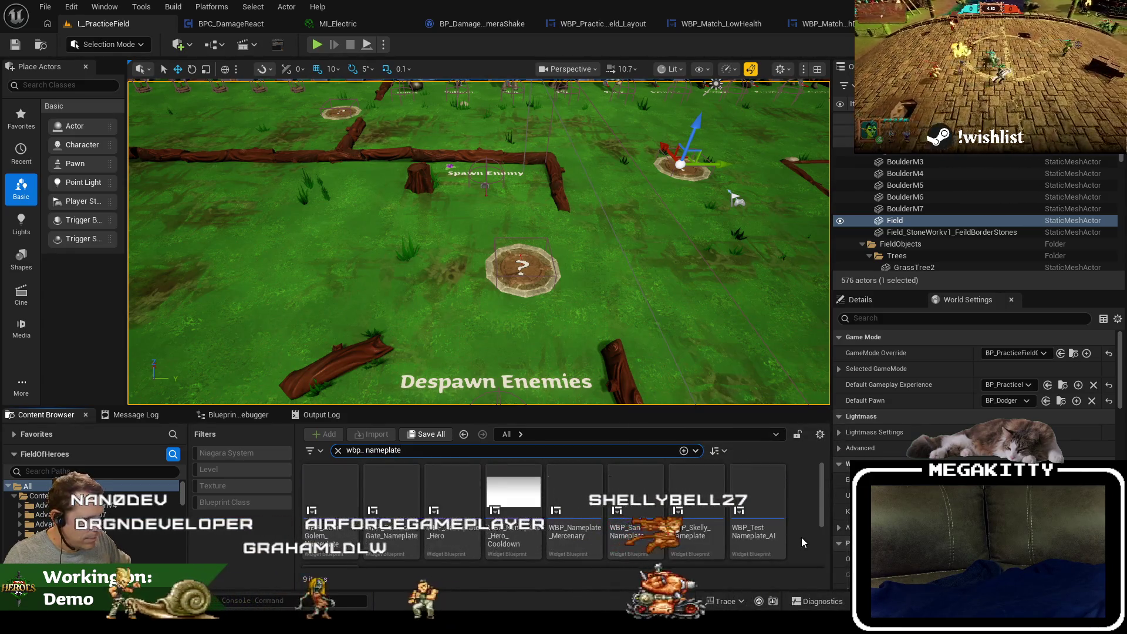
{"action": "left_click", "coordinate": [452, 500]}
{"action": "double_click", "coordinate": [456, 502]}
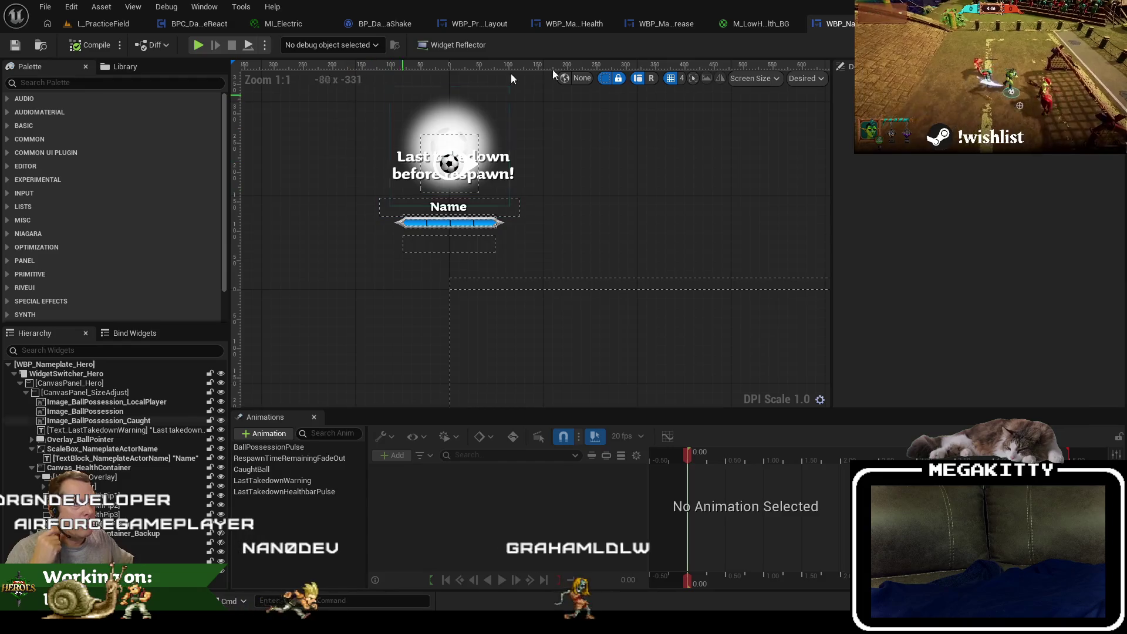
Duplicate WBP_Nameplate_Hero as WBP_Nameplate_Hero_BACKUP, then return to the original nameplate's designer.
{"action": "left_click_drag", "start_coordinate": [852, 31], "coordinate": [196, 24]}
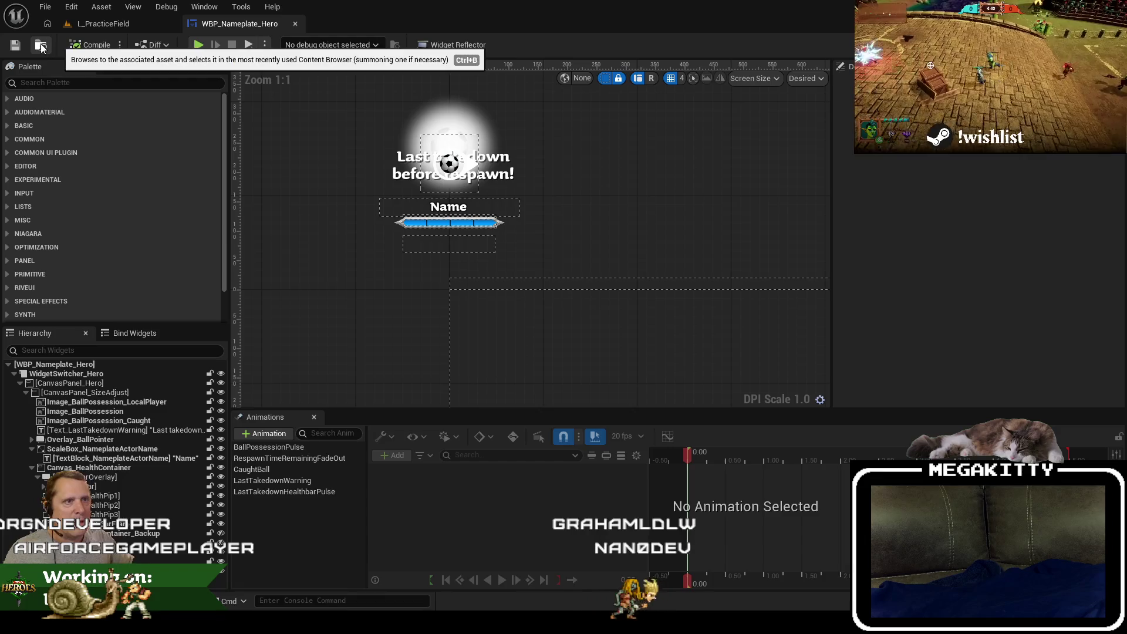
{"action": "left_click", "coordinate": [104, 23]}
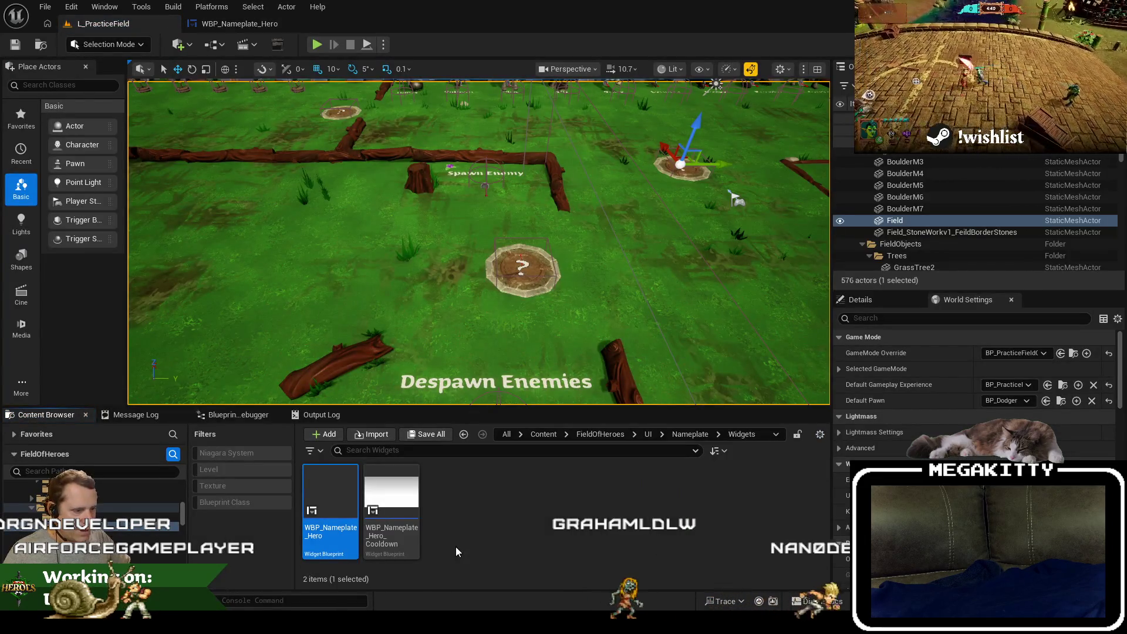
{"action": "key", "text": "ctrl+d"}
{"action": "key", "text": "End"}
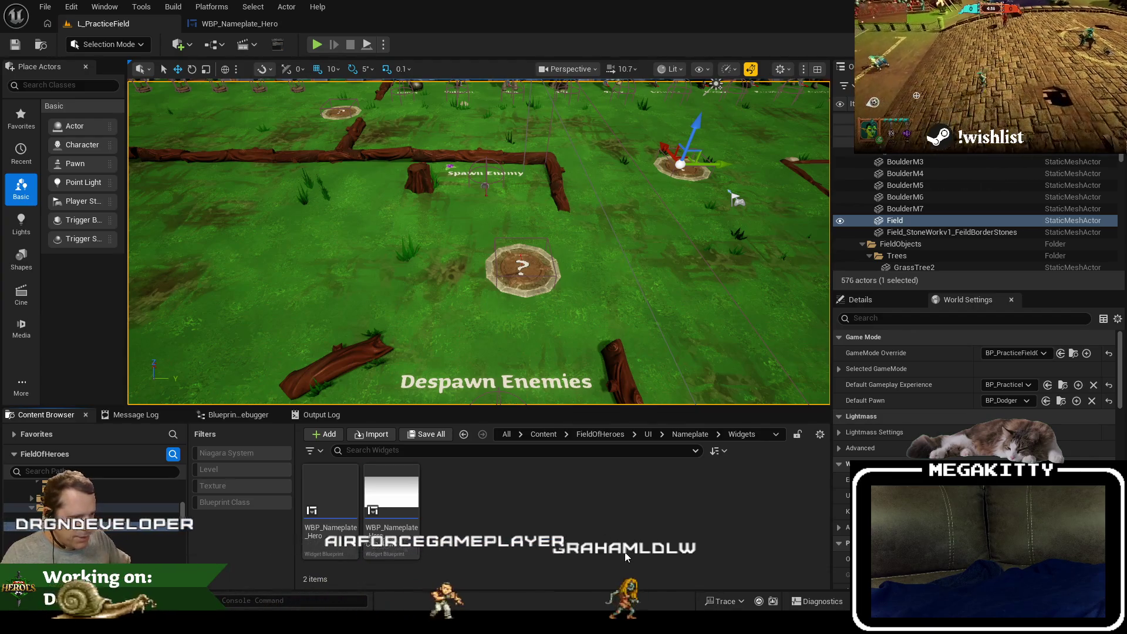
{"action": "key", "text": "Escape"}
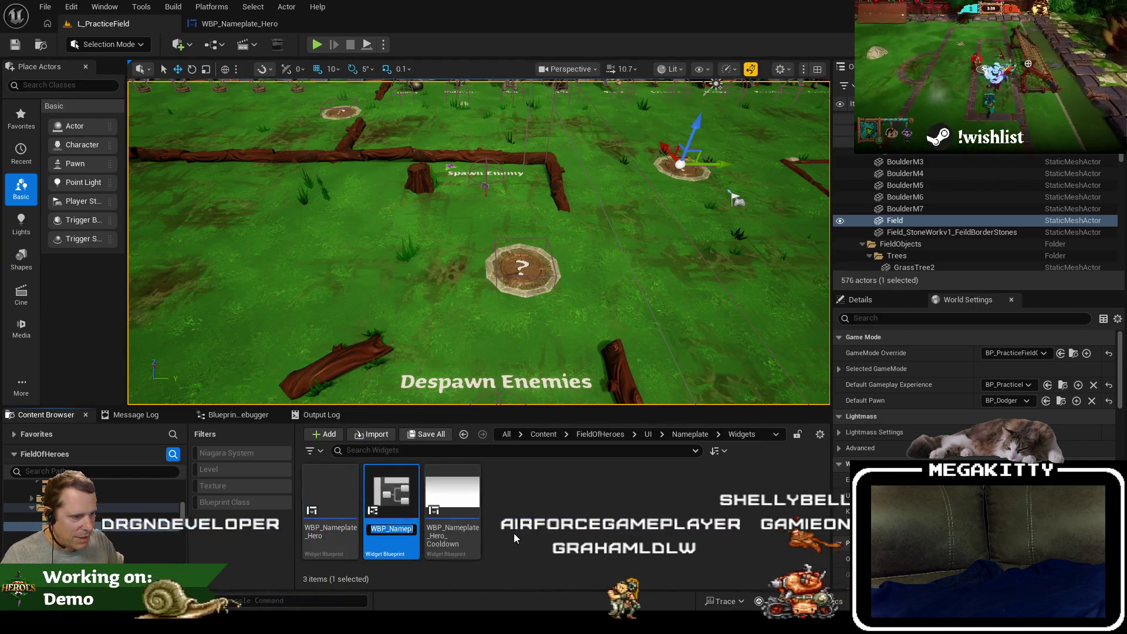
{"action": "key", "text": "ctrl+d"}
{"action": "key", "text": "End"}
{"action": "key", "text": "BackSpace"}
{"action": "type", "text": "_BACKUP"}
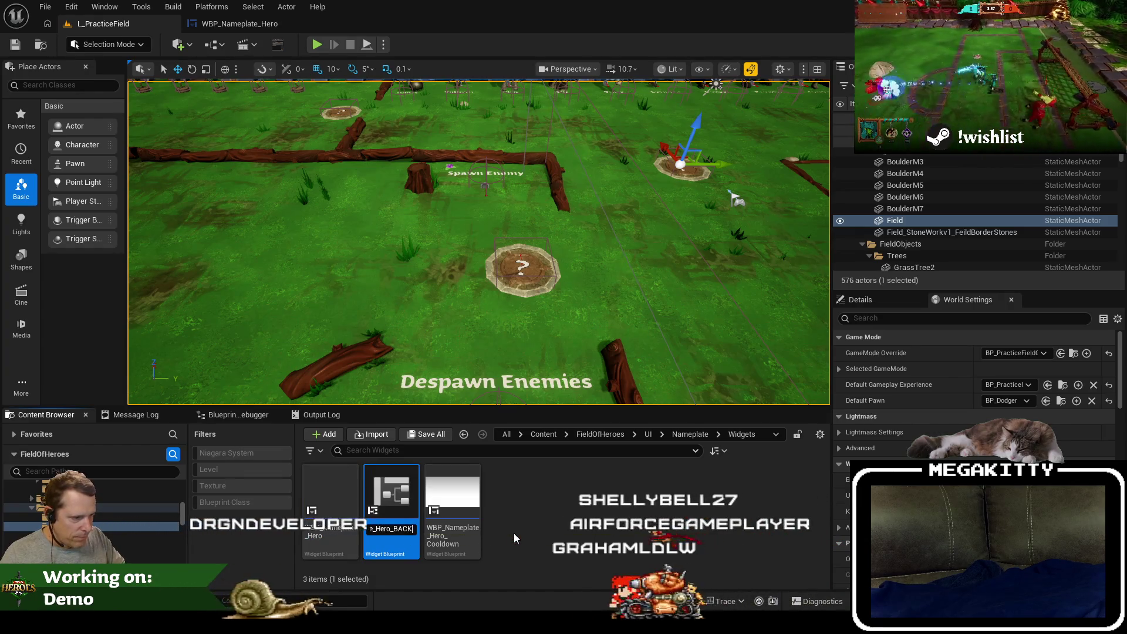
{"action": "key", "text": "Return"}
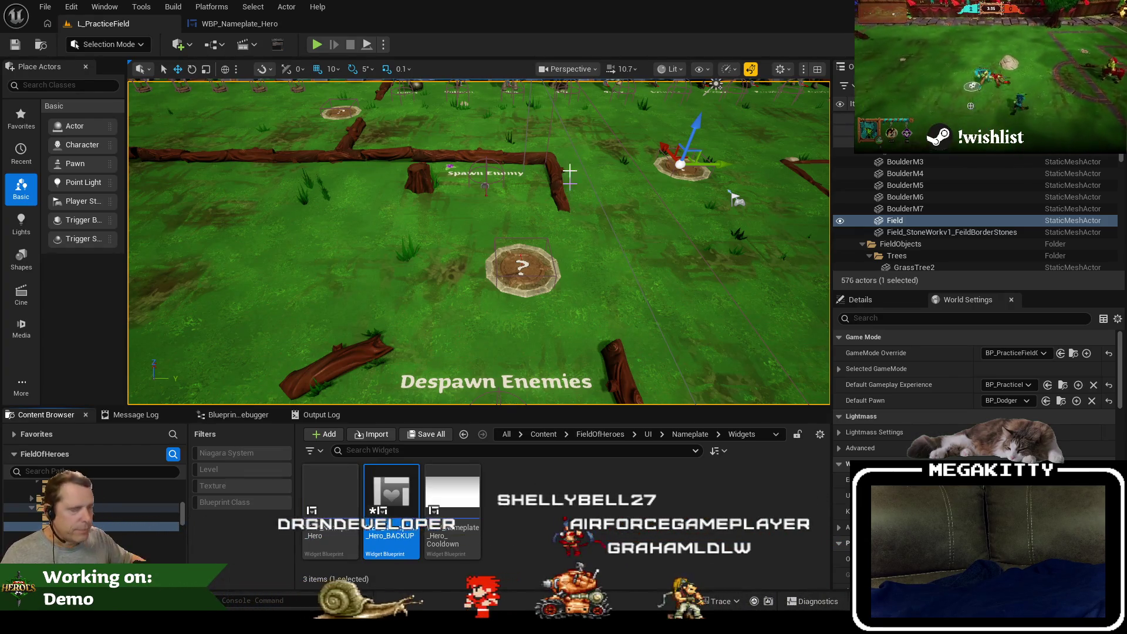
{"action": "left_click", "coordinate": [240, 24]}
{"action": "left_click", "coordinate": [480, 229]}
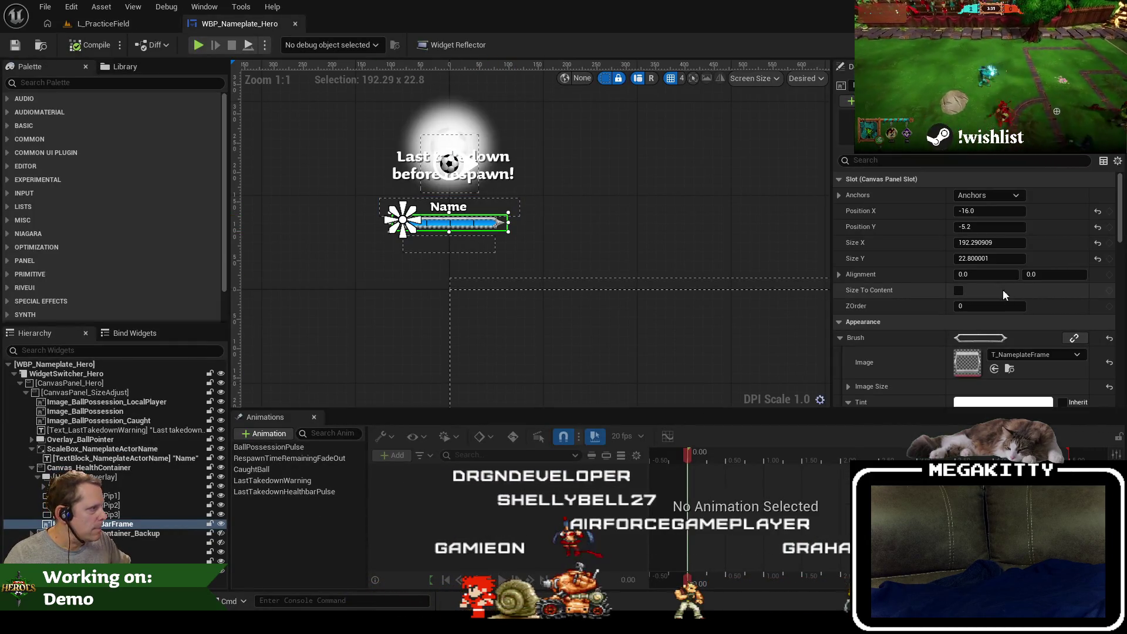
Reselect HealthBarFrame in WBP_Nameplate_Hero and undo its trial widening.
{"action": "scroll", "coordinate": [398, 203], "scroll_direction": "up", "scroll_amount": 3}
{"action": "scroll", "coordinate": [610, 252], "scroll_direction": "down", "scroll_amount": 2}
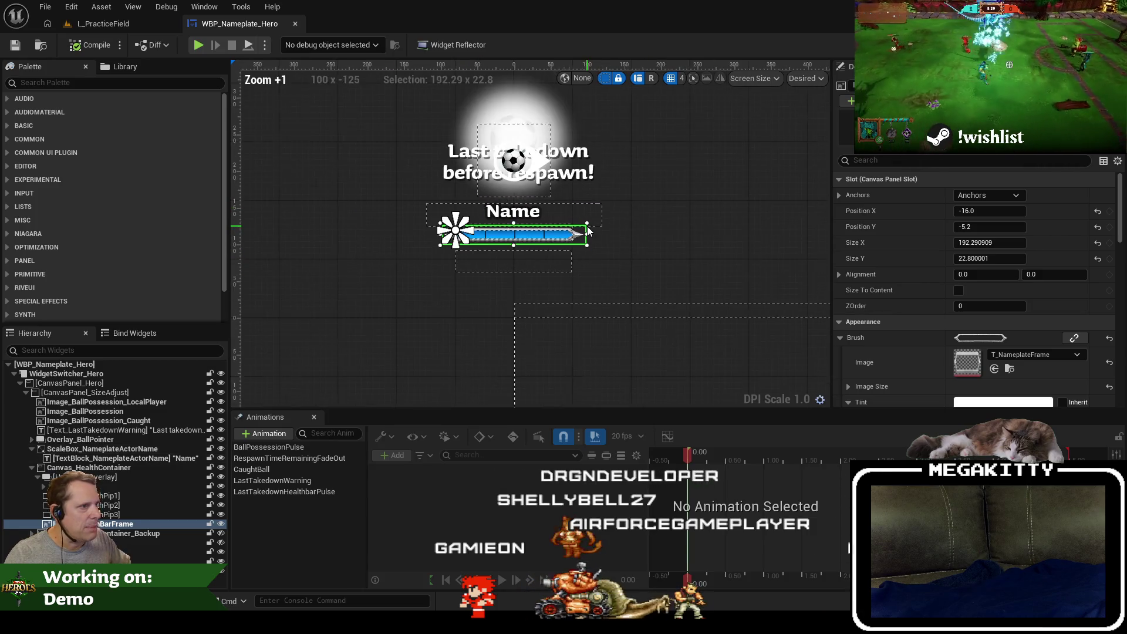
{"action": "scroll", "coordinate": [523, 262], "scroll_direction": "up", "scroll_amount": 3}
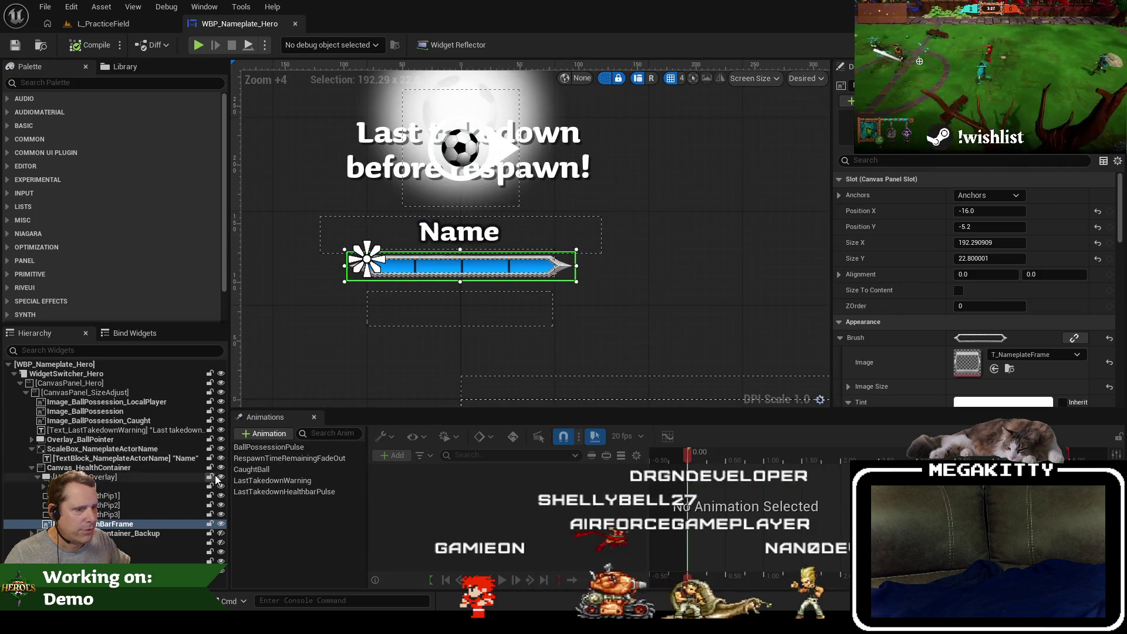
{"action": "left_click", "coordinate": [124, 470]}
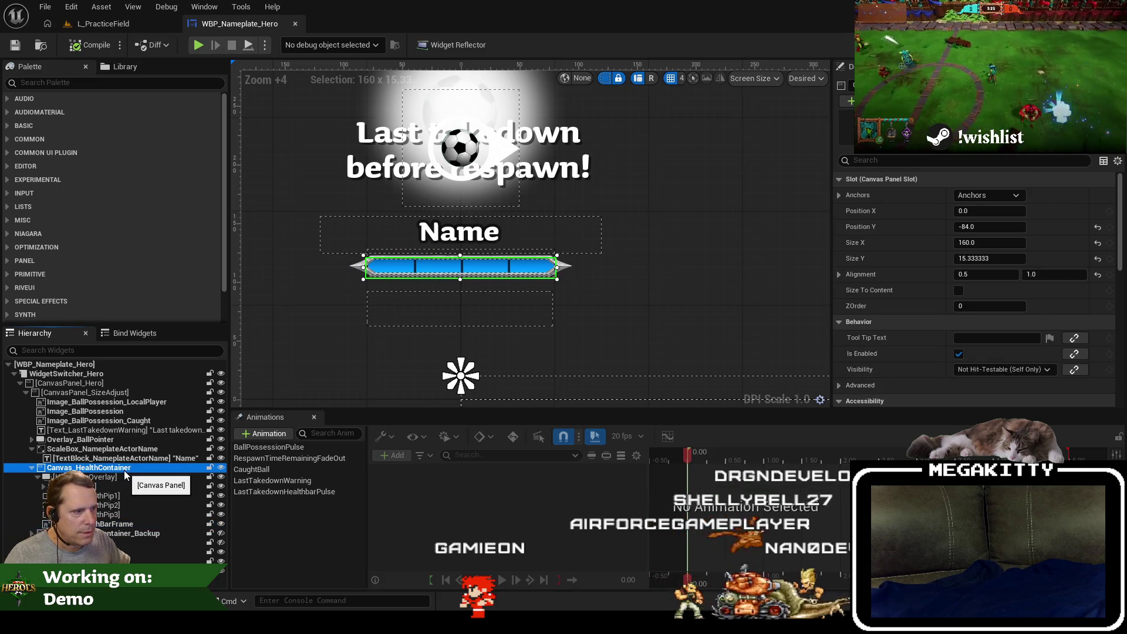
{"action": "left_click", "coordinate": [123, 526]}
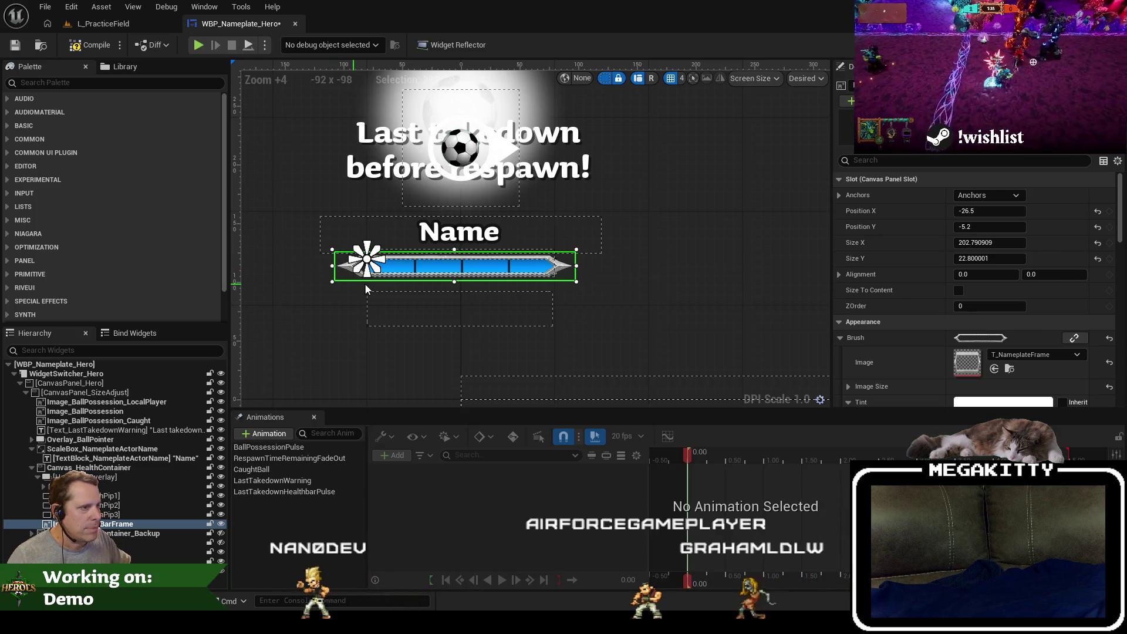
{"action": "key", "text": "ctrl+z"}
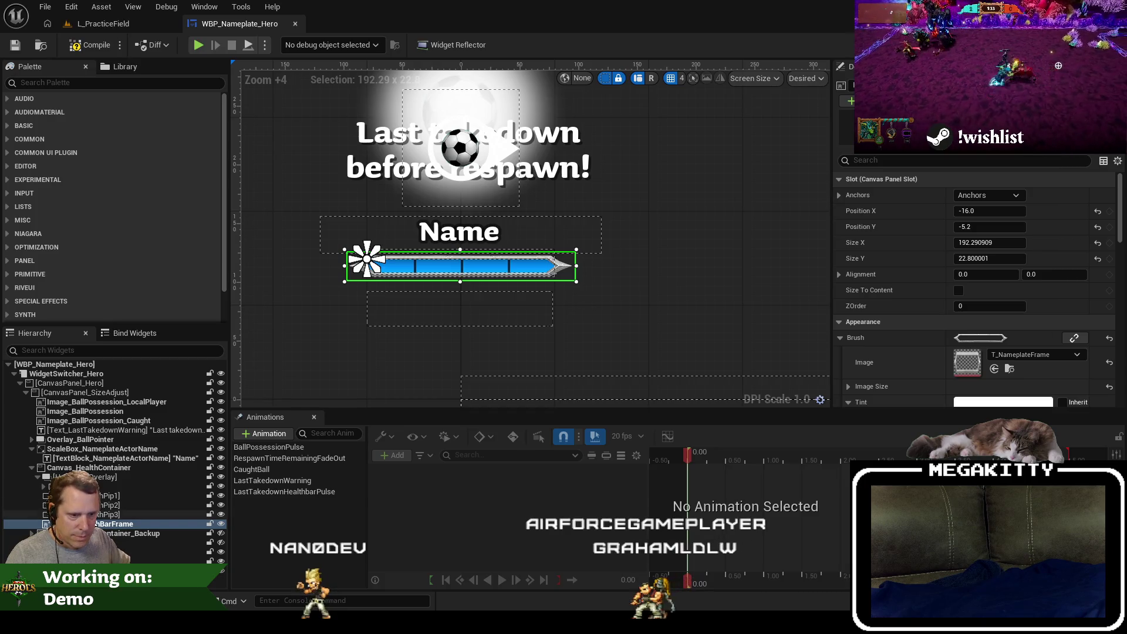
Inspect the Overlay, its inner image and Canvas_HealthContainer in the Hierarchy.
{"action": "left_click", "coordinate": [100, 477]}
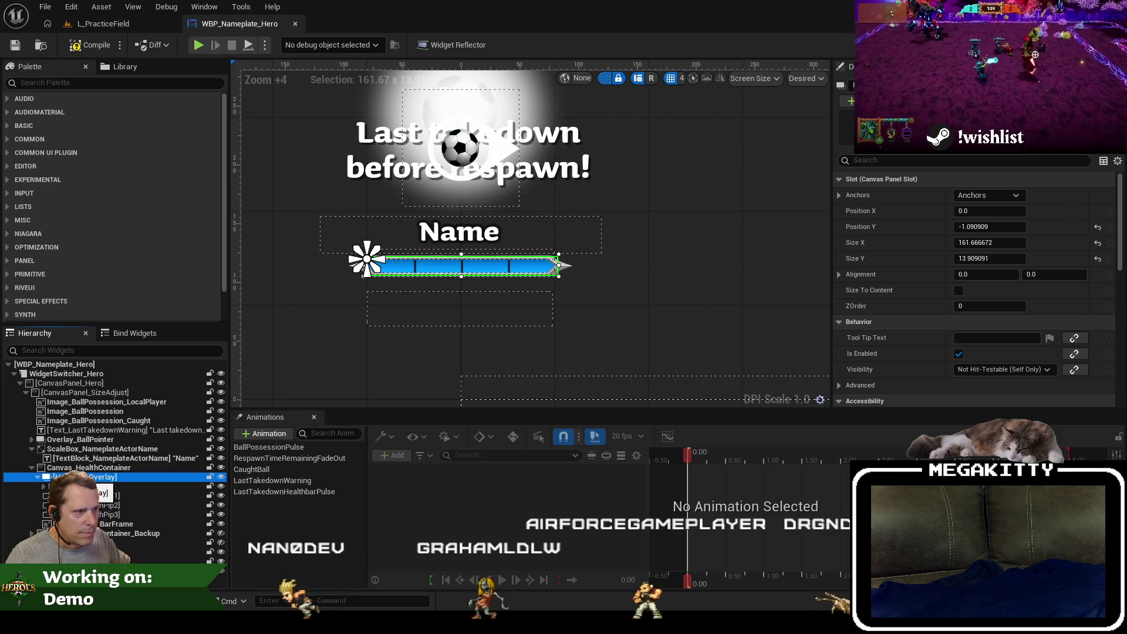
{"action": "left_click", "coordinate": [42, 486]}
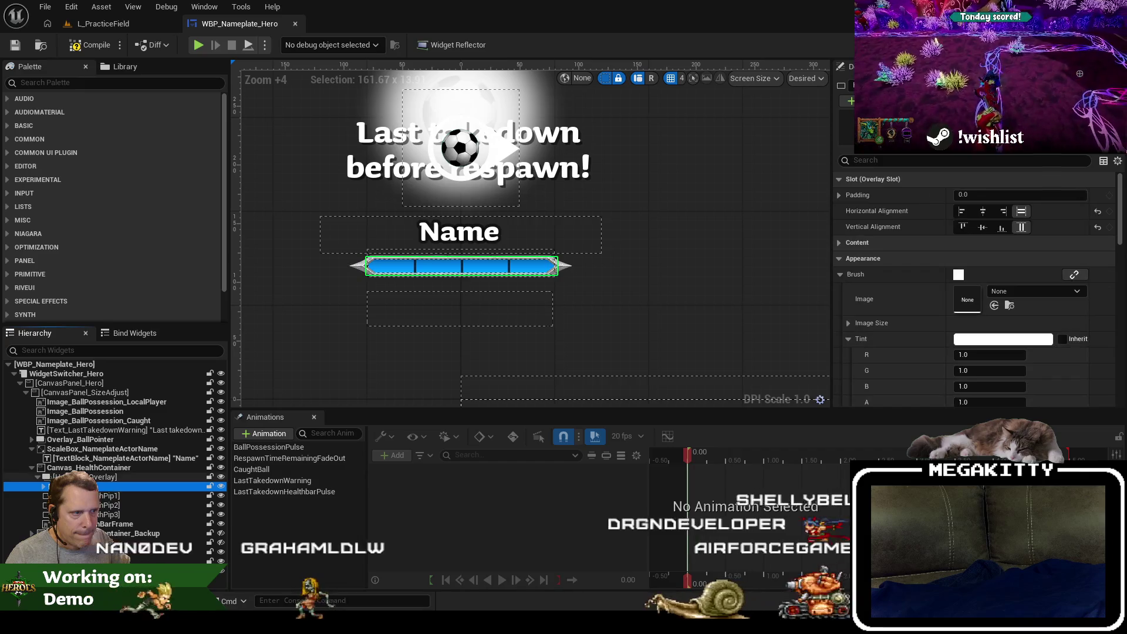
{"action": "left_click", "coordinate": [88, 467]}
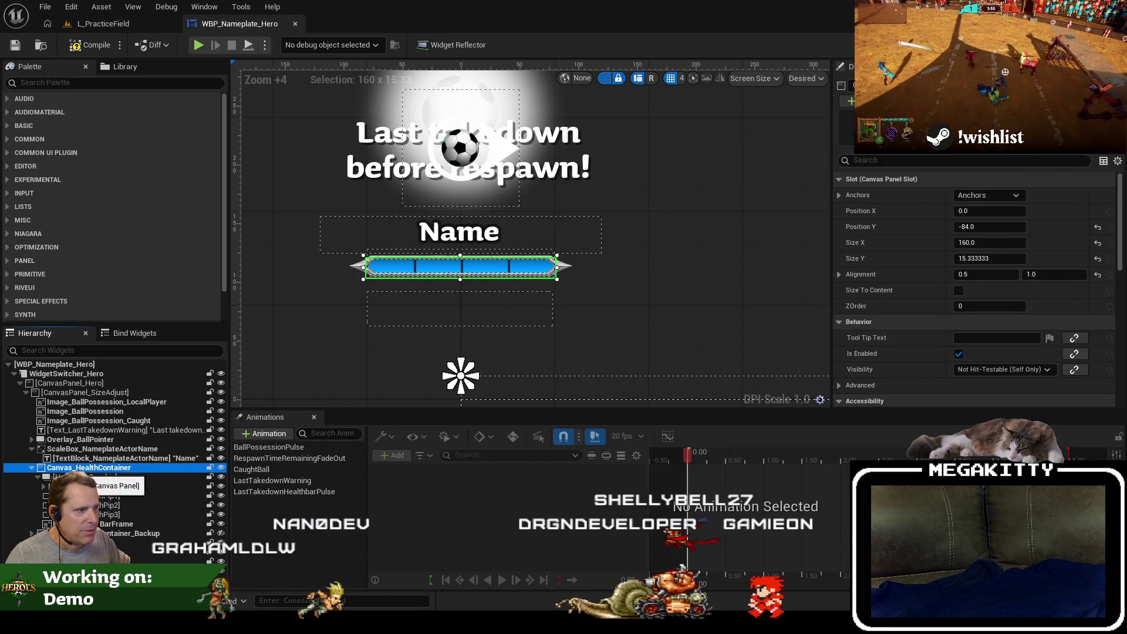
Anchor the blue health Overlay at the centre with position X 0, then save.
{"action": "left_click", "coordinate": [88, 476]}
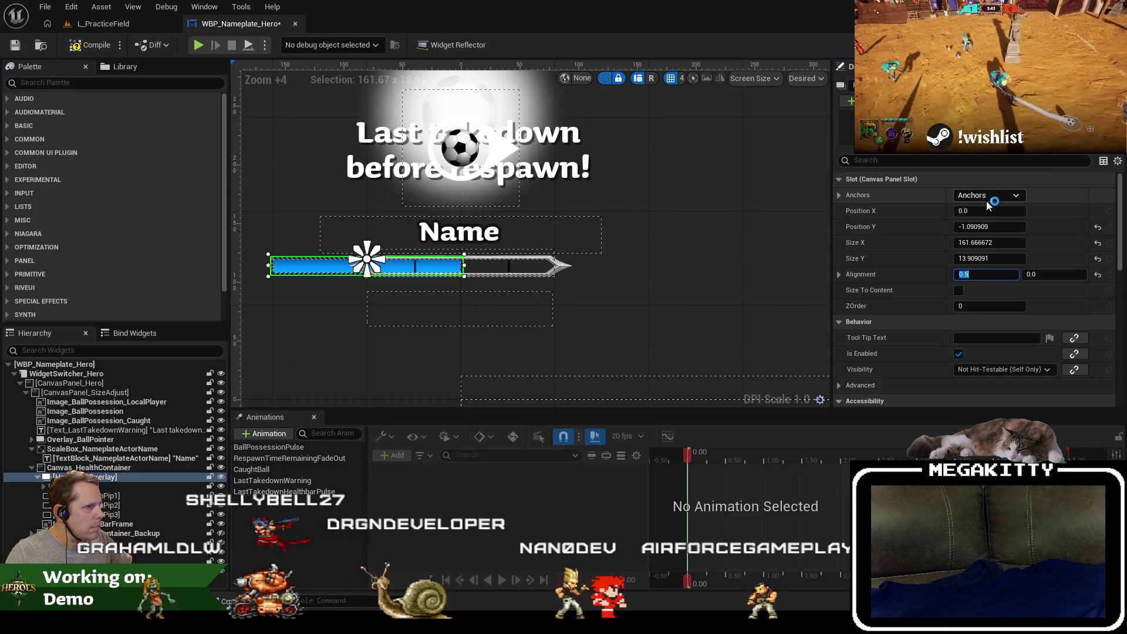
{"action": "left_click", "coordinate": [988, 199]}
{"action": "left_click", "coordinate": [1011, 227]}
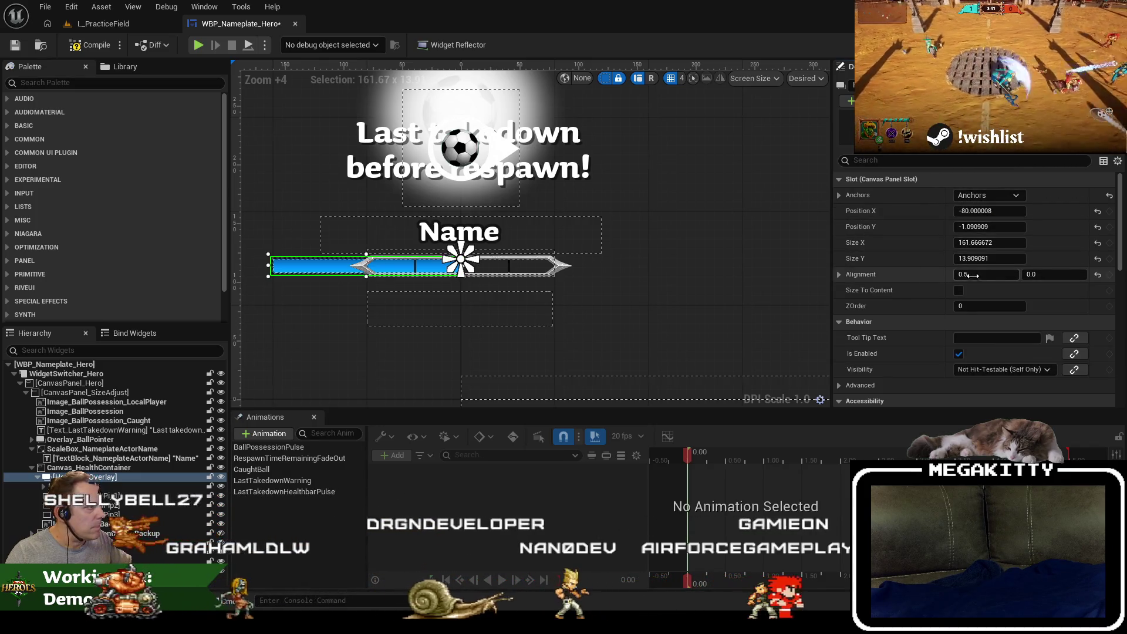
{"action": "left_click", "coordinate": [1007, 213]}
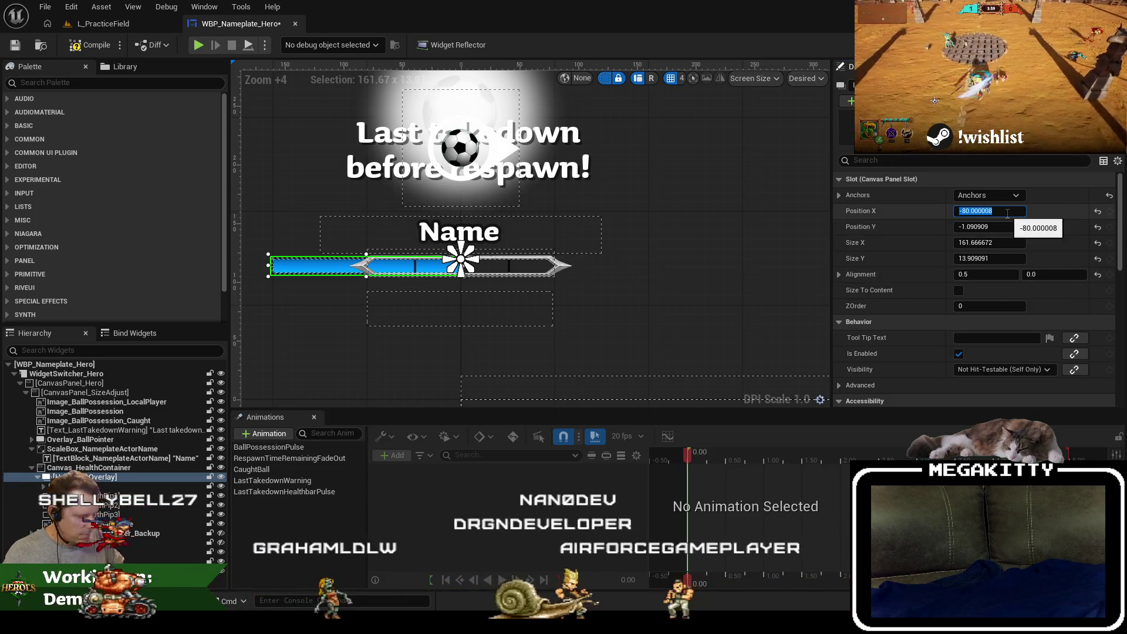
{"action": "type", "text": "0"}
{"action": "key", "text": "Return"}
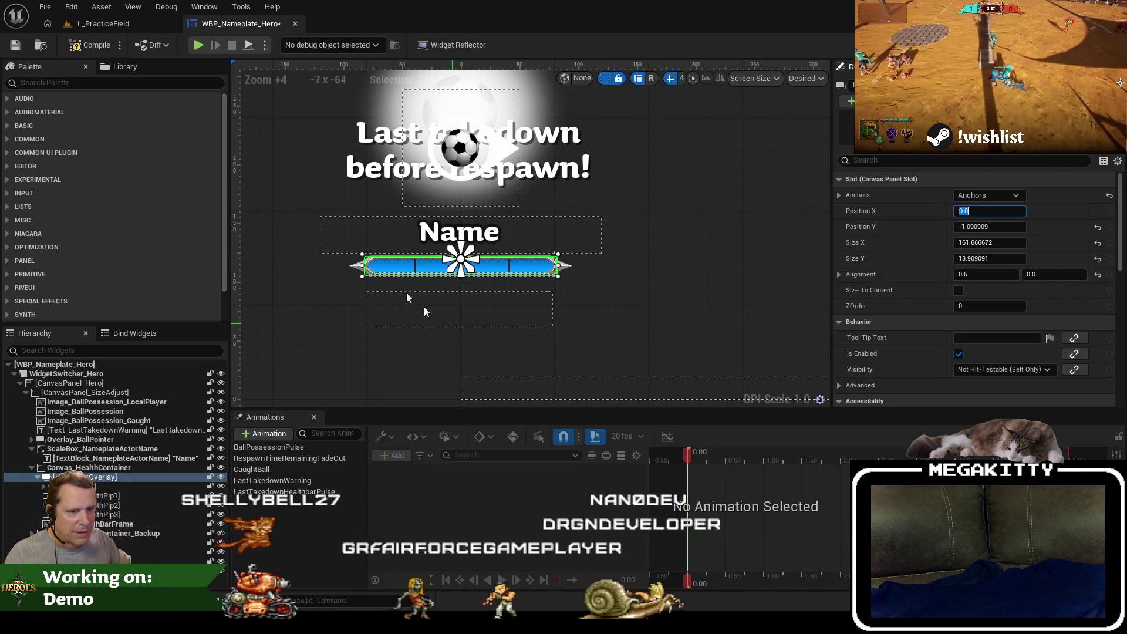
{"action": "key", "text": "ctrl+s"}
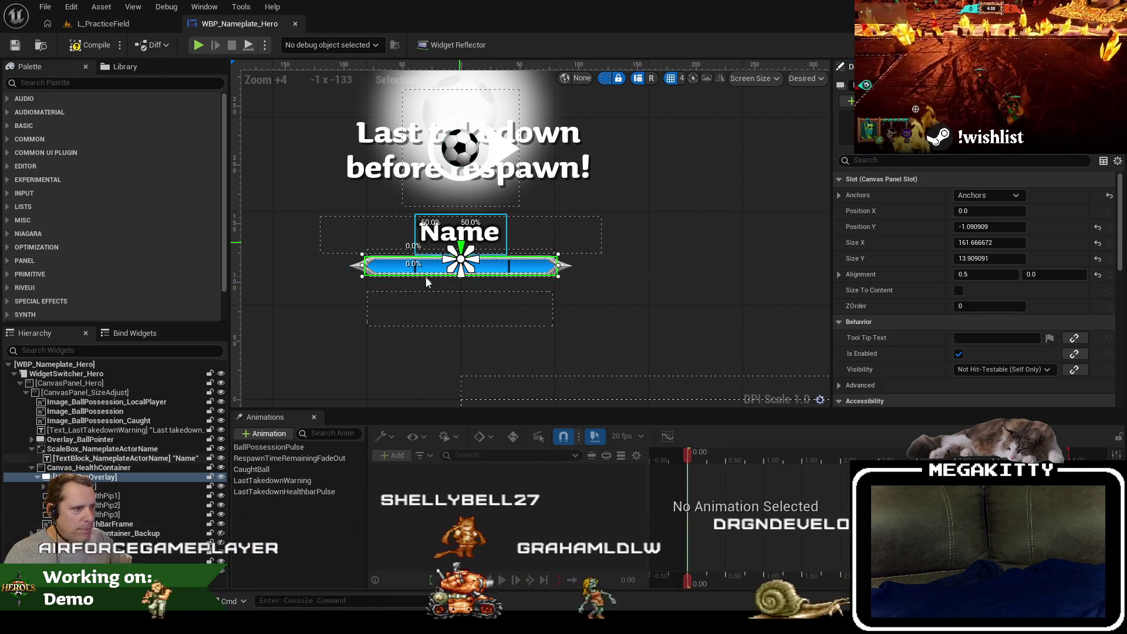
Check the health overlay's border and layout by toggling their editor visibility.
{"action": "scroll", "coordinate": [403, 287], "scroll_direction": "up", "scroll_amount": 1}
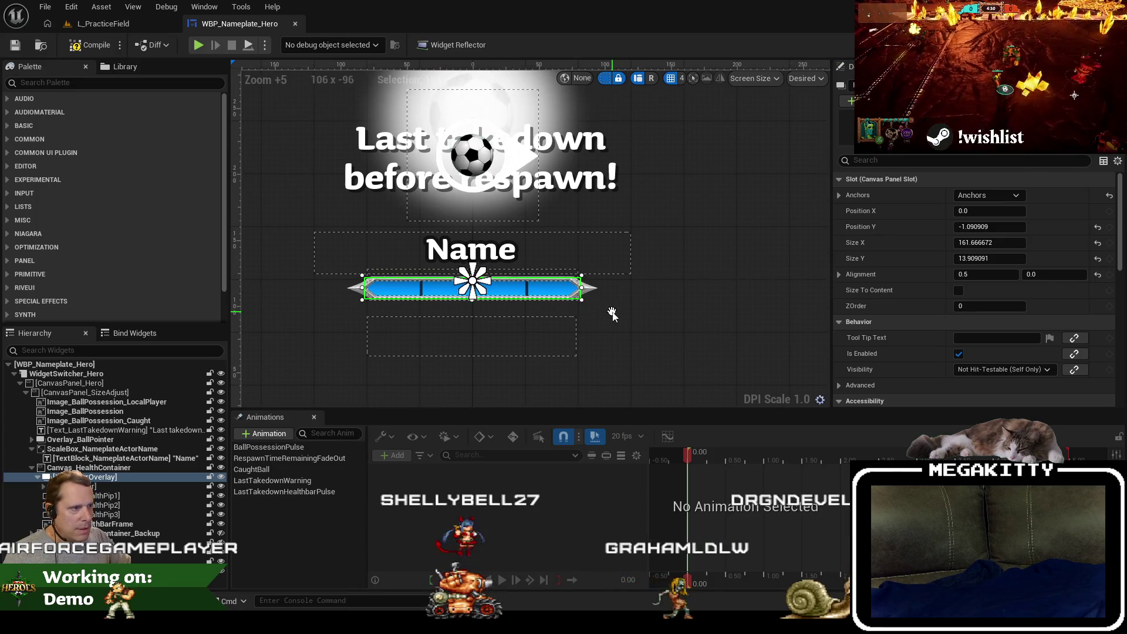
{"action": "scroll", "coordinate": [607, 308], "scroll_direction": "up", "scroll_amount": 1}
{"action": "scroll", "coordinate": [518, 333], "scroll_direction": "down", "scroll_amount": 1}
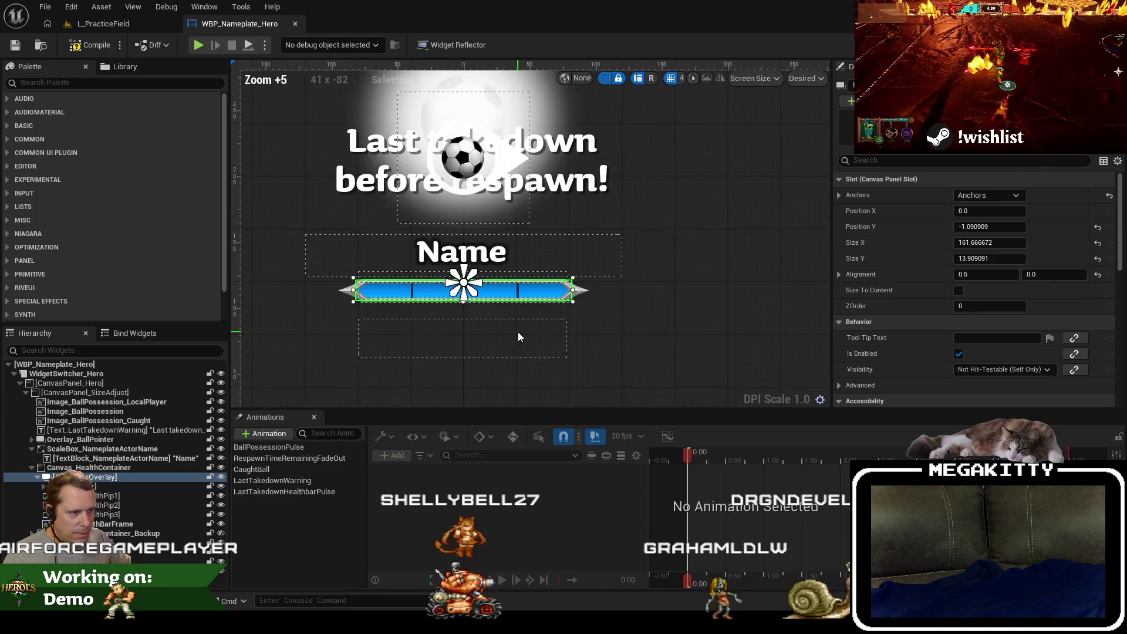
{"action": "left_click", "coordinate": [145, 486]}
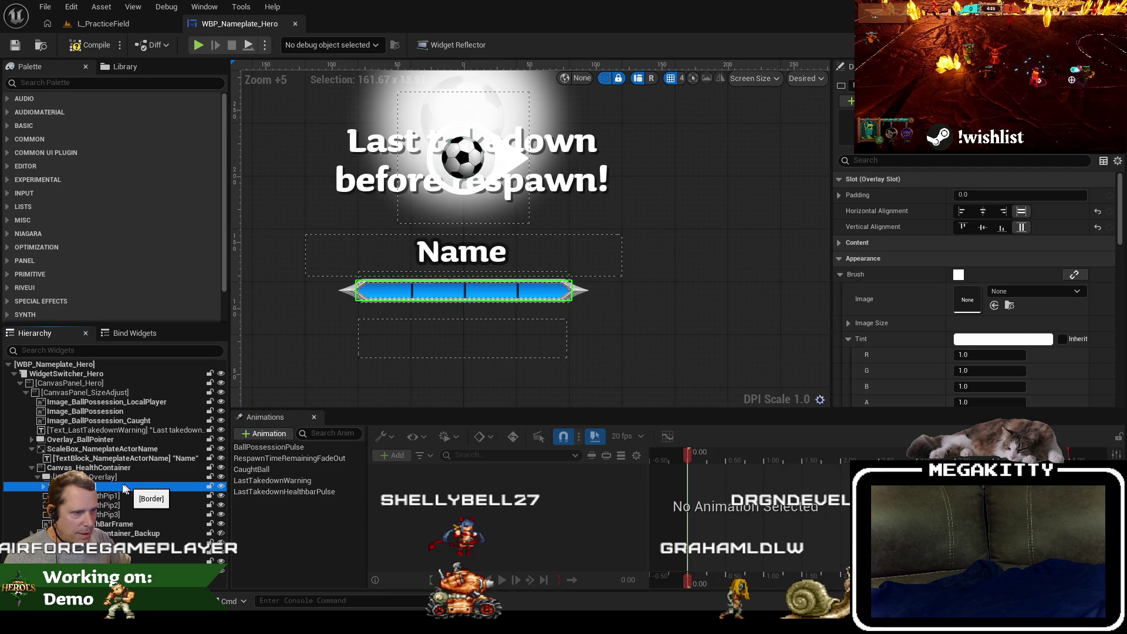
{"action": "left_click", "coordinate": [219, 487]}
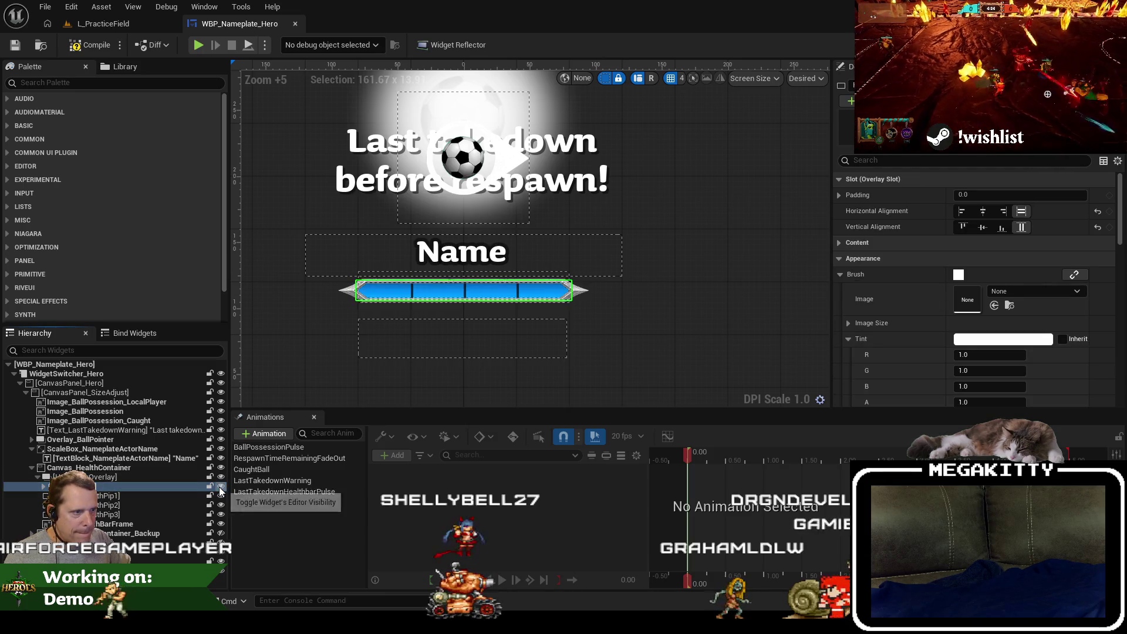
{"action": "left_click", "coordinate": [142, 475]}
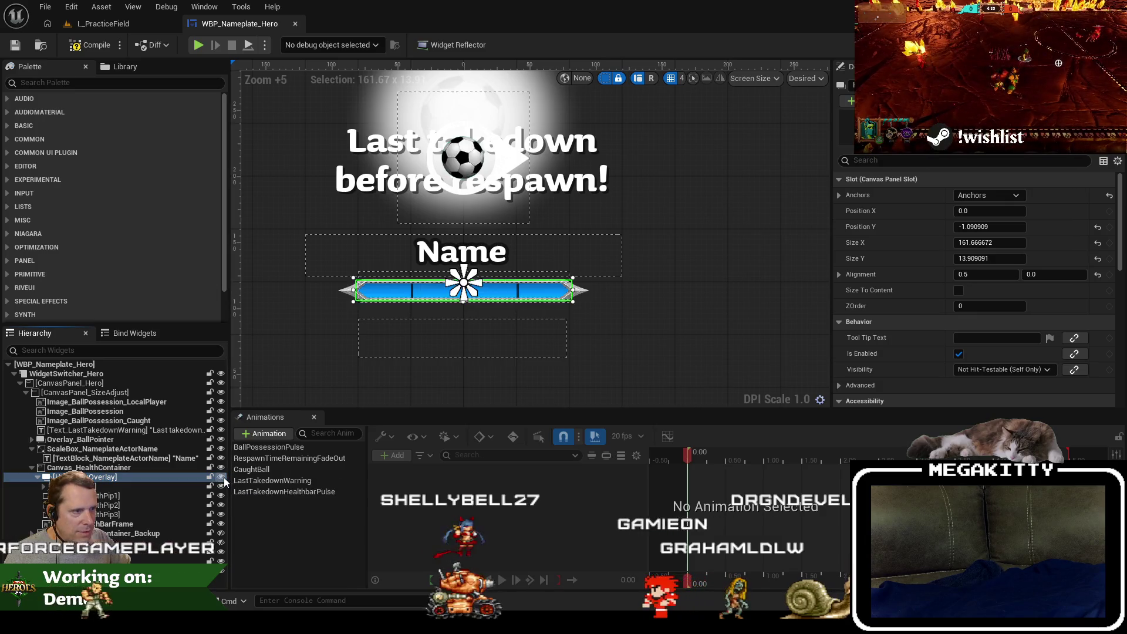
{"action": "left_click", "coordinate": [223, 477]}
{"action": "left_click", "coordinate": [223, 478]}
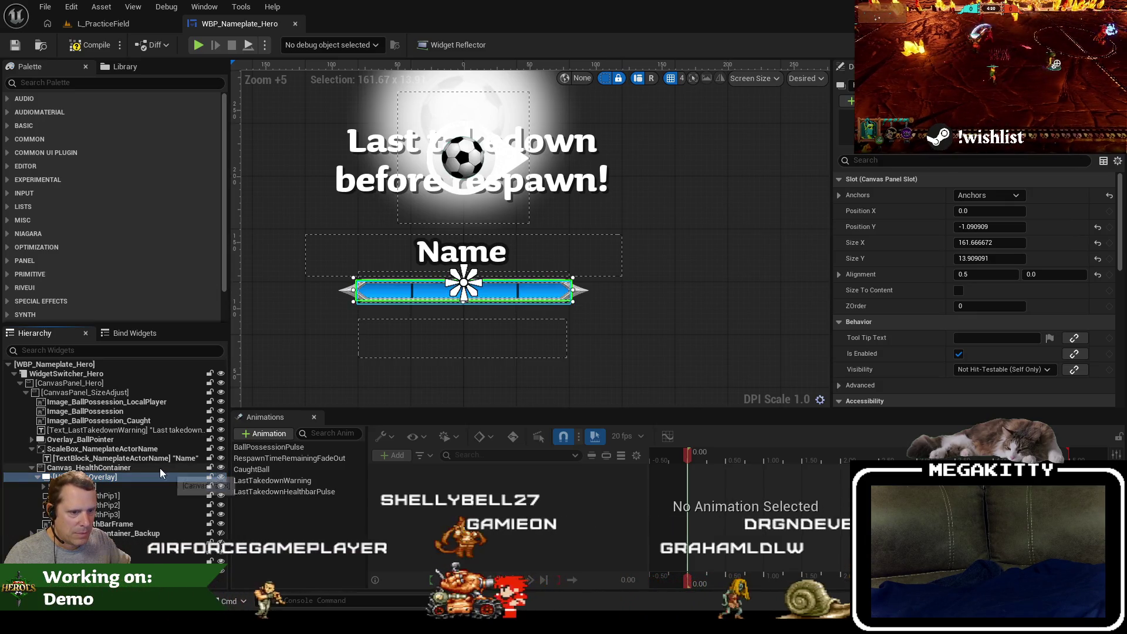
{"action": "left_click", "coordinate": [159, 467]}
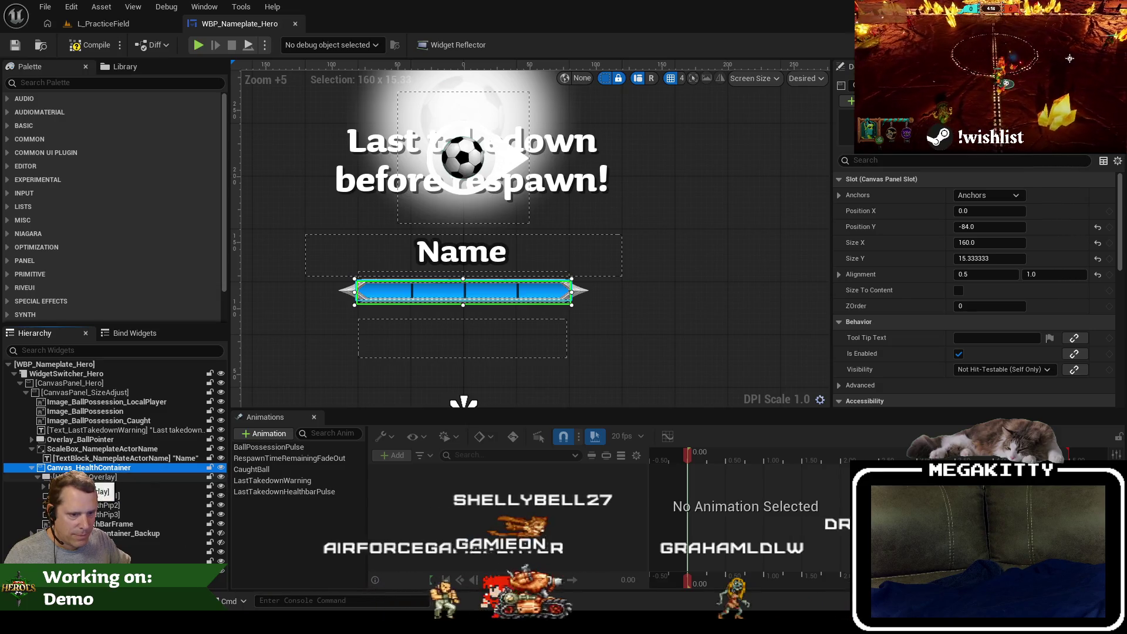
{"action": "left_click", "coordinate": [37, 477]}
Delete the unused Canvas_HealthContainer_Backup.
{"action": "left_click", "coordinate": [127, 524]}
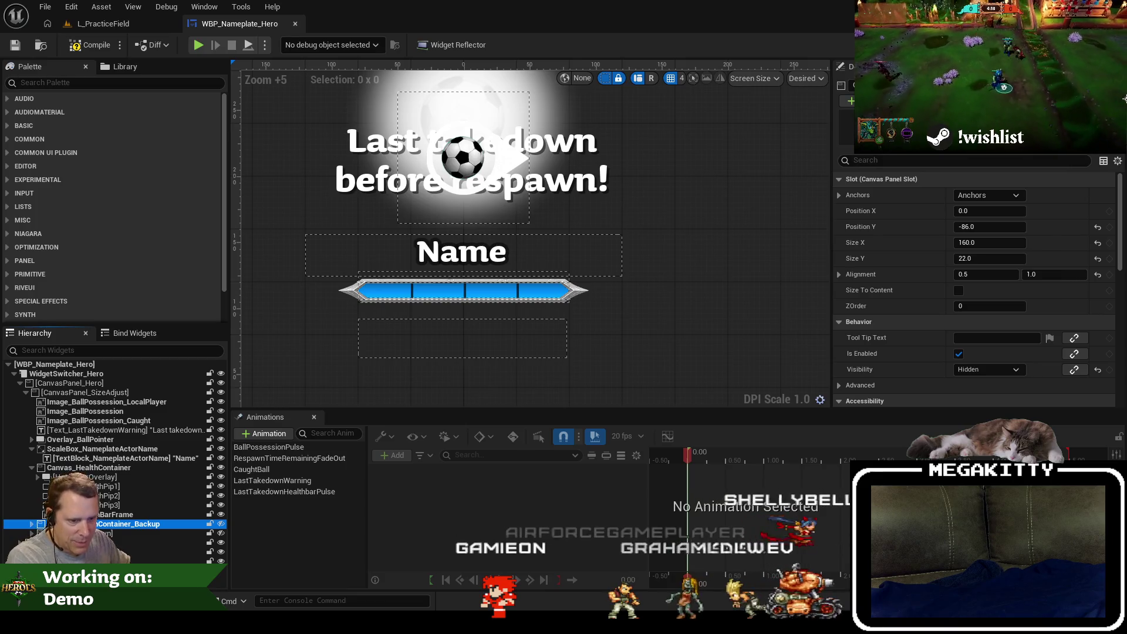
{"action": "key", "text": "Delete"}
{"action": "left_click", "coordinate": [127, 514]}
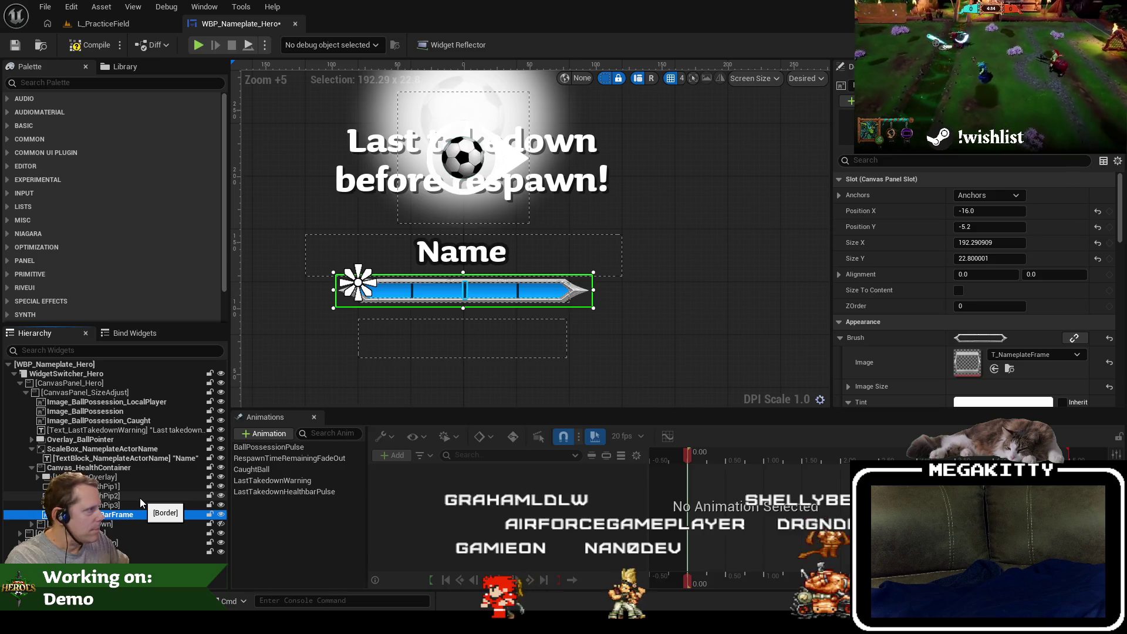
Centre HealthBarFrame: top-centre anchor, Alignment X 0.5, Position X 0; compile and save.
{"action": "left_click", "coordinate": [997, 195]}
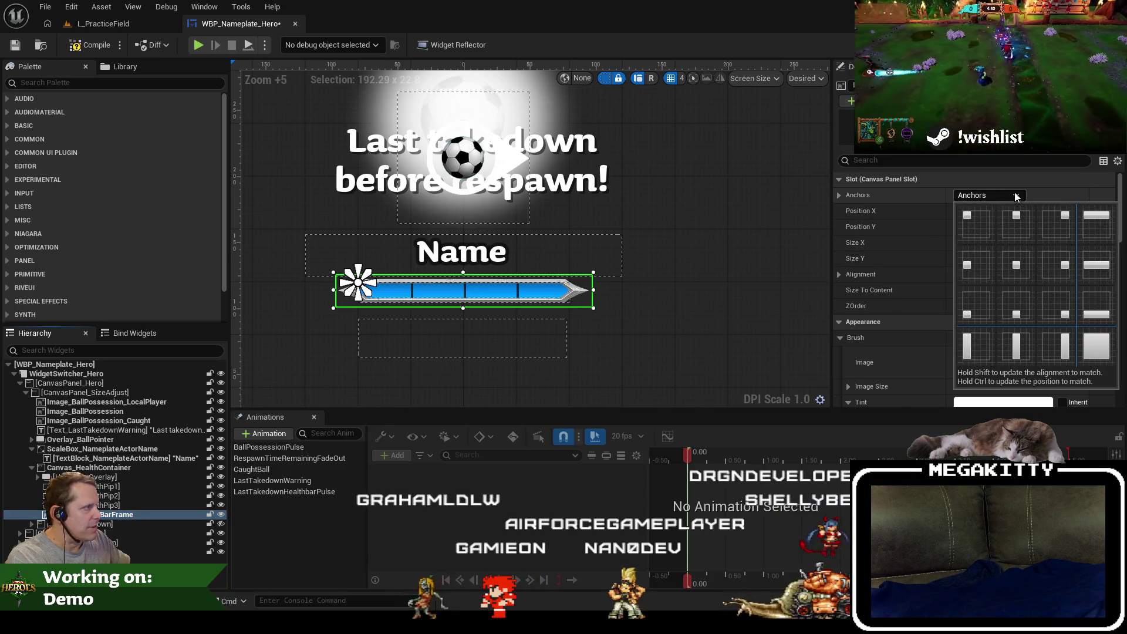
{"action": "left_click", "coordinate": [1015, 216]}
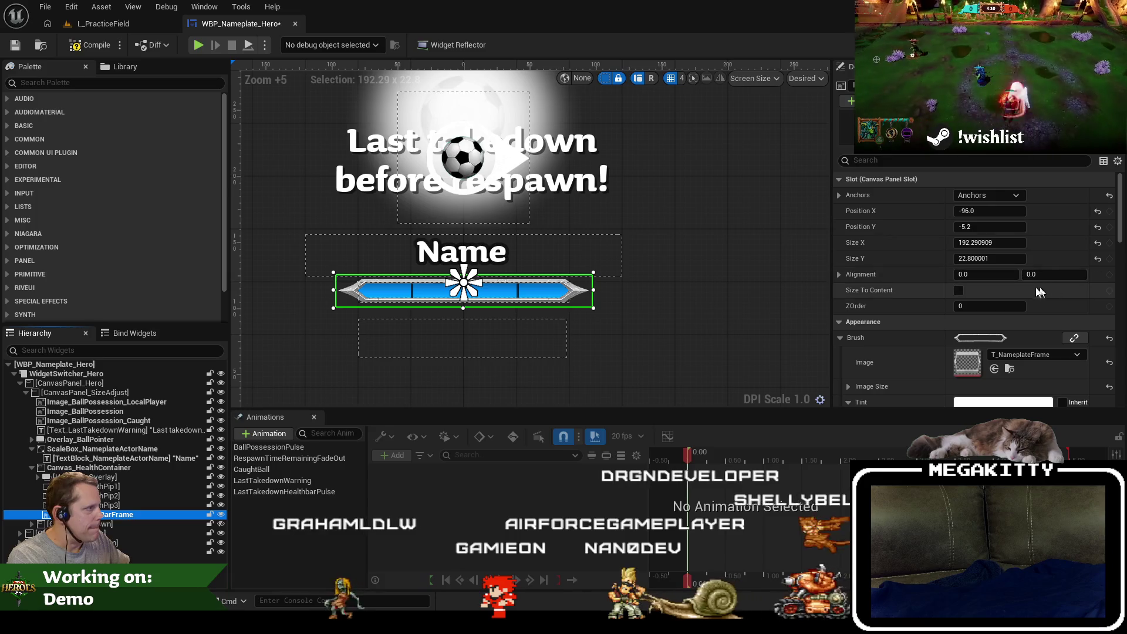
{"action": "left_click", "coordinate": [997, 275]}
{"action": "type", "text": "0.5"}
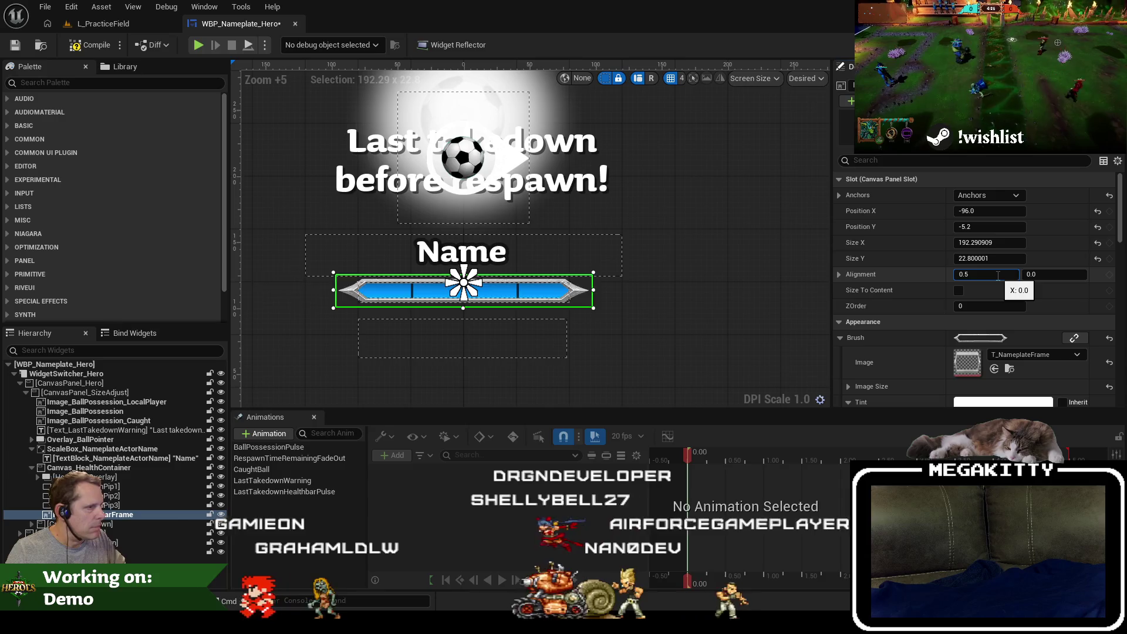
{"action": "key", "text": "Return"}
{"action": "type", "text": "0"}
{"action": "key", "text": "Return"}
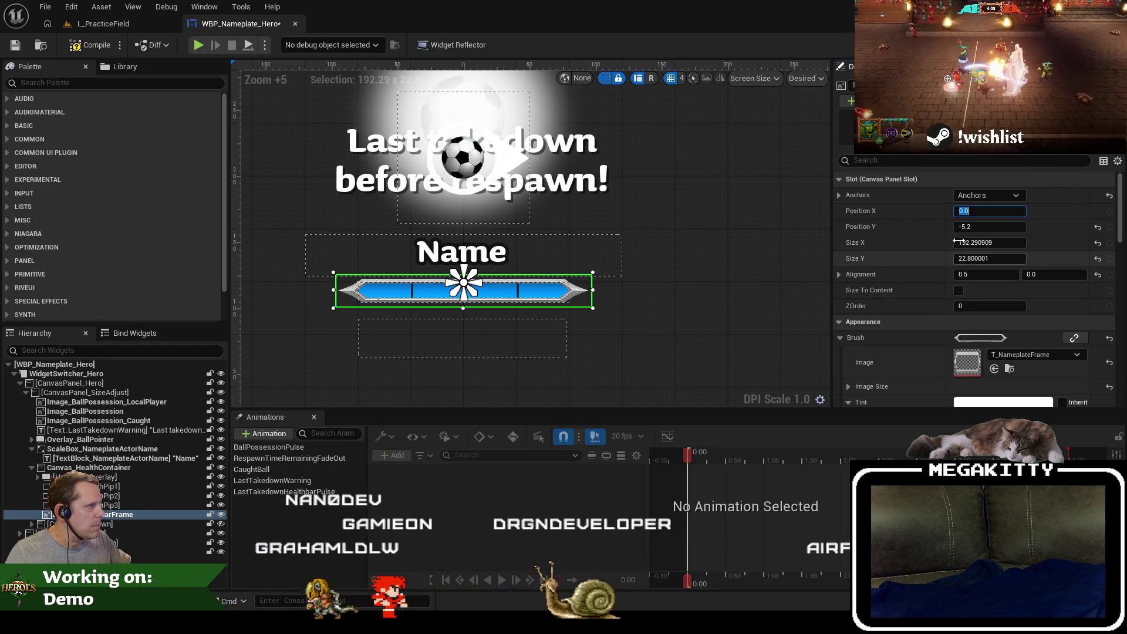
{"action": "left_click", "coordinate": [79, 47]}
{"action": "left_click", "coordinate": [15, 44]}
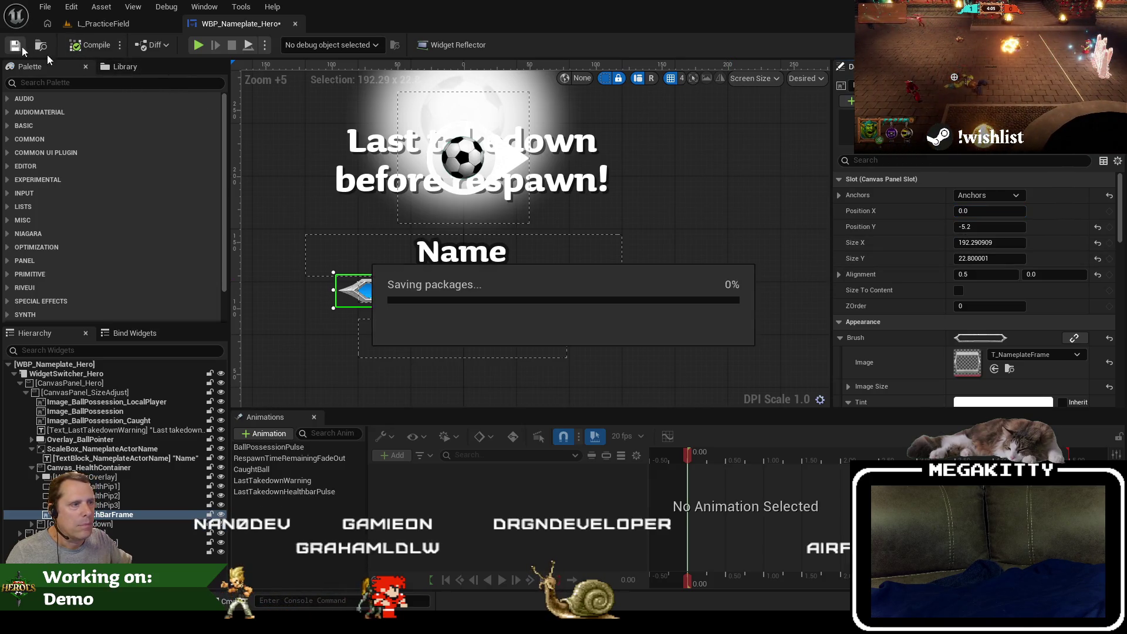
Widen the health bar frame, trying 230 and settling on Size X 240.
{"action": "left_click", "coordinate": [992, 242]}
{"action": "type", "text": "230"}
{"action": "key", "text": "Return"}
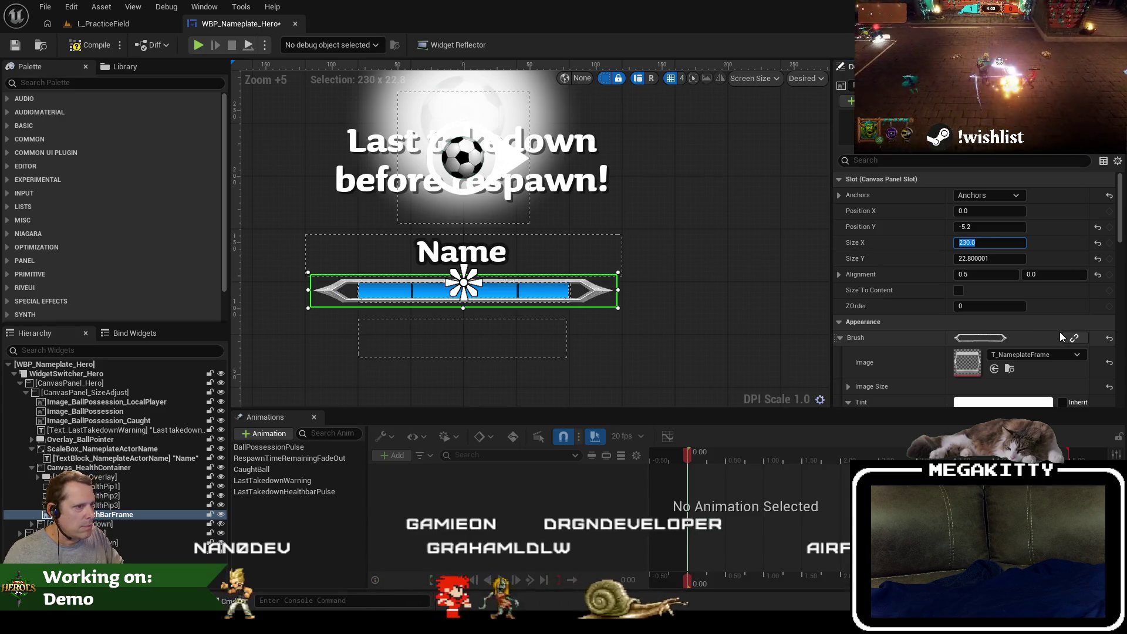
{"action": "key", "text": "shift+Tab"}
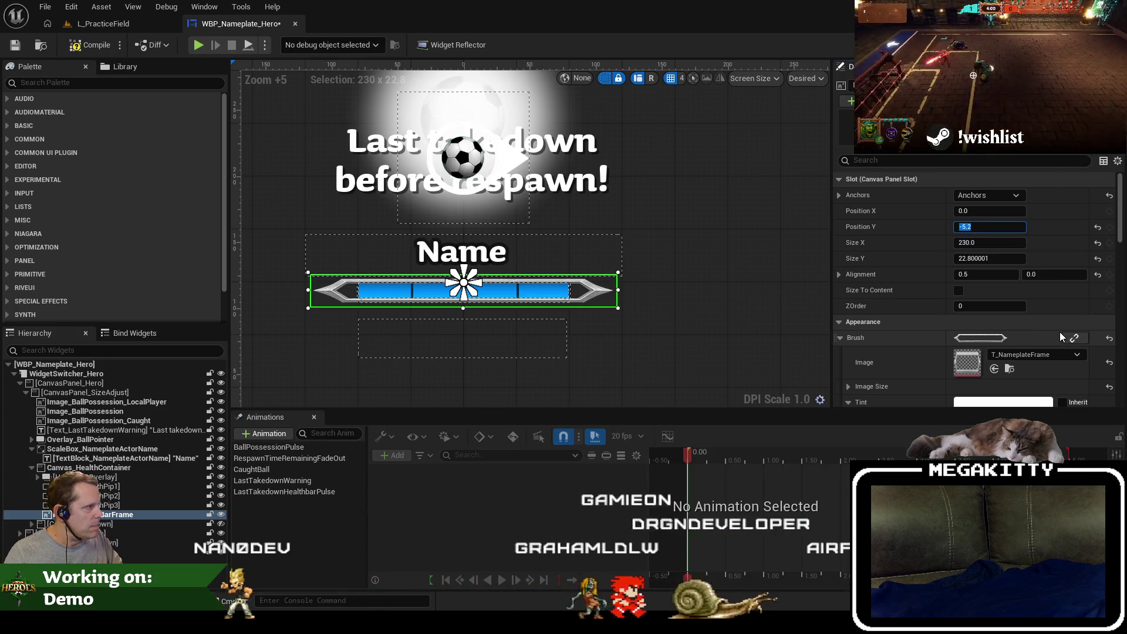
{"action": "key", "text": "Tab"}
{"action": "type", "text": "240"}
{"action": "key", "text": "Return"}
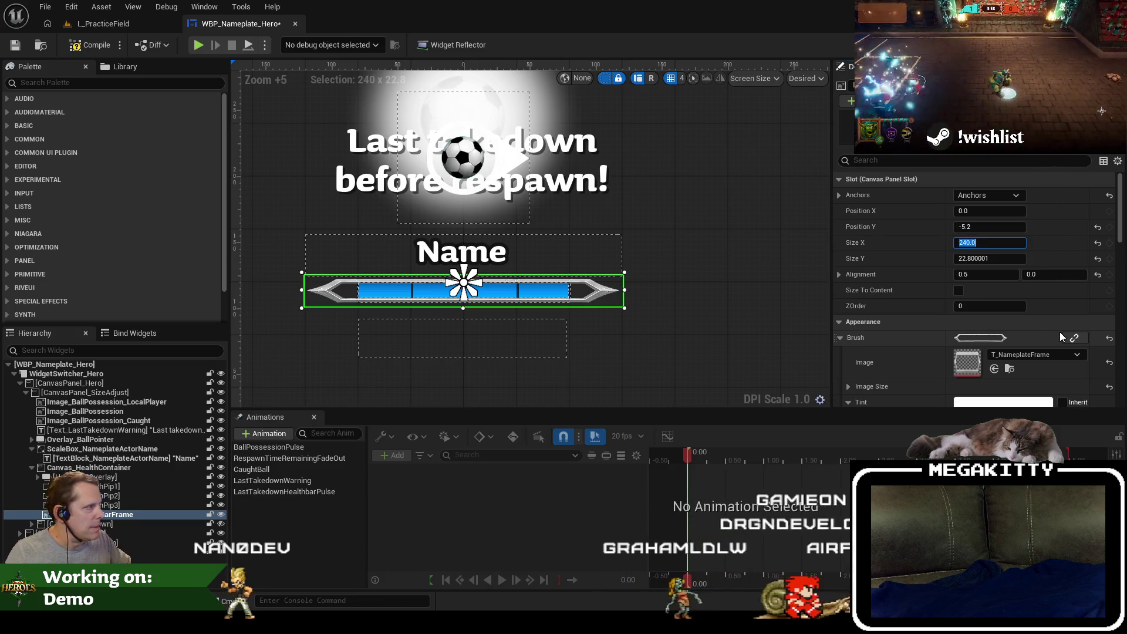
{"action": "type", "text": "250"}
{"action": "key", "text": "Return"}
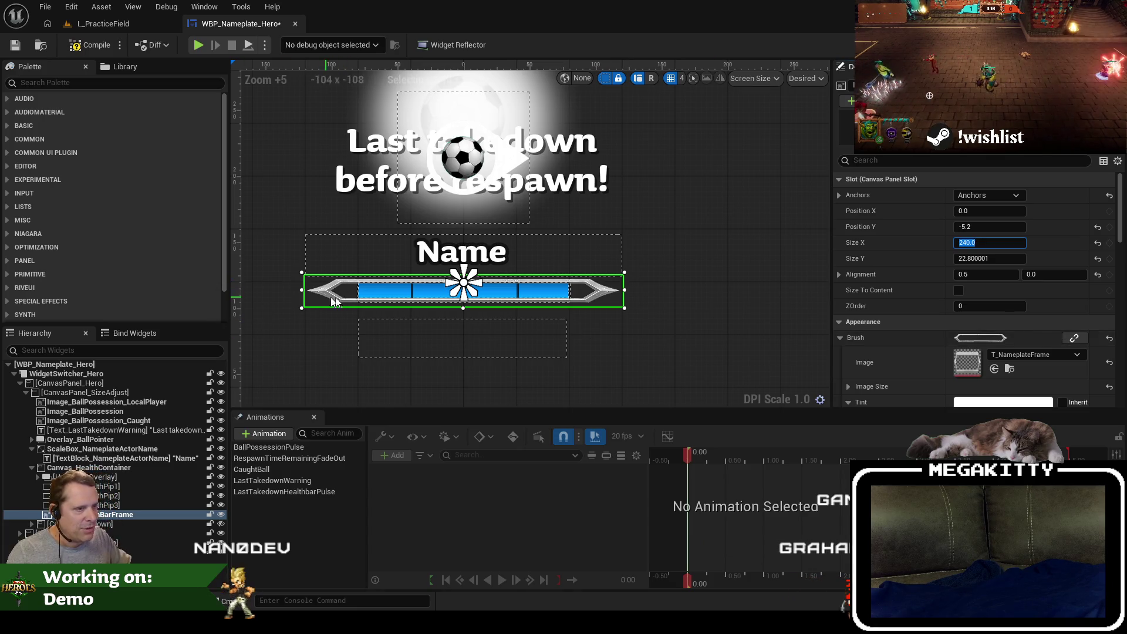
{"action": "scroll", "coordinate": [1056, 319], "scroll_direction": "down", "scroll_amount": 5}
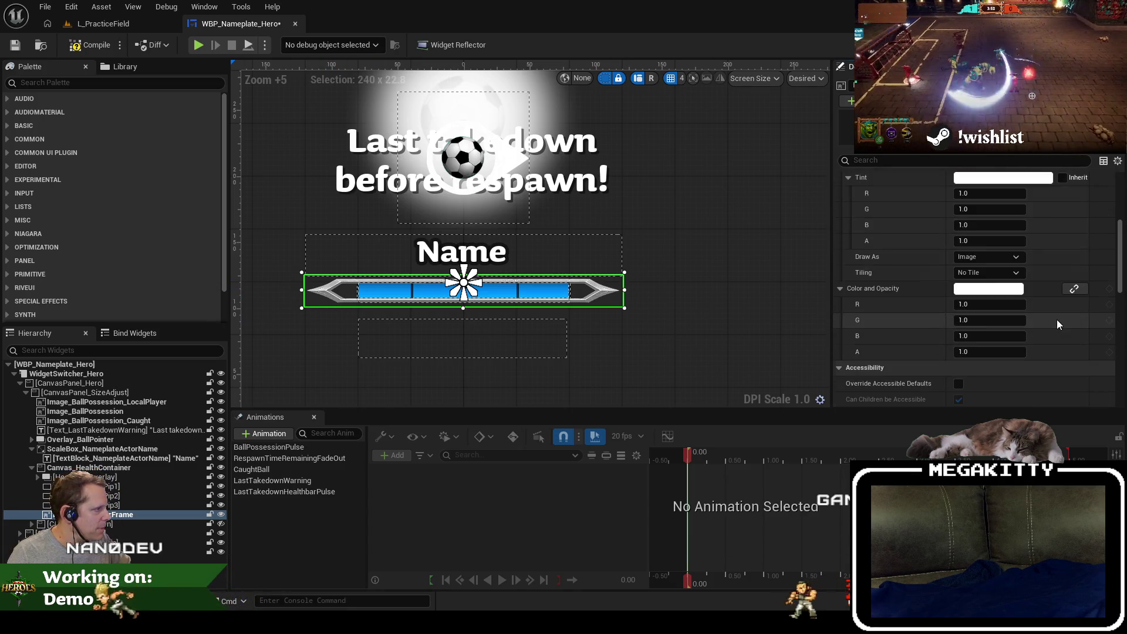
Draw the frame brush as Box with left and right margins of 0.8.
{"action": "left_click", "coordinate": [979, 259]}
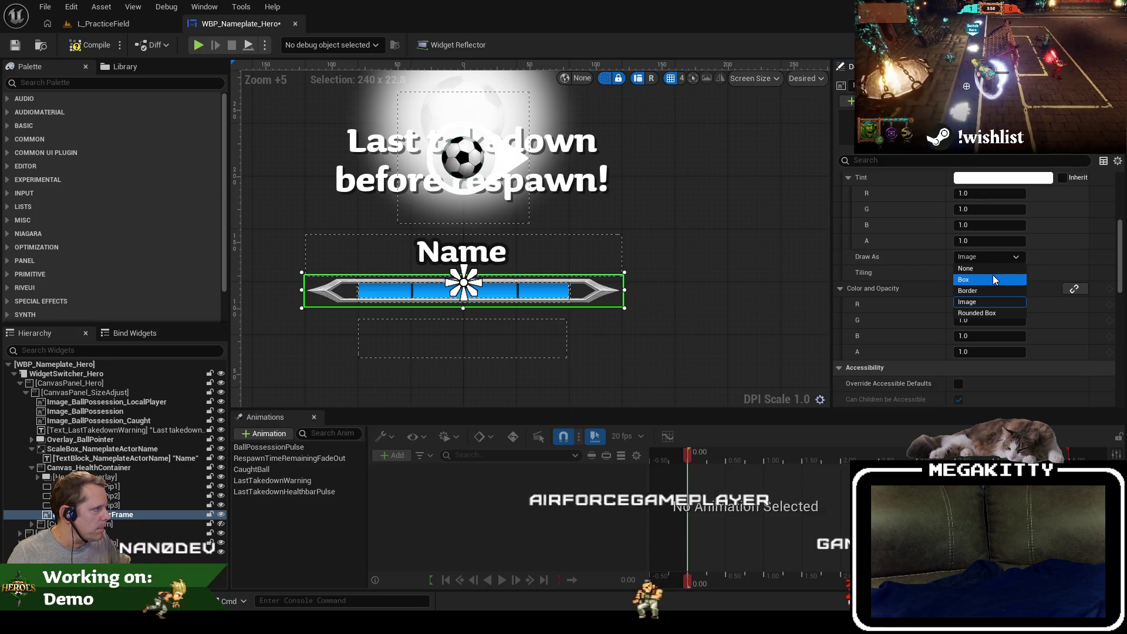
{"action": "left_click", "coordinate": [993, 277]}
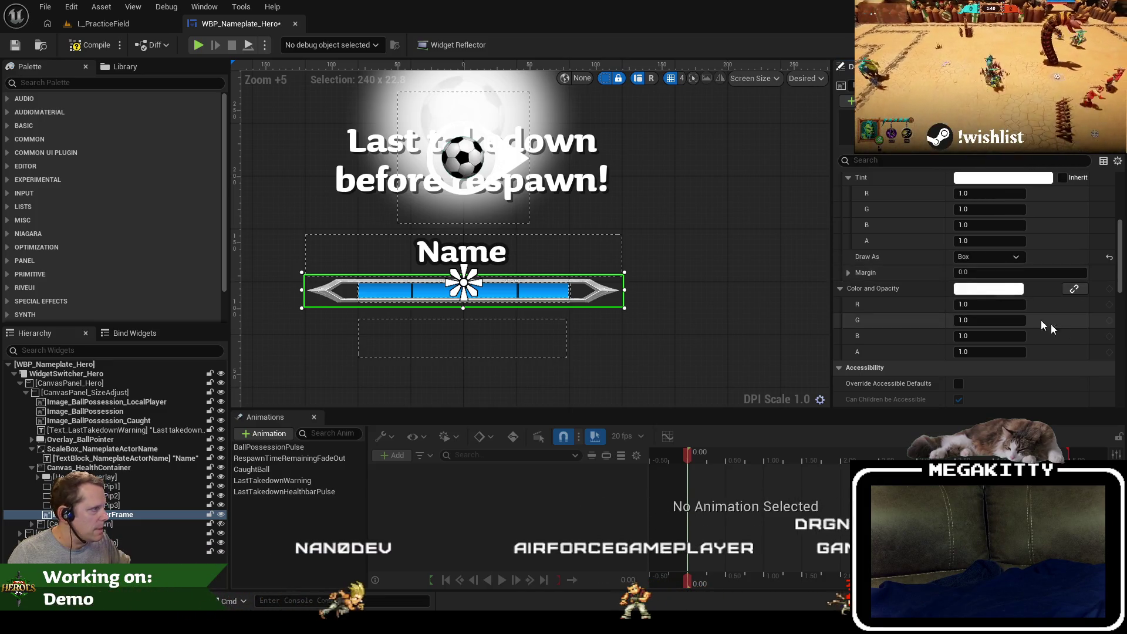
{"action": "left_click", "coordinate": [856, 275]}
{"action": "type", "text": "0.2"}
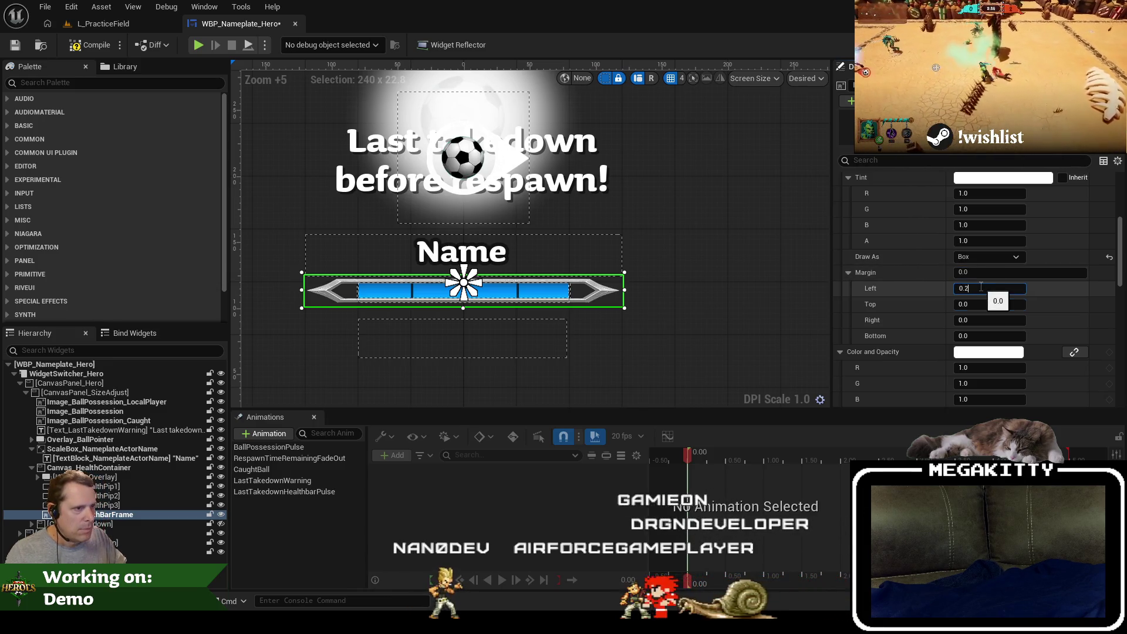
{"action": "key", "text": "Tab"}
{"action": "type", "text": "0.2"}
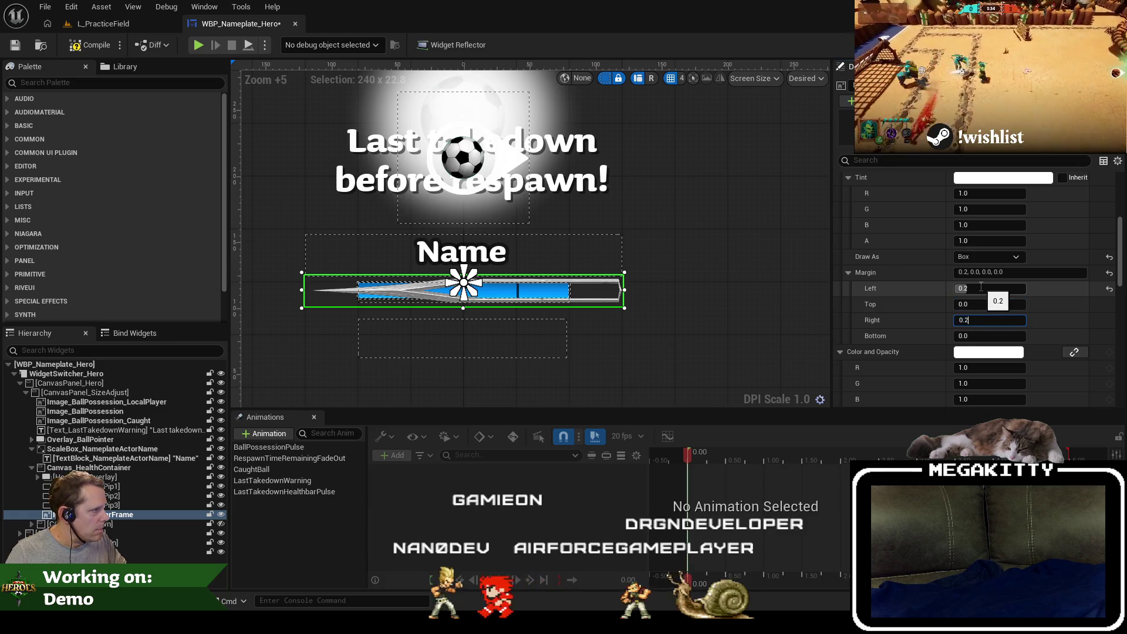
{"action": "key", "text": "Tab"}
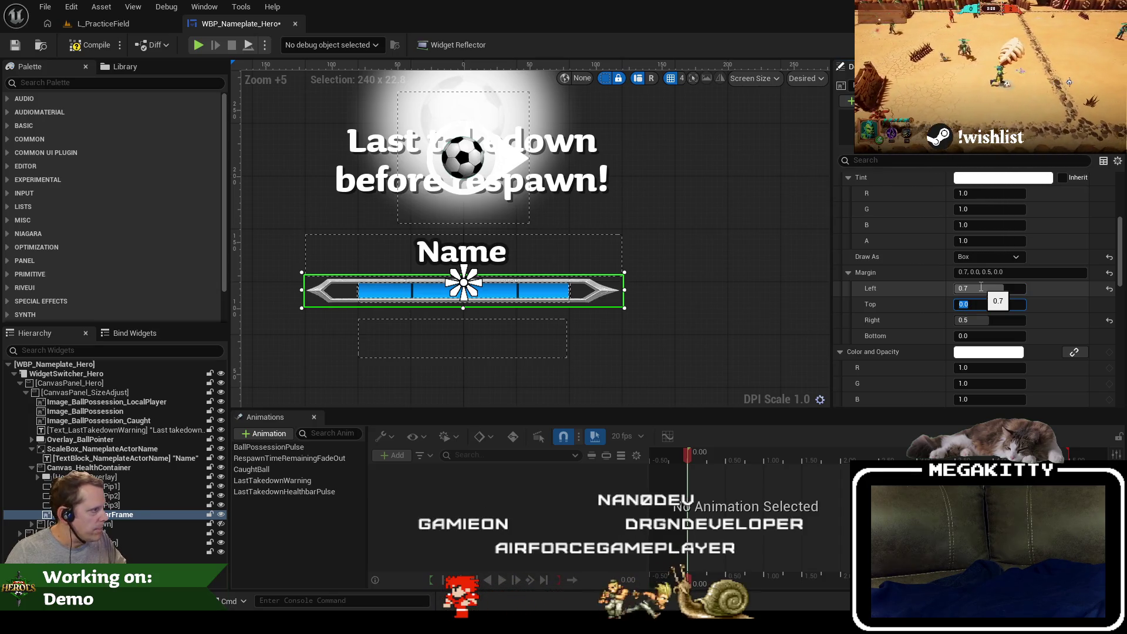
{"action": "type", "text": "0.7"}
{"action": "key", "text": "Tab"}
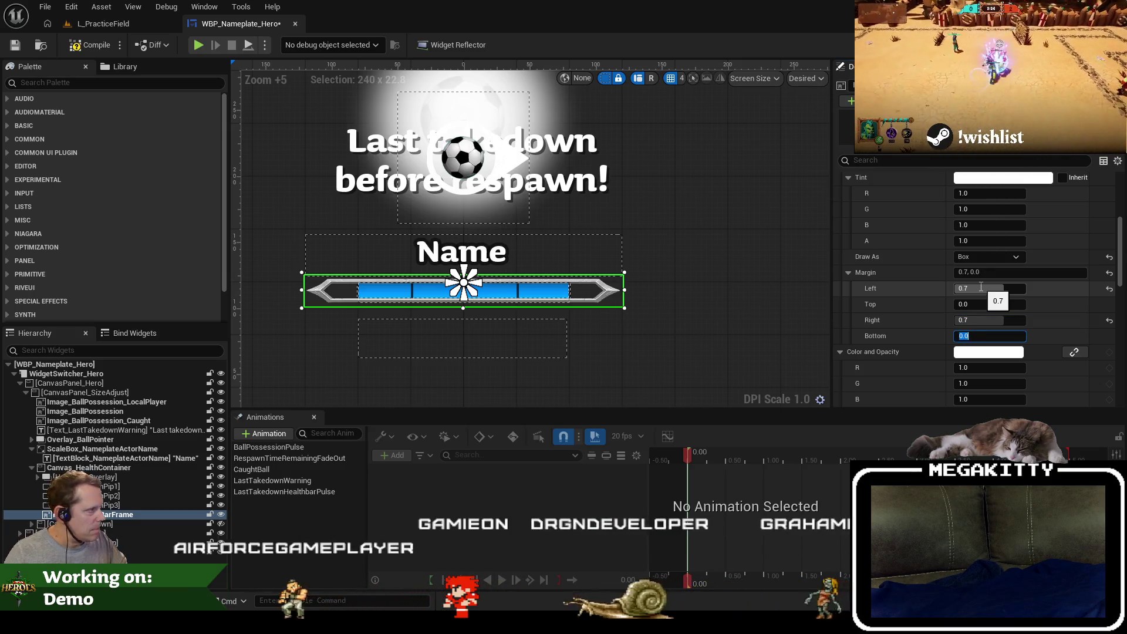
{"action": "key", "text": "shift+Tab"}
{"action": "type", "text": "0.8"}
{"action": "left_click", "coordinate": [980, 287]}
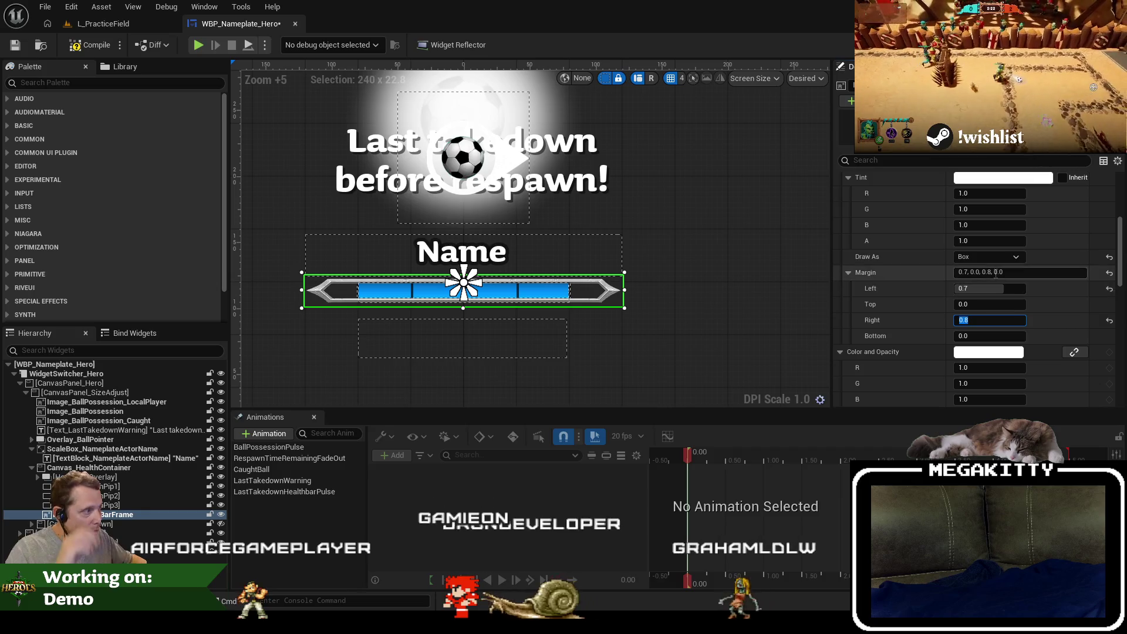
{"action": "type", "text": "0.8"}
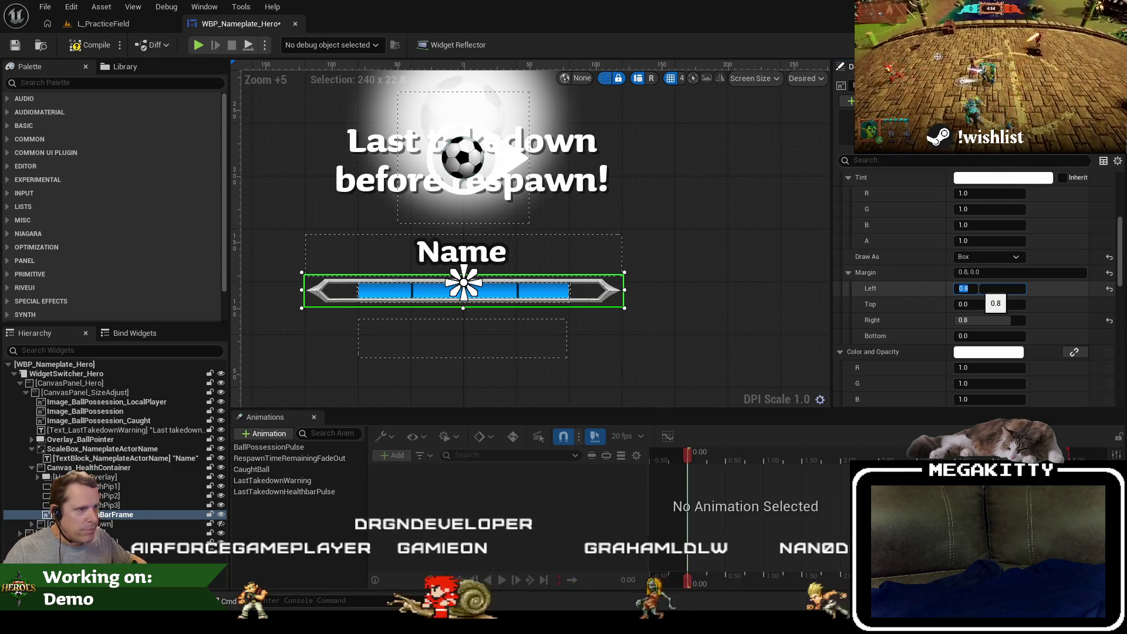
{"action": "key", "text": "Return"}
Set the health bar frame's Size Y to 28.
{"action": "scroll", "coordinate": [967, 234], "scroll_direction": "up", "scroll_amount": 5}
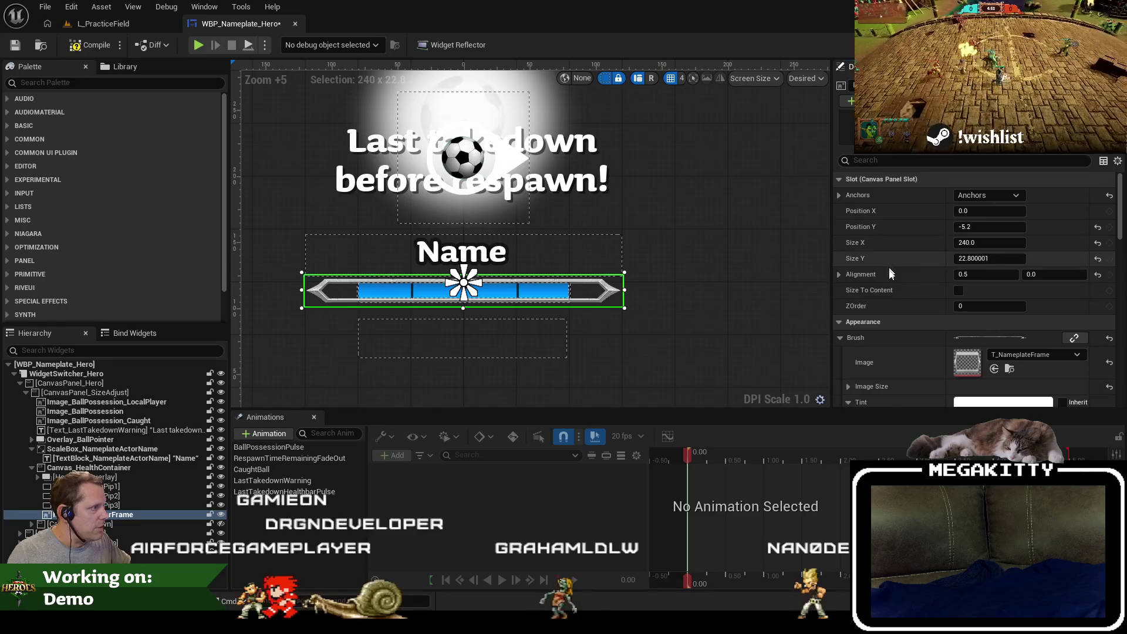
{"action": "left_click", "coordinate": [990, 258]}
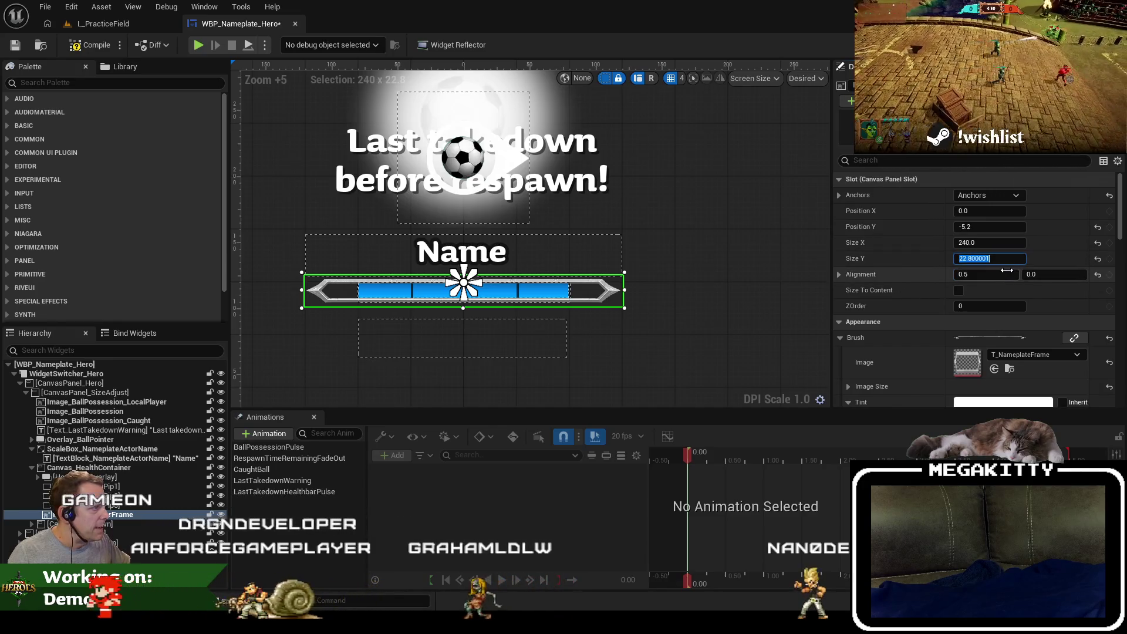
{"action": "type", "text": "28"}
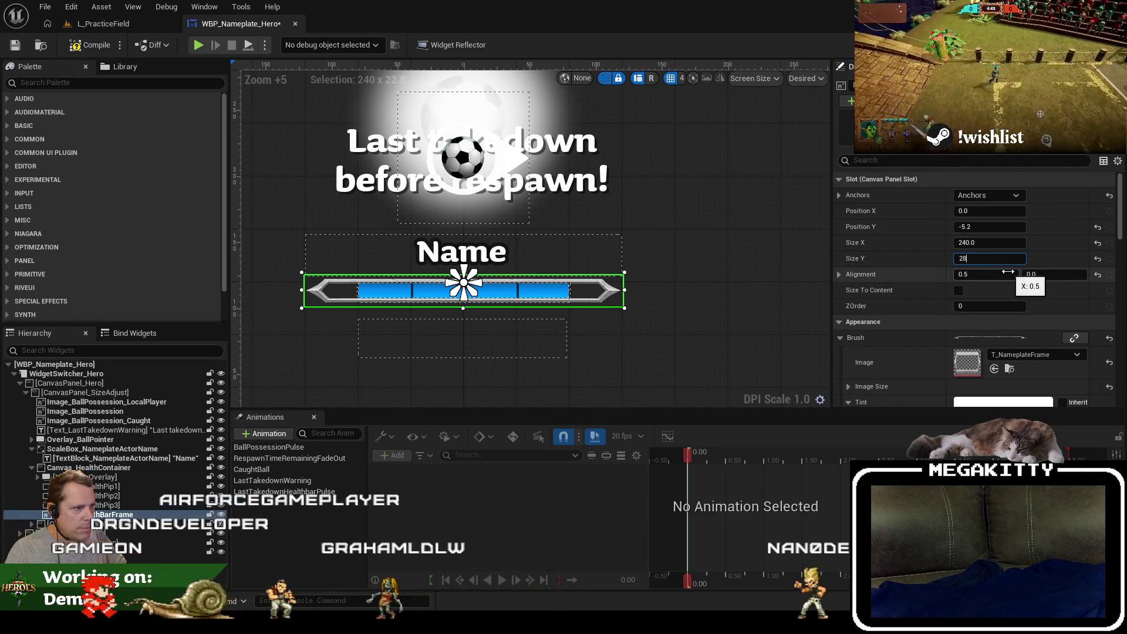
{"action": "key", "text": "Return"}
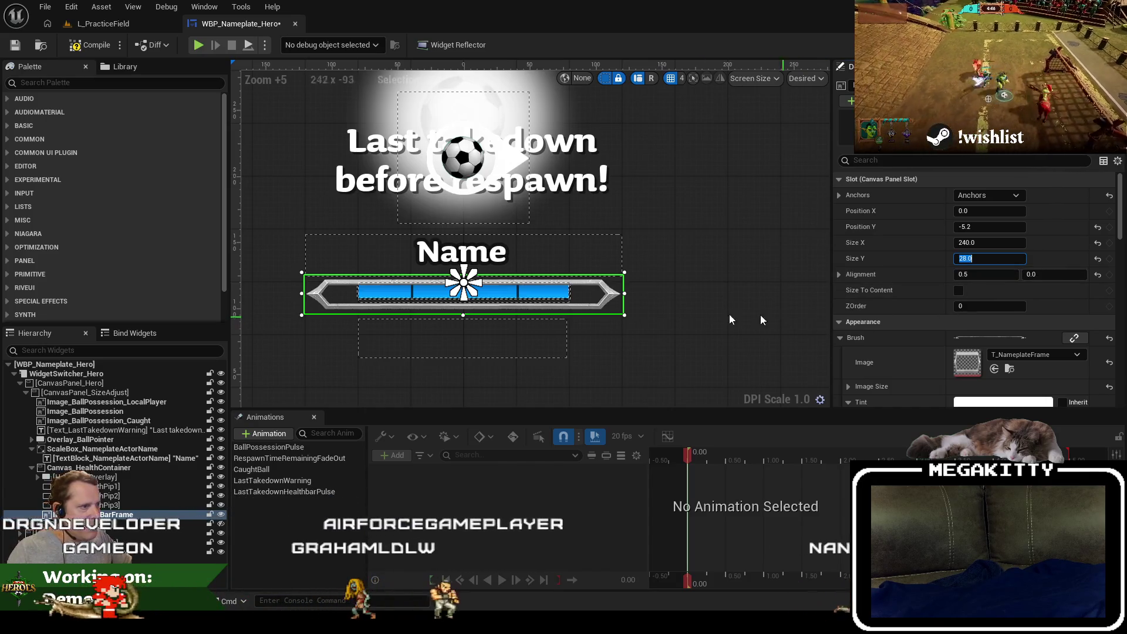
{"action": "left_click", "coordinate": [135, 479]}
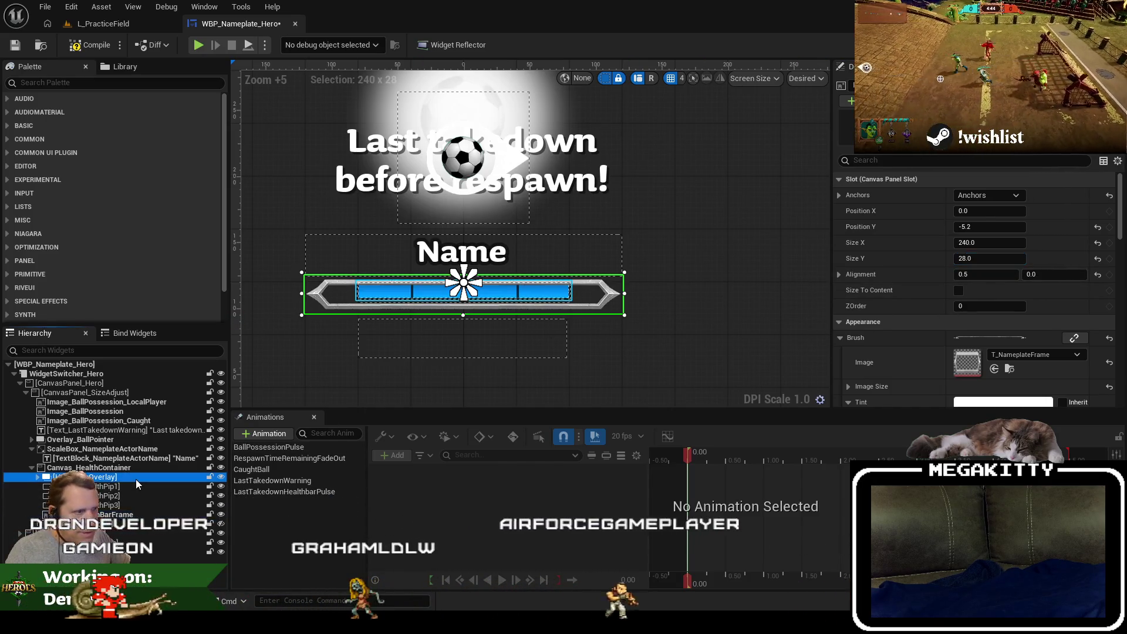
Increase the blue health overlay's height to about 18.
{"action": "left_click", "coordinate": [37, 476]}
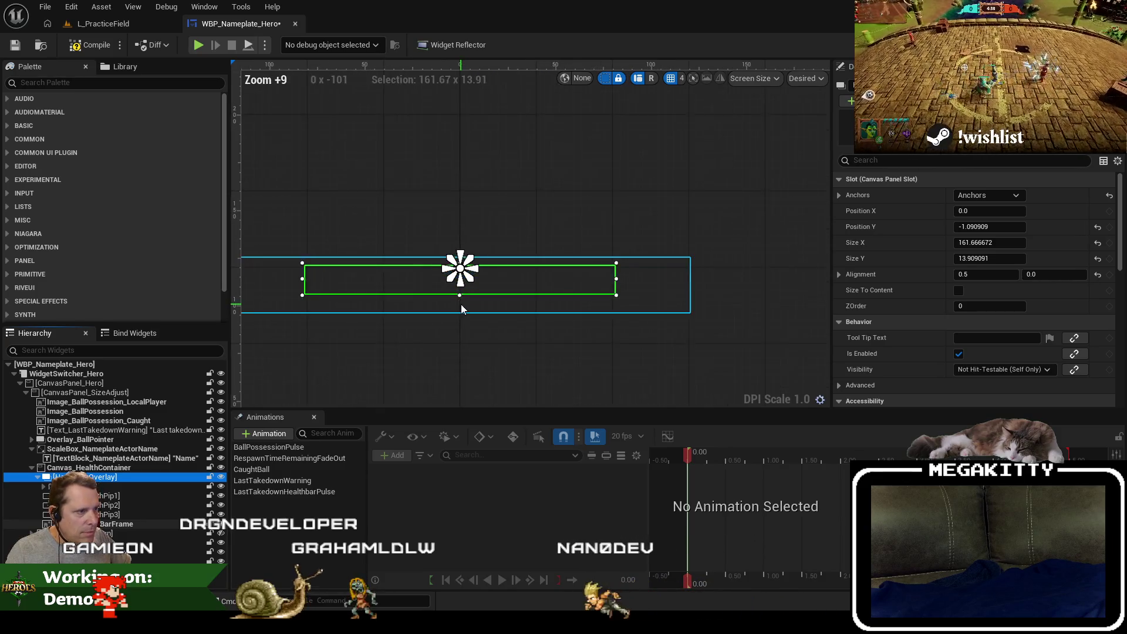
{"action": "scroll", "coordinate": [464, 303], "scroll_direction": "down", "scroll_amount": 1}
{"action": "left_click", "coordinate": [524, 315]}
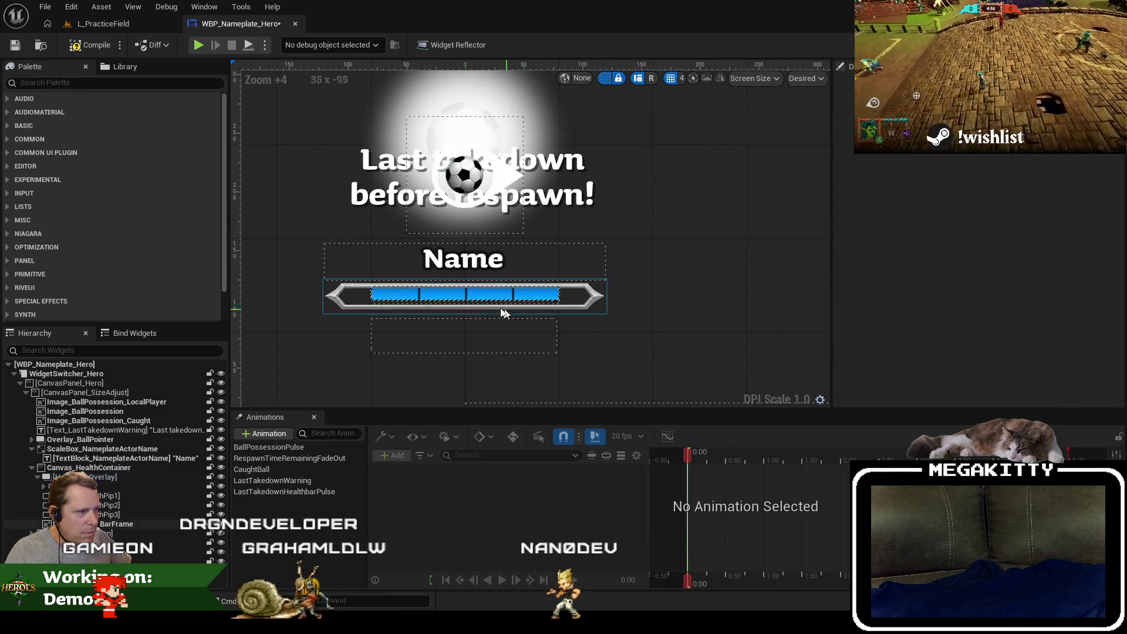
{"action": "left_click", "coordinate": [468, 299]}
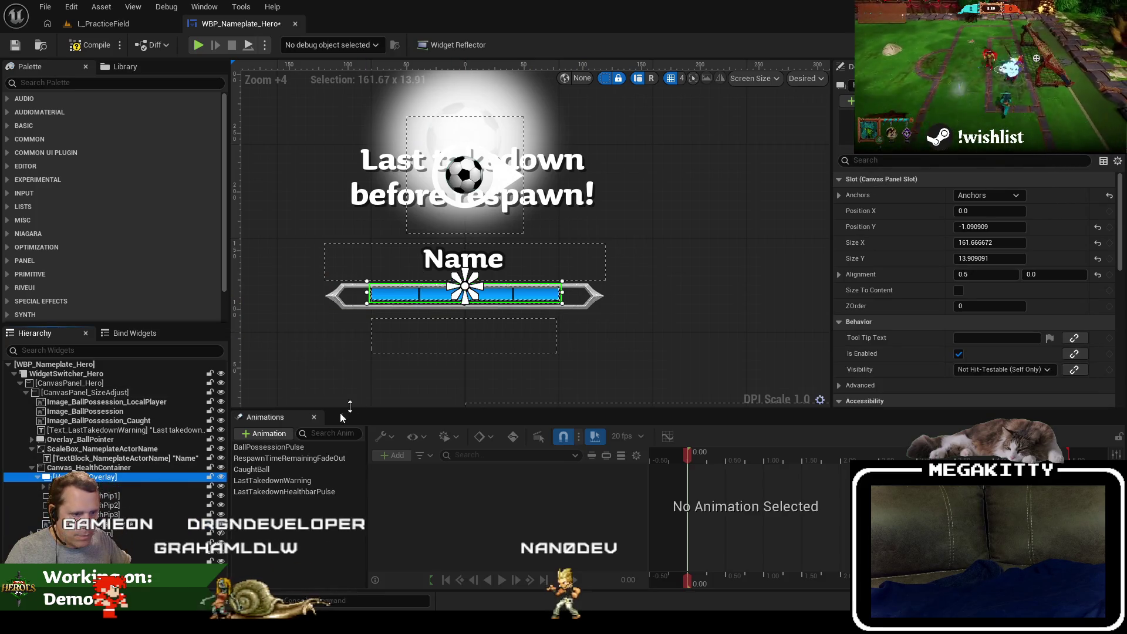
{"action": "left_click_drag", "start_coordinate": [561, 303], "coordinate": [561, 307]}
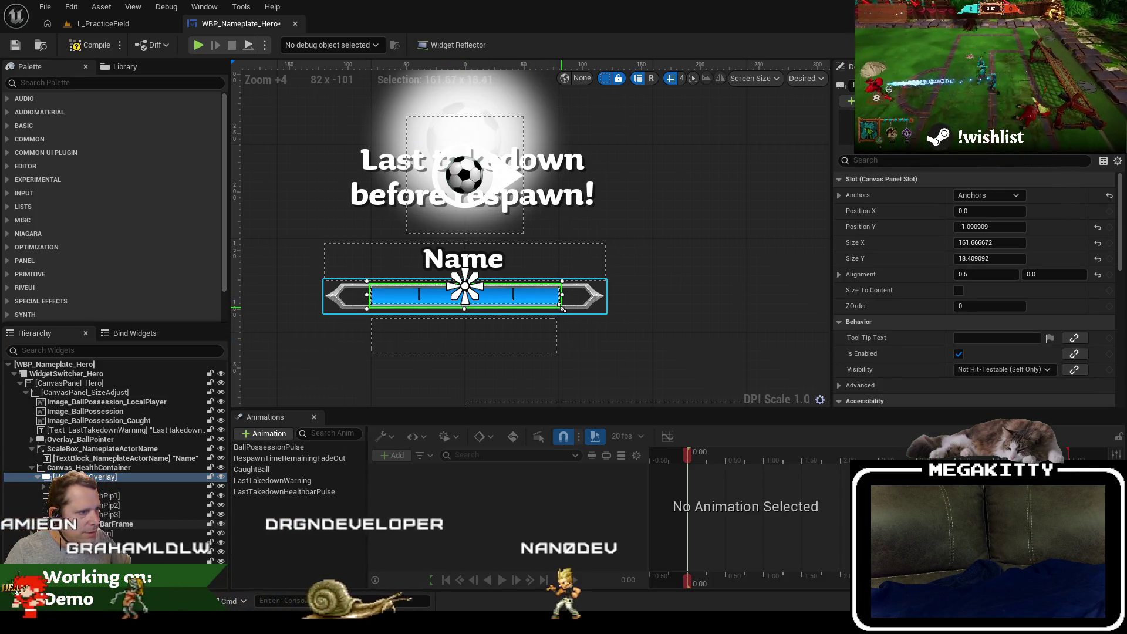
{"action": "key", "text": "ctrl+z"}
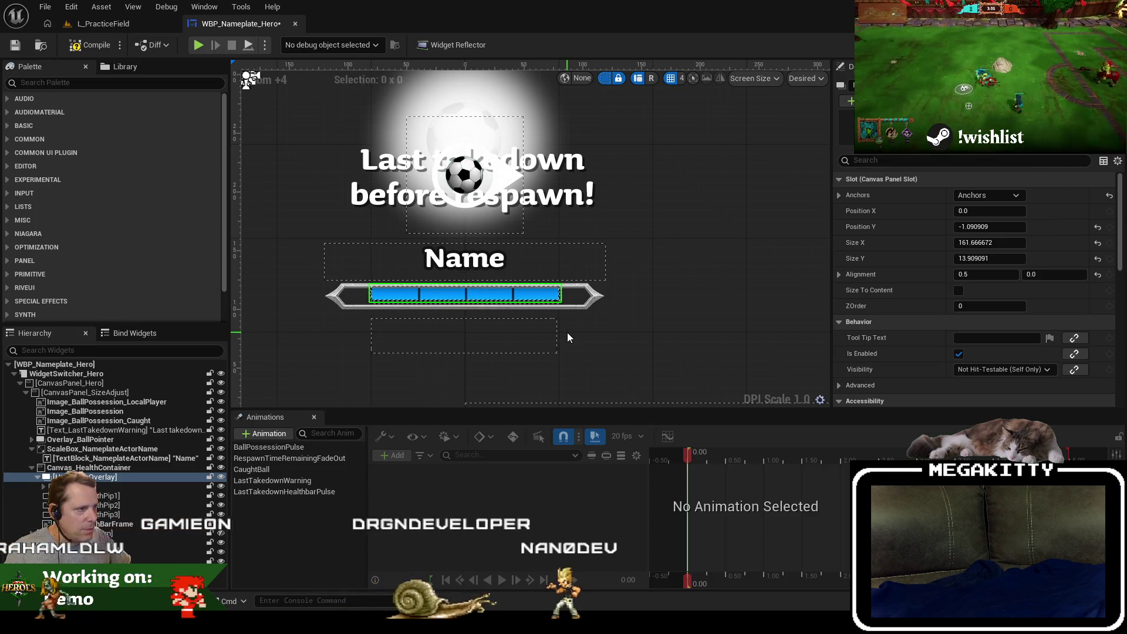
{"action": "left_click_drag", "start_coordinate": [986, 259], "coordinate": [995, 256]}
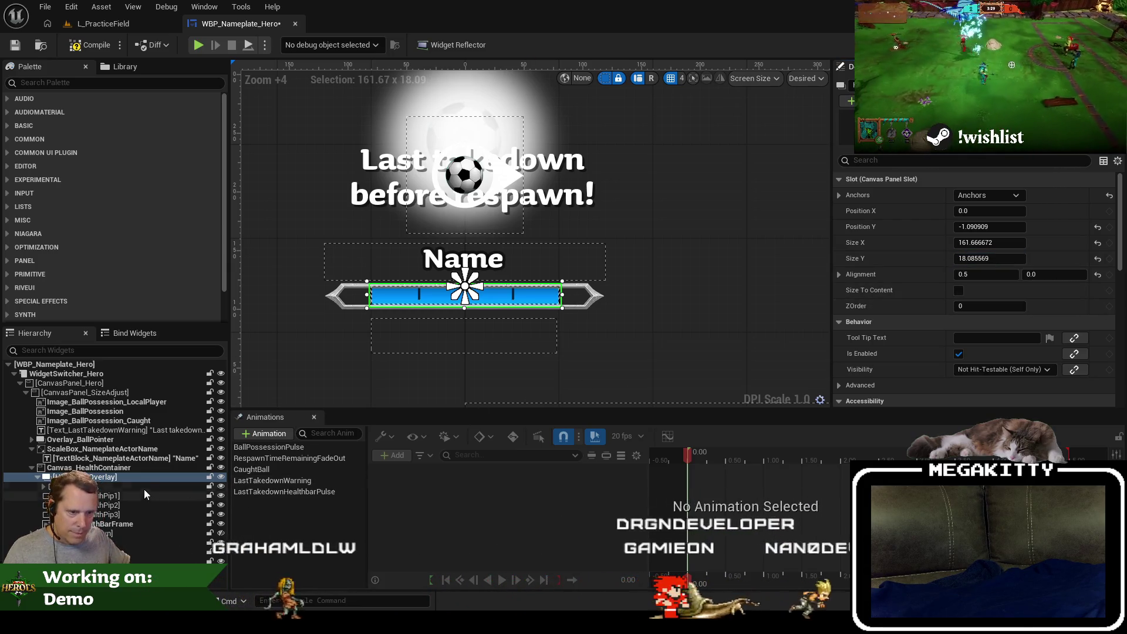
{"action": "left_click", "coordinate": [142, 487]}
{"action": "left_click", "coordinate": [139, 479]}
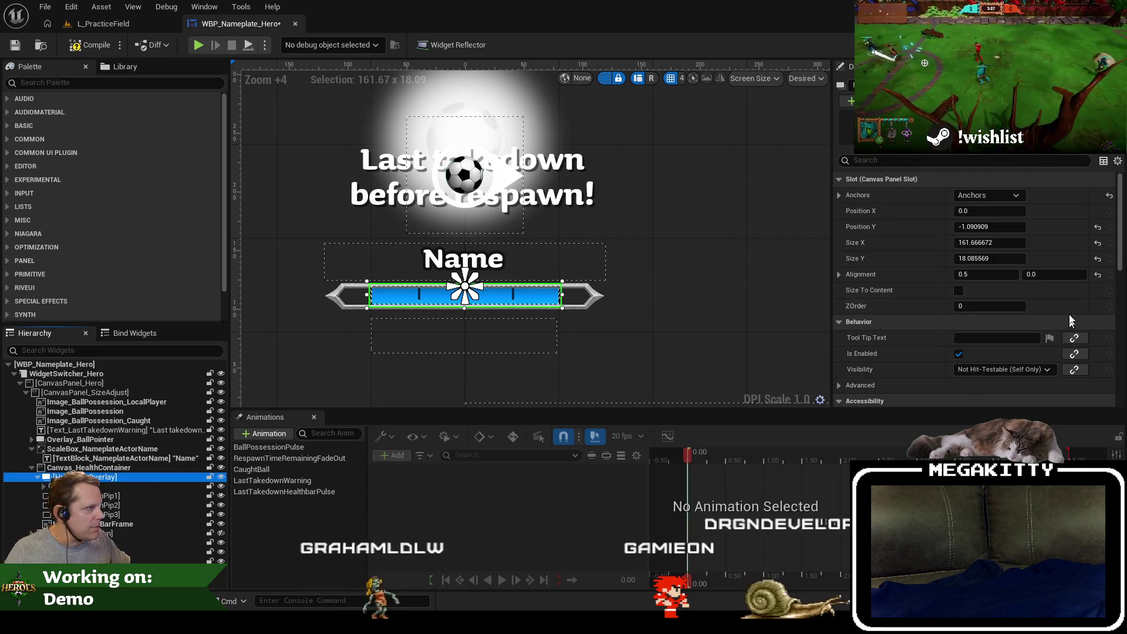
Set the health overlay's width to 214 and preview its fit inside the frame.
{"action": "left_click_drag", "start_coordinate": [989, 242], "coordinate": [998, 243]}
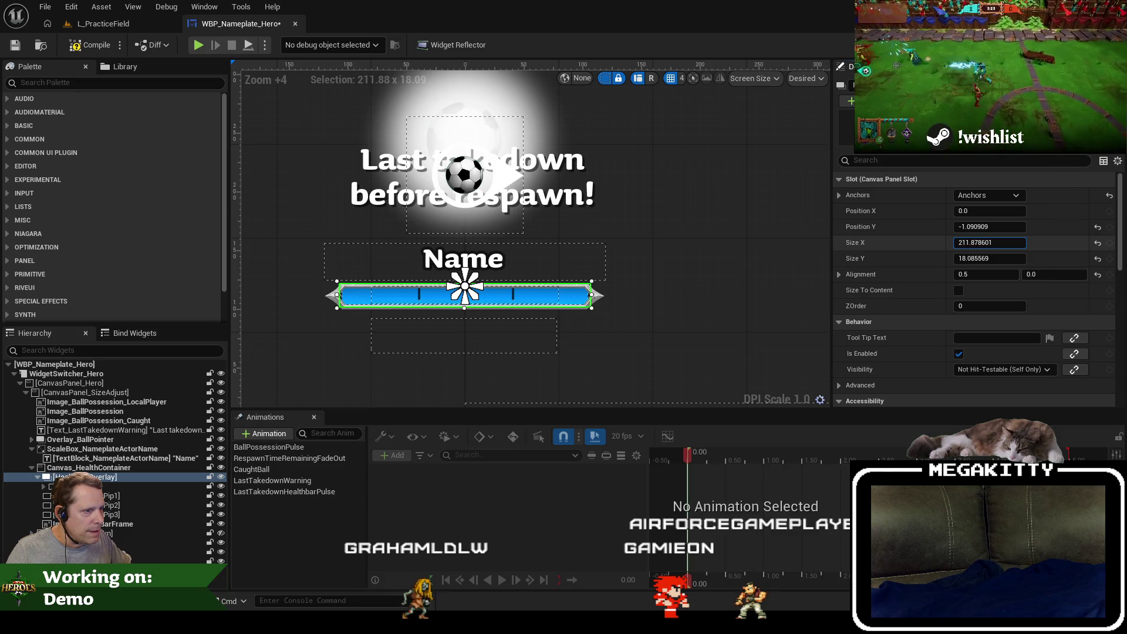
{"action": "left_click", "coordinate": [743, 297]}
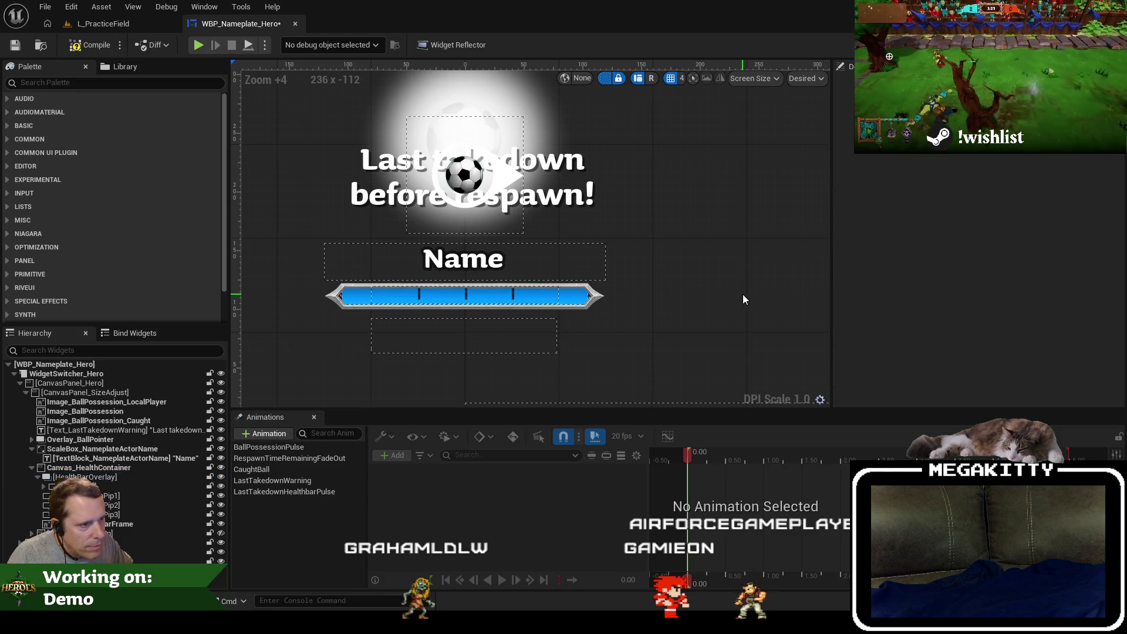
{"action": "left_click", "coordinate": [104, 477]}
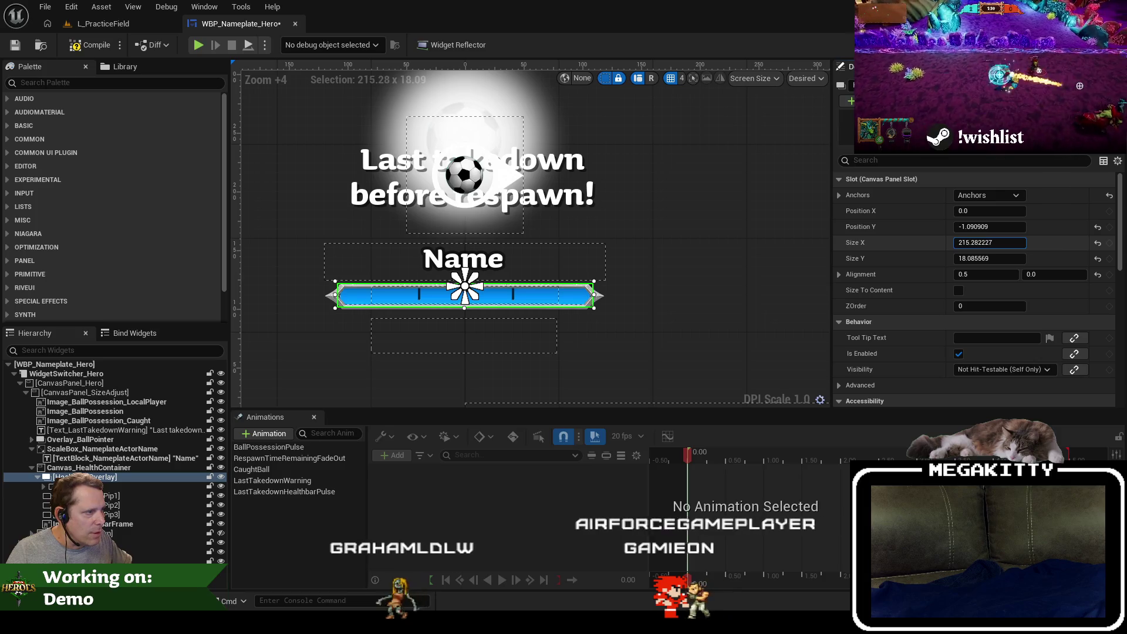
{"action": "left_click", "coordinate": [754, 270]}
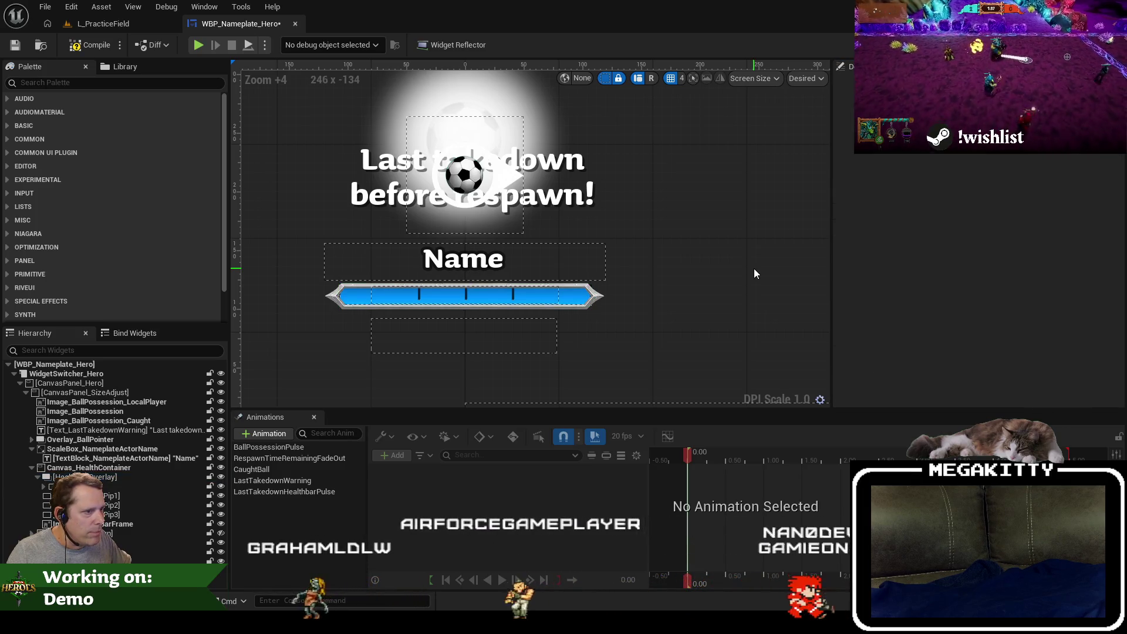
{"action": "left_click", "coordinate": [128, 478]}
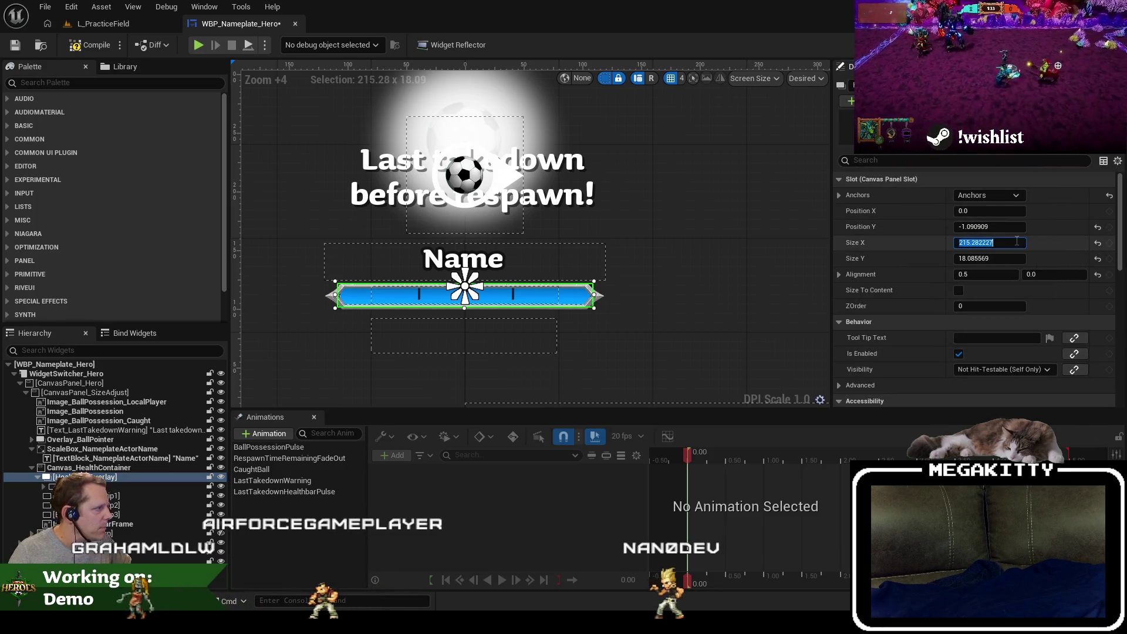
{"action": "type", "text": "214"}
{"action": "key", "text": "Return"}
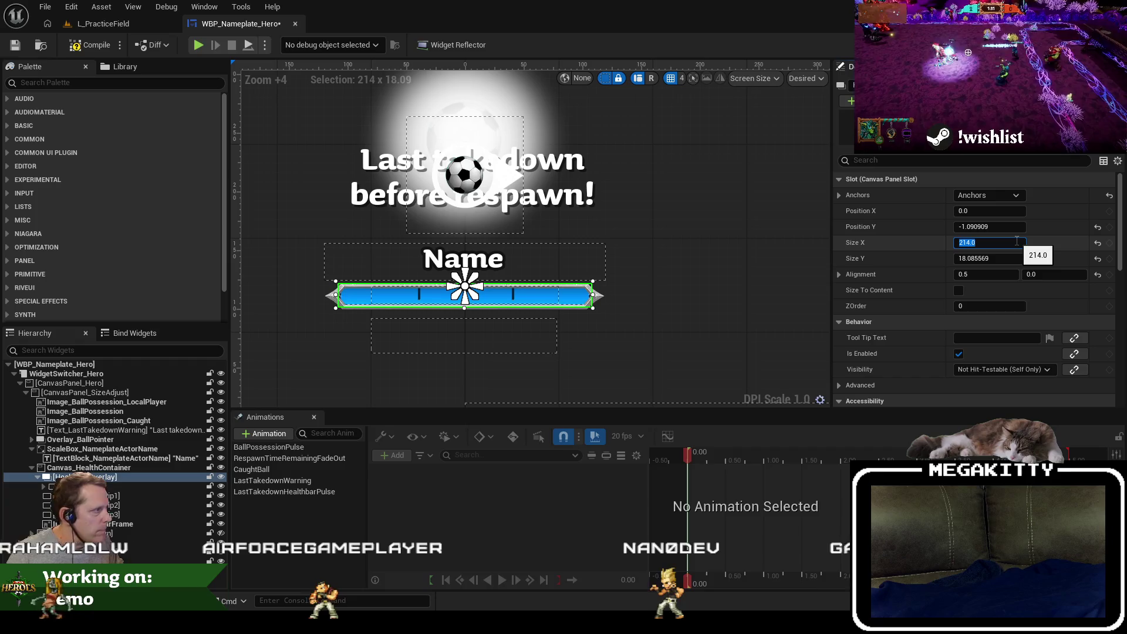
{"action": "left_click", "coordinate": [688, 281]}
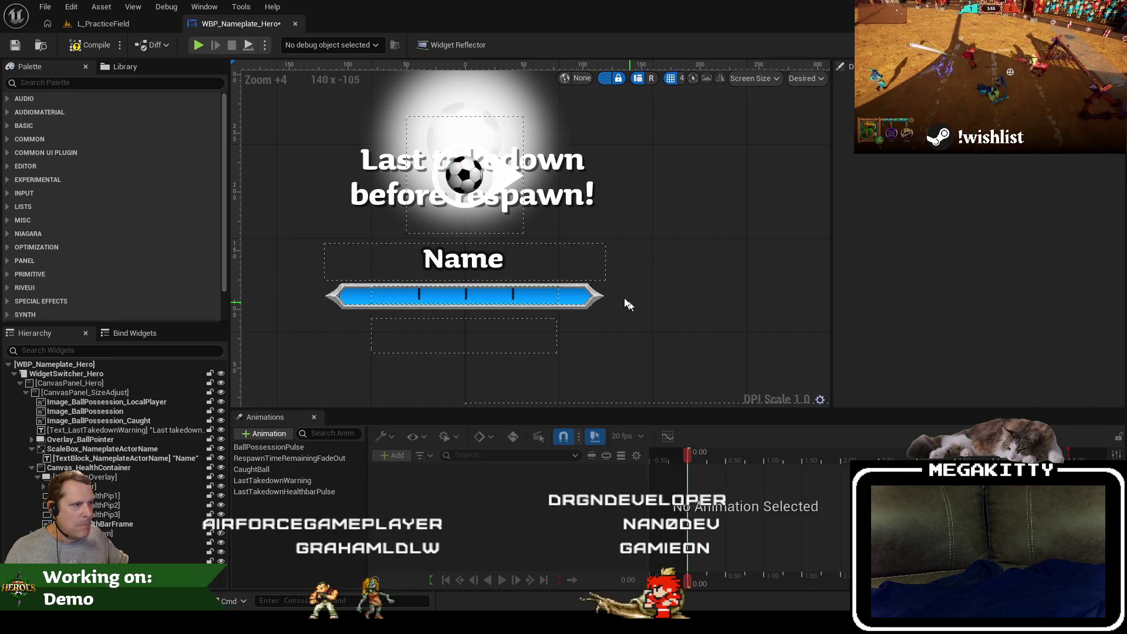
Set HealthBarFrame brush margins to 0.8 left and right, 0 top and bottom.
{"action": "left_click", "coordinate": [595, 295]}
{"action": "scroll", "coordinate": [1072, 294], "scroll_direction": "down", "scroll_amount": 5}
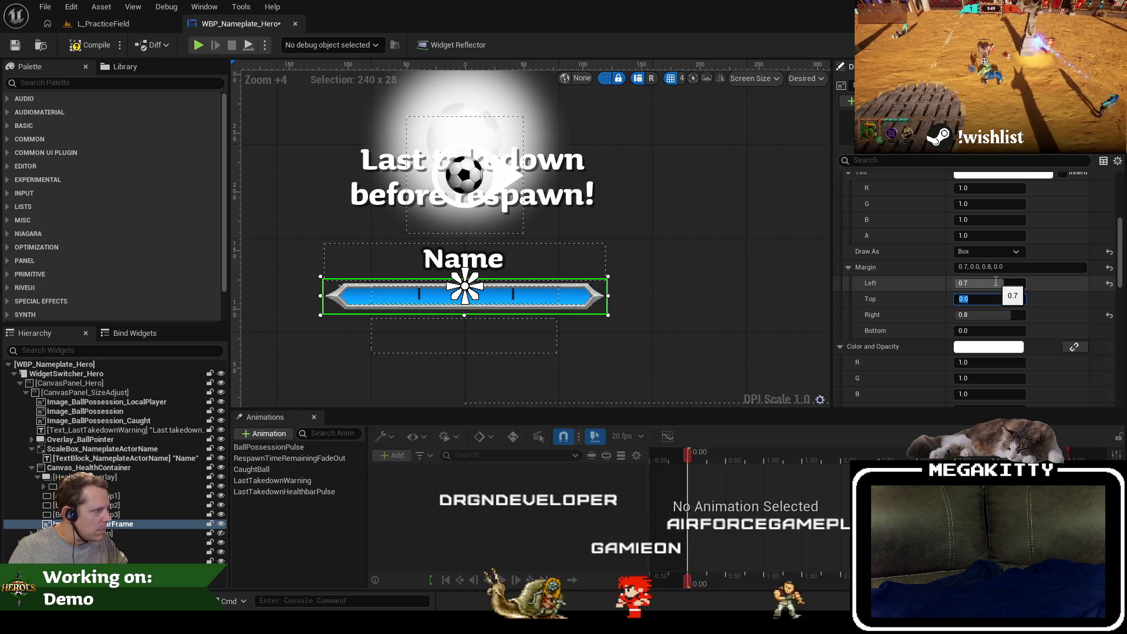
{"action": "type", "text": "07"}
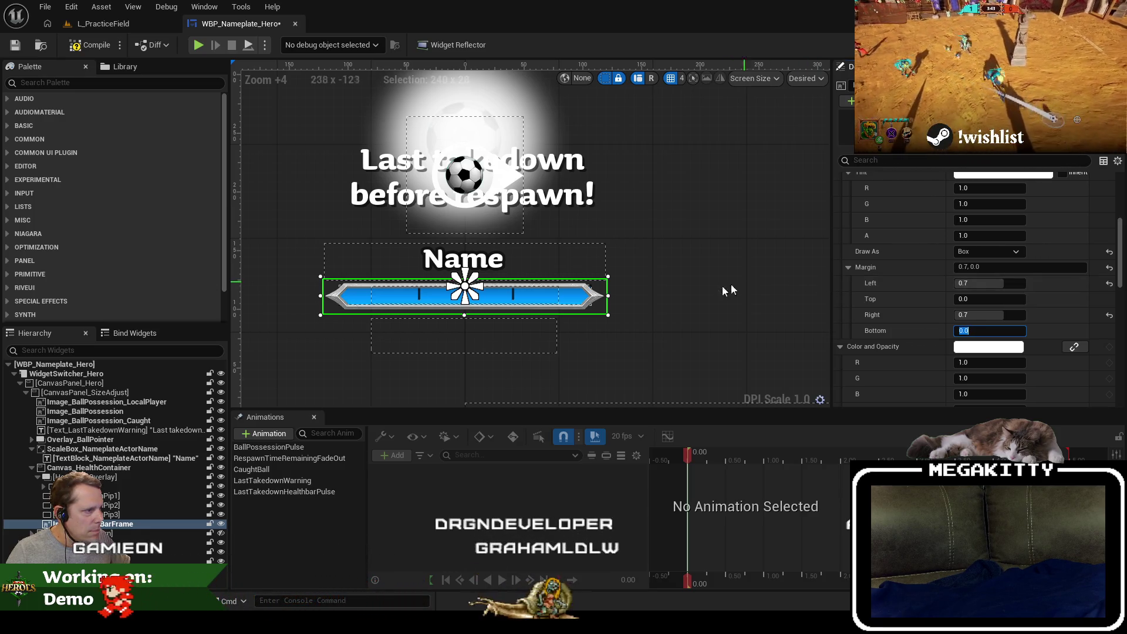
{"action": "key", "text": "Return"}
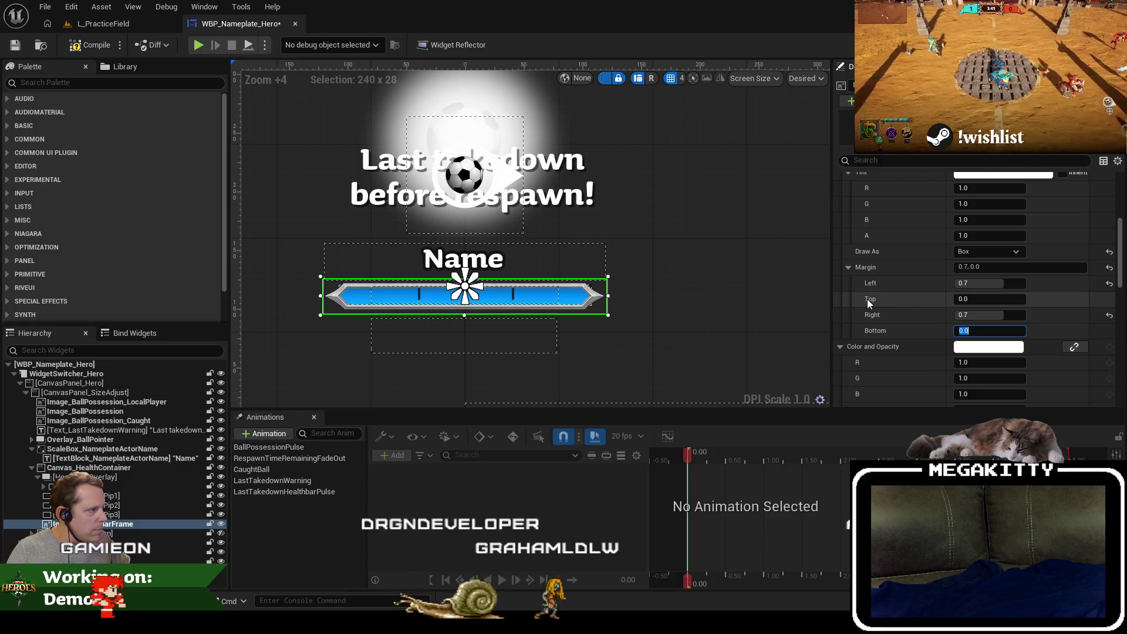
{"action": "left_click", "coordinate": [992, 319]}
{"action": "type", "text": "0.8"}
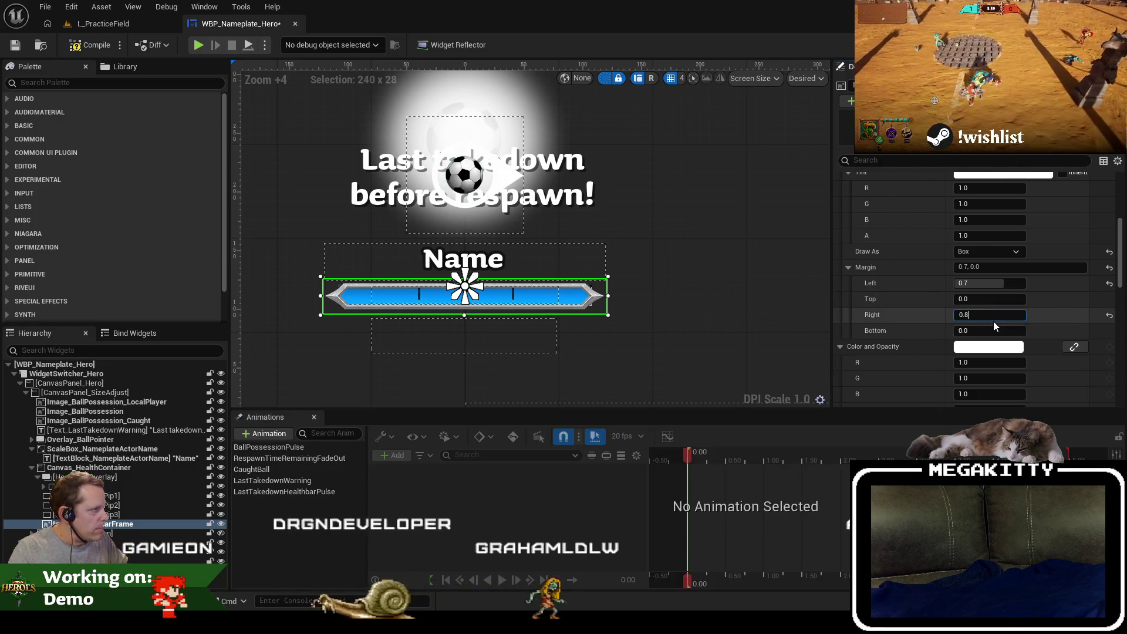
{"action": "key", "text": "shift+Tab"}
{"action": "key", "text": "shift+Tab"}
{"action": "type", "text": "0.8"}
{"action": "key", "text": "Return"}
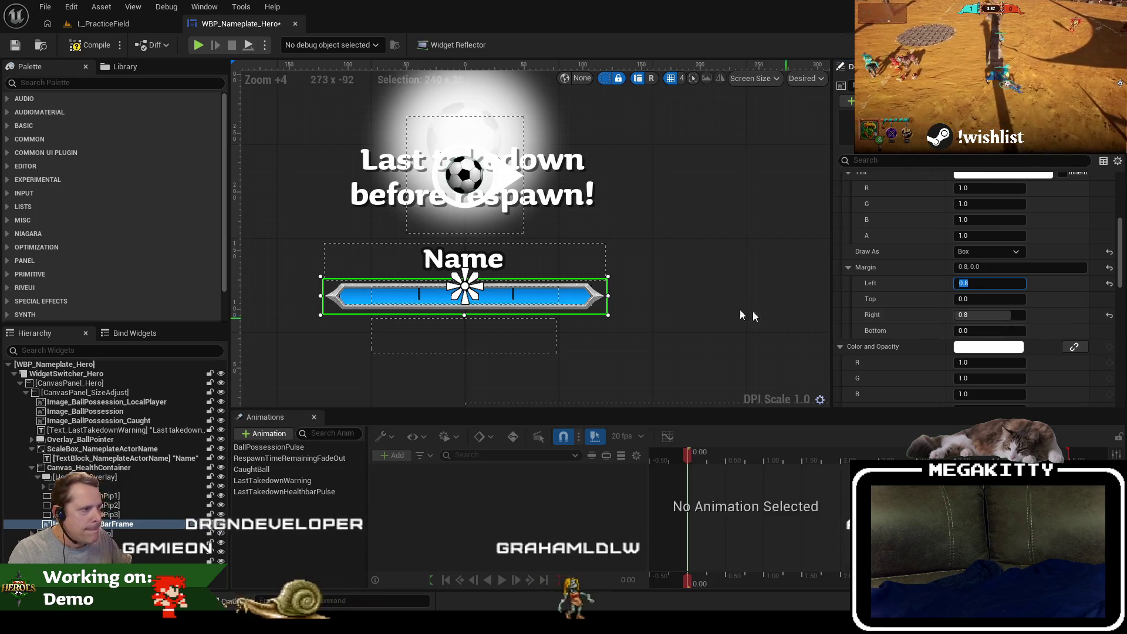
{"action": "left_click", "coordinate": [647, 312]}
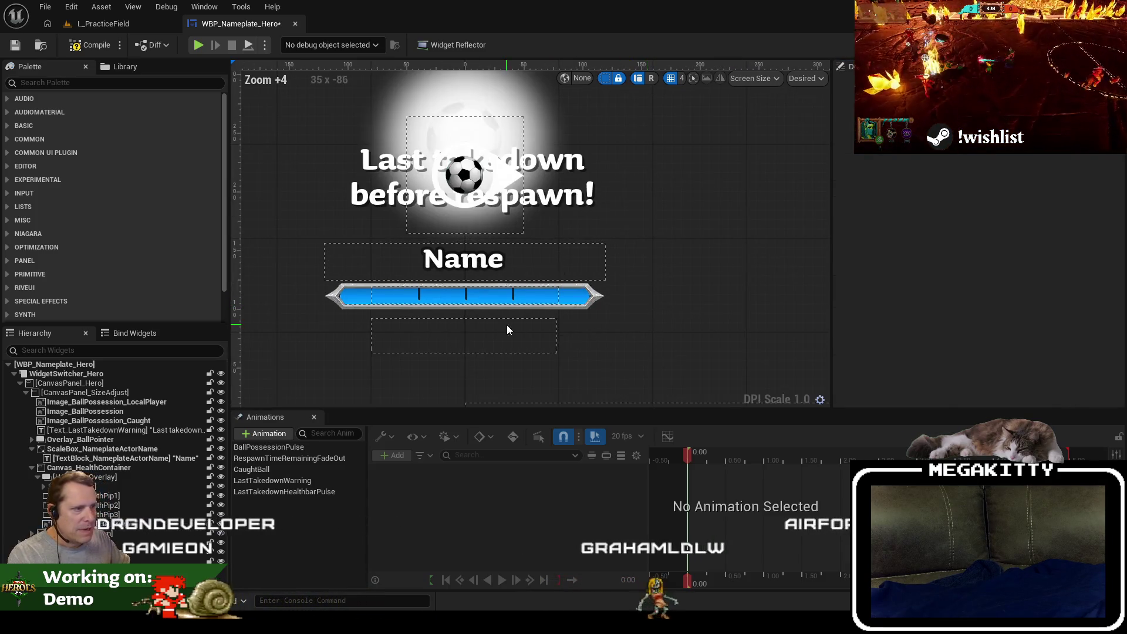
Expand the health overlay and select HealthPip1.
{"action": "left_click", "coordinate": [120, 485]}
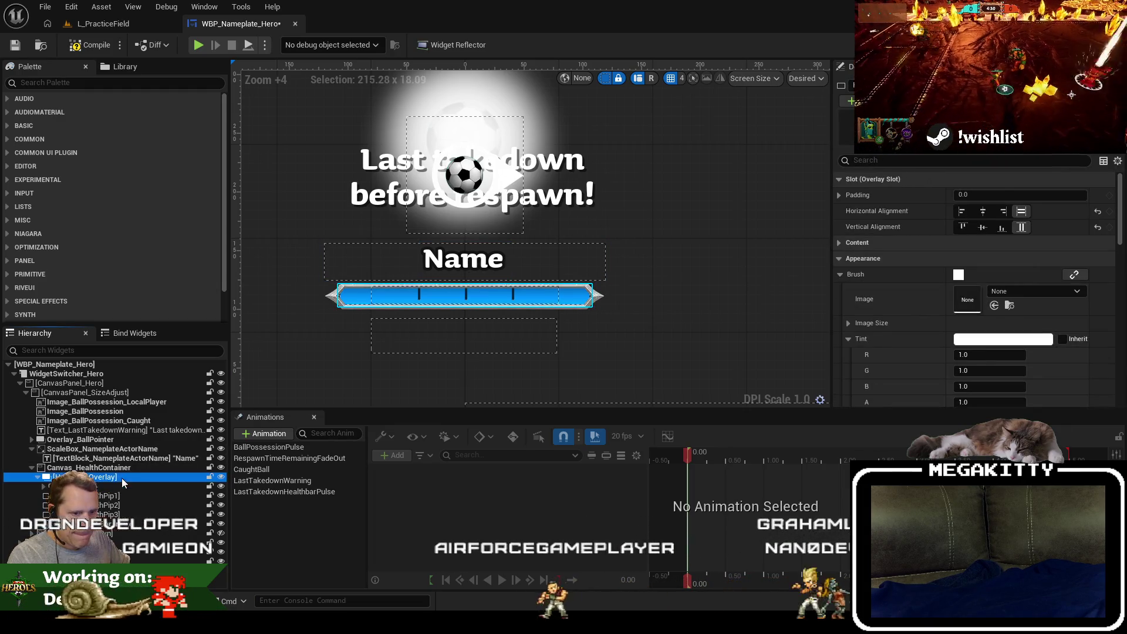
{"action": "left_click", "coordinate": [115, 487]}
{"action": "left_click", "coordinate": [135, 491]}
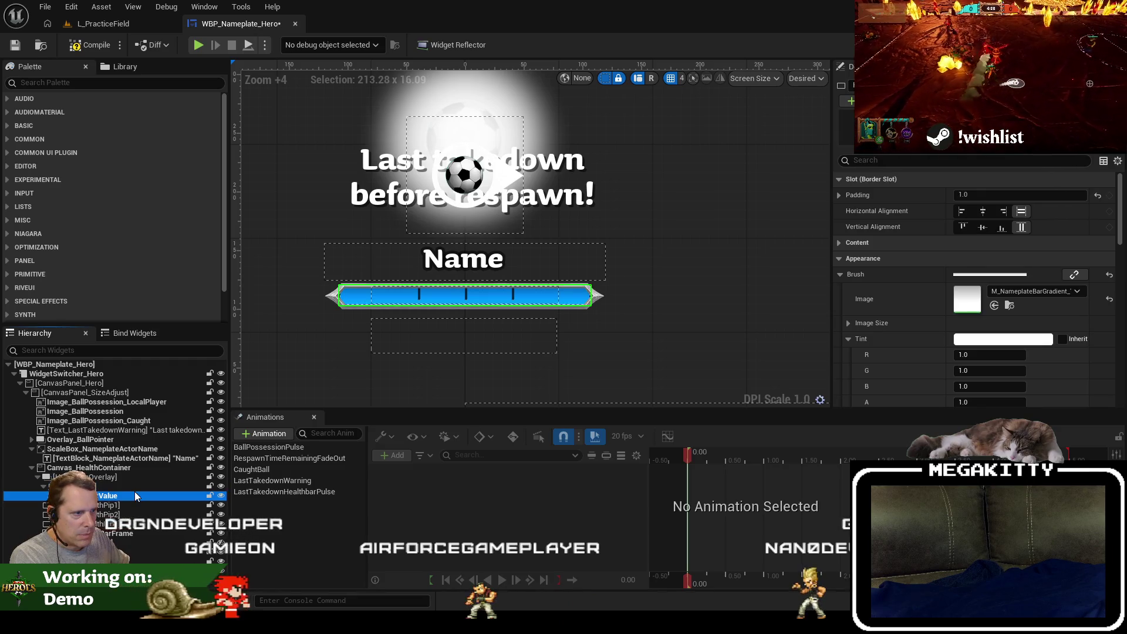
{"action": "left_click", "coordinate": [135, 492]}
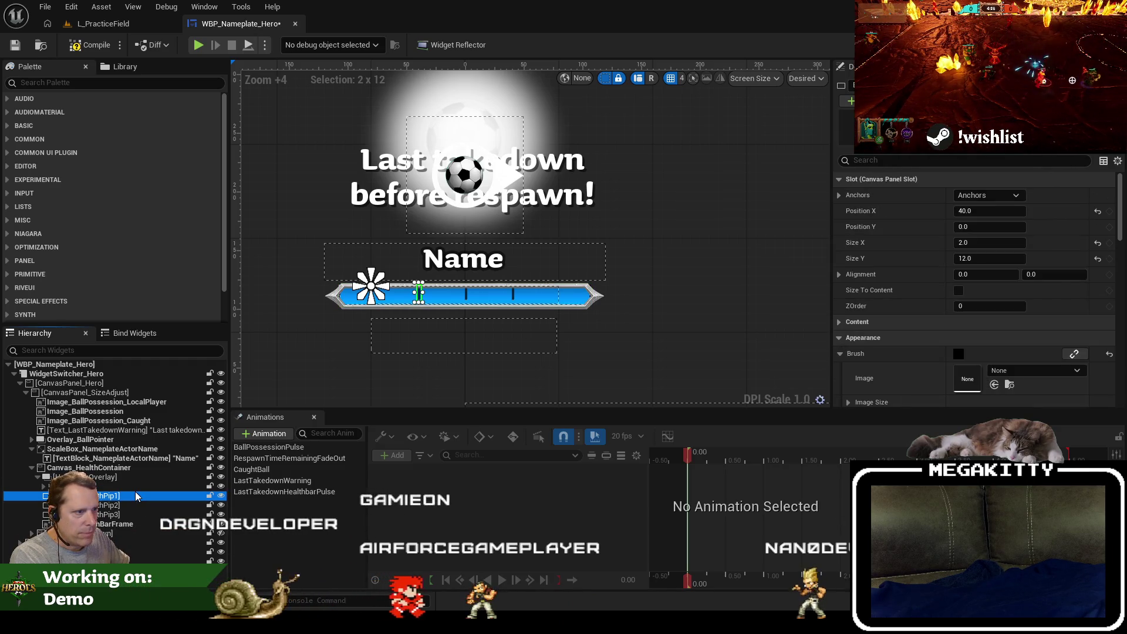
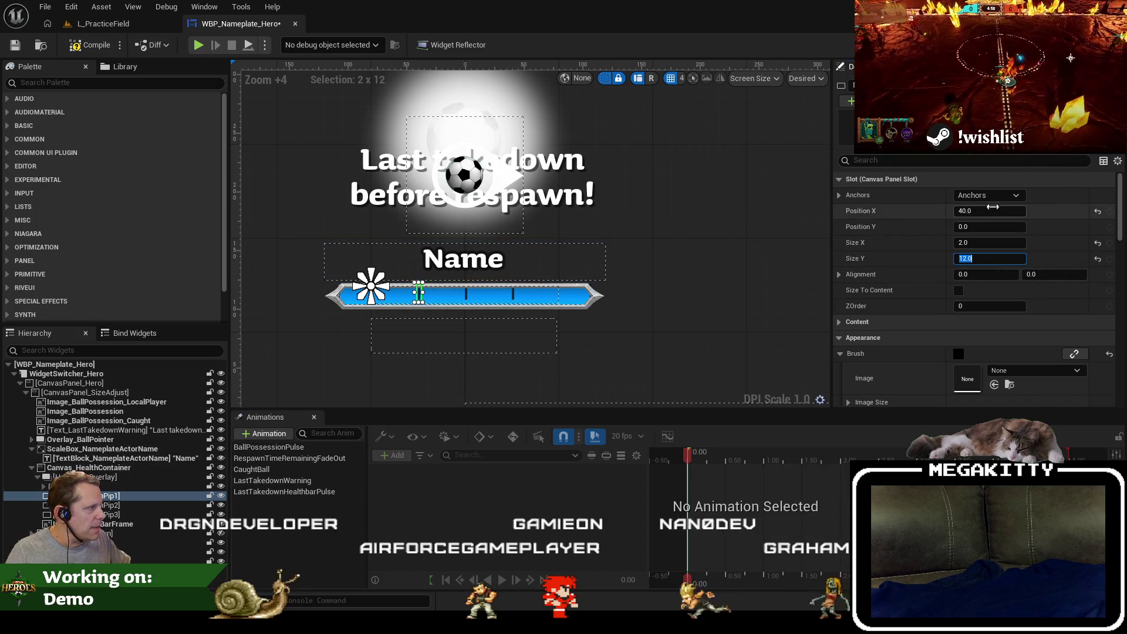
Anchor the health pips to the centre and give them horizontal alignment 0.5.
{"action": "left_click", "coordinate": [989, 195]}
{"action": "left_click", "coordinate": [1009, 218]}
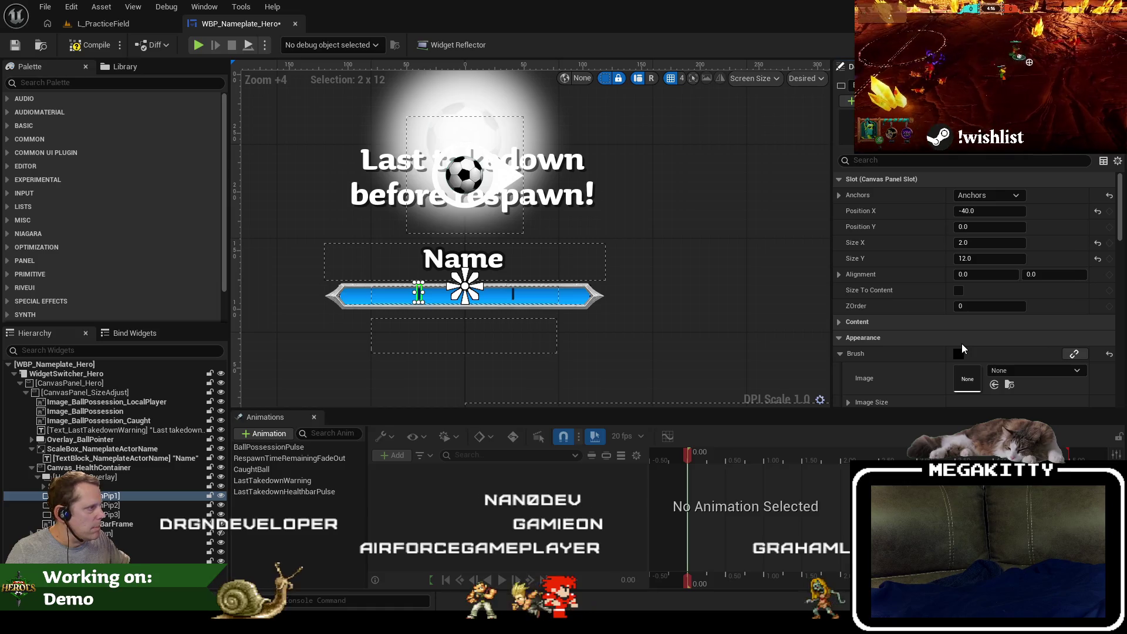
{"action": "left_click", "coordinate": [987, 275]}
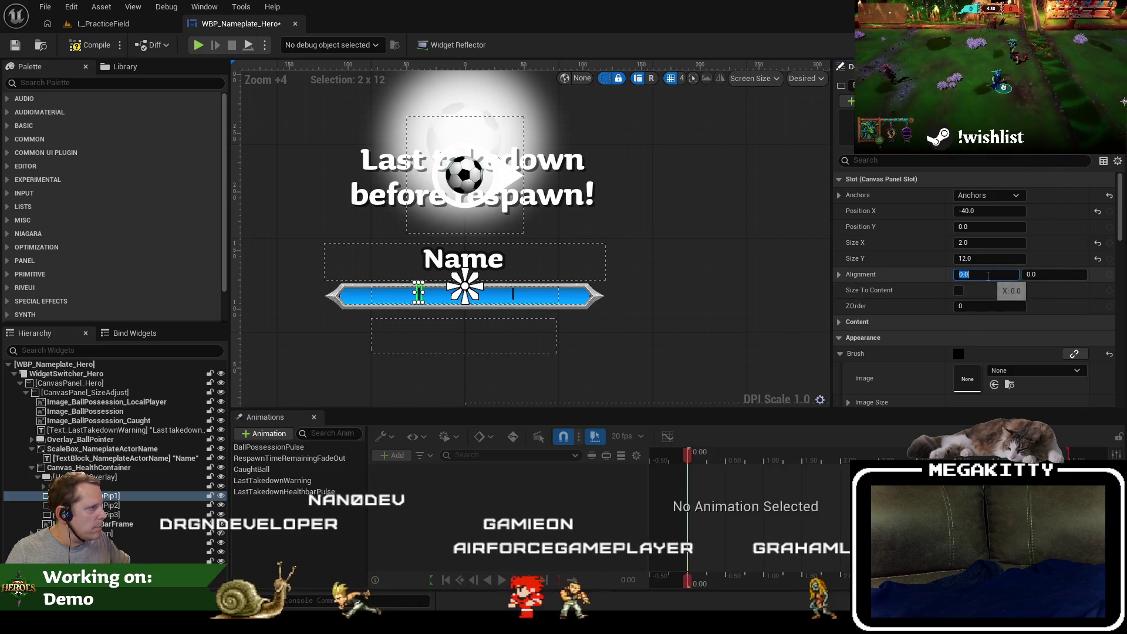
{"action": "type", "text": "0.5"}
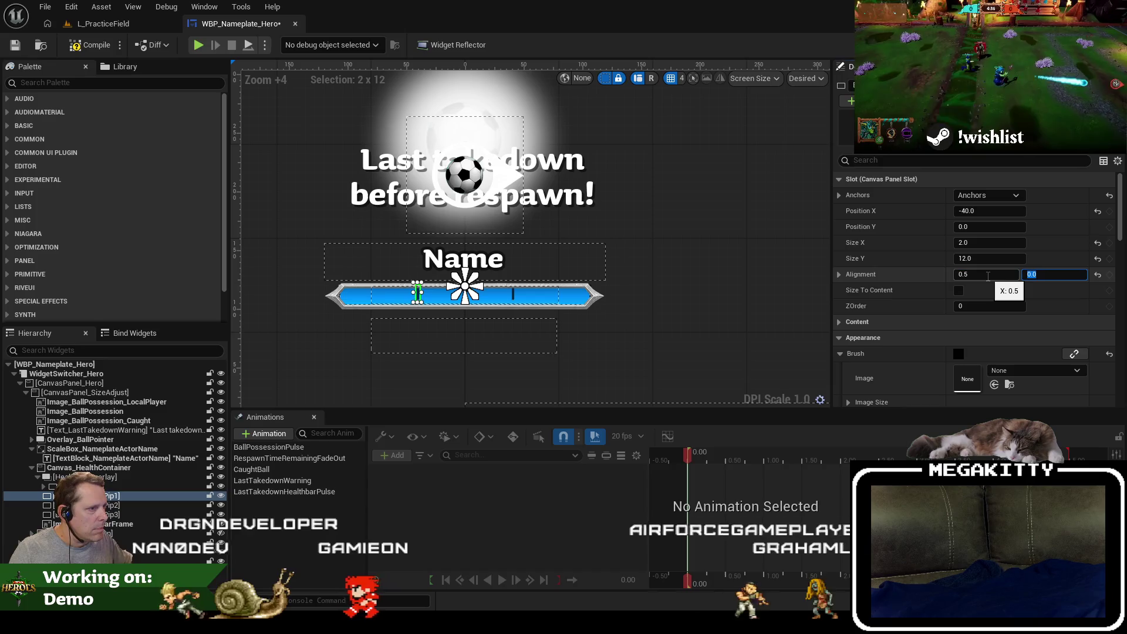
{"action": "key", "text": "Tab"}
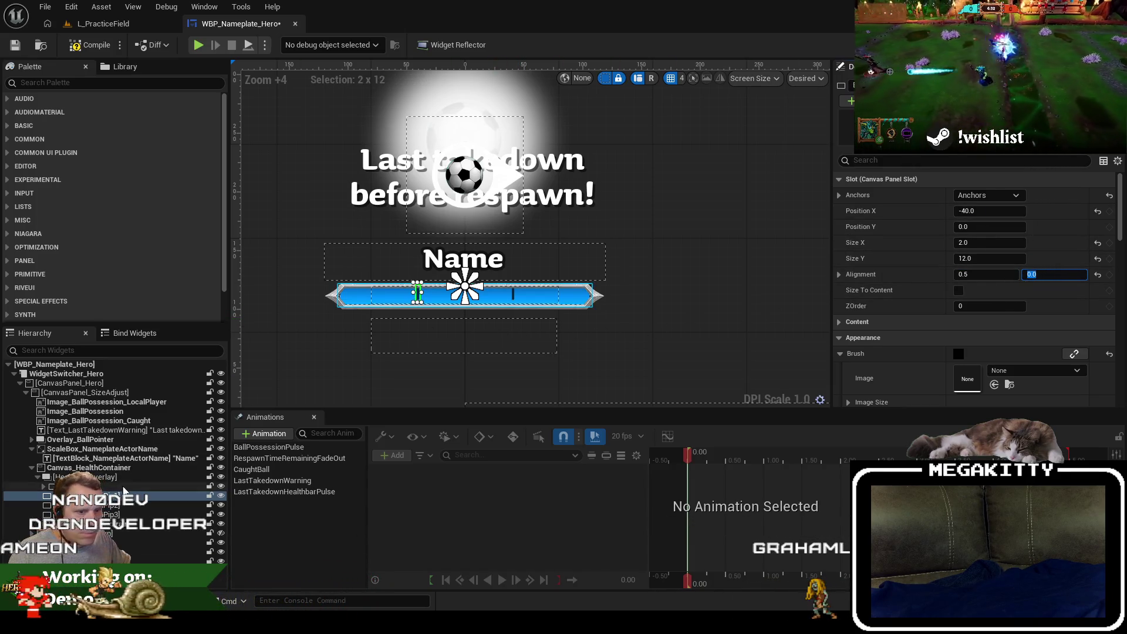
{"action": "left_click", "coordinate": [990, 195]}
{"action": "left_click", "coordinate": [1015, 223], "text": "ctrl"}
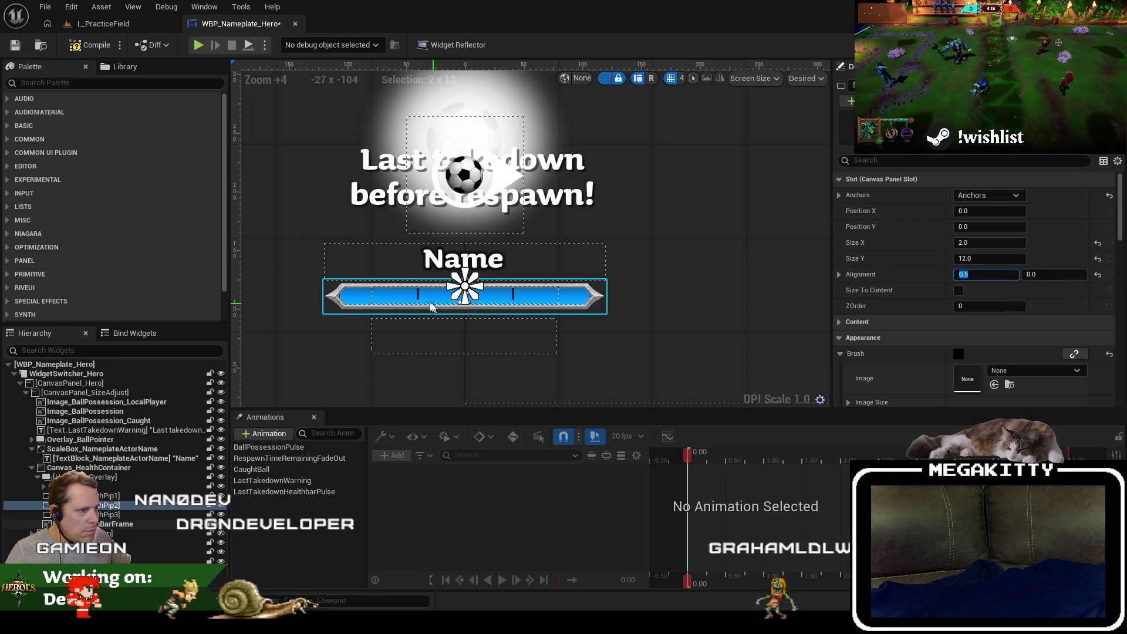
Set the first health pip's Position X to -50.
{"action": "left_click", "coordinate": [112, 495]}
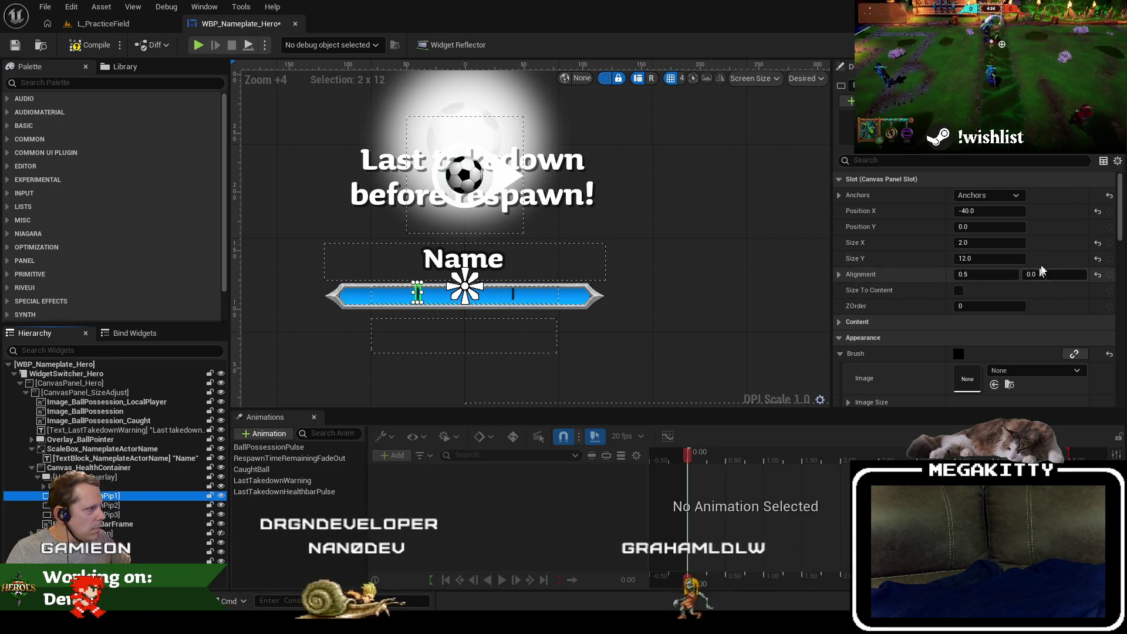
{"action": "left_click", "coordinate": [996, 210]}
{"action": "type", "text": "-80"}
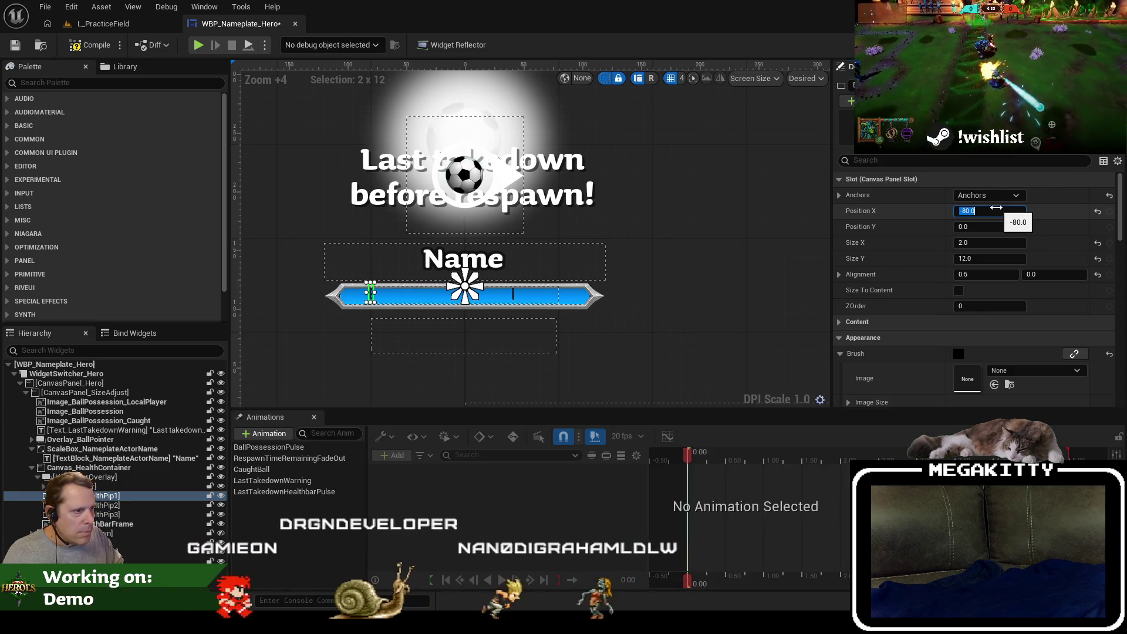
{"action": "key", "text": "BackSpace"}
{"action": "key", "text": "BackSpace"}
{"action": "type", "text": "50"}
Centre-anchor the third pip with alignment 0.5 and Position X 50.
{"action": "left_click", "coordinate": [108, 514]}
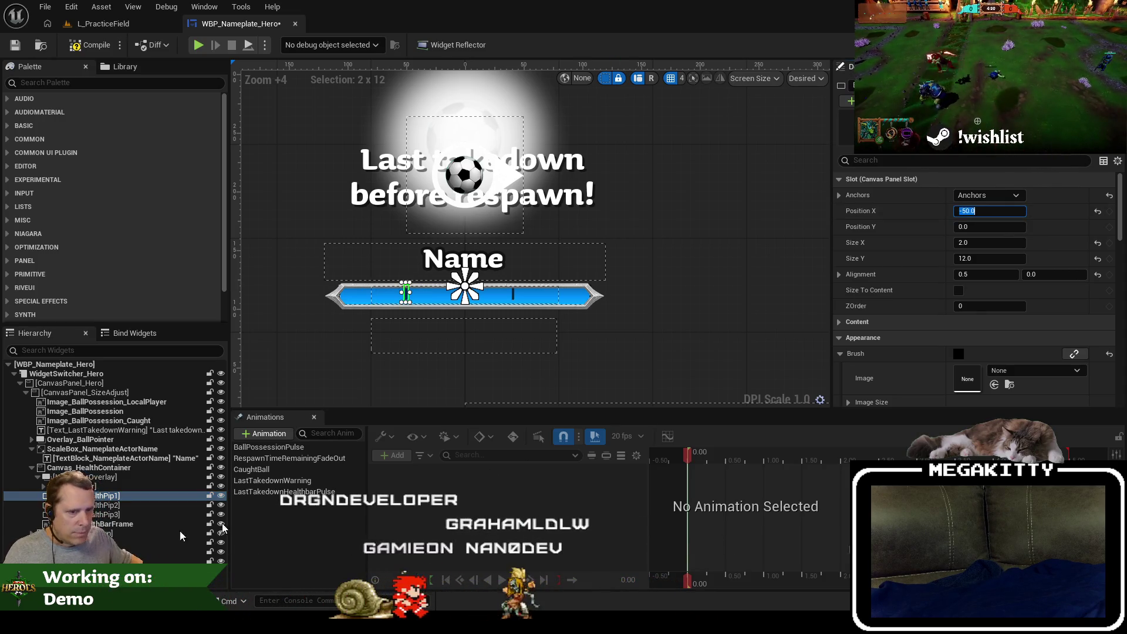
{"action": "left_click", "coordinate": [988, 195]}
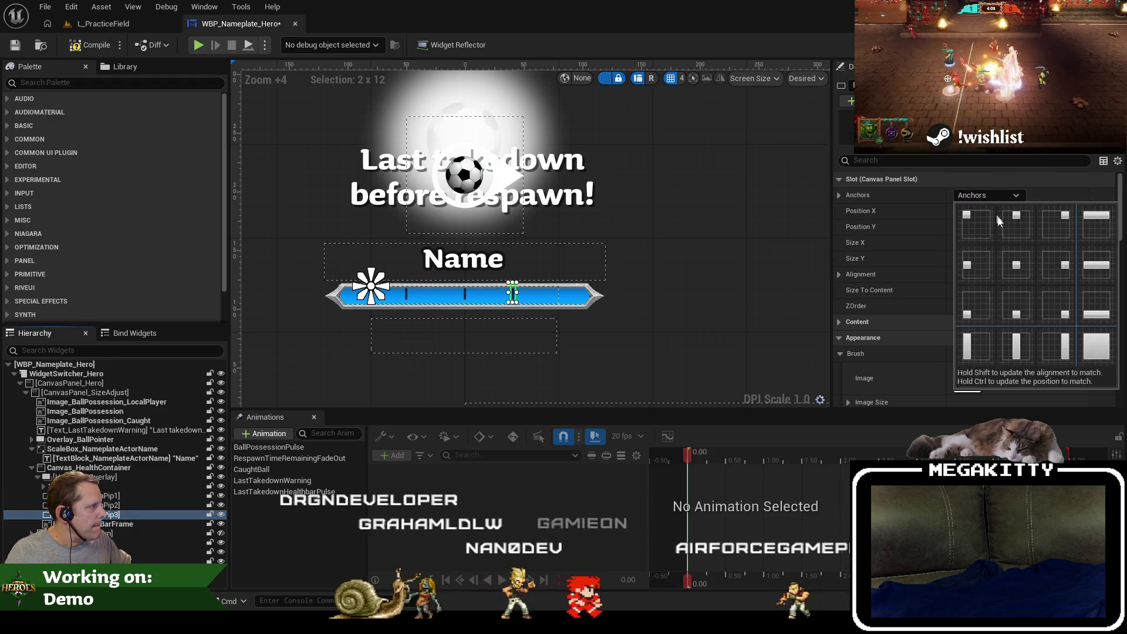
{"action": "left_click", "coordinate": [989, 223]}
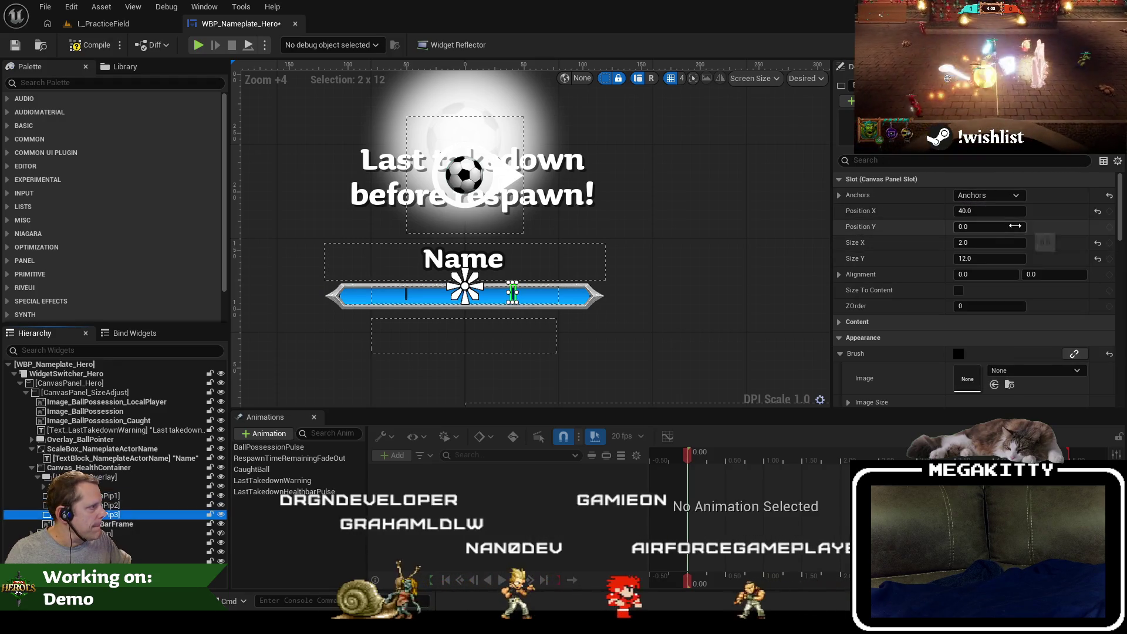
{"action": "left_click", "coordinate": [992, 277]}
{"action": "type", "text": "0.5"}
{"action": "left_click", "coordinate": [991, 210]}
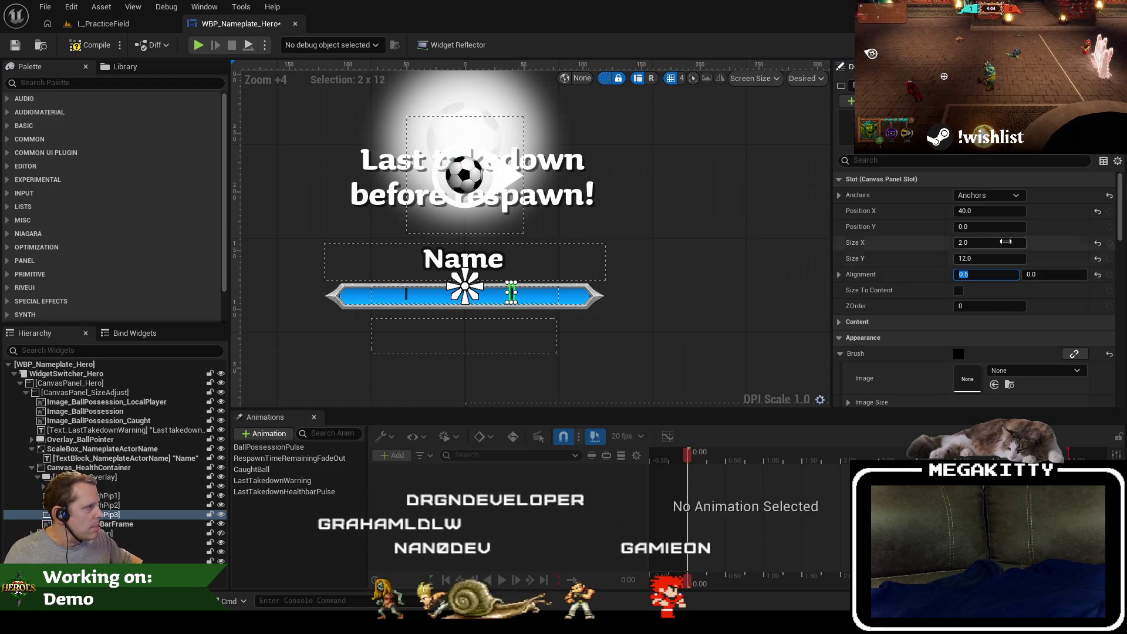
{"action": "type", "text": "50"}
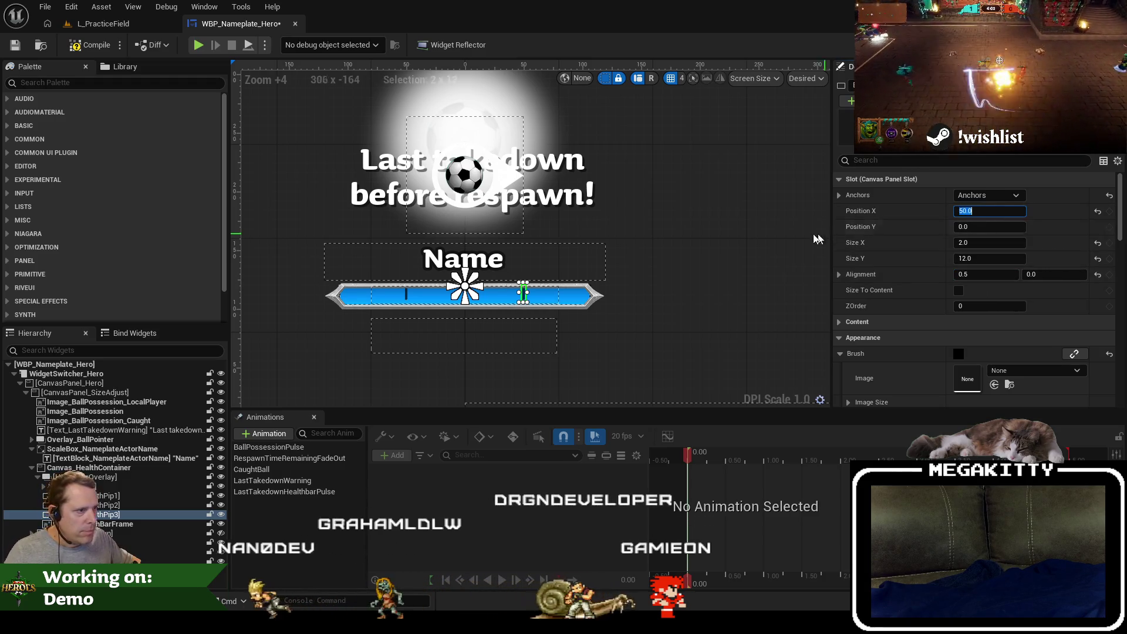
{"action": "left_click", "coordinate": [734, 263]}
Make the health pips 16 tall via their size and bottom offset.
{"action": "left_click", "coordinate": [147, 495]}
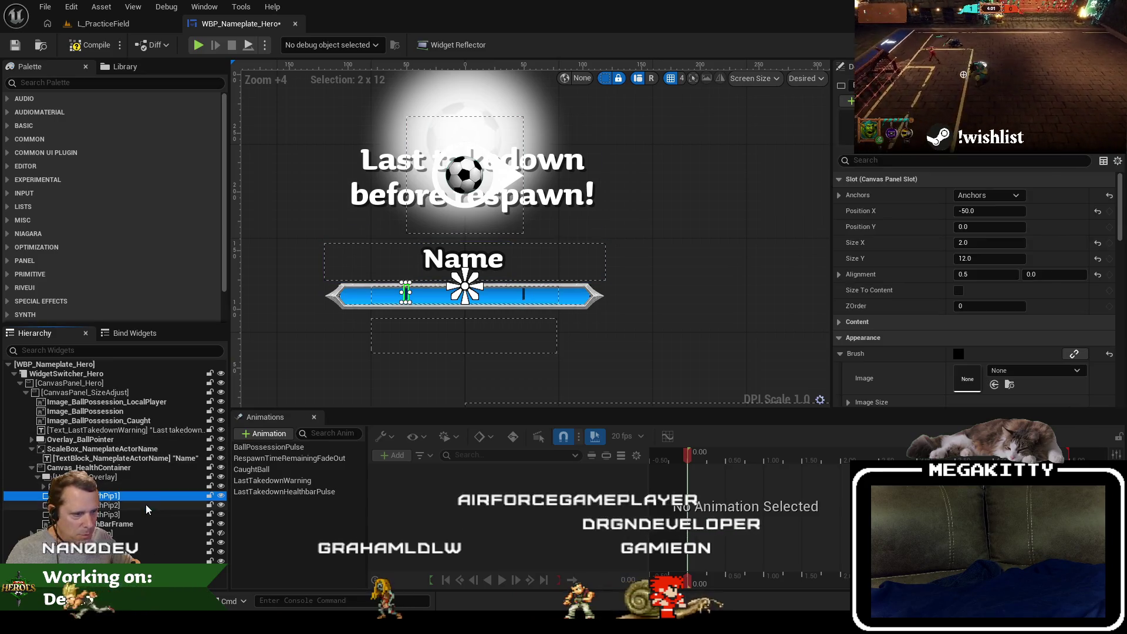
{"action": "left_click", "coordinate": [996, 260]}
{"action": "type", "text": "15"}
{"action": "key", "text": "Tab"}
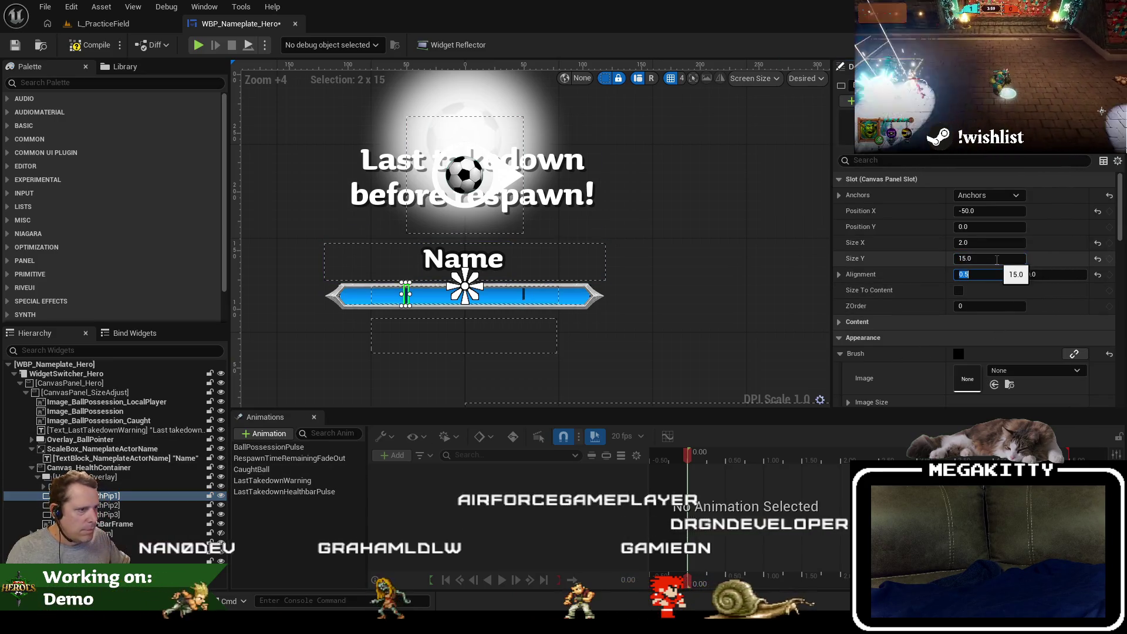
{"action": "scroll", "coordinate": [996, 259], "scroll_direction": "up", "scroll_amount": 1}
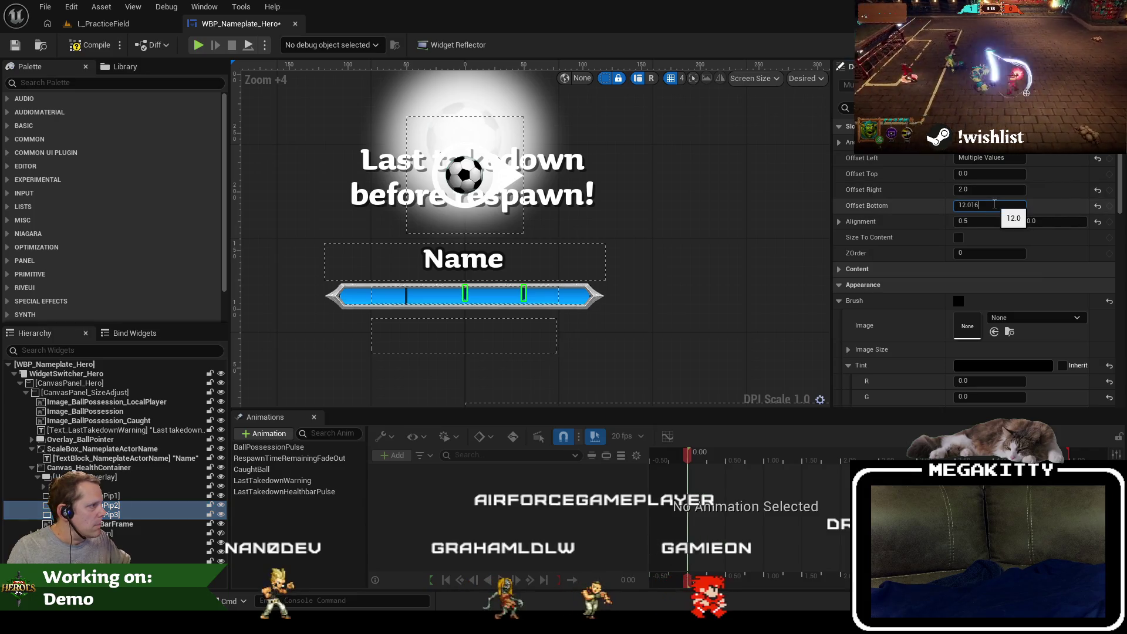
{"action": "left_click", "coordinate": [989, 205]}
{"action": "type", "text": "16"}
{"action": "key", "text": "Tab"}
Deselect everything and save the WBP_Nameplate_Hero widget.
{"action": "left_click", "coordinate": [587, 264]}
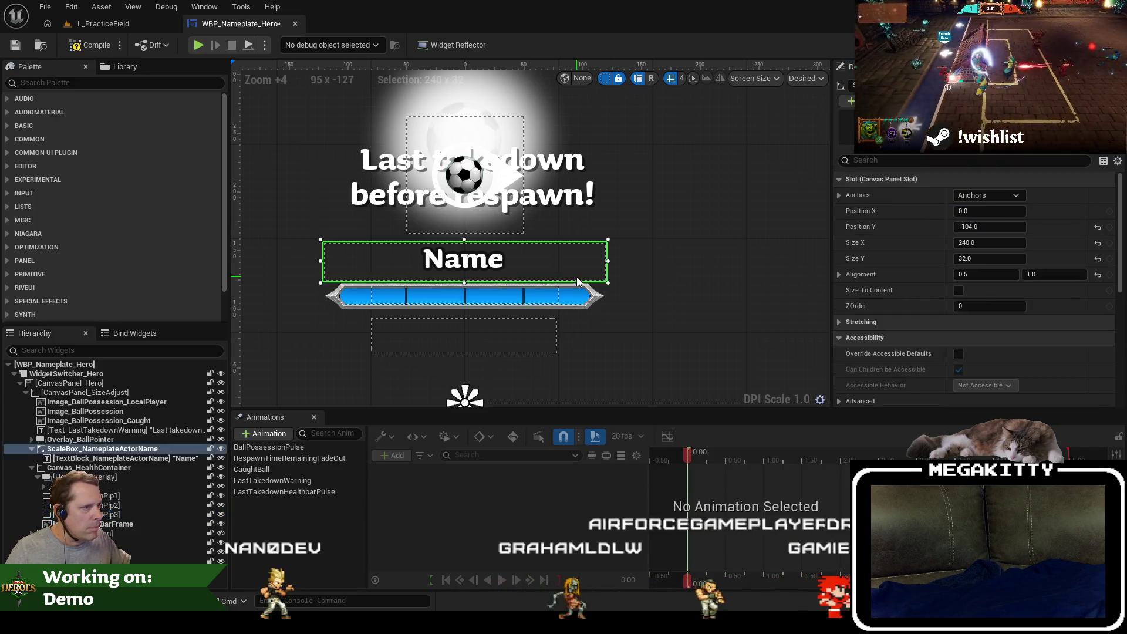
{"action": "left_click", "coordinate": [646, 273]}
{"action": "scroll", "coordinate": [645, 273], "scroll_direction": "down", "scroll_amount": 1}
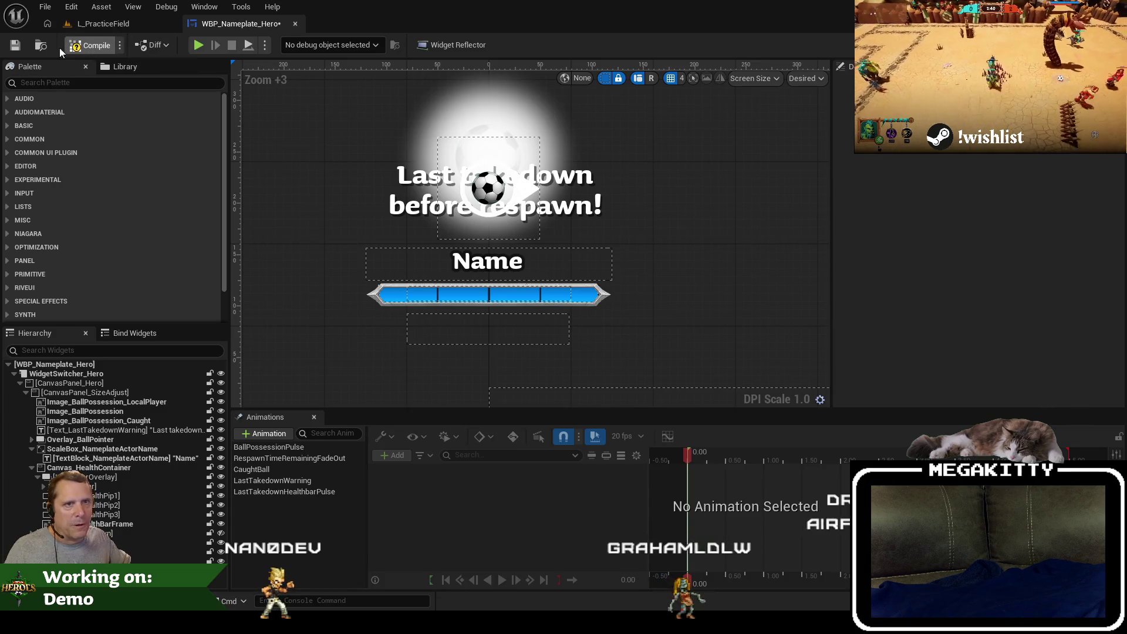
{"action": "left_click", "coordinate": [17, 47]}
{"action": "left_click", "coordinate": [103, 27]}
{"action": "key", "text": "alt+p"}
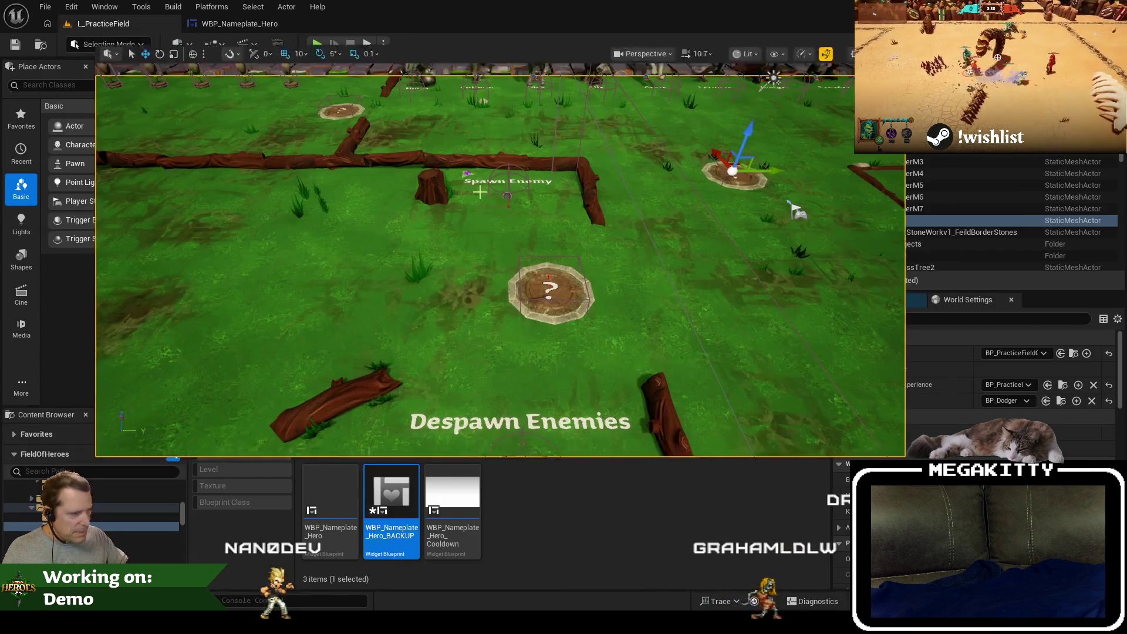
{"action": "key", "text": "a"}
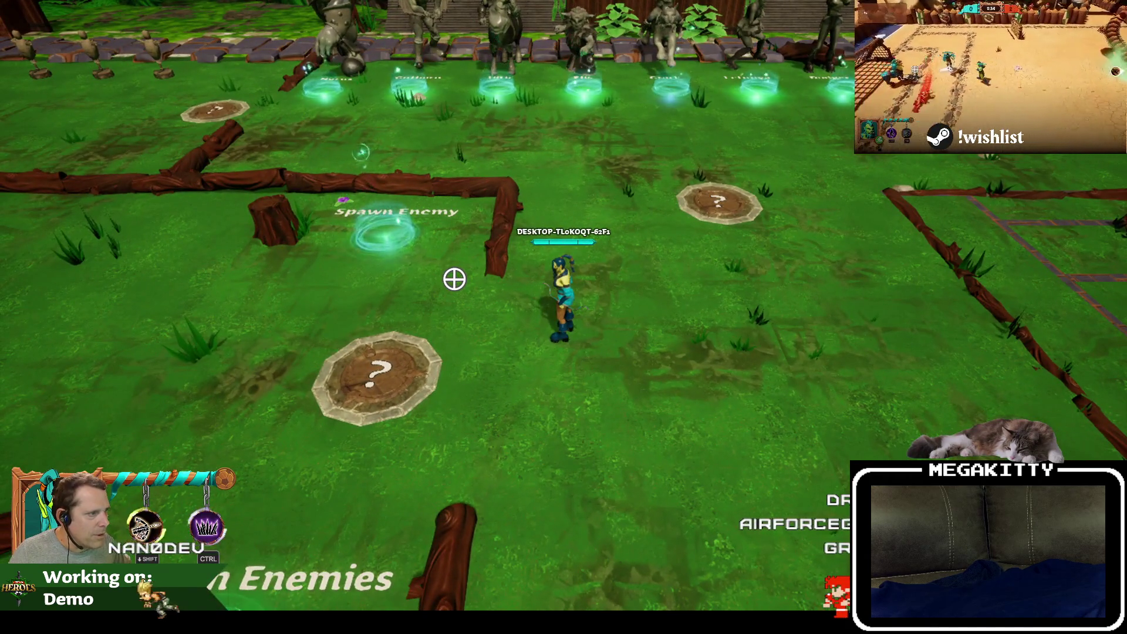
{"action": "key", "text": "a"}
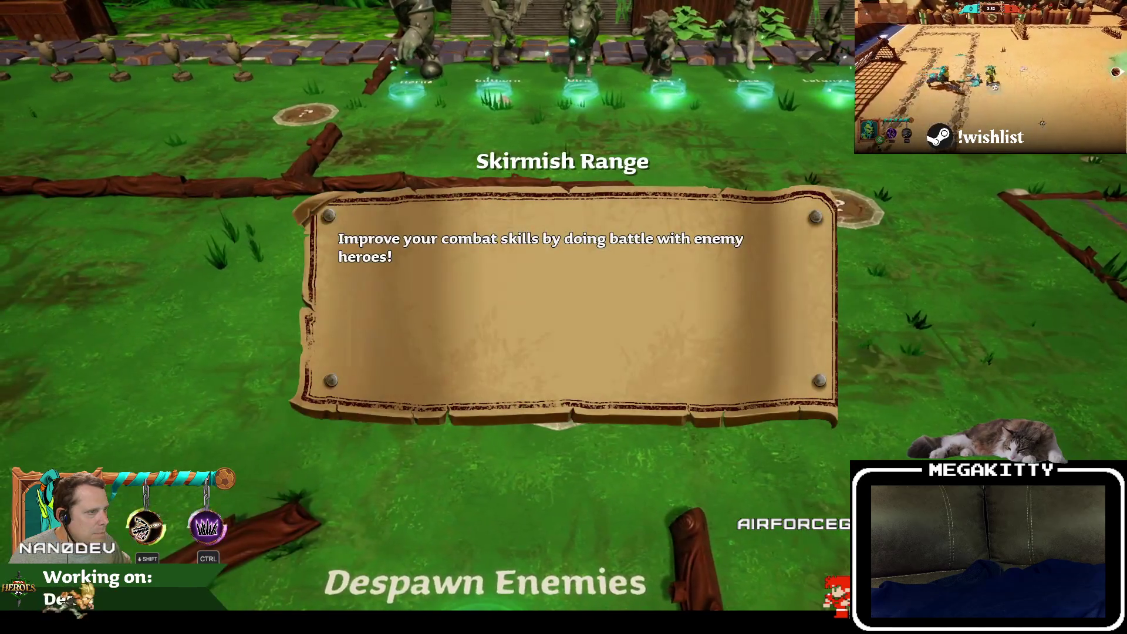
{"action": "key", "text": "a"}
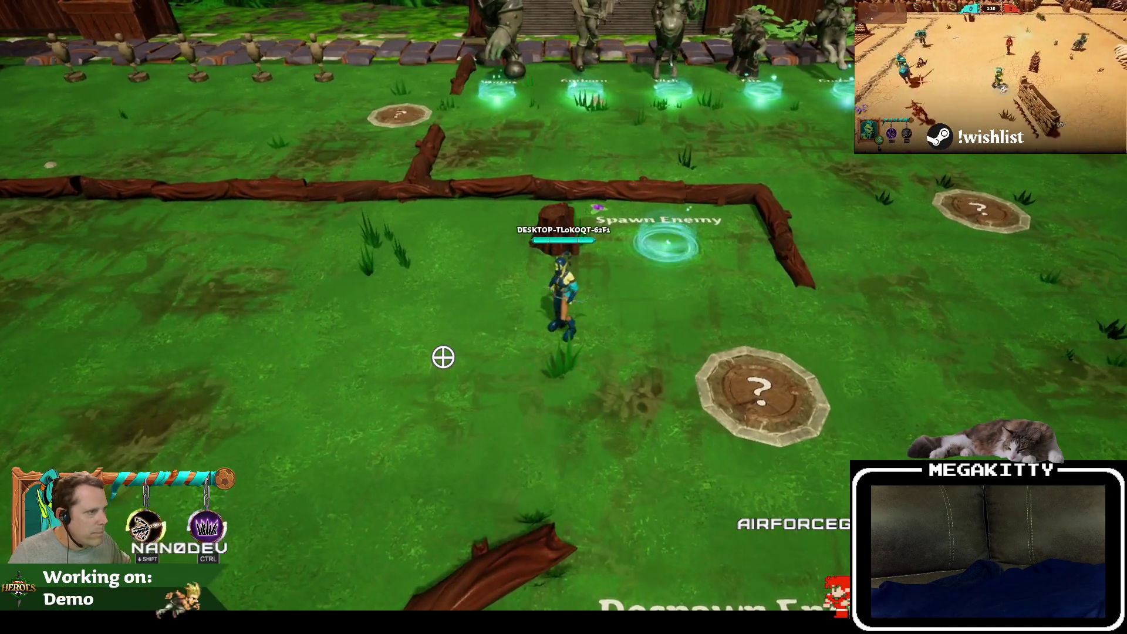
{"action": "key", "text": "a"}
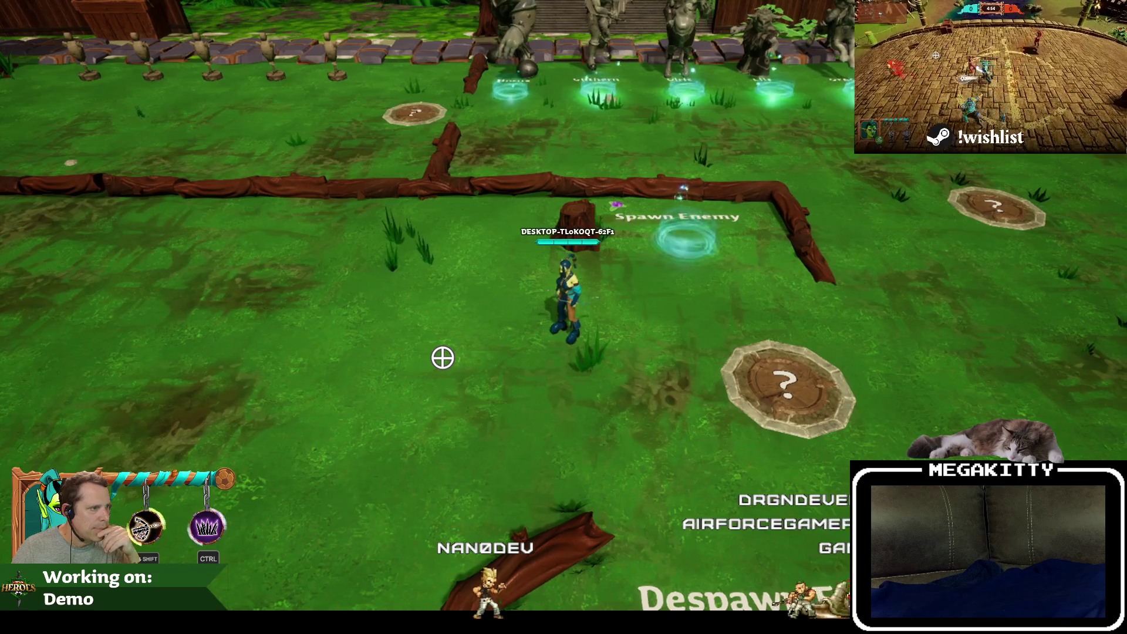
{"action": "key", "text": "Escape"}
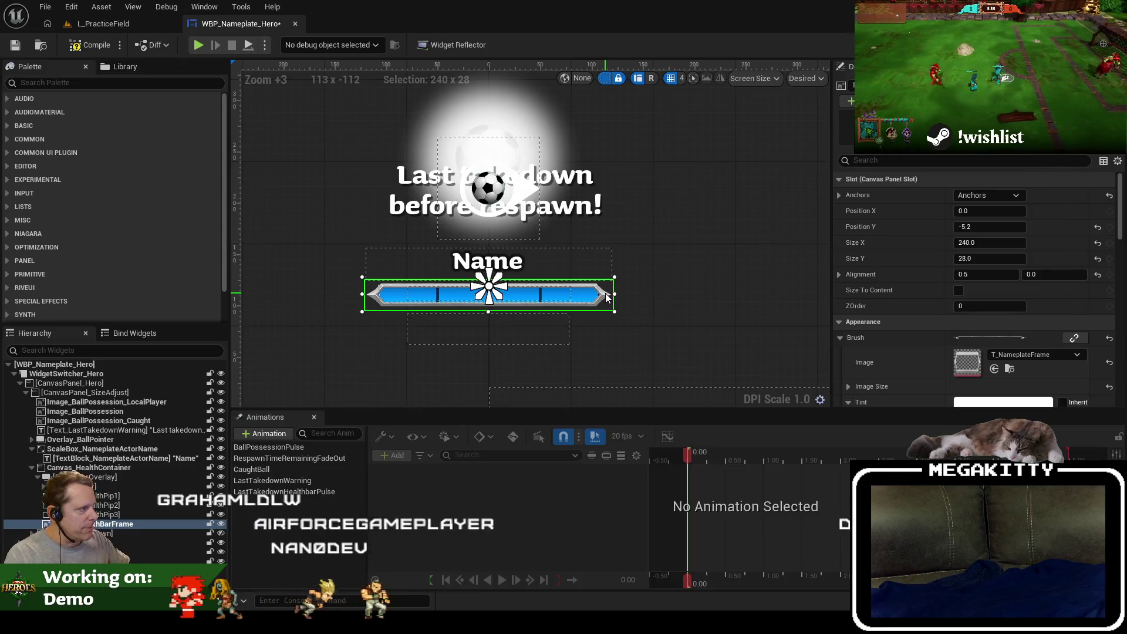
Set the HealthBarOverlay's height to 17.
{"action": "scroll", "coordinate": [946, 304], "scroll_direction": "down", "scroll_amount": 5}
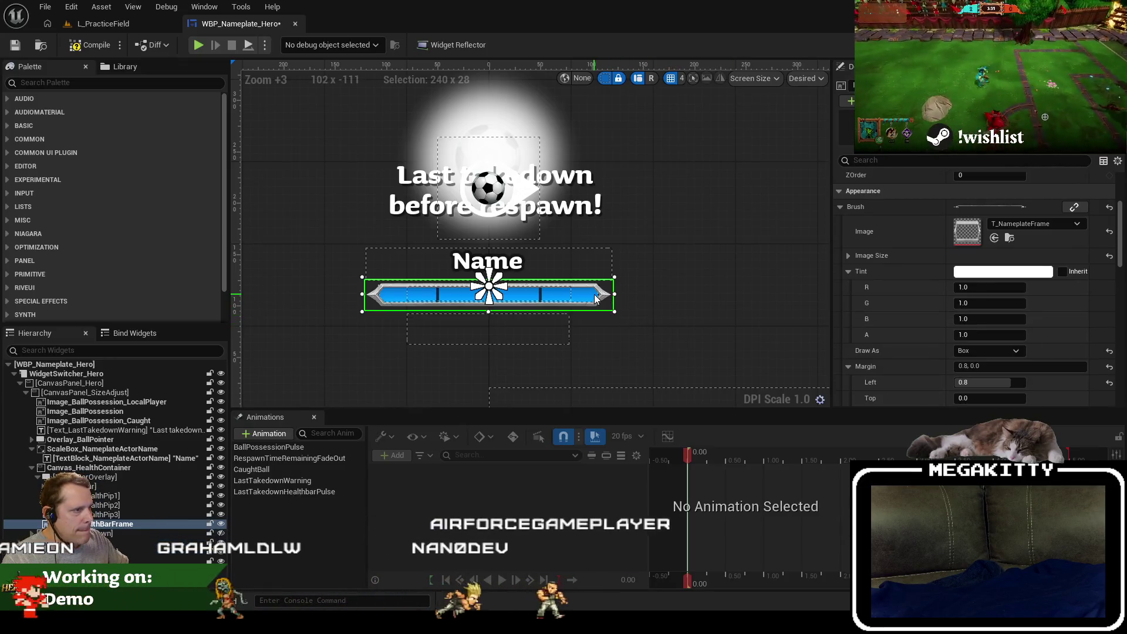
{"action": "left_click", "coordinate": [115, 483]}
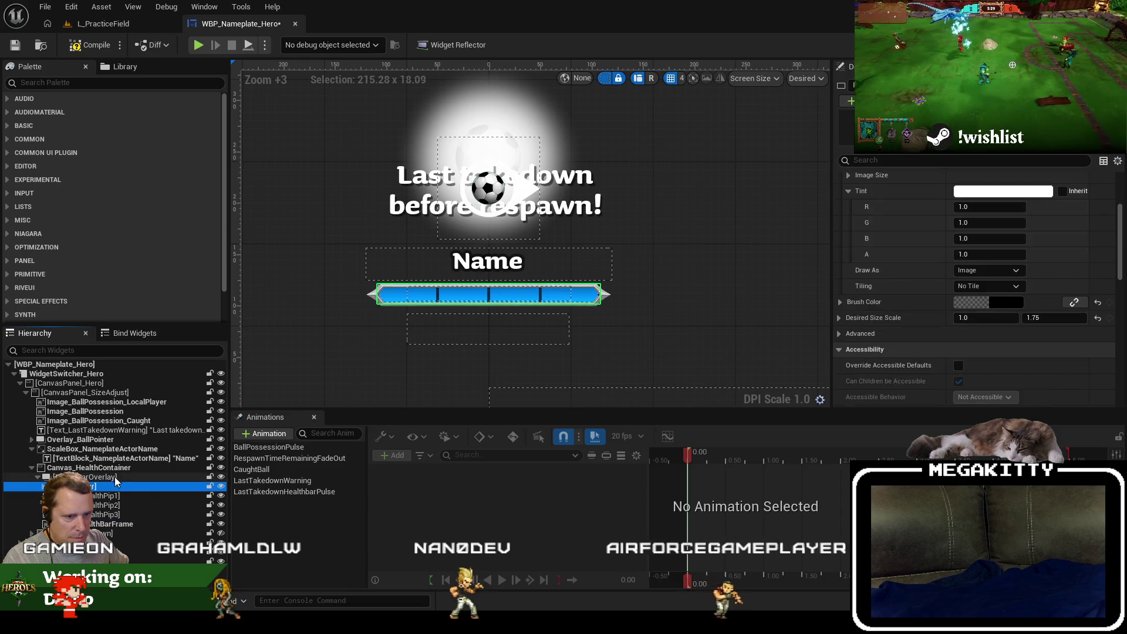
{"action": "left_click", "coordinate": [115, 478]}
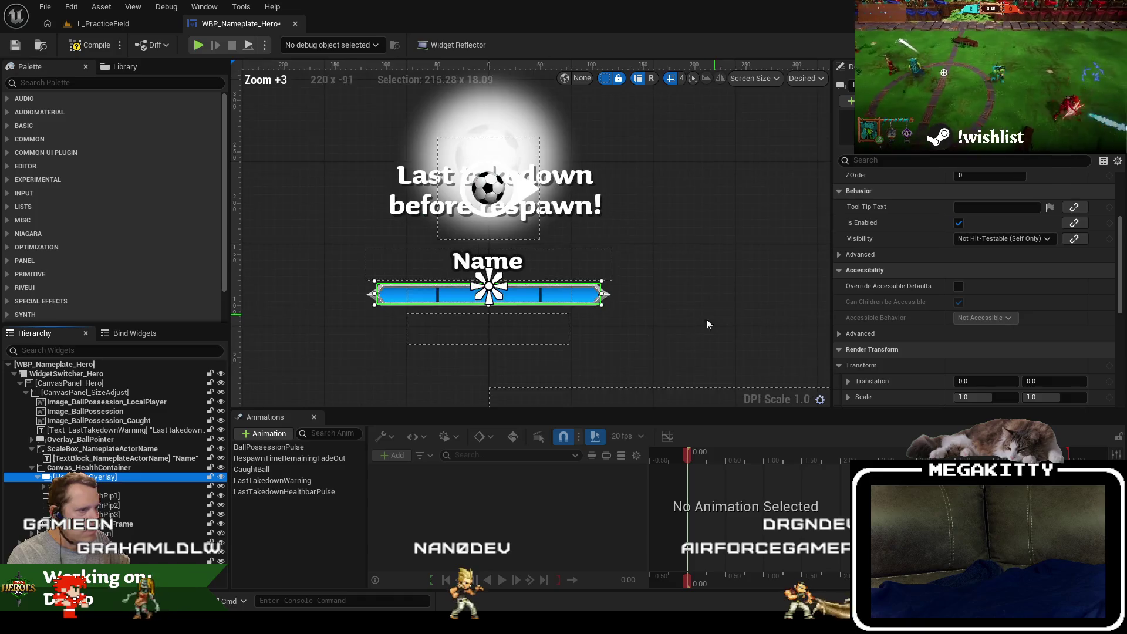
{"action": "scroll", "coordinate": [990, 226], "scroll_direction": "up", "scroll_amount": 5}
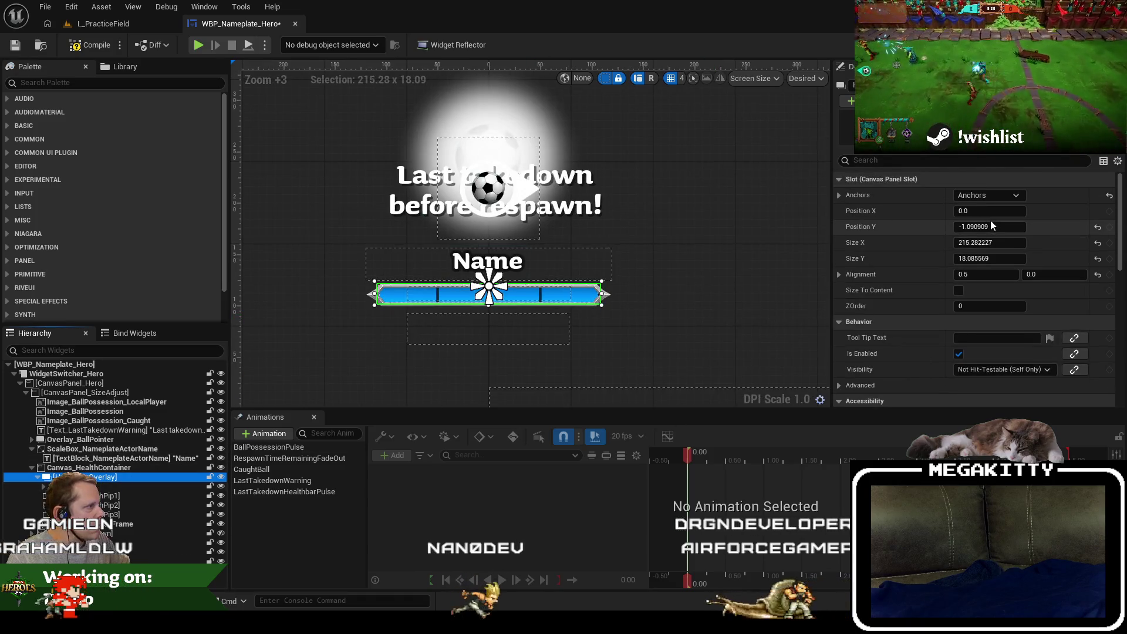
{"action": "left_click", "coordinate": [1012, 259]}
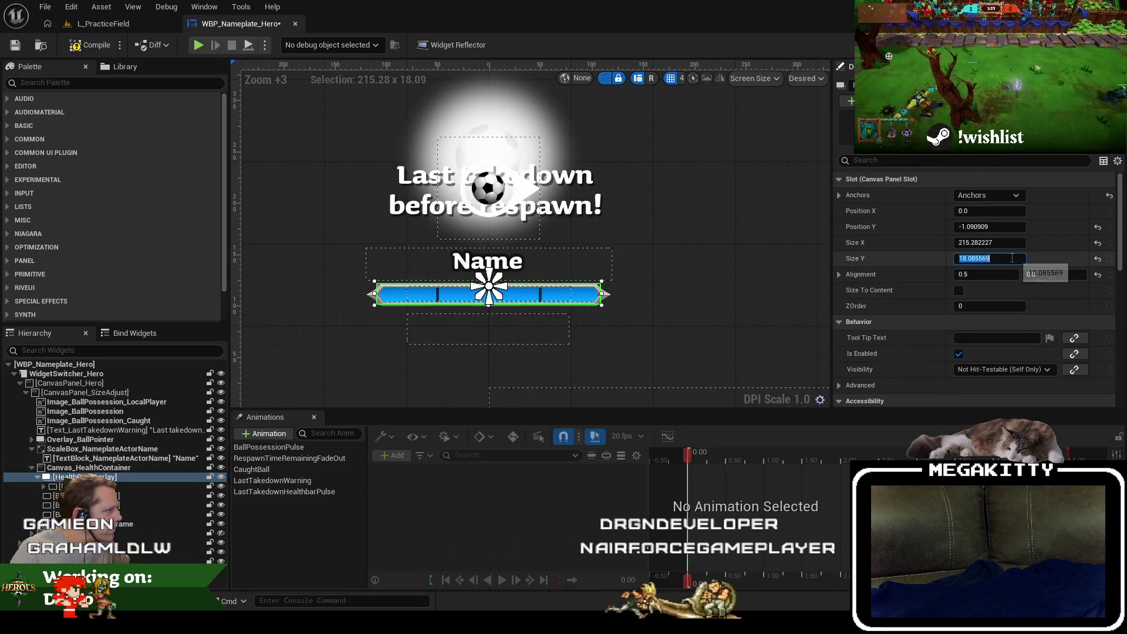
{"action": "type", "text": "17"}
{"action": "key", "text": "Tab"}
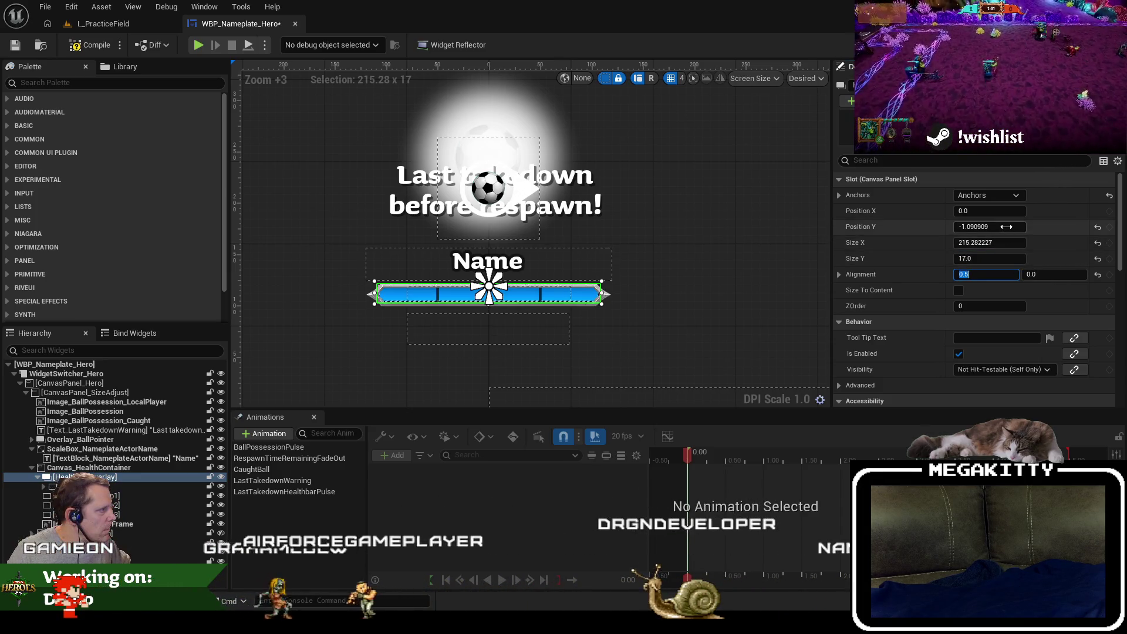
Set the health bar's Position Y to -1 and deselect it.
{"action": "left_click", "coordinate": [1006, 227]}
{"action": "type", "text": "-1"}
{"action": "key", "text": "Tab"}
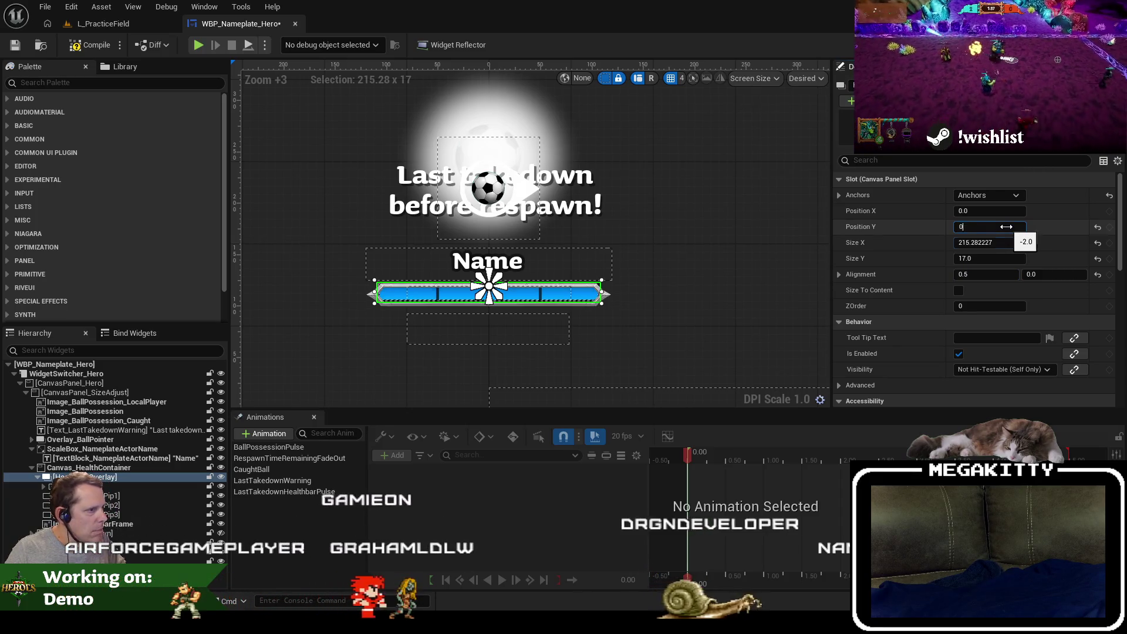
{"action": "left_click", "coordinate": [722, 293]}
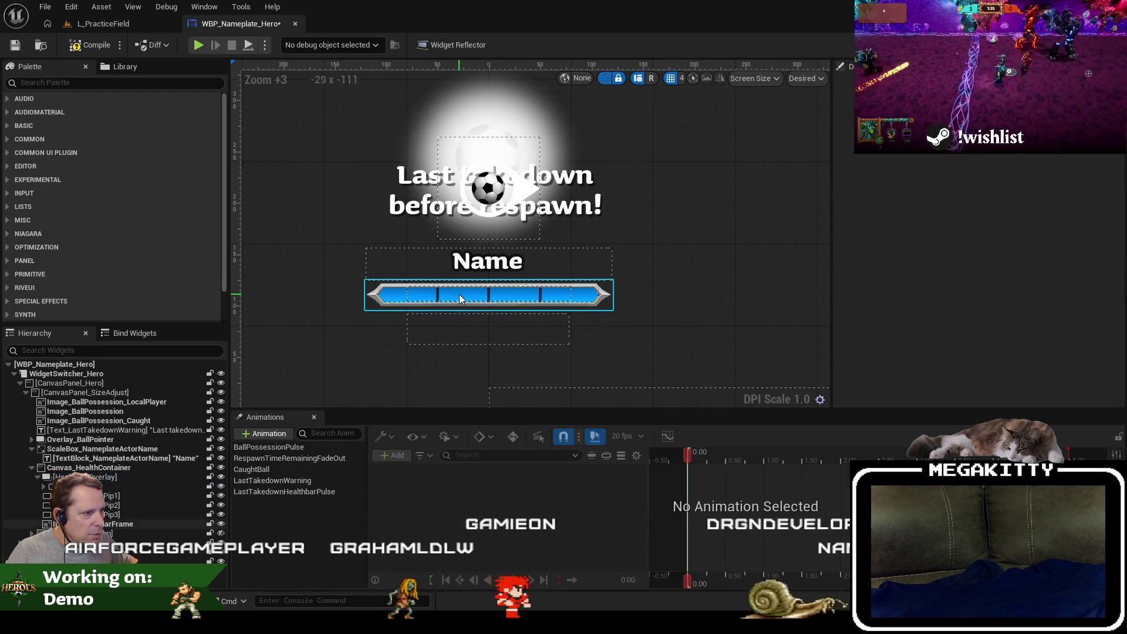
Save, playtest L_PracticeField walking the hero with WASD, then return to WBP_Nameplate_Hero.
{"action": "left_click", "coordinate": [18, 52]}
{"action": "left_click", "coordinate": [114, 25]}
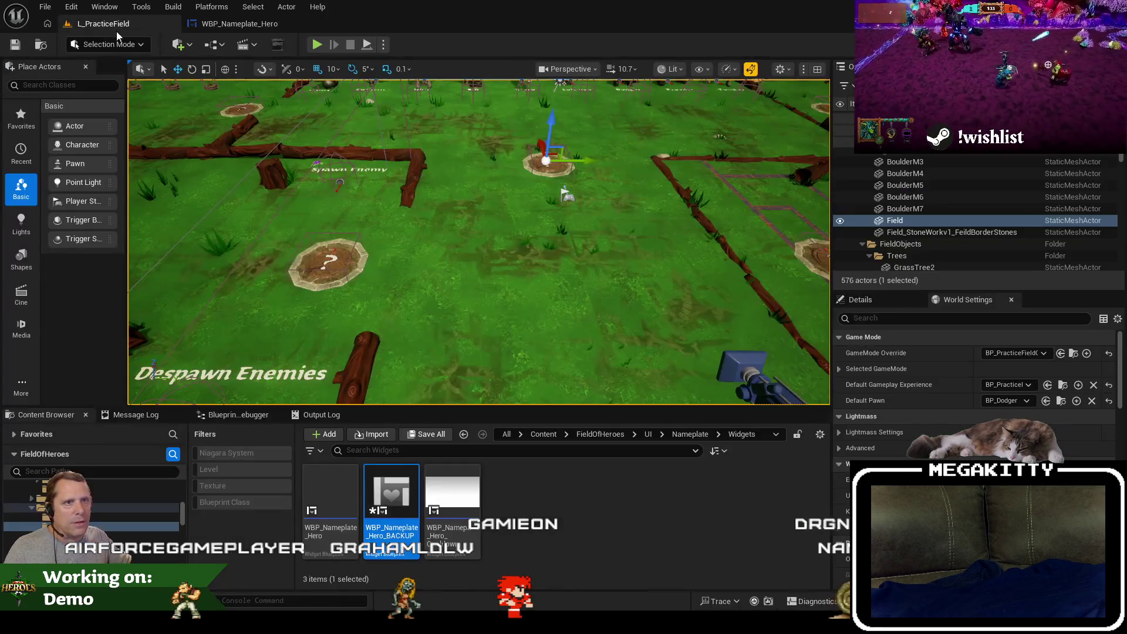
{"action": "key", "text": "alt+p"}
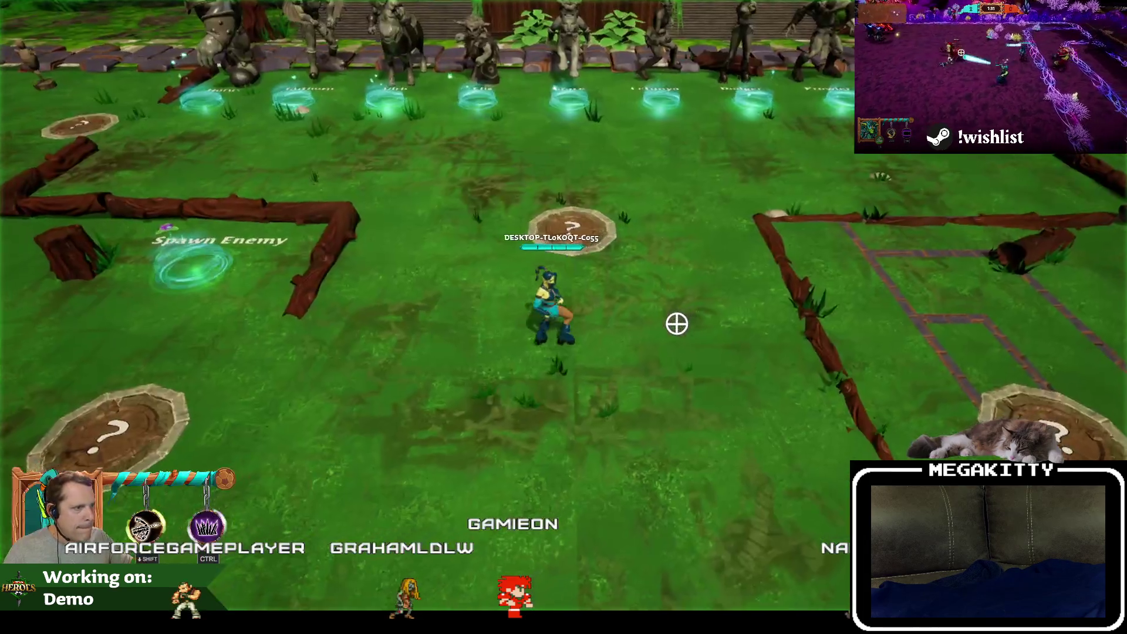
{"action": "key", "text": "a"}
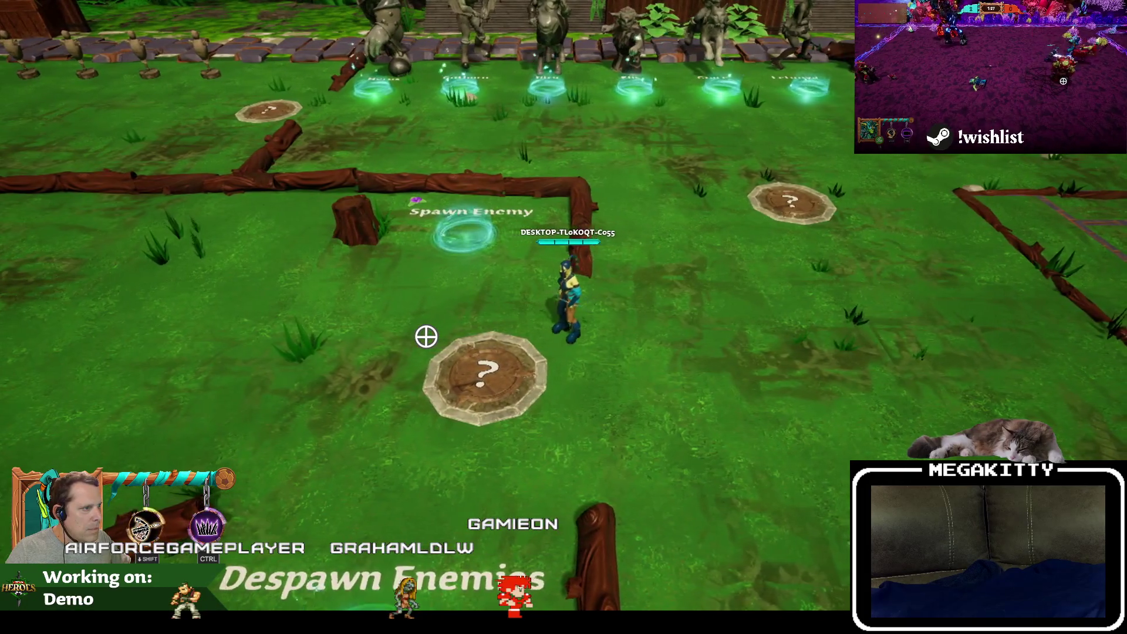
{"action": "key", "text": "d"}
{"action": "key", "text": "w"}
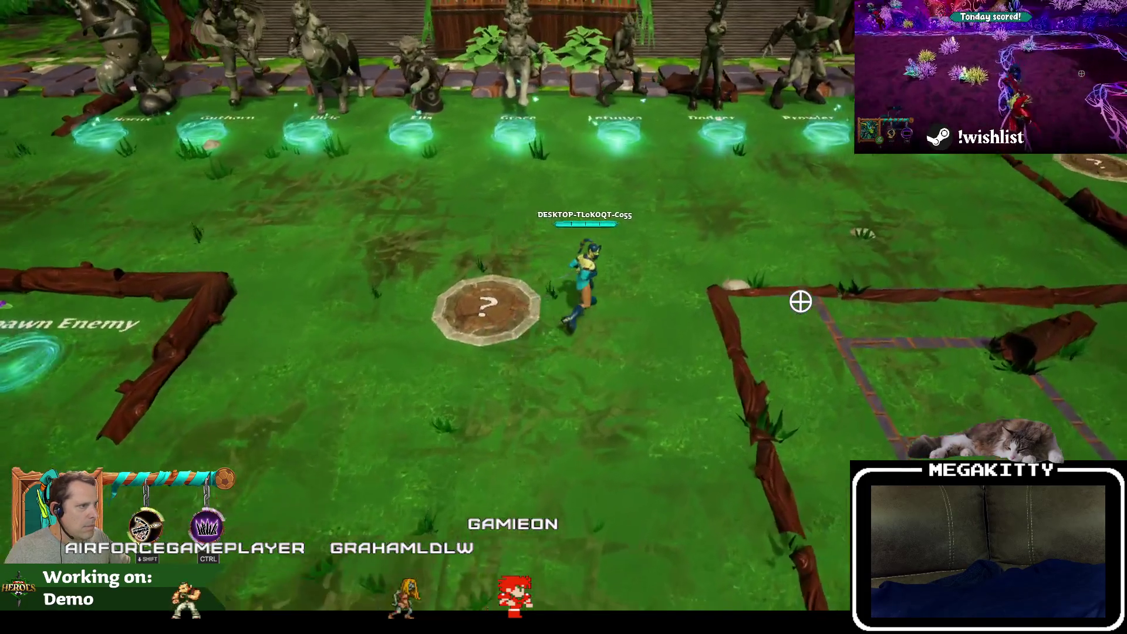
{"action": "key", "text": "s"}
{"action": "key", "text": "a"}
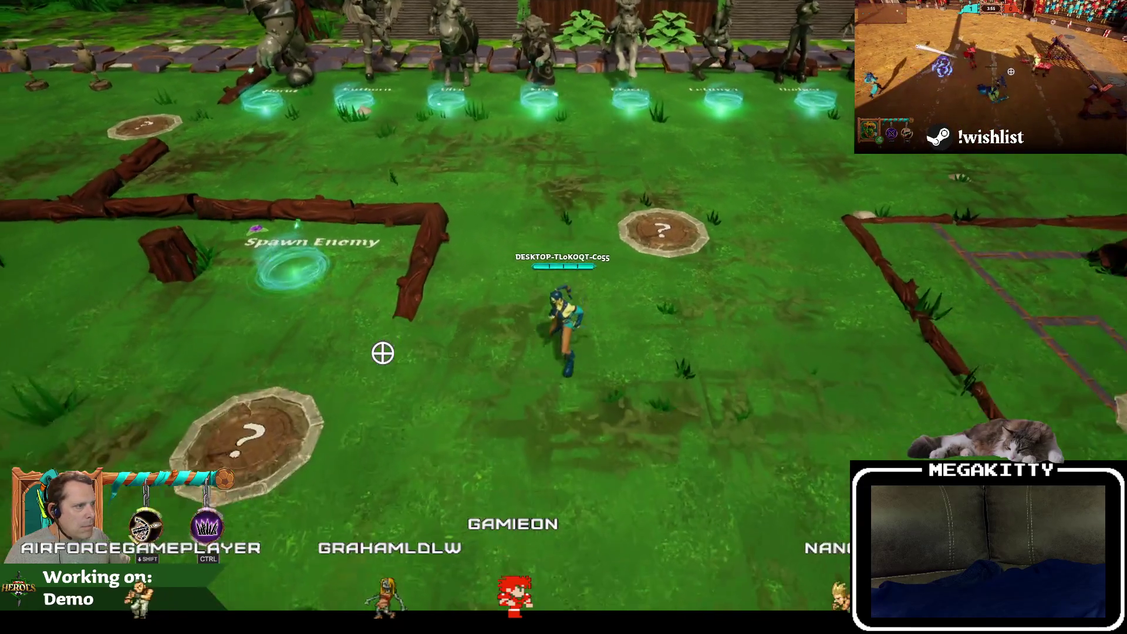
{"action": "key", "text": "Escape"}
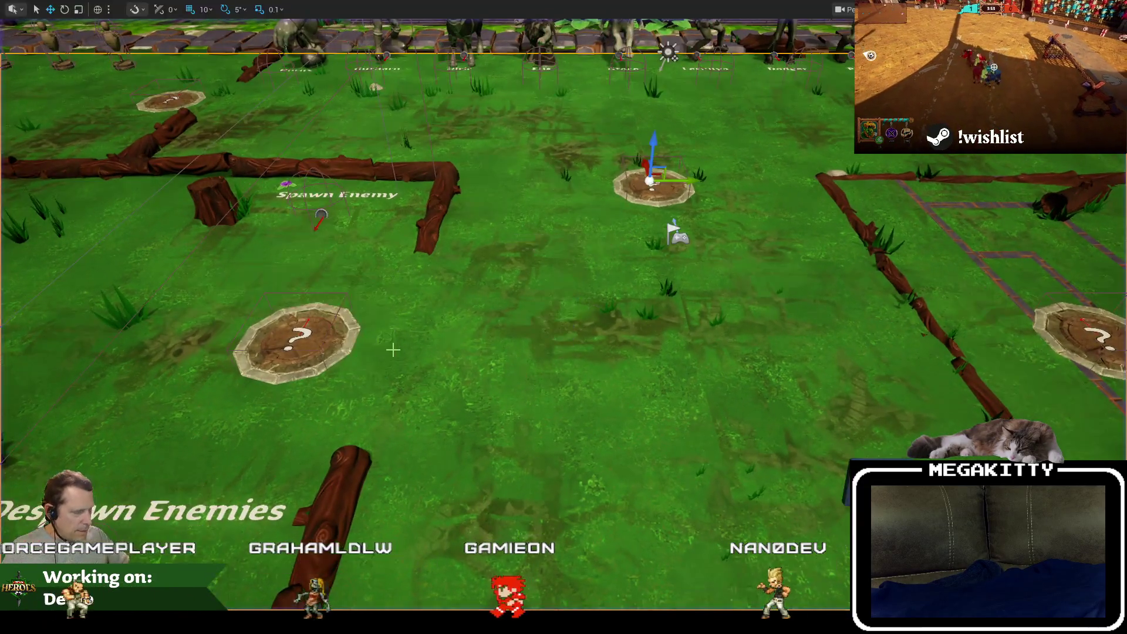
{"action": "left_click", "coordinate": [232, 23]}
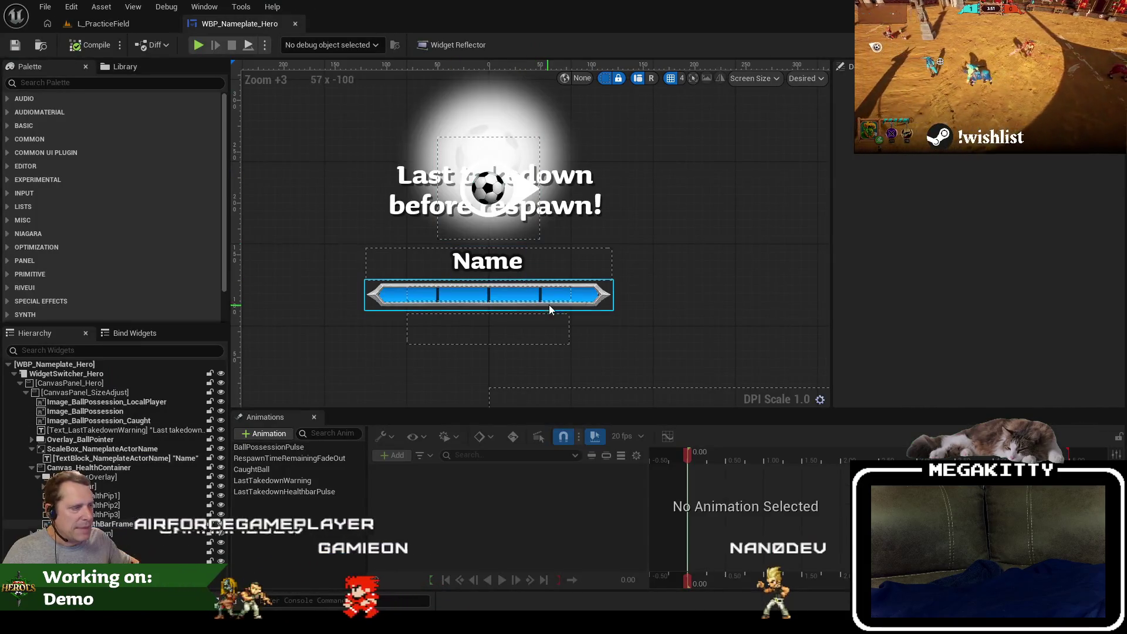
Search the graphs for 'healthbarval' and review its uses in UpdateHealthValues and UpdateHealthBarColor.
{"action": "left_click", "coordinate": [117, 495]}
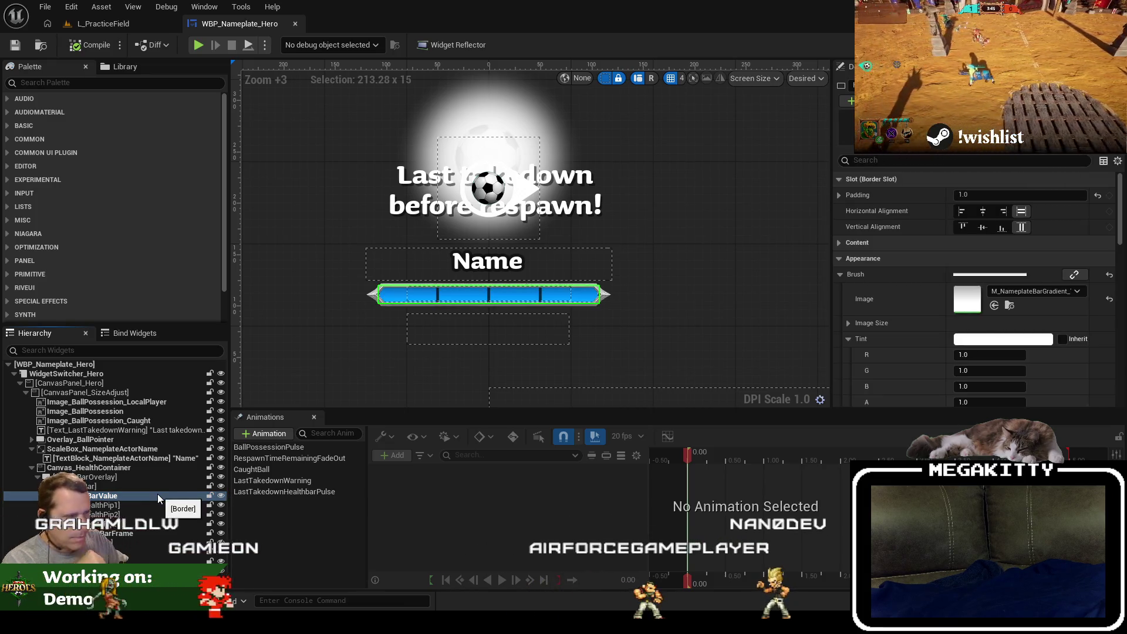
{"action": "key", "text": "ctrl+f"}
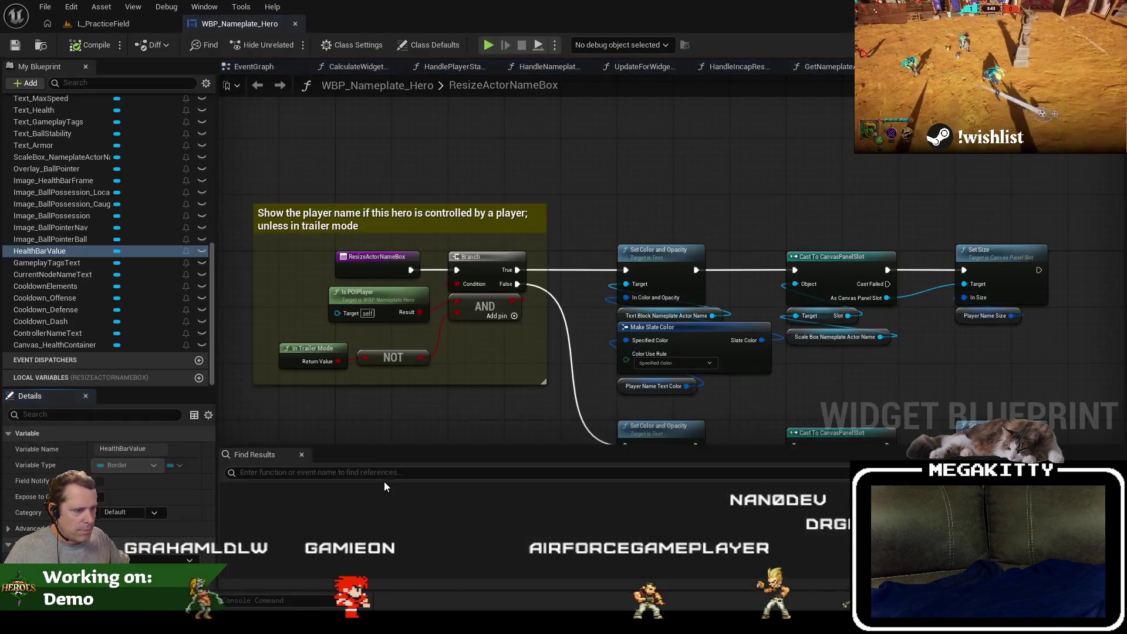
{"action": "type", "text": "healthbarval"}
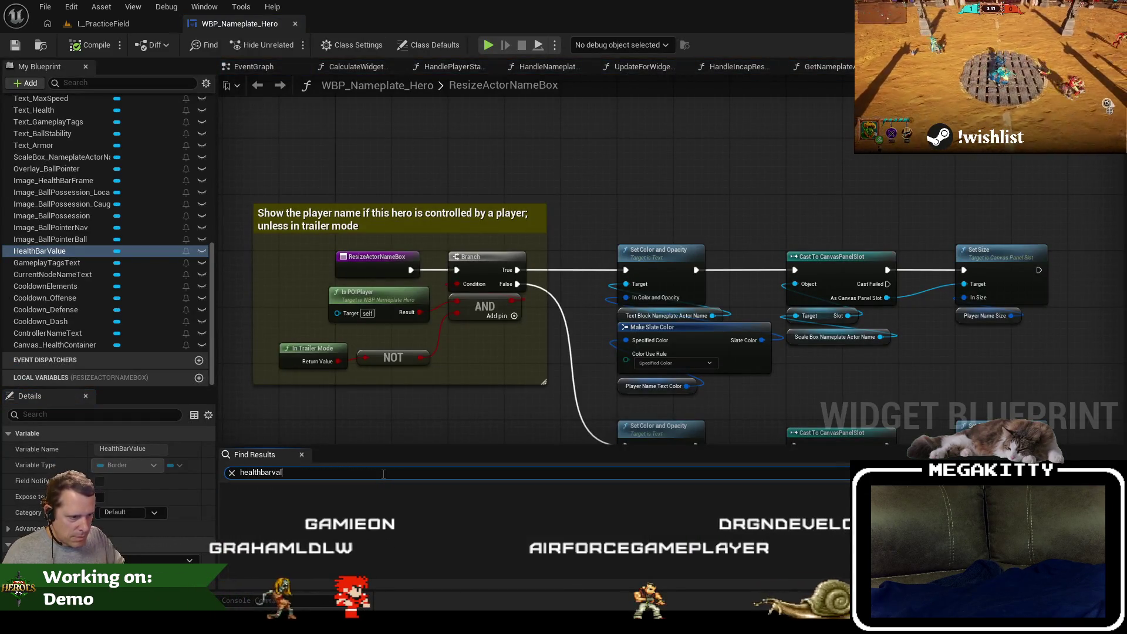
{"action": "left_click", "coordinate": [352, 504]}
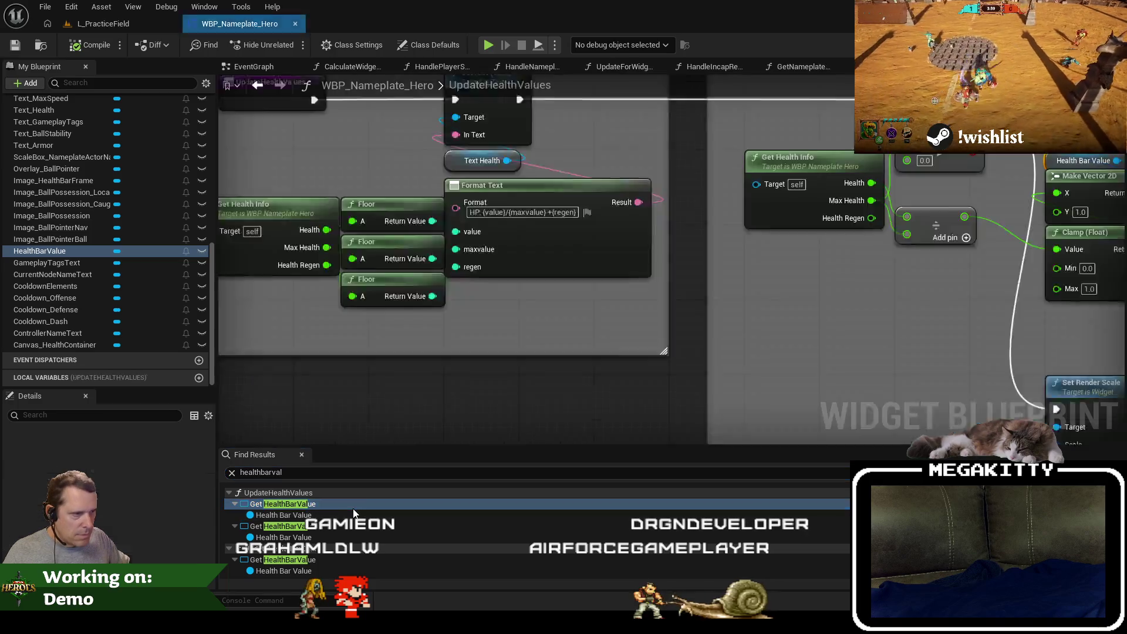
{"action": "scroll", "coordinate": [448, 364], "scroll_direction": "down", "scroll_amount": 3}
{"action": "scroll", "coordinate": [475, 327], "scroll_direction": "up", "scroll_amount": 1}
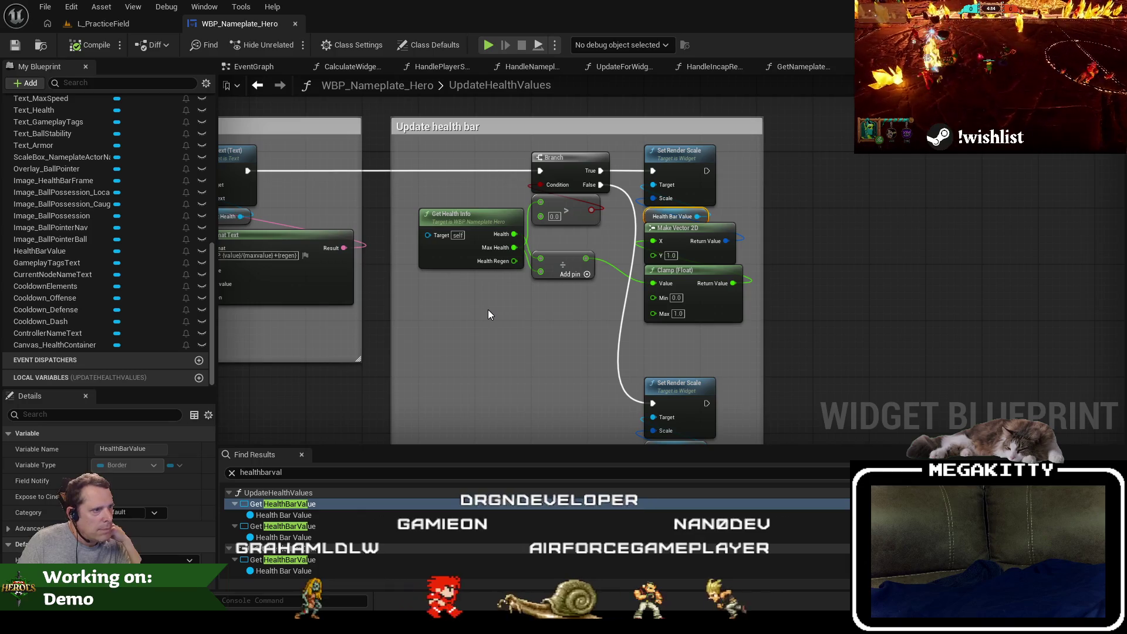
{"action": "left_click", "coordinate": [330, 534]}
{"action": "scroll", "coordinate": [466, 230], "scroll_direction": "down", "scroll_amount": 5}
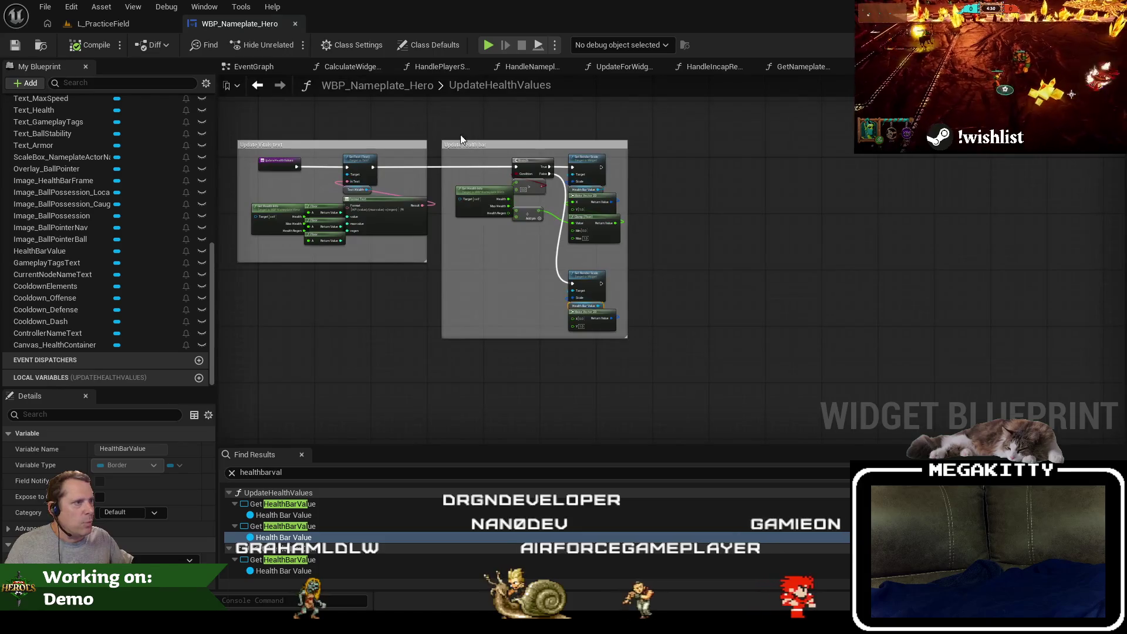
{"action": "left_click_drag", "start_coordinate": [461, 139], "coordinate": [710, 375]}
{"action": "scroll", "coordinate": [438, 128], "scroll_direction": "up", "scroll_amount": 3}
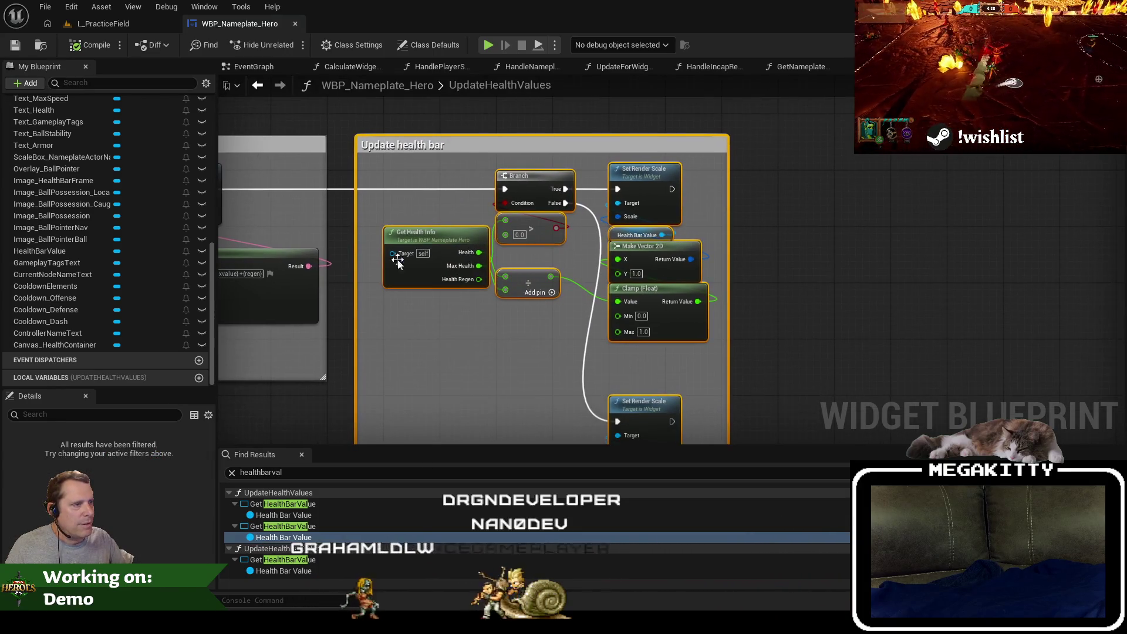
{"action": "left_click", "coordinate": [340, 392]}
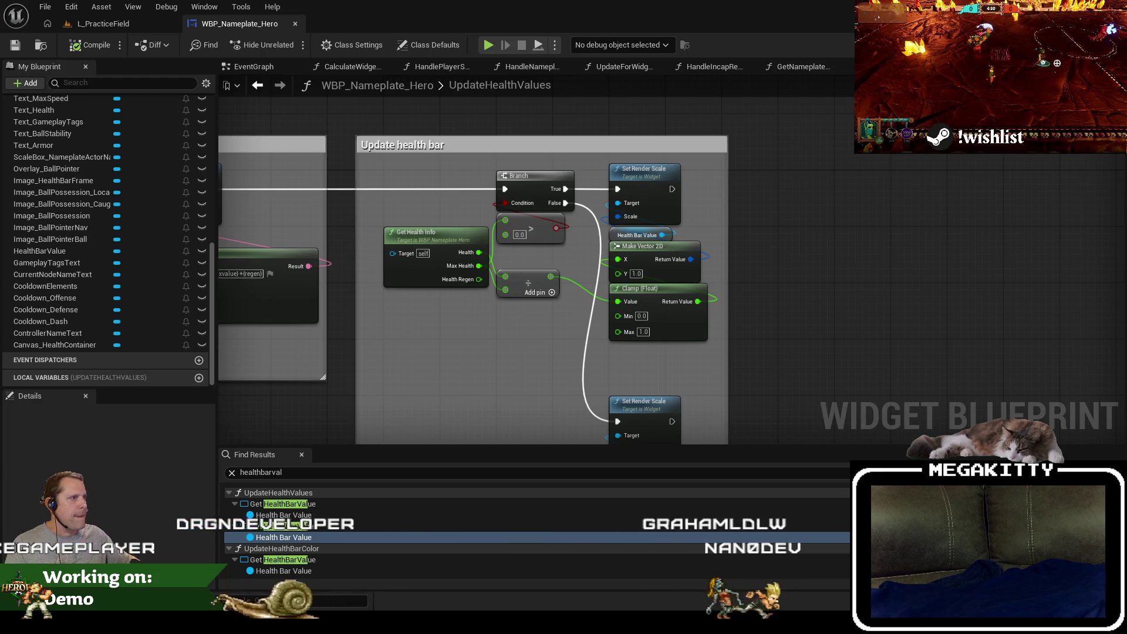
Close all graph tabs to the right of UpdateHealthValues and return to Designer.
{"action": "left_click", "coordinate": [1085, 45]}
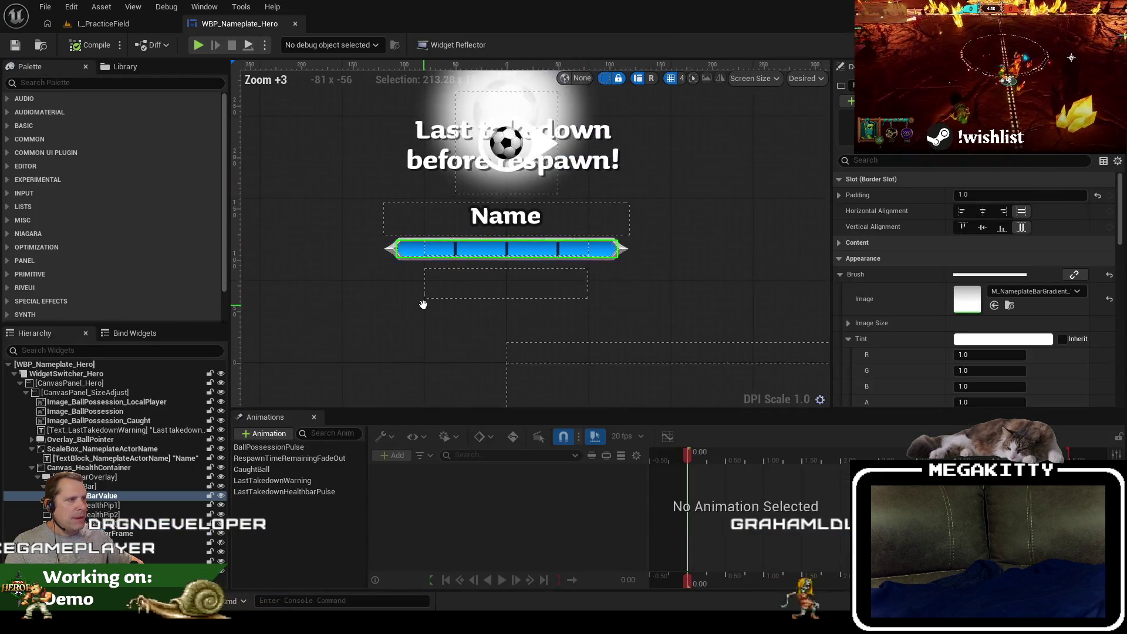
{"action": "scroll", "coordinate": [422, 304], "scroll_direction": "down", "scroll_amount": 2}
{"action": "left_click", "coordinate": [1109, 45]}
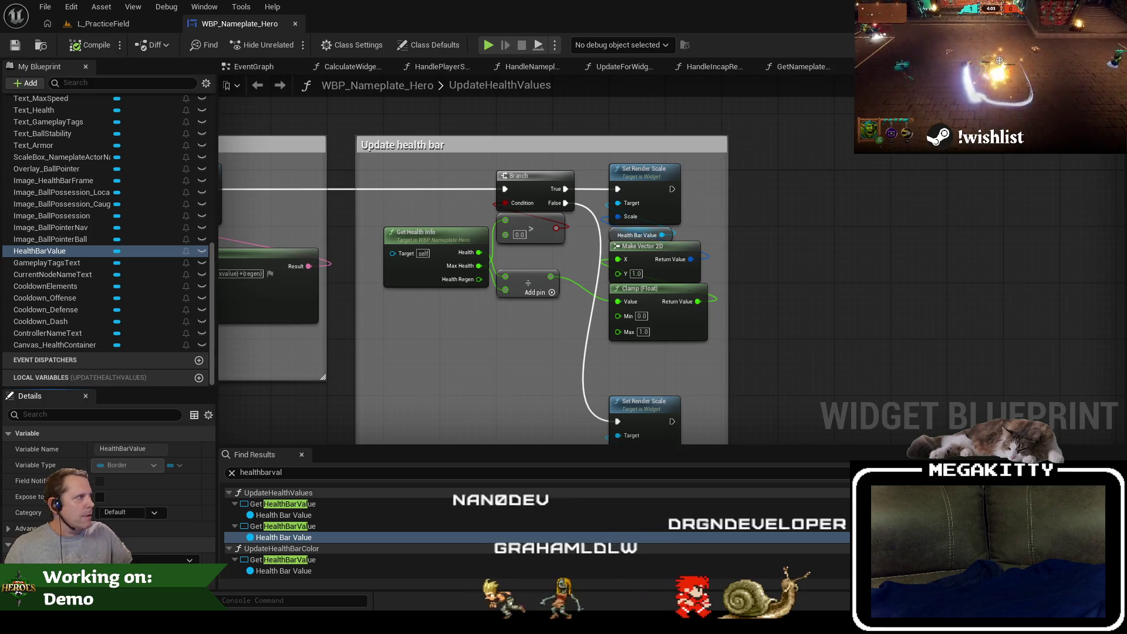
{"action": "left_click", "coordinate": [340, 62]}
{"action": "left_click", "coordinate": [344, 68]}
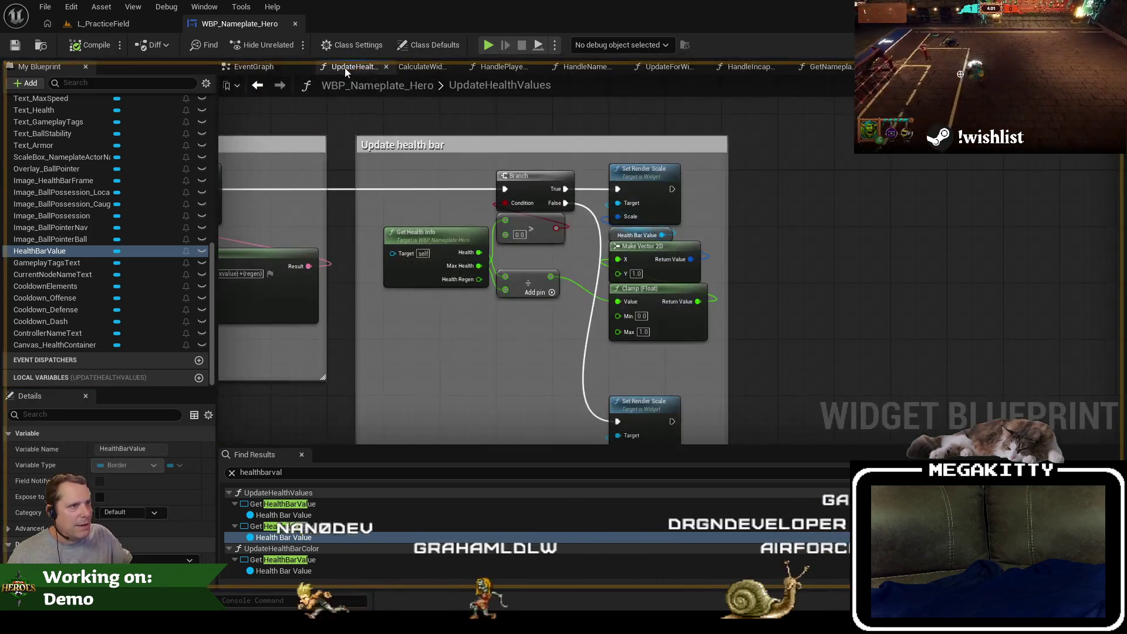
{"action": "right_click", "coordinate": [348, 69]}
{"action": "left_click", "coordinate": [411, 129]}
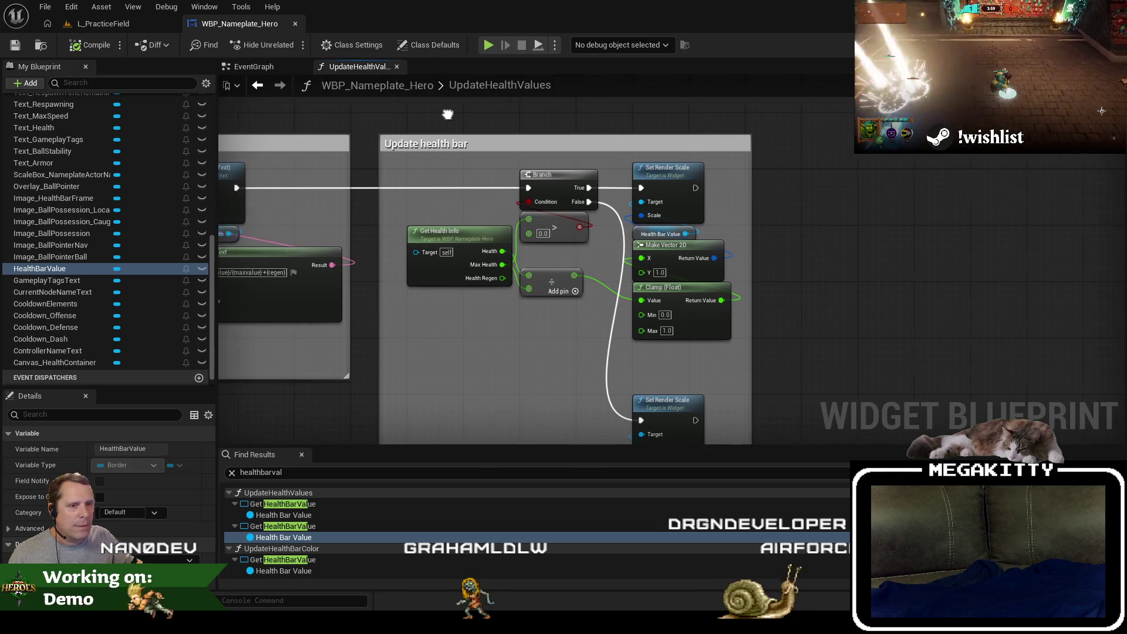
{"action": "left_click", "coordinate": [1082, 45]}
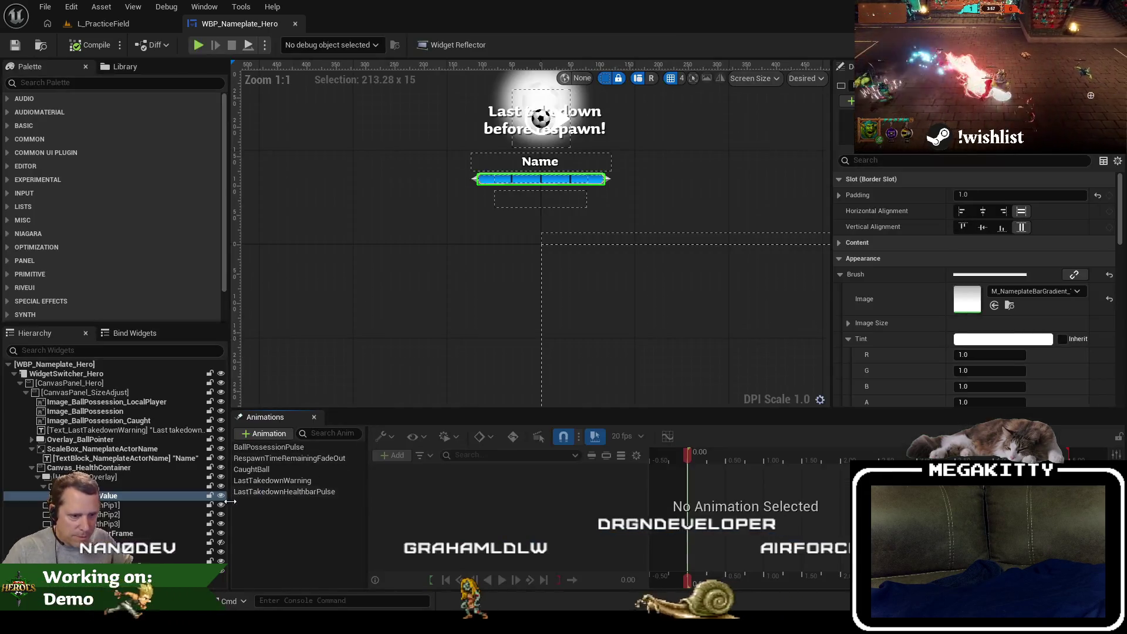
Undo a stray duplicate and add an Overlay panel into the health container.
{"action": "left_click", "coordinate": [108, 505]}
{"action": "left_click", "coordinate": [151, 496]}
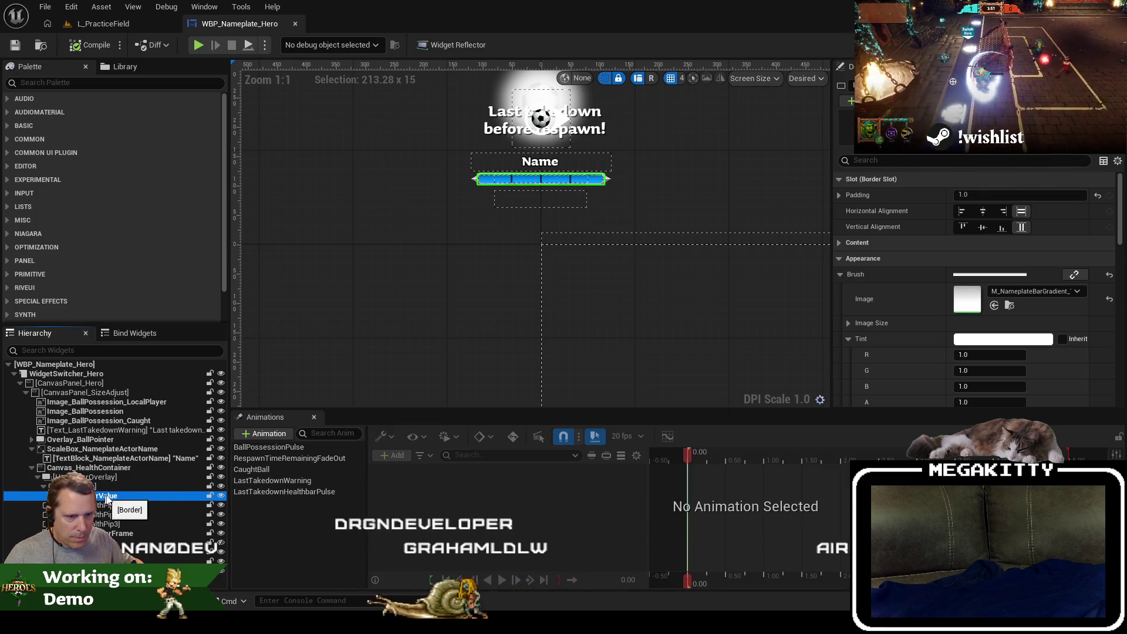
{"action": "key", "text": "ctrl+d"}
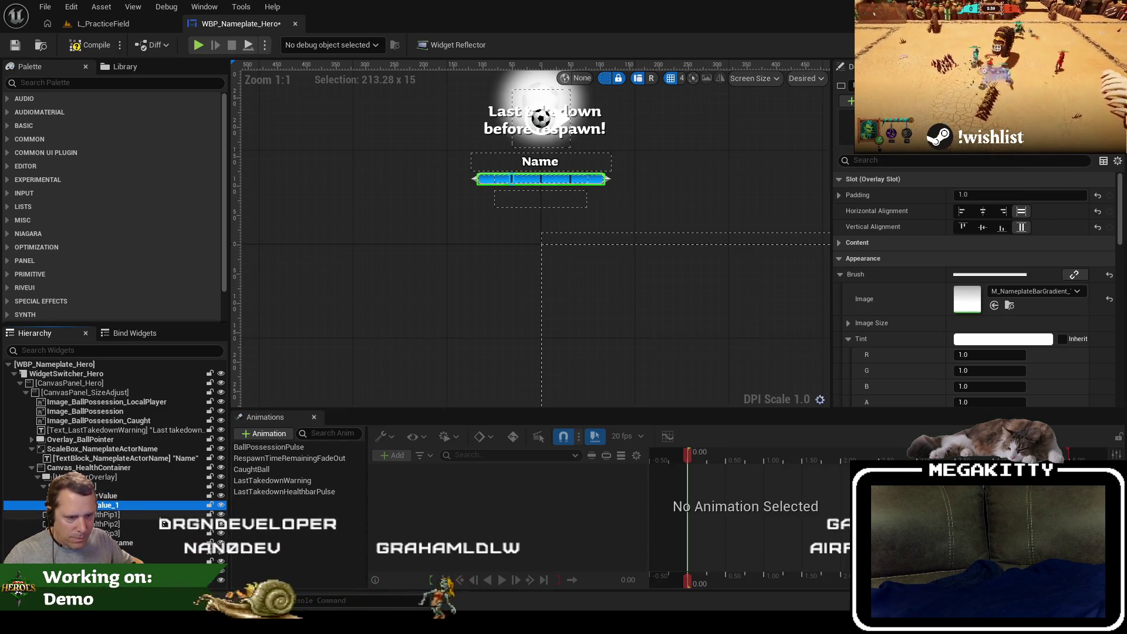
{"action": "key", "text": "ctrl+z"}
{"action": "left_click", "coordinate": [124, 486]}
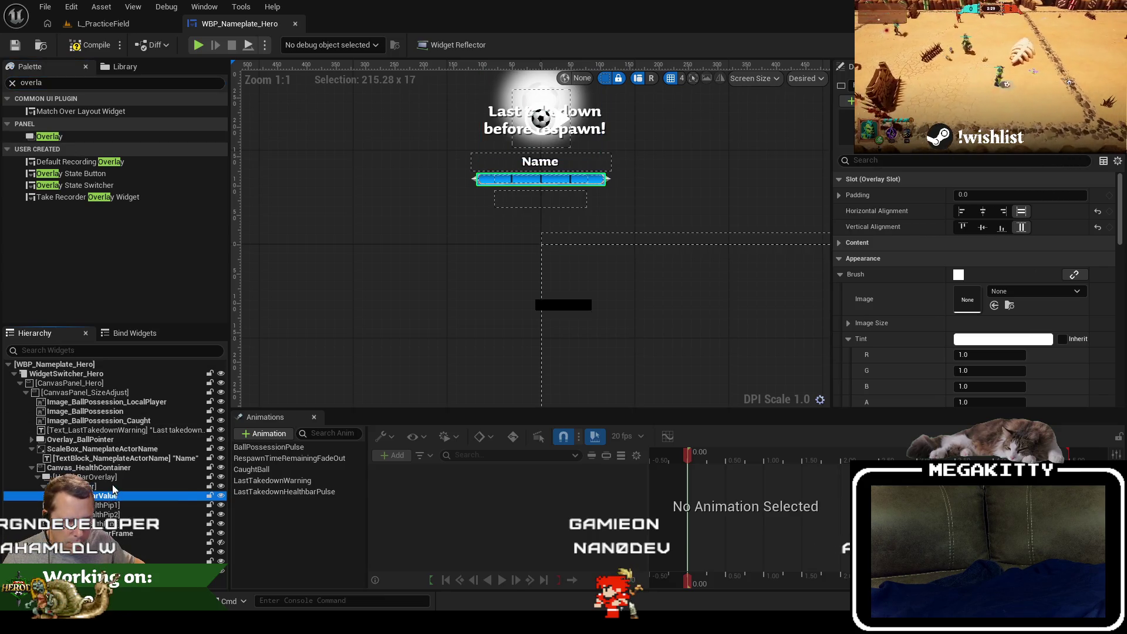
{"action": "key", "text": "ctrl+z"}
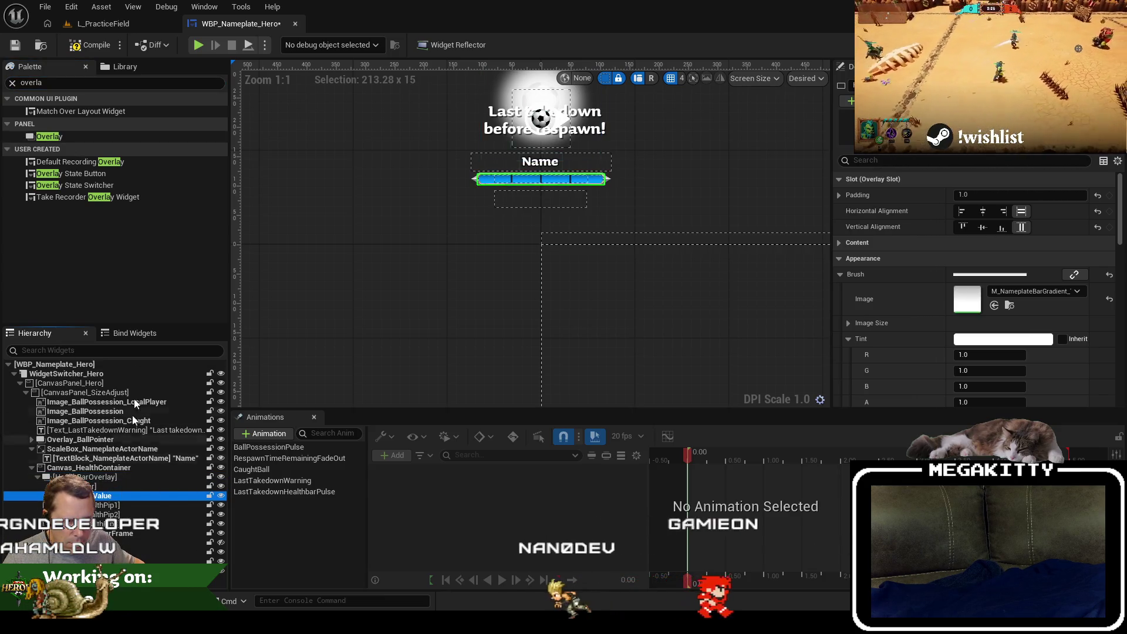
{"action": "mouse_move", "coordinate": [49, 136]}
{"action": "left_mouse_down"}
{"action": "mouse_move", "coordinate": [70, 135]}
{"action": "mouse_move", "coordinate": [97, 487]}
{"action": "left_mouse_up"}
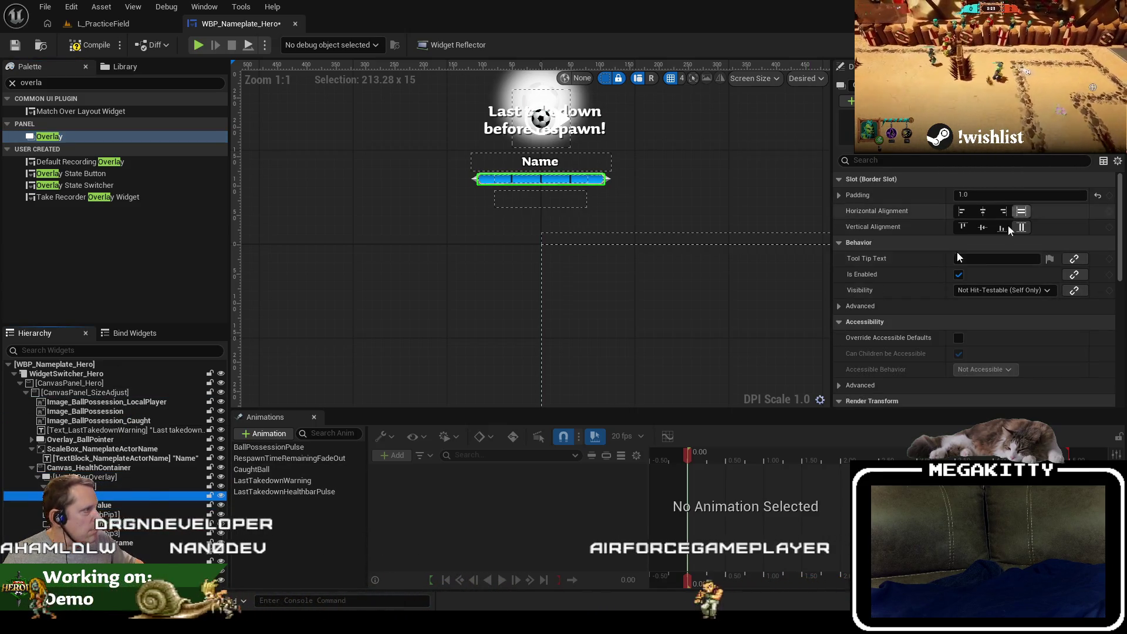
{"action": "key", "text": "Down"}
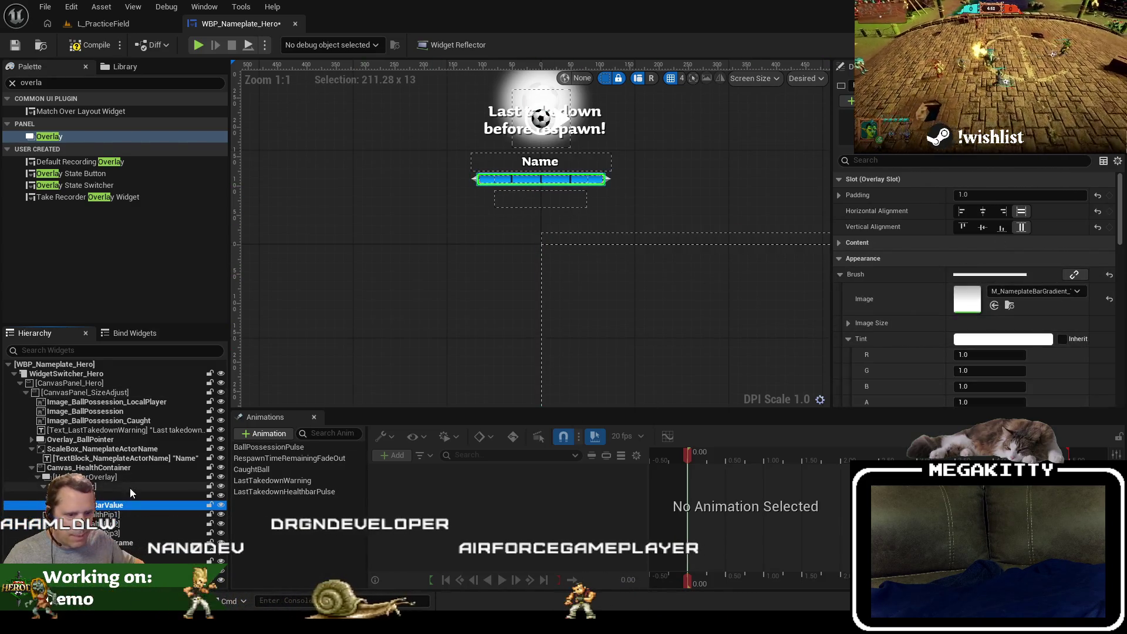
Duplicate HealthBarValue and rename the copy HealthBarLastValue.
{"action": "key", "text": "ctrl+d"}
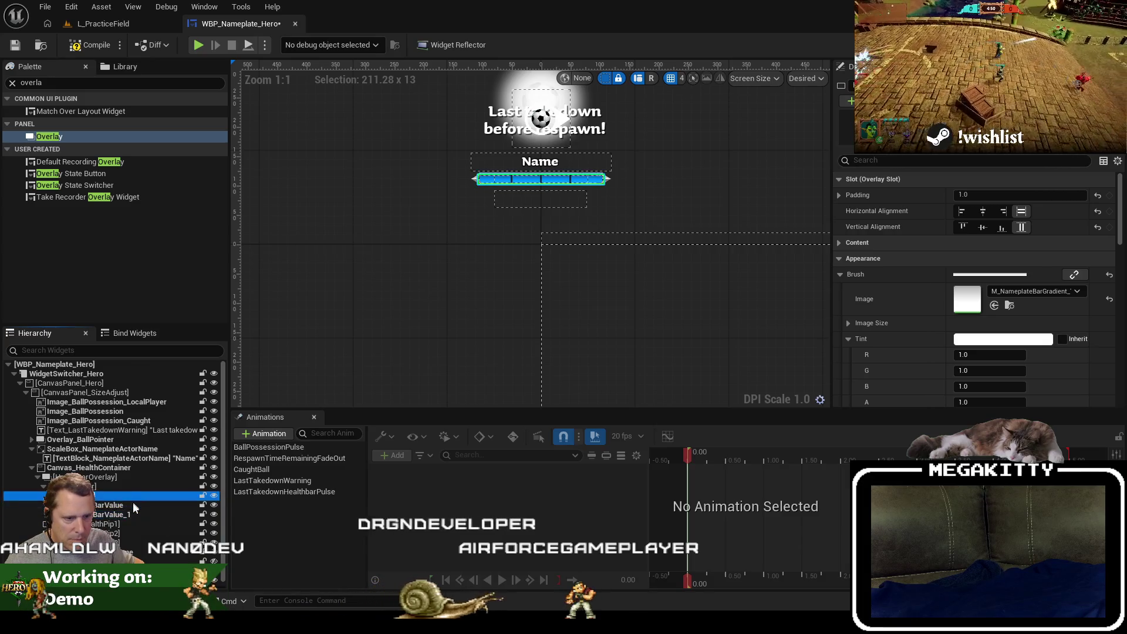
{"action": "double_click", "coordinate": [128, 515]}
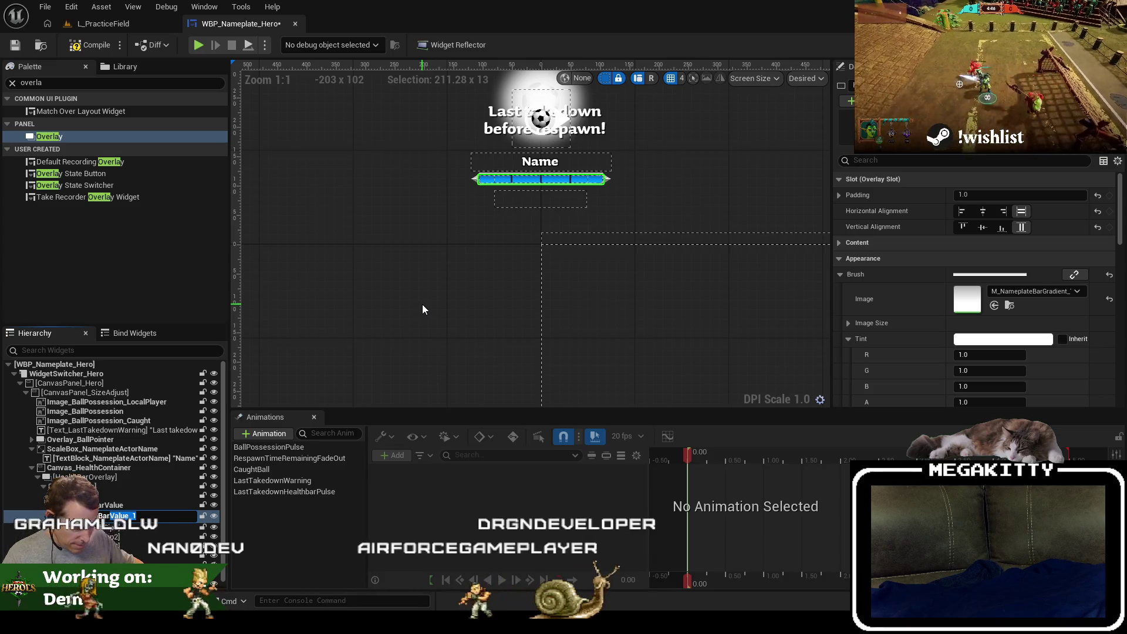
{"action": "type", "text": "HealthBarLastValue"}
{"action": "key", "text": "Return"}
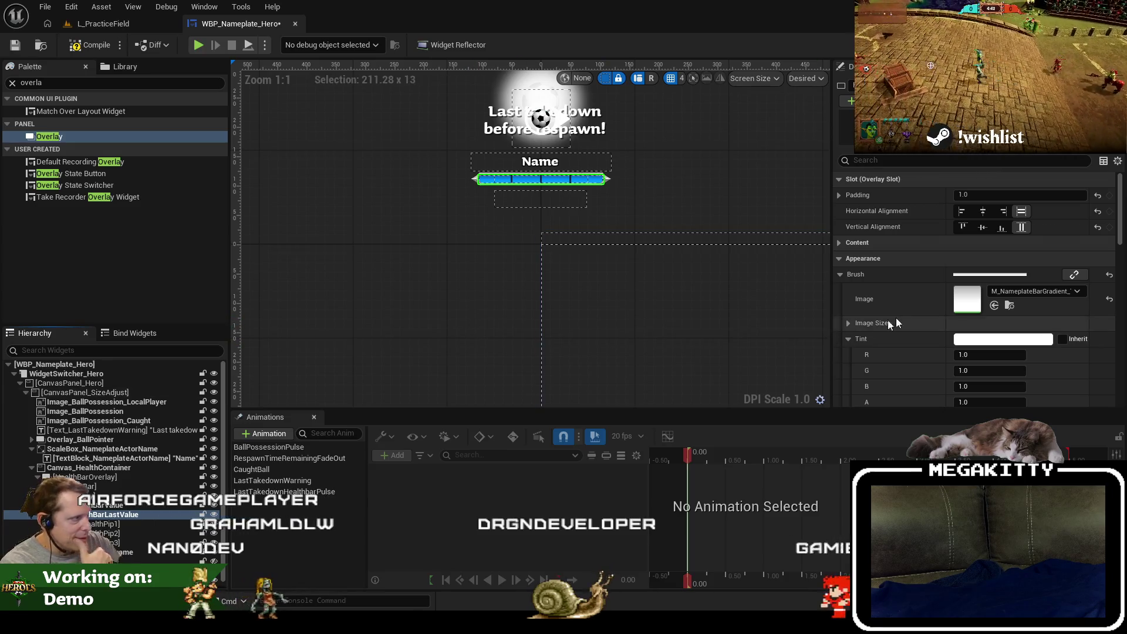
{"action": "scroll", "coordinate": [896, 318], "scroll_direction": "down", "scroll_amount": 3}
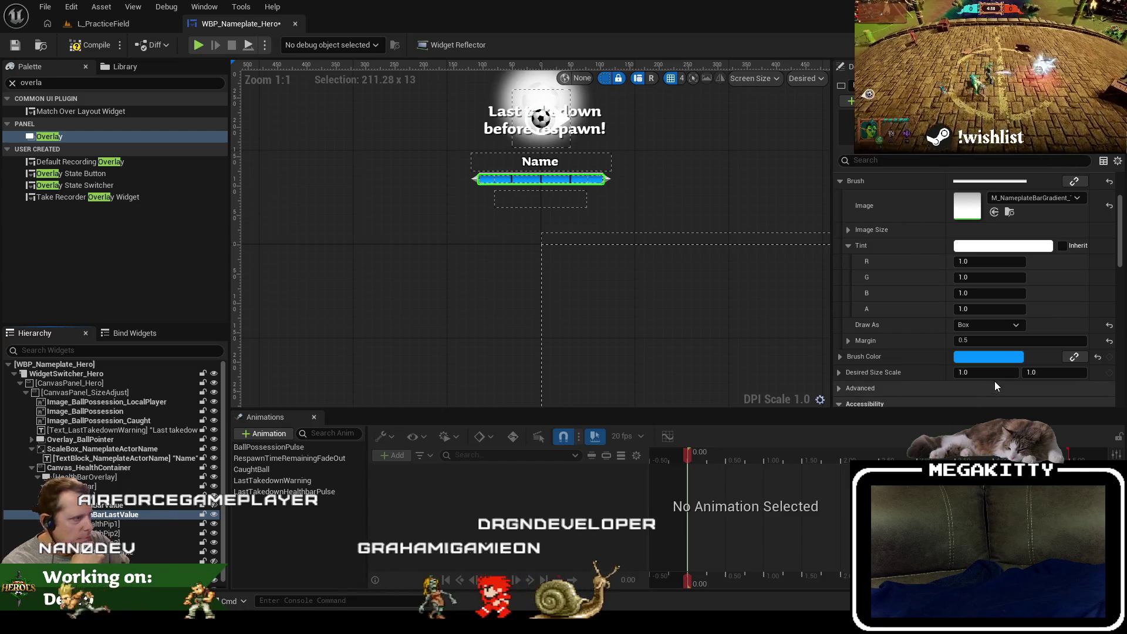
Change HealthBarLastValue's brush colour from blue to yellow.
{"action": "left_click", "coordinate": [998, 357]}
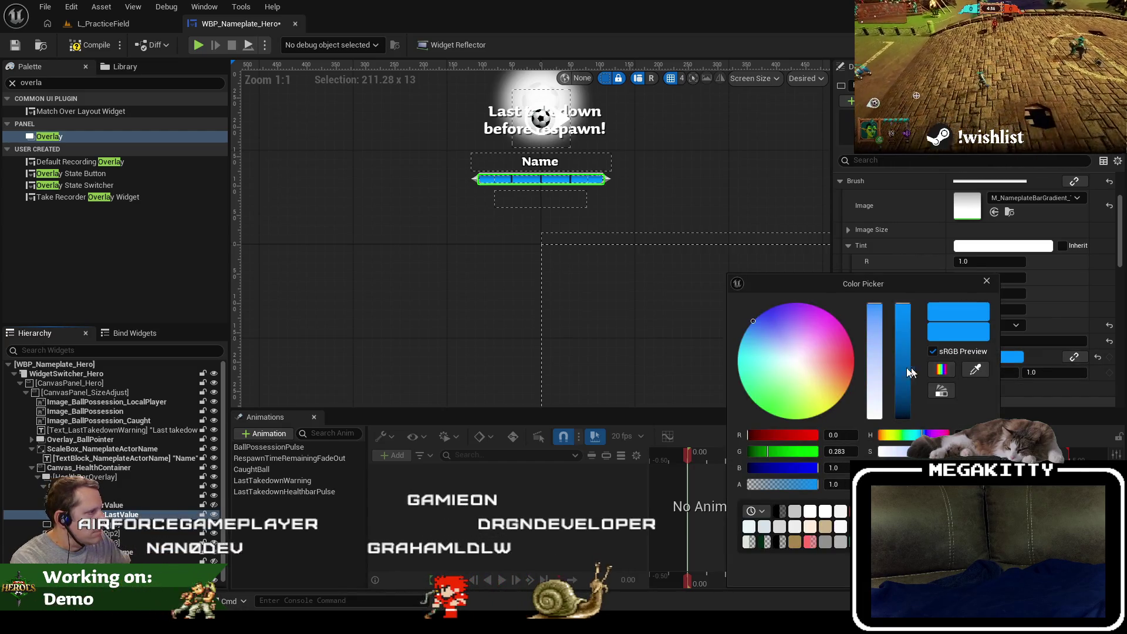
{"action": "left_click_drag", "start_coordinate": [876, 434], "coordinate": [891, 436]}
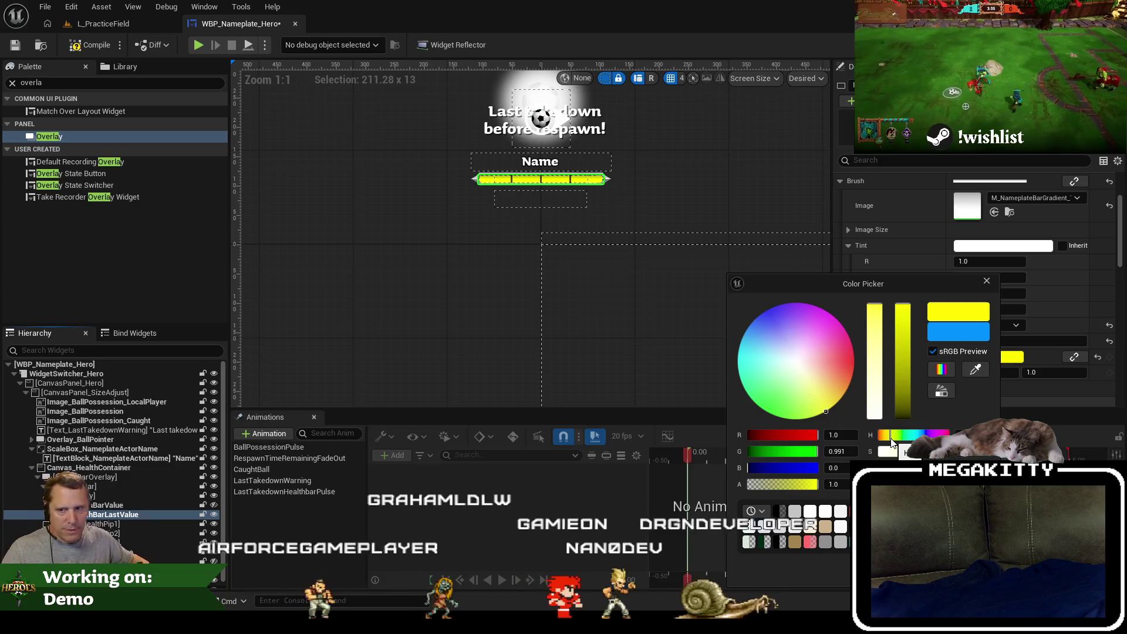
{"action": "left_click", "coordinate": [319, 308]}
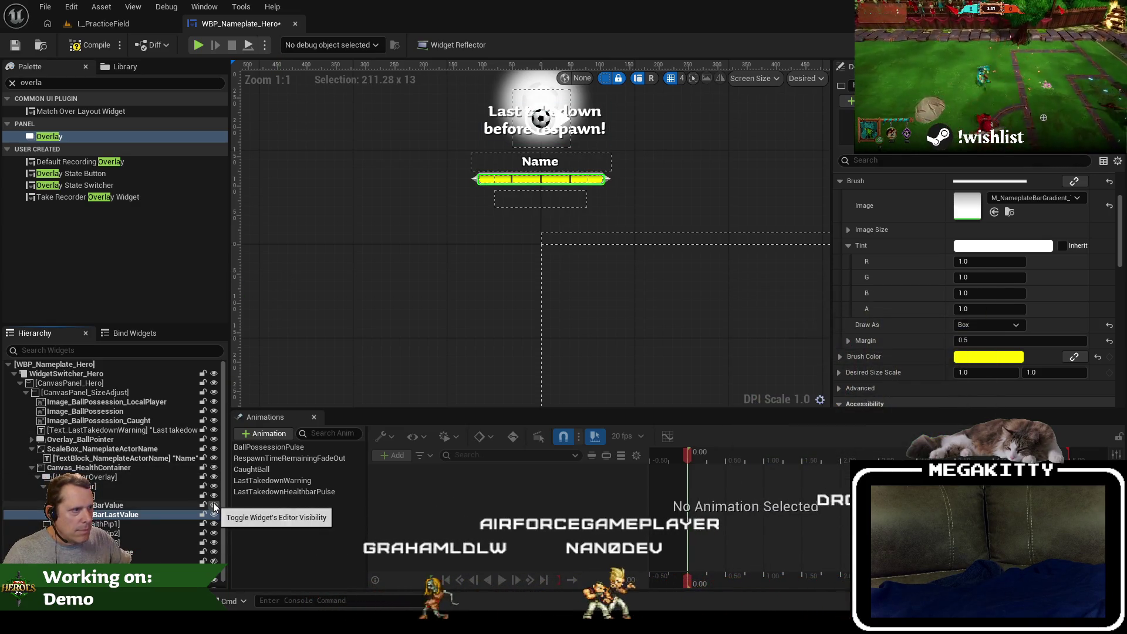
Move HealthBarLastValue above HealthBarValue in the Hierarchy and save the widget.
{"action": "left_click", "coordinate": [157, 498]}
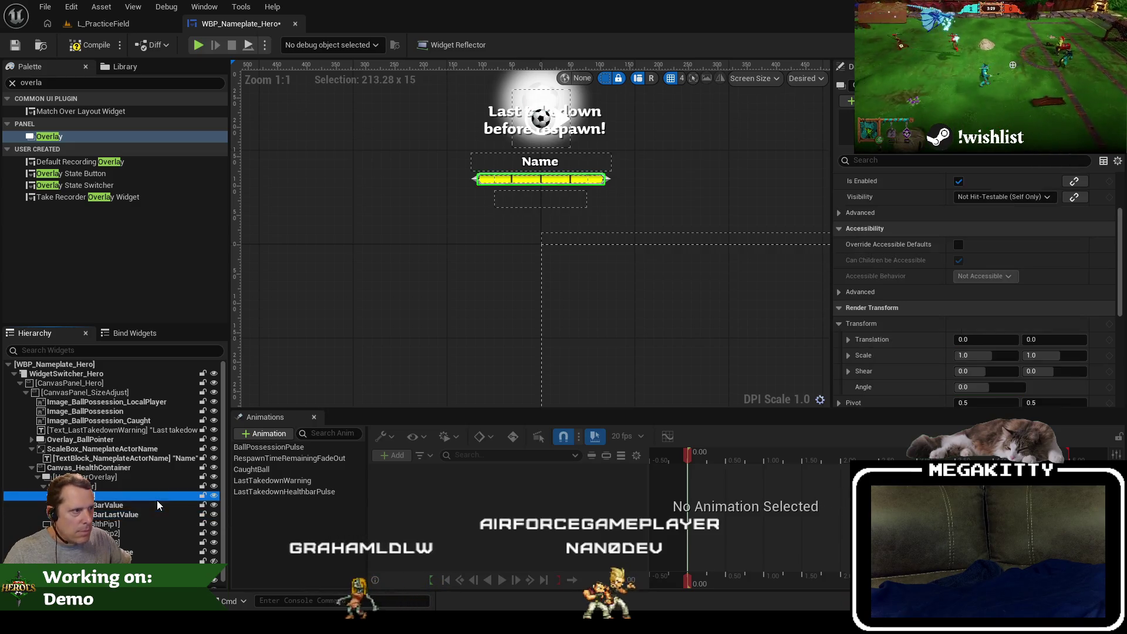
{"action": "left_click_drag", "start_coordinate": [136, 513], "coordinate": [136, 501]}
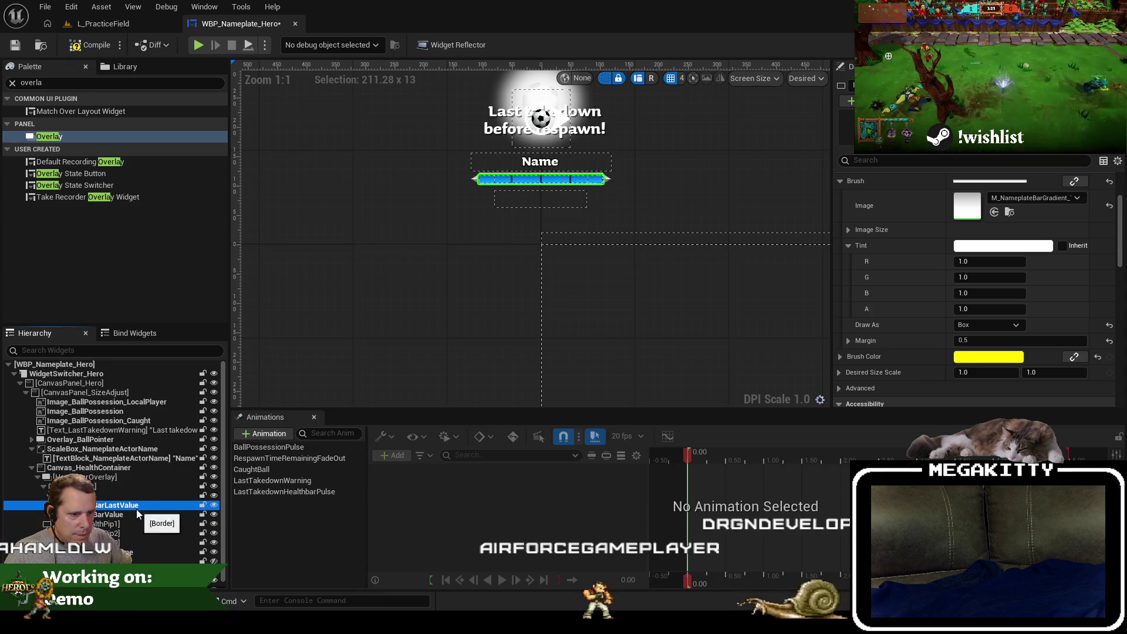
{"action": "left_click", "coordinate": [136, 509]}
{"action": "left_click", "coordinate": [139, 505]}
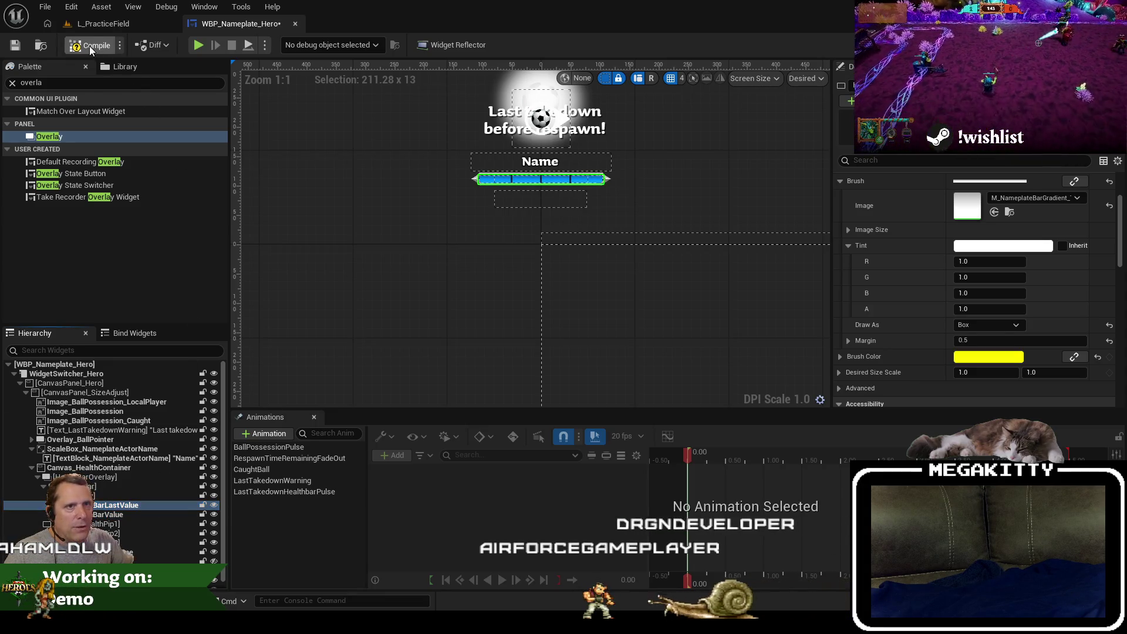
{"action": "left_click", "coordinate": [15, 49]}
Playtest L_PracticeField, running and attacking the Dodger enemy, then return to the nameplate widget.
{"action": "left_click", "coordinate": [111, 24]}
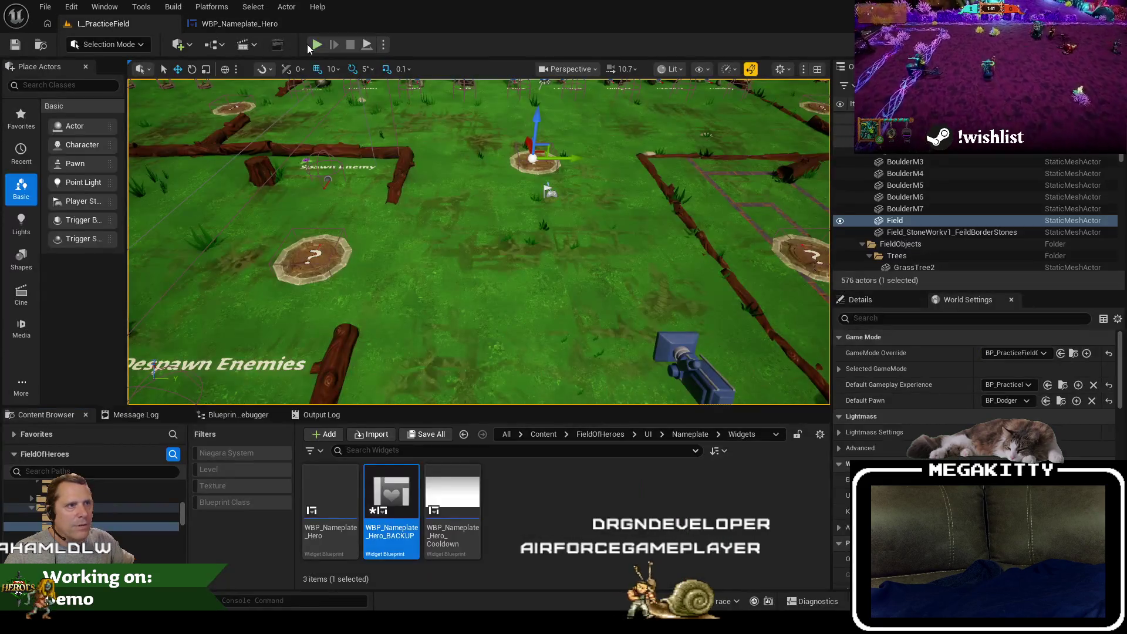
{"action": "key", "text": "alt+p"}
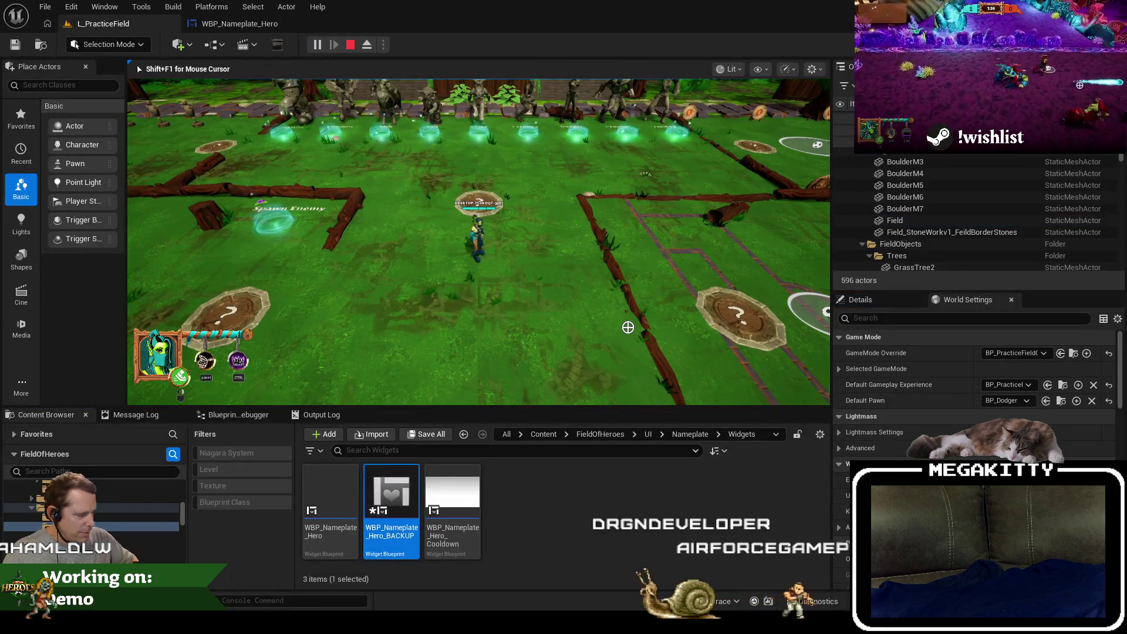
{"action": "key", "text": "F11"}
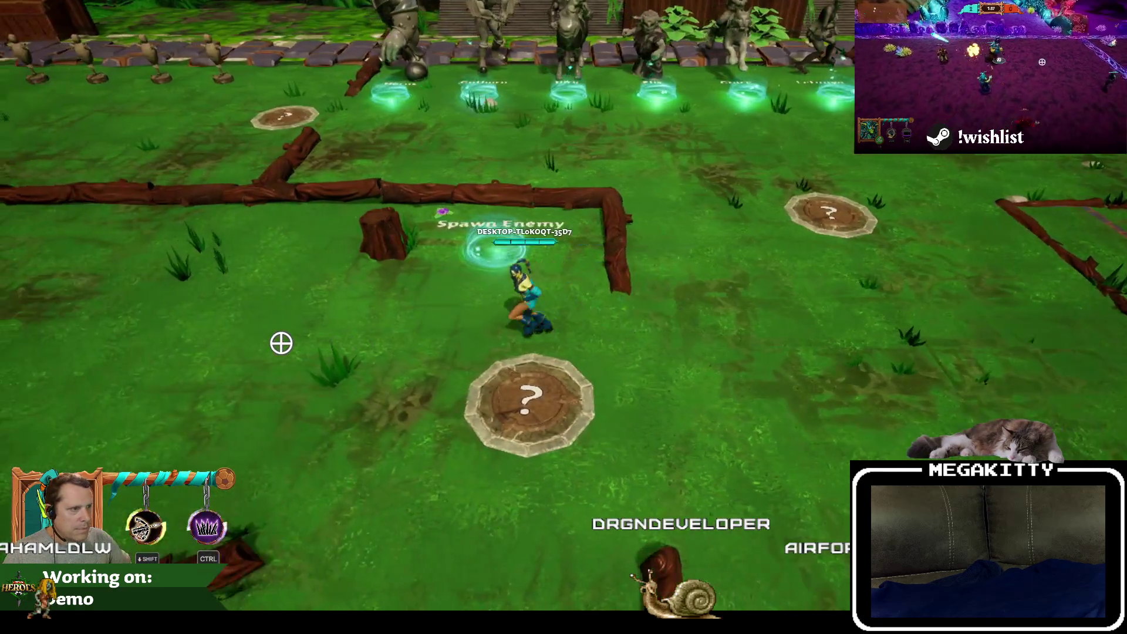
{"action": "key", "text": "a"}
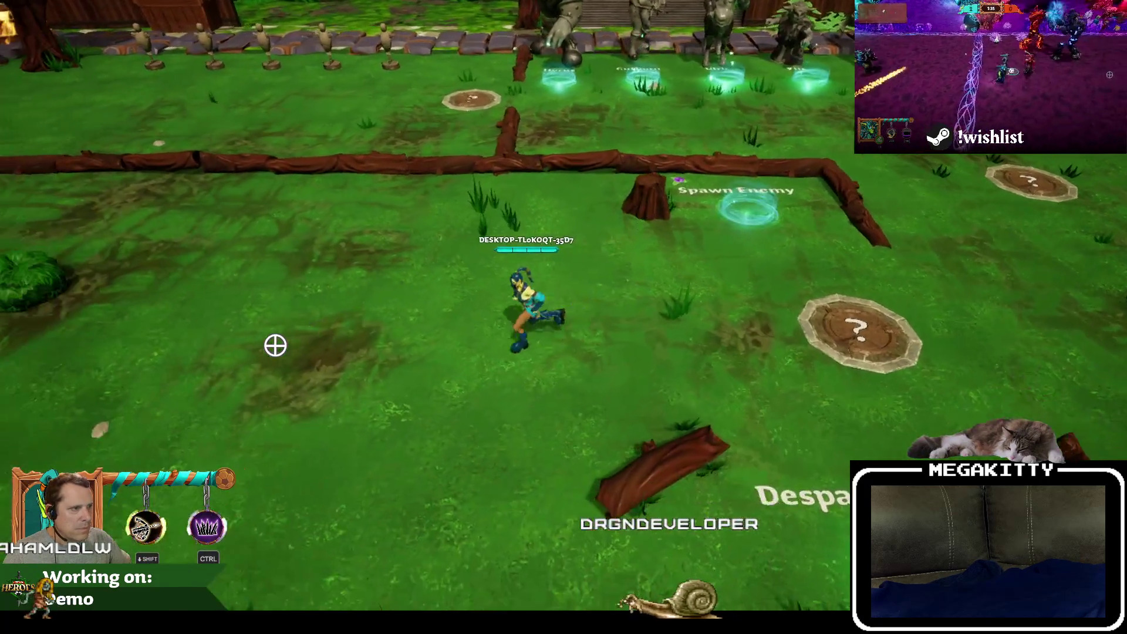
{"action": "left_click", "coordinate": [260, 346]}
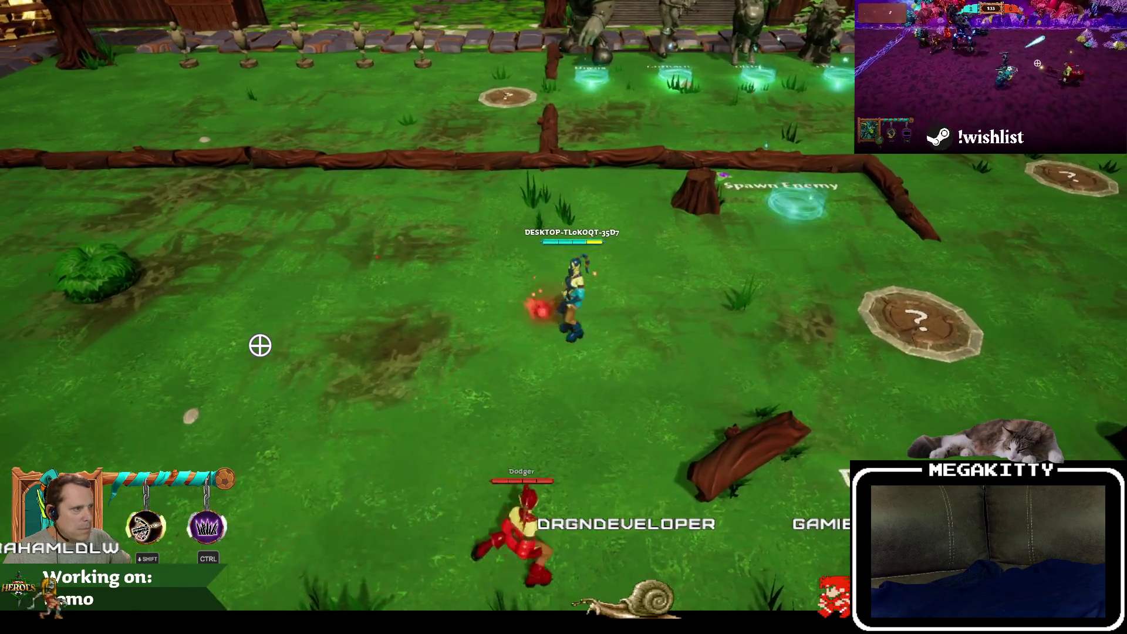
{"action": "key", "text": "Escape"}
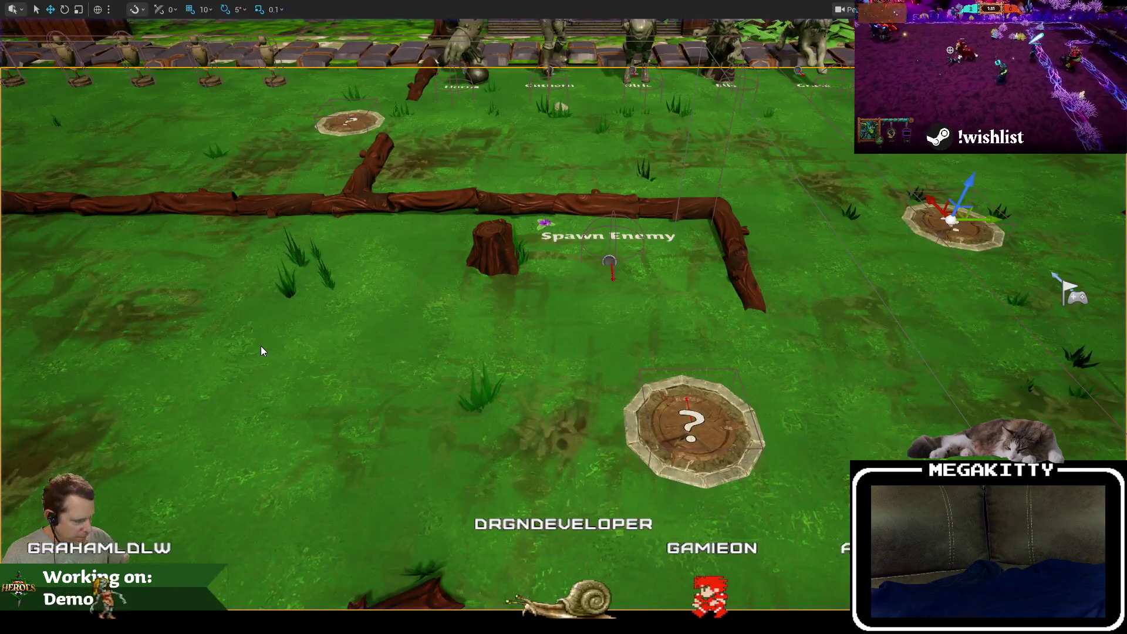
{"action": "left_click", "coordinate": [240, 26]}
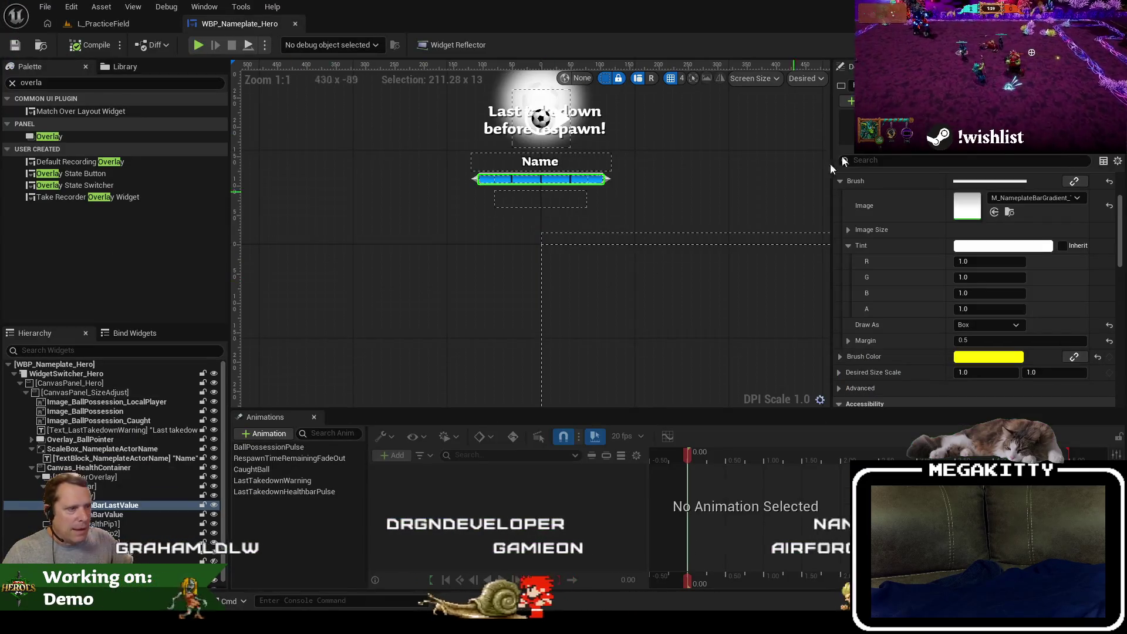
In the UpdateHealthValues graph, drag the Update health bar comment group to the right.
{"action": "left_click", "coordinate": [1103, 45]}
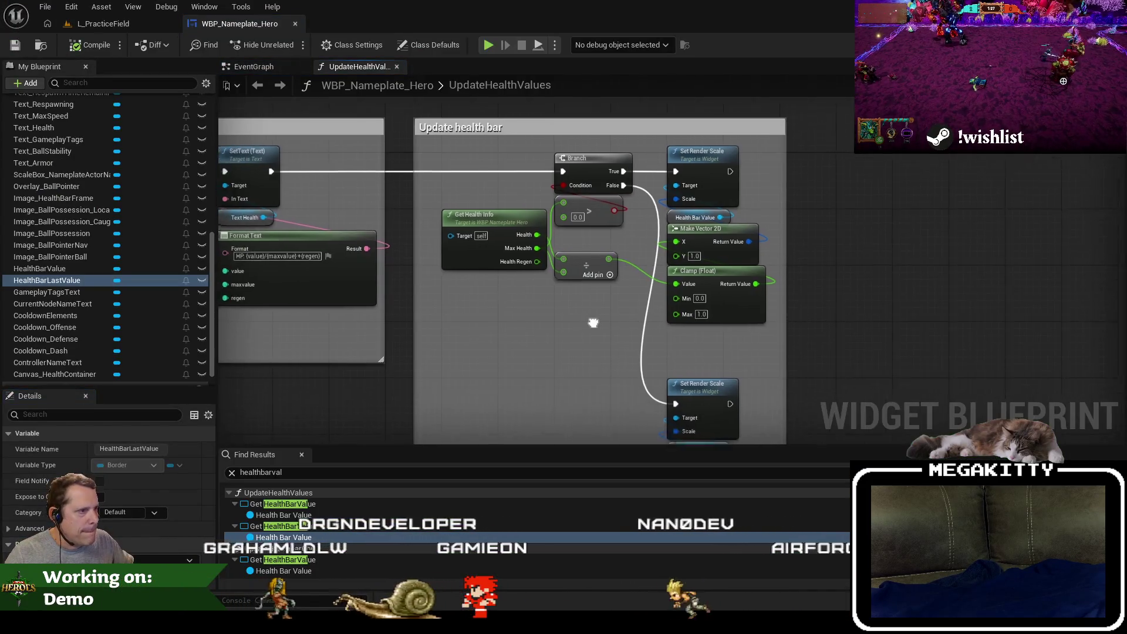
{"action": "scroll", "coordinate": [495, 159], "scroll_direction": "down", "scroll_amount": 3}
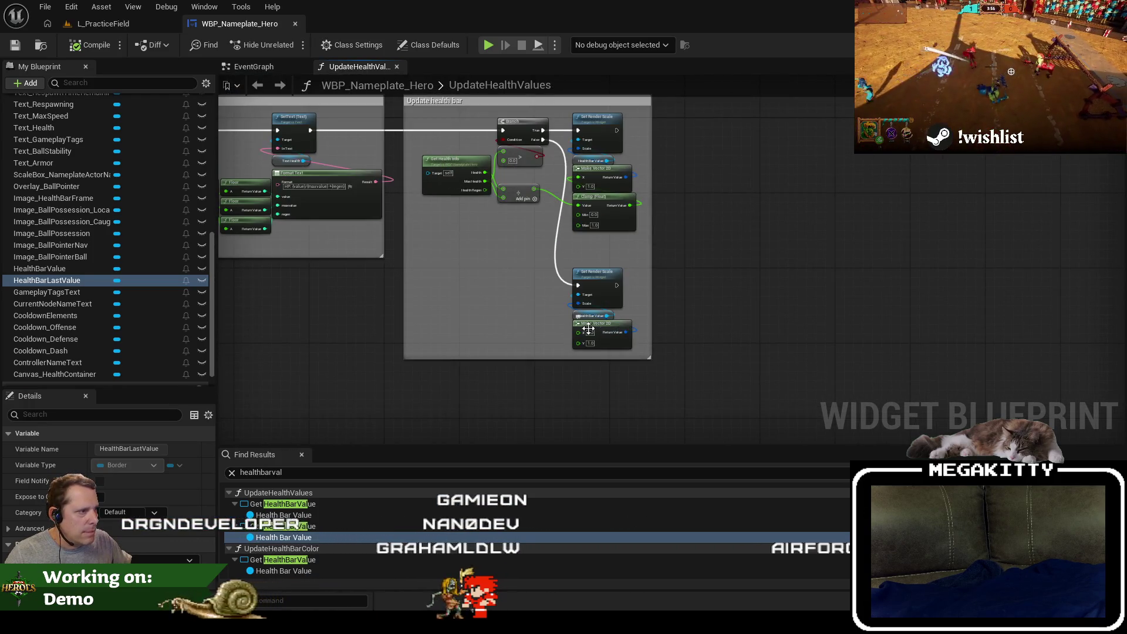
{"action": "scroll", "coordinate": [520, 229], "scroll_direction": "up", "scroll_amount": 1}
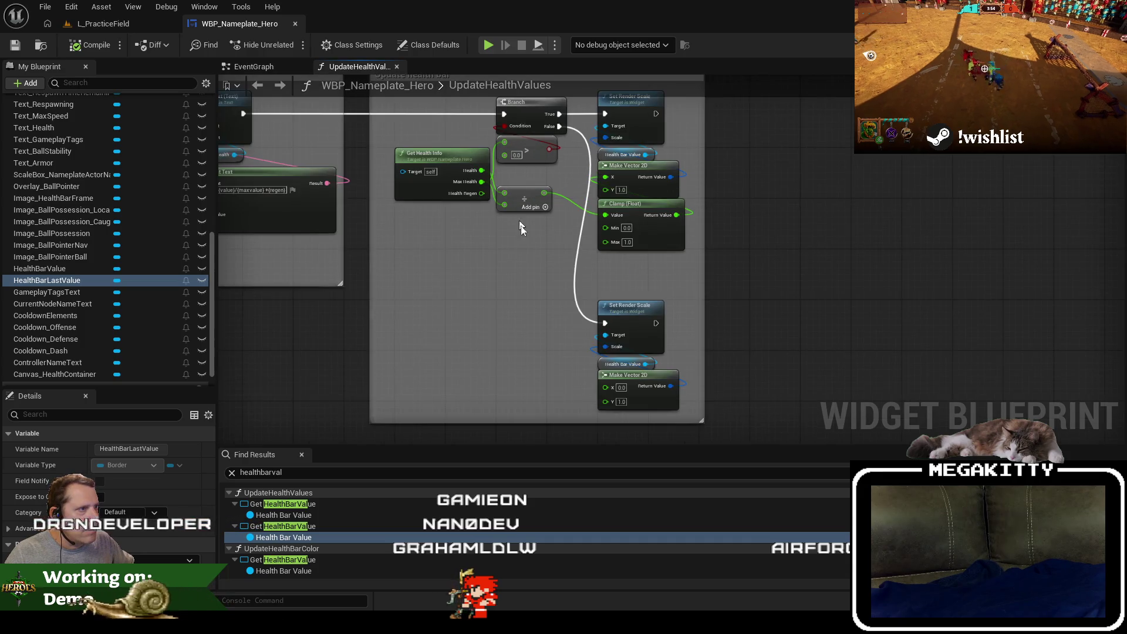
{"action": "scroll", "coordinate": [522, 287], "scroll_direction": "down", "scroll_amount": 2}
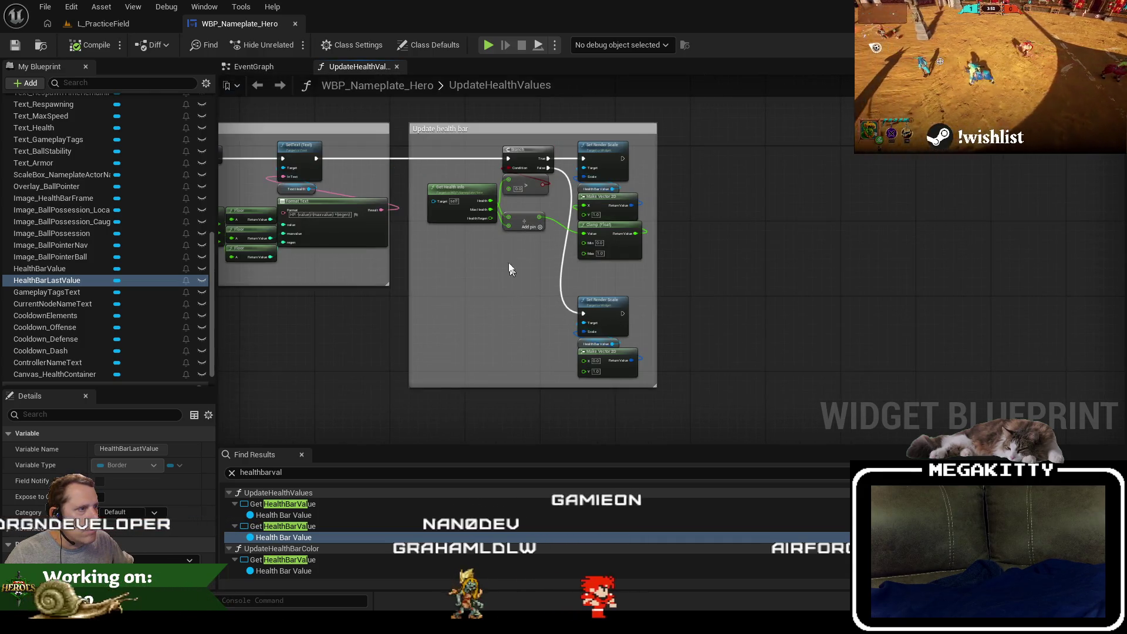
{"action": "scroll", "coordinate": [468, 219], "scroll_direction": "up", "scroll_amount": 3}
{"action": "left_click", "coordinate": [468, 219]}
{"action": "scroll", "coordinate": [523, 358], "scroll_direction": "down", "scroll_amount": 2}
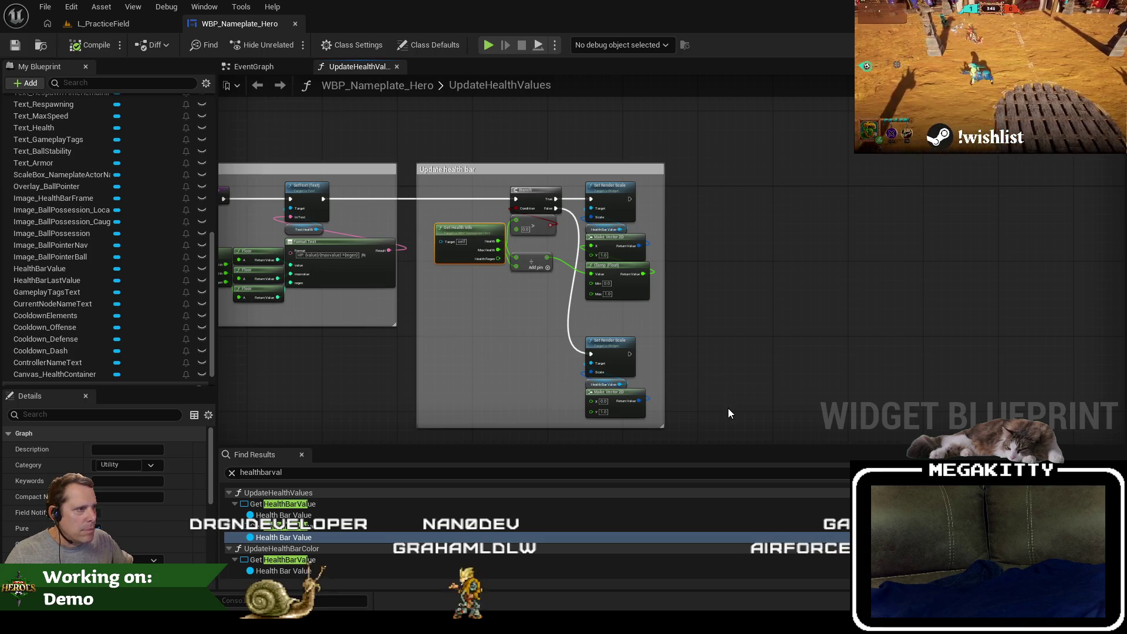
{"action": "left_click", "coordinate": [441, 170]}
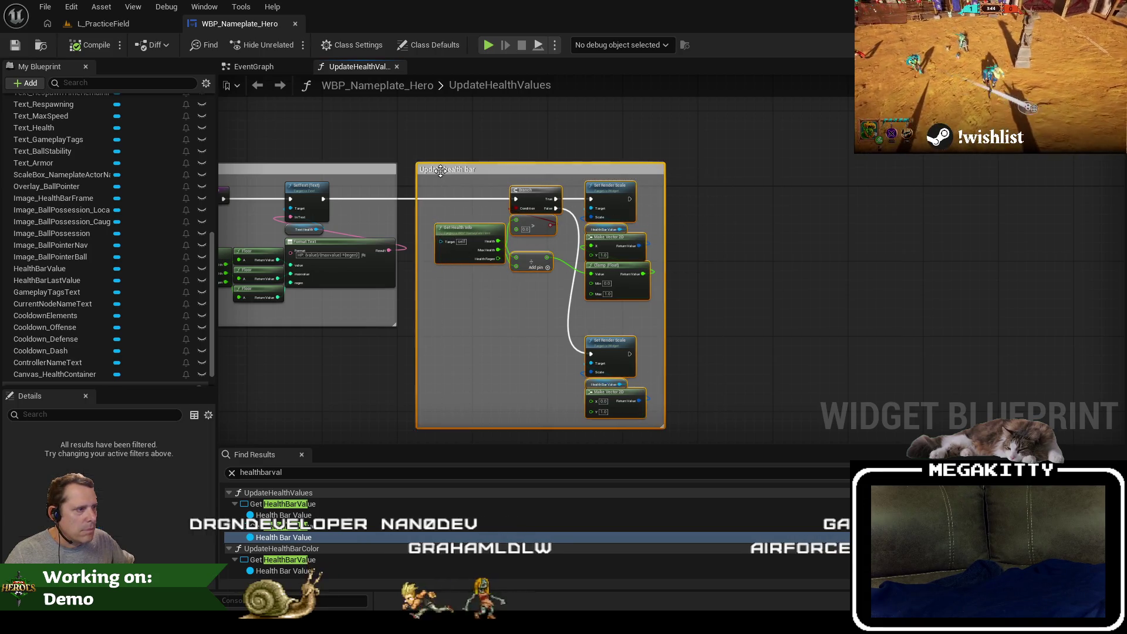
{"action": "scroll", "coordinate": [440, 170], "scroll_direction": "down", "scroll_amount": 2}
{"action": "scroll", "coordinate": [441, 170], "scroll_direction": "up", "scroll_amount": 2}
{"action": "left_click_drag", "start_coordinate": [617, 192], "coordinate": [790, 192]}
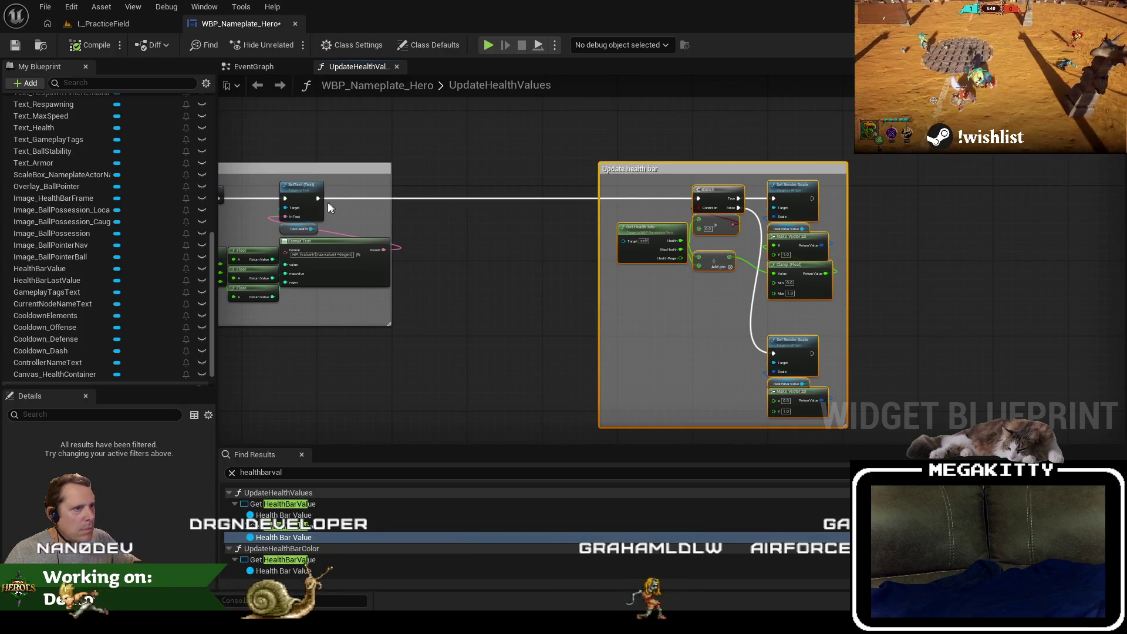
{"action": "left_click_drag", "start_coordinate": [420, 197], "coordinate": [435, 192]}
Add a Sequence node to the UpdateHealthValues execution line.
{"action": "type", "text": "select"}
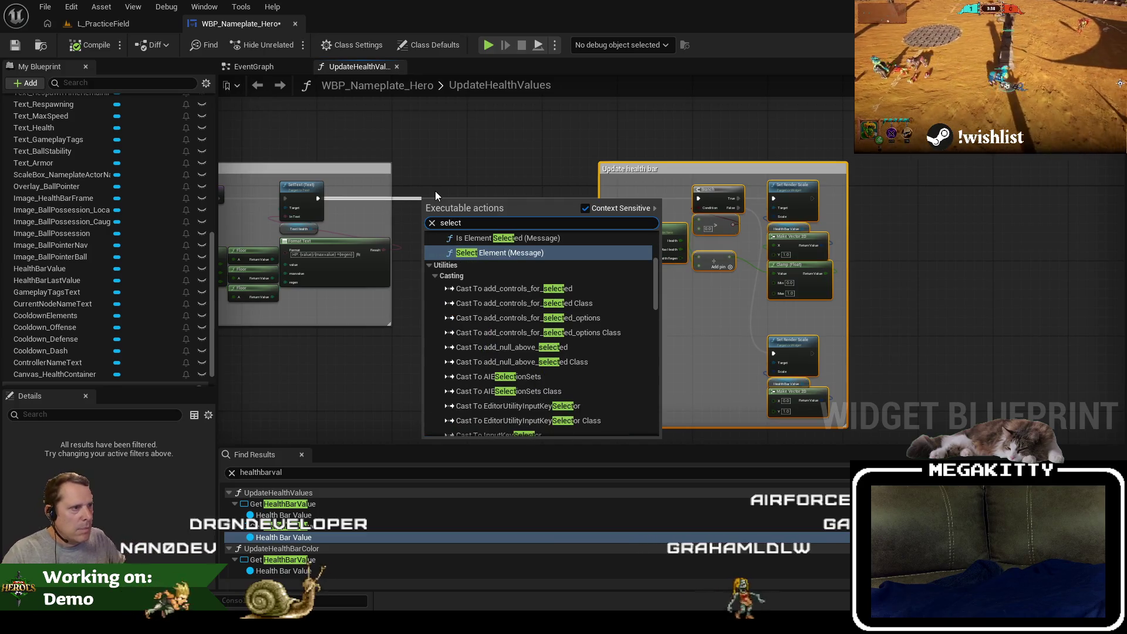
{"action": "key", "text": "BackSpace"}
{"action": "key", "text": "BackSpace"}
{"action": "key", "text": "BackSpace"}
{"action": "type", "text": "seque"}
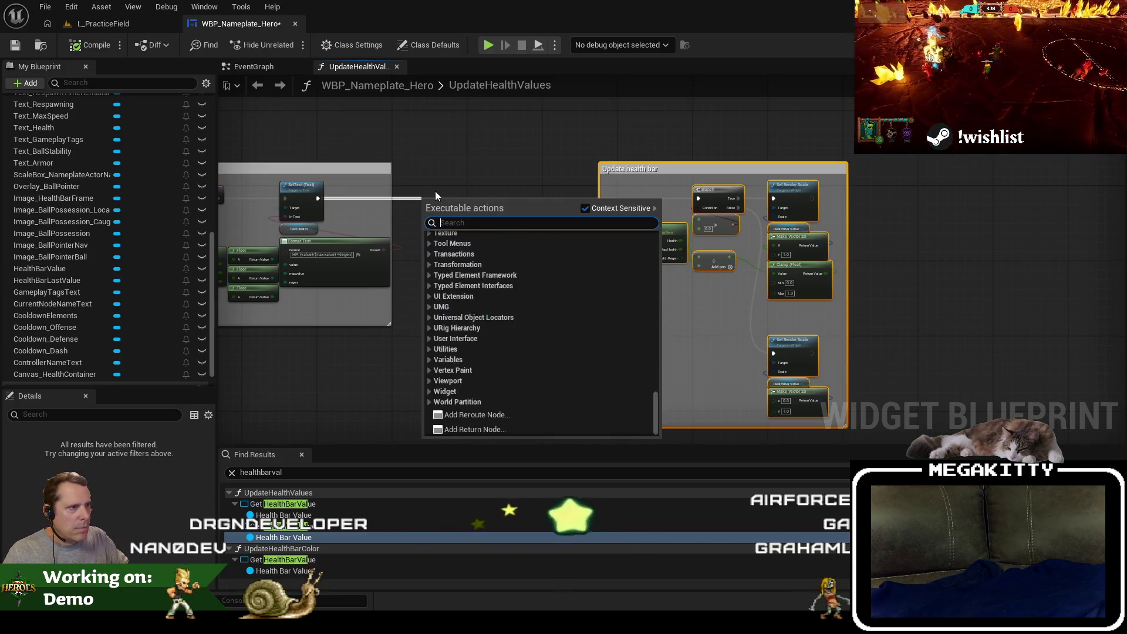
{"action": "key", "text": "Return"}
{"action": "mouse_move", "coordinate": [455, 208]}
{"action": "left_mouse_down"}
{"action": "mouse_move", "coordinate": [472, 207]}
{"action": "mouse_move", "coordinate": [459, 199]}
{"action": "left_mouse_up"}
{"action": "key", "text": "Escape"}
{"action": "scroll", "coordinate": [442, 194], "scroll_direction": "up", "scroll_amount": 3}
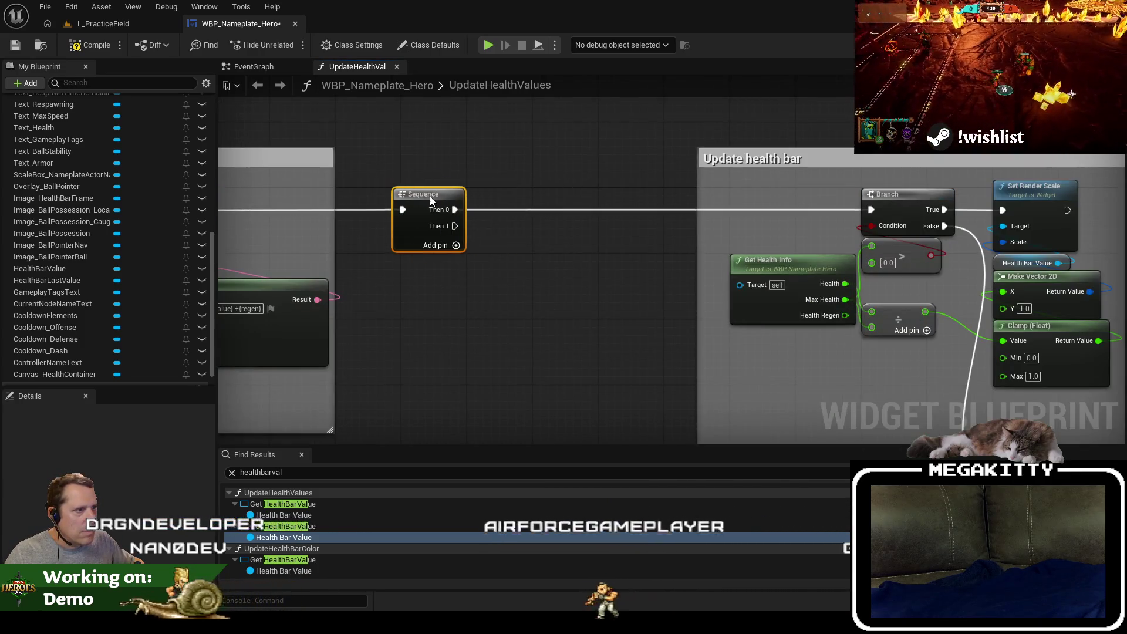
{"action": "scroll", "coordinate": [441, 197], "scroll_direction": "down", "scroll_amount": 3}
Move the Update health bar group closer to the Sequence node.
{"action": "left_click_drag", "start_coordinate": [493, 132], "coordinate": [717, 314]}
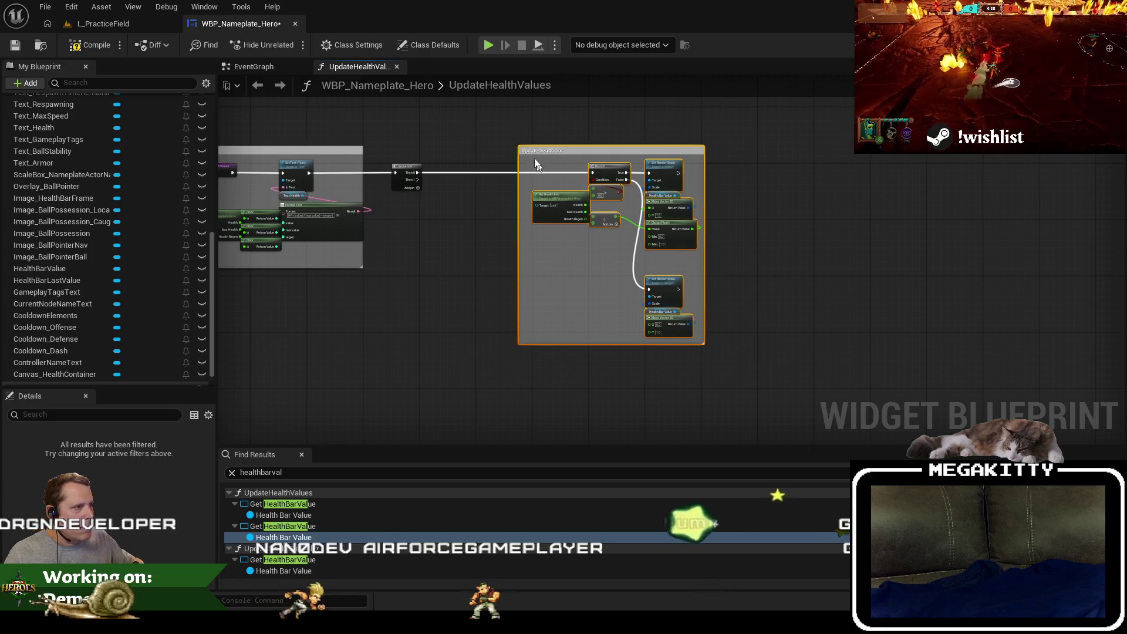
{"action": "scroll", "coordinate": [653, 178], "scroll_direction": "up", "scroll_amount": 2}
{"action": "left_click_drag", "start_coordinate": [654, 177], "coordinate": [551, 178]}
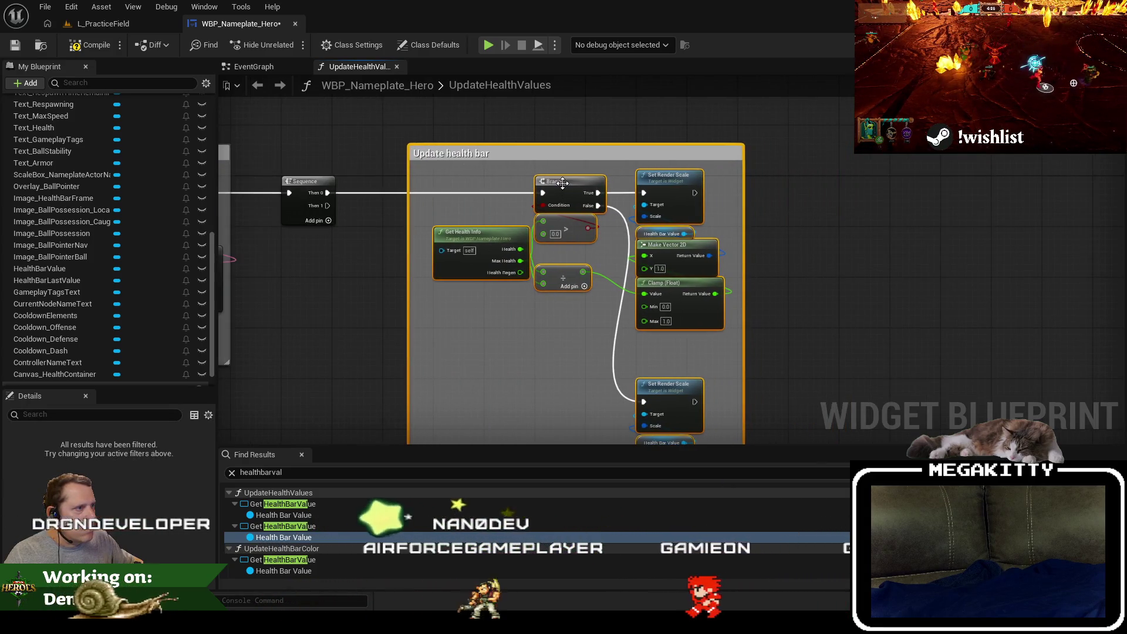
{"action": "scroll", "coordinate": [385, 267], "scroll_direction": "down", "scroll_amount": 3}
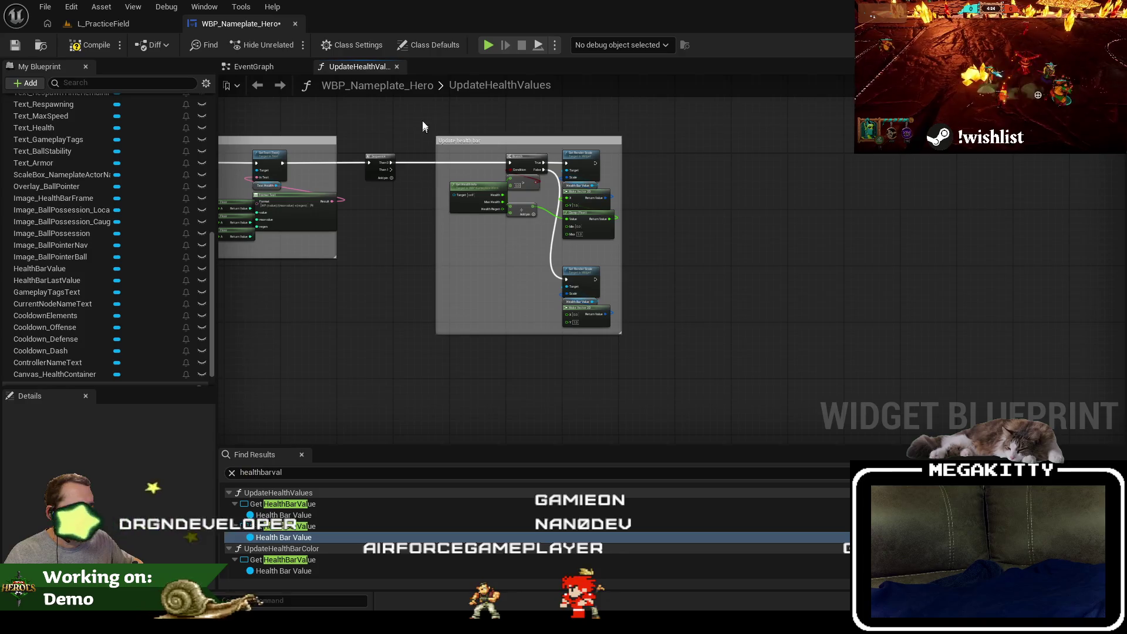
Paste a copy of the Update health bar group below the original and wire Sequence Then 1 to its Branch.
{"action": "left_click_drag", "start_coordinate": [417, 110], "coordinate": [610, 238]}
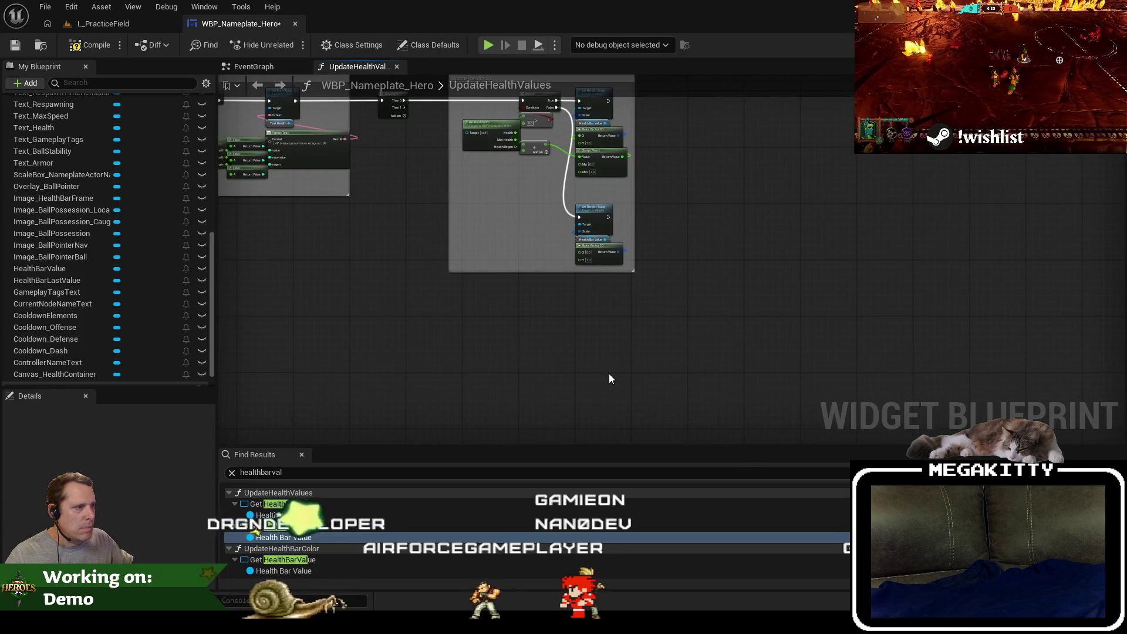
{"action": "key", "text": "ctrl+c"}
{"action": "key", "text": "ctrl+v"}
{"action": "left_click_drag", "start_coordinate": [611, 330], "coordinate": [539, 336]}
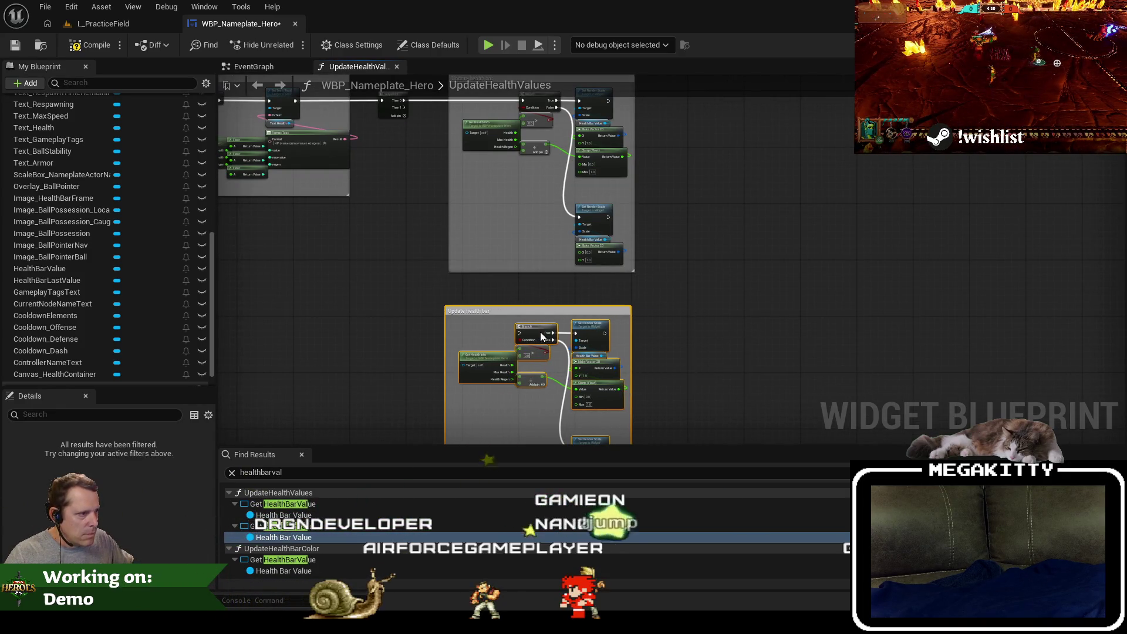
{"action": "mouse_move", "coordinate": [427, 176]}
{"action": "left_mouse_down"}
{"action": "mouse_move", "coordinate": [408, 183]}
{"action": "mouse_move", "coordinate": [461, 288]}
{"action": "left_mouse_up"}
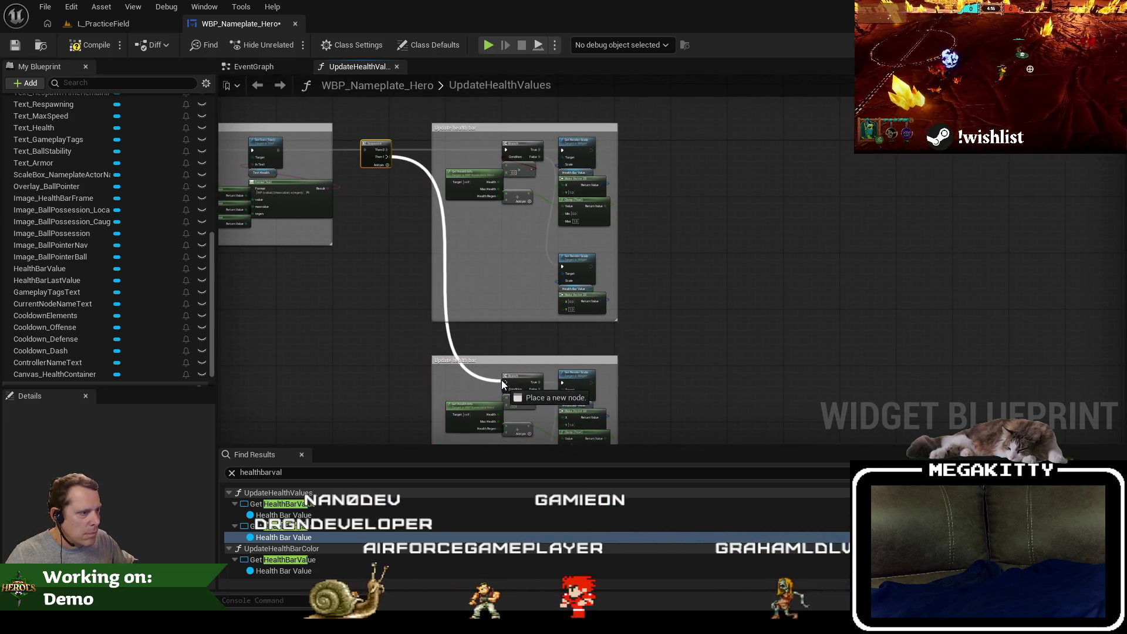
{"action": "left_click_drag", "start_coordinate": [502, 379], "coordinate": [503, 381]}
Retitle the copied comment as the last-value bar used to show instant damage.
{"action": "scroll", "coordinate": [449, 360], "scroll_direction": "up", "scroll_amount": 3}
{"action": "double_click", "coordinate": [464, 362]}
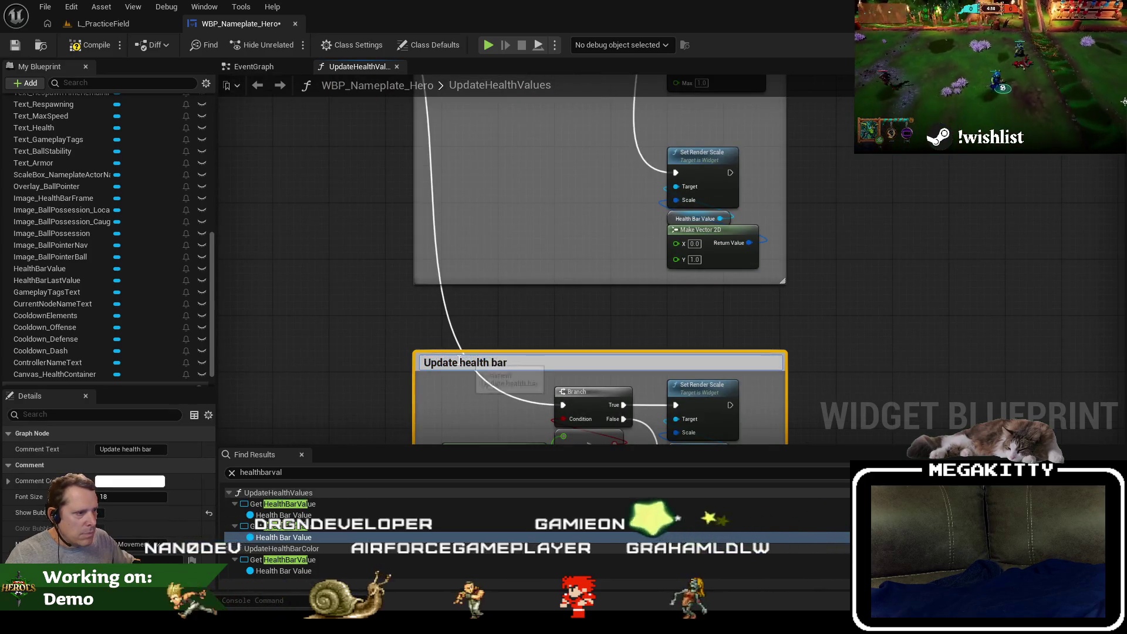
{"action": "type", "text": "last "}
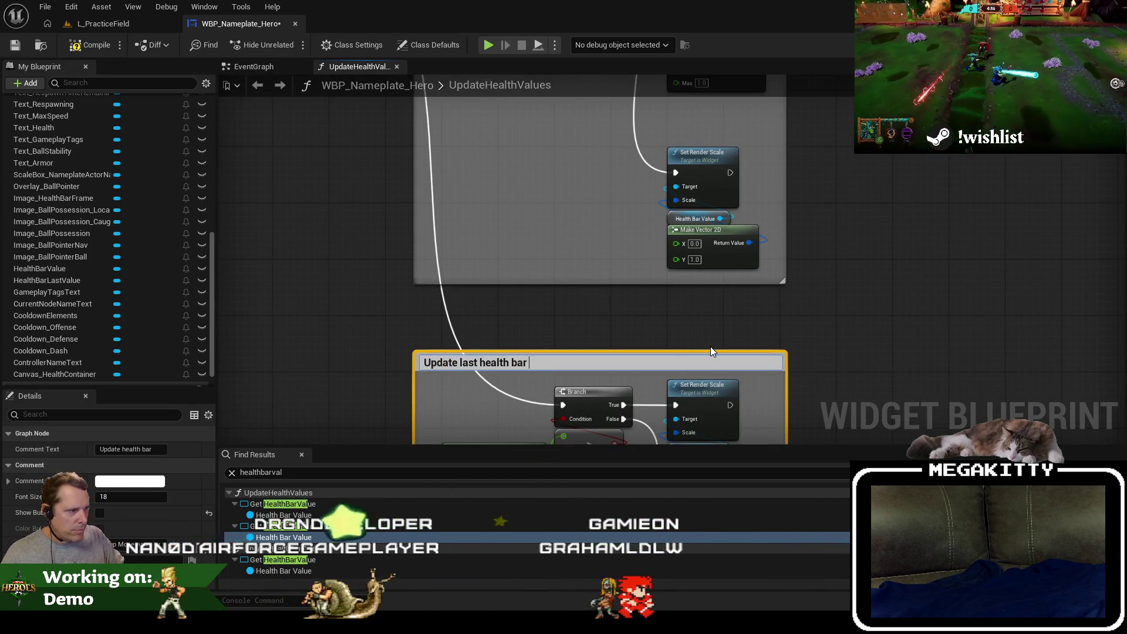
{"action": "type", "text": "(sho"}
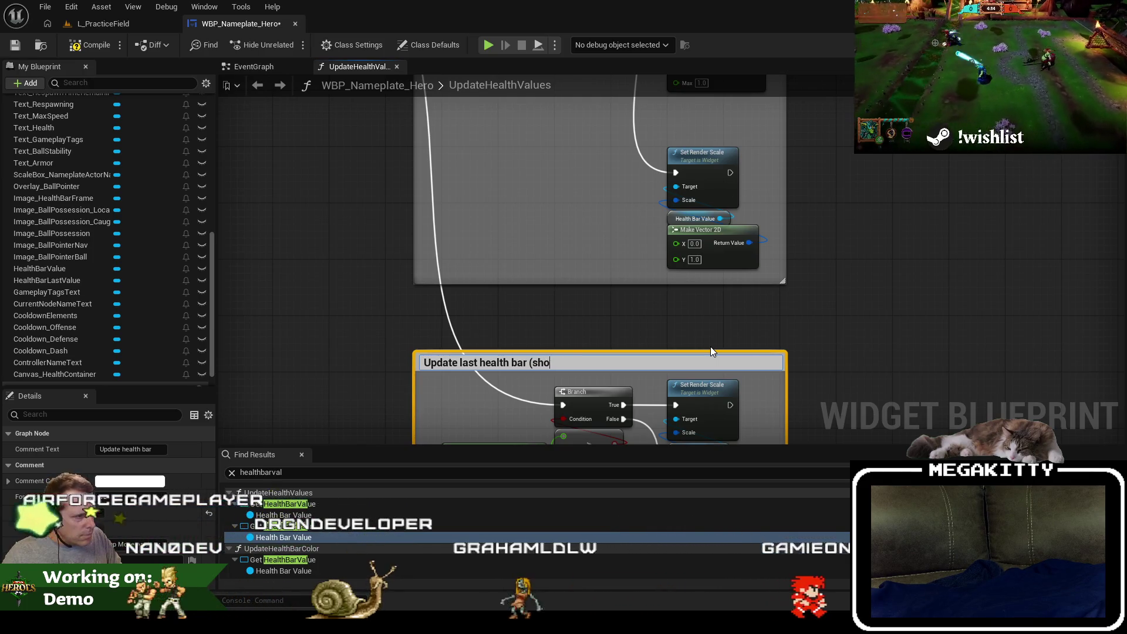
{"action": "key", "text": "BackSpace"}
{"action": "key", "text": "BackSpace"}
{"action": "key", "text": "BackSpace"}
{"action": "type", "text": "used to show damage)"}
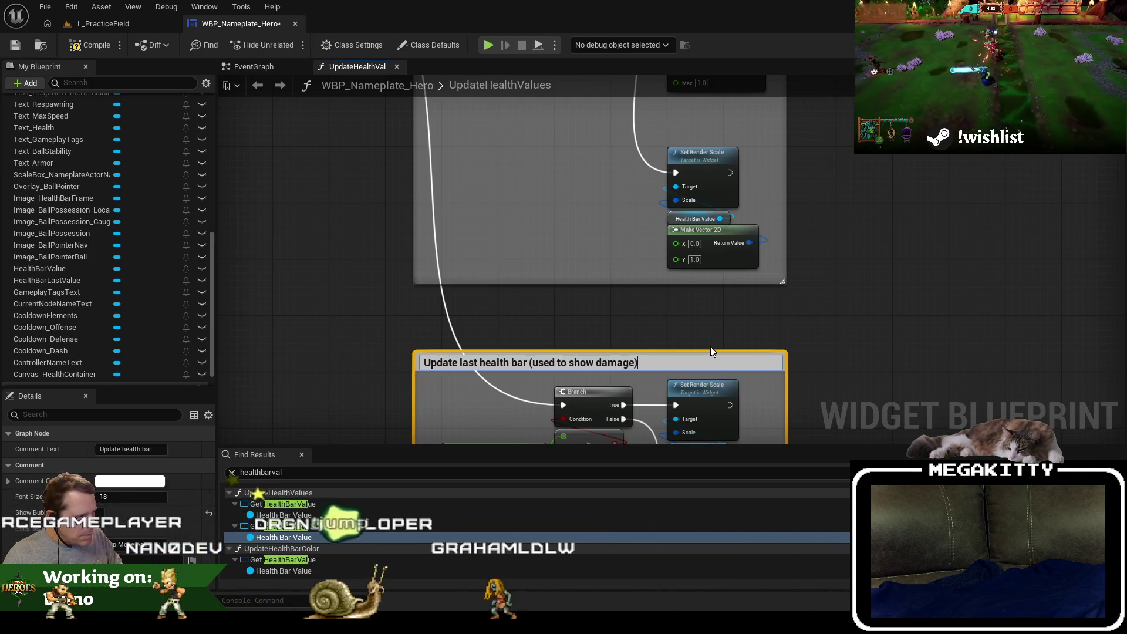
{"action": "type", "text": "instant"}
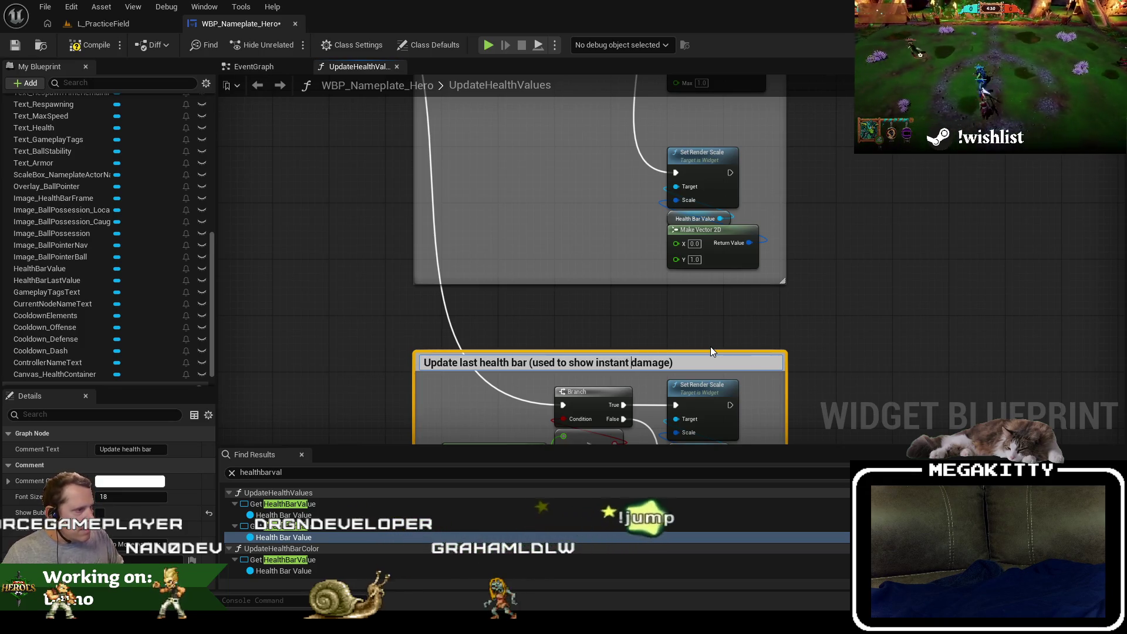
{"action": "left_click", "coordinate": [742, 339]}
Correct the copy's title to 'Update health bar last value (used to show instant damage)'.
{"action": "left_click_drag", "start_coordinate": [742, 339], "coordinate": [740, 177]}
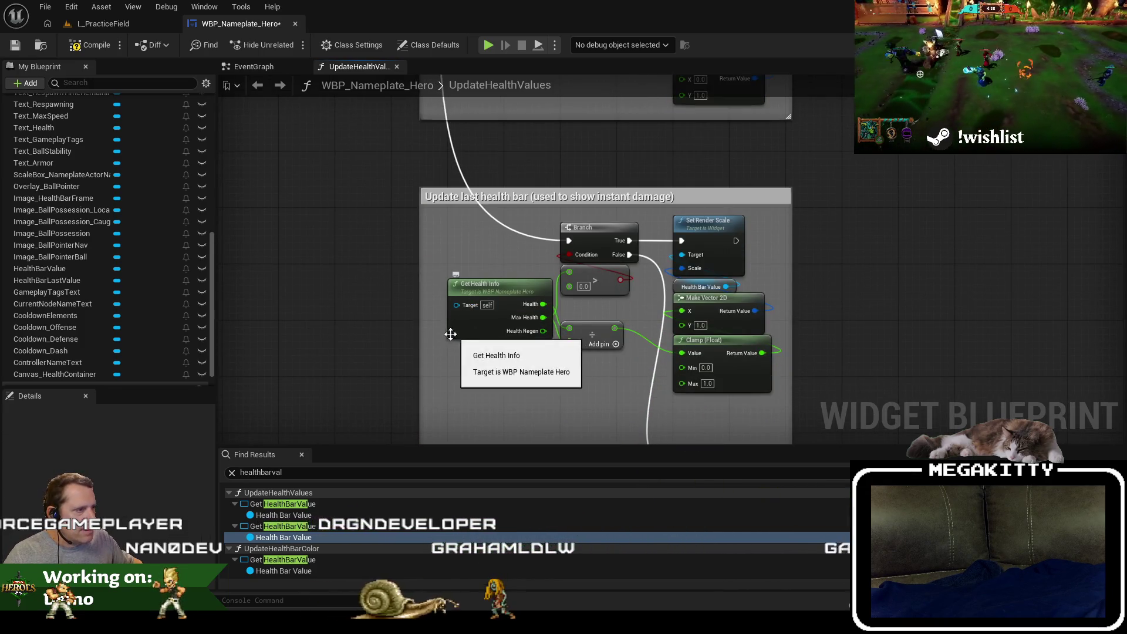
{"action": "left_click_drag", "start_coordinate": [435, 203], "coordinate": [443, 591]}
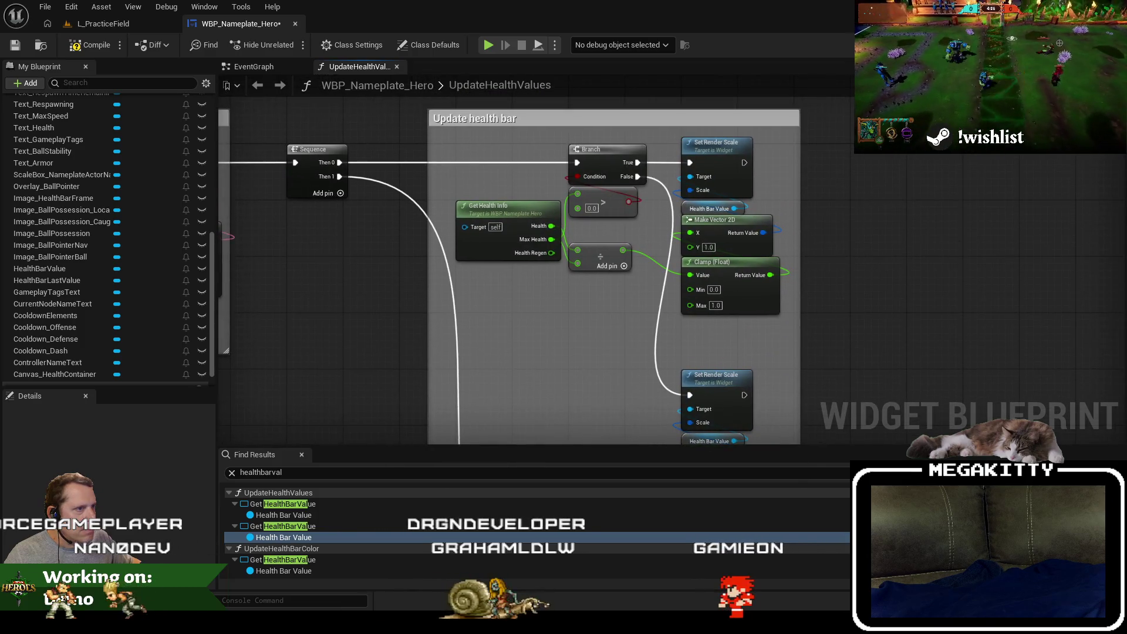
{"action": "left_click_drag", "start_coordinate": [544, 583], "coordinate": [531, 203]}
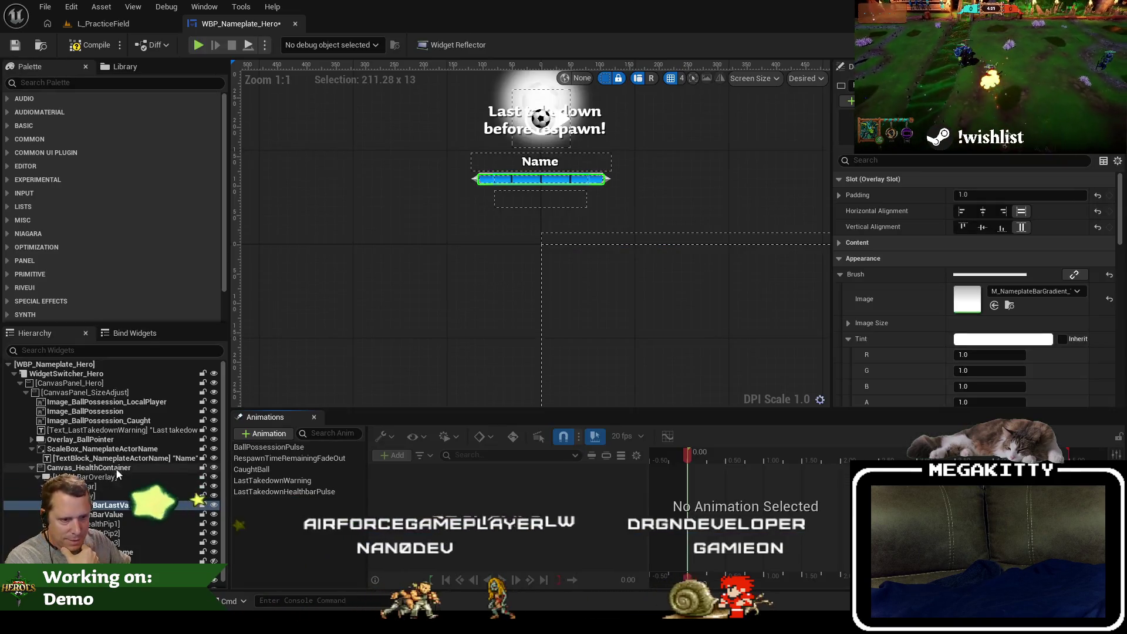
{"action": "double_click", "coordinate": [122, 505]}
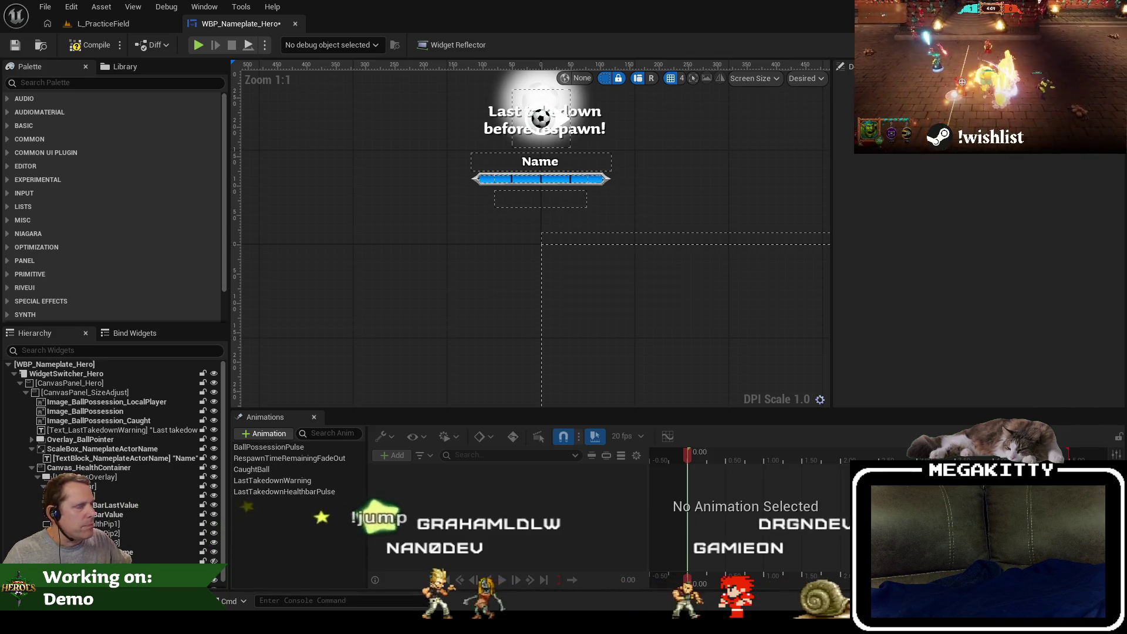
{"action": "left_click", "coordinate": [1103, 44]}
{"action": "double_click", "coordinate": [510, 204]}
{"action": "double_click", "coordinate": [466, 203]}
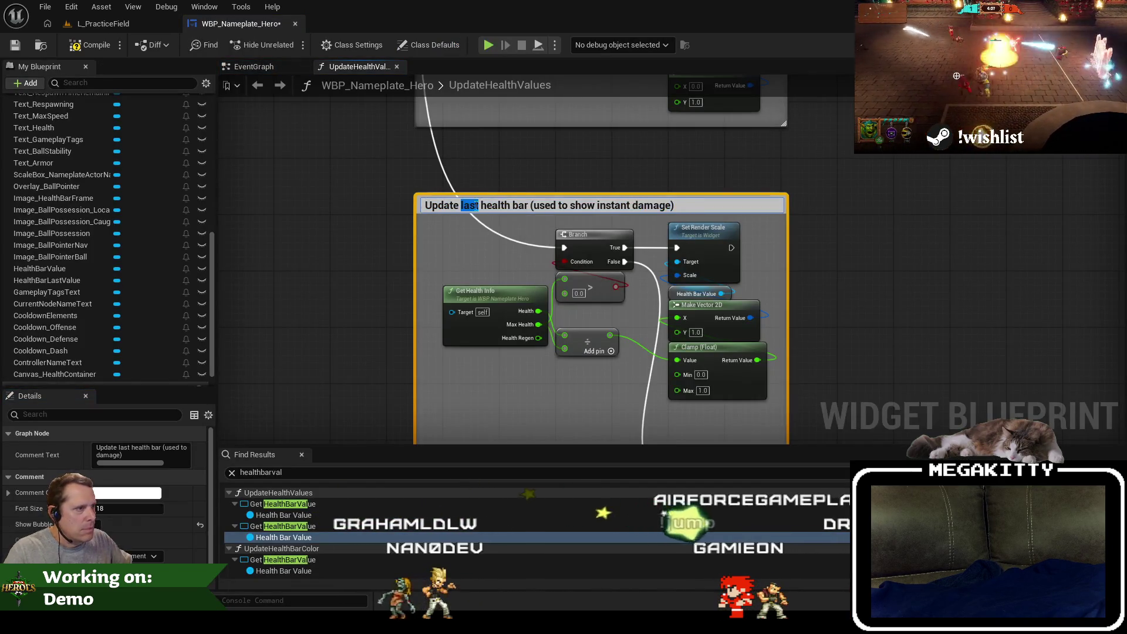
{"action": "key", "text": "BackSpace"}
{"action": "key", "text": "BackSpace"}
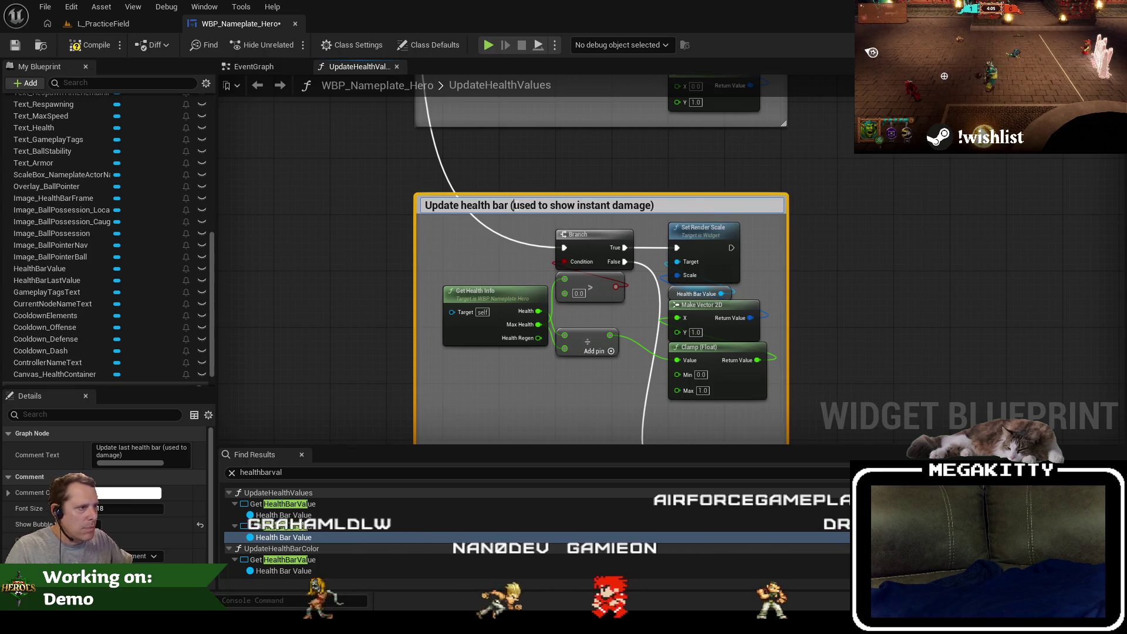
{"action": "type", "text": "last value"}
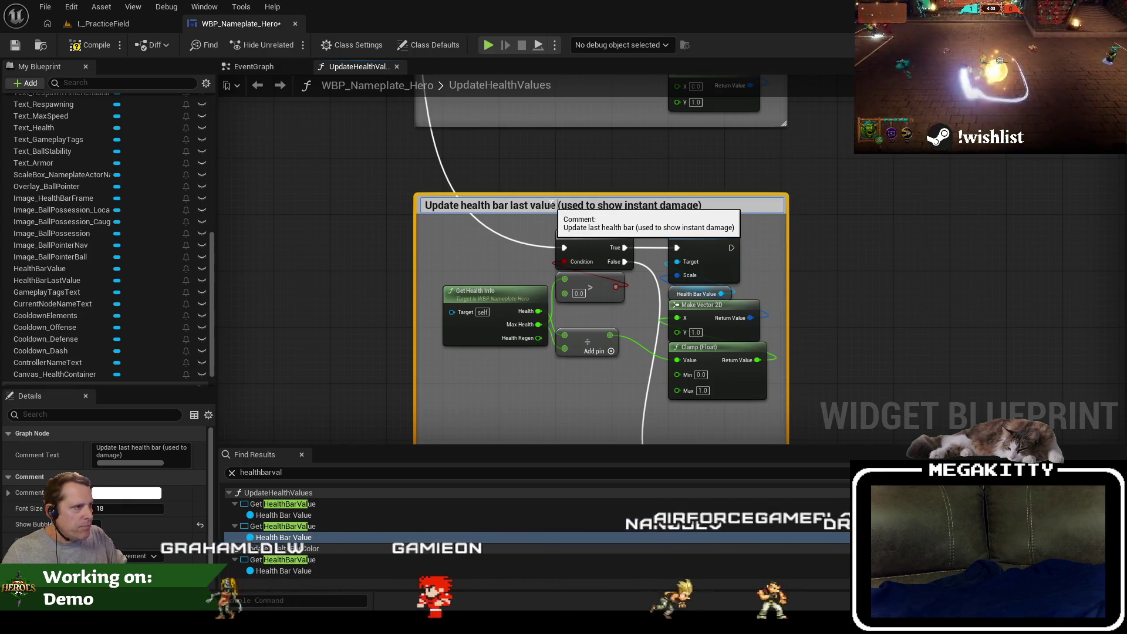
{"action": "left_click", "coordinate": [813, 214]}
{"action": "left_click_drag", "start_coordinate": [315, 431], "coordinate": [350, 360]}
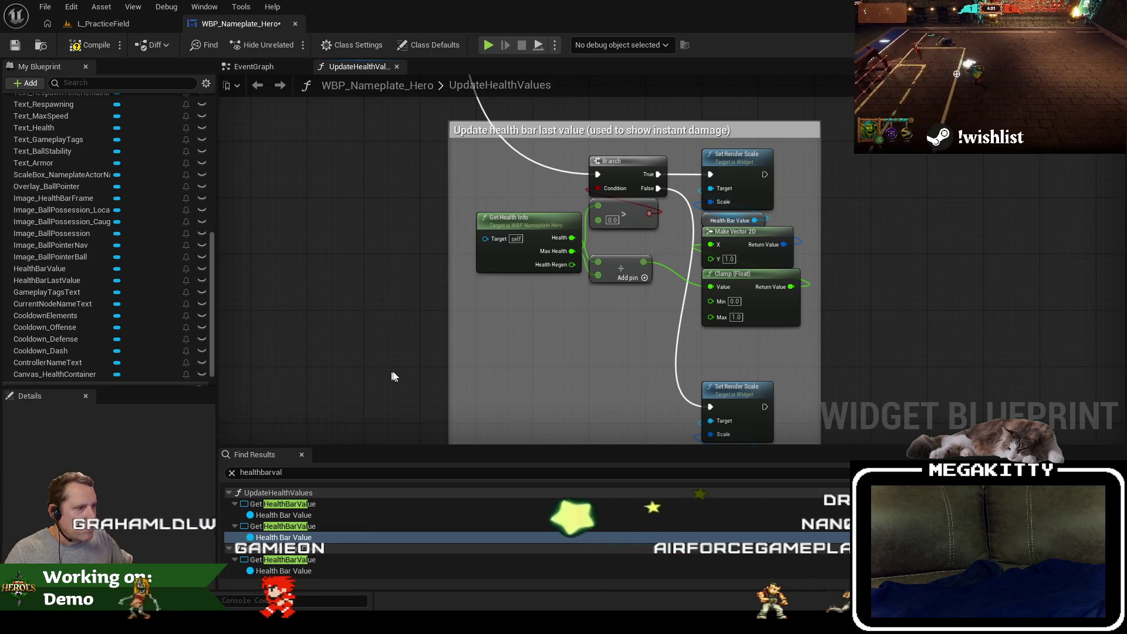
{"action": "scroll", "coordinate": [95, 296], "scroll_direction": "up", "scroll_amount": 3}
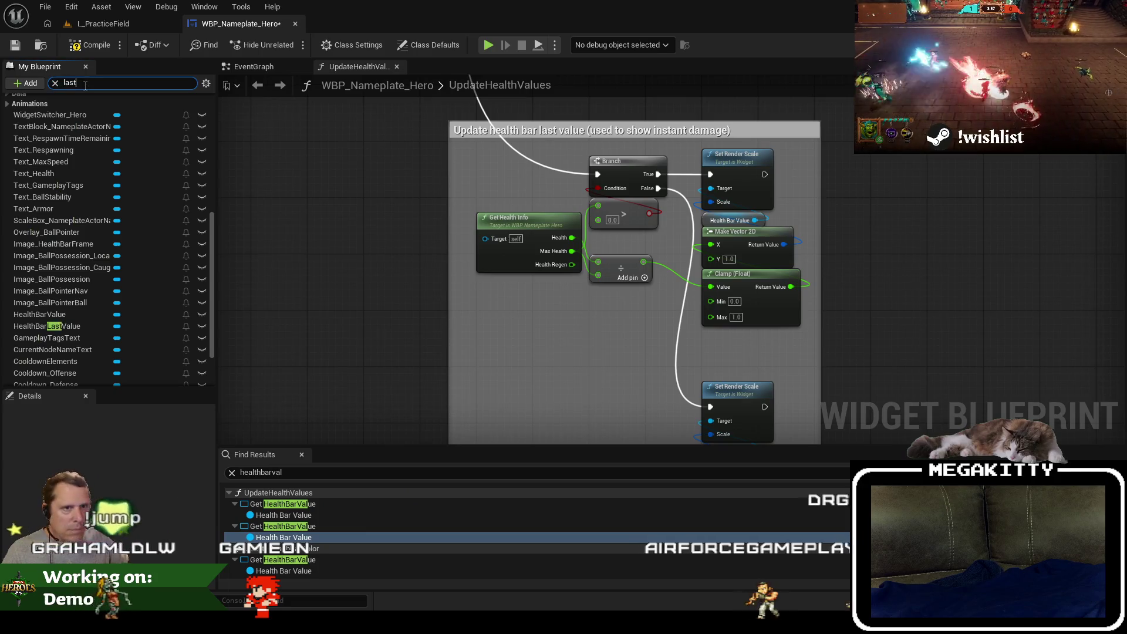
Swap the copy's Health Bar Value getter for a HealthBarLastValue getter on the lower scale node.
{"action": "type", "text": "last"}
{"action": "left_click", "coordinate": [99, 232]}
{"action": "mouse_move", "coordinate": [100, 233]}
{"action": "left_mouse_down"}
{"action": "mouse_move", "coordinate": [557, 358]}
{"action": "mouse_move", "coordinate": [682, 271]}
{"action": "mouse_move", "coordinate": [720, 185]}
{"action": "mouse_move", "coordinate": [711, 188]}
{"action": "left_mouse_up"}
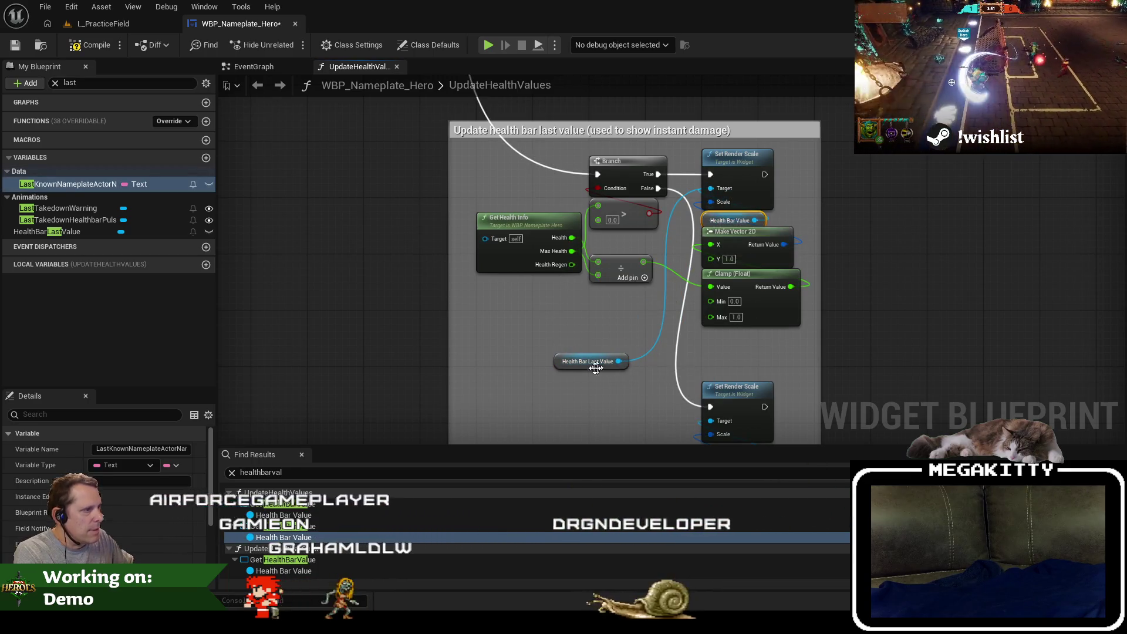
{"action": "mouse_move", "coordinate": [571, 361]}
{"action": "left_mouse_down"}
{"action": "mouse_move", "coordinate": [714, 222]}
{"action": "mouse_move", "coordinate": [699, 434]}
{"action": "mouse_move", "coordinate": [675, 329]}
{"action": "mouse_move", "coordinate": [581, 314]}
{"action": "mouse_move", "coordinate": [611, 321]}
{"action": "mouse_move", "coordinate": [669, 283]}
{"action": "left_mouse_up"}
{"action": "key", "text": "ctrl+z"}
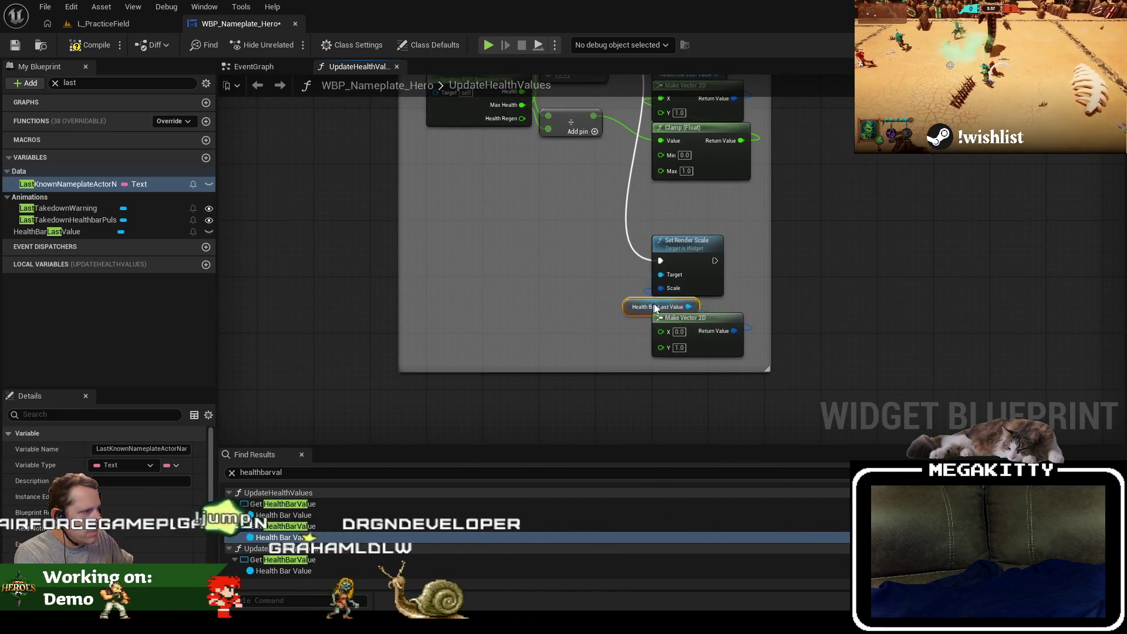
{"action": "left_click_drag", "start_coordinate": [687, 321], "coordinate": [687, 325]}
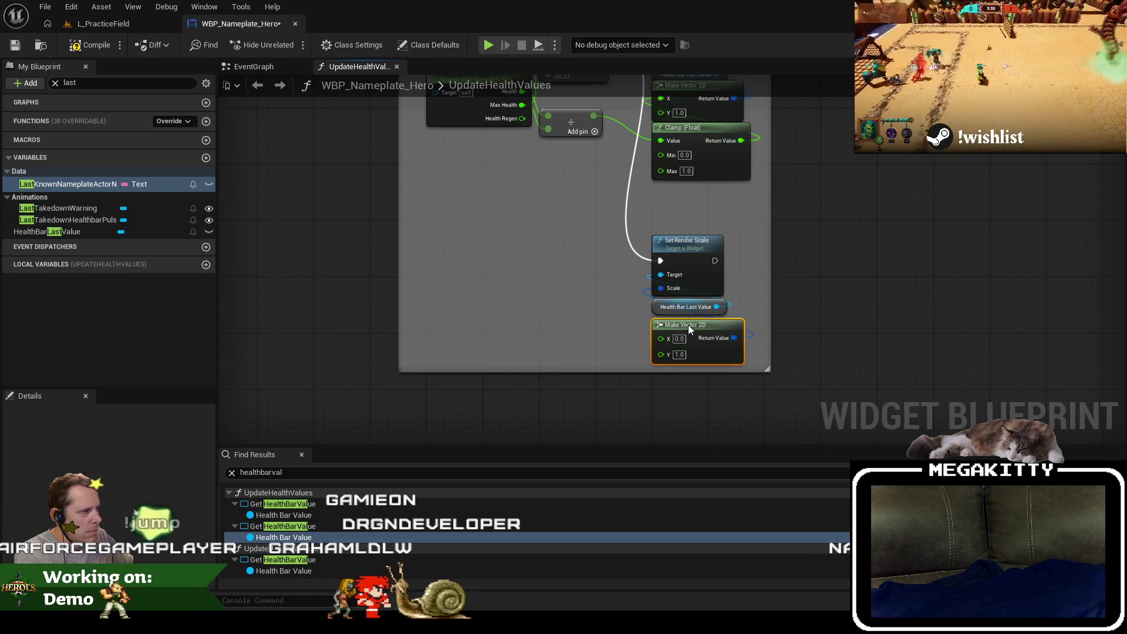
{"action": "scroll", "coordinate": [616, 364], "scroll_direction": "down", "scroll_amount": 4}
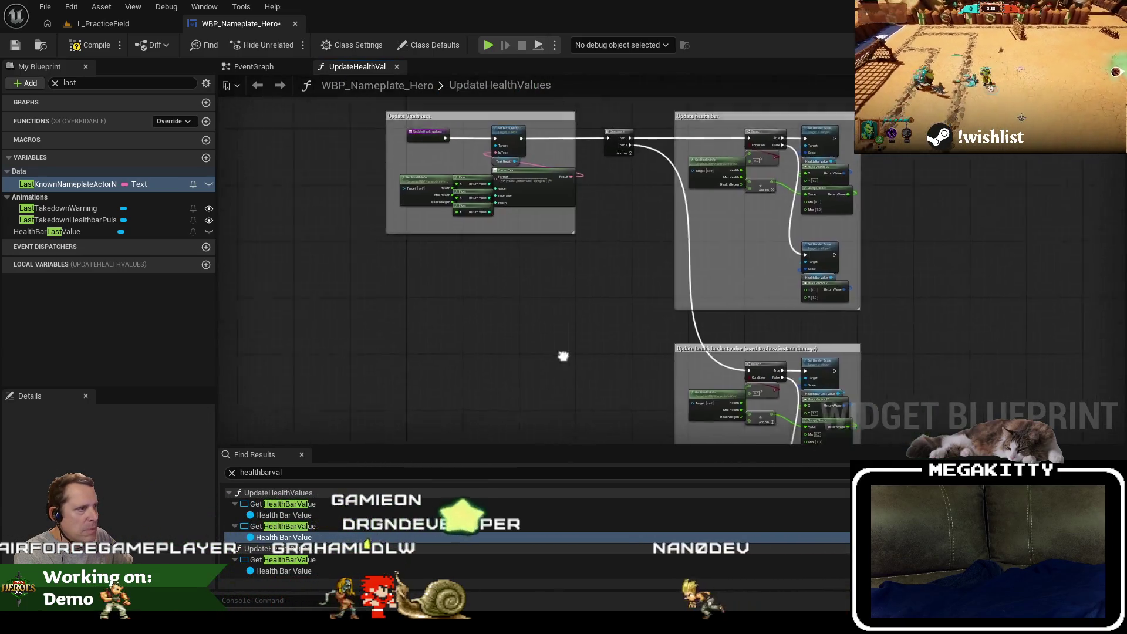
Find references to UpdateHealthValues, inspect its EventGraph call near Event Tick, then return.
{"action": "scroll", "coordinate": [432, 246], "scroll_direction": "up", "scroll_amount": 4}
{"action": "left_click_drag", "start_coordinate": [432, 245], "coordinate": [330, 235]}
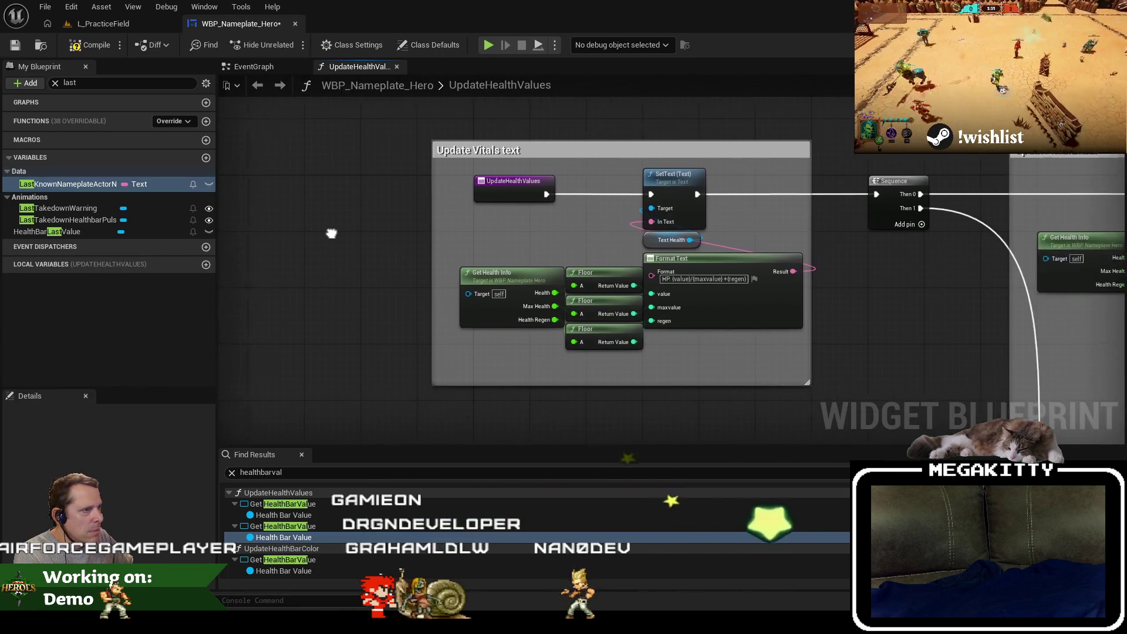
{"action": "right_click", "coordinate": [503, 186]}
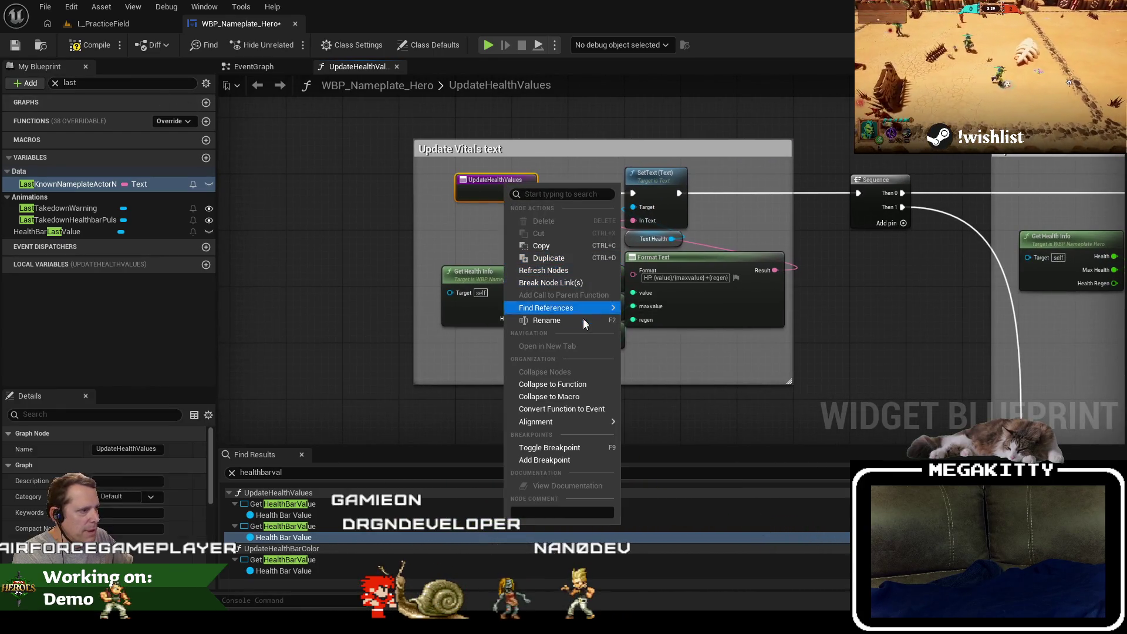
{"action": "left_click", "coordinate": [664, 338]}
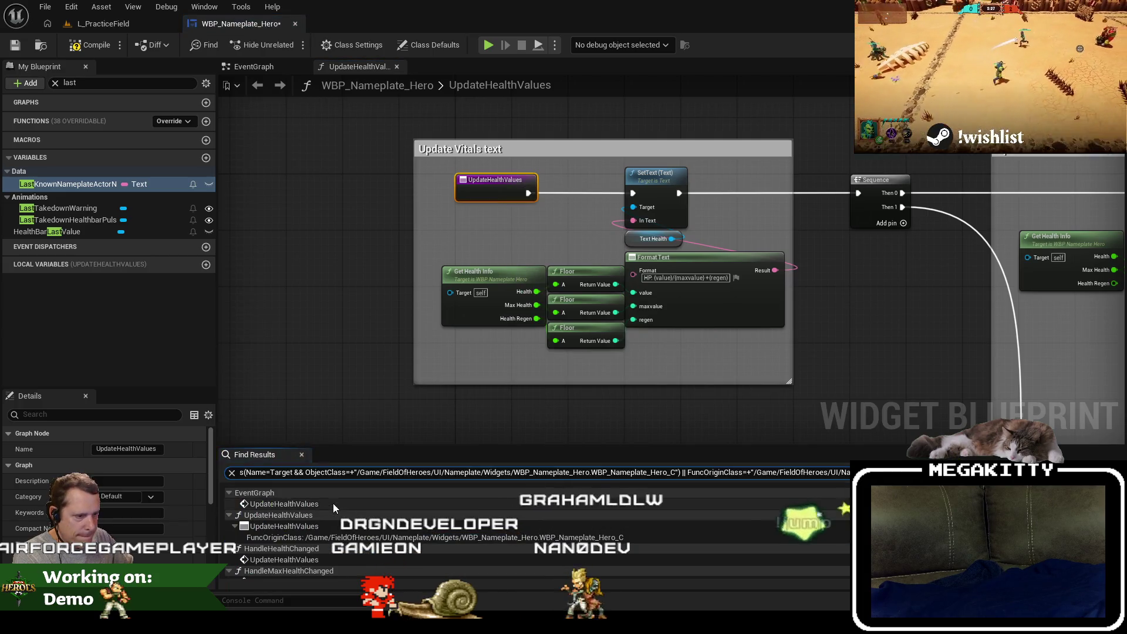
{"action": "left_click", "coordinate": [333, 504]}
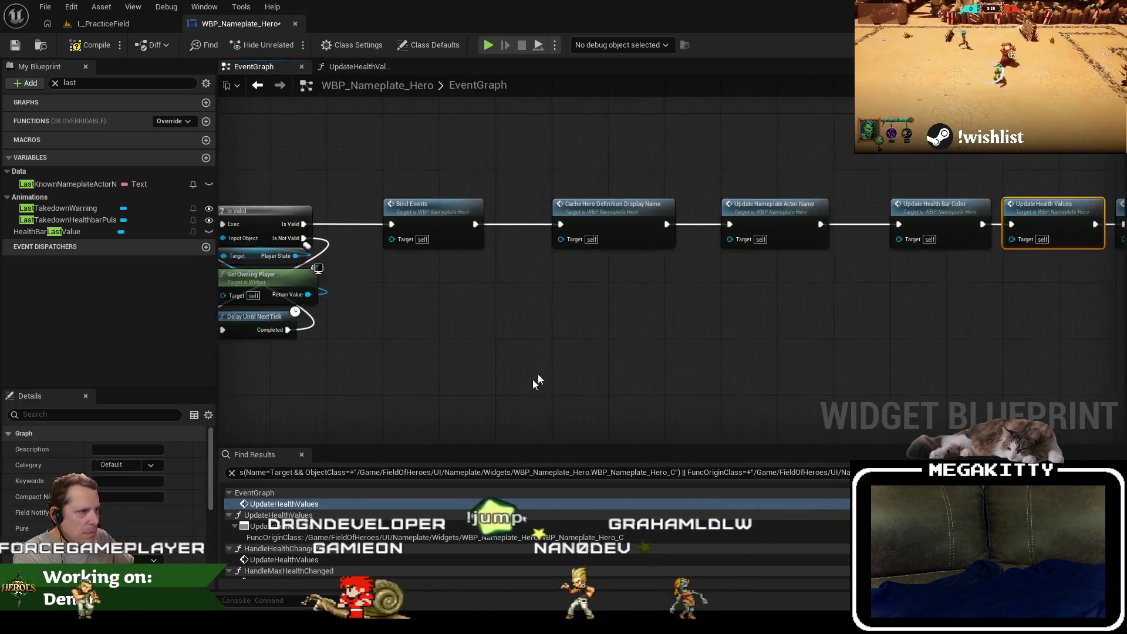
{"action": "mouse_move", "coordinate": [533, 379]}
{"action": "left_mouse_down"}
{"action": "mouse_move", "coordinate": [455, 331]}
{"action": "mouse_move", "coordinate": [544, 241]}
{"action": "left_mouse_up"}
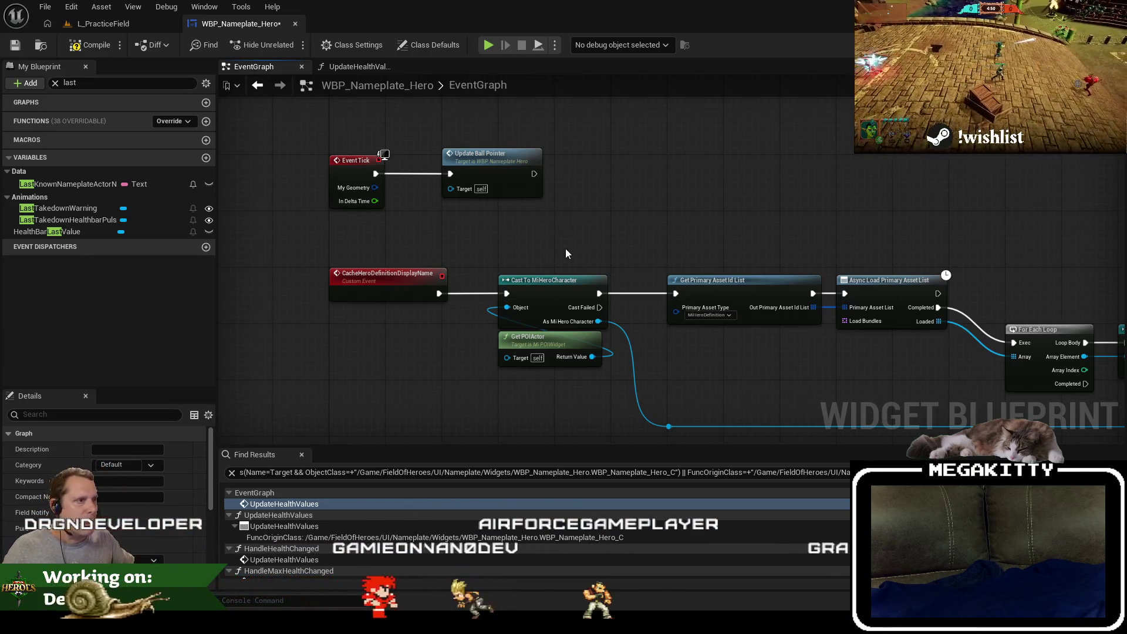
{"action": "left_click_drag", "start_coordinate": [565, 248], "coordinate": [614, 231]}
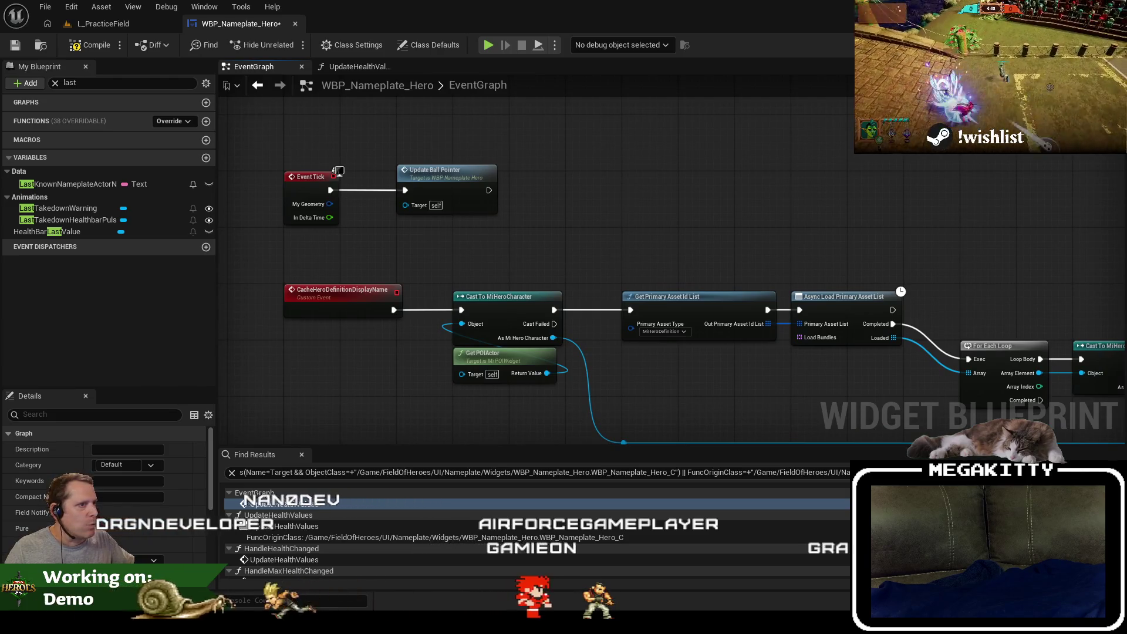
{"action": "left_click", "coordinate": [373, 68]}
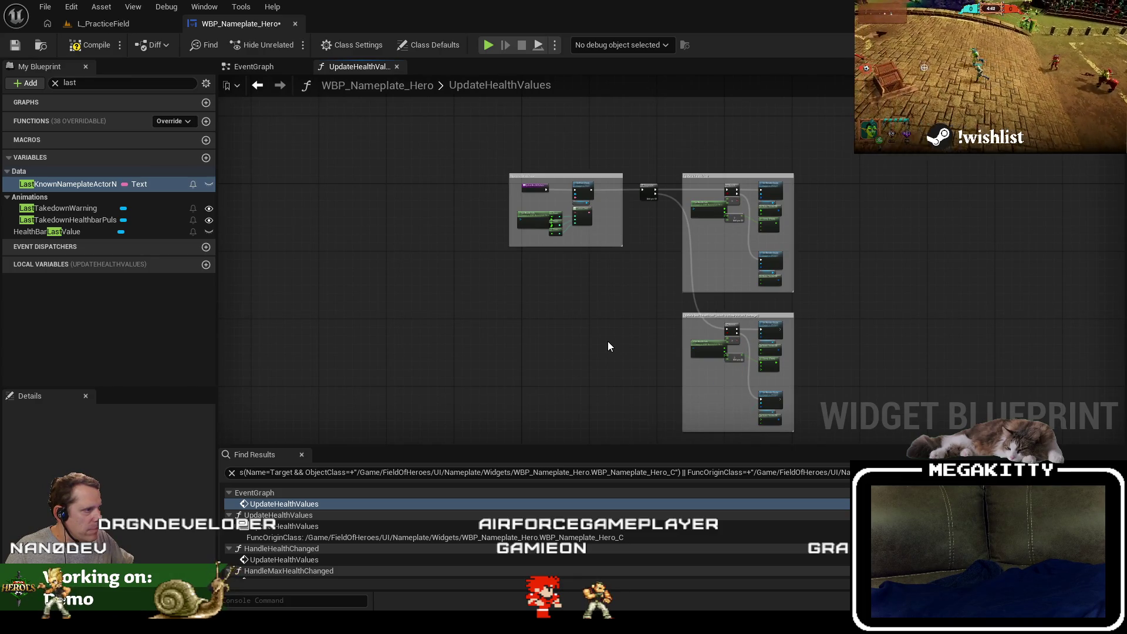
Undo the last two graph edits, widen the Update Vitals text comment, and save the blueprint.
{"action": "key", "text": "ctrl+z"}
{"action": "key", "text": "ctrl+z"}
{"action": "key", "text": "ctrl+z"}
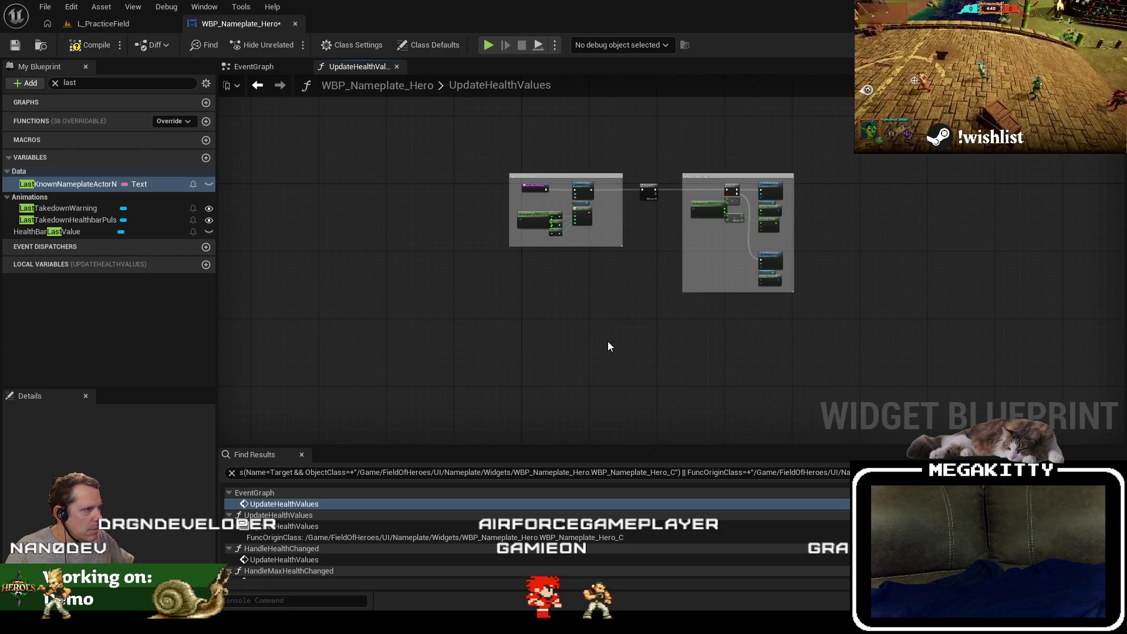
{"action": "key", "text": "ctrl+z"}
{"action": "key", "text": "ctrl+z"}
{"action": "key", "text": "ctrl+z"}
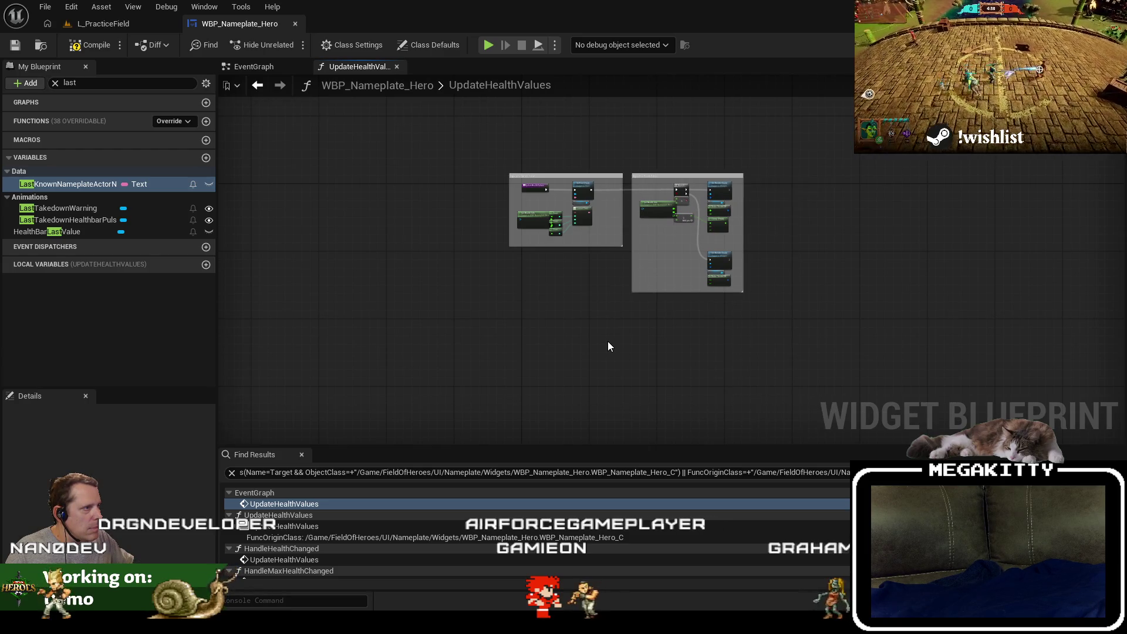
{"action": "scroll", "coordinate": [618, 256], "scroll_direction": "up", "scroll_amount": 5}
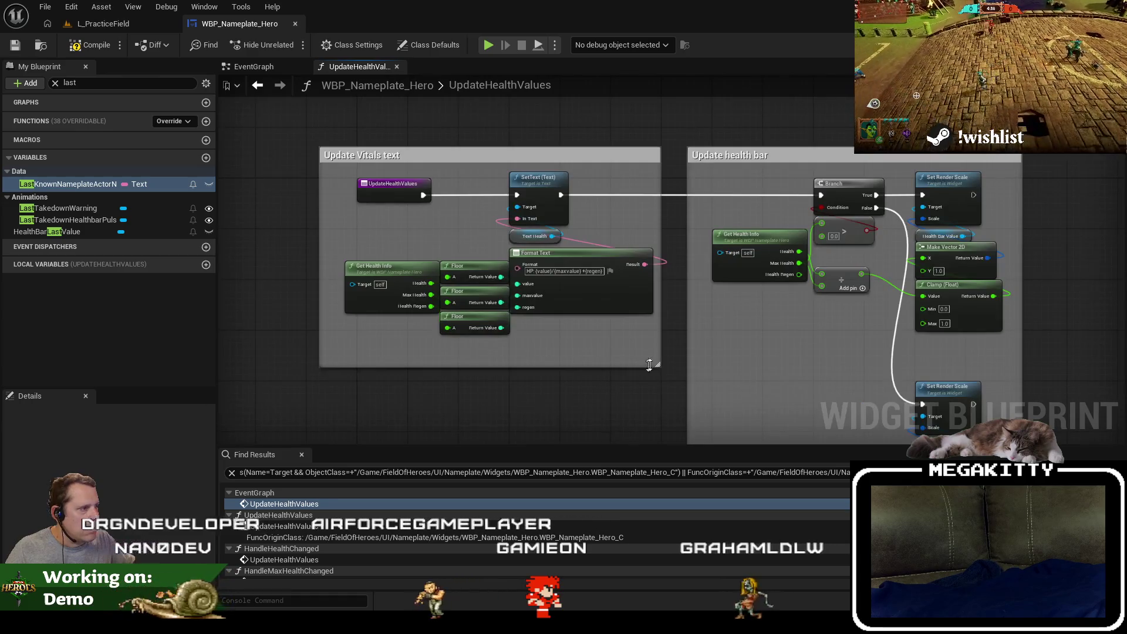
{"action": "left_click_drag", "start_coordinate": [662, 342], "coordinate": [668, 342]}
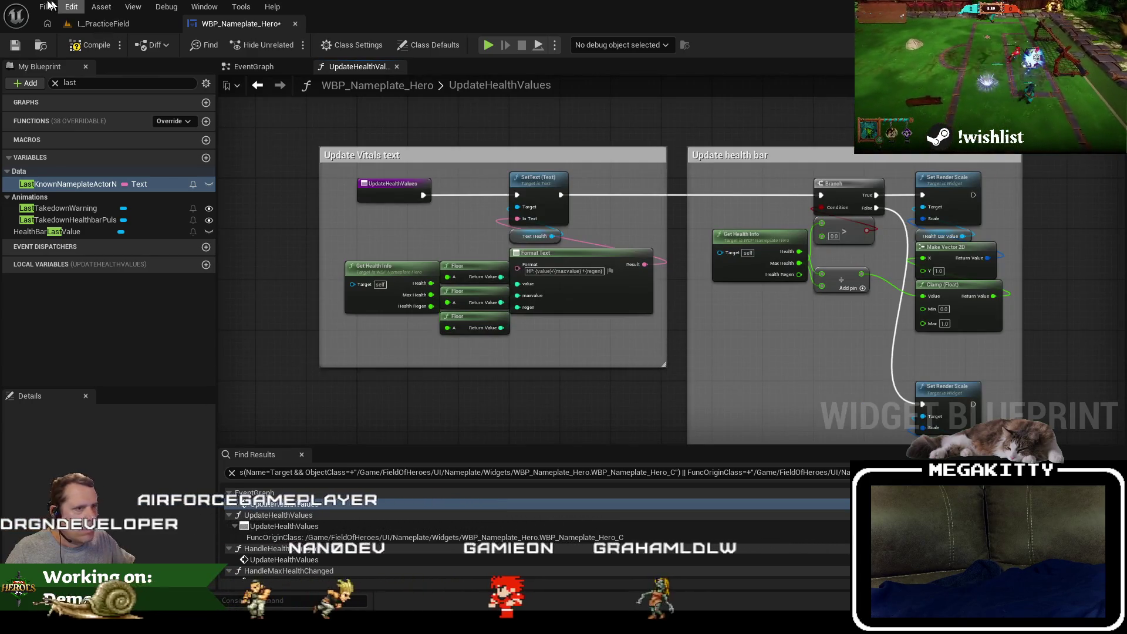
{"action": "left_click", "coordinate": [16, 46]}
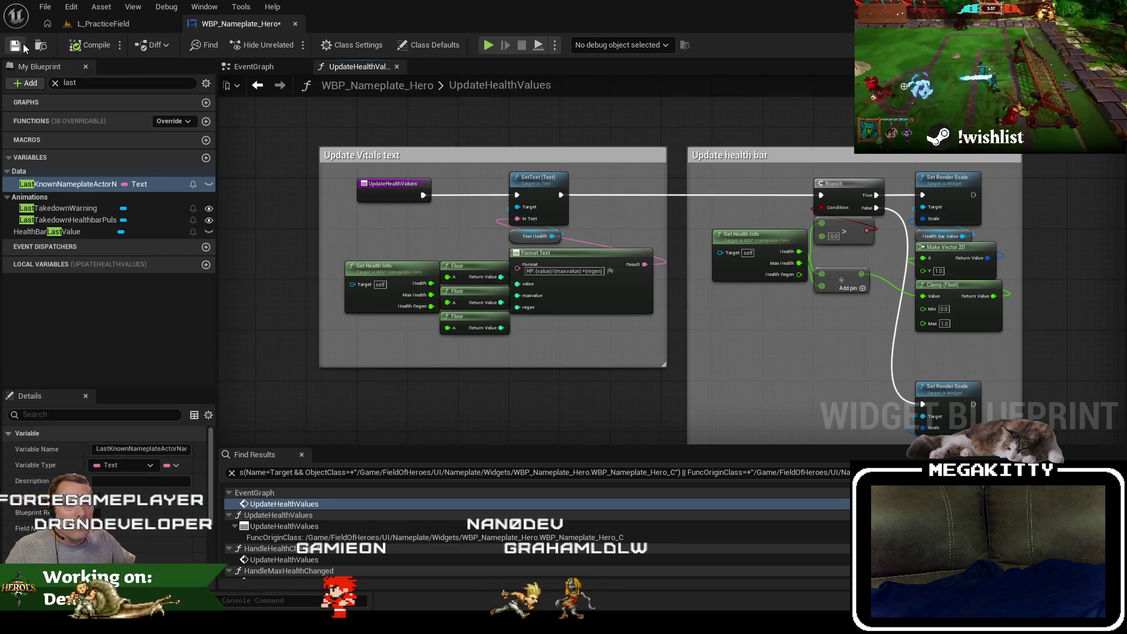
Clear the My Blueprint filter and browse the Variables list and Data category.
{"action": "left_click", "coordinate": [56, 82]}
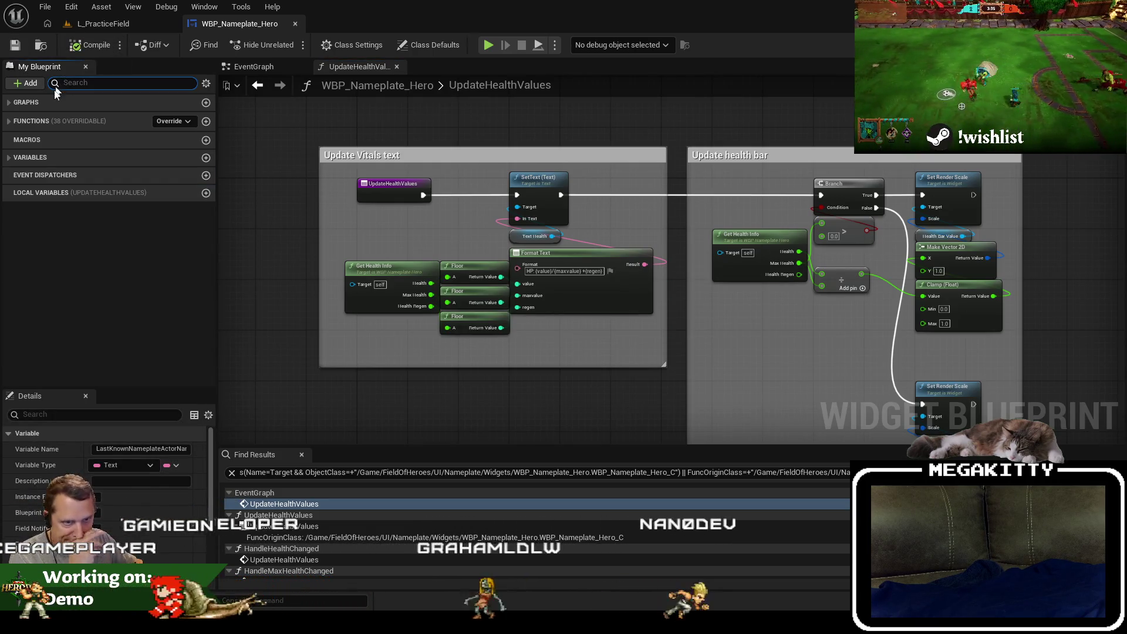
{"action": "left_click", "coordinate": [11, 157]}
{"action": "scroll", "coordinate": [69, 290], "scroll_direction": "down", "scroll_amount": 5}
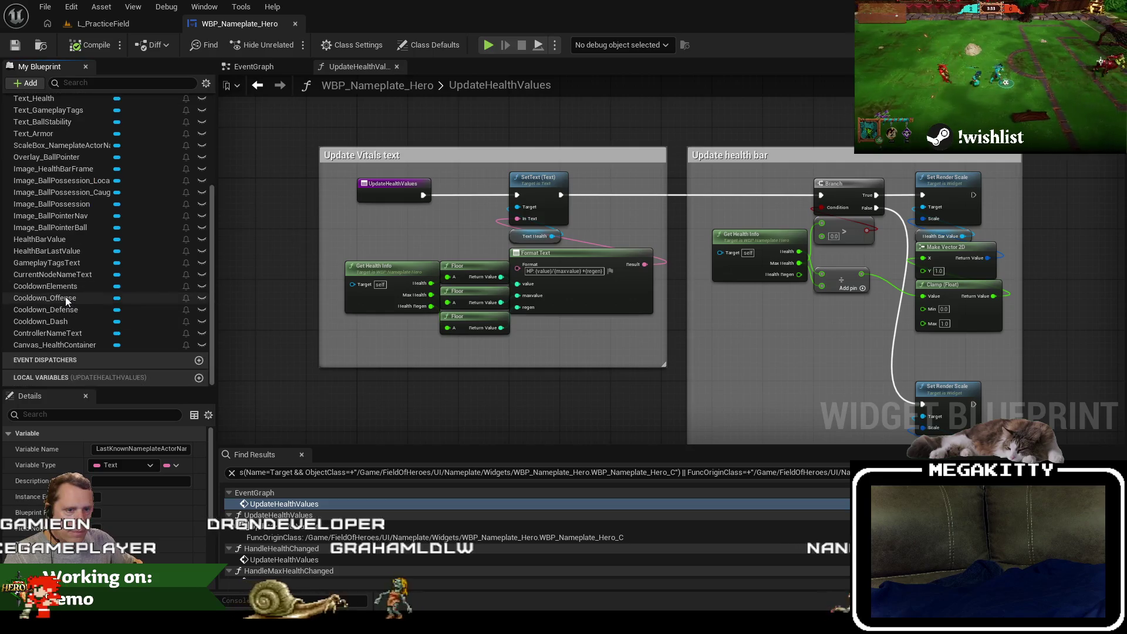
{"action": "scroll", "coordinate": [69, 289], "scroll_direction": "up", "scroll_amount": 4}
{"action": "scroll", "coordinate": [69, 289], "scroll_direction": "up", "scroll_amount": 1}
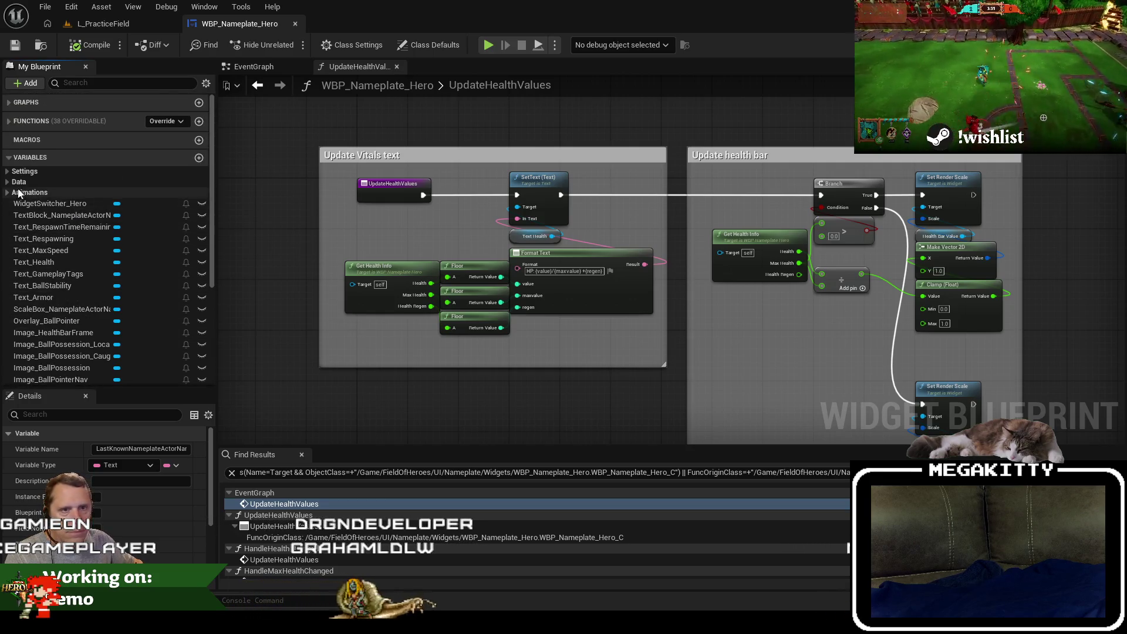
{"action": "left_click", "coordinate": [8, 182]}
{"action": "left_click", "coordinate": [8, 182]}
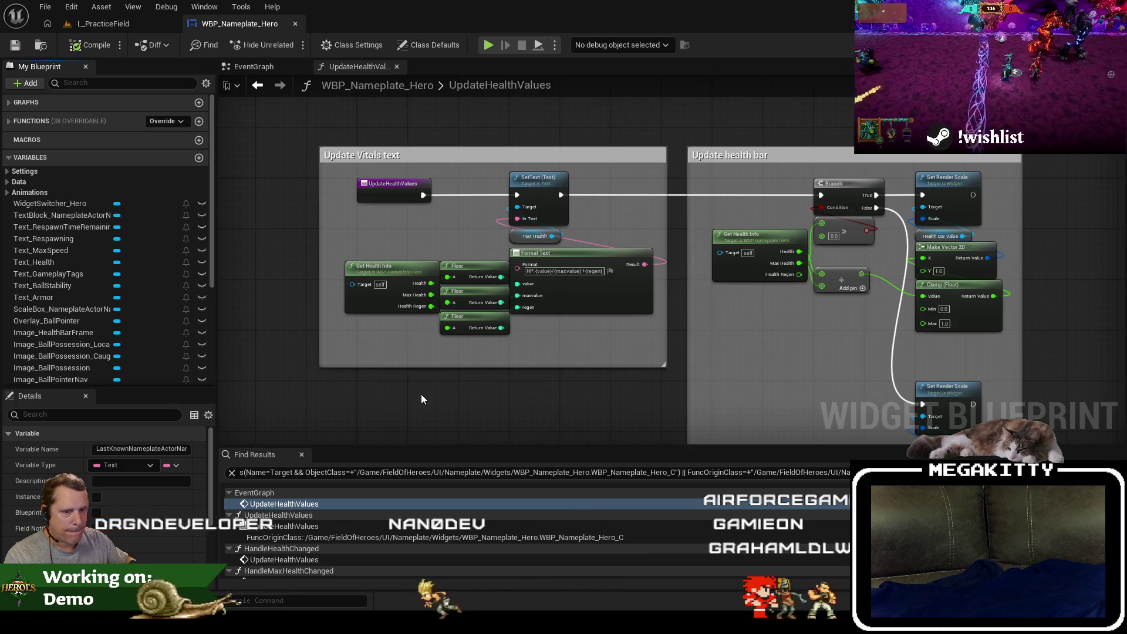
Switch to the EventGraph and expand the Functions list.
{"action": "left_click_drag", "start_coordinate": [427, 394], "coordinate": [412, 389]}
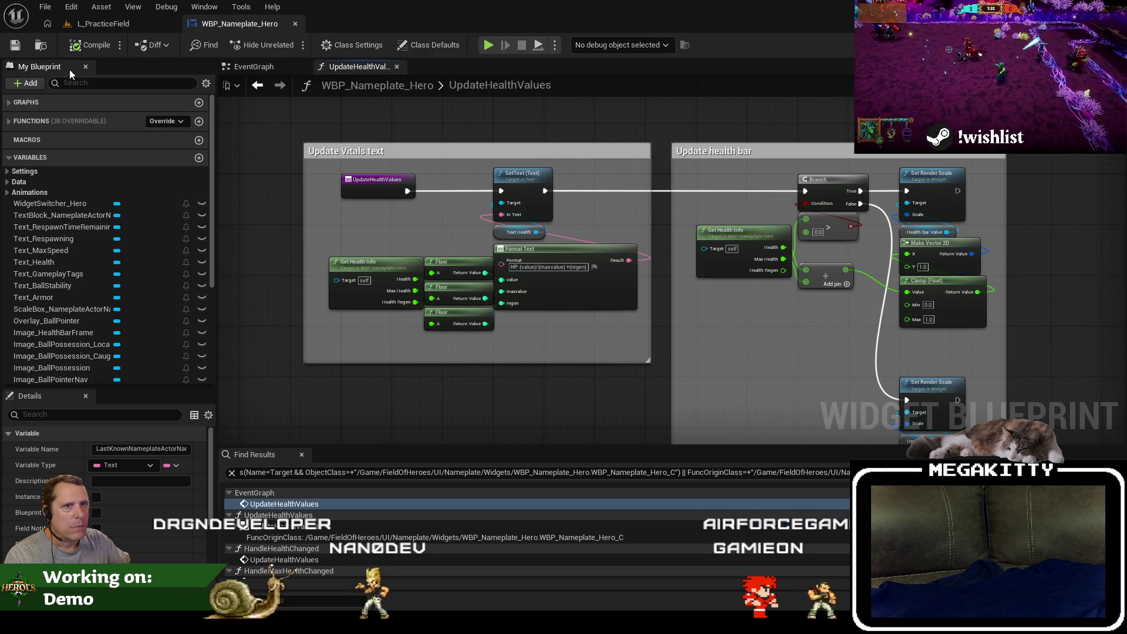
{"action": "left_click", "coordinate": [258, 68]}
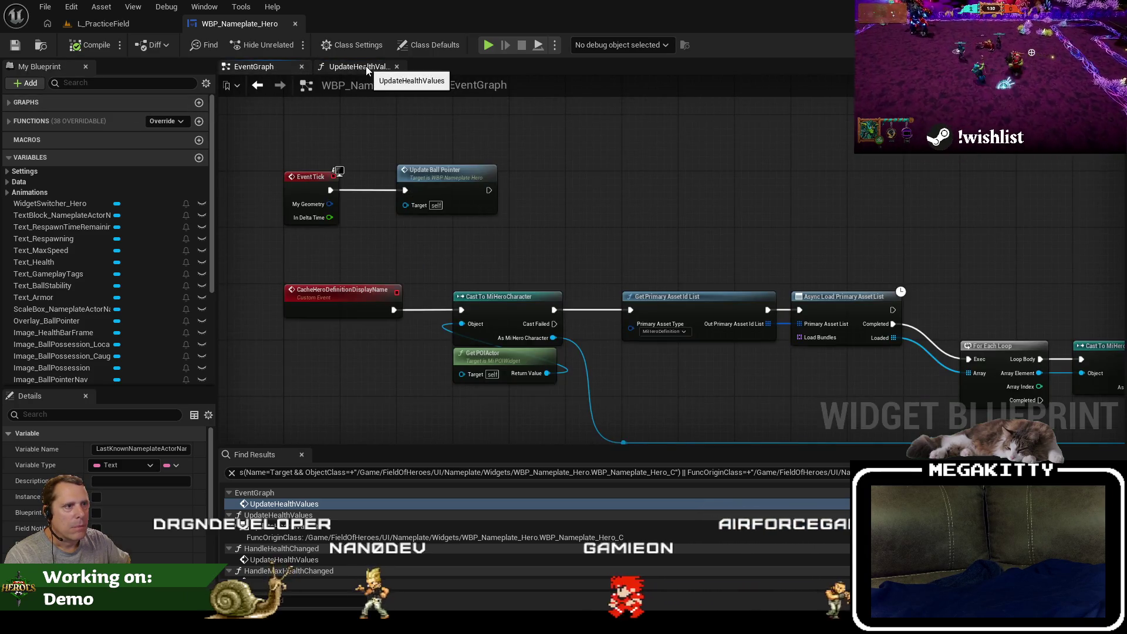
{"action": "left_click", "coordinate": [365, 67]}
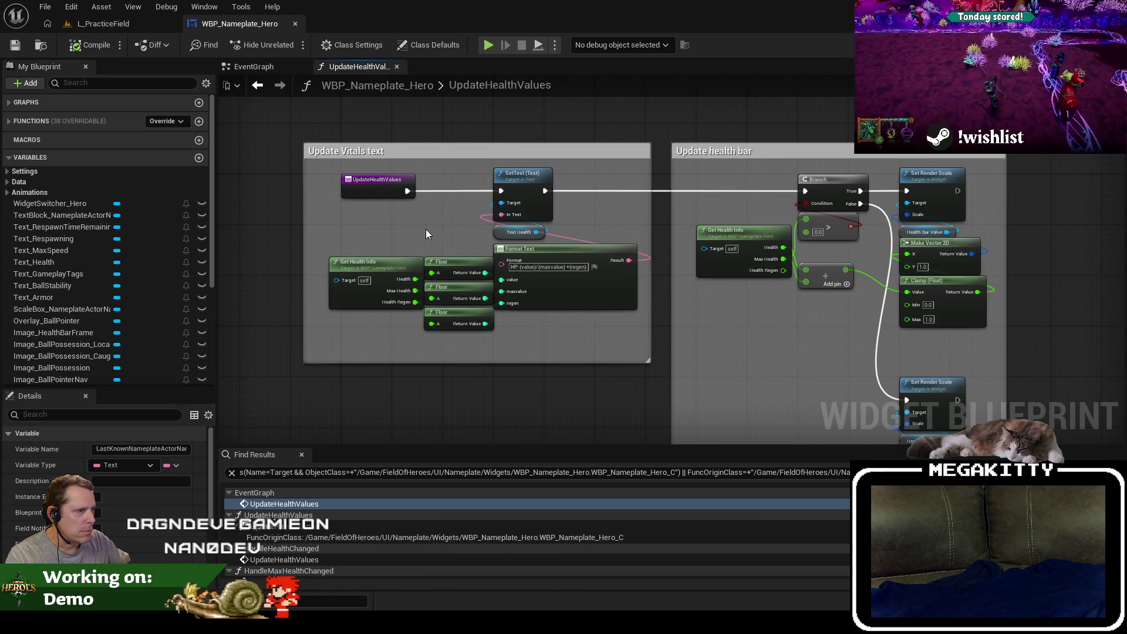
{"action": "left_click", "coordinate": [259, 67]}
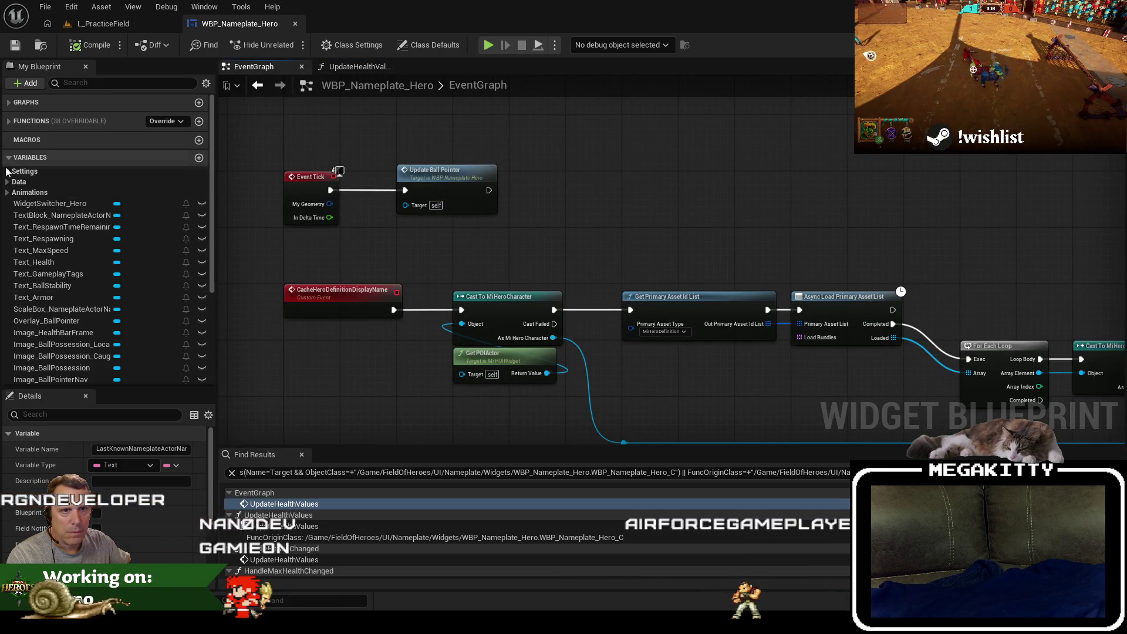
{"action": "left_click", "coordinate": [9, 123]}
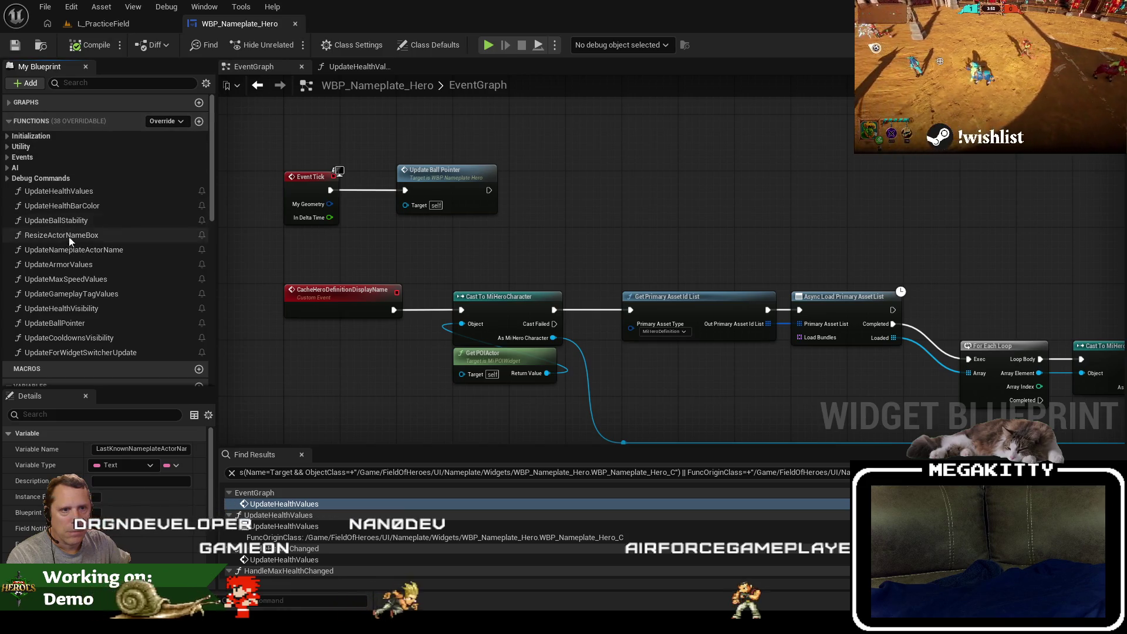
Duplicate UpdateHealthValues as a new function named UpdateLastHealthValues.
{"action": "left_click", "coordinate": [89, 192]}
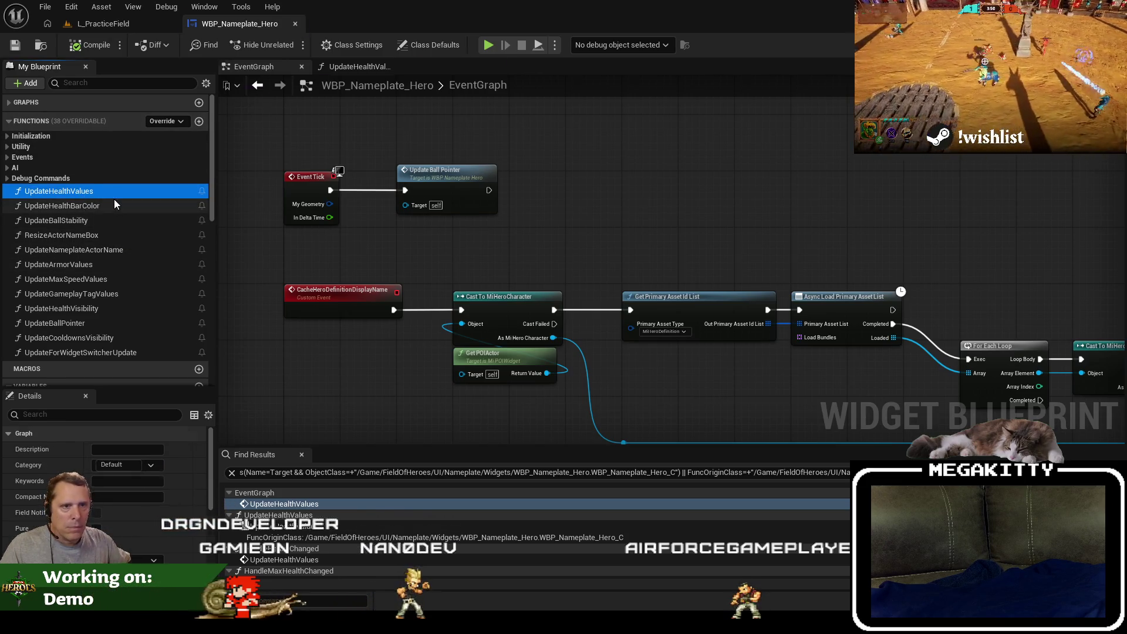
{"action": "key", "text": "ctrl+w"}
{"action": "key", "text": "Return"}
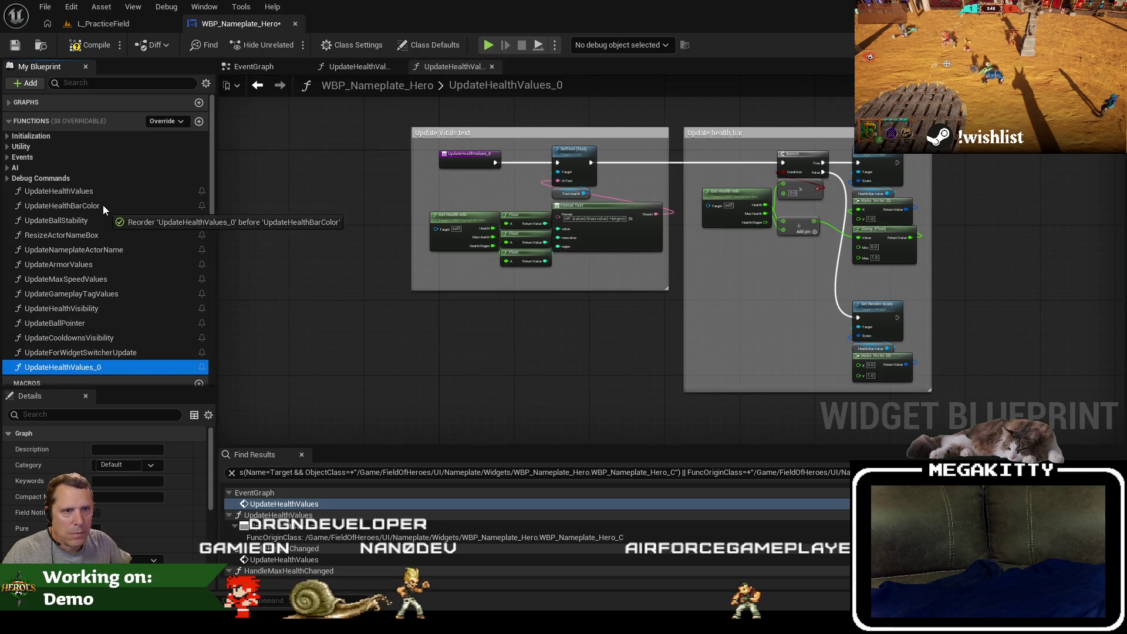
{"action": "left_click_drag", "start_coordinate": [103, 205], "coordinate": [105, 203]}
{"action": "left_click", "coordinate": [104, 204]}
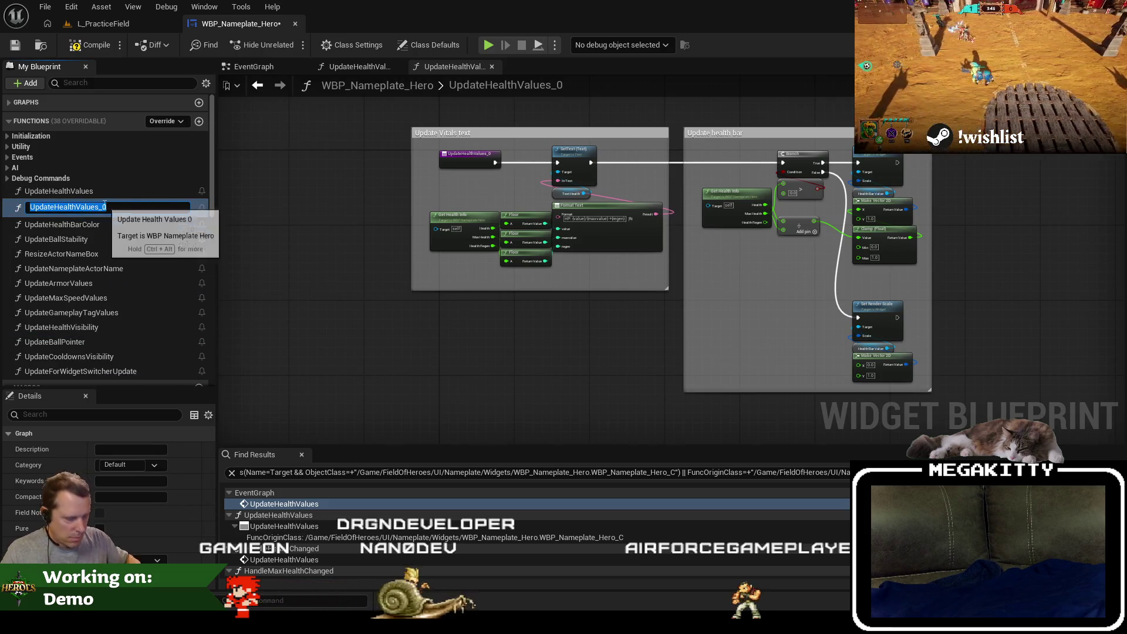
{"action": "key", "text": "Home"}
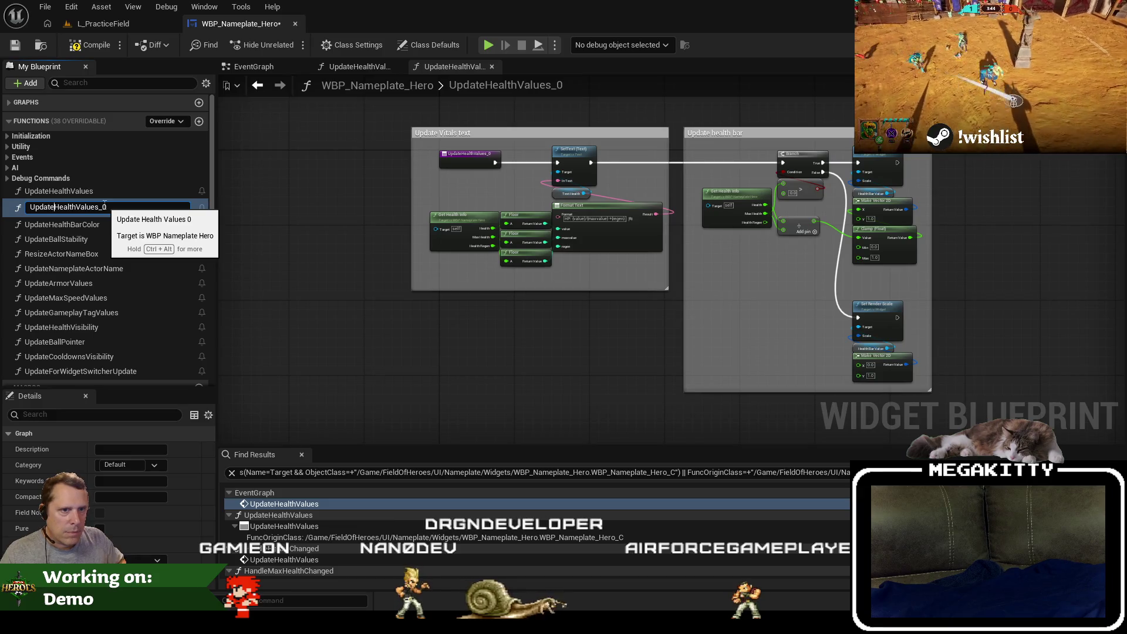
{"action": "type", "text": "Last"}
{"action": "key", "text": "Return"}
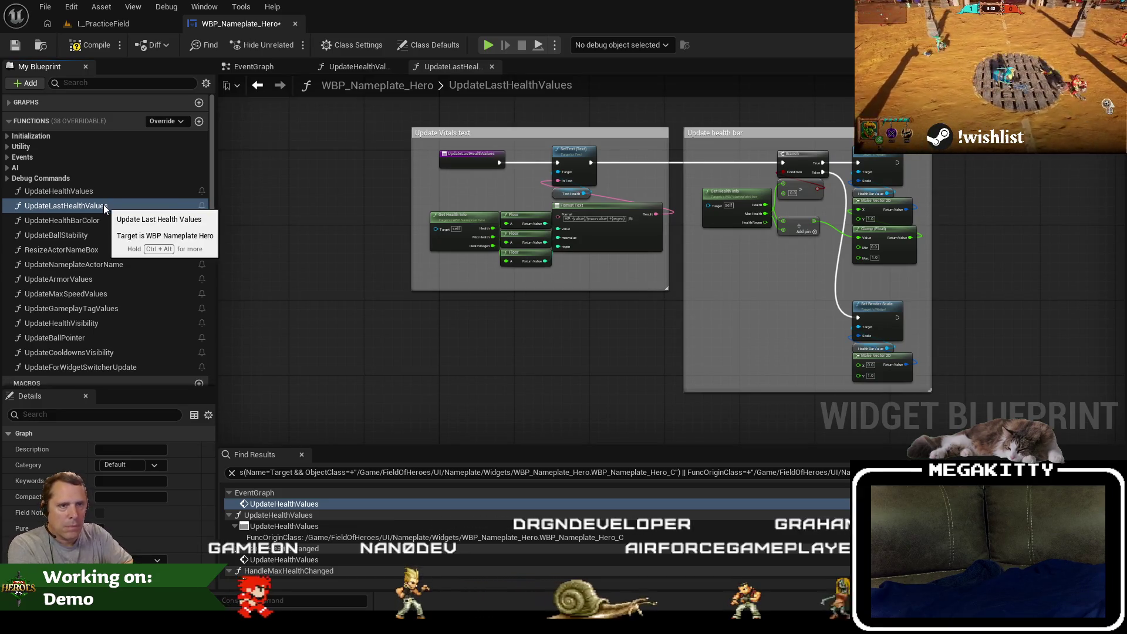
Add a new blueprint variable named LastHealthValue.
{"action": "scroll", "coordinate": [145, 554], "scroll_direction": "down", "scroll_amount": 5}
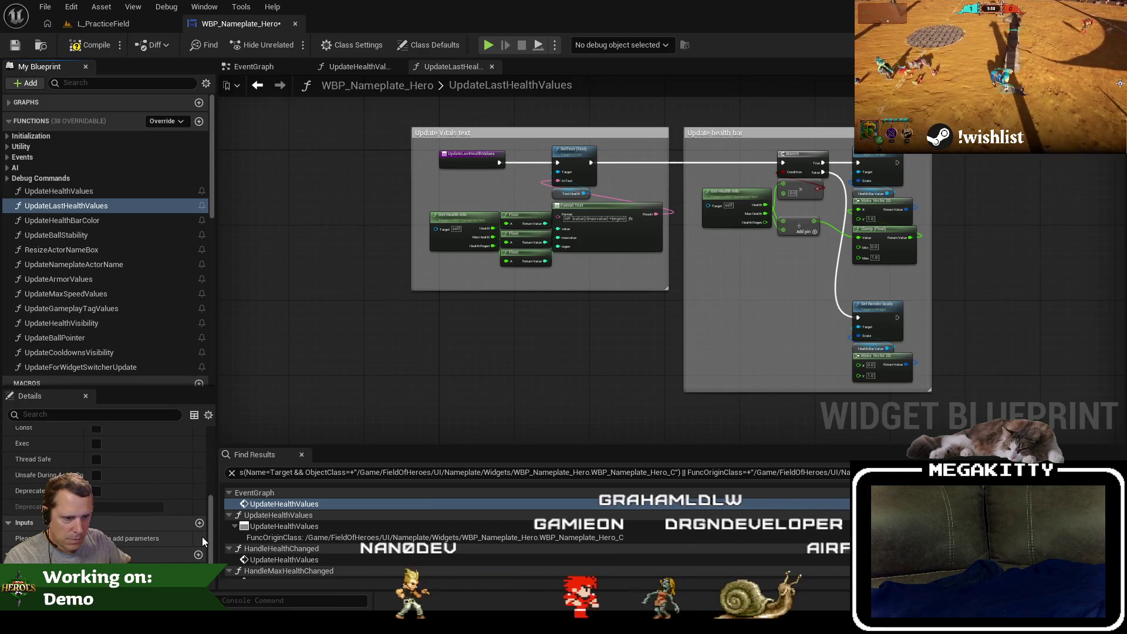
{"action": "scroll", "coordinate": [105, 271], "scroll_direction": "down", "scroll_amount": 2}
{"action": "scroll", "coordinate": [104, 280], "scroll_direction": "down", "scroll_amount": 7}
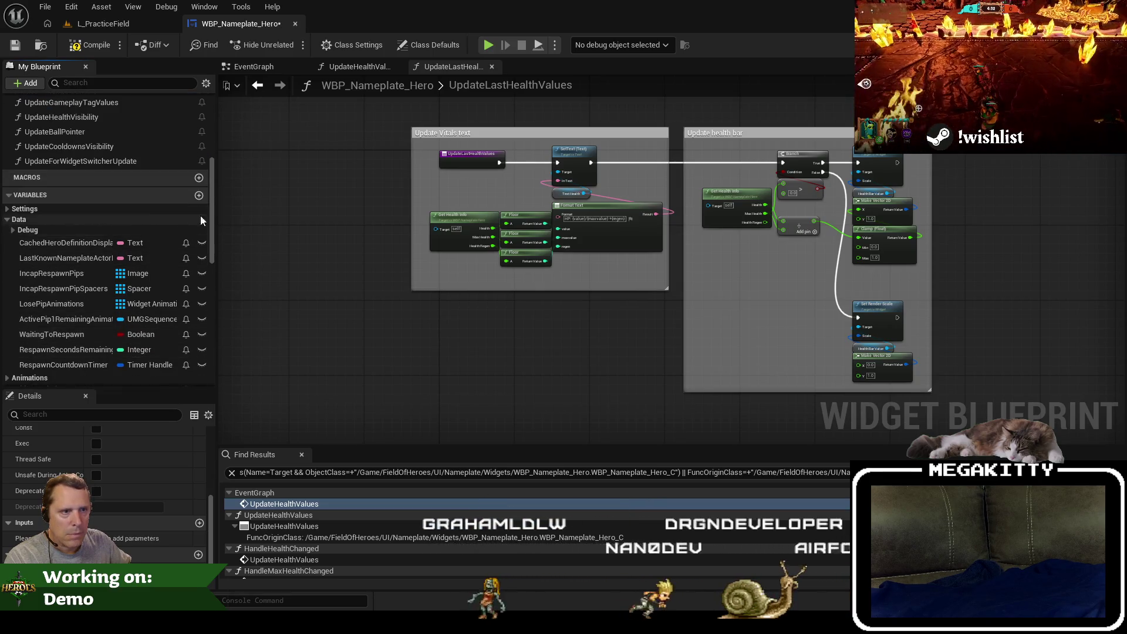
{"action": "left_click", "coordinate": [196, 208]}
{"action": "type", "text": "LastH"}
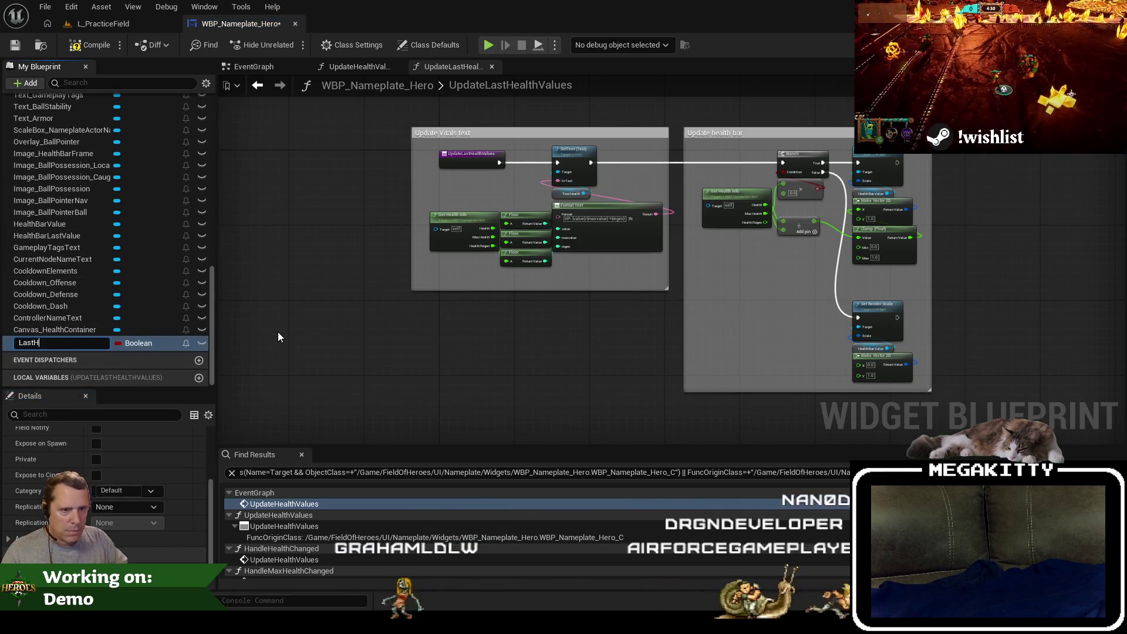
{"action": "type", "text": "ealthValue"}
{"action": "key", "text": "Return"}
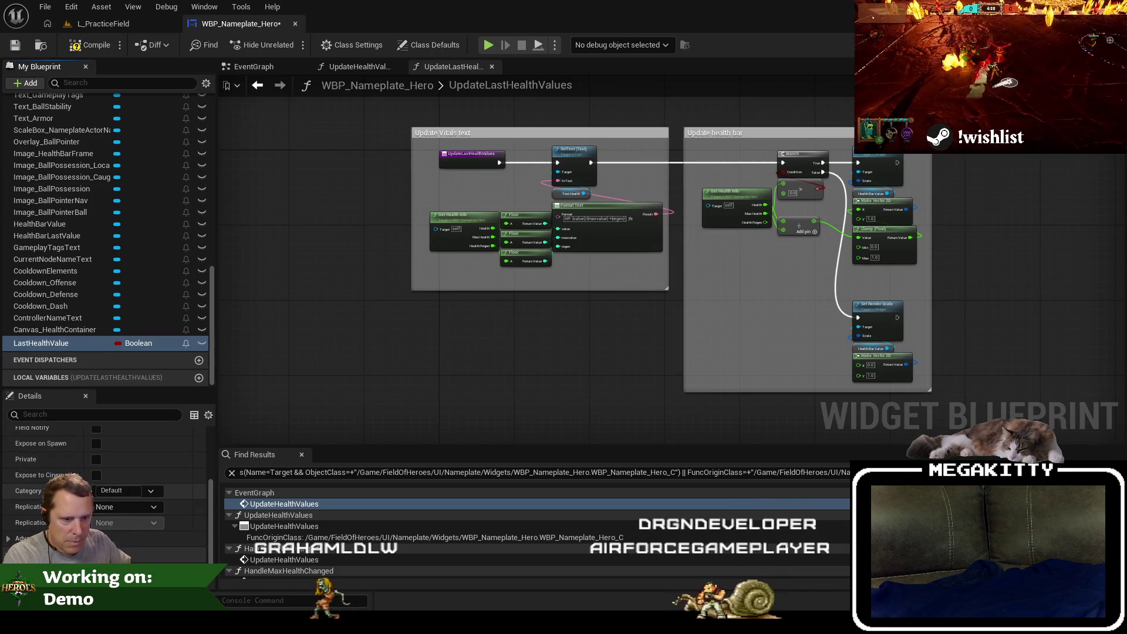
Make LastHealthValue a Float and compile the blueprint.
{"action": "left_click", "coordinate": [139, 343]}
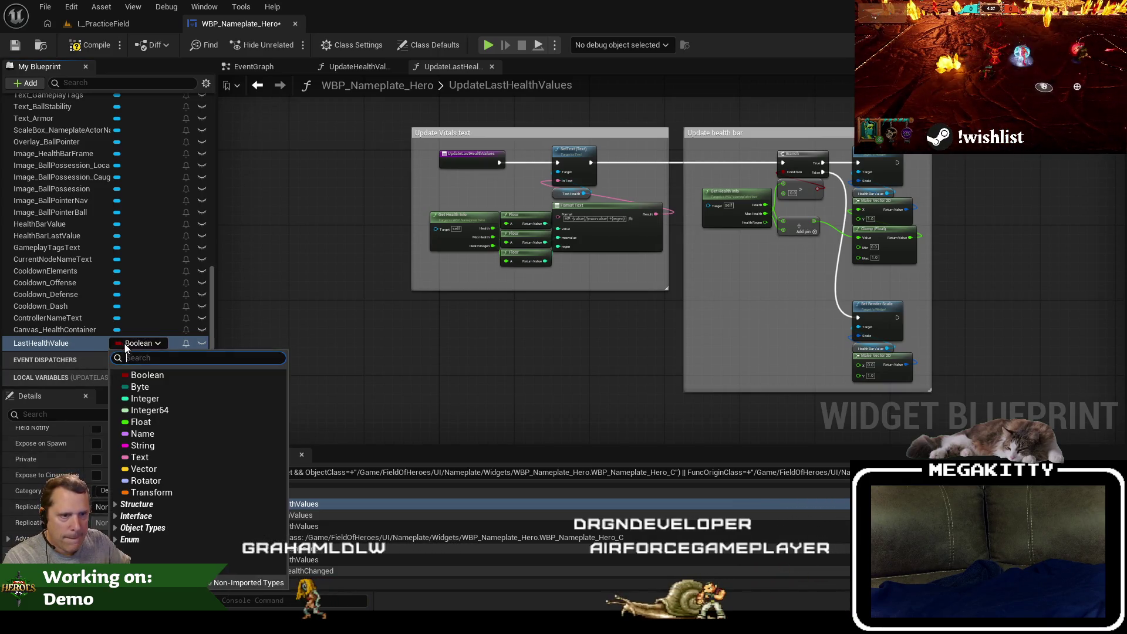
{"action": "left_click", "coordinate": [150, 422]}
{"action": "left_click", "coordinate": [86, 46]}
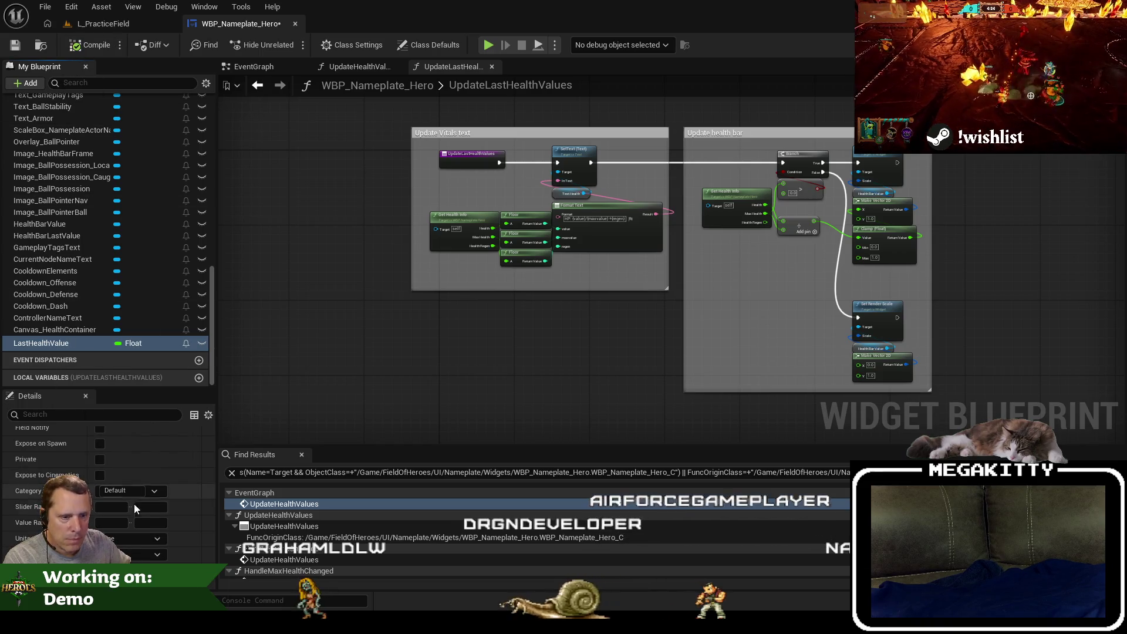
{"action": "scroll", "coordinate": [131, 516], "scroll_direction": "down", "scroll_amount": 2}
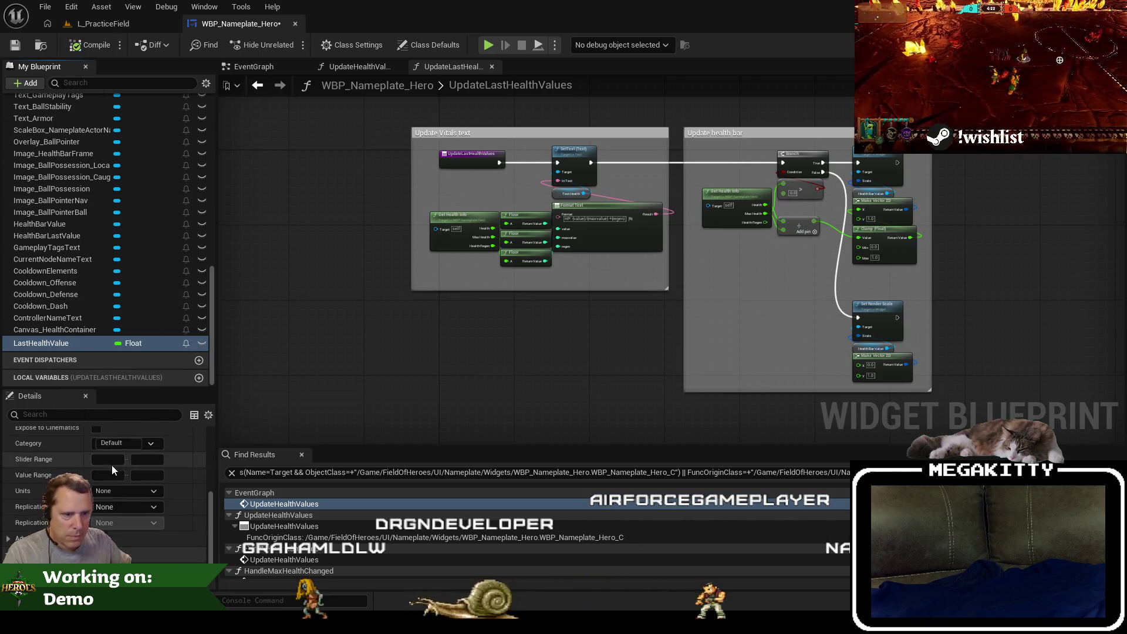
{"action": "scroll", "coordinate": [37, 474], "scroll_direction": "up", "scroll_amount": 2}
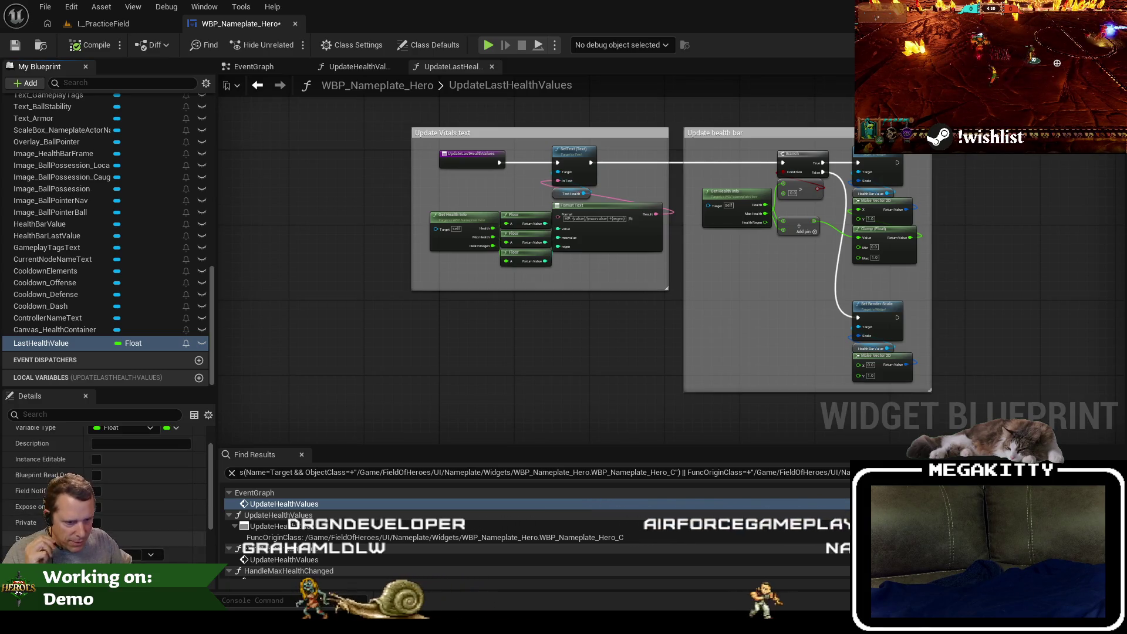
{"action": "scroll", "coordinate": [106, 475], "scroll_direction": "down", "scroll_amount": 3}
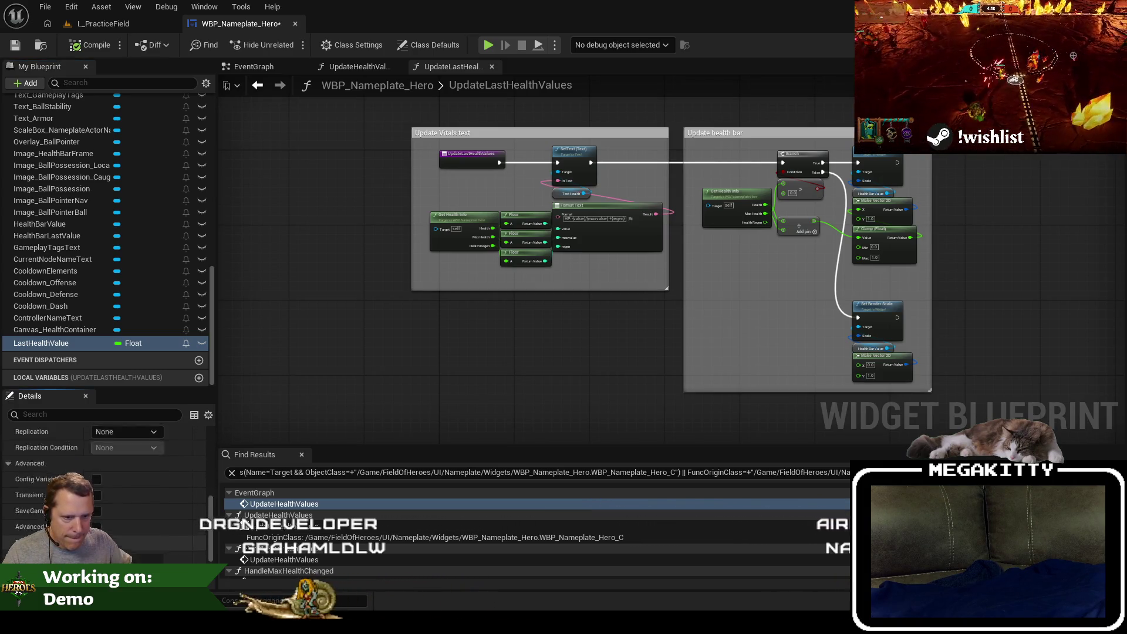
Mark LastHealthValue as transient.
{"action": "left_click", "coordinate": [95, 477]}
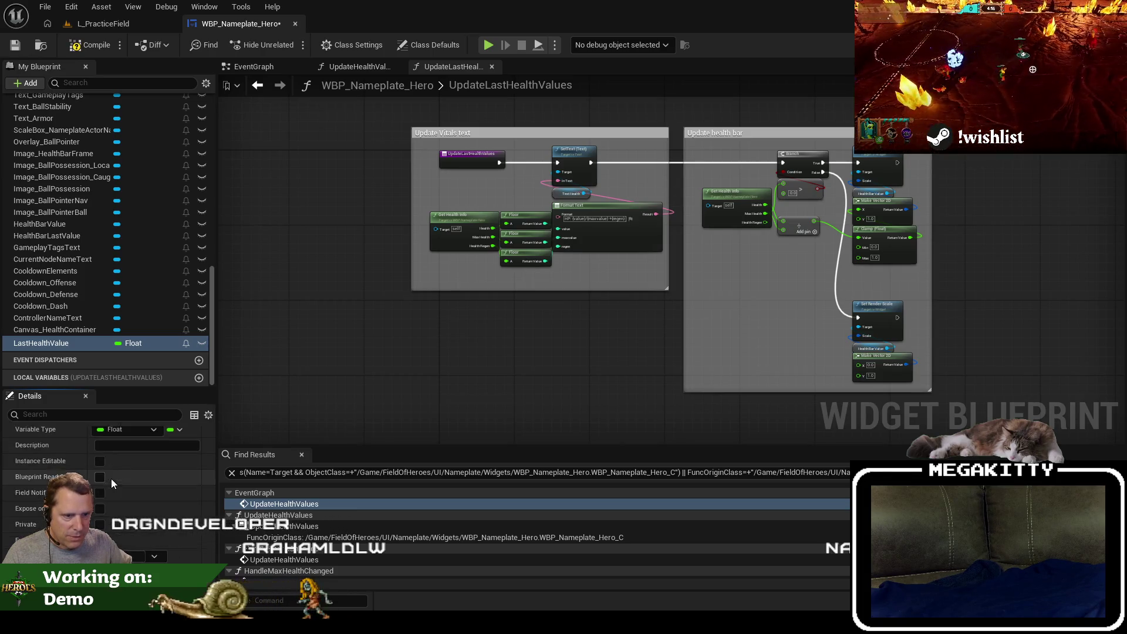
{"action": "scroll", "coordinate": [111, 478], "scroll_direction": "up", "scroll_amount": 5}
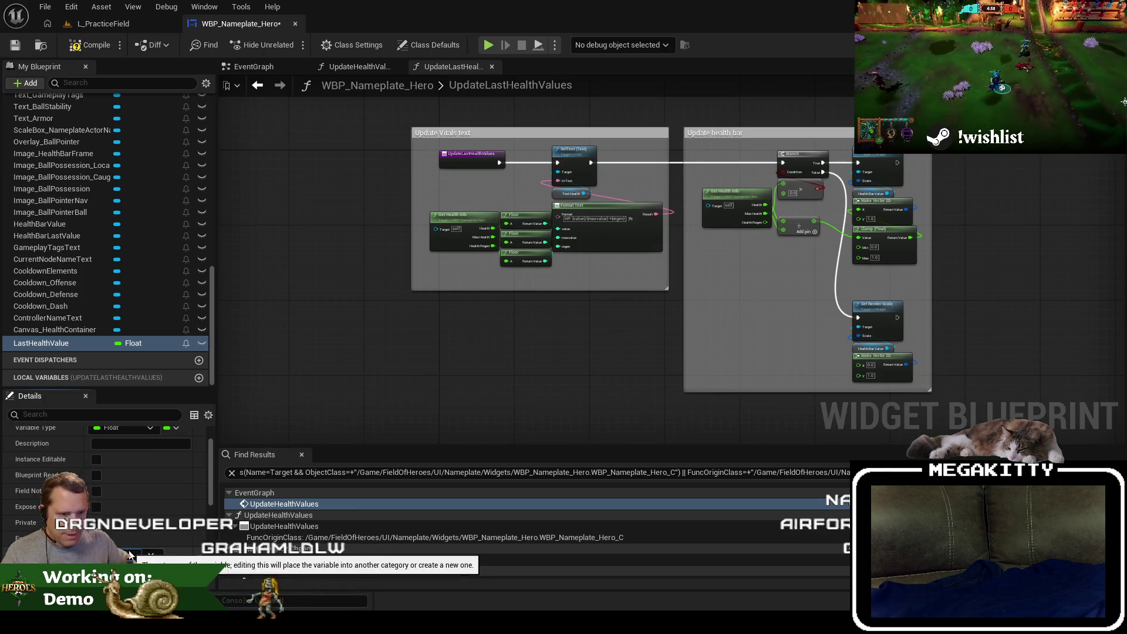
{"action": "scroll", "coordinate": [117, 264], "scroll_direction": "up", "scroll_amount": 5}
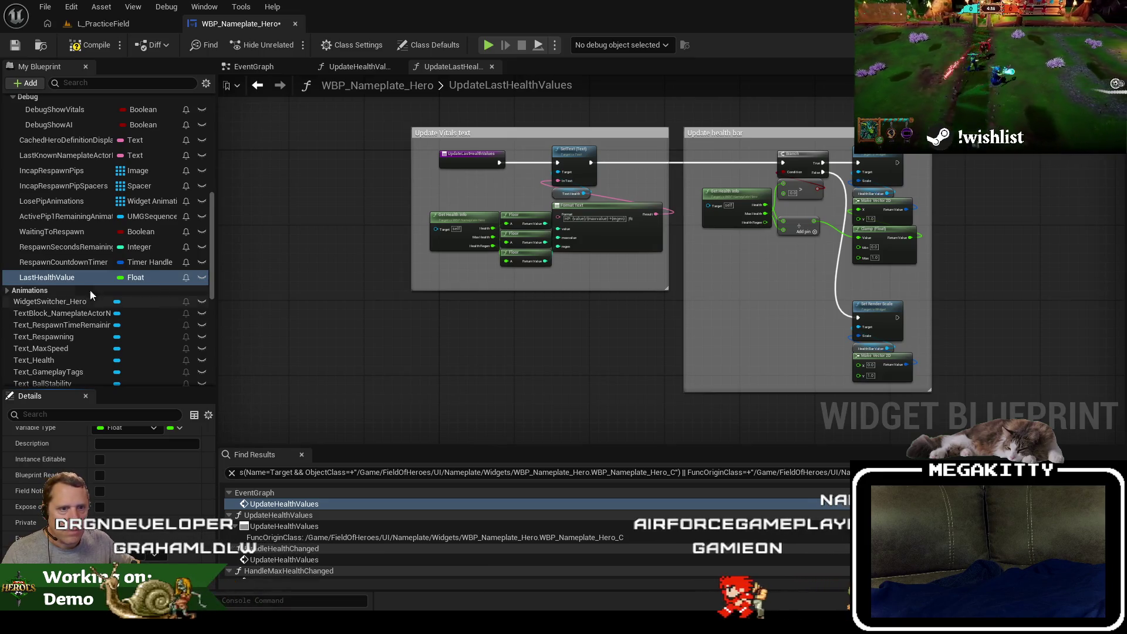
{"action": "scroll", "coordinate": [73, 277], "scroll_direction": "up", "scroll_amount": 2}
{"action": "left_click_drag", "start_coordinate": [368, 309], "coordinate": [297, 362]}
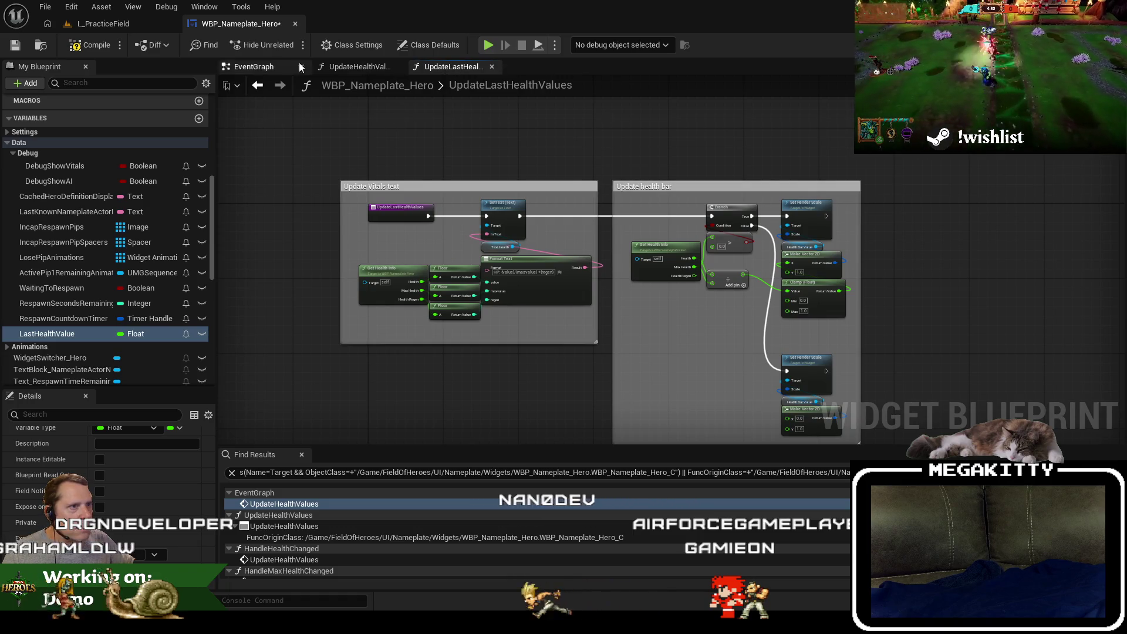
In the EventGraph, chain an Update Last Health Values call after Update Ball Pointer and open it.
{"action": "left_click", "coordinate": [300, 66]}
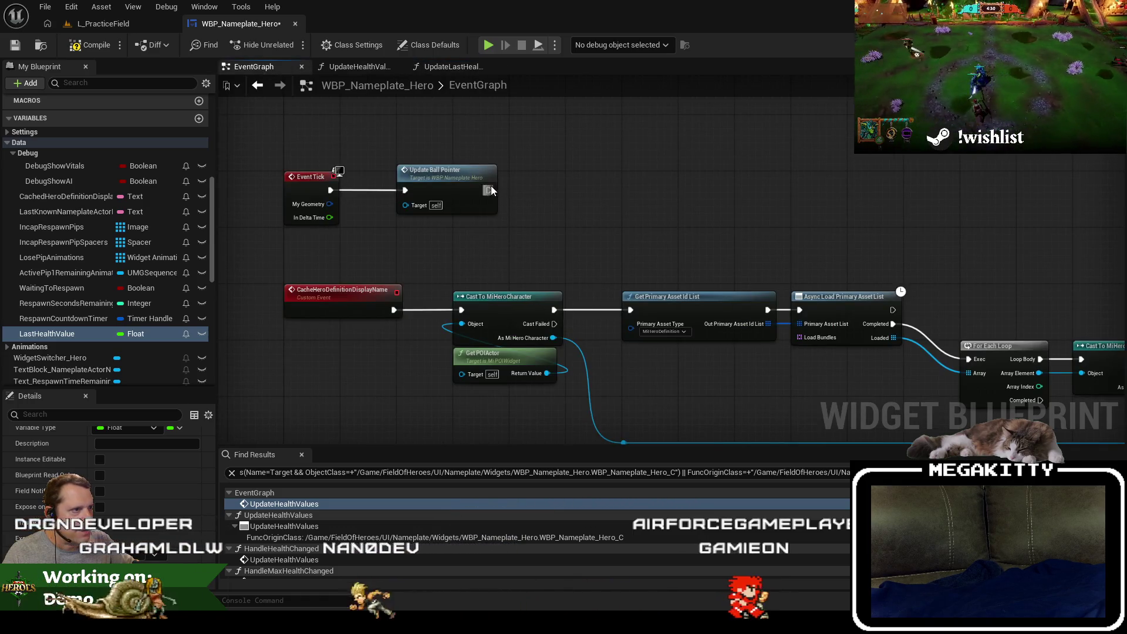
{"action": "left_click_drag", "start_coordinate": [491, 186], "coordinate": [533, 183]}
{"action": "type", "text": "update last"}
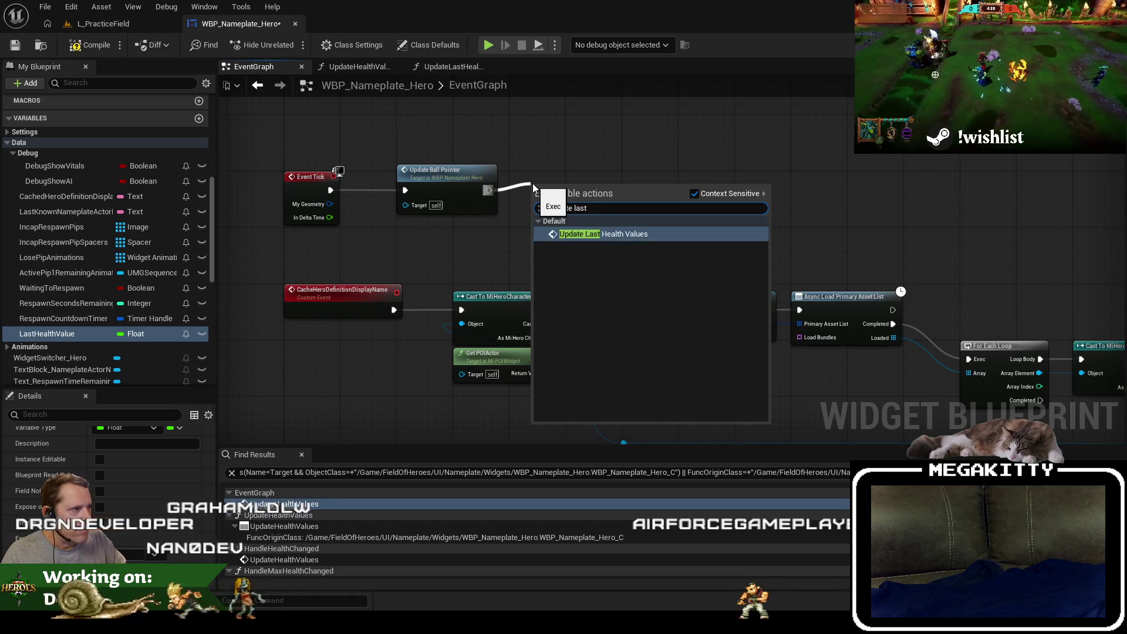
{"action": "key", "text": "Return"}
{"action": "double_click", "coordinate": [537, 177]}
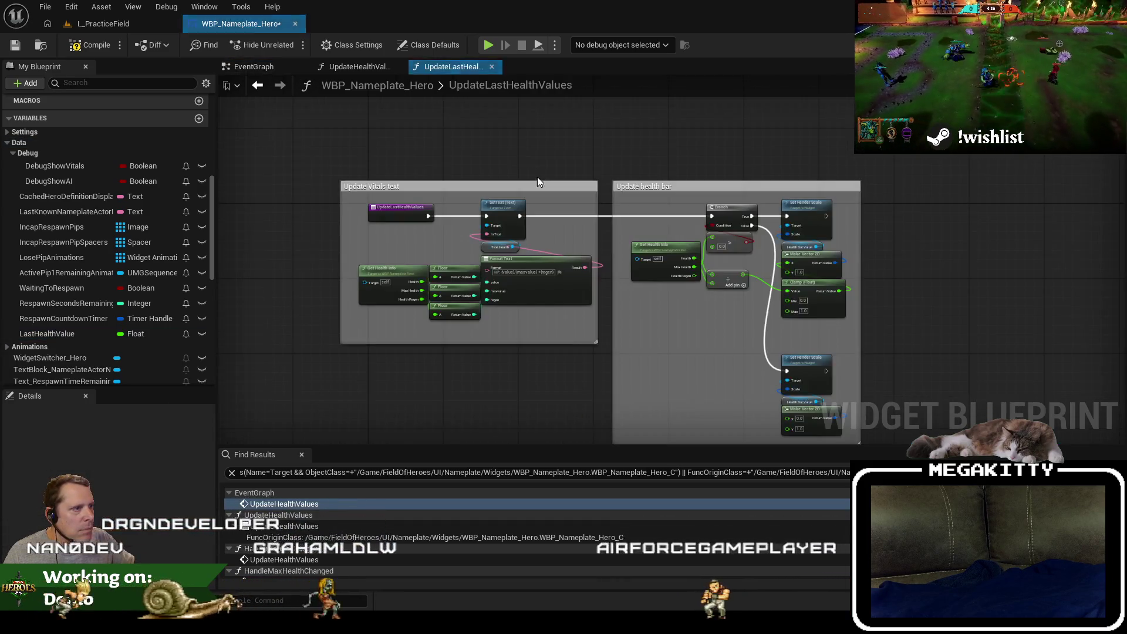
{"action": "scroll", "coordinate": [376, 342], "scroll_direction": "up", "scroll_amount": 2}
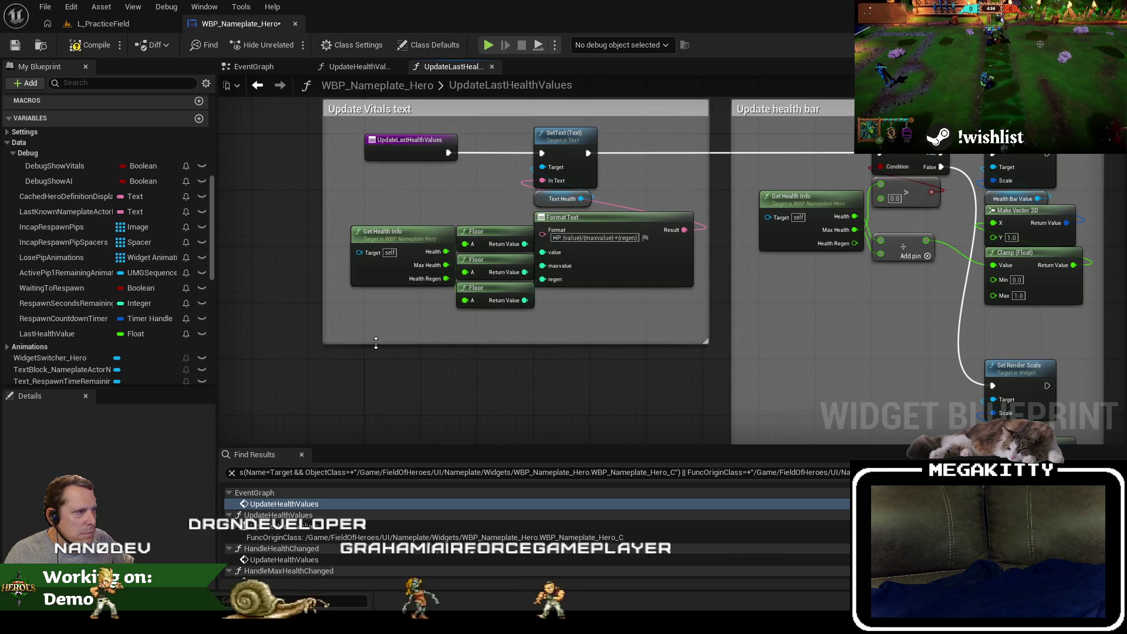
Delete the Floor, Format Text, SetText and Text Health nodes and the Update Vitals text comment.
{"action": "left_click_drag", "start_coordinate": [436, 324], "coordinate": [367, 334]}
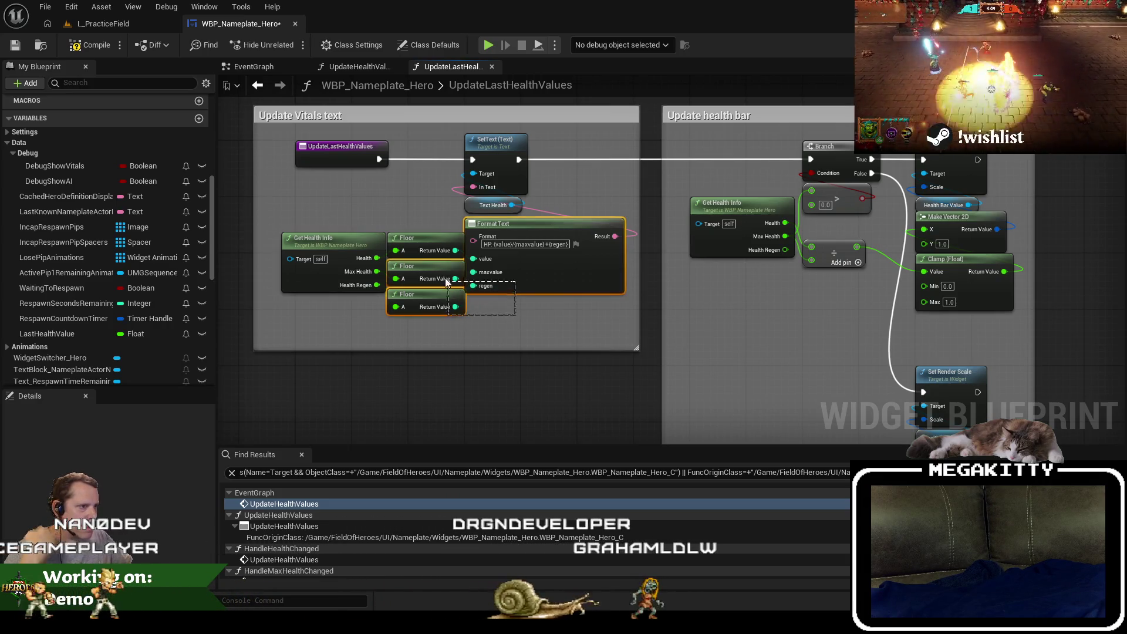
{"action": "left_click_drag", "start_coordinate": [439, 271], "coordinate": [439, 272]}
{"action": "key", "text": "Delete"}
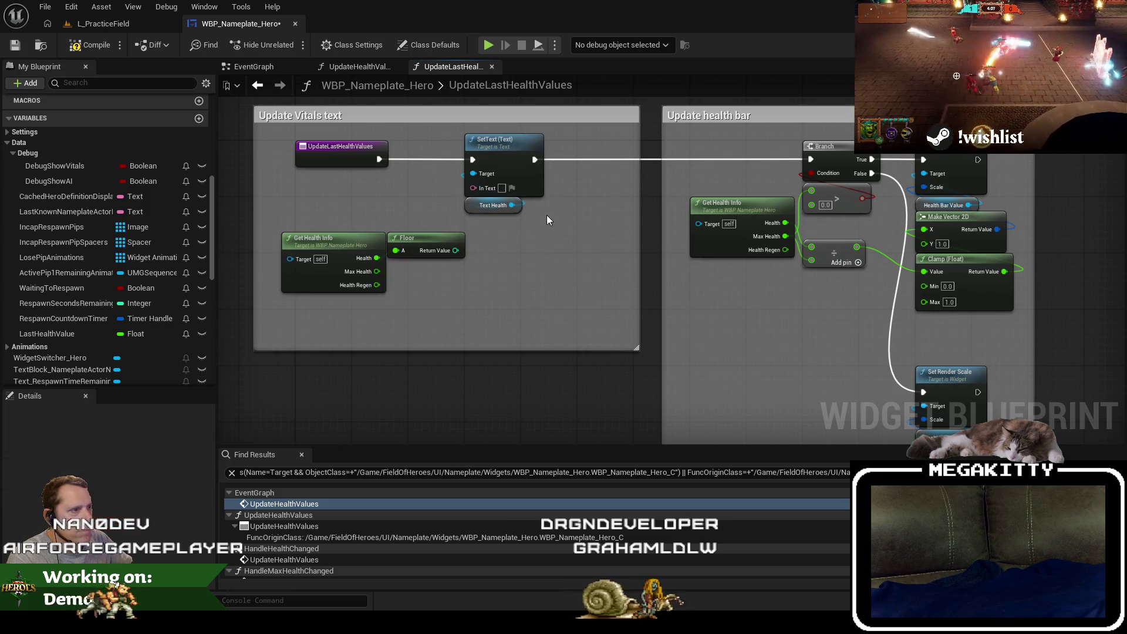
{"action": "left_click_drag", "start_coordinate": [516, 212], "coordinate": [493, 142]}
{"action": "key", "text": "Delete"}
{"action": "left_click", "coordinate": [404, 114]}
{"action": "key", "text": "Delete"}
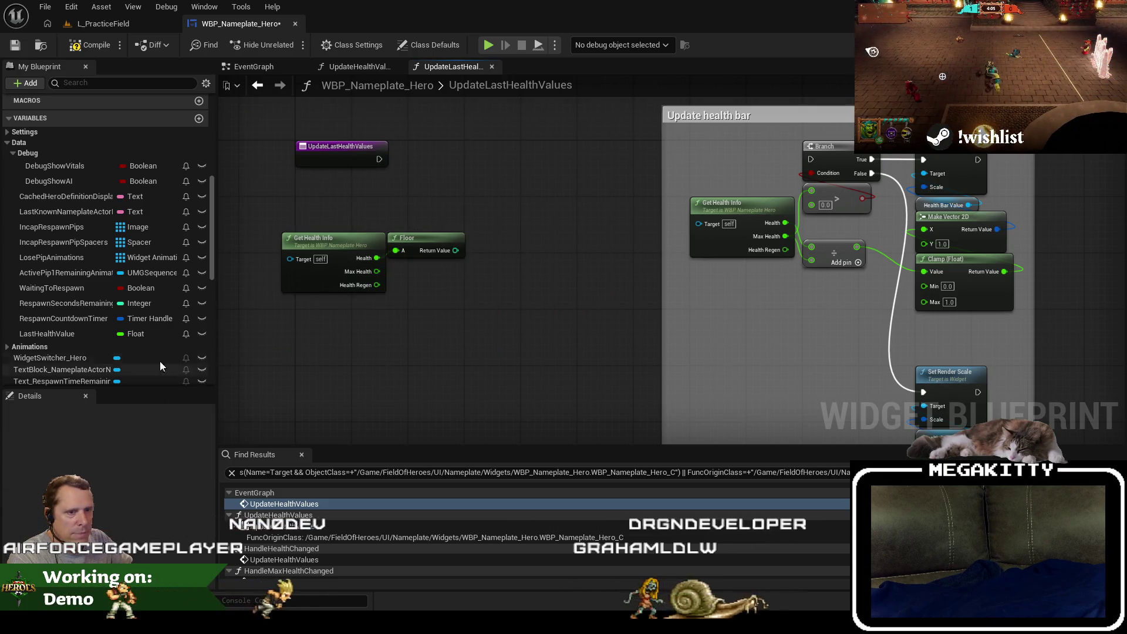
Add a Set LastHealthValue node and remove the leftover Floor node.
{"action": "mouse_move", "coordinate": [47, 333]}
{"action": "left_mouse_down"}
{"action": "mouse_move", "coordinate": [455, 164]}
{"action": "mouse_move", "coordinate": [440, 141]}
{"action": "mouse_move", "coordinate": [515, 155]}
{"action": "mouse_move", "coordinate": [384, 161]}
{"action": "left_mouse_up"}
{"action": "left_click", "coordinate": [488, 176]}
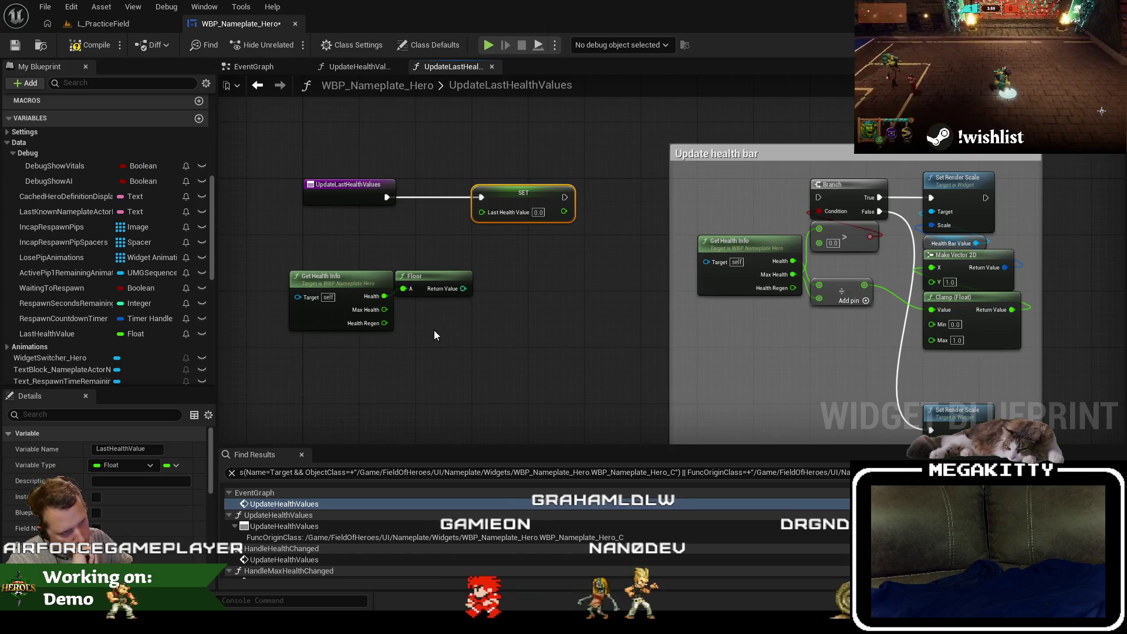
{"action": "key", "text": "Delete"}
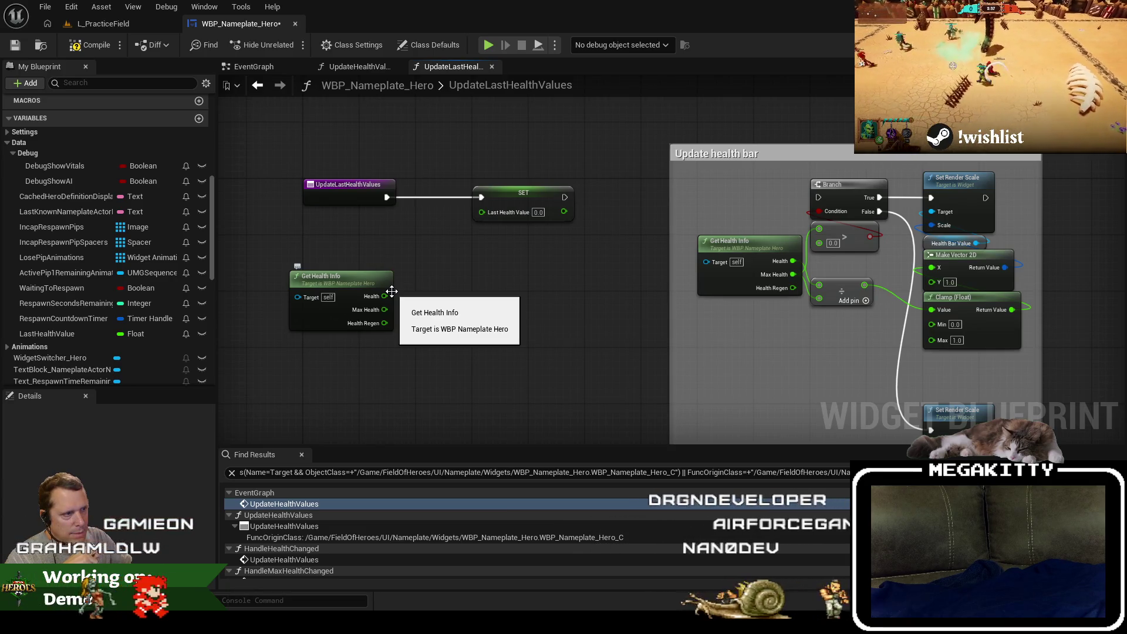
{"action": "mouse_move", "coordinate": [487, 210]}
{"action": "left_mouse_down"}
{"action": "mouse_move", "coordinate": [477, 238]}
{"action": "mouse_move", "coordinate": [521, 229]}
{"action": "left_mouse_up"}
Feed Last Health Value from a Max (Float) node taking Health, and add a LastHealthValue getter.
{"action": "type", "text": "max"}
{"action": "key", "text": "Return"}
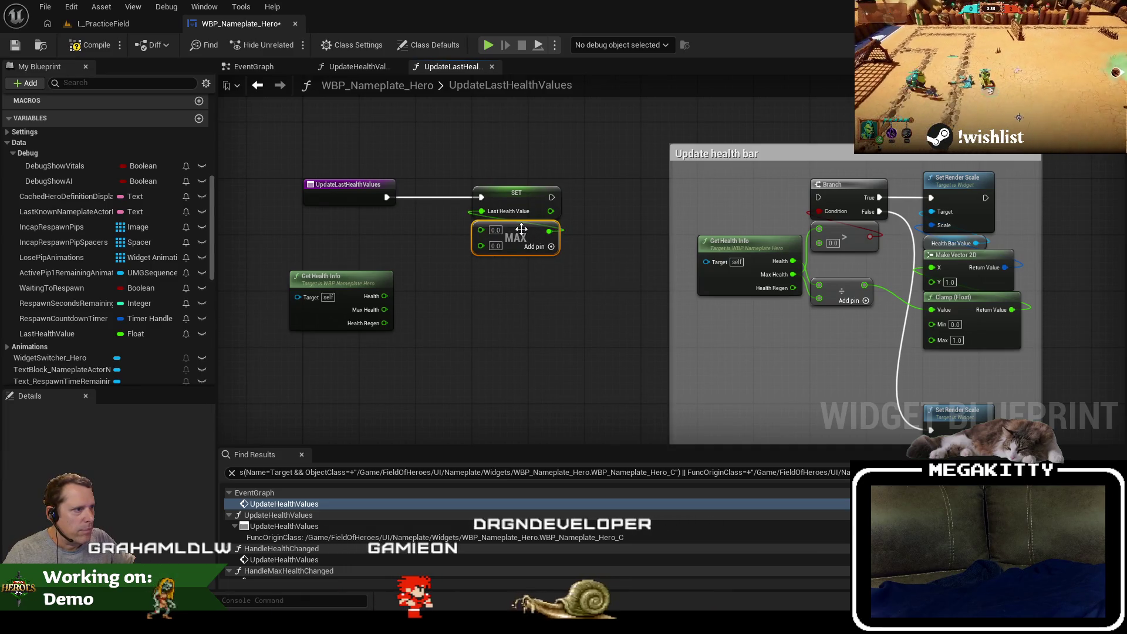
{"action": "left_click_drag", "start_coordinate": [365, 286], "coordinate": [387, 251]}
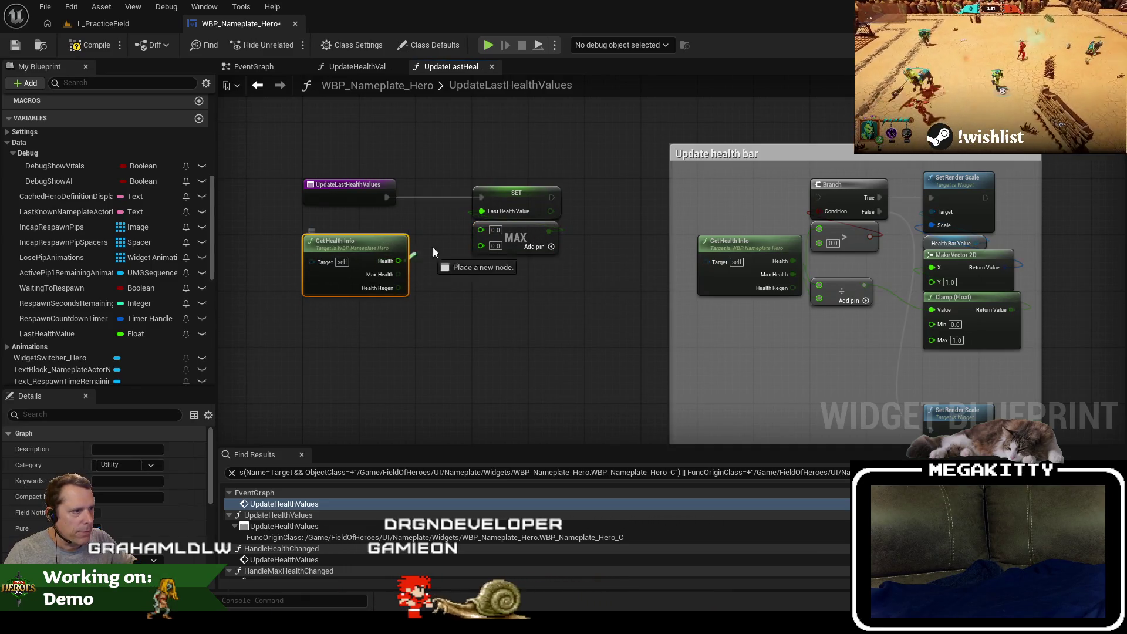
{"action": "left_click_drag", "start_coordinate": [482, 229], "coordinate": [482, 229]}
{"action": "right_click", "coordinate": [323, 355]}
{"action": "type", "text": "get last health"}
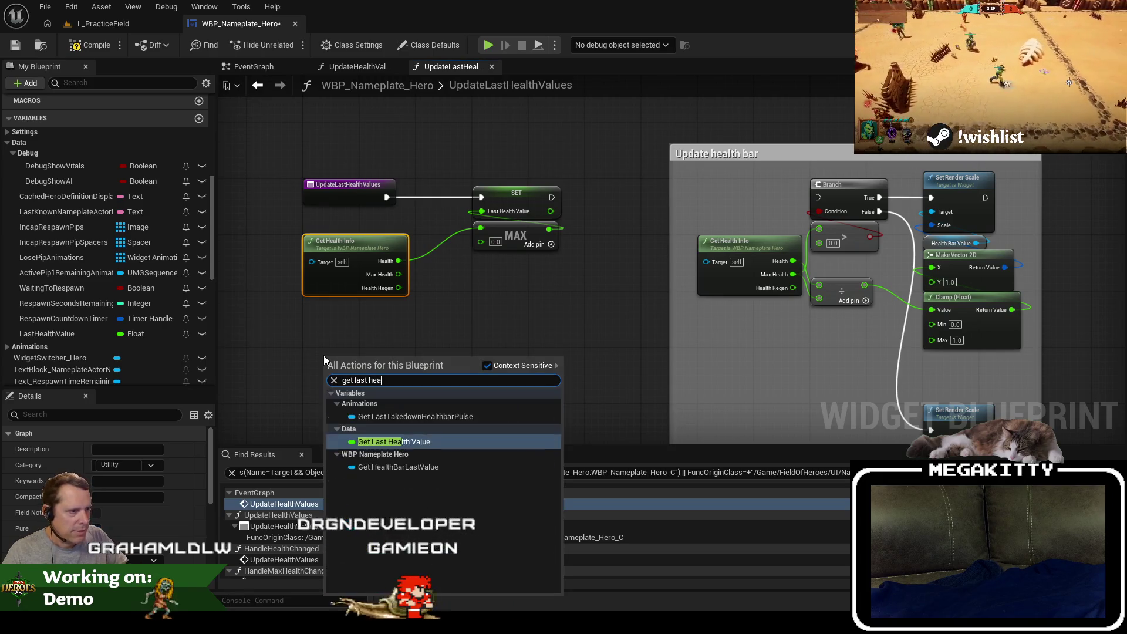
{"action": "key", "text": "Return"}
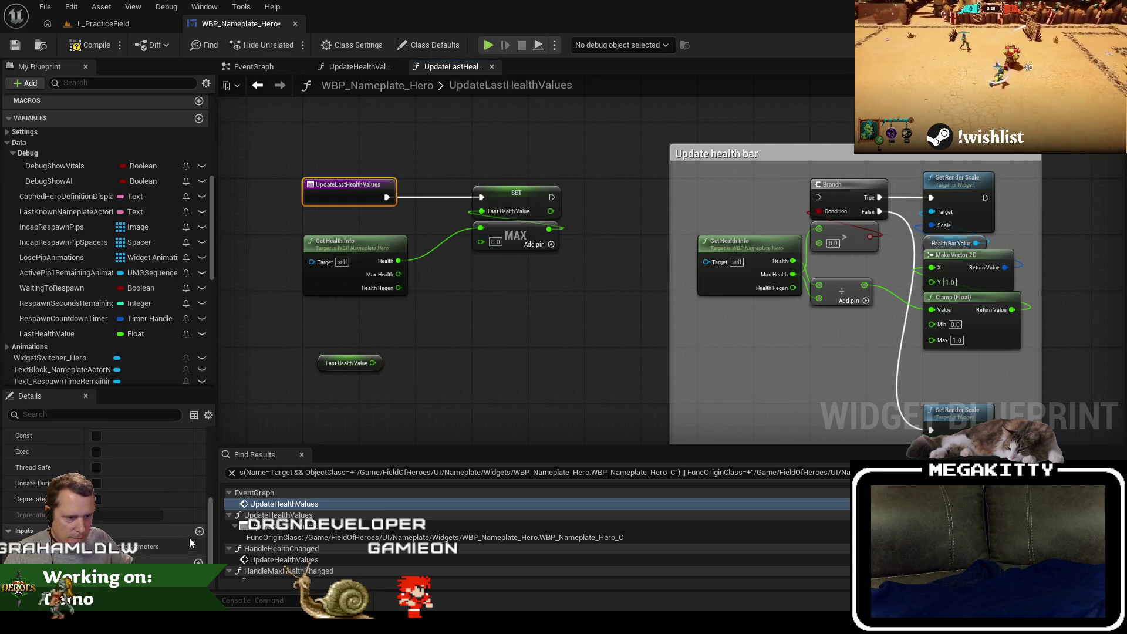
Give the function a Float input named DeltaSeconds.
{"action": "left_click", "coordinate": [160, 547]}
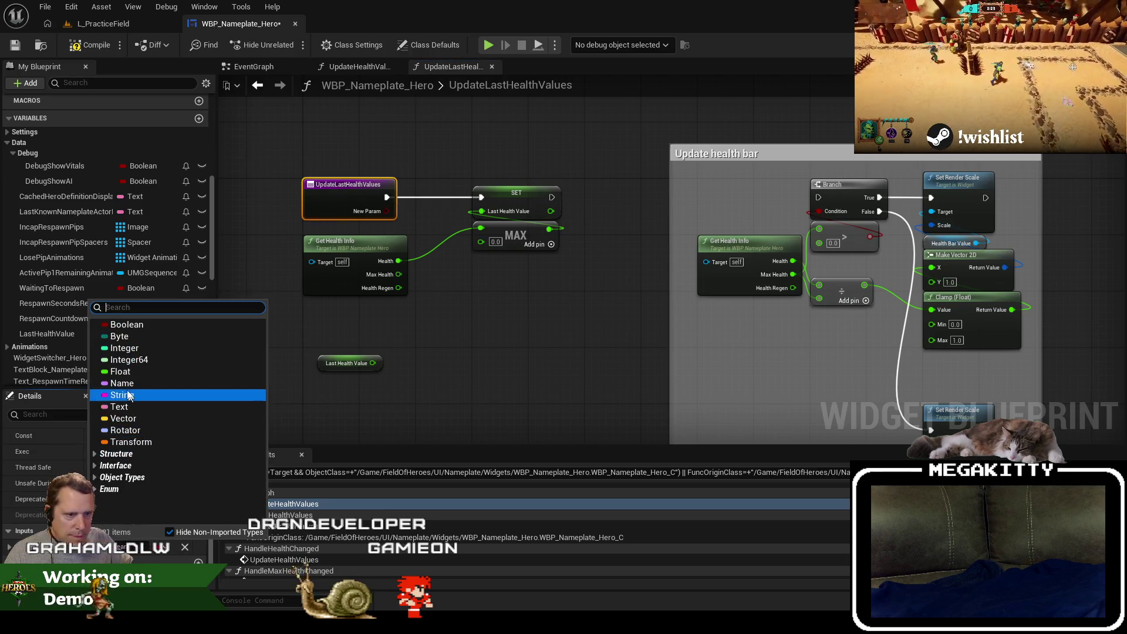
{"action": "left_click", "coordinate": [122, 371]}
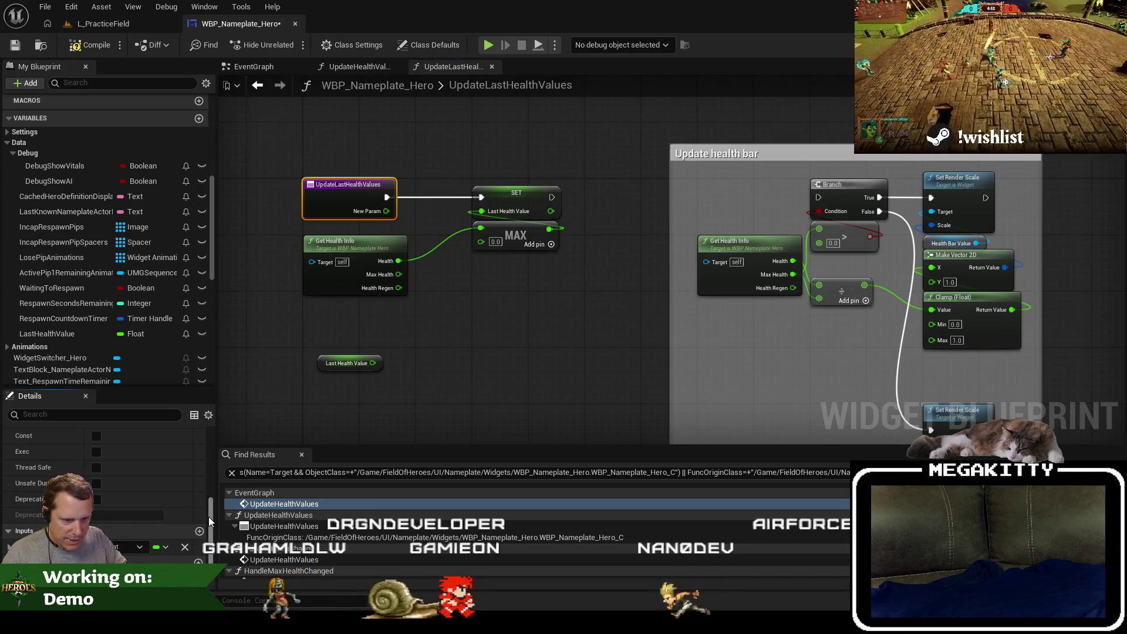
{"action": "type", "text": "Deltaseconds"}
{"action": "key", "text": "Return"}
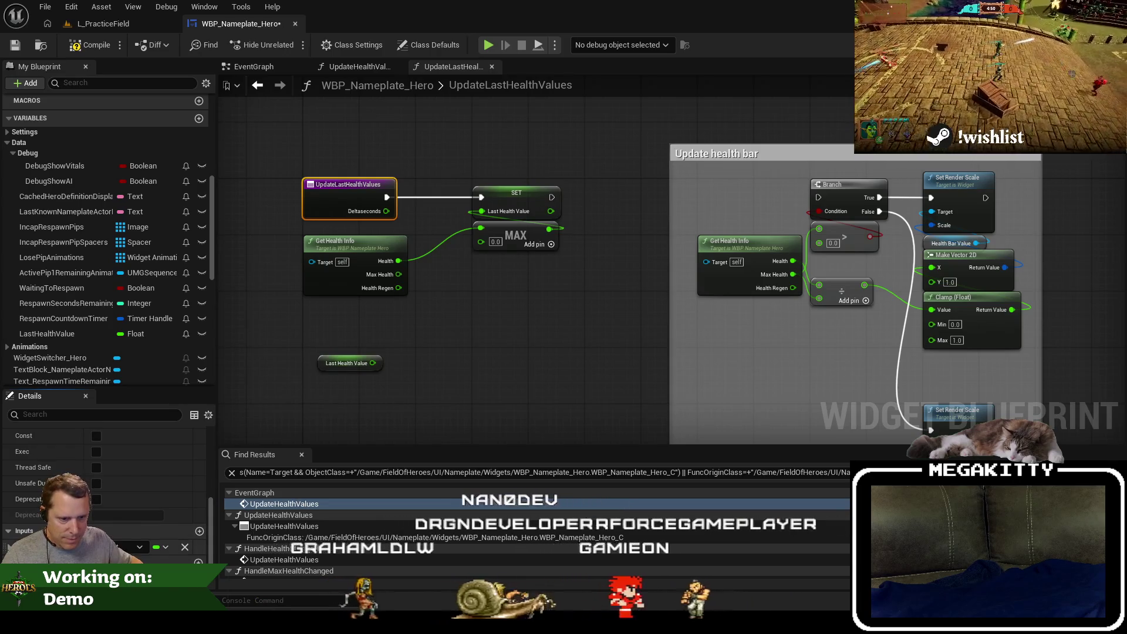
{"action": "type", "text": "DeltaSeconds"}
{"action": "key", "text": "Return"}
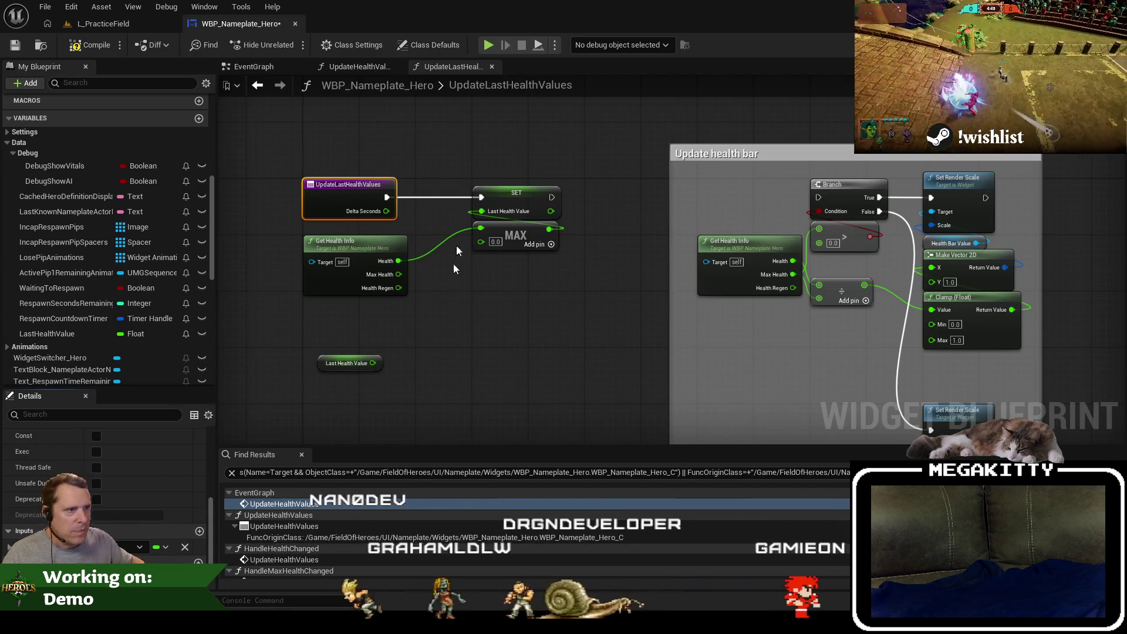
{"action": "mouse_move", "coordinate": [339, 362]}
{"action": "left_mouse_down"}
{"action": "mouse_move", "coordinate": [334, 316]}
{"action": "mouse_move", "coordinate": [399, 328]}
{"action": "left_mouse_up"}
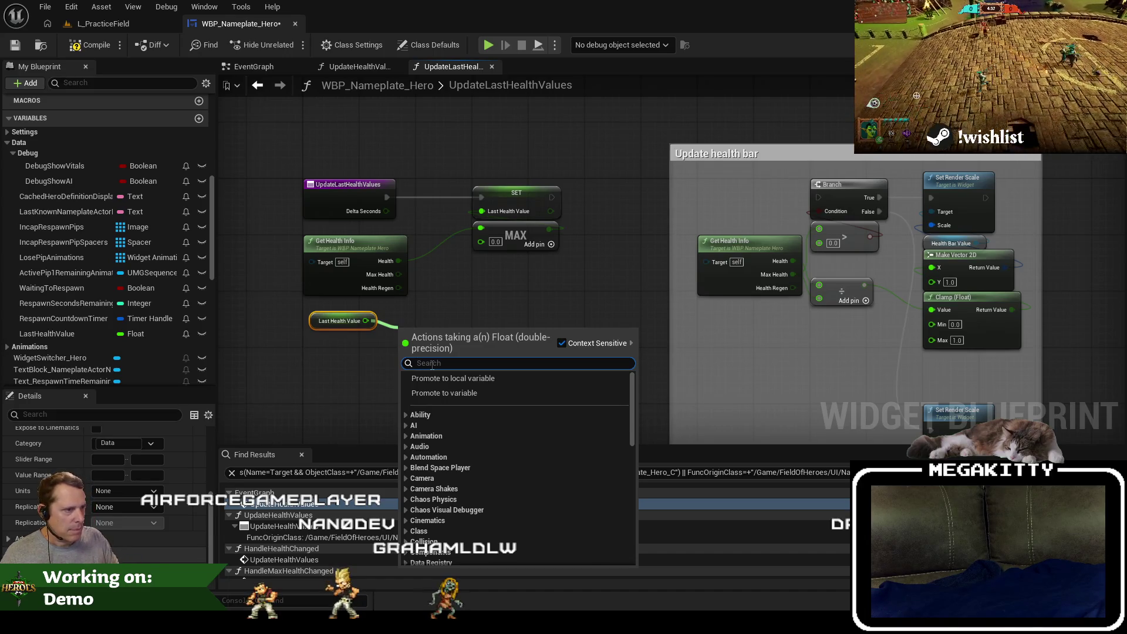
Add a Subtract node after LastHealthValue and a Delta Seconds getter.
{"action": "type", "text": "-"}
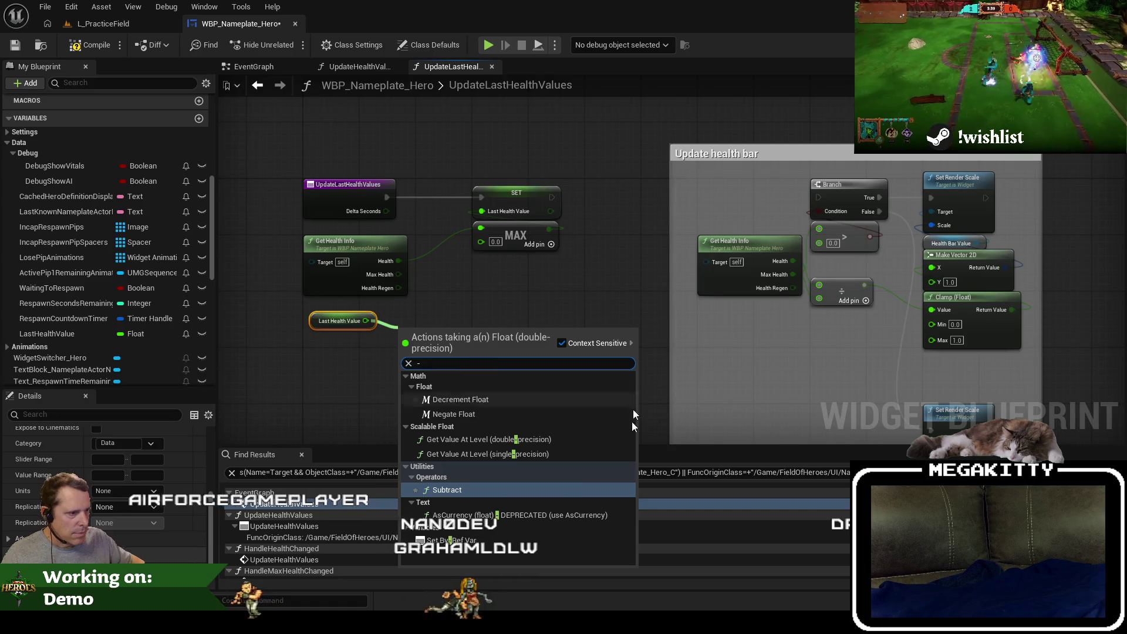
{"action": "left_click", "coordinate": [505, 484]}
{"action": "right_click", "coordinate": [250, 379]}
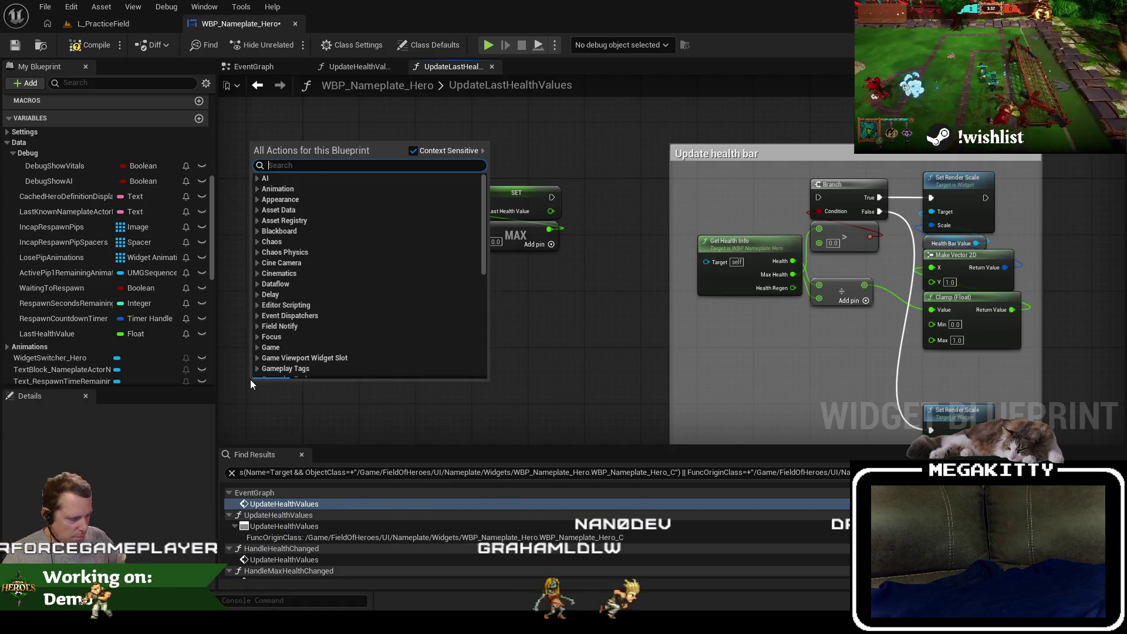
{"action": "type", "text": "et delta sec"}
{"action": "key", "text": "Down"}
{"action": "key", "text": "Return"}
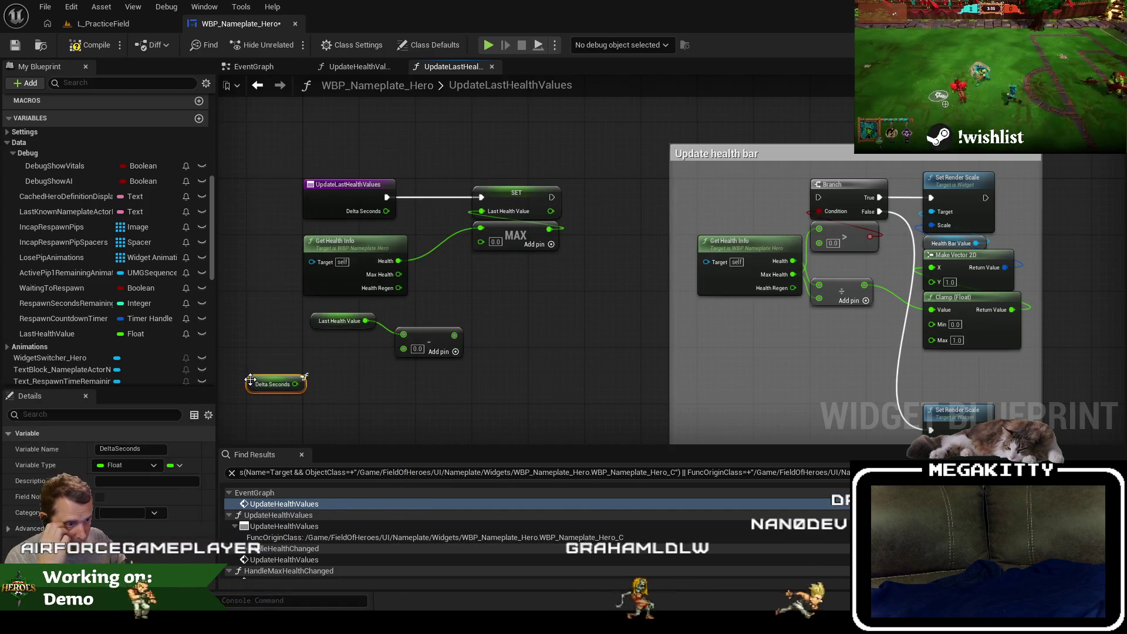
Multiply Delta Seconds by 10 and wire the product into the Subtract node.
{"action": "left_click_drag", "start_coordinate": [295, 384], "coordinate": [342, 382]}
{"action": "type", "text": "*"}
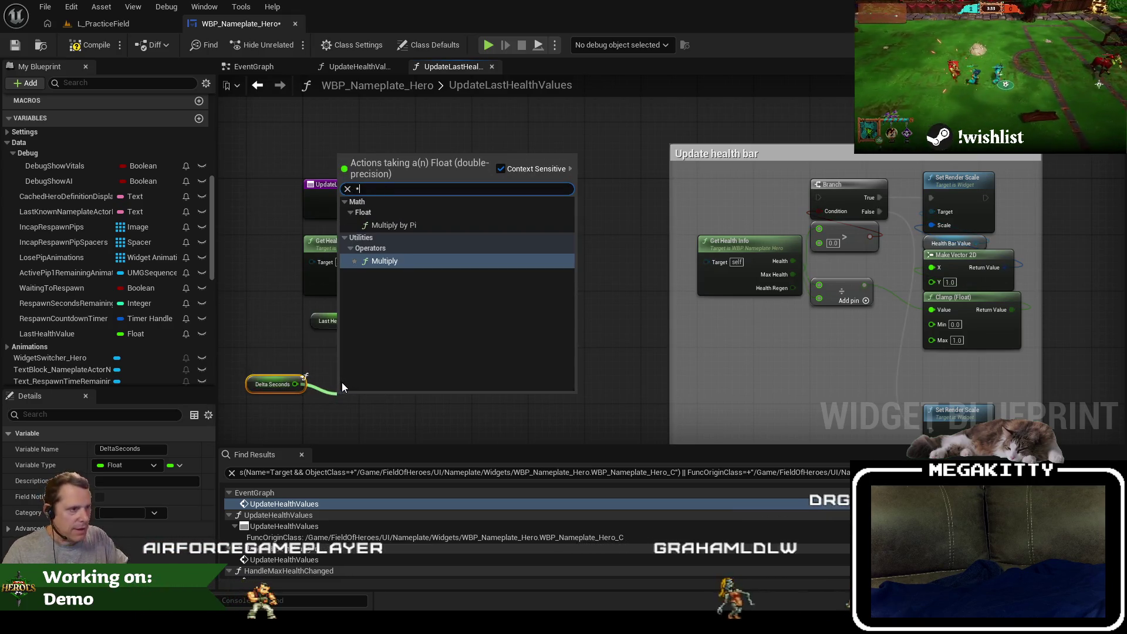
{"action": "key", "text": "Return"}
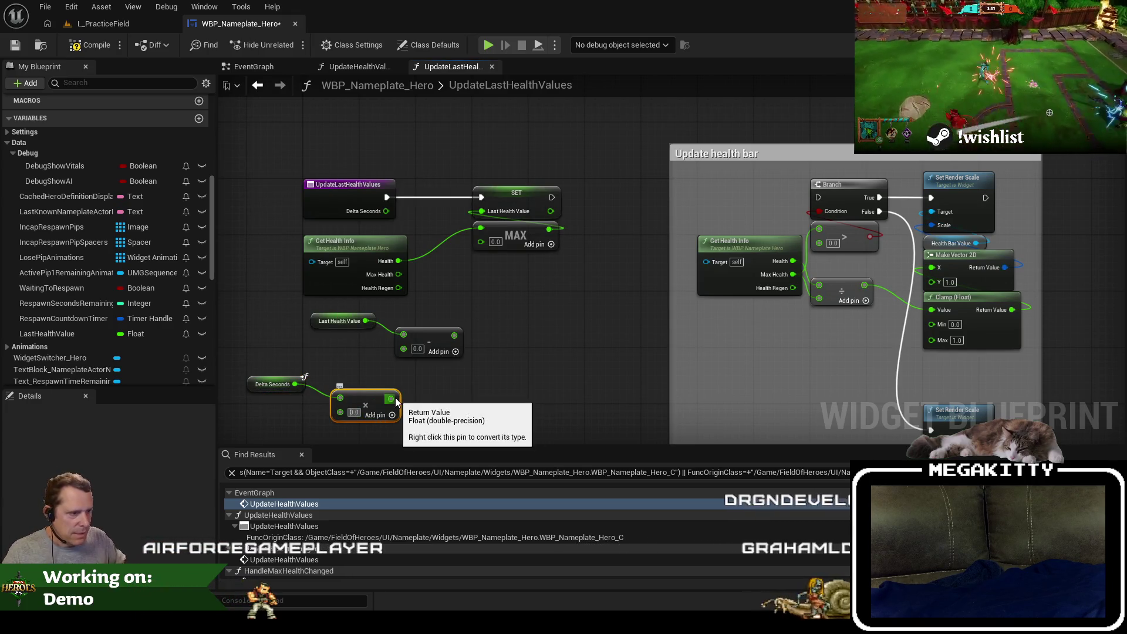
{"action": "mouse_move", "coordinate": [396, 400]}
{"action": "left_mouse_down"}
{"action": "mouse_move", "coordinate": [405, 350]}
{"action": "mouse_move", "coordinate": [482, 243]}
{"action": "left_mouse_up"}
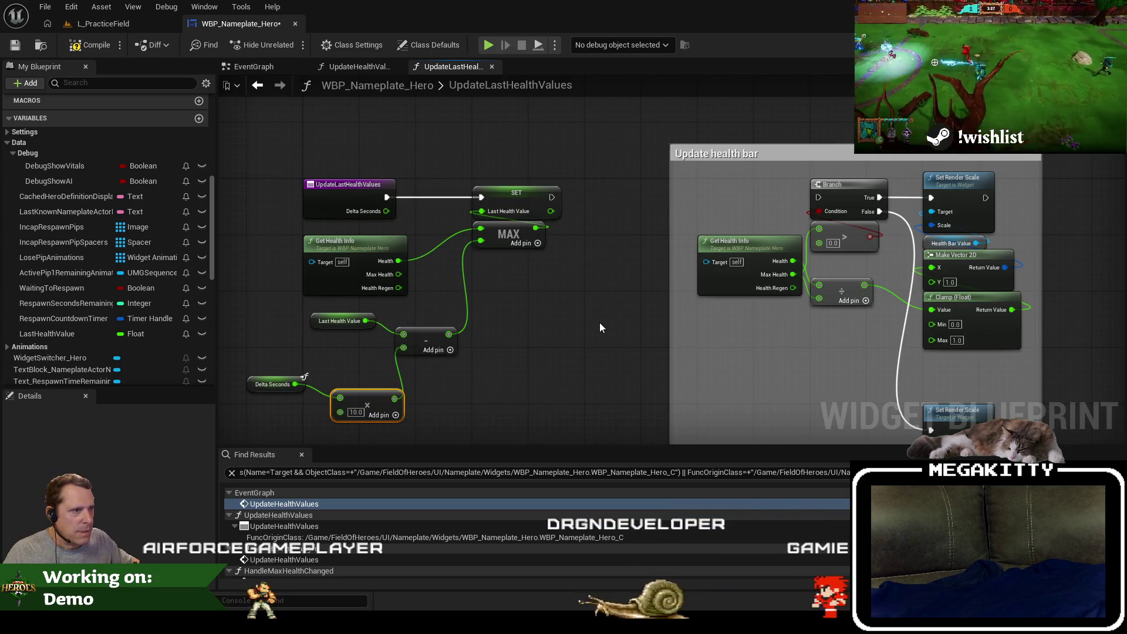
{"action": "left_click_drag", "start_coordinate": [599, 322], "coordinate": [414, 312]}
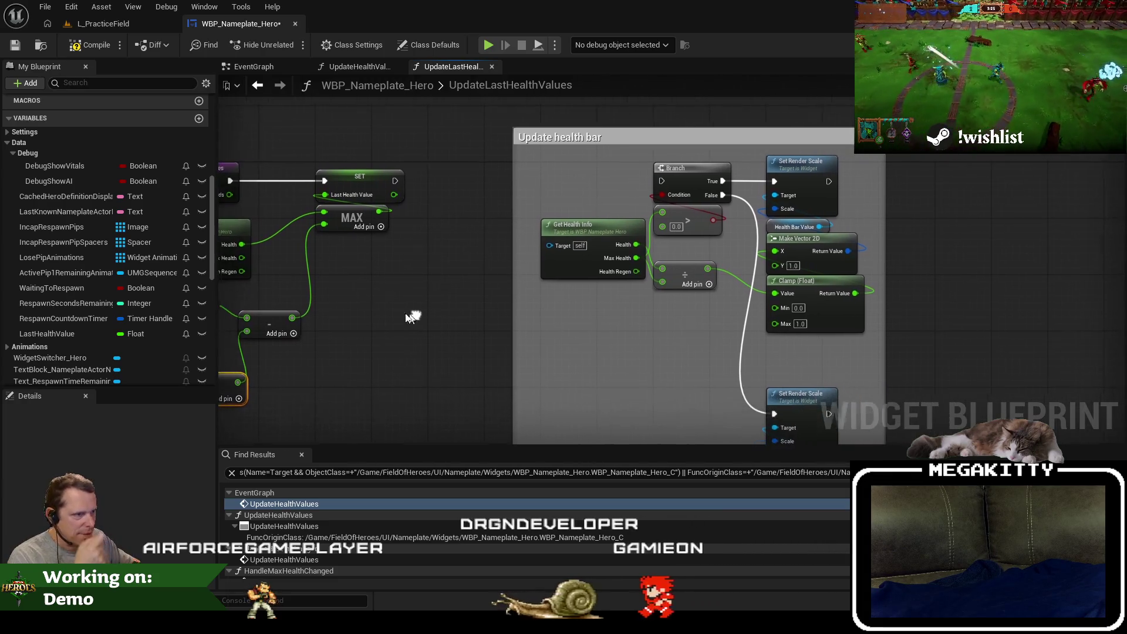
{"action": "left_click_drag", "start_coordinate": [806, 350], "coordinate": [771, 381]}
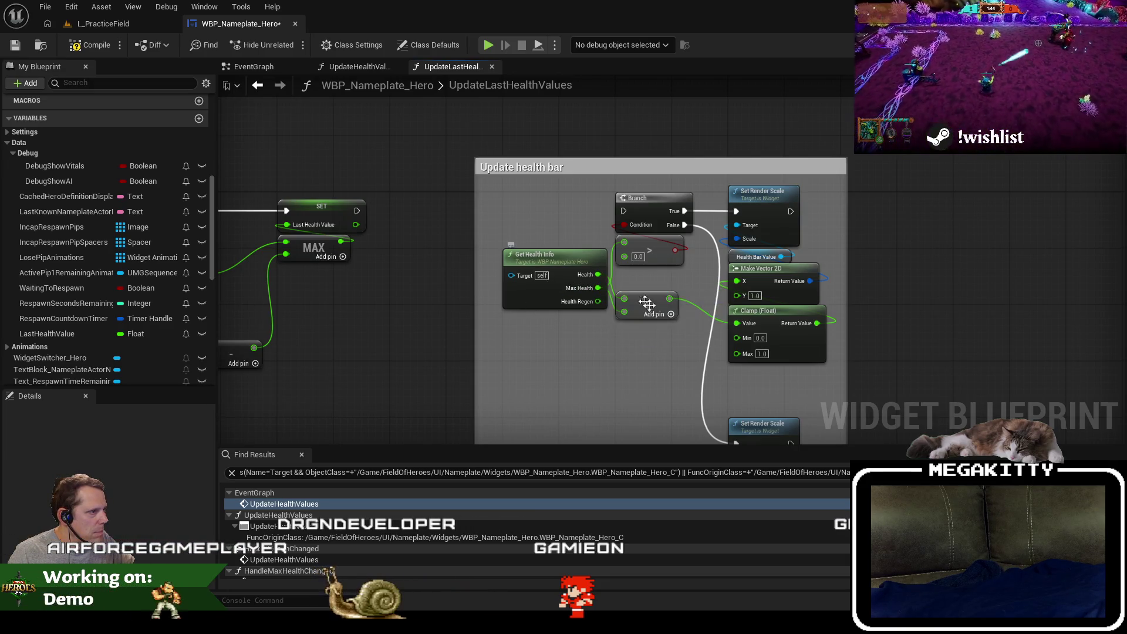
Feed a Last Health Value getter into the divide node and place it below Get Health Info.
{"action": "left_click_drag", "start_coordinate": [601, 315], "coordinate": [549, 334]}
{"action": "type", "text": "last health"}
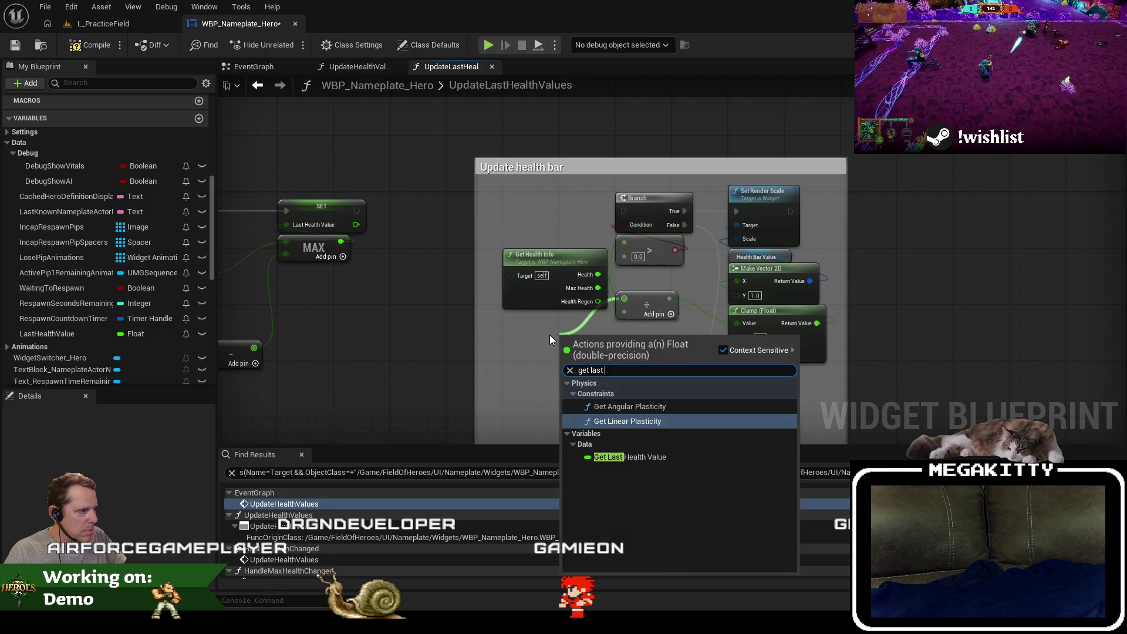
{"action": "key", "text": "Return"}
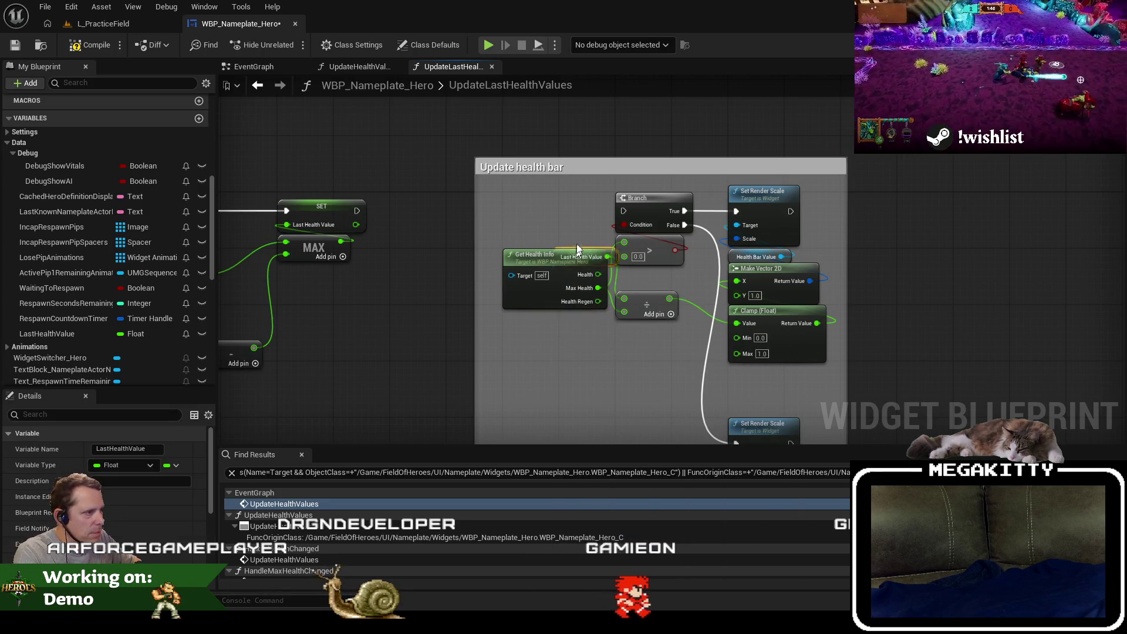
{"action": "left_click_drag", "start_coordinate": [555, 232], "coordinate": [554, 324]}
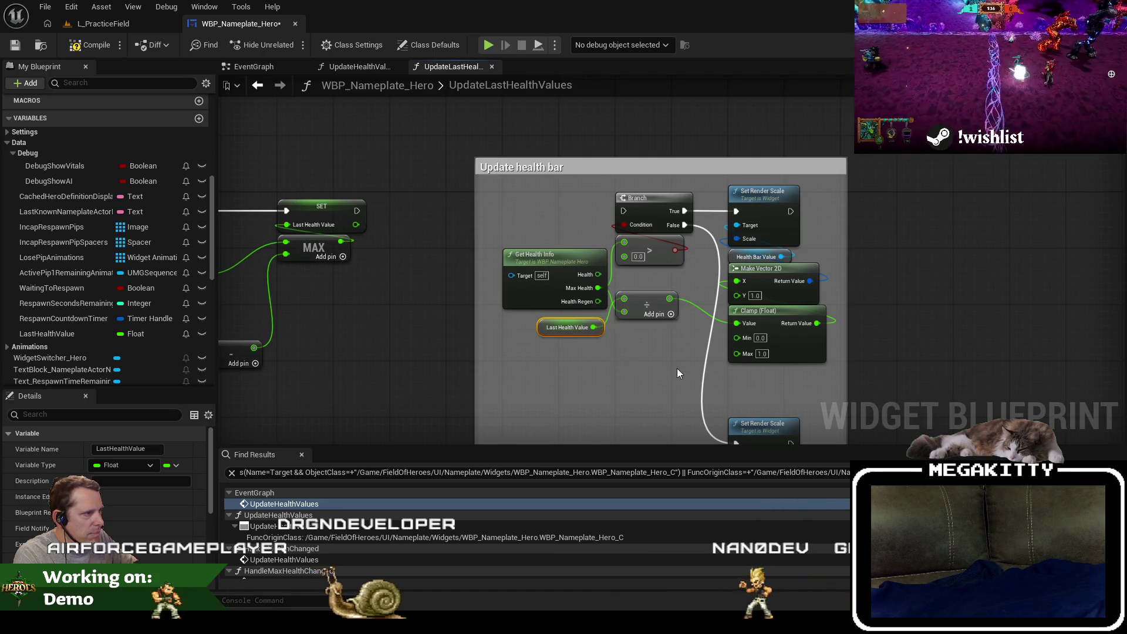
{"action": "left_click_drag", "start_coordinate": [677, 368], "coordinate": [637, 375]}
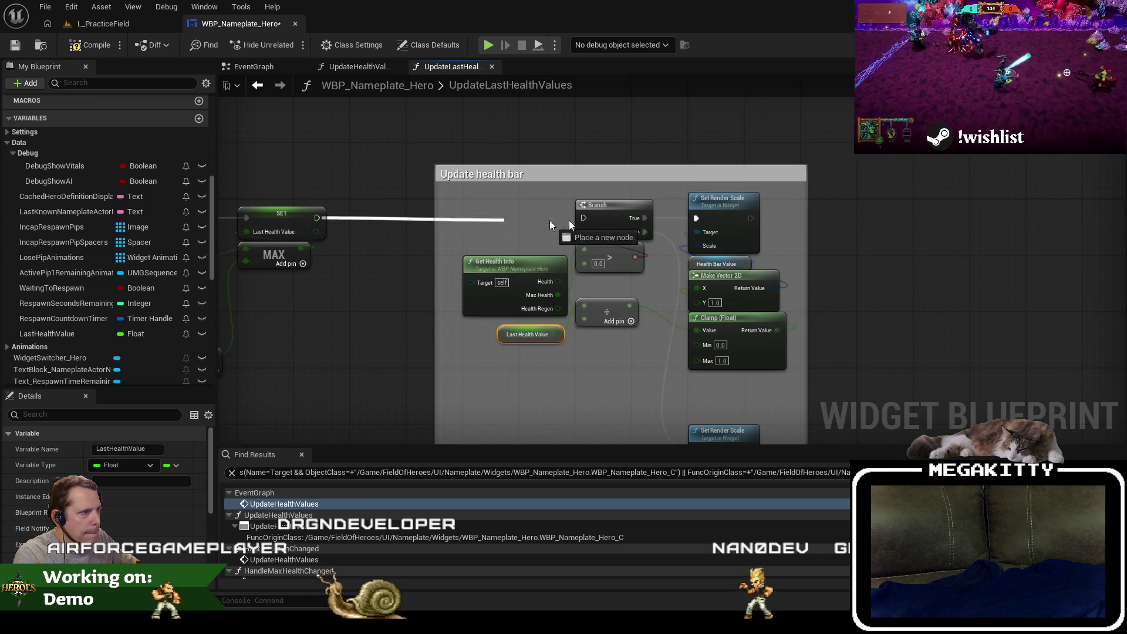
Delete the 'Update health bar' comment and target the first Set Render Scale with Health Bar Last Value.
{"action": "left_click", "coordinate": [500, 185]}
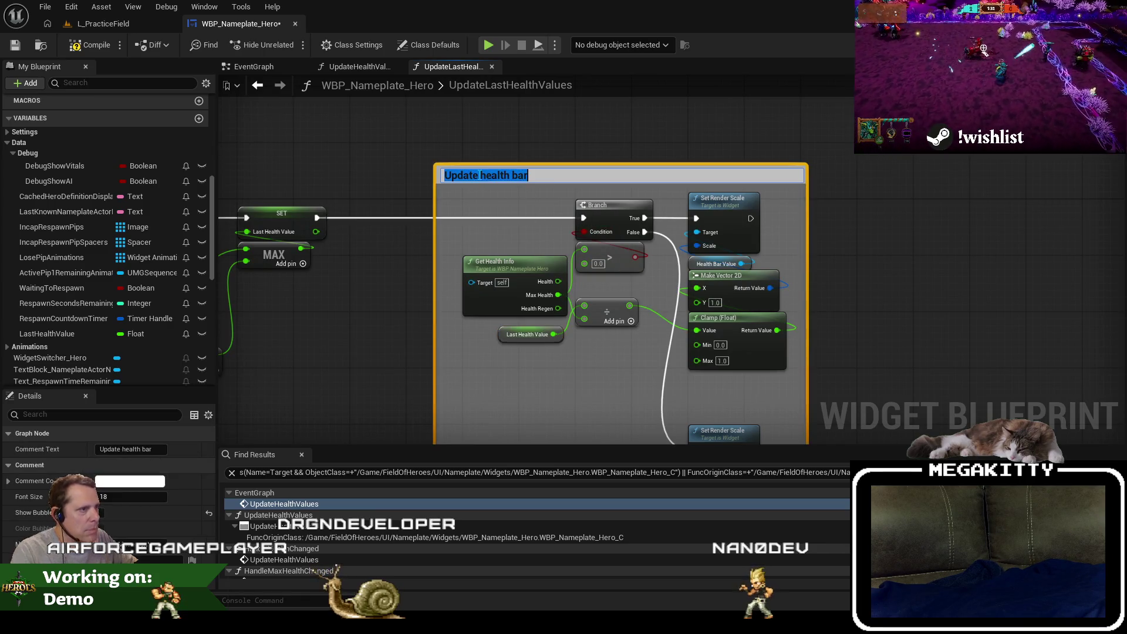
{"action": "key", "text": "Delete"}
{"action": "mouse_move", "coordinate": [779, 340]}
{"action": "left_mouse_down"}
{"action": "mouse_move", "coordinate": [805, 320]}
{"action": "mouse_move", "coordinate": [666, 213]}
{"action": "left_mouse_up"}
{"action": "type", "text": "get last hea"}
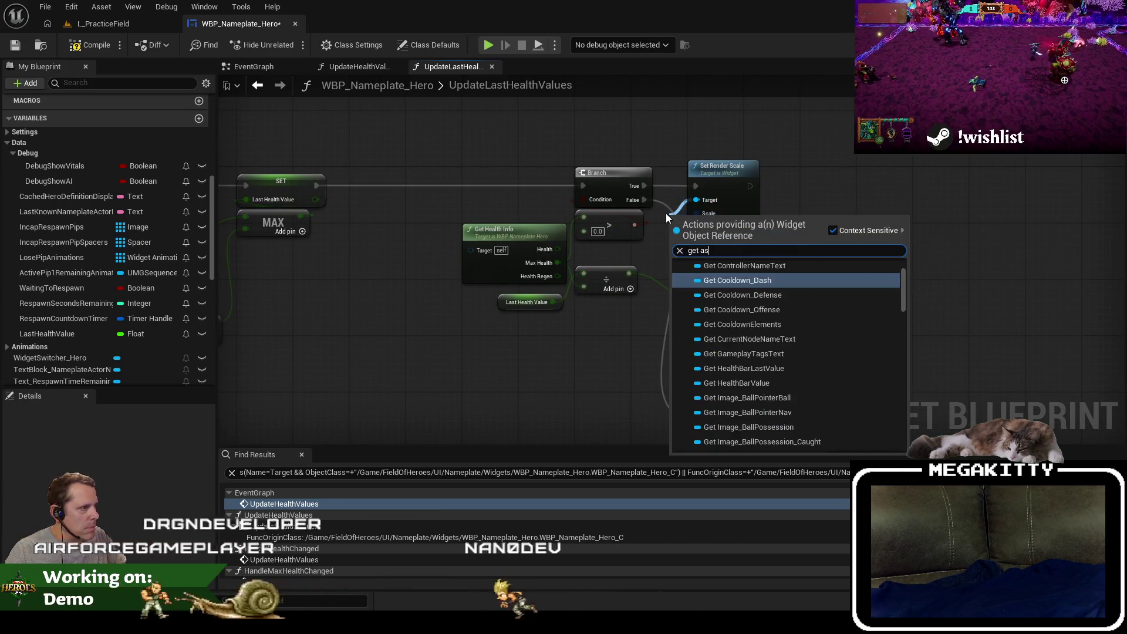
{"action": "key", "text": "Return"}
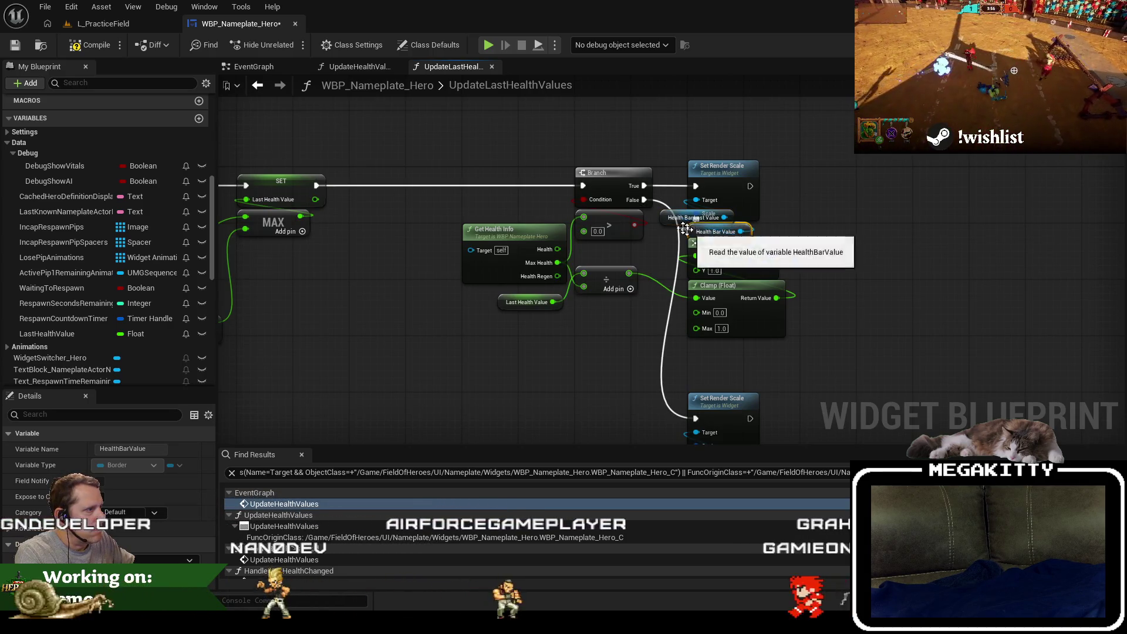
{"action": "left_click_drag", "start_coordinate": [683, 223], "coordinate": [698, 231]}
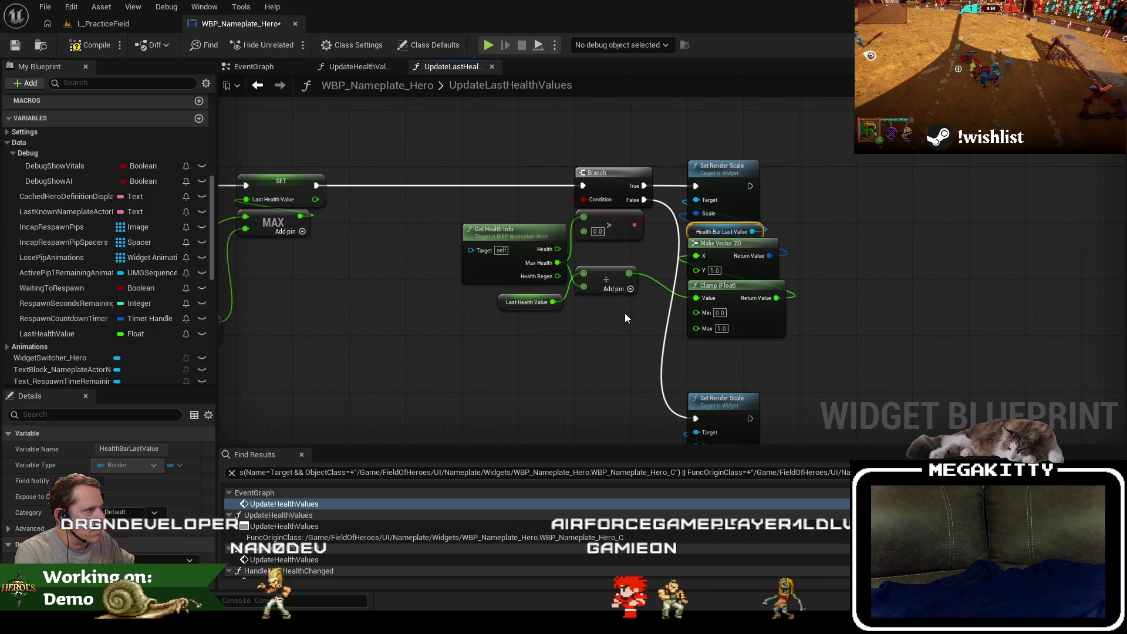
Swap the second Set Render Scale's Health Bar Value getter for Health Bar Last Value, then compile and save.
{"action": "left_click_drag", "start_coordinate": [683, 507], "coordinate": [682, 368]}
{"action": "key", "text": "ctrl+c"}
{"action": "key", "text": "ctrl+v"}
{"action": "left_click_drag", "start_coordinate": [751, 409], "coordinate": [703, 295]}
{"action": "left_click", "coordinate": [710, 324]}
{"action": "key", "text": "Delete"}
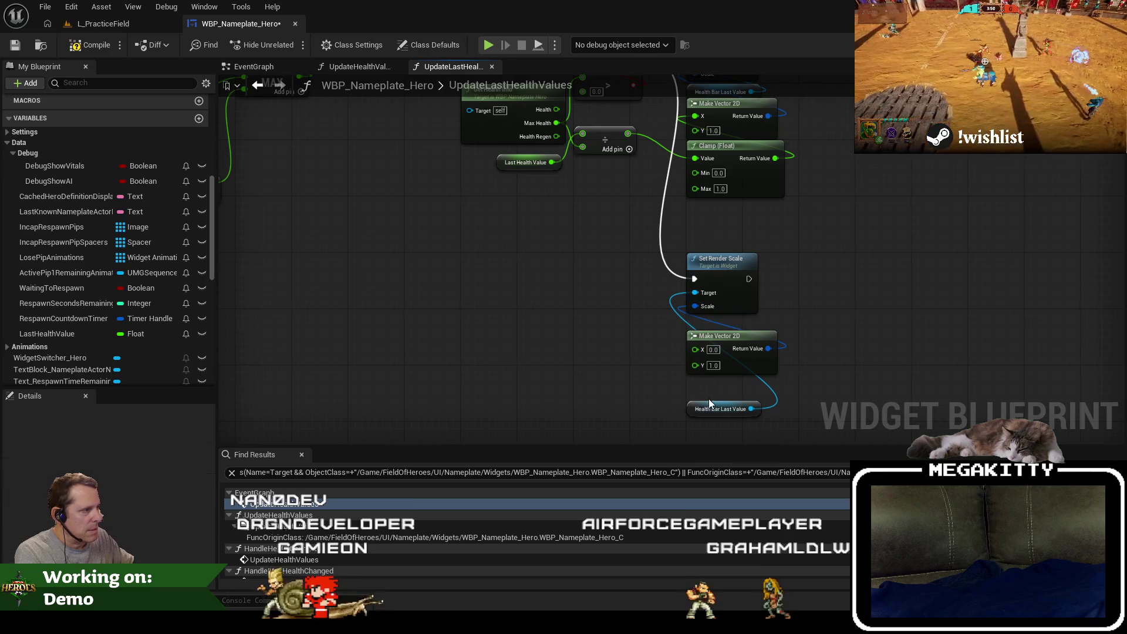
{"action": "left_click_drag", "start_coordinate": [709, 405], "coordinate": [708, 335]}
{"action": "scroll", "coordinate": [707, 324], "scroll_direction": "down", "scroll_amount": 5}
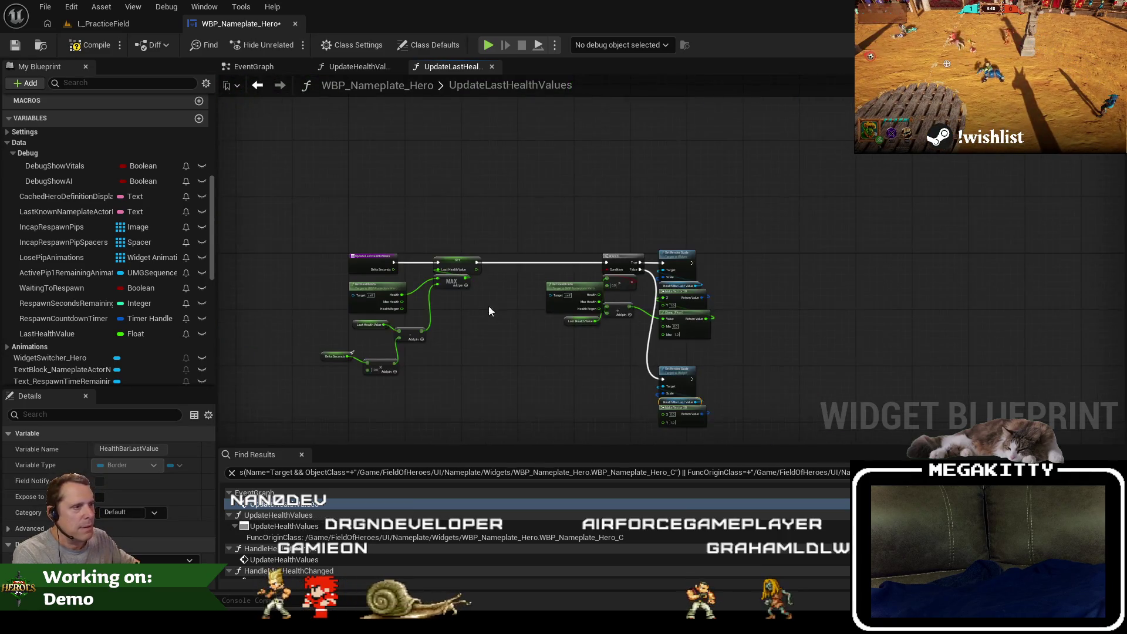
{"action": "left_click", "coordinate": [15, 49]}
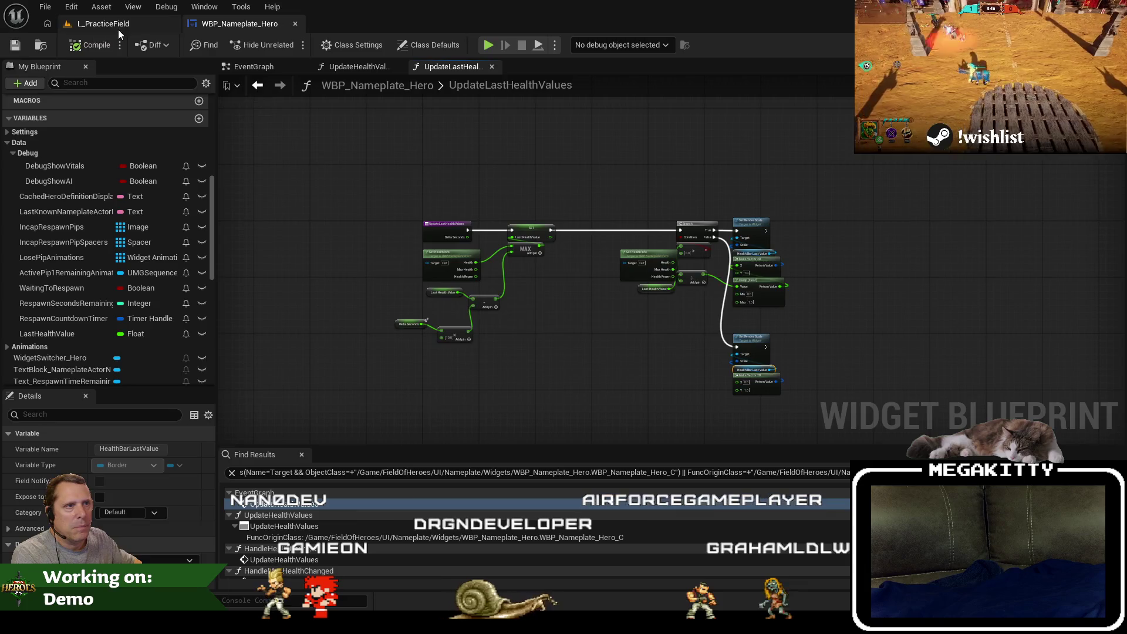
Play L_PracticeField in the editor, run the hero around with A, S and D, then exit fullscreen.
{"action": "left_click", "coordinate": [118, 28]}
{"action": "key", "text": "alt+p"}
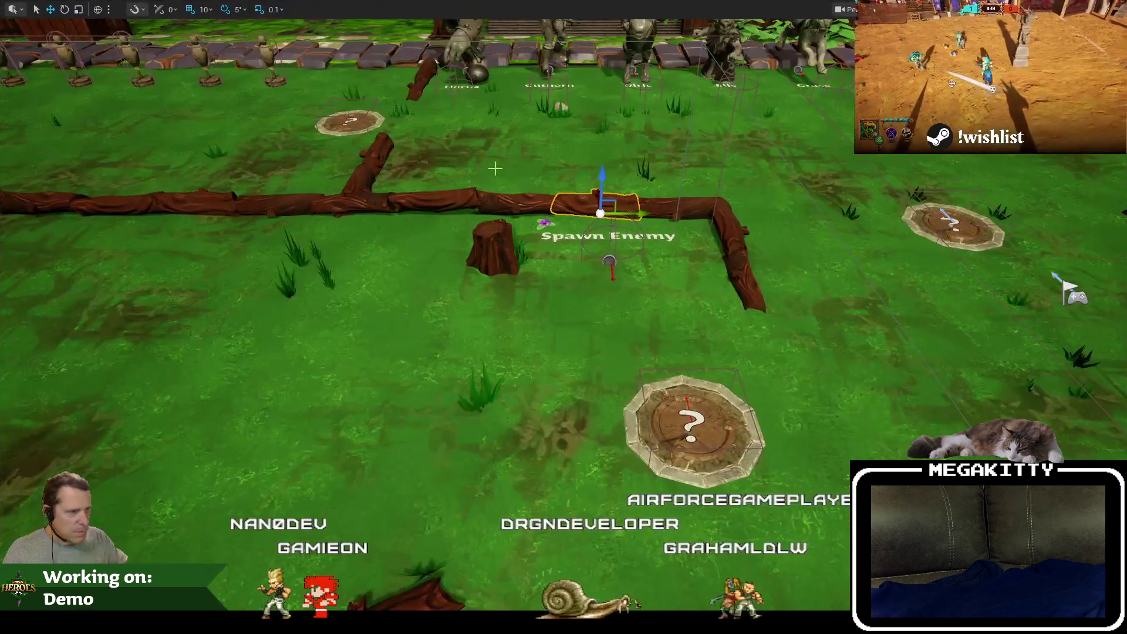
{"action": "key", "text": "a"}
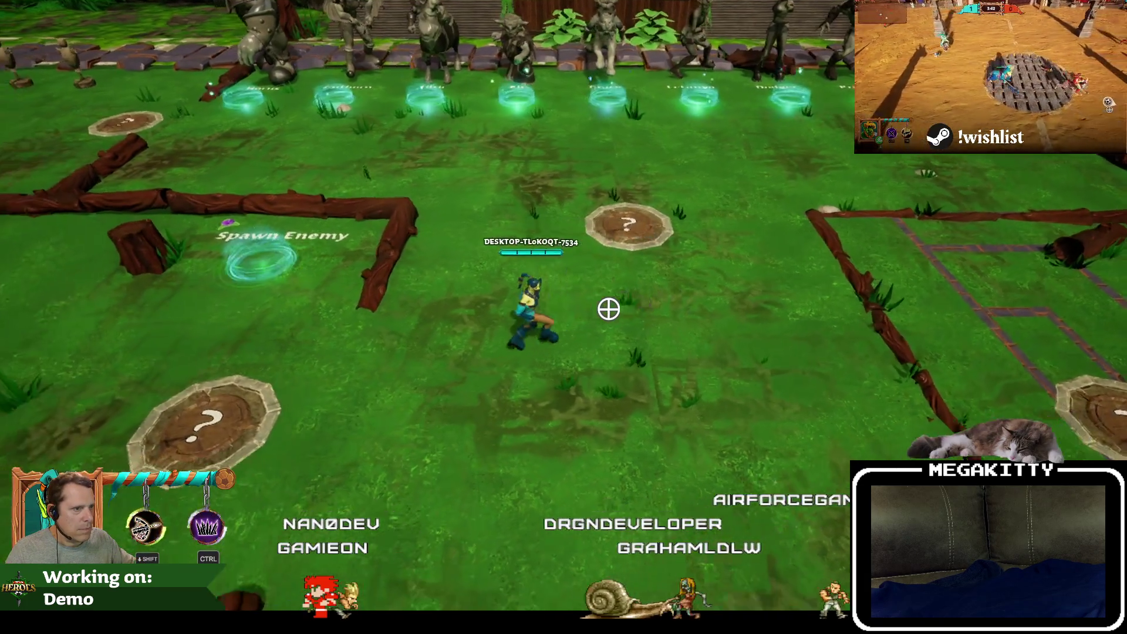
{"action": "key", "text": "s"}
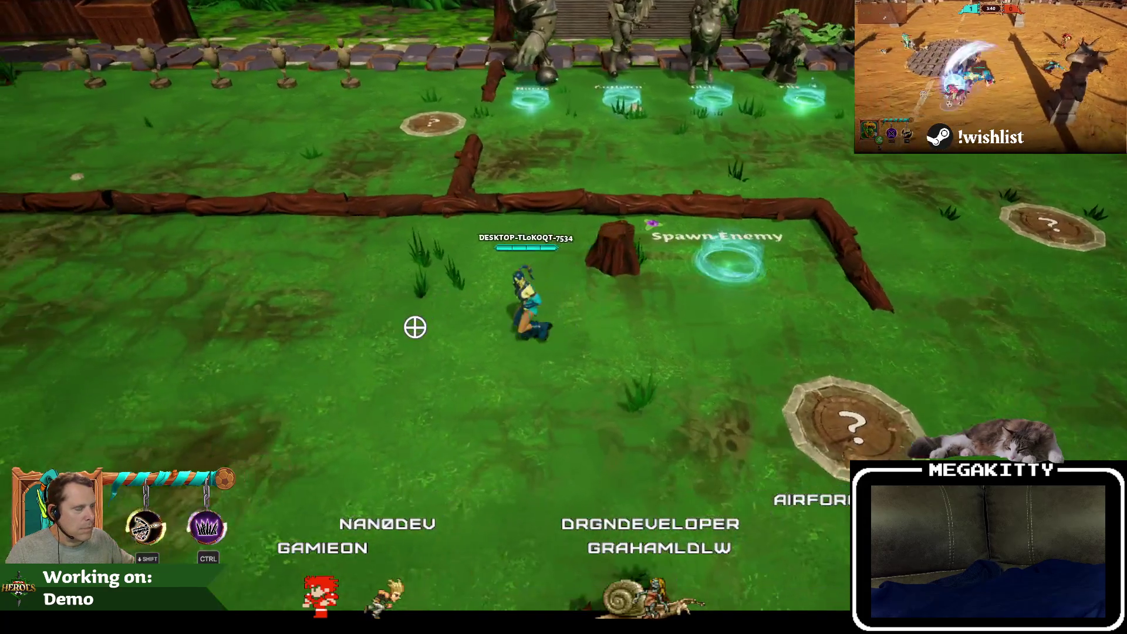
{"action": "key", "text": "d"}
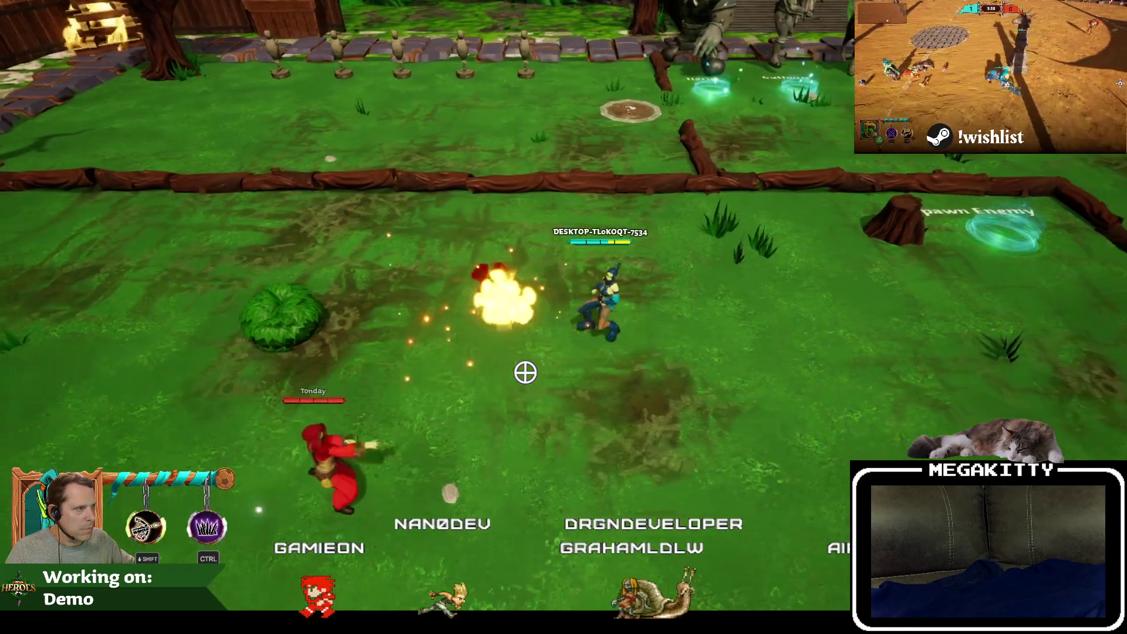
{"action": "key", "text": "d"}
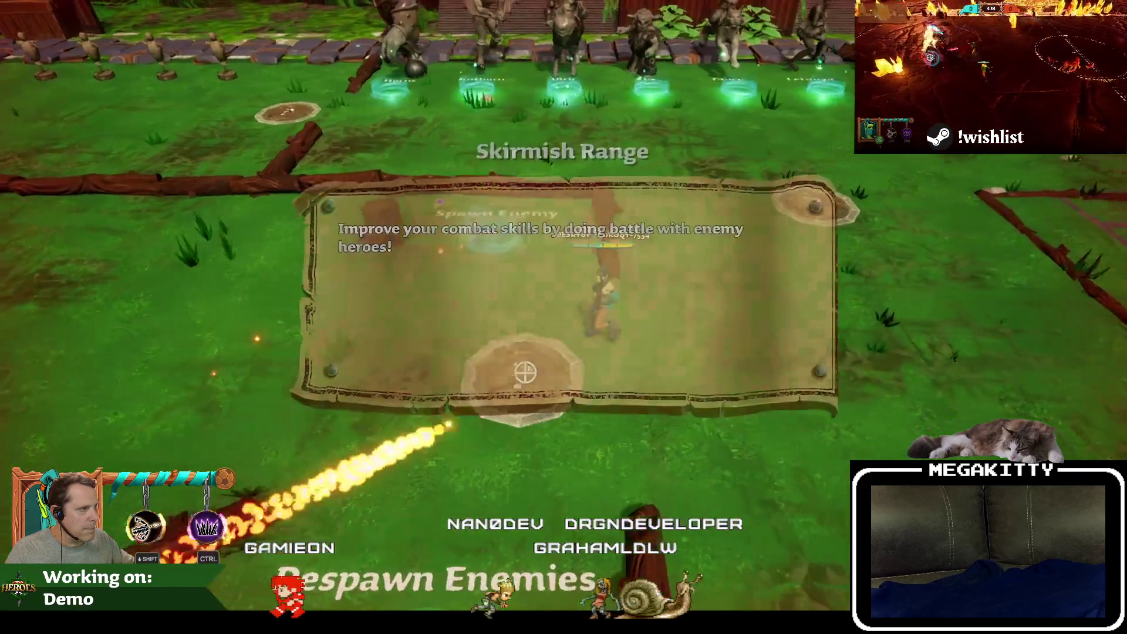
{"action": "key", "text": "F11"}
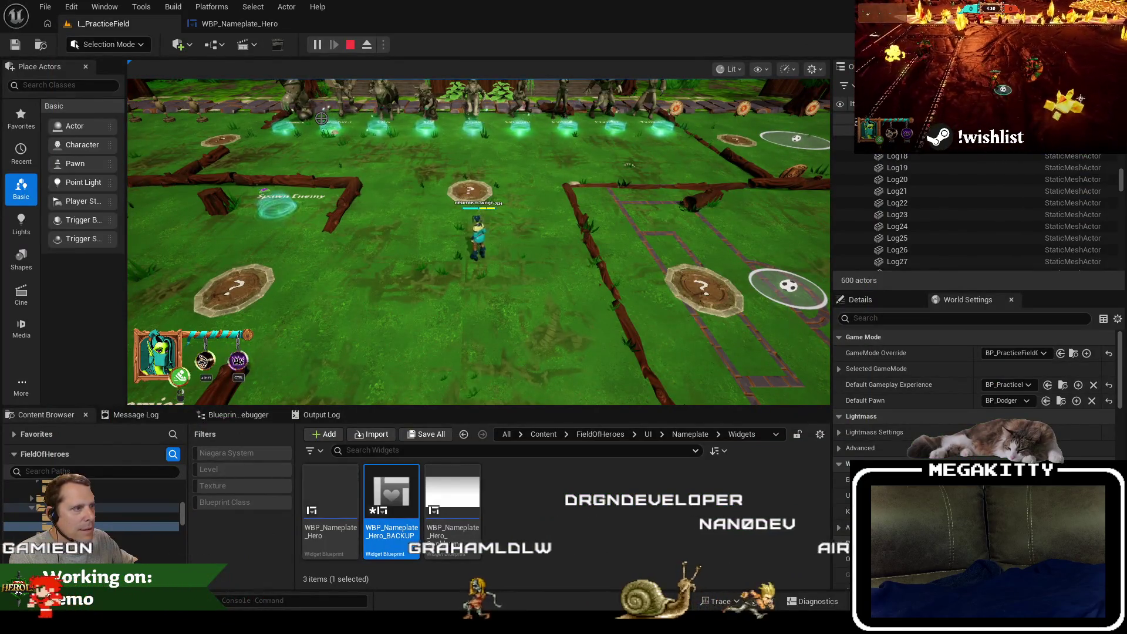
Stop the play session and wire Event Tick's In Delta Time into Update Last Health Values' Delta Seconds.
{"action": "left_click", "coordinate": [239, 23]}
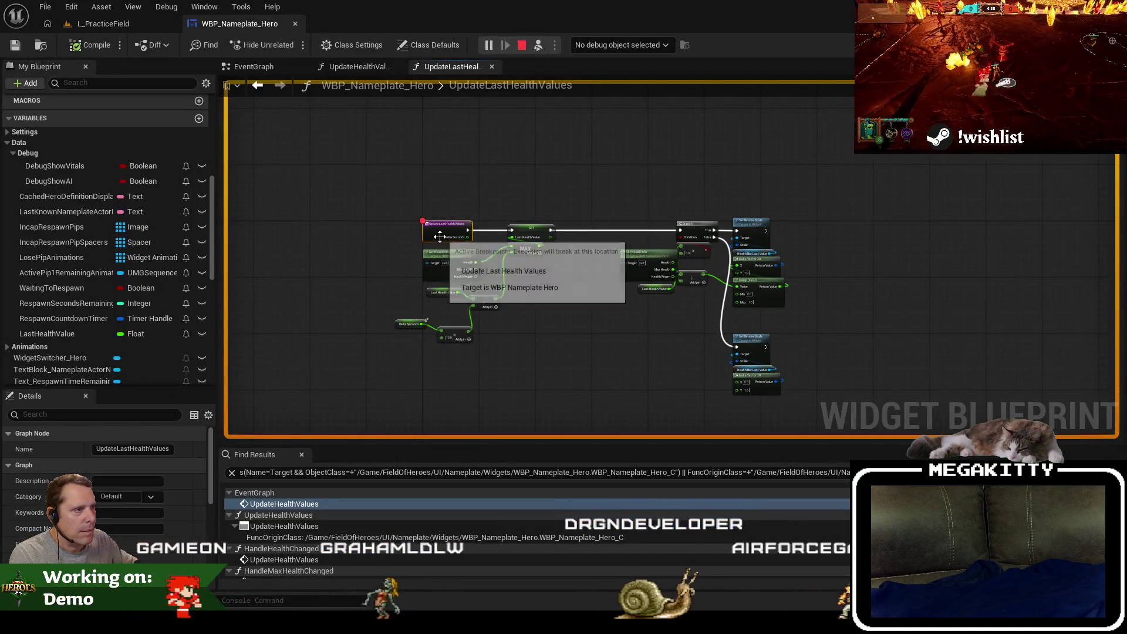
{"action": "scroll", "coordinate": [468, 223], "scroll_direction": "up", "scroll_amount": 2}
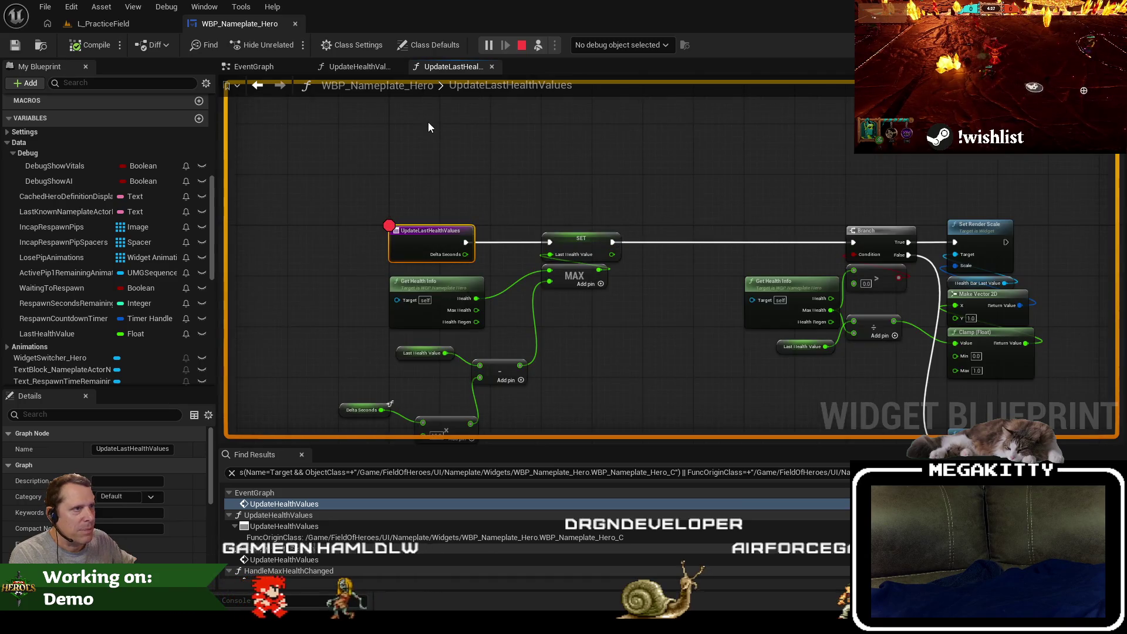
{"action": "left_click", "coordinate": [522, 49]}
{"action": "left_click", "coordinate": [253, 66]}
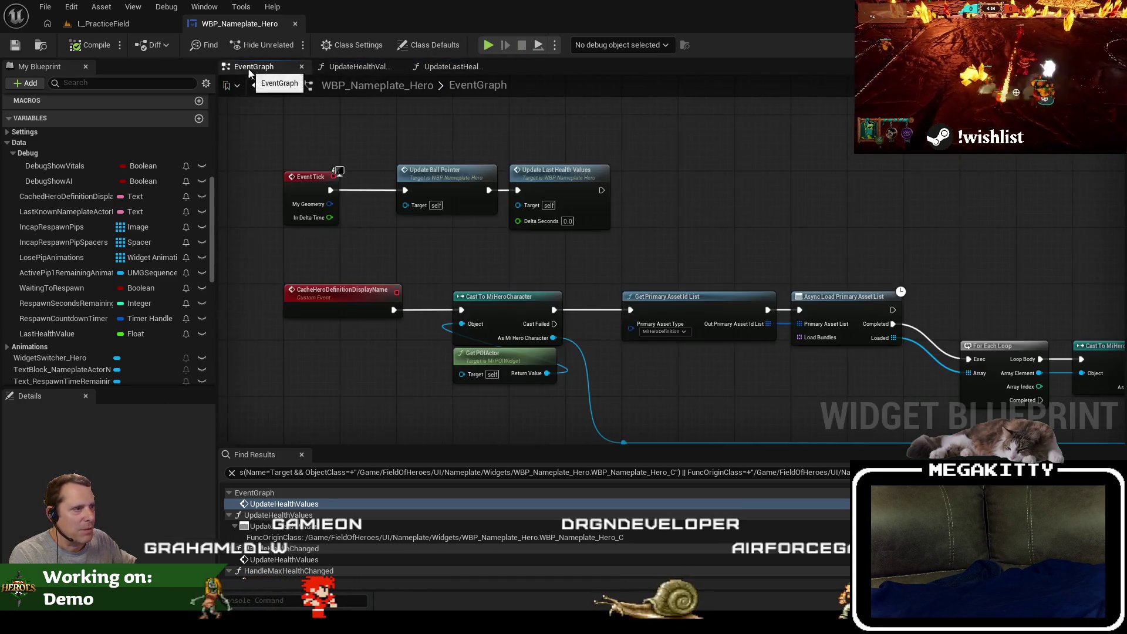
{"action": "left_click_drag", "start_coordinate": [330, 217], "coordinate": [518, 220]}
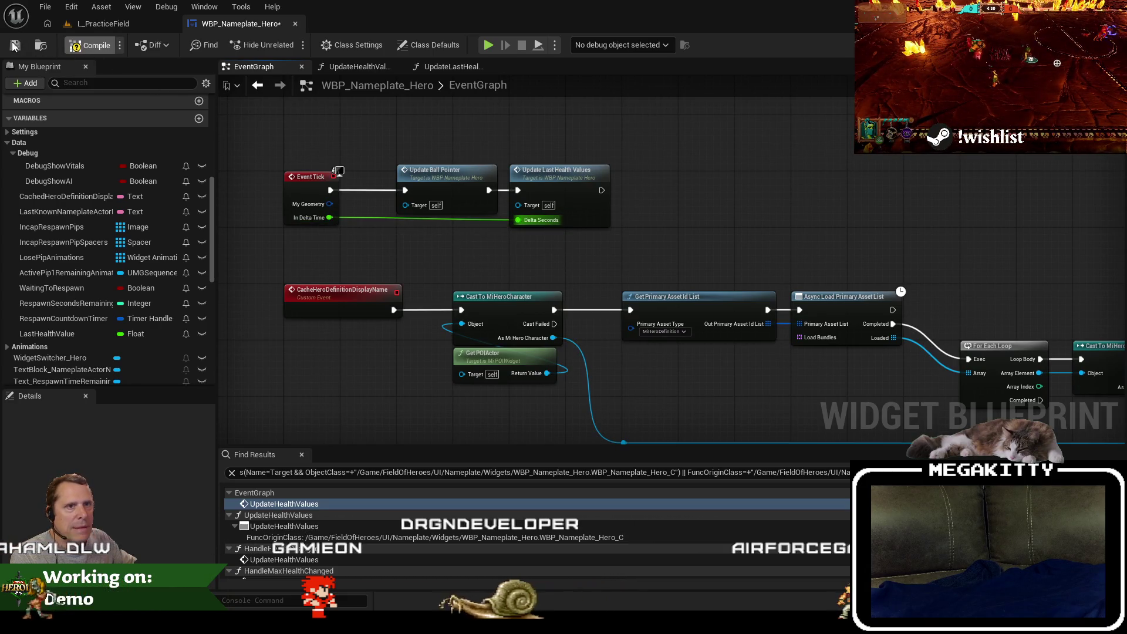
Search the blueprint for 'tick', check the Update Last Health Values call, and return to L_PracticeField.
{"action": "left_click", "coordinate": [306, 476]}
{"action": "type", "text": "tick"}
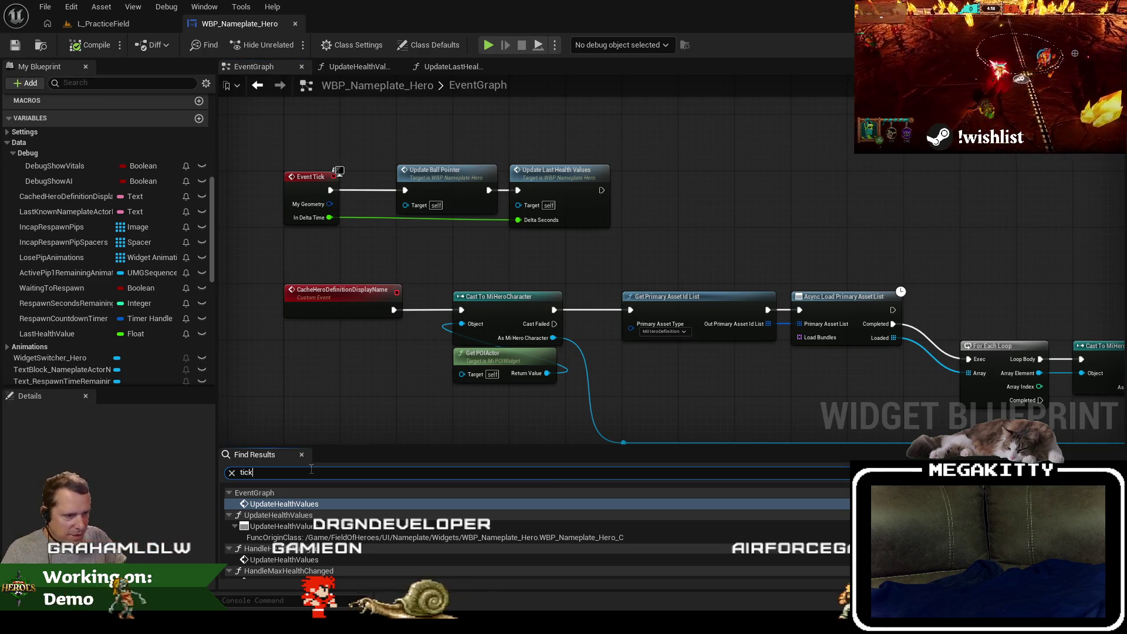
{"action": "key", "text": "Return"}
{"action": "left_click", "coordinate": [304, 514]}
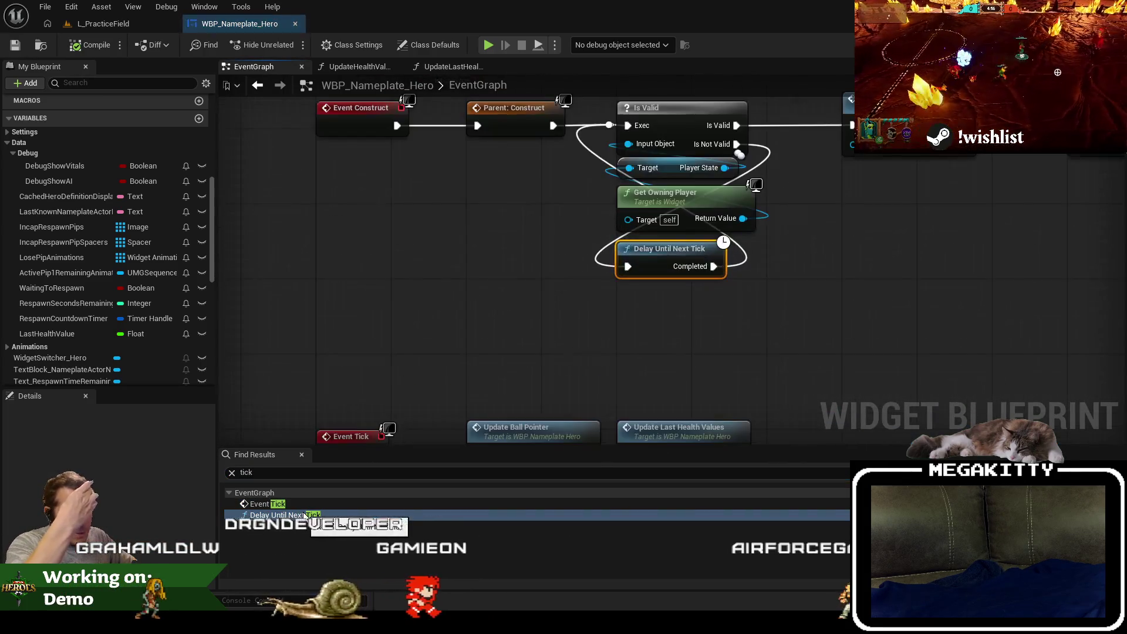
{"action": "scroll", "coordinate": [536, 388], "scroll_direction": "down", "scroll_amount": 2}
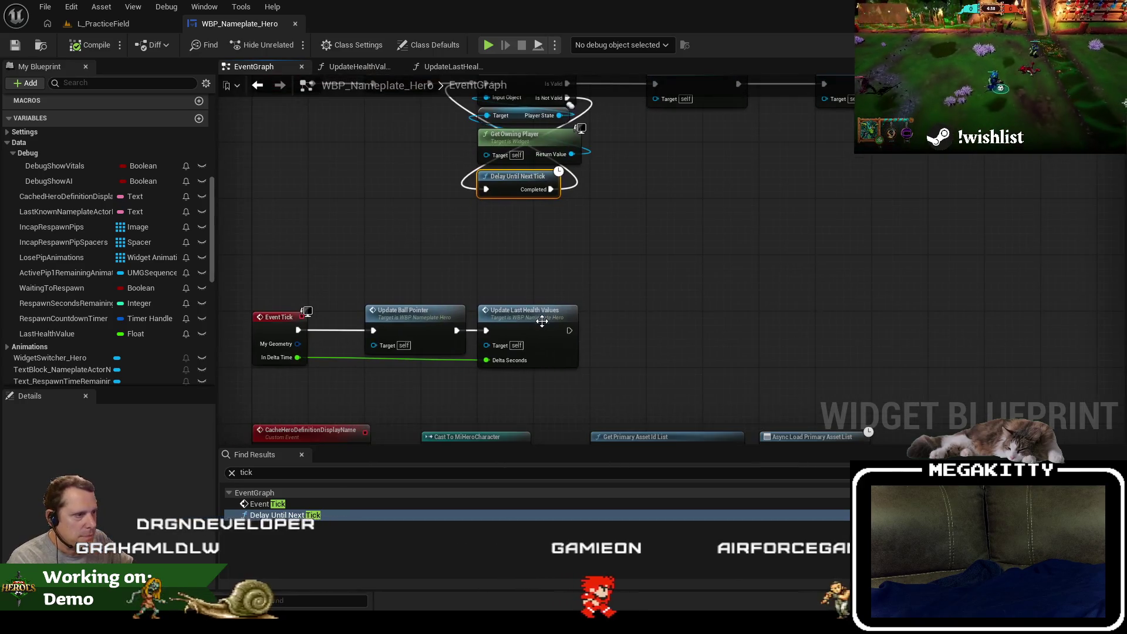
{"action": "left_click", "coordinate": [536, 327]}
{"action": "left_click", "coordinate": [117, 28]}
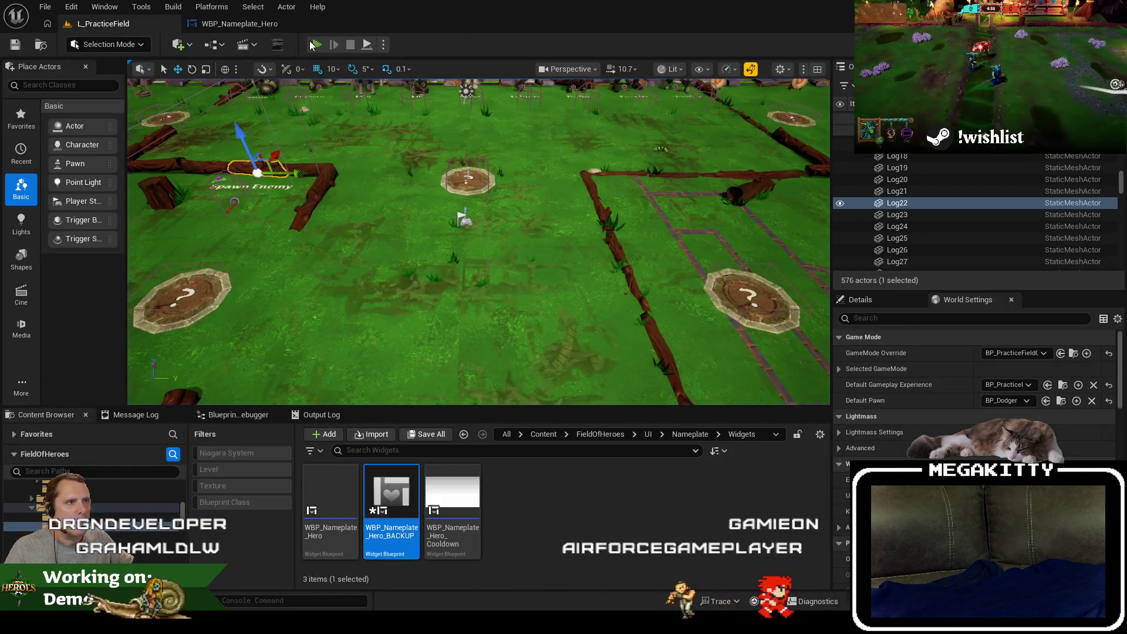
Start a playtest, continue past the breakpoint, and end the session with Esc.
{"action": "left_click", "coordinate": [309, 40]}
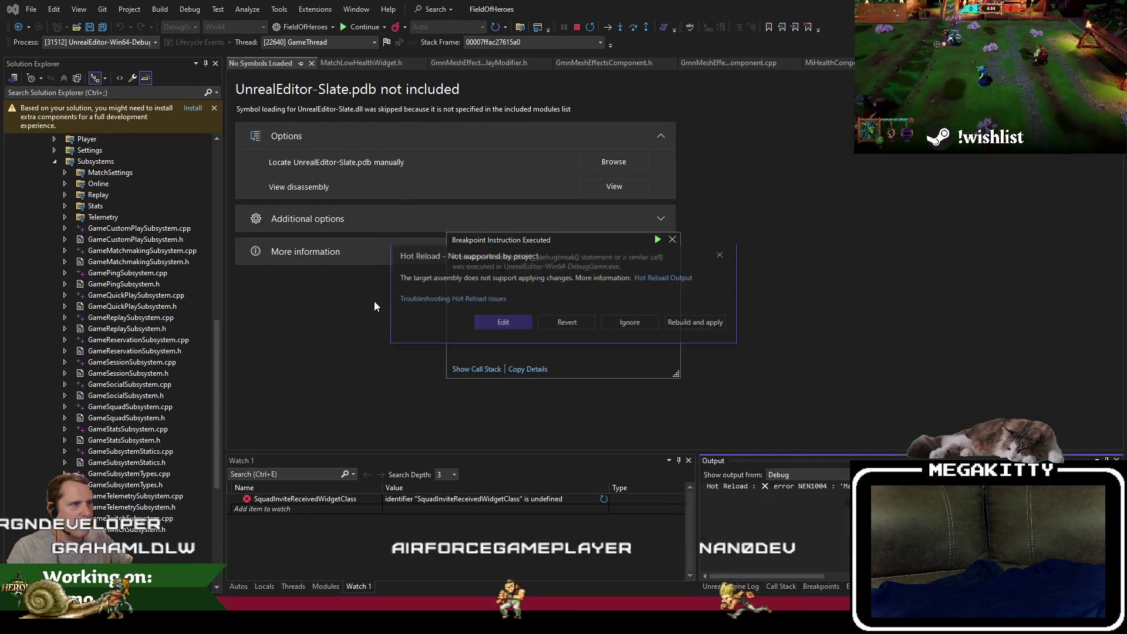
{"action": "left_click", "coordinate": [620, 323]}
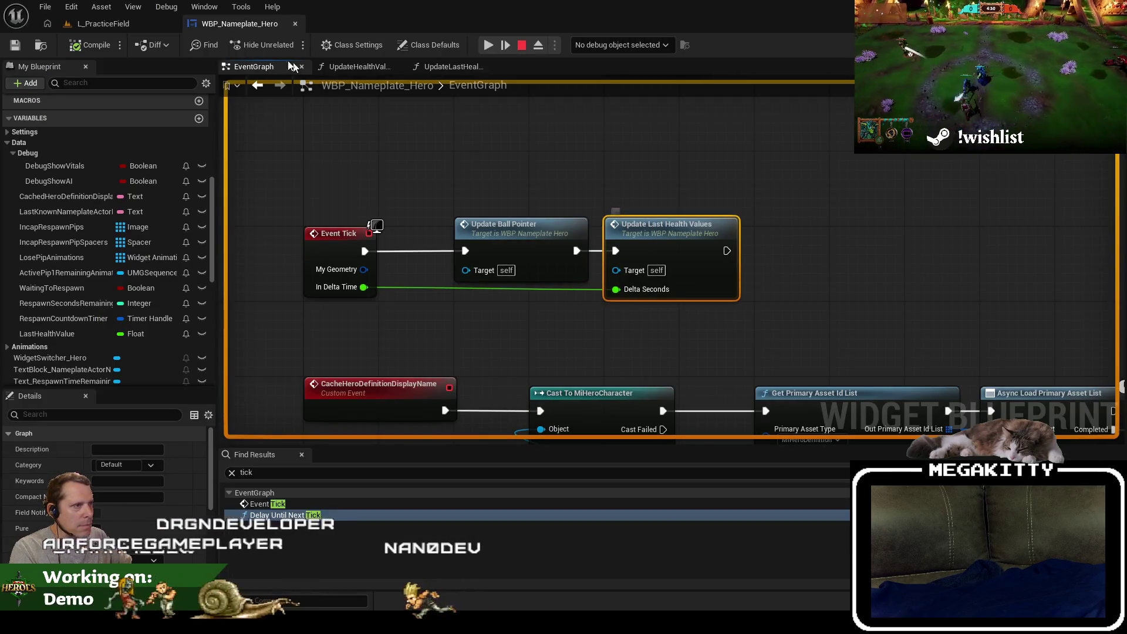
{"action": "key", "text": "Escape"}
Replay L_PracticeField, walk the hero across Spawn Enemy, then stop and reopen WBP_Nameplate_Hero.
{"action": "left_click", "coordinate": [120, 25]}
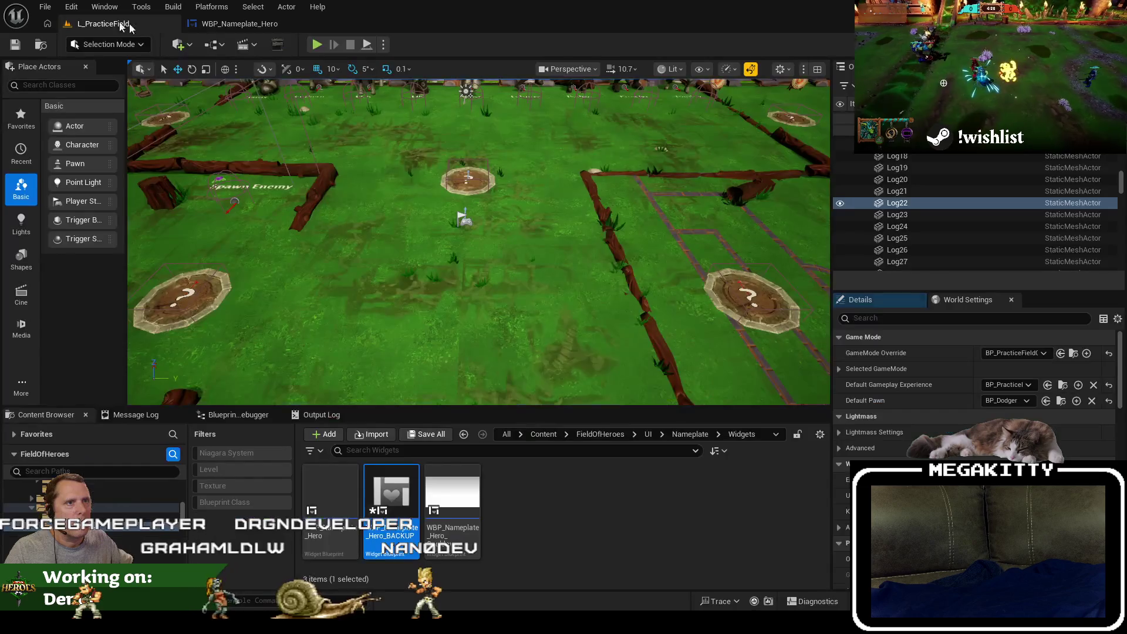
{"action": "left_click", "coordinate": [316, 46]}
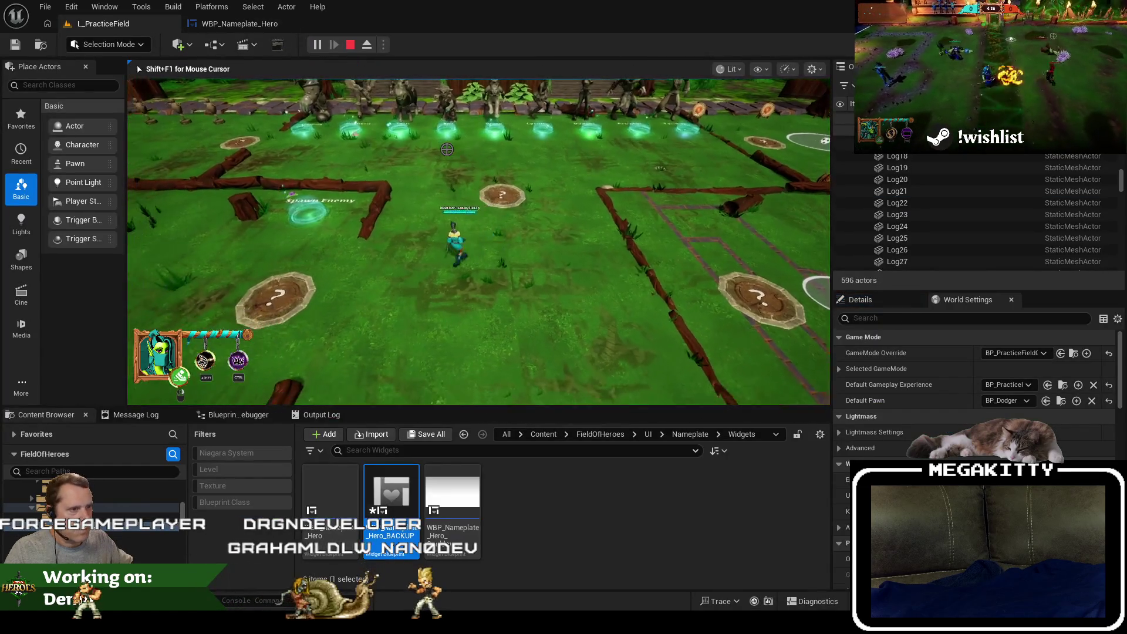
{"action": "key", "text": "w"}
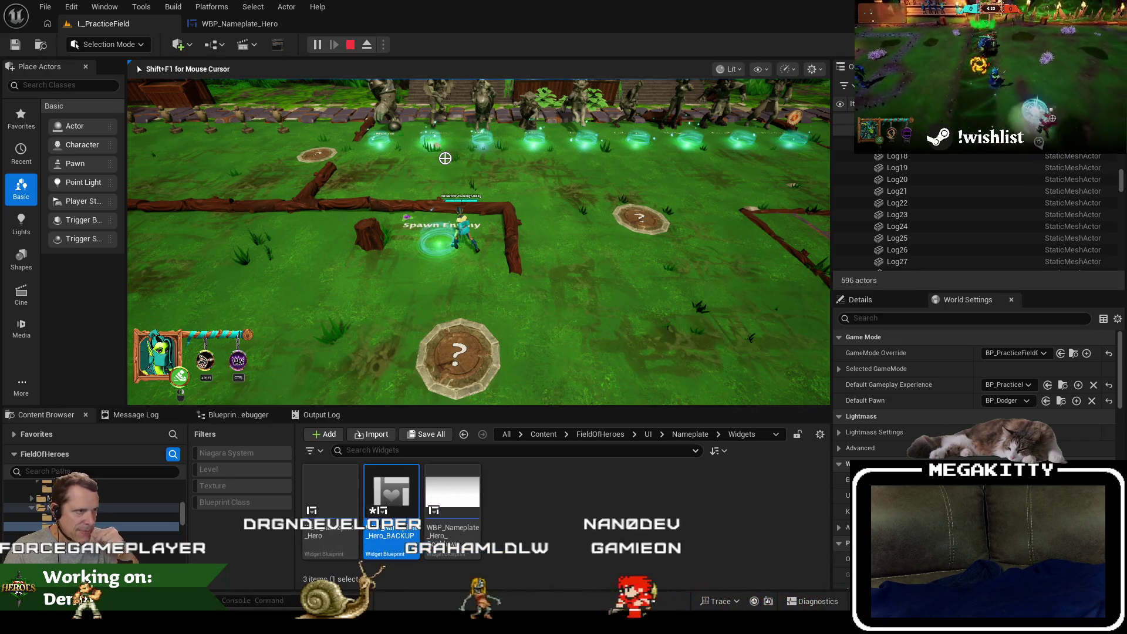
{"action": "key", "text": "a"}
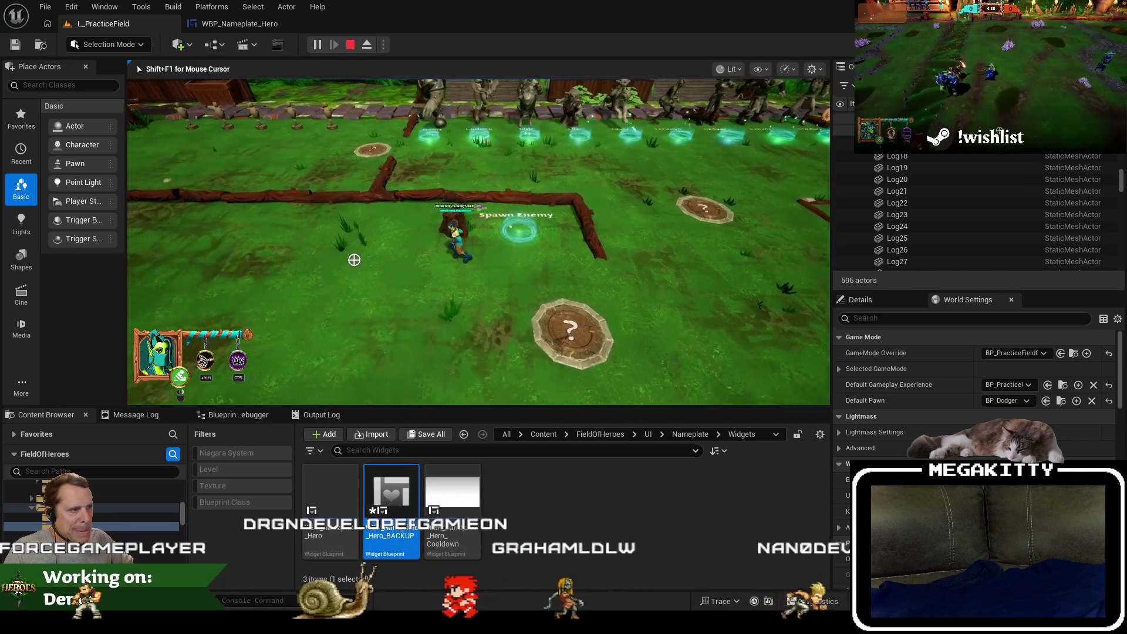
{"action": "key", "text": "d"}
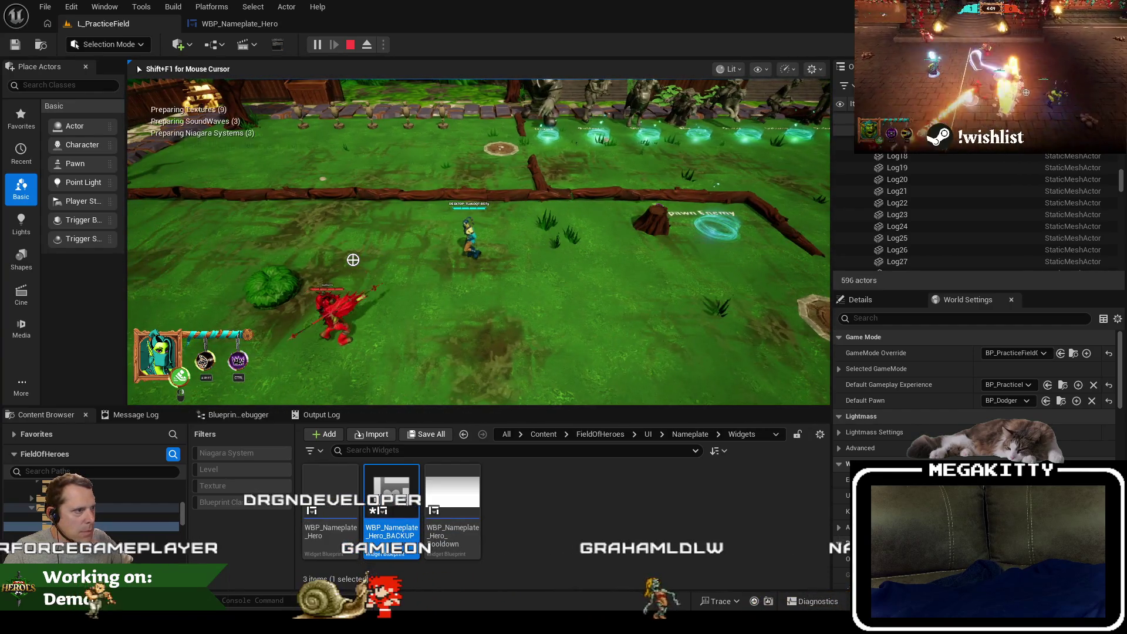
{"action": "key", "text": "d"}
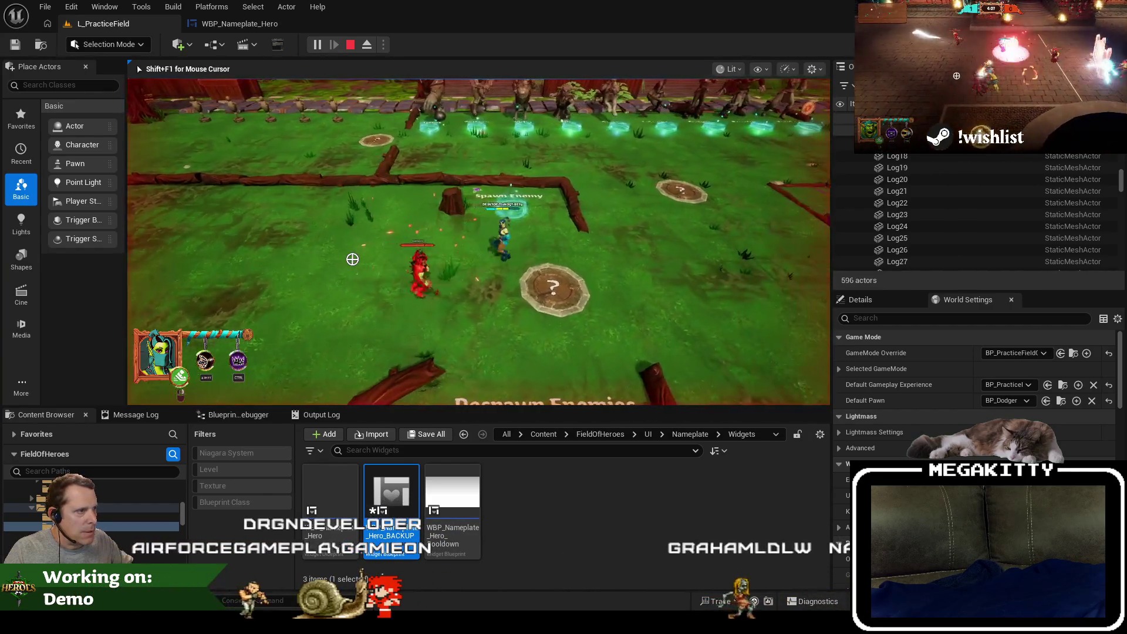
{"action": "key", "text": "d"}
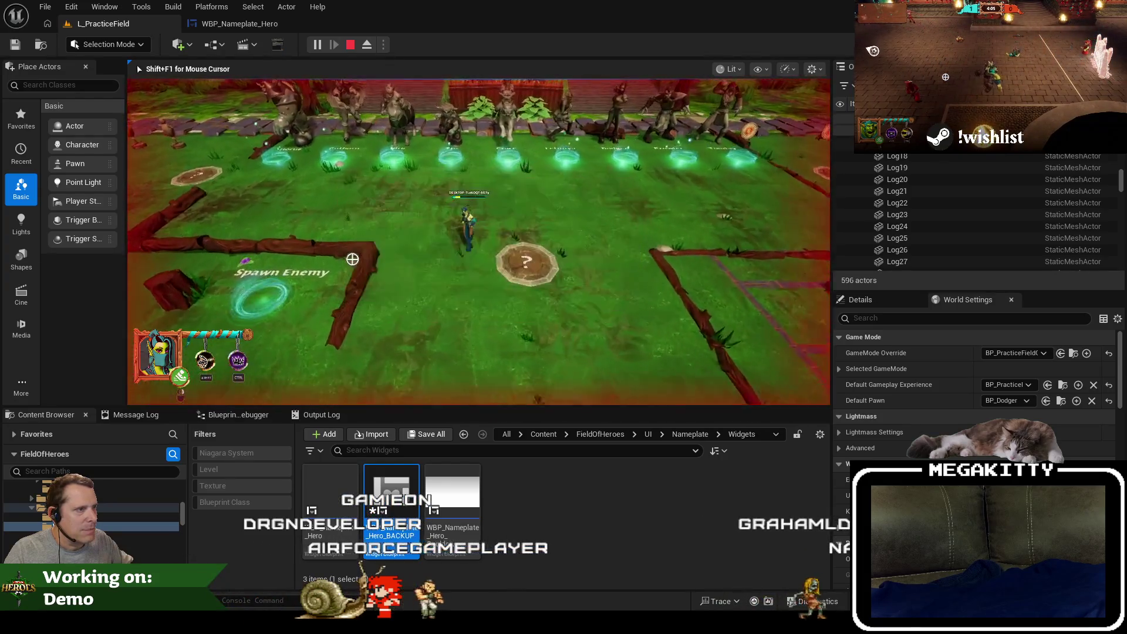
{"action": "key", "text": "Escape"}
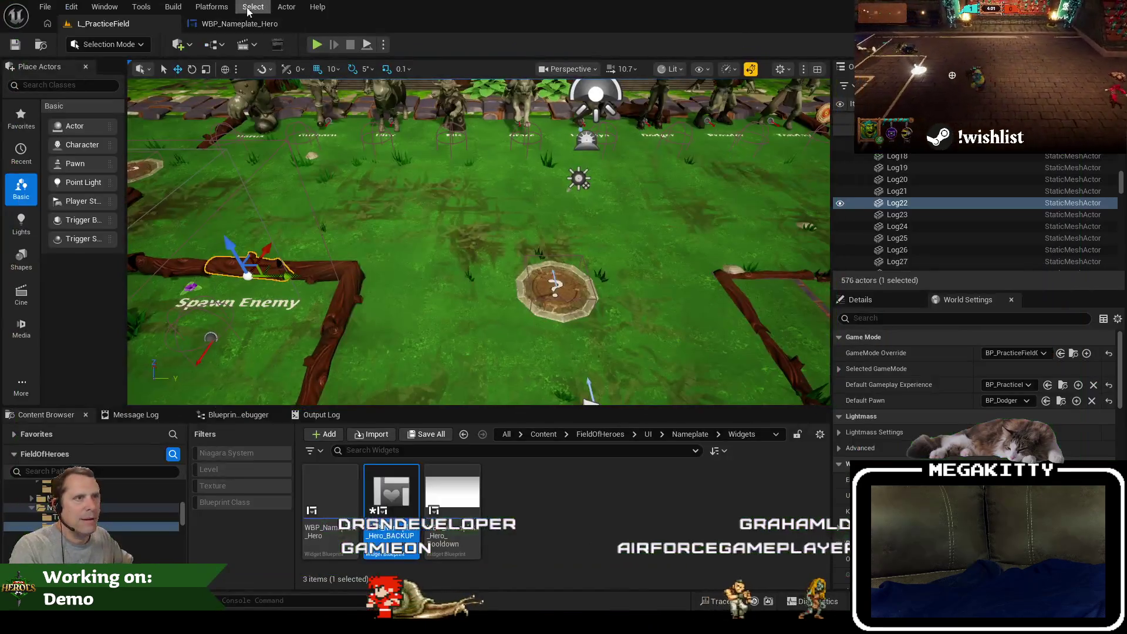
{"action": "left_click", "coordinate": [235, 23]}
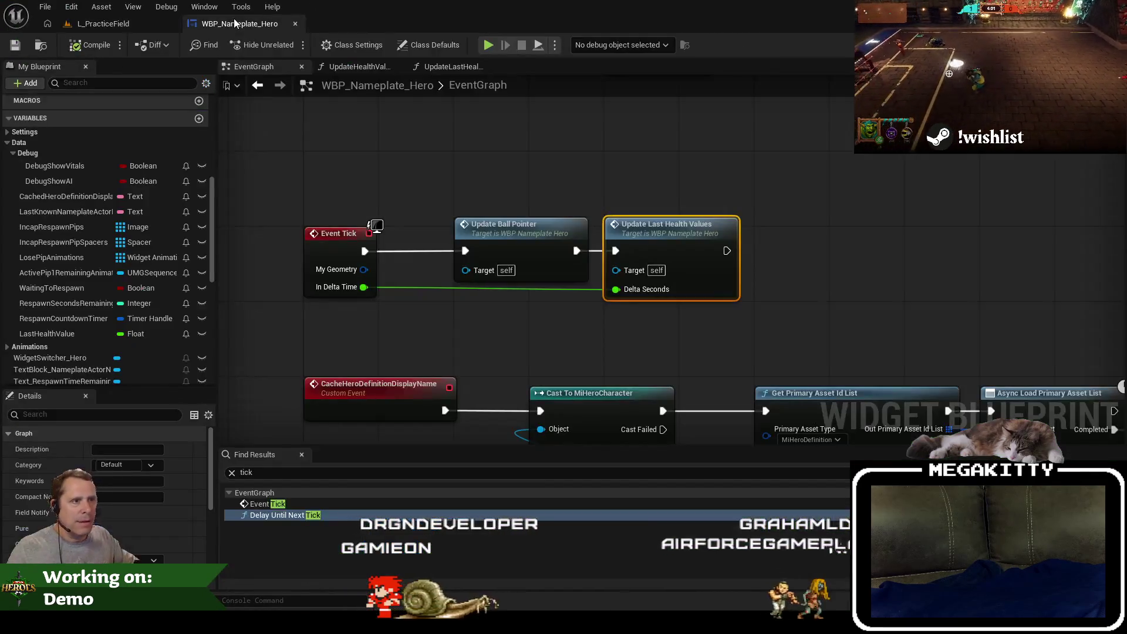
Add a new float variable named LastHealthDrainRate to the blueprint.
{"action": "scroll", "coordinate": [151, 176], "scroll_direction": "up", "scroll_amount": 2}
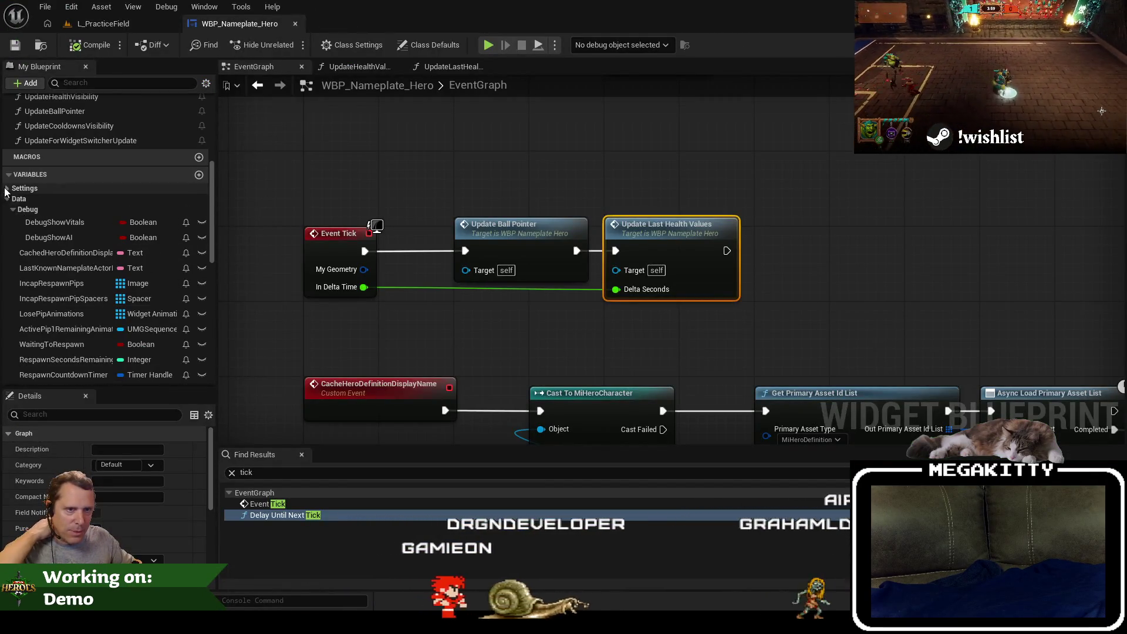
{"action": "left_click", "coordinate": [199, 174]}
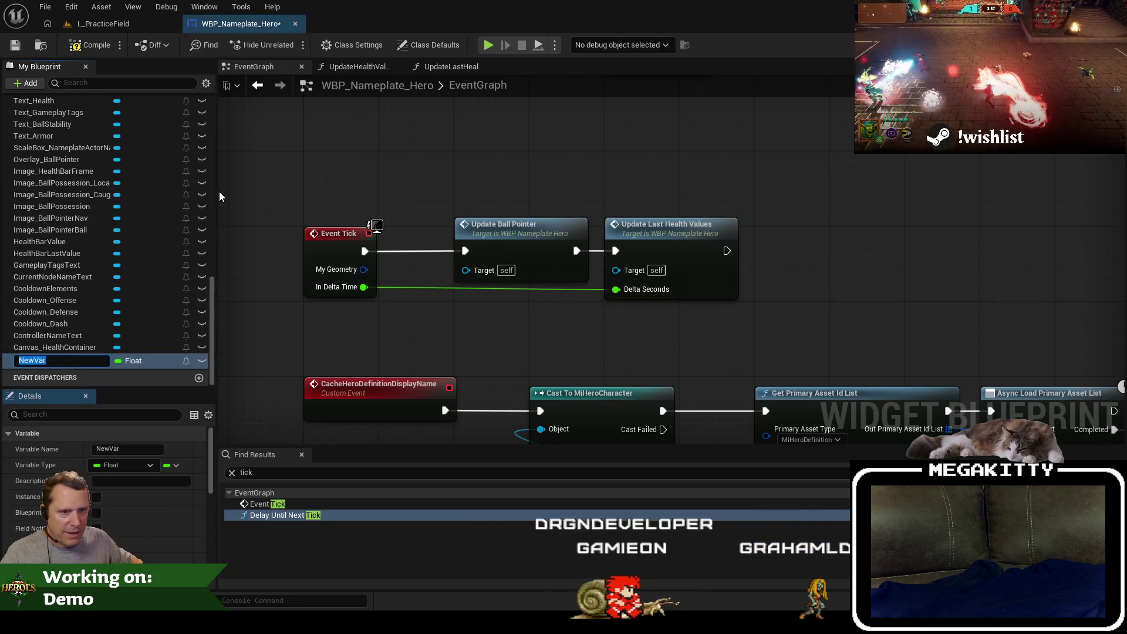
{"action": "type", "text": "Last"}
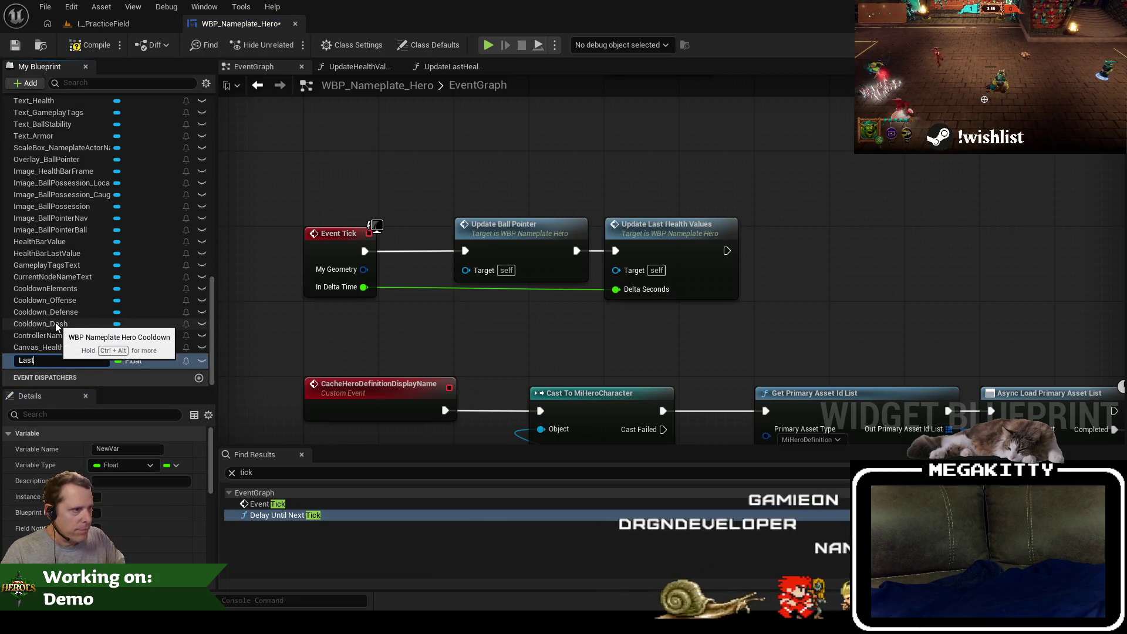
{"action": "type", "text": "Health"}
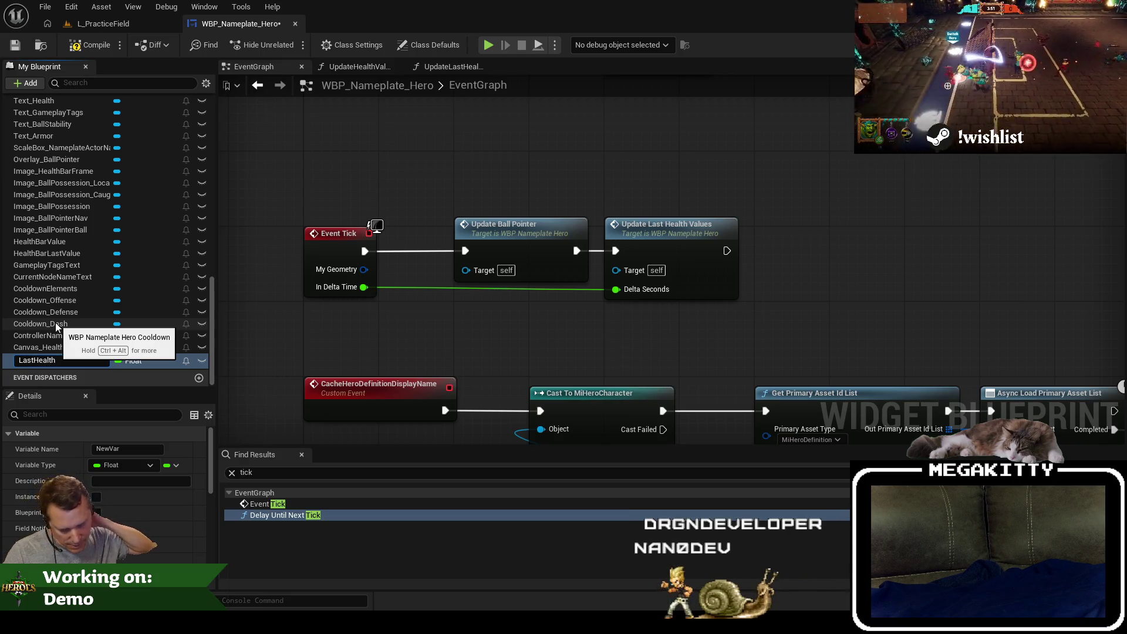
{"action": "type", "text": "DrainRate"}
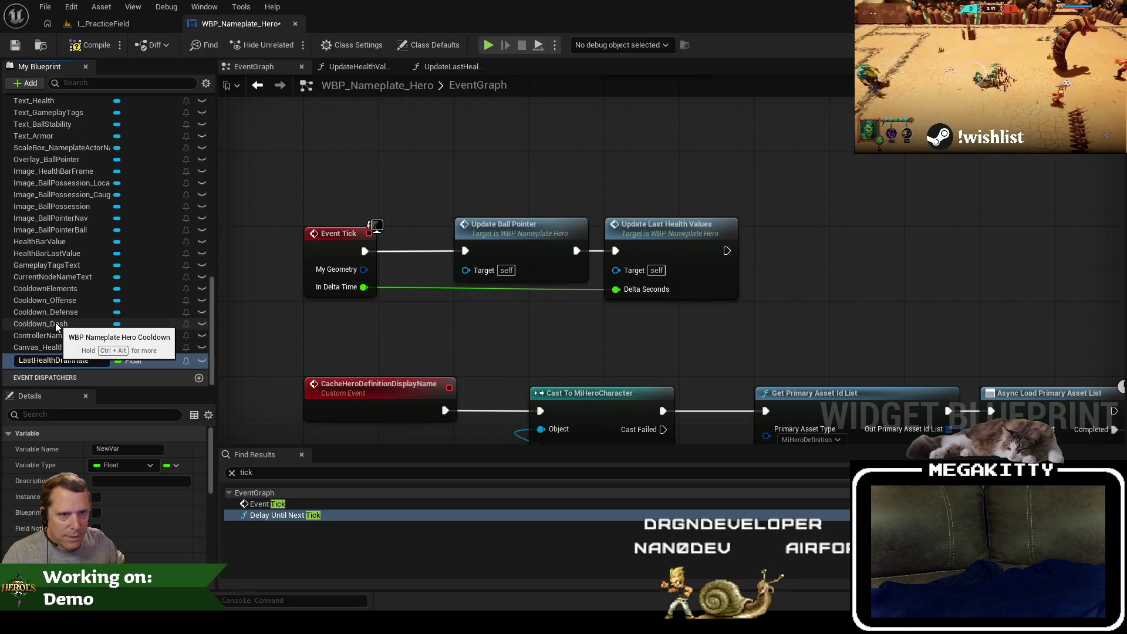
{"action": "key", "text": "Return"}
Set LastHealthDrainRate's category to Settings in the Details panel.
{"action": "scroll", "coordinate": [158, 512], "scroll_direction": "down", "scroll_amount": 3}
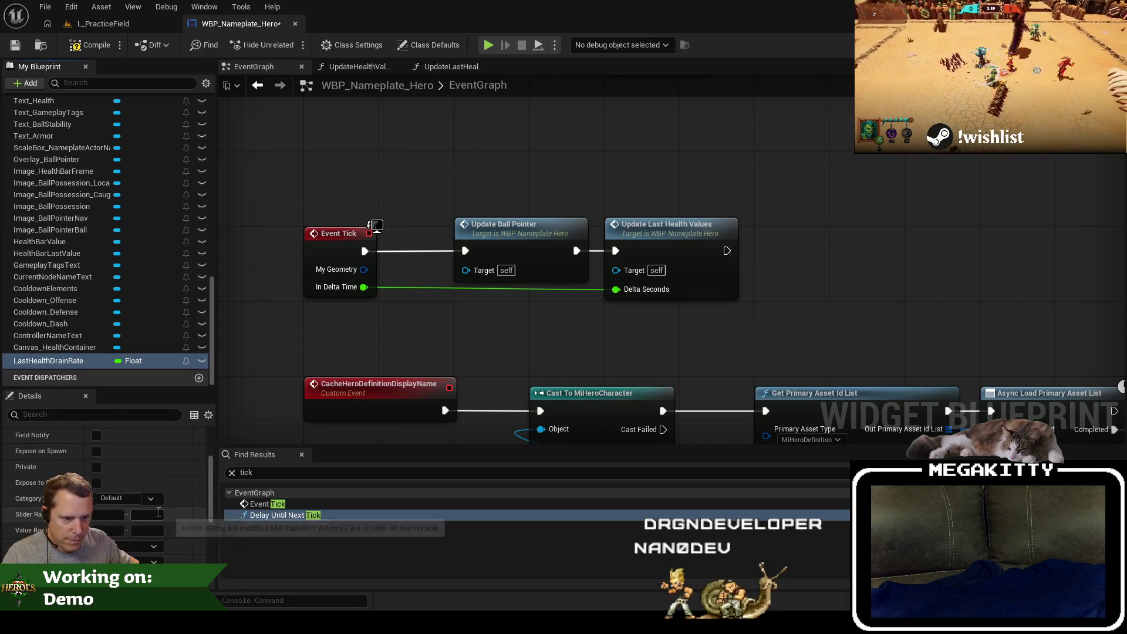
{"action": "left_click", "coordinate": [126, 497]}
{"action": "type", "text": "Setti"}
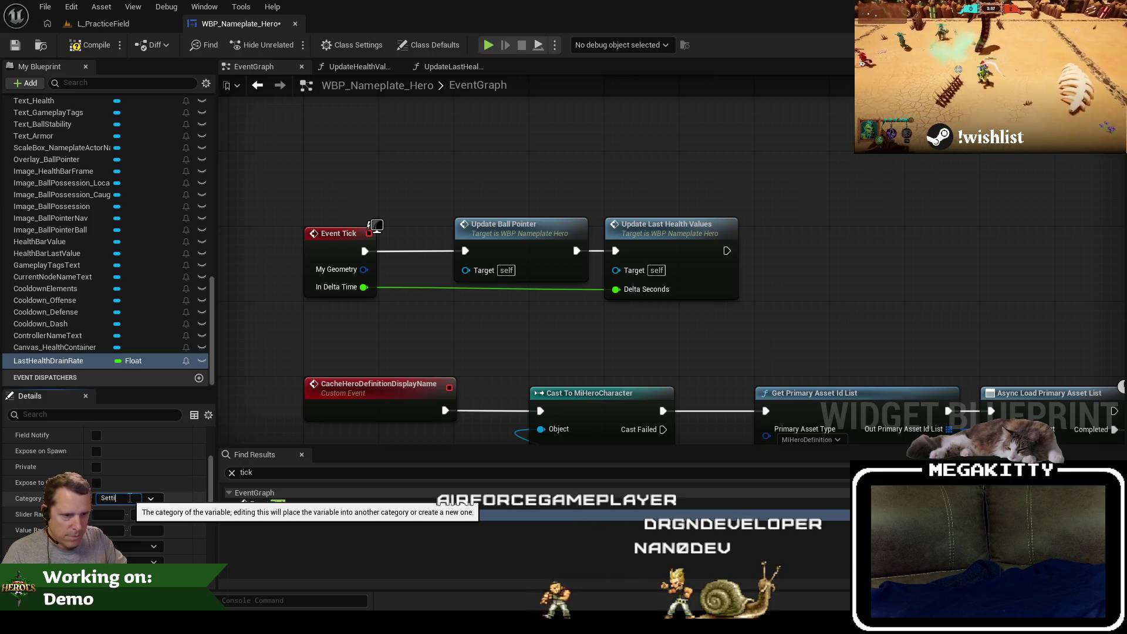
{"action": "type", "text": "ngs"}
{"action": "key", "text": "Return"}
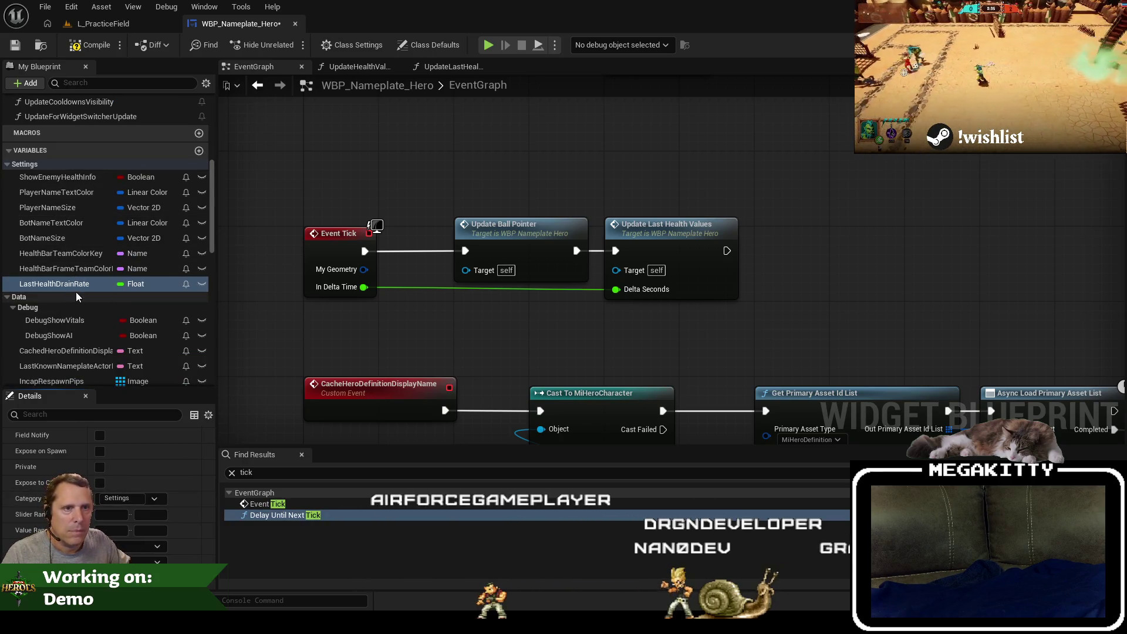
{"action": "scroll", "coordinate": [77, 287], "scroll_direction": "down", "scroll_amount": 5}
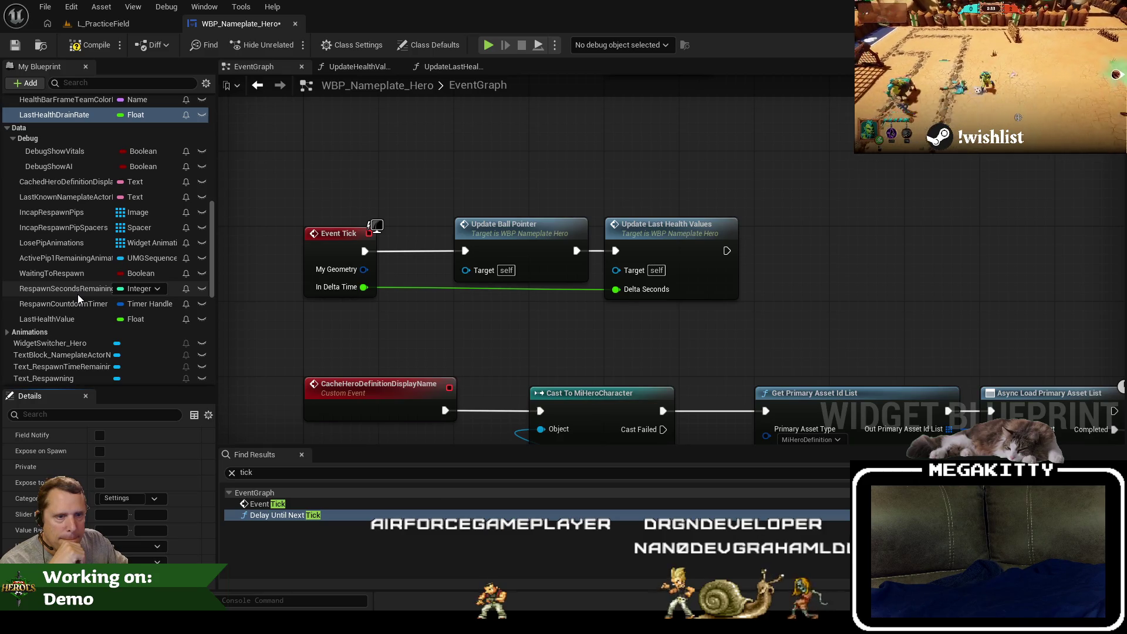
{"action": "scroll", "coordinate": [77, 294], "scroll_direction": "up", "scroll_amount": 5}
{"action": "left_click", "coordinate": [355, 61]}
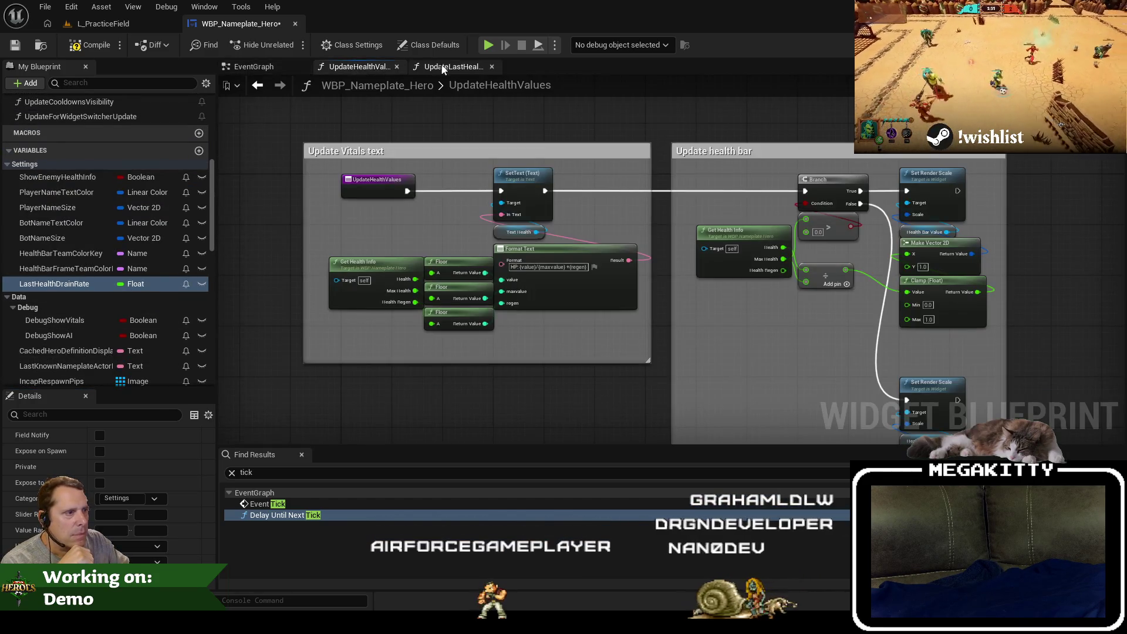
In UpdateLastHealthValues, plug a LastHealthDrainRate getter into the multiply node, replacing the fixed 10.0.
{"action": "left_click", "coordinate": [444, 66]}
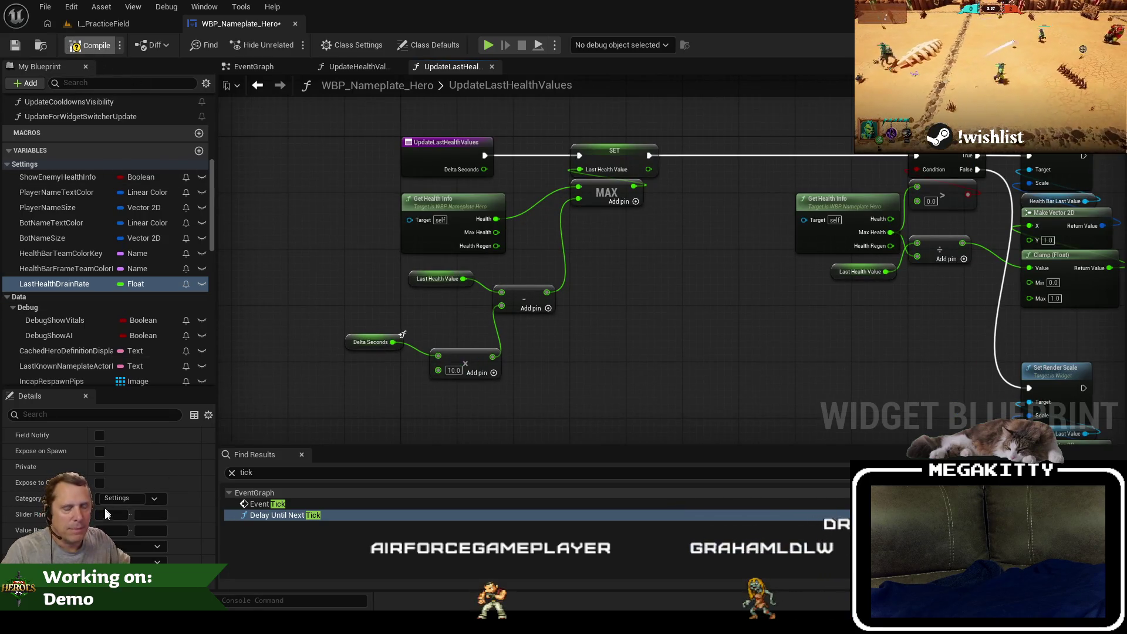
{"action": "scroll", "coordinate": [105, 508], "scroll_direction": "down", "scroll_amount": 5}
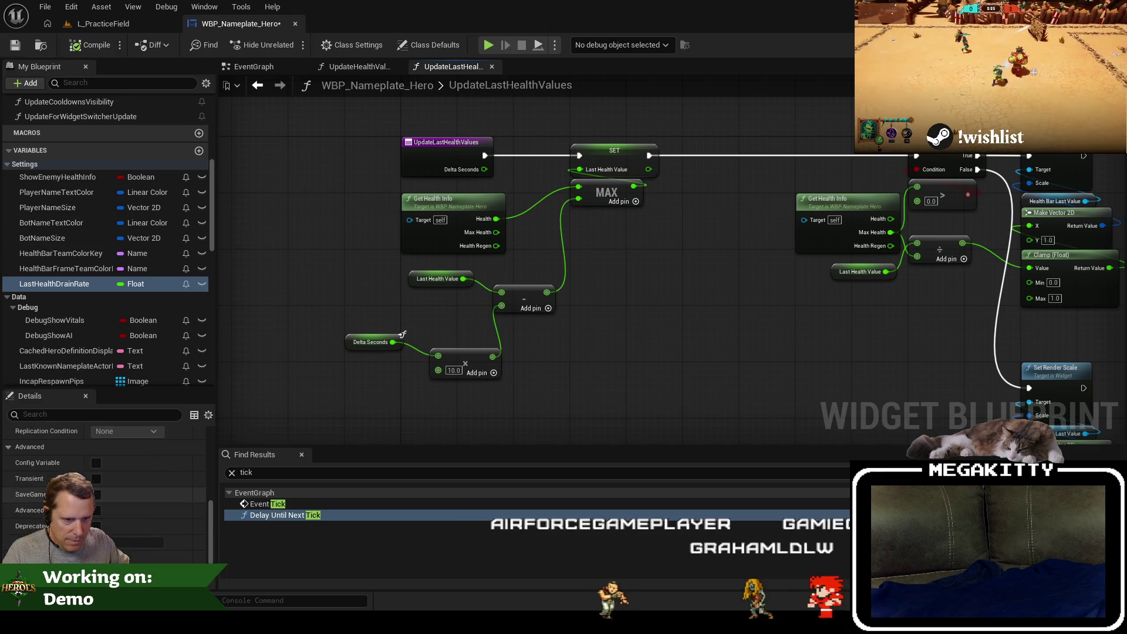
{"action": "scroll", "coordinate": [122, 498], "scroll_direction": "up", "scroll_amount": 3}
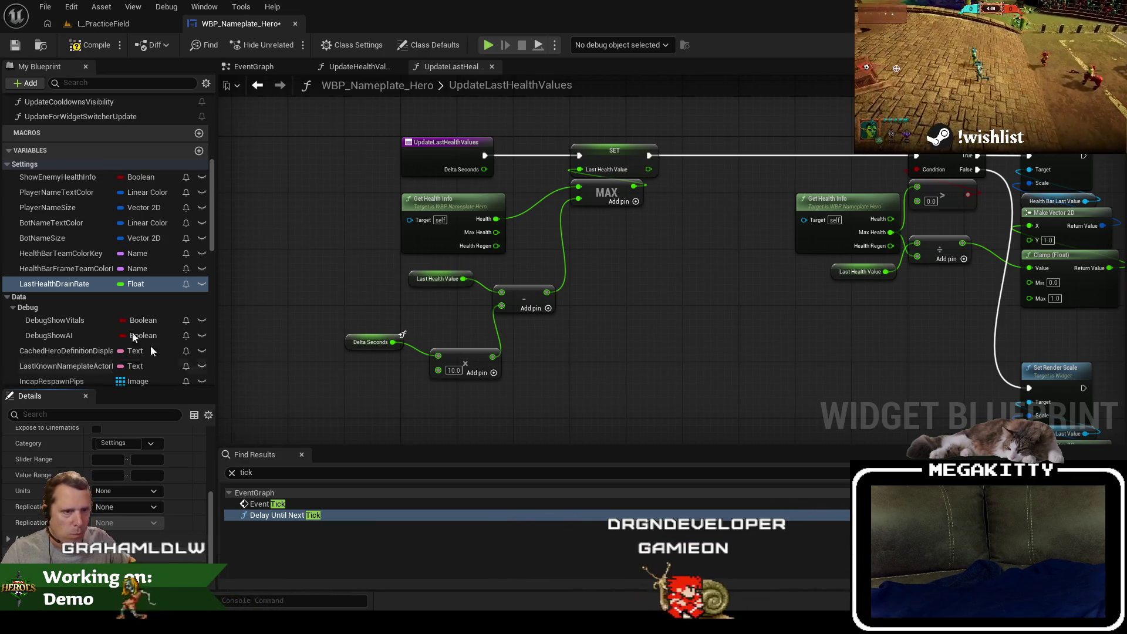
{"action": "mouse_move", "coordinate": [74, 290]}
{"action": "left_mouse_down"}
{"action": "mouse_move", "coordinate": [320, 382]}
{"action": "mouse_move", "coordinate": [311, 376]}
{"action": "left_mouse_up"}
{"action": "left_click", "coordinate": [405, 392]}
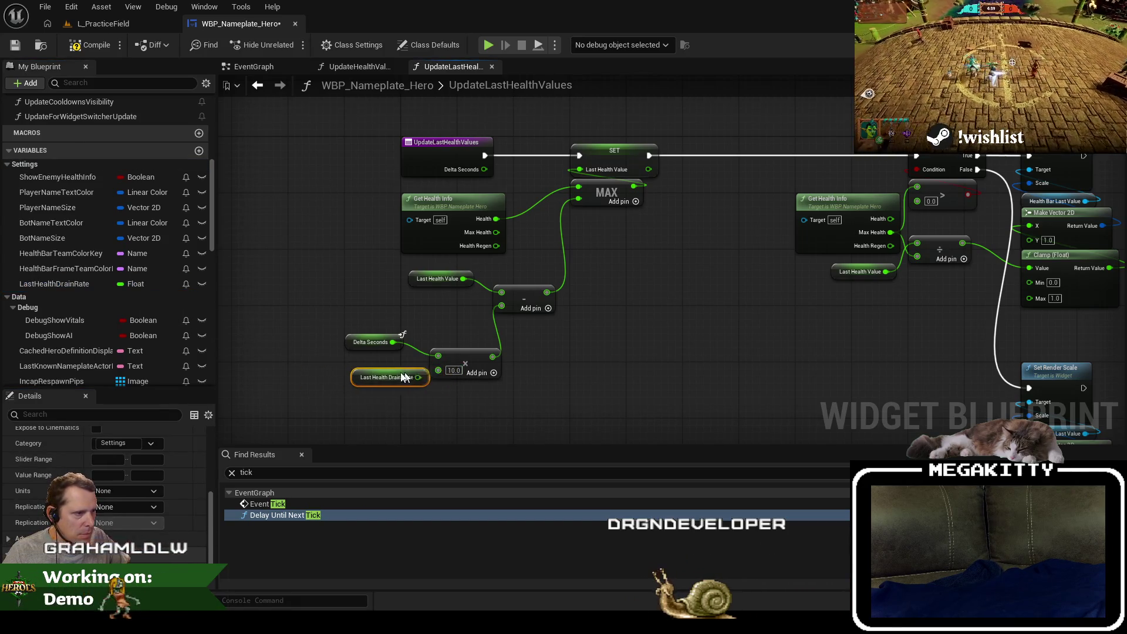
{"action": "left_click", "coordinate": [456, 390]}
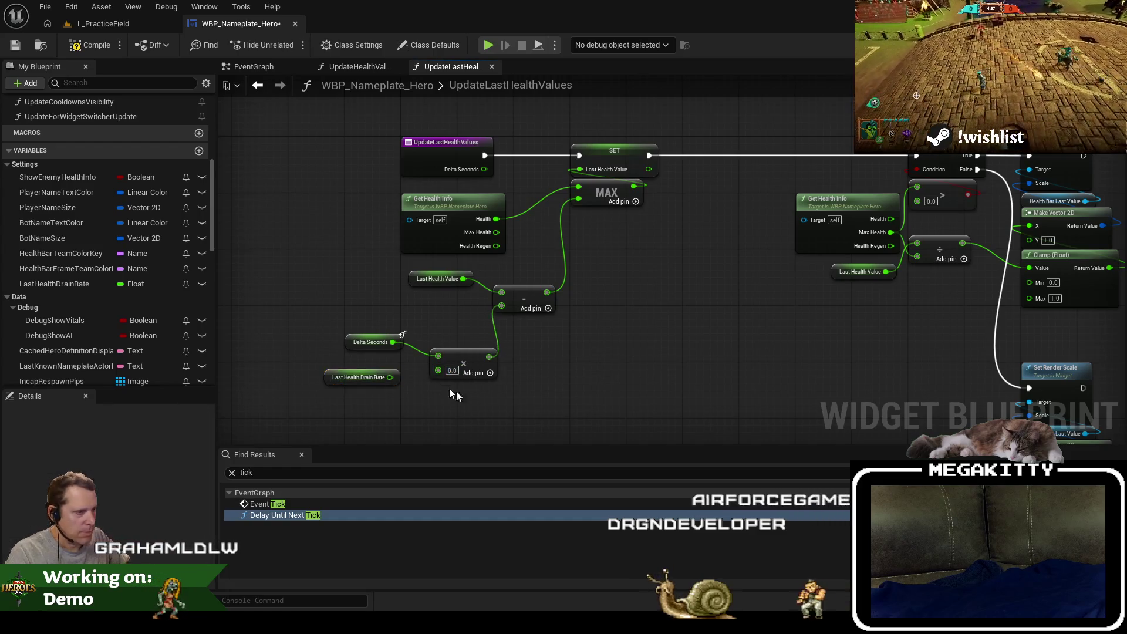
{"action": "left_click_drag", "start_coordinate": [390, 378], "coordinate": [438, 370]}
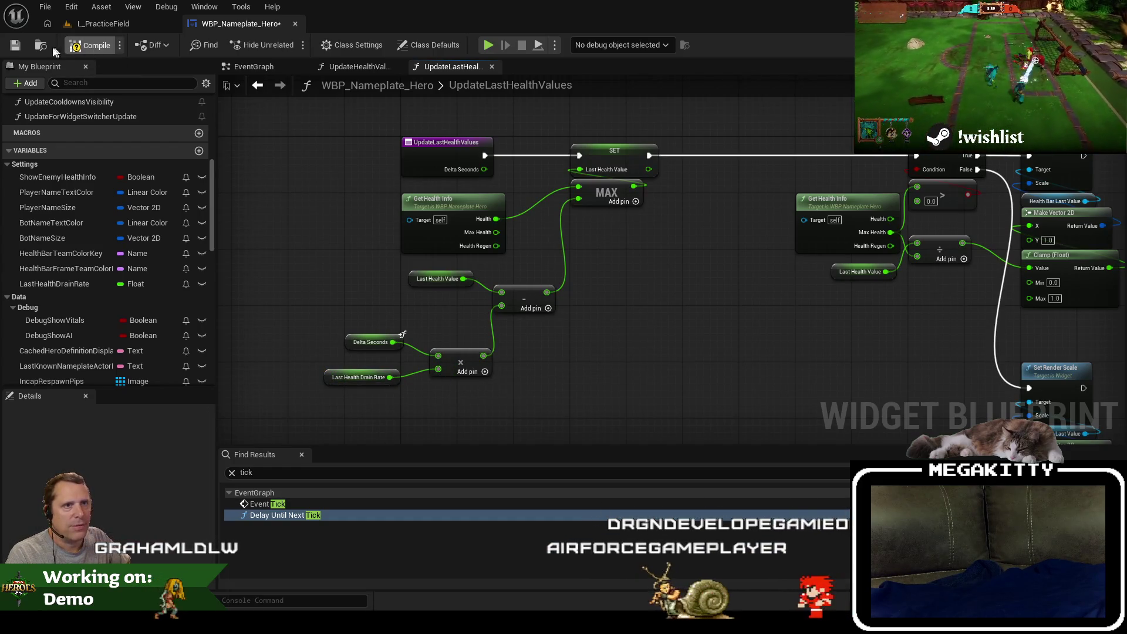
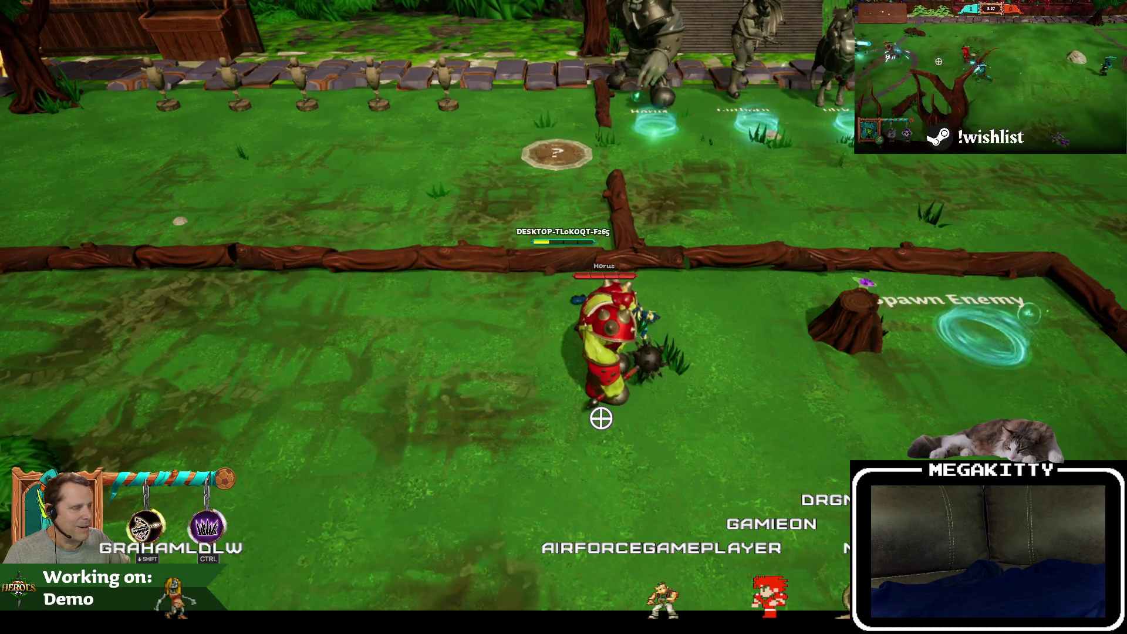
Stop the running play session, check LastHealthDrainRate, and save WBP_Nameplate_Hero.
{"action": "key", "text": "Escape"}
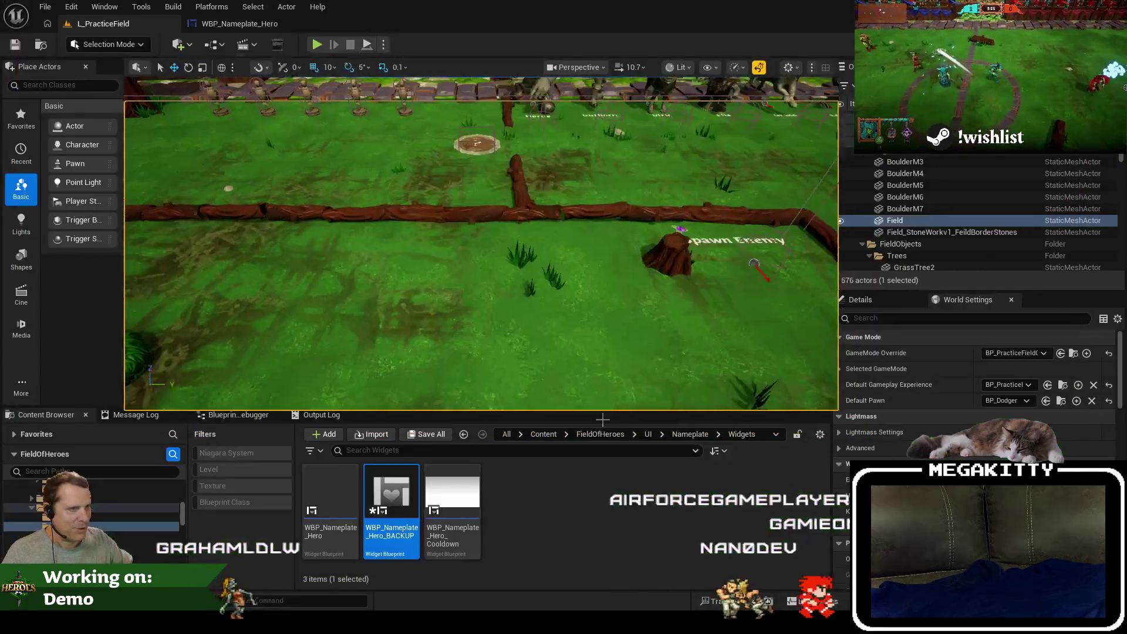
{"action": "left_click", "coordinate": [230, 24]}
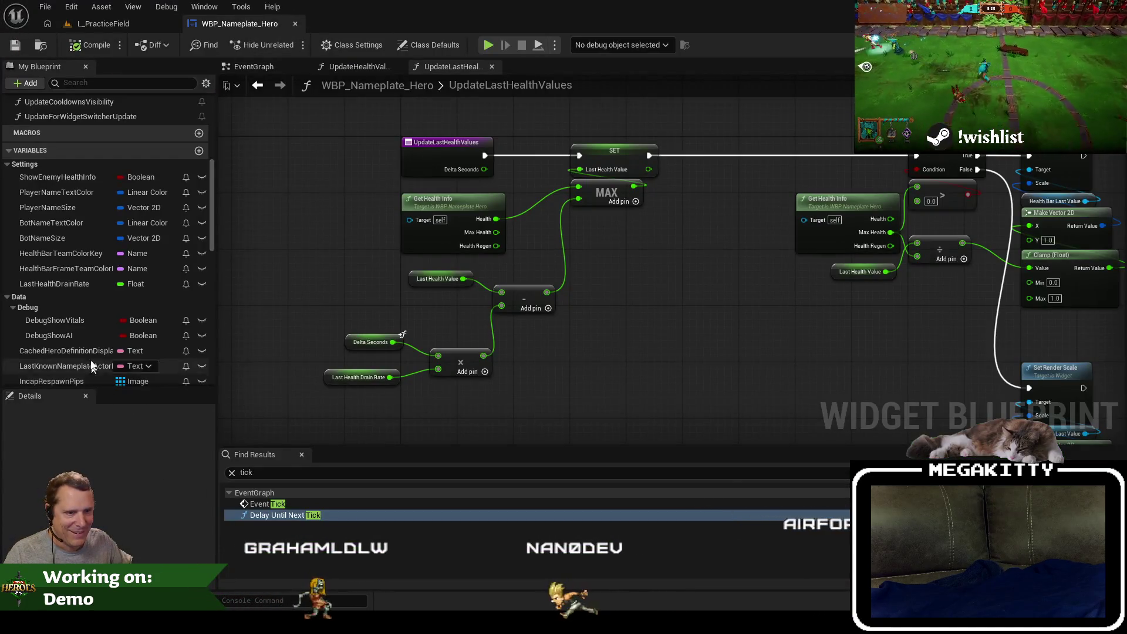
{"action": "left_click", "coordinate": [68, 282]}
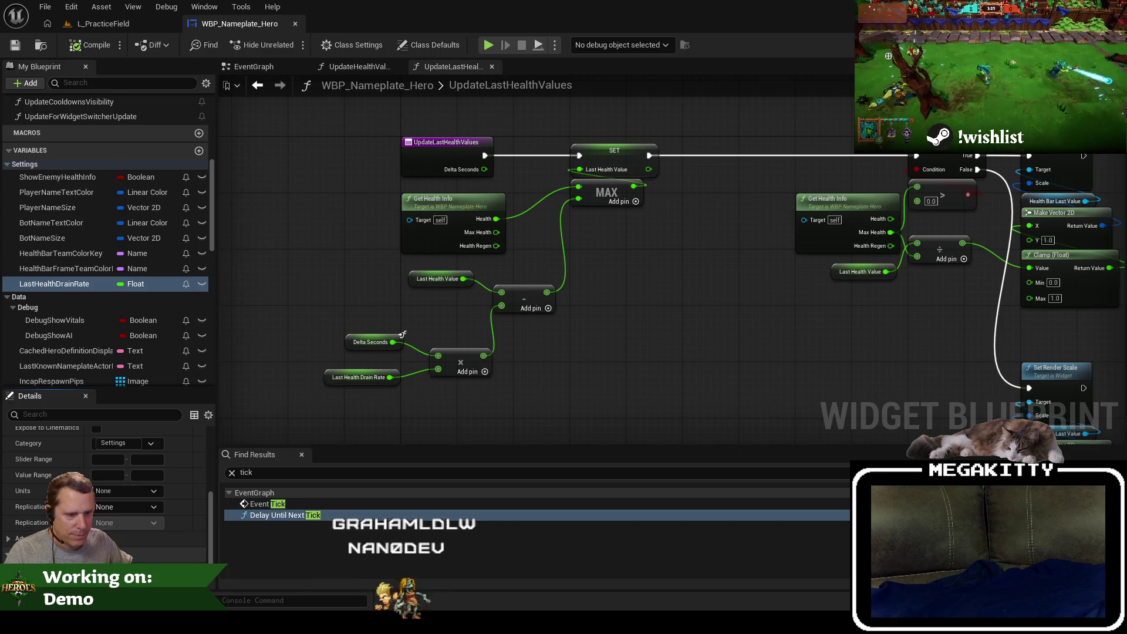
{"action": "key", "text": "ctrl+s"}
Play-test L_PracticeField, running the hero toward the enemy and question-mark pad, then stop.
{"action": "left_click", "coordinate": [103, 24]}
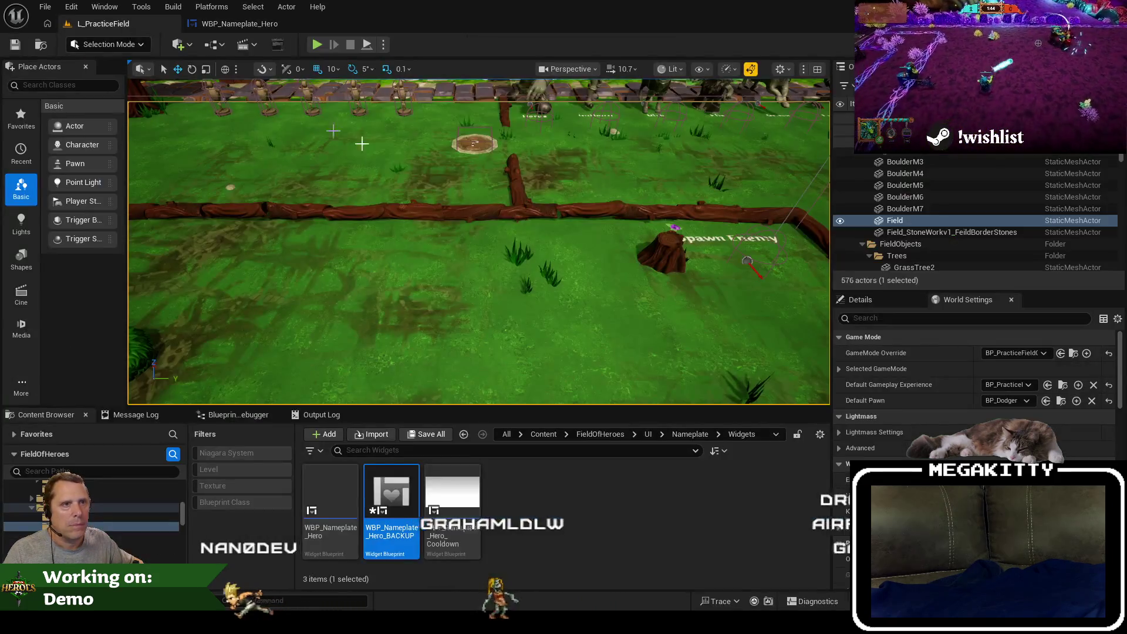
{"action": "key", "text": "alt+p"}
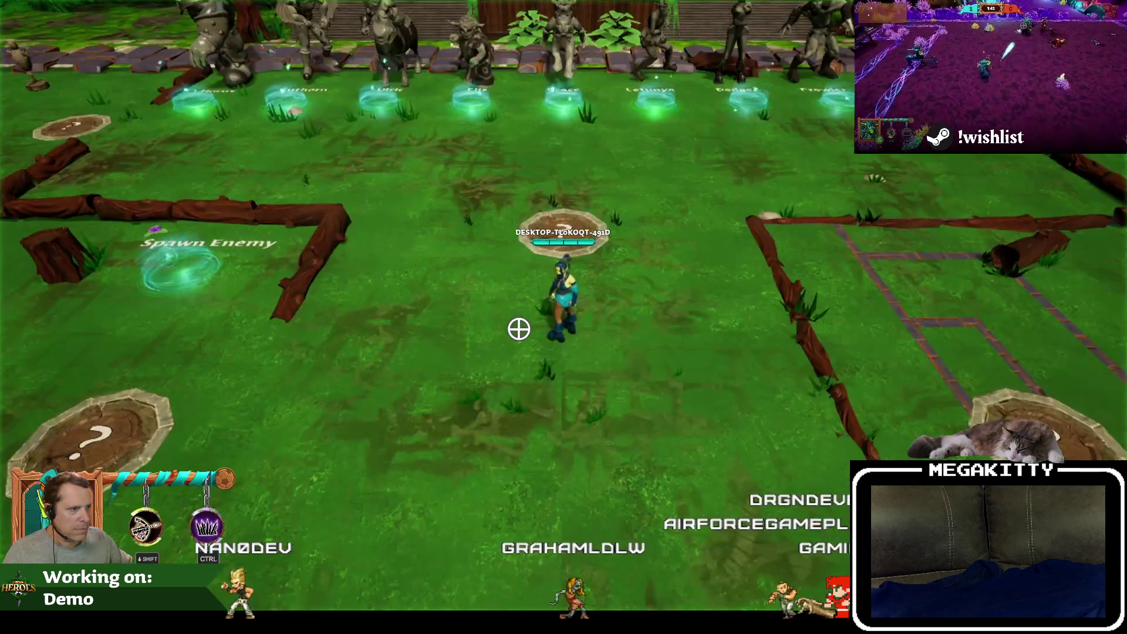
{"action": "key", "text": "a"}
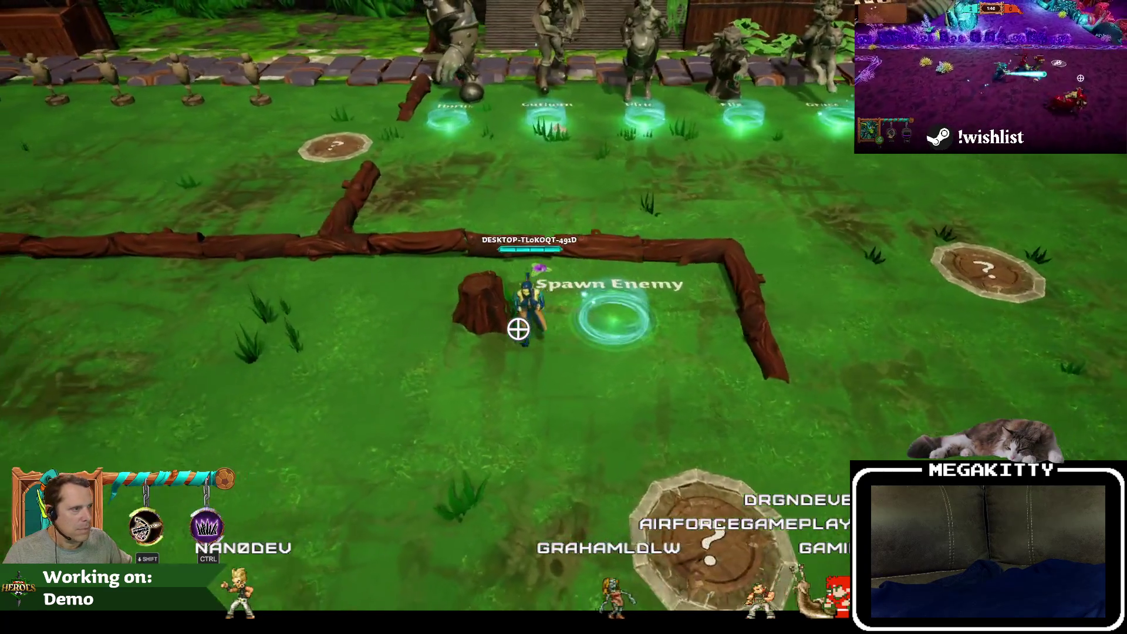
{"action": "key", "text": "s"}
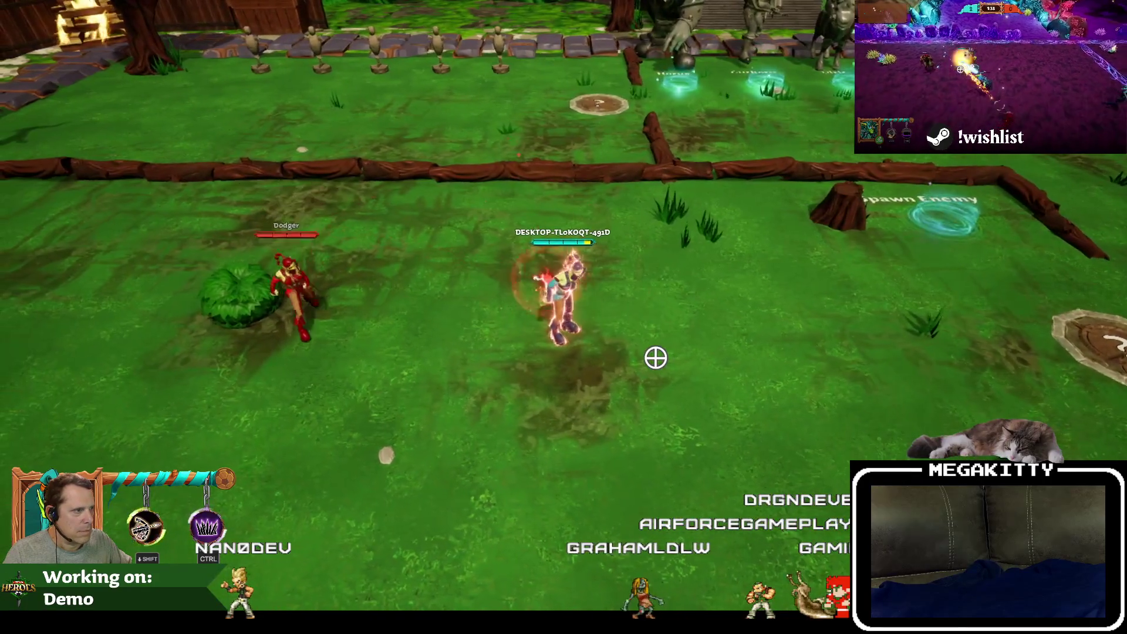
{"action": "key", "text": "d"}
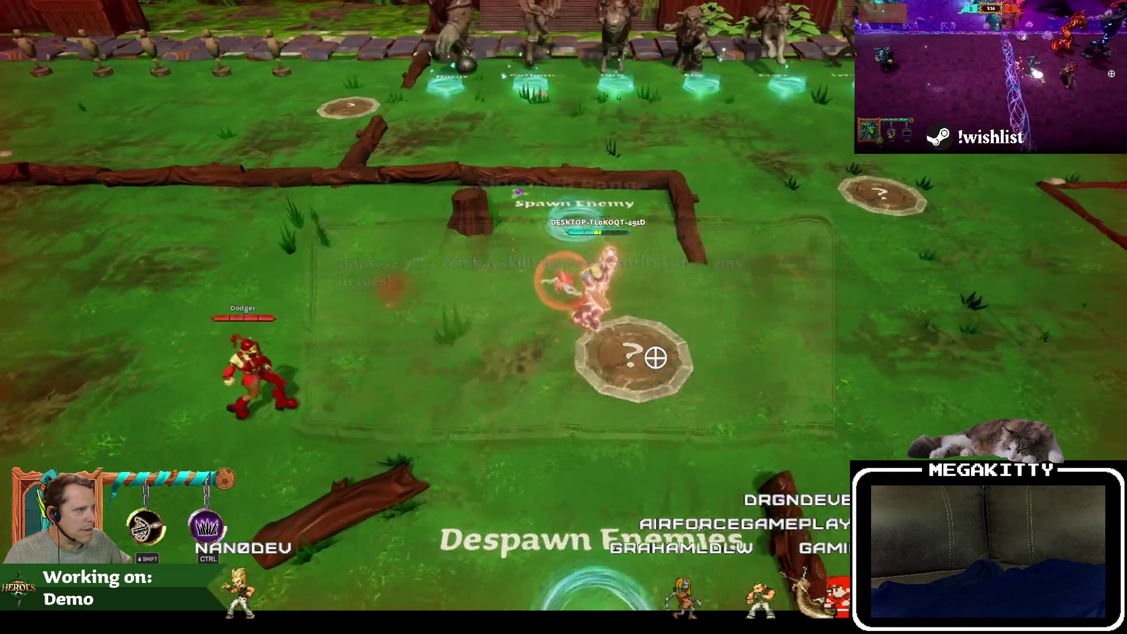
{"action": "key", "text": "Escape"}
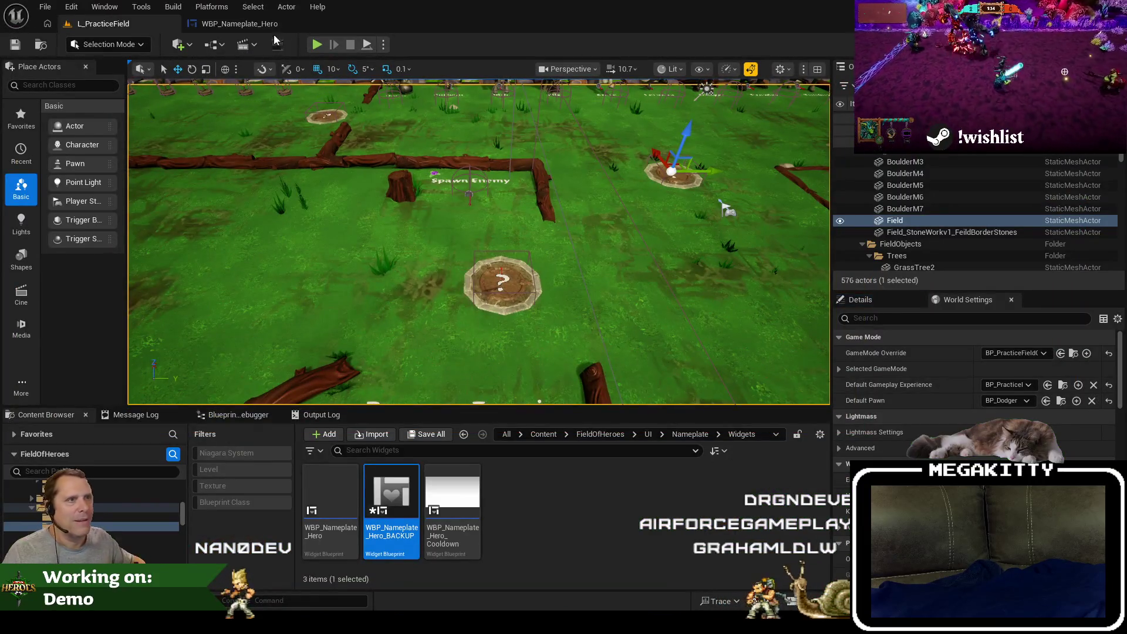
Duplicate LastHealthDrainRate as LastHealthDrainDelay, place it above the rate, and save.
{"action": "left_click", "coordinate": [252, 24]}
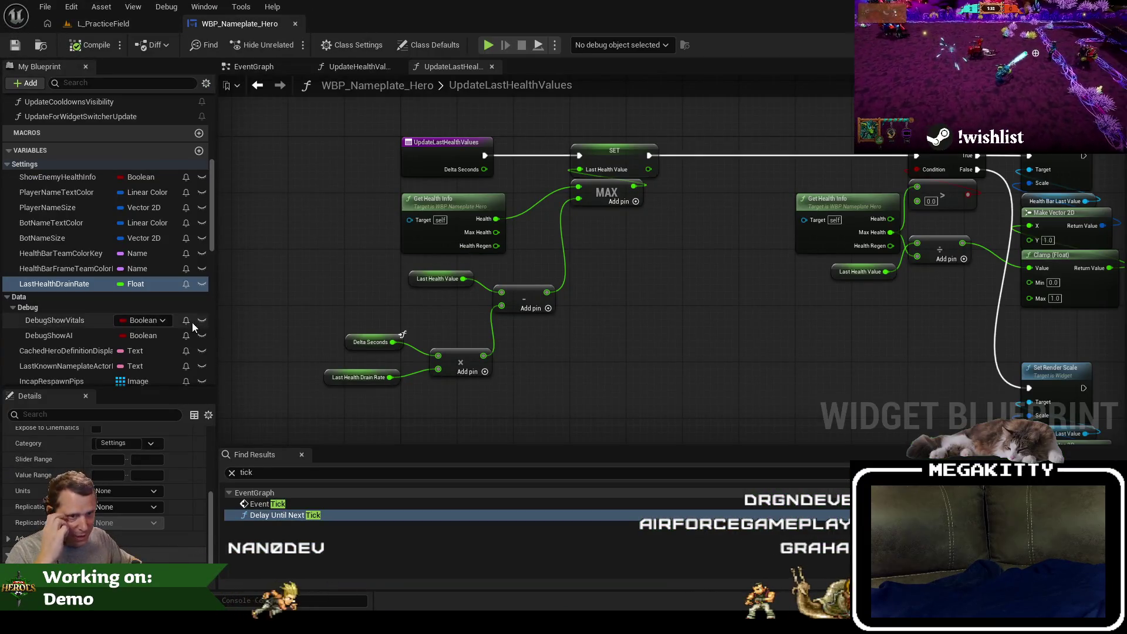
{"action": "left_click", "coordinate": [402, 334]}
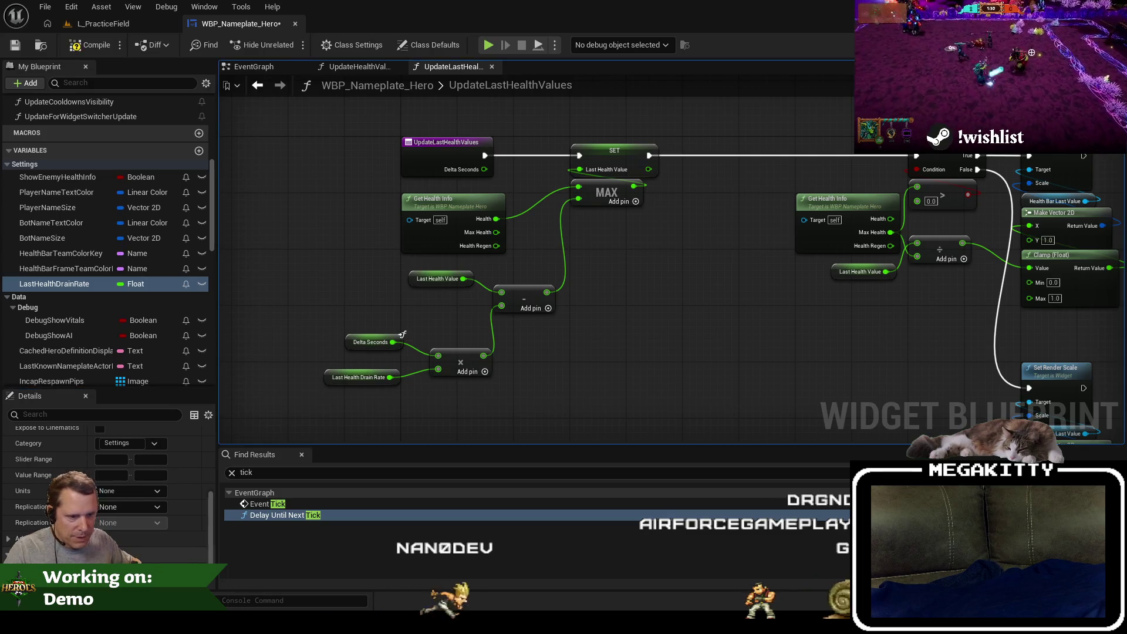
{"action": "left_click", "coordinate": [75, 282]}
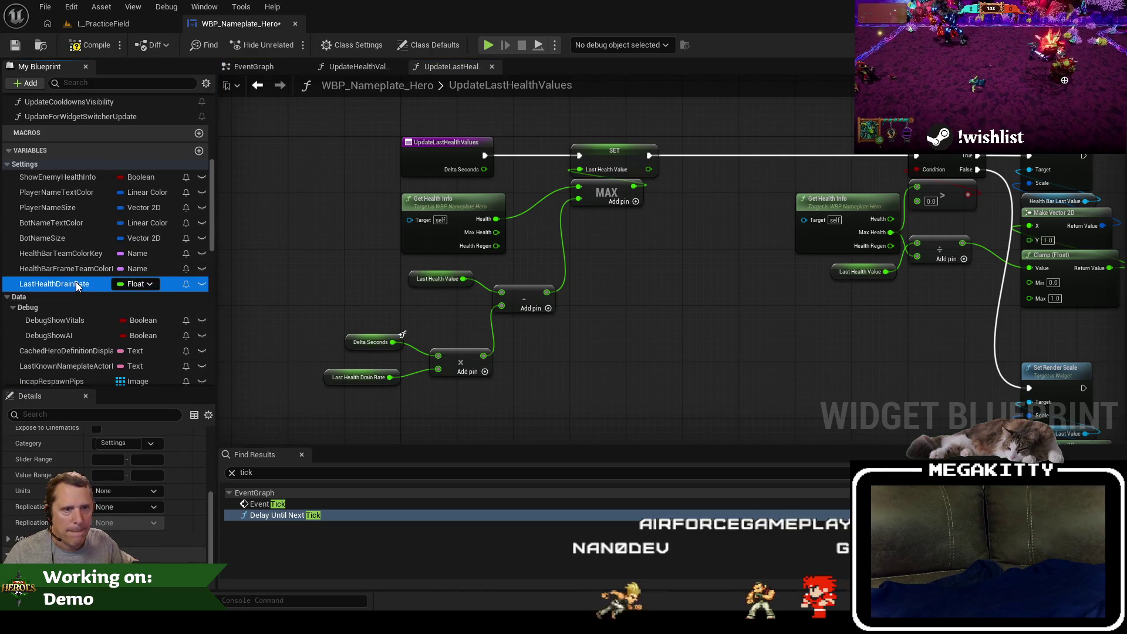
{"action": "key", "text": "ctrl+w"}
{"action": "type", "text": "LastHealthDrainDelay"}
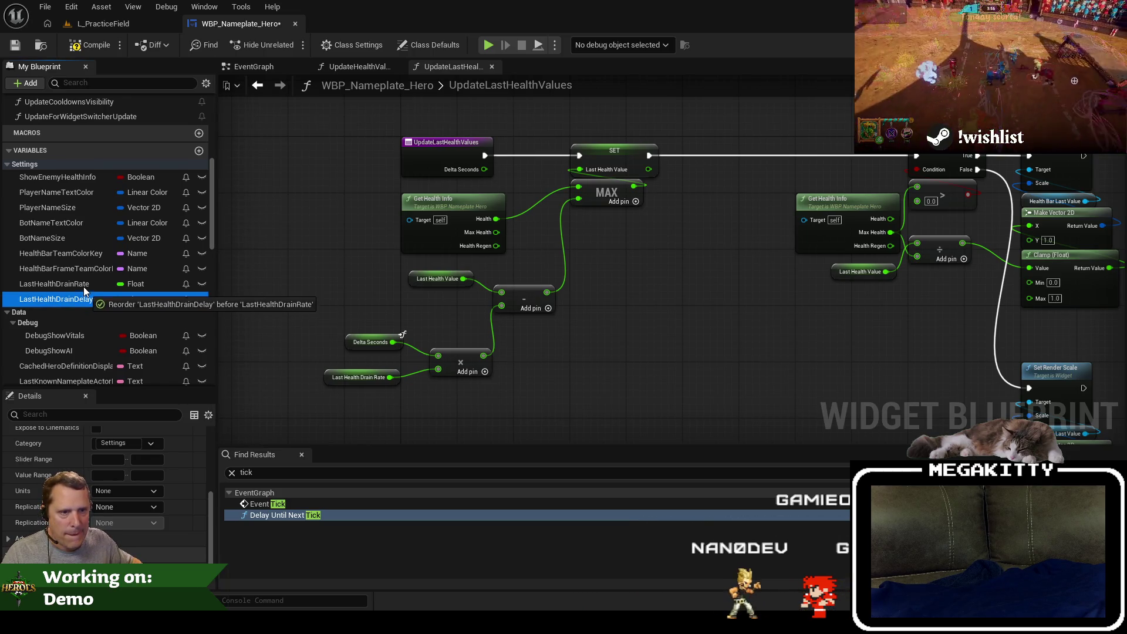
{"action": "left_click_drag", "start_coordinate": [83, 287], "coordinate": [84, 281]}
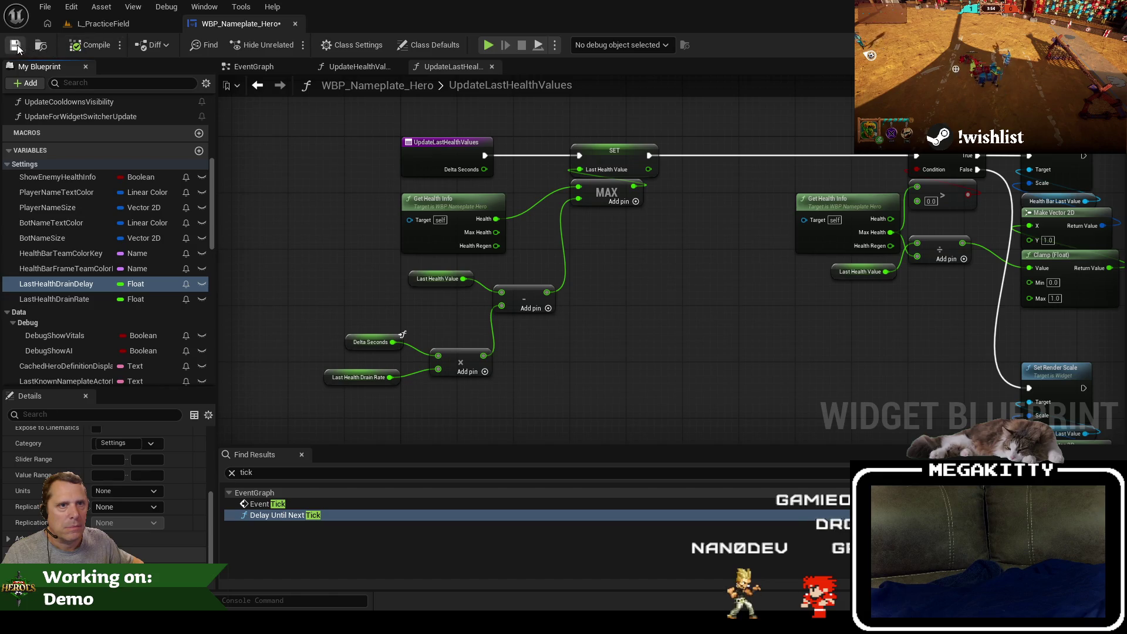
{"action": "left_click_drag", "start_coordinate": [323, 199], "coordinate": [305, 223]}
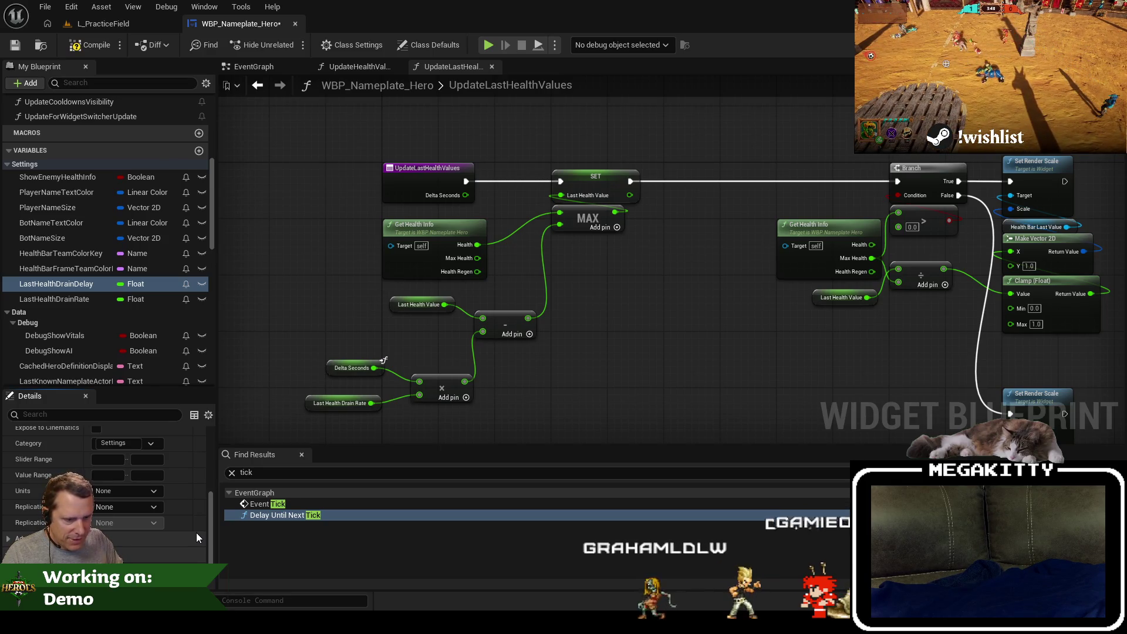
{"action": "left_click", "coordinate": [19, 46]}
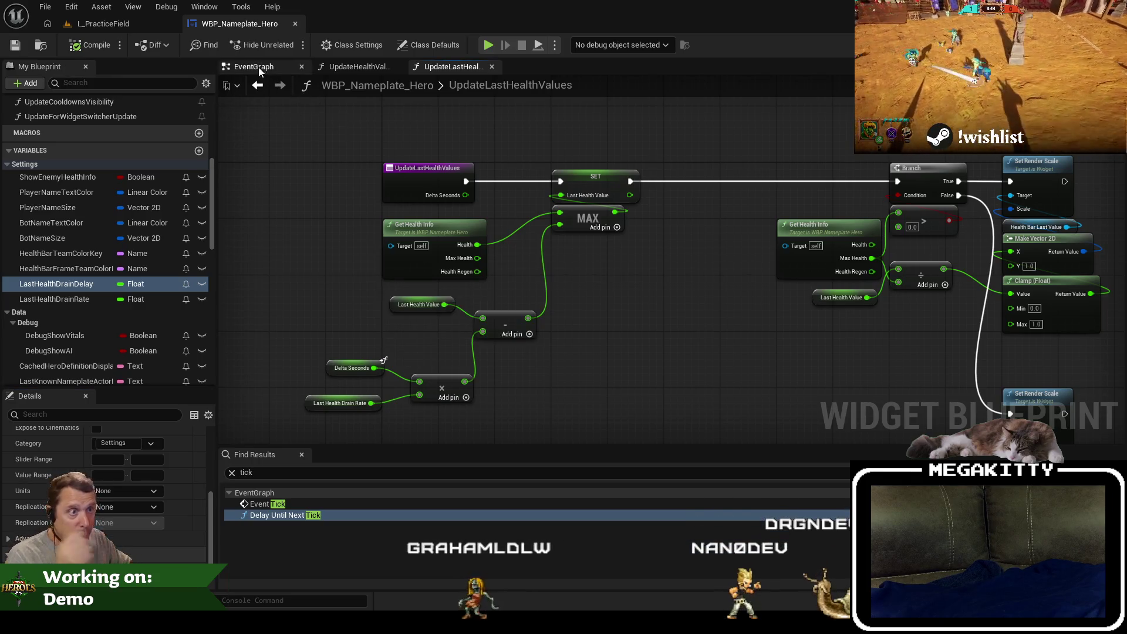
Duplicate LastHealthValue and name the copy LastHealthDelayElapsed.
{"action": "scroll", "coordinate": [54, 149], "scroll_direction": "up", "scroll_amount": 5}
{"action": "scroll", "coordinate": [57, 150], "scroll_direction": "up", "scroll_amount": 5}
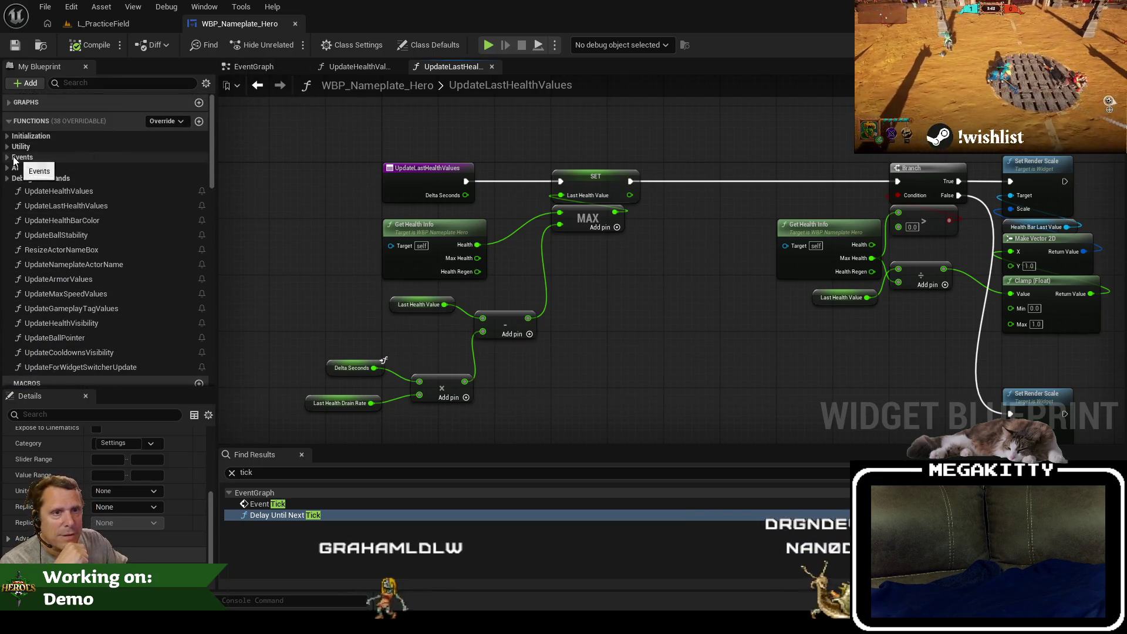
{"action": "left_click", "coordinate": [7, 158]}
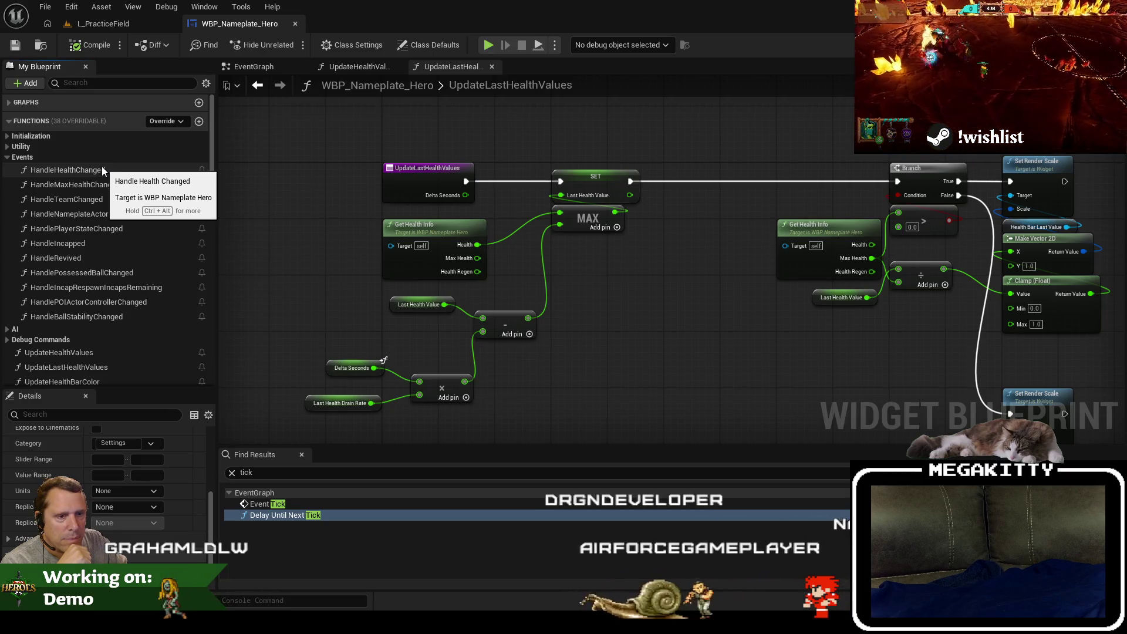
{"action": "scroll", "coordinate": [101, 166], "scroll_direction": "down", "scroll_amount": 10}
{"action": "scroll", "coordinate": [101, 167], "scroll_direction": "down", "scroll_amount": 3}
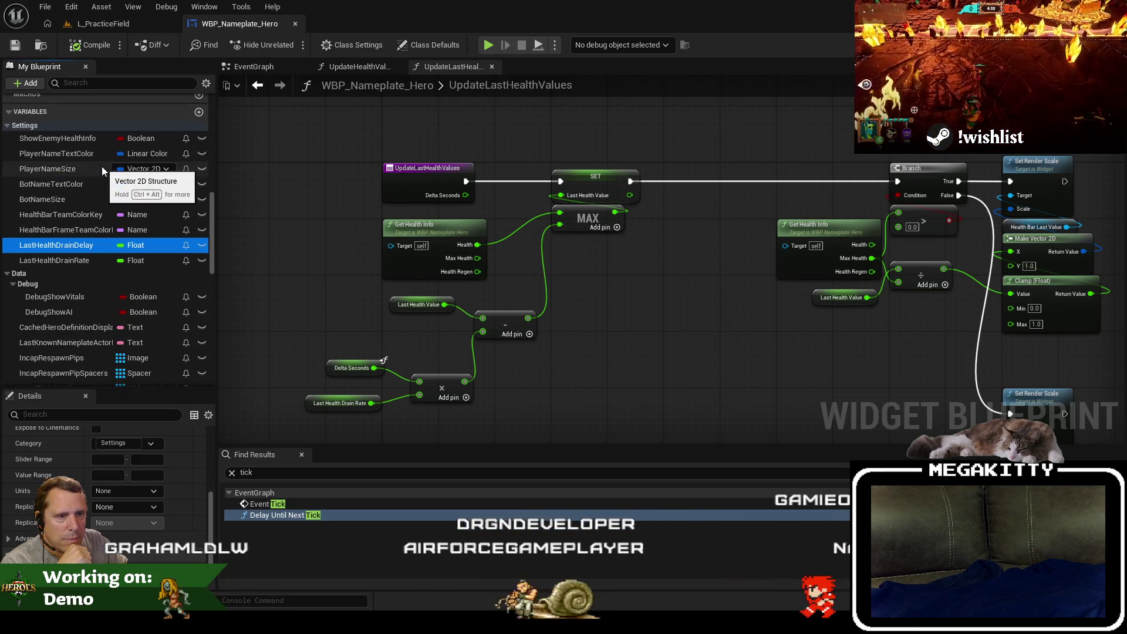
{"action": "scroll", "coordinate": [121, 184], "scroll_direction": "down", "scroll_amount": 2}
{"action": "scroll", "coordinate": [121, 185], "scroll_direction": "down", "scroll_amount": 2}
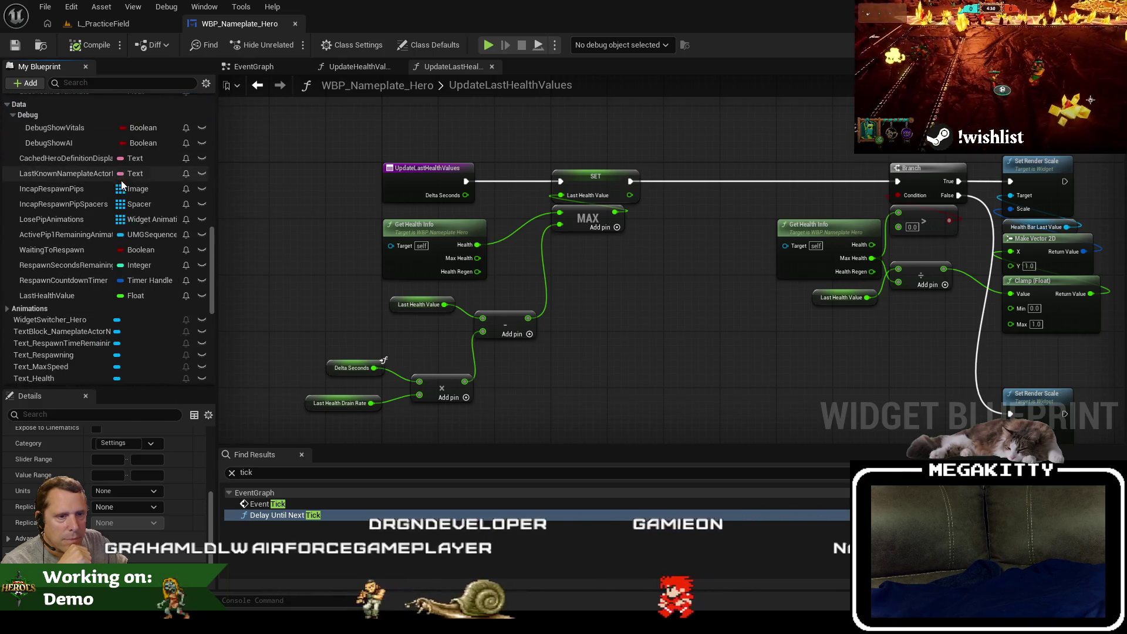
{"action": "left_click", "coordinate": [103, 294]}
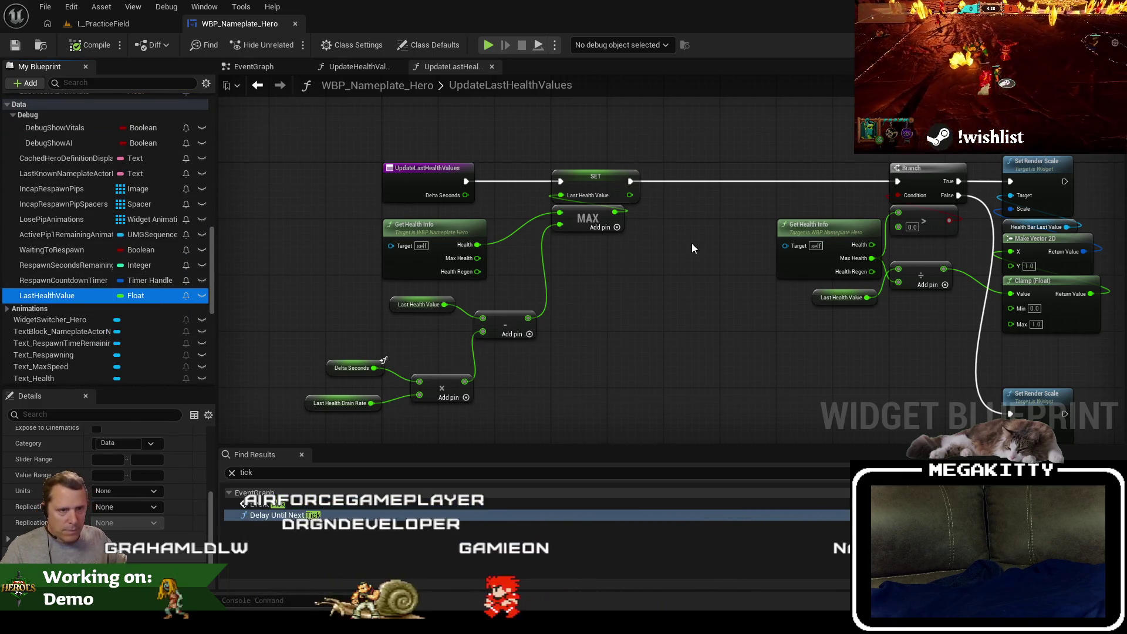
{"action": "key", "text": "ctrl+d"}
{"action": "type", "text": "DelayTimeElapsed"}
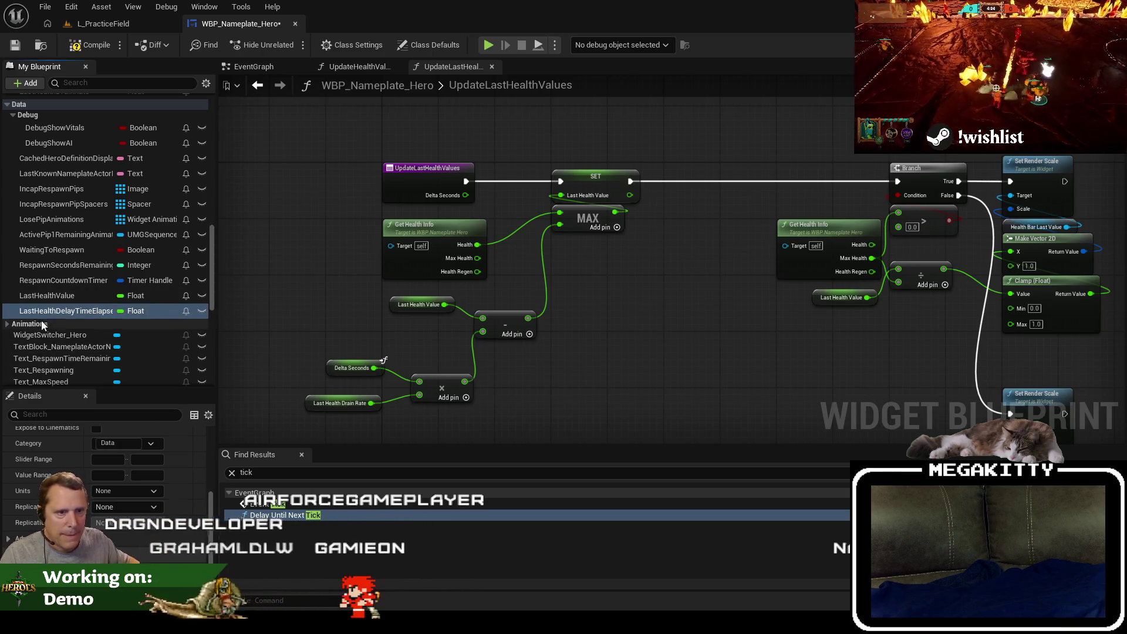
{"action": "double_click", "coordinate": [85, 311]}
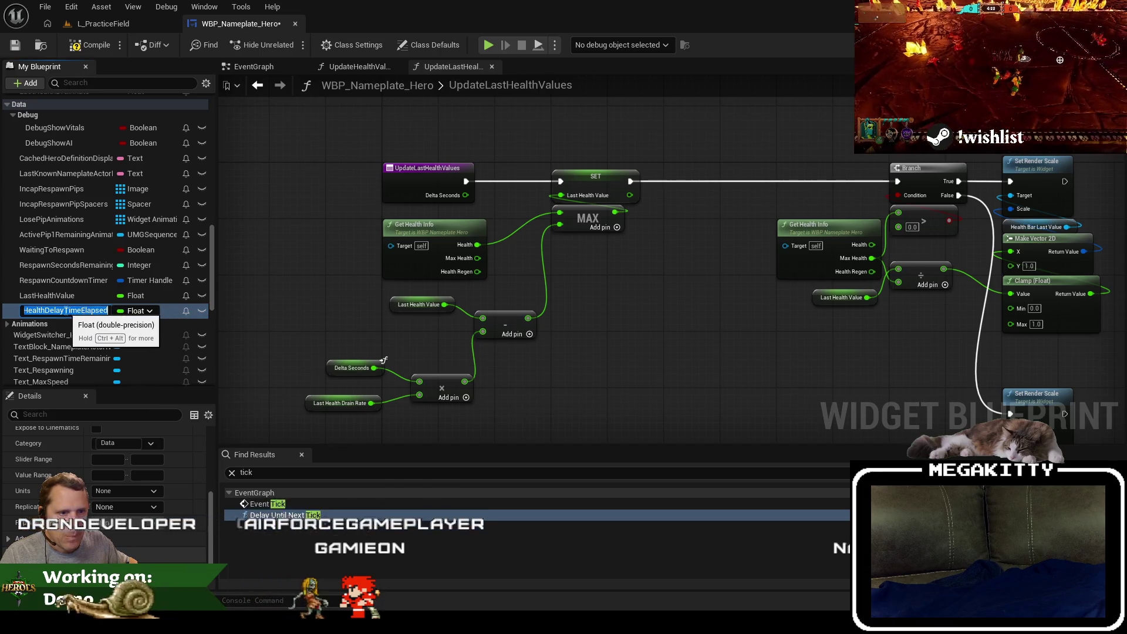
{"action": "key", "text": "BackSpace"}
{"action": "key", "text": "Return"}
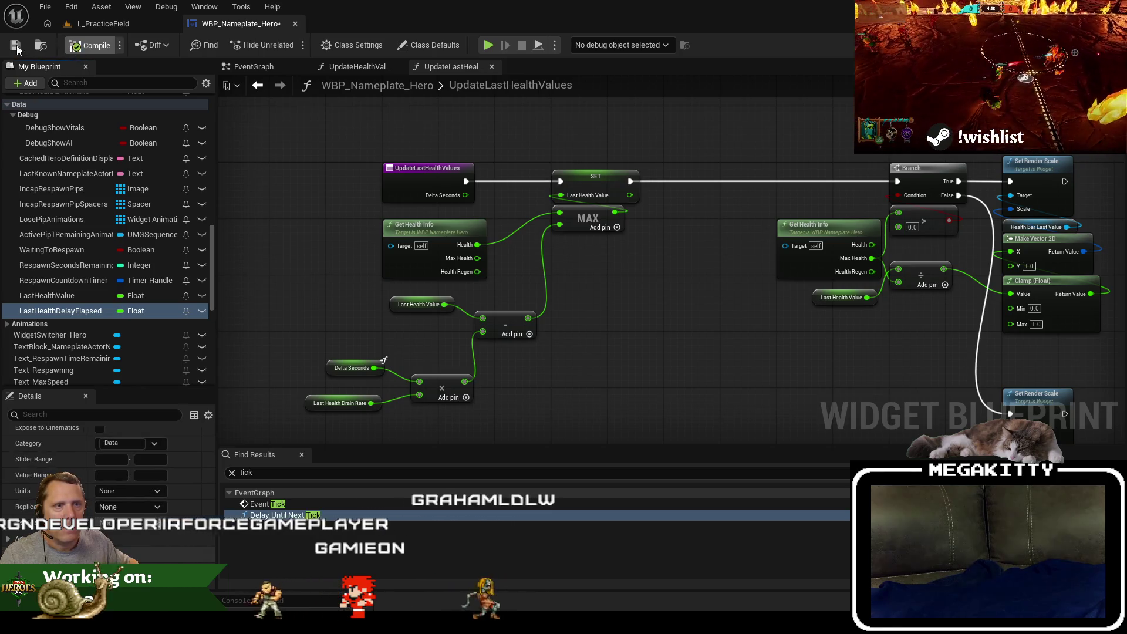
{"action": "scroll", "coordinate": [105, 202], "scroll_direction": "up", "scroll_amount": 10}
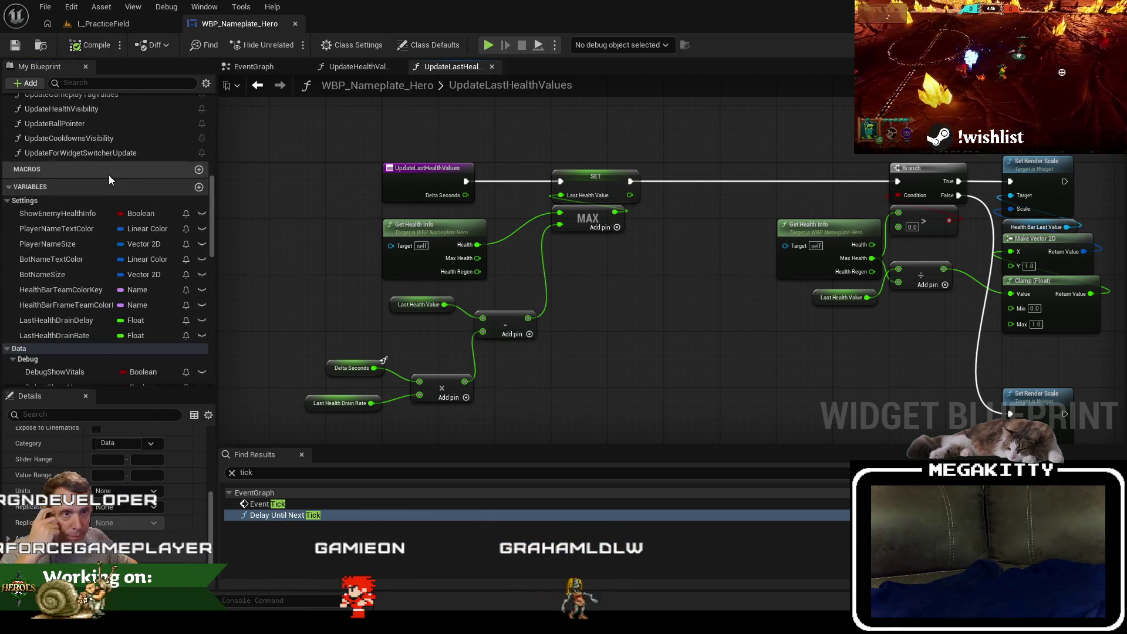
Open the HandleHealthChanged graph after checking the Update Health Values function.
{"action": "scroll", "coordinate": [117, 182], "scroll_direction": "up", "scroll_amount": 5}
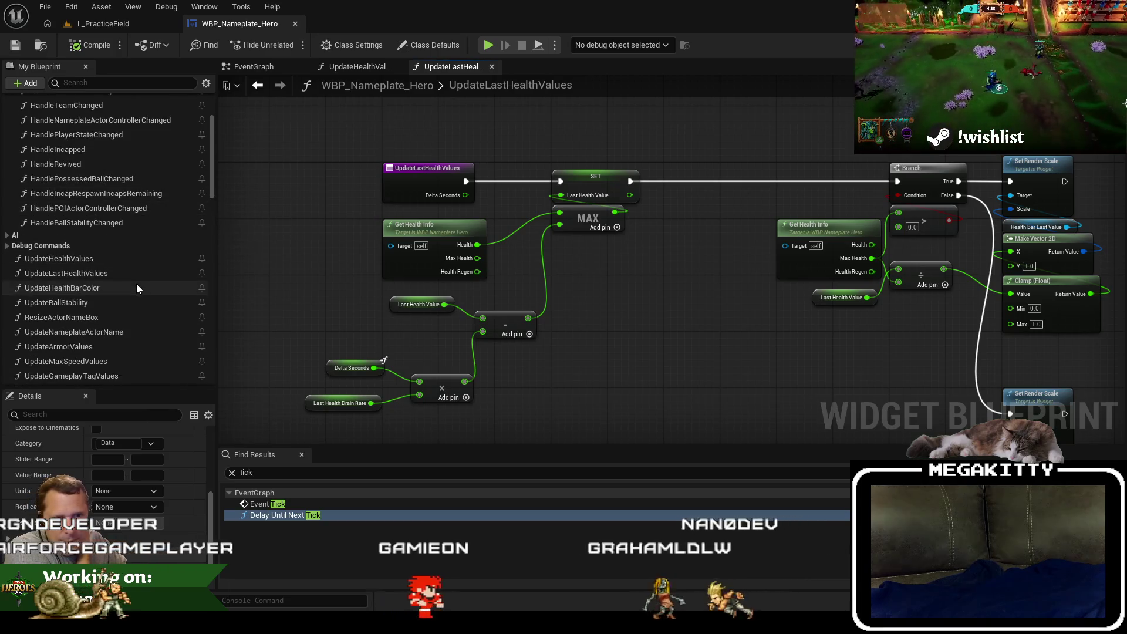
{"action": "left_click", "coordinate": [124, 273]}
{"action": "scroll", "coordinate": [128, 216], "scroll_direction": "up", "scroll_amount": 3}
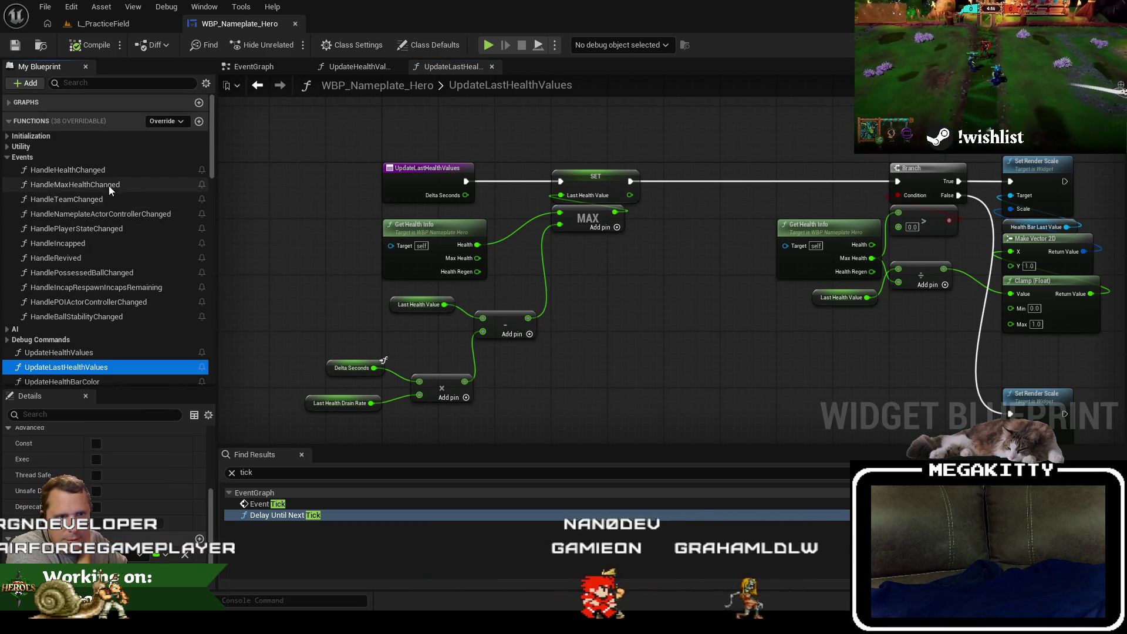
{"action": "double_click", "coordinate": [106, 171]}
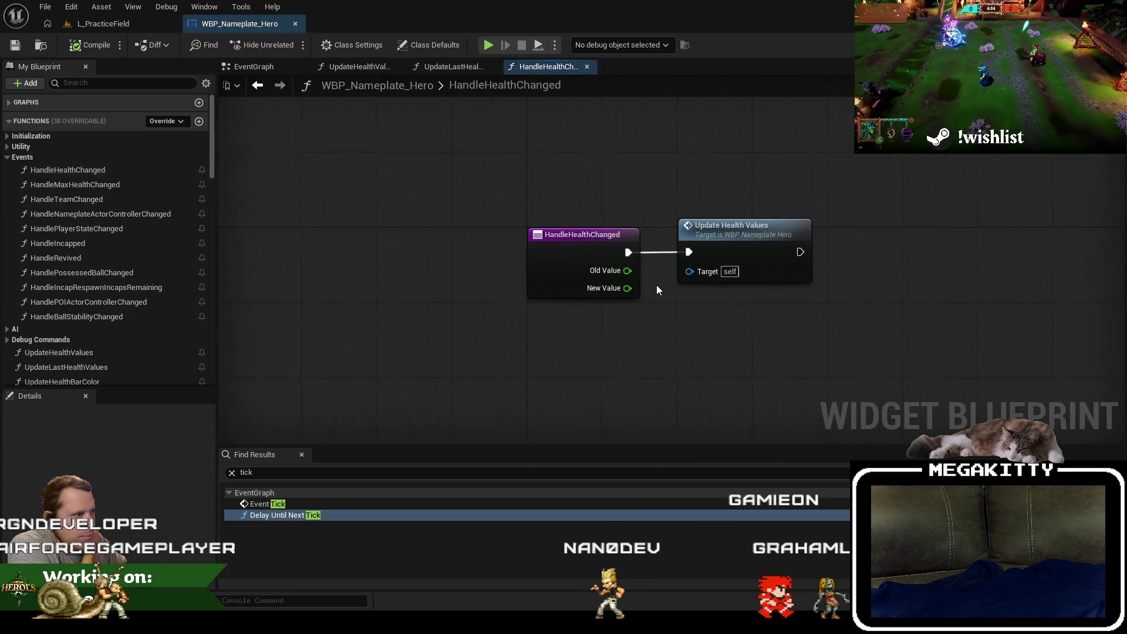
{"action": "double_click", "coordinate": [560, 229]}
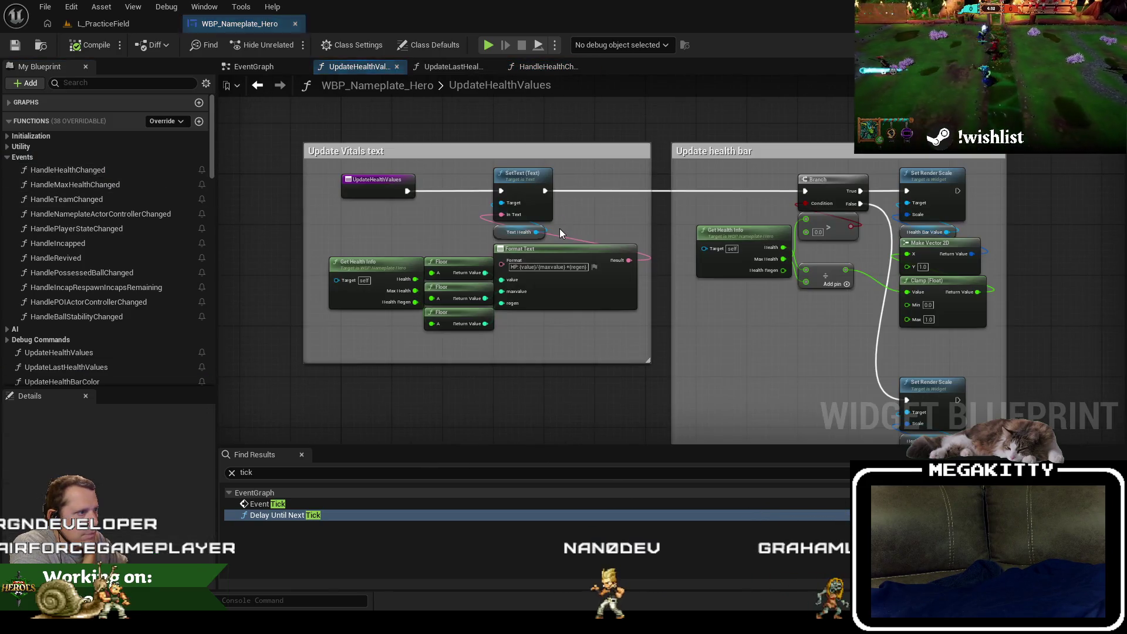
{"action": "left_click", "coordinate": [259, 86]}
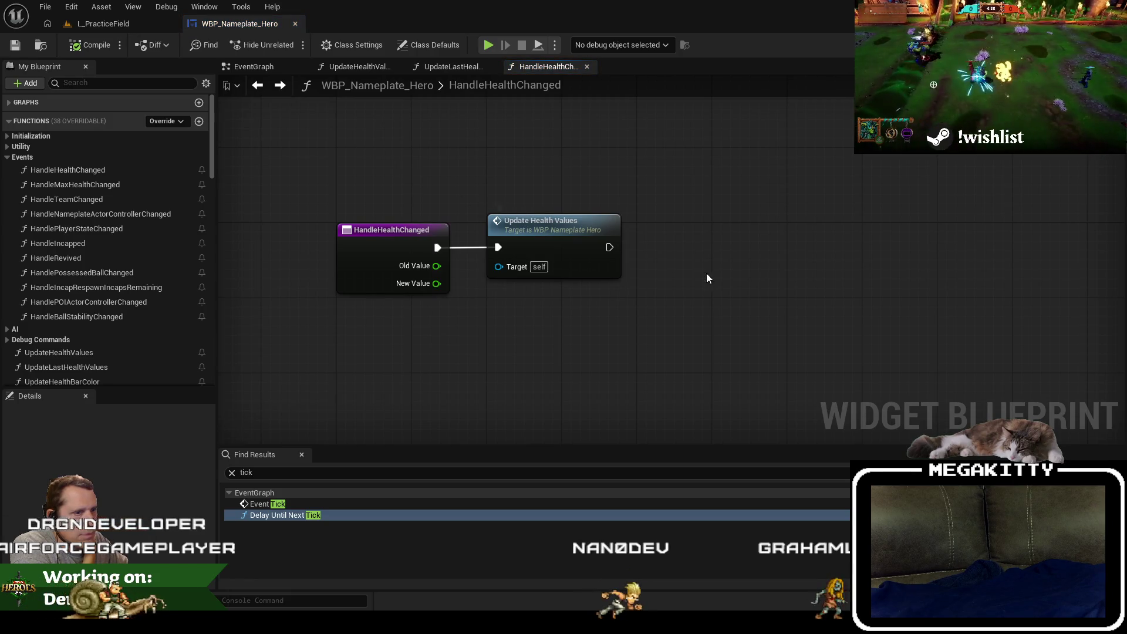
Add an Old Value > New Value comparison driving a new Branch.
{"action": "right_click", "coordinate": [543, 295]}
{"action": "type", "text": "g"}
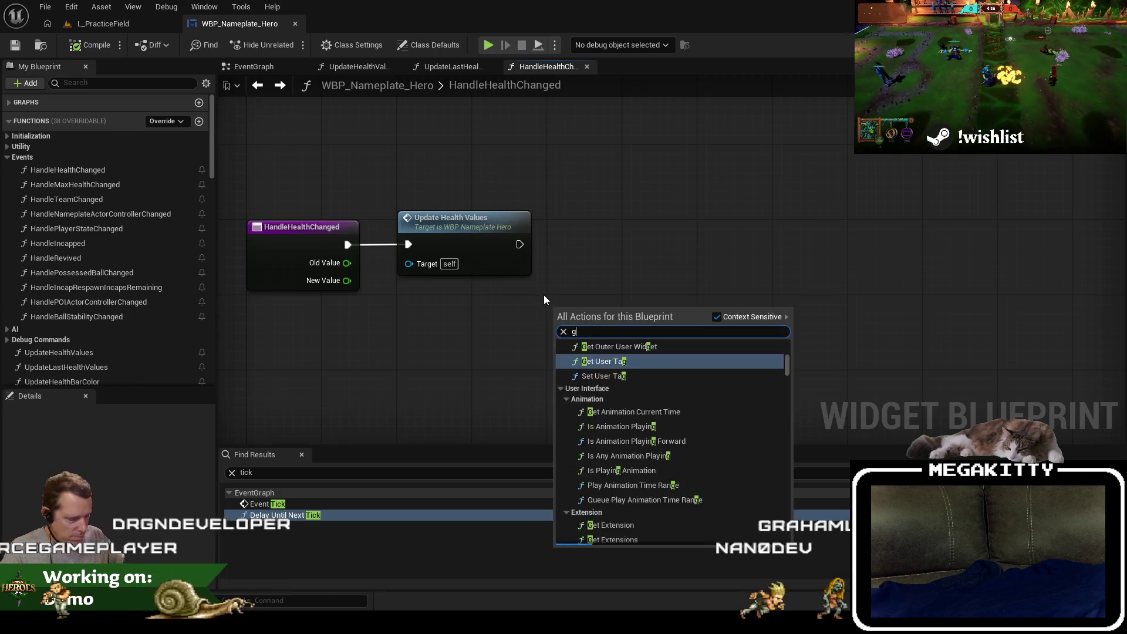
{"action": "type", "text": "et old va"}
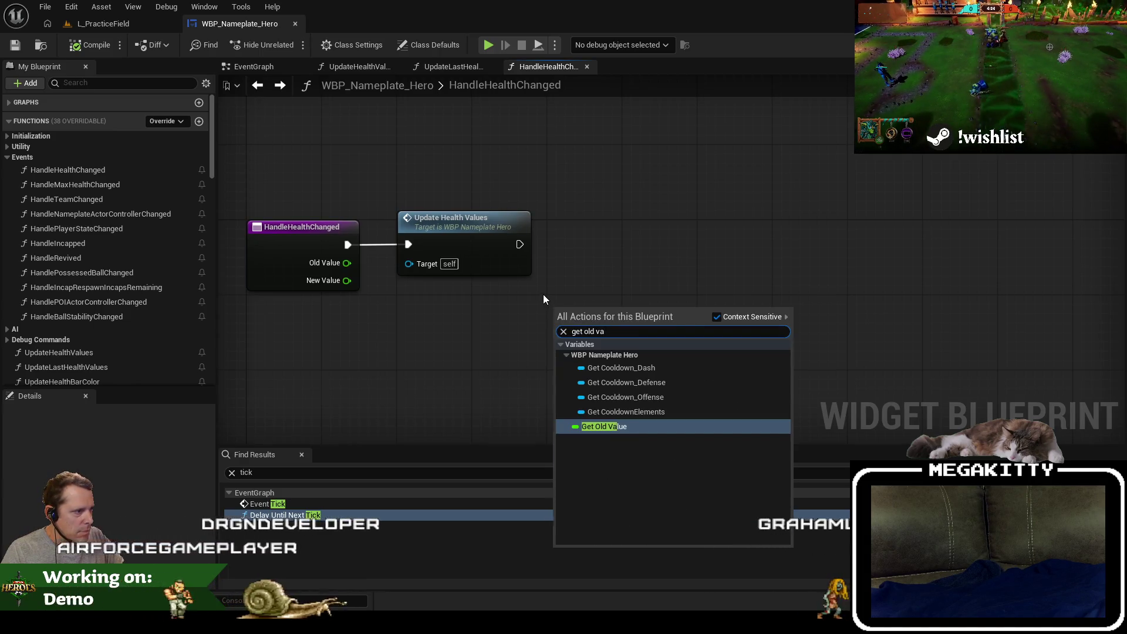
{"action": "key", "text": "Return"}
{"action": "mouse_move", "coordinate": [610, 315]}
{"action": "left_mouse_down"}
{"action": "mouse_move", "coordinate": [663, 343]}
{"action": "mouse_move", "coordinate": [499, 368]}
{"action": "left_mouse_up"}
{"action": "left_click", "coordinate": [669, 405]}
{"action": "type", "text": "get "}
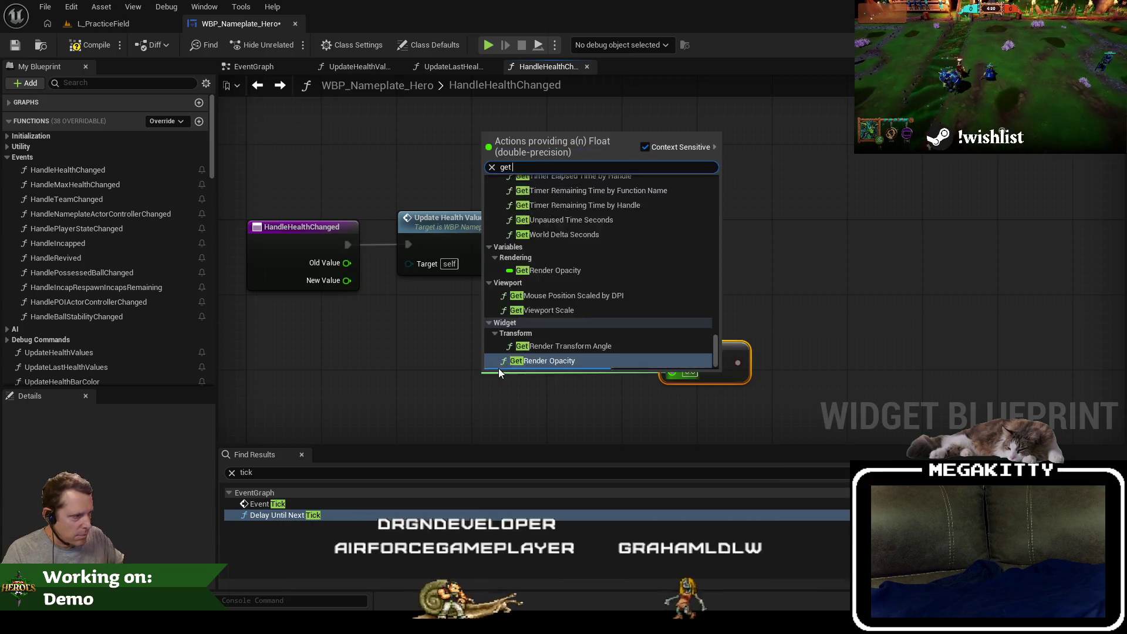
{"action": "type", "text": "new va"}
{"action": "key", "text": "Return"}
{"action": "mouse_move", "coordinate": [722, 361]}
{"action": "left_mouse_down"}
{"action": "mouse_move", "coordinate": [731, 233]}
{"action": "mouse_move", "coordinate": [671, 217]}
{"action": "mouse_move", "coordinate": [523, 242]}
{"action": "left_mouse_up"}
{"action": "type", "text": "branch"}
{"action": "key", "text": "Return"}
Wire Update Health Values into the Branch and arrange the comparison and getter nodes.
{"action": "left_click_drag", "start_coordinate": [671, 226], "coordinate": [746, 226]}
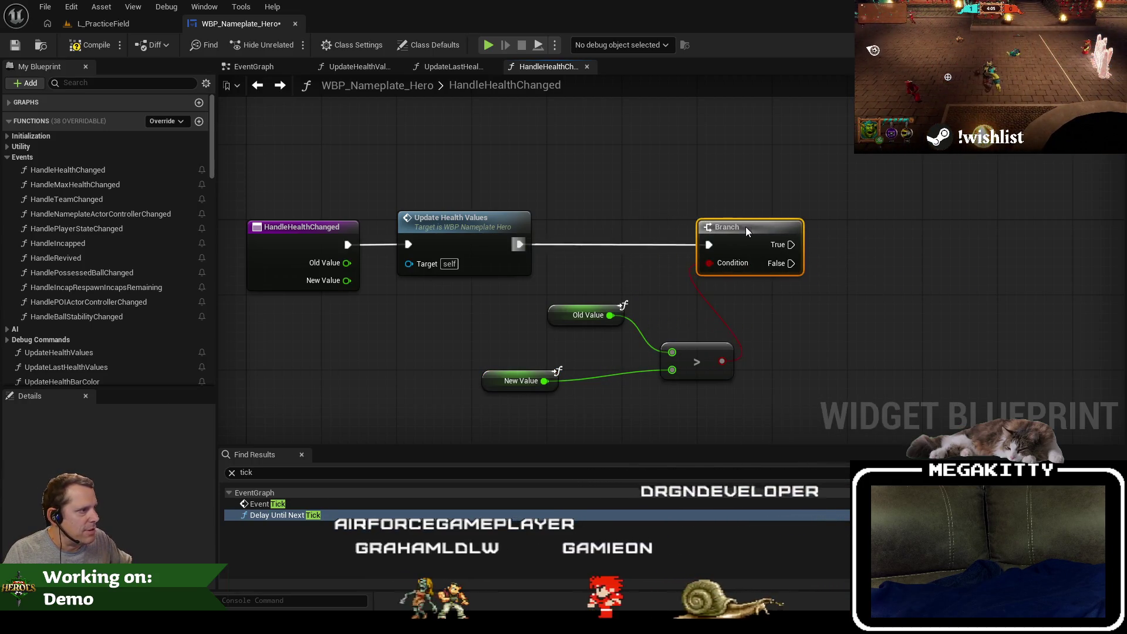
{"action": "left_click_drag", "start_coordinate": [696, 361], "coordinate": [734, 296]}
{"action": "mouse_move", "coordinate": [586, 316]}
{"action": "left_mouse_down"}
{"action": "mouse_move", "coordinate": [642, 269]}
{"action": "mouse_move", "coordinate": [642, 279]}
{"action": "left_mouse_up"}
{"action": "mouse_move", "coordinate": [498, 380]}
{"action": "left_mouse_down"}
{"action": "mouse_move", "coordinate": [629, 301]}
{"action": "mouse_move", "coordinate": [615, 319]}
{"action": "left_mouse_up"}
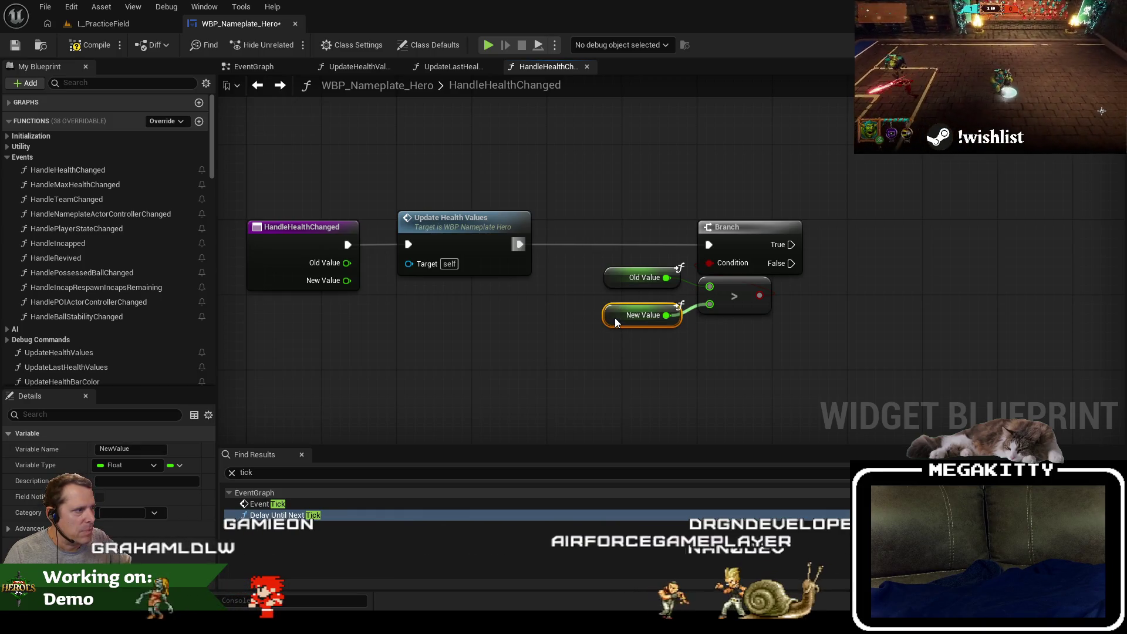
On True, set LastHealthDelayElapsed to 0.0, compile, and open UpdateLastHealthValues.
{"action": "scroll", "coordinate": [108, 291], "scroll_direction": "down", "scroll_amount": 5}
{"action": "scroll", "coordinate": [120, 314], "scroll_direction": "down", "scroll_amount": 8}
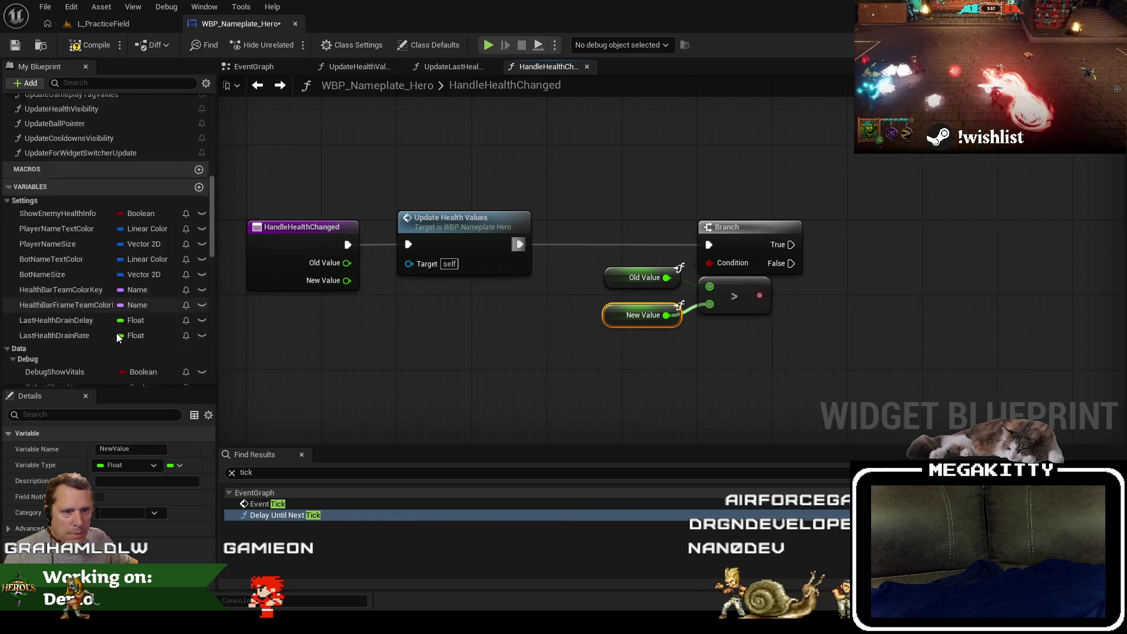
{"action": "scroll", "coordinate": [91, 309], "scroll_direction": "down", "scroll_amount": 5}
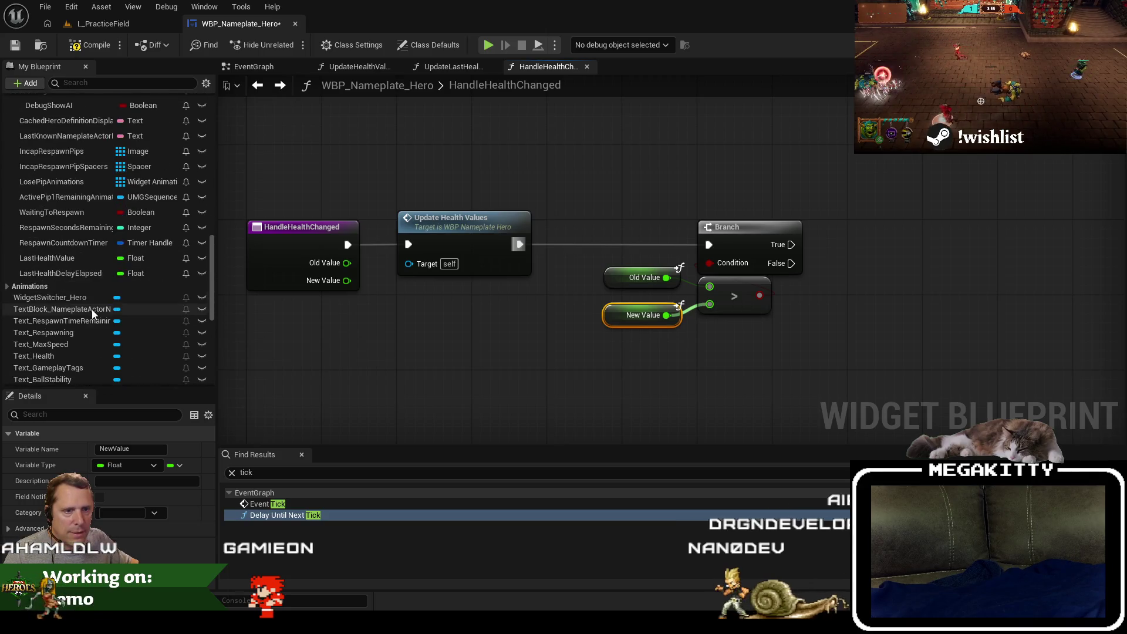
{"action": "double_click", "coordinate": [79, 272]}
{"action": "left_click_drag", "start_coordinate": [777, 342], "coordinate": [592, 343]}
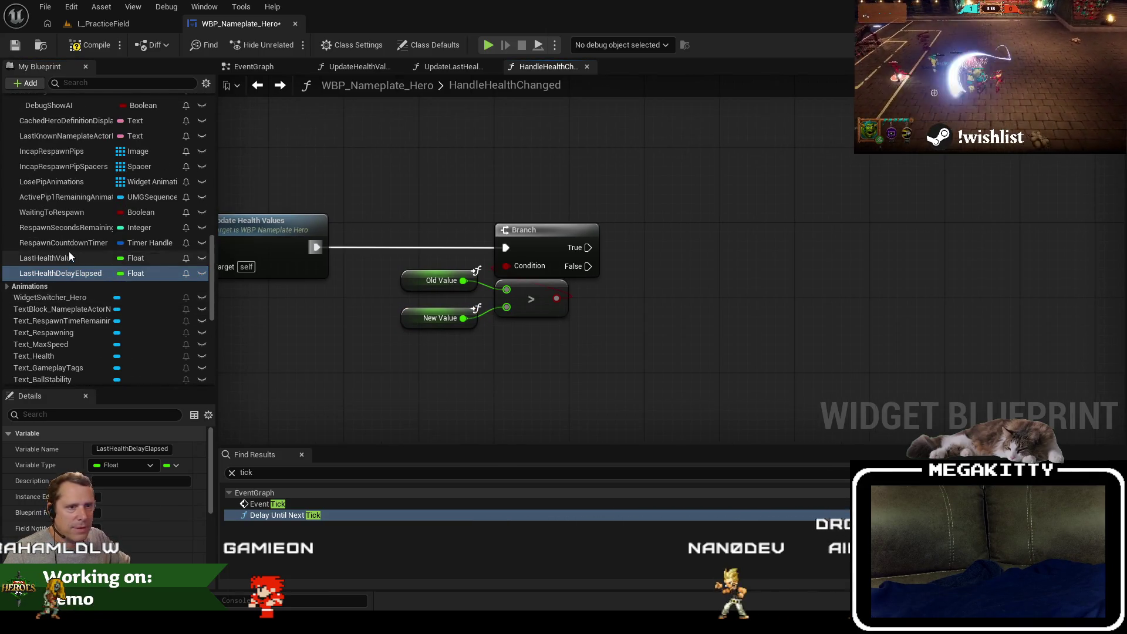
{"action": "scroll", "coordinate": [89, 249], "scroll_direction": "up", "scroll_amount": 3}
{"action": "scroll", "coordinate": [89, 249], "scroll_direction": "down", "scroll_amount": 2}
{"action": "left_click_drag", "start_coordinate": [88, 292], "coordinate": [571, 321]}
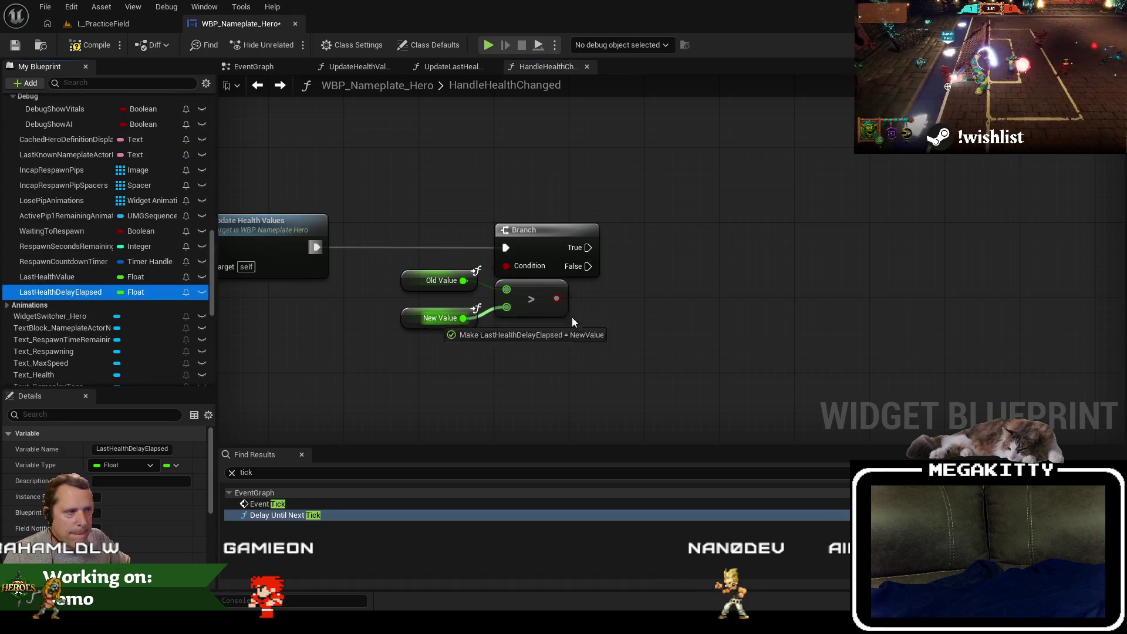
{"action": "left_click", "coordinate": [733, 274]}
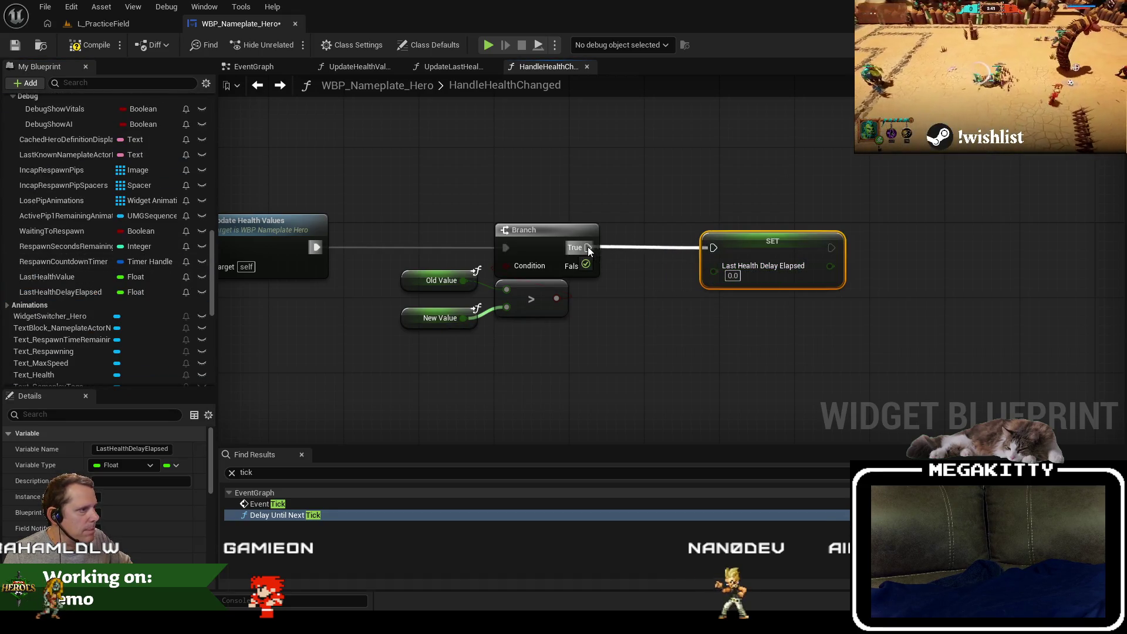
{"action": "left_click_drag", "start_coordinate": [702, 249], "coordinate": [498, 174]}
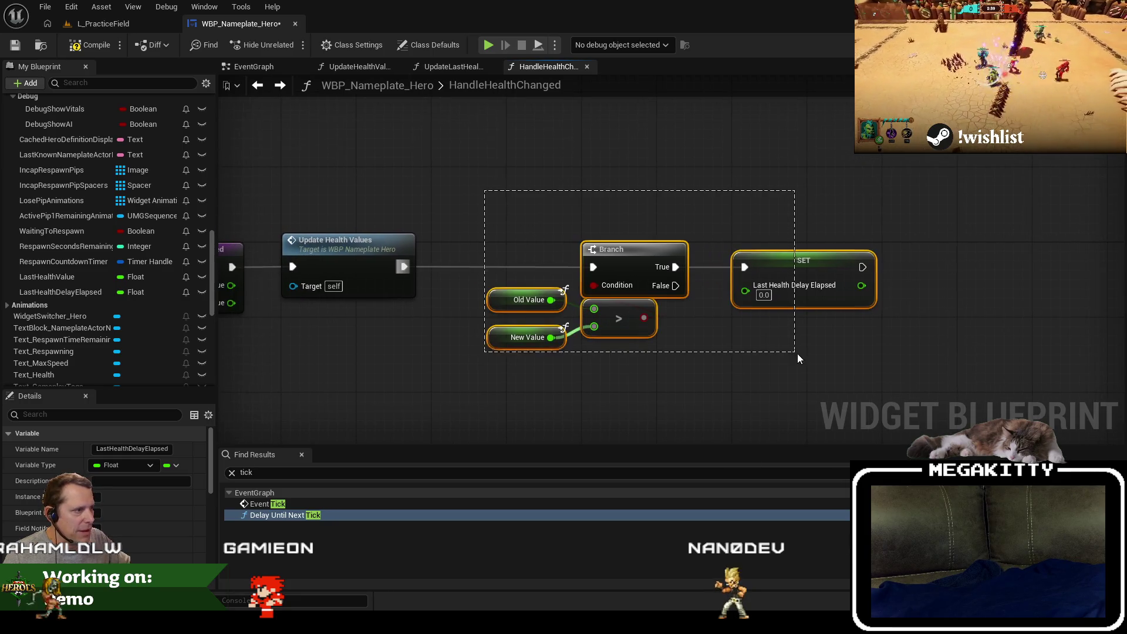
{"action": "left_click_drag", "start_coordinate": [797, 353], "coordinate": [589, 195]}
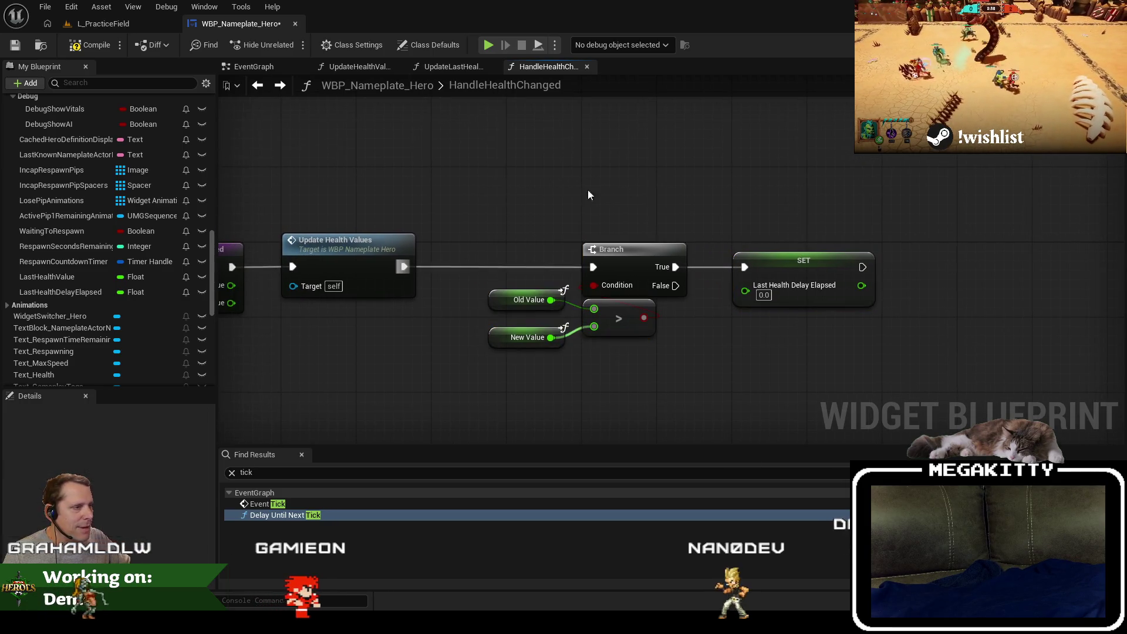
{"action": "left_click", "coordinate": [92, 50]}
{"action": "left_click", "coordinate": [453, 66]}
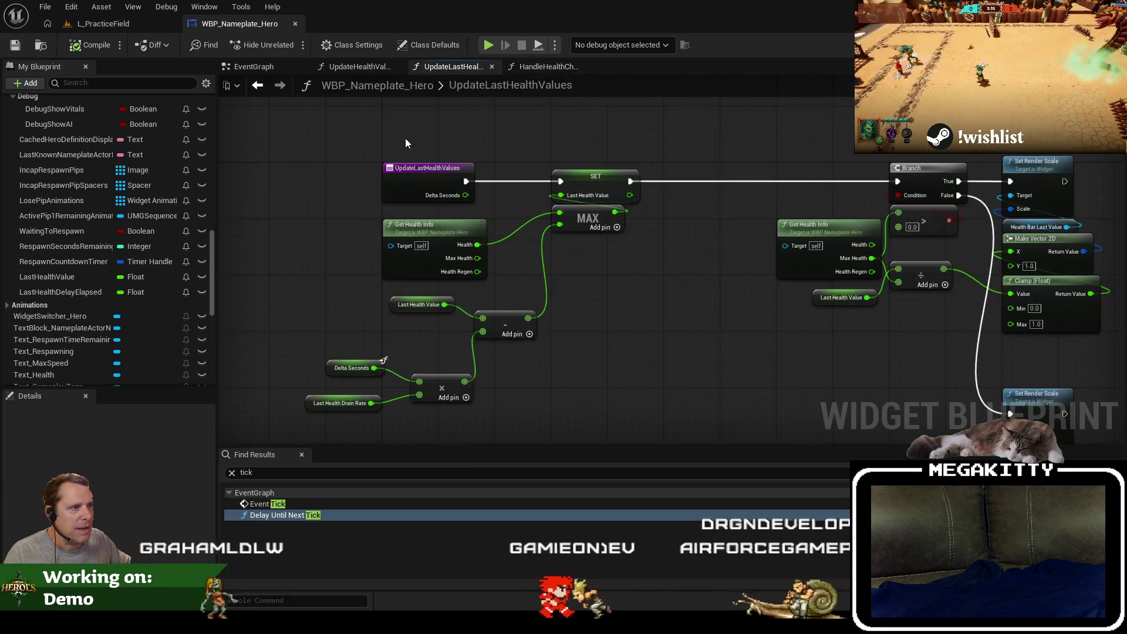
Move the nodes after the UpdateLastHealthValues entry aside and bring the drain-rate math into view.
{"action": "scroll", "coordinate": [471, 133], "scroll_direction": "down", "scroll_amount": 6}
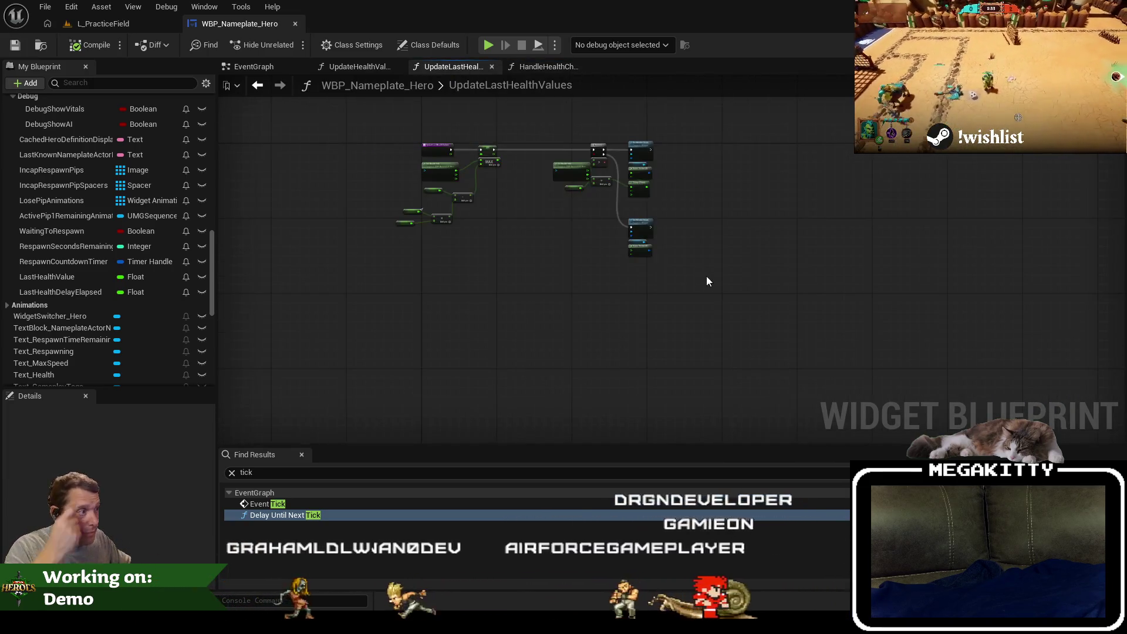
{"action": "scroll", "coordinate": [465, 129], "scroll_direction": "up", "scroll_amount": 5}
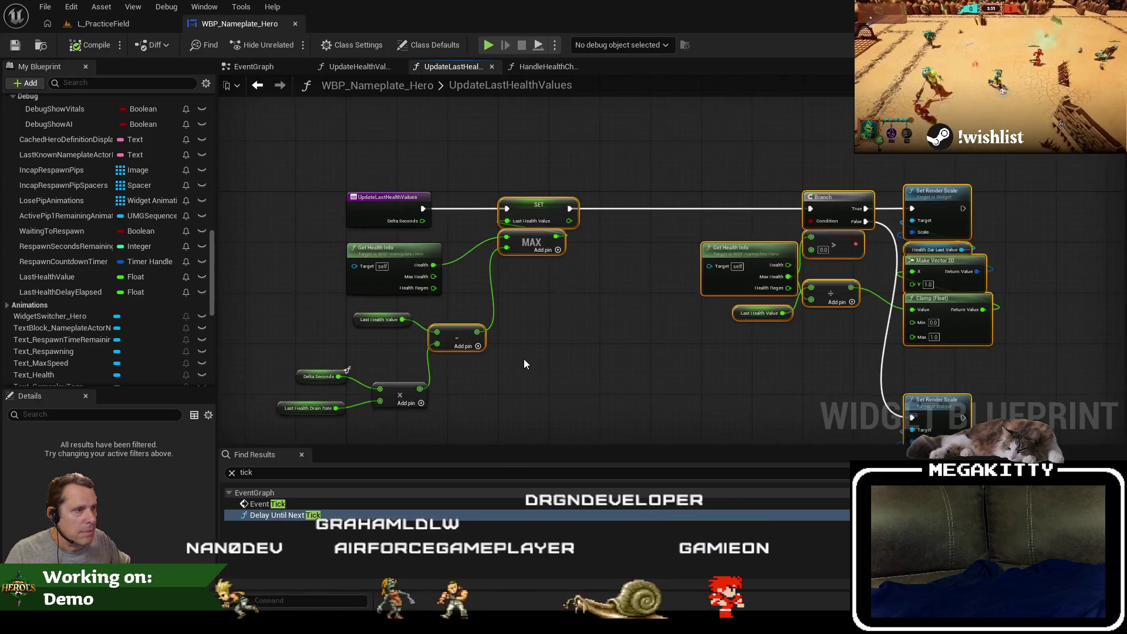
{"action": "mouse_move", "coordinate": [545, 412]}
{"action": "left_mouse_down"}
{"action": "mouse_move", "coordinate": [433, 358]}
{"action": "mouse_move", "coordinate": [294, 244]}
{"action": "left_mouse_up"}
{"action": "mouse_move", "coordinate": [567, 210]}
{"action": "left_mouse_down"}
{"action": "mouse_move", "coordinate": [745, 203]}
{"action": "mouse_move", "coordinate": [478, 209]}
{"action": "mouse_move", "coordinate": [489, 210]}
{"action": "left_mouse_up"}
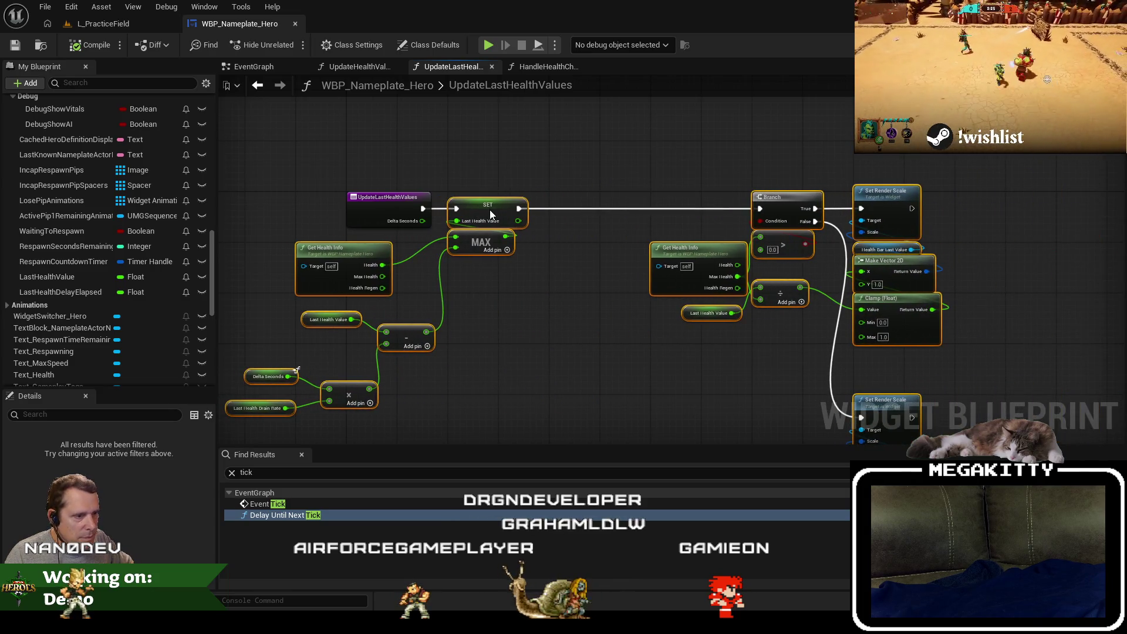
{"action": "left_click", "coordinate": [427, 386]}
{"action": "scroll", "coordinate": [371, 382], "scroll_direction": "up", "scroll_amount": 3}
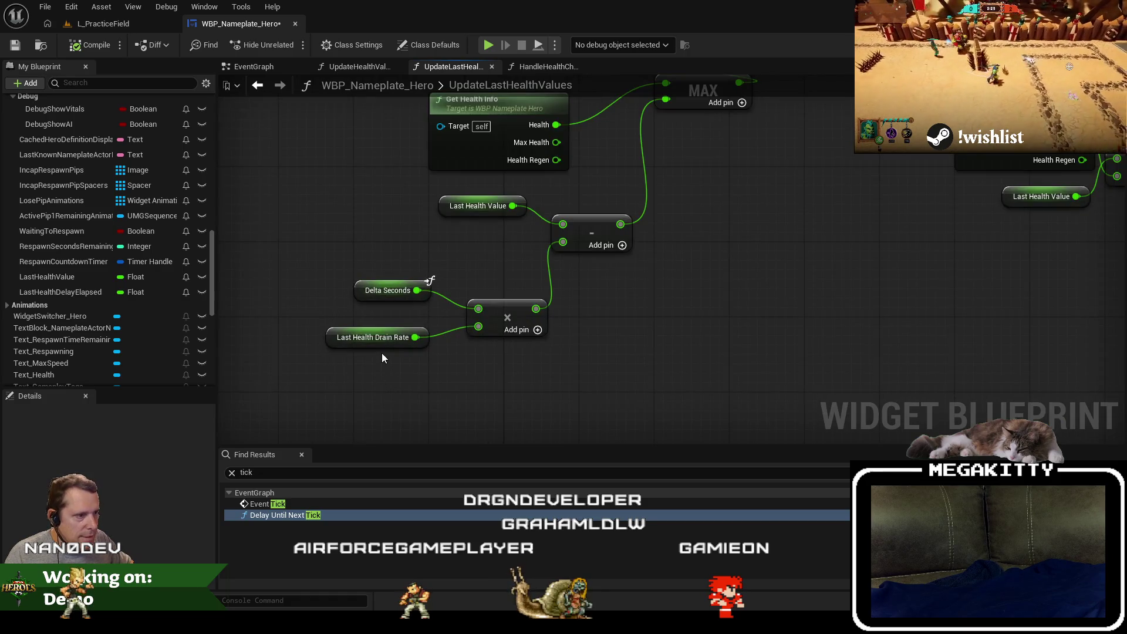
{"action": "mouse_move", "coordinate": [372, 331]}
{"action": "left_mouse_down"}
{"action": "mouse_move", "coordinate": [414, 384]}
{"action": "mouse_move", "coordinate": [424, 334]}
{"action": "left_mouse_up"}
{"action": "mouse_move", "coordinate": [381, 377]}
{"action": "left_mouse_down"}
{"action": "mouse_move", "coordinate": [325, 377]}
{"action": "mouse_move", "coordinate": [404, 389]}
{"action": "left_mouse_up"}
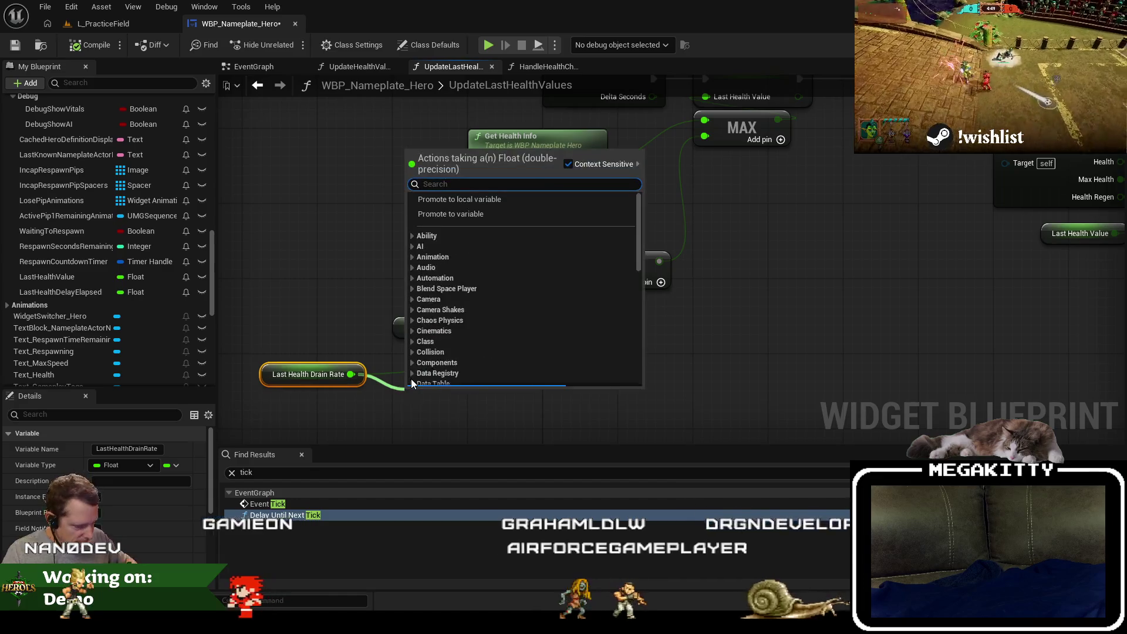
Multiply the drain rate by a Select Float whose A value is 1.0.
{"action": "type", "text": "*"}
{"action": "key", "text": "Return"}
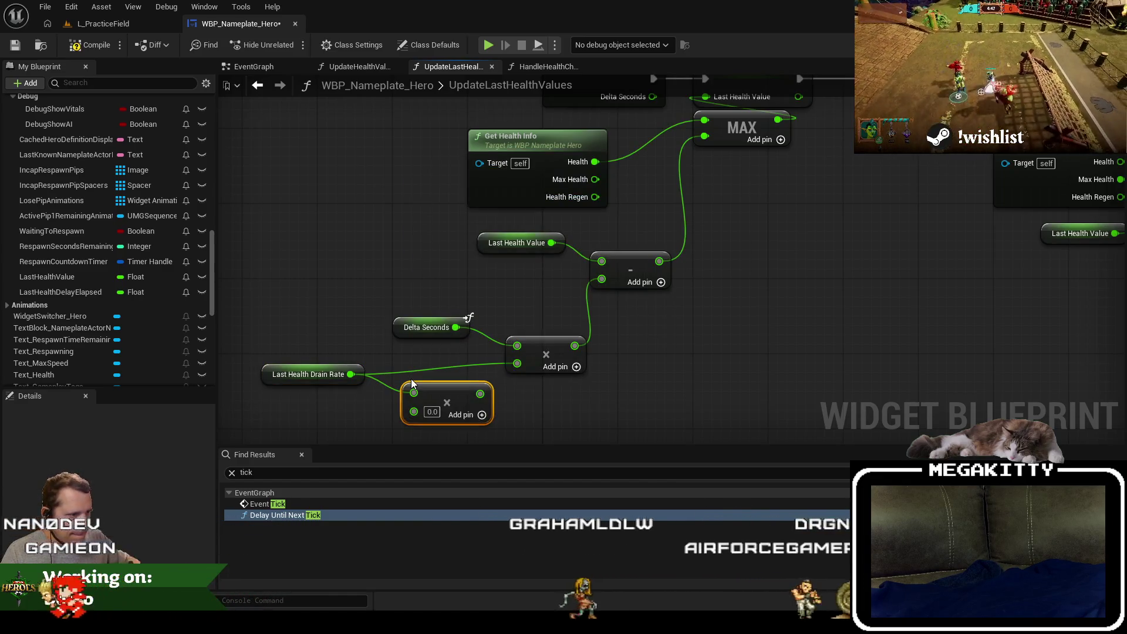
{"action": "left_click_drag", "start_coordinate": [516, 365], "coordinate": [516, 364]}
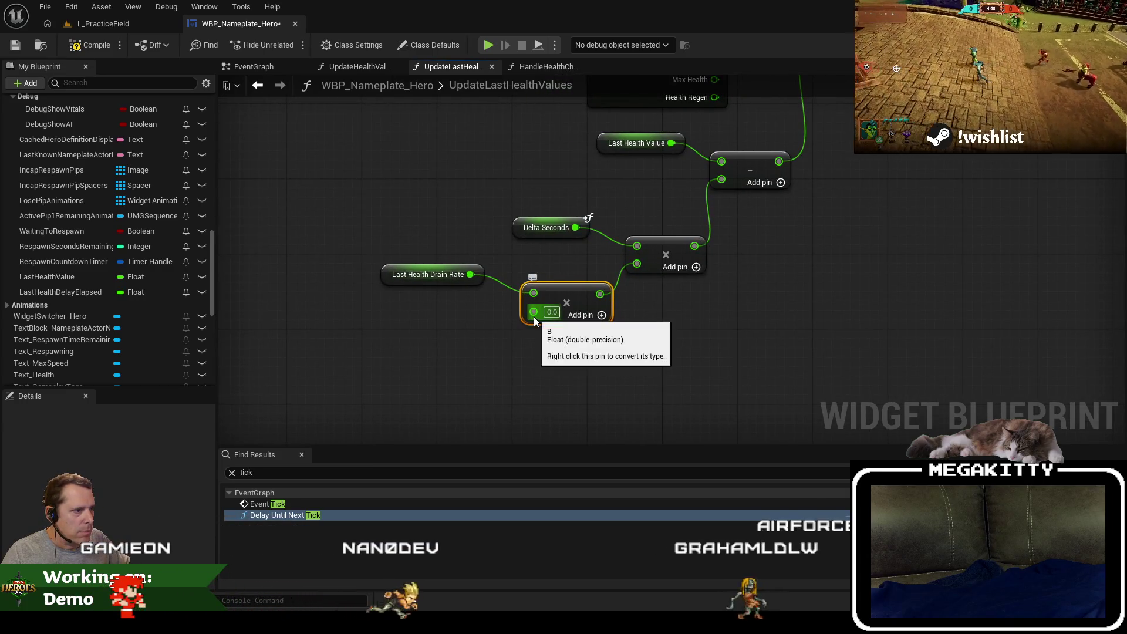
{"action": "left_click_drag", "start_coordinate": [534, 315], "coordinate": [471, 340]}
{"action": "type", "text": "sele"}
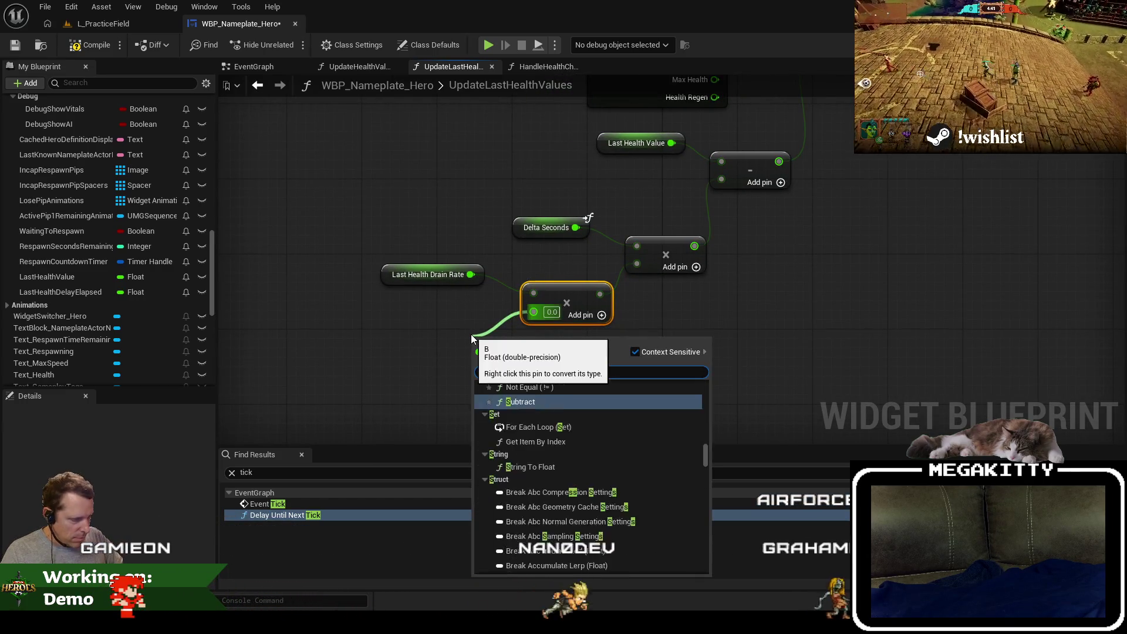
{"action": "key", "text": "Return"}
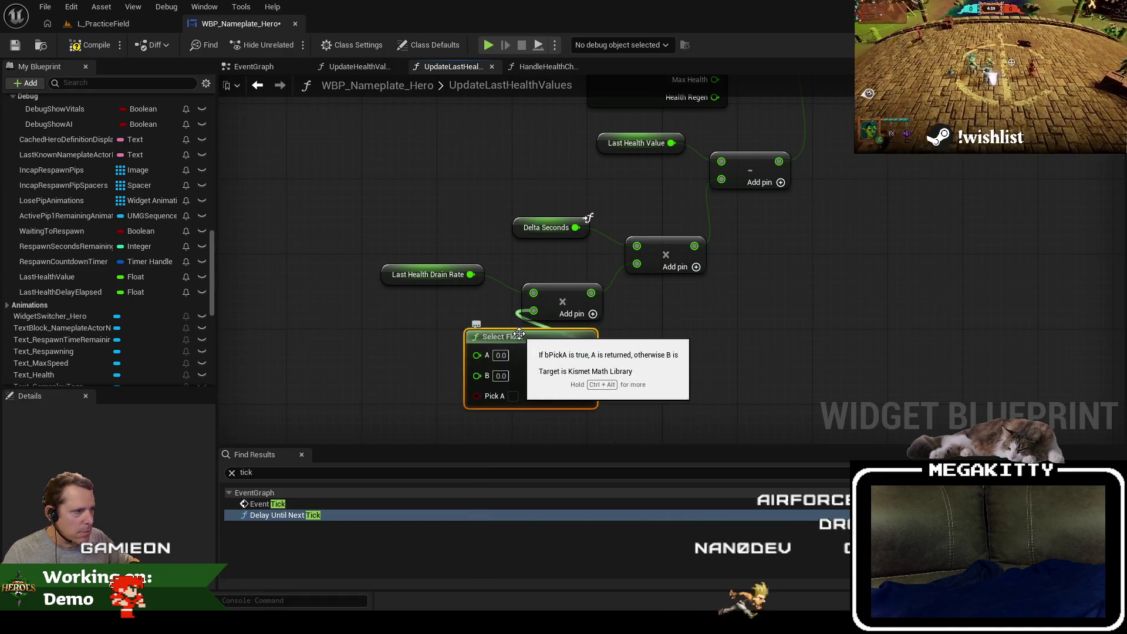
{"action": "left_click_drag", "start_coordinate": [516, 332], "coordinate": [450, 345]}
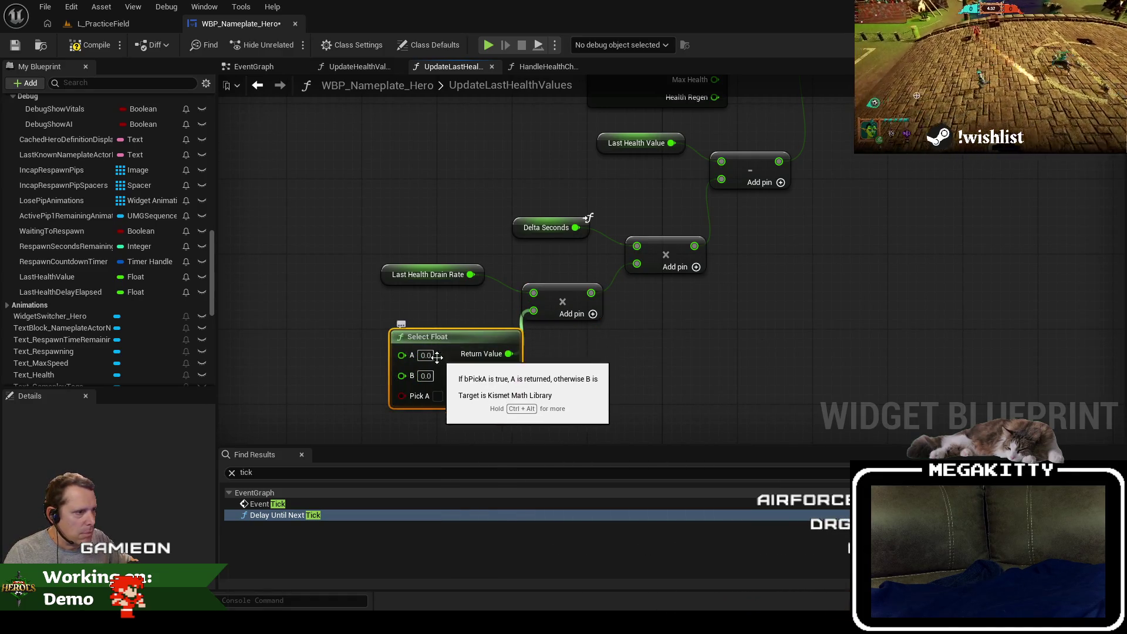
{"action": "left_click", "coordinate": [426, 355]}
{"action": "type", "text": "1"}
{"action": "left_click", "coordinate": [541, 376]}
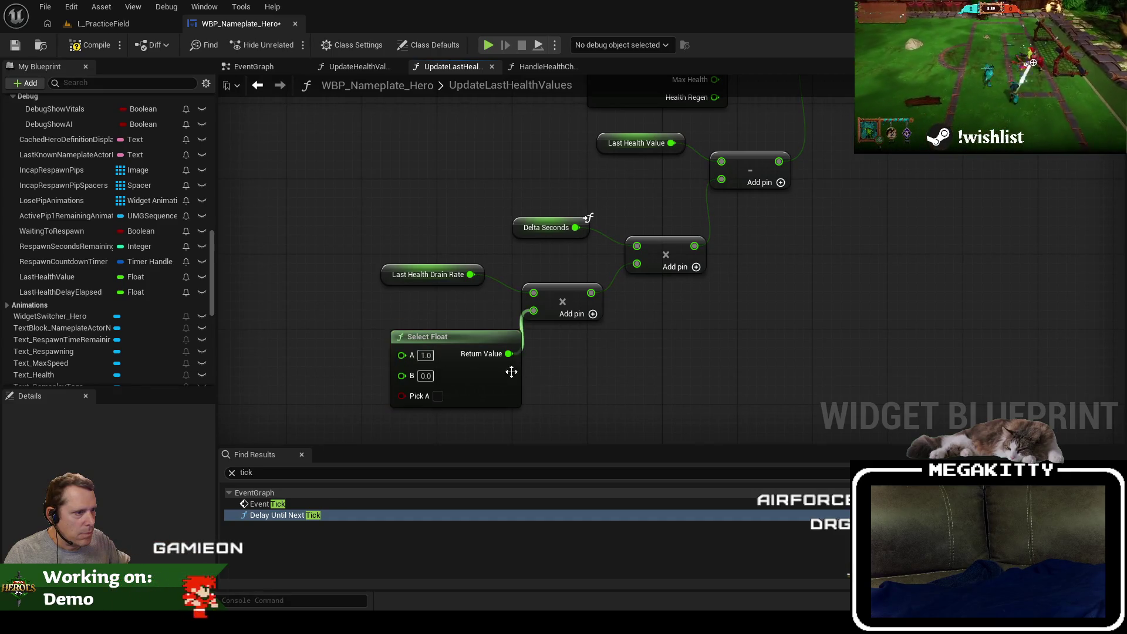
Compare Last Health Delay Elapsed greater than Last Health Drain Delay.
{"action": "left_click_drag", "start_coordinate": [318, 268], "coordinate": [443, 267]}
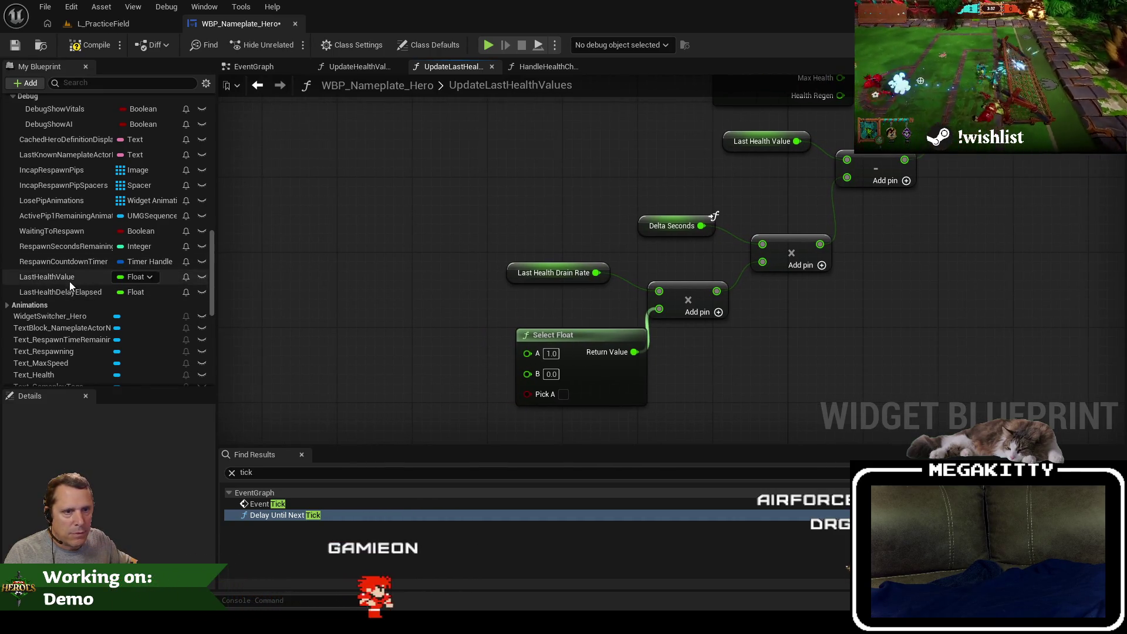
{"action": "scroll", "coordinate": [73, 259], "scroll_direction": "up", "scroll_amount": 3}
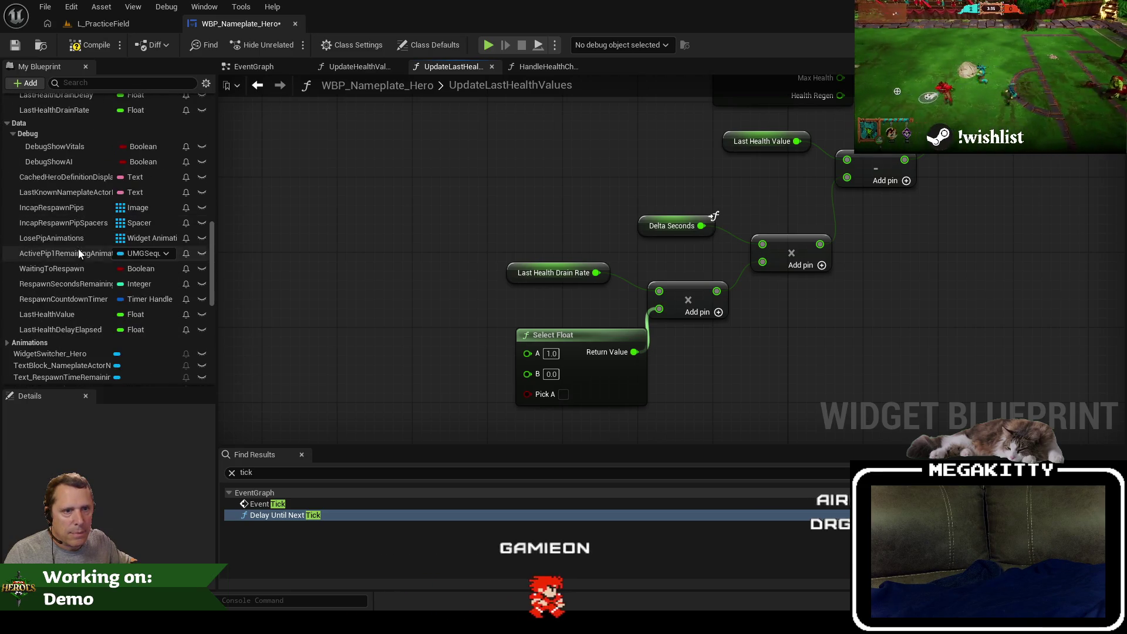
{"action": "left_click_drag", "start_coordinate": [82, 330], "coordinate": [290, 335]}
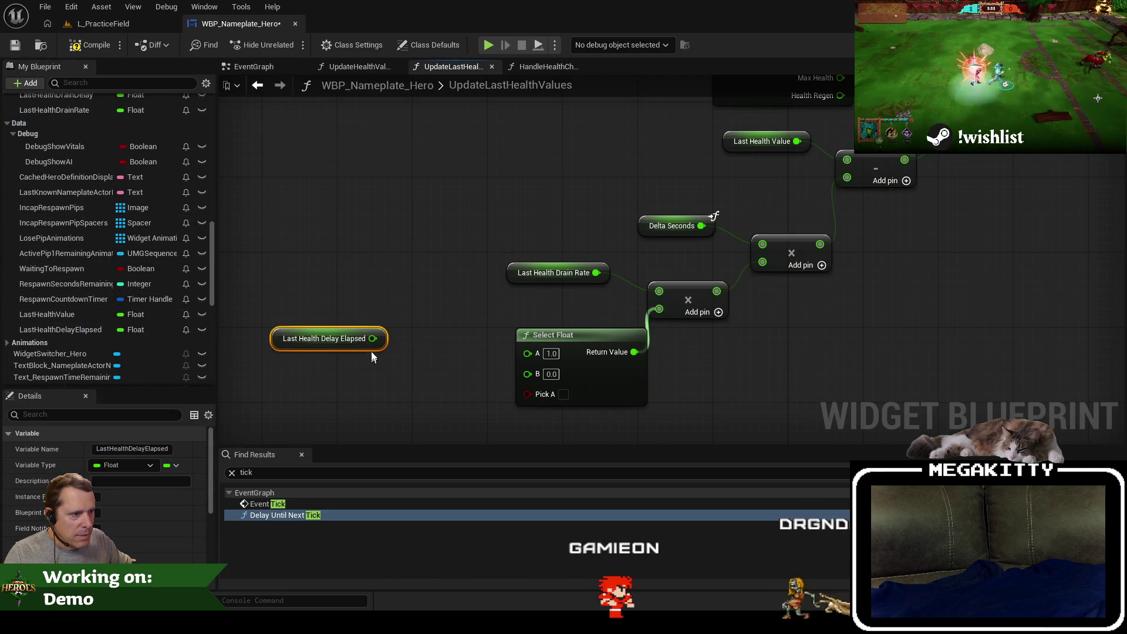
{"action": "left_click_drag", "start_coordinate": [427, 363], "coordinate": [428, 354]}
{"action": "type", "text": ">"}
{"action": "key", "text": "Return"}
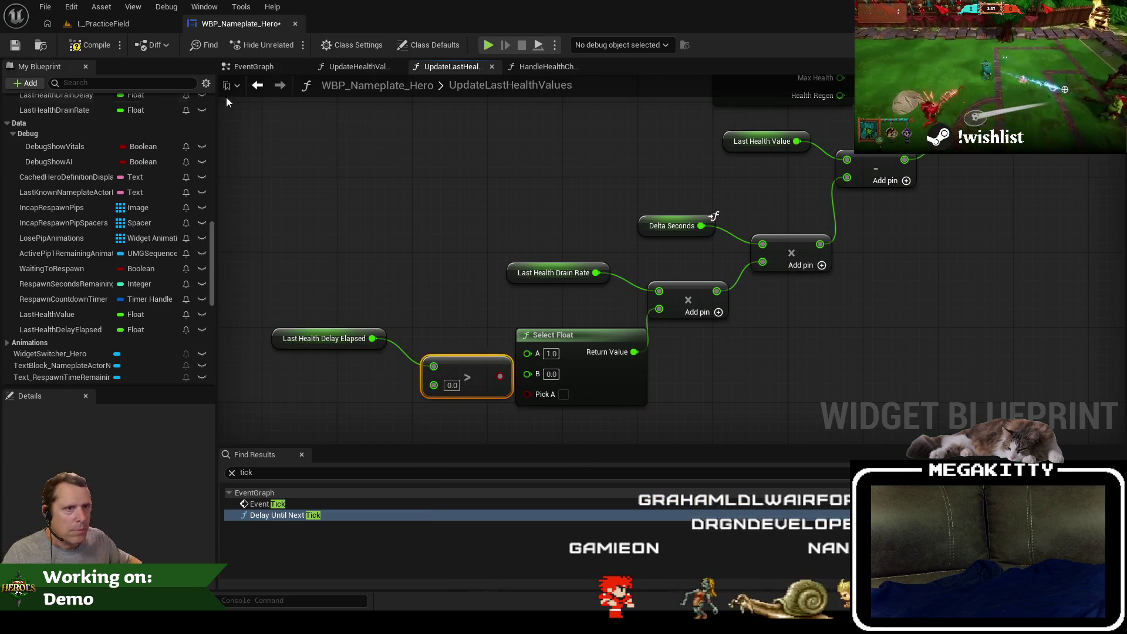
{"action": "scroll", "coordinate": [95, 128], "scroll_direction": "up", "scroll_amount": 3}
{"action": "mouse_move", "coordinate": [80, 133]}
{"action": "left_mouse_down"}
{"action": "mouse_move", "coordinate": [273, 368]}
{"action": "mouse_move", "coordinate": [277, 392]}
{"action": "left_mouse_up"}
{"action": "left_click", "coordinate": [309, 400]}
{"action": "mouse_move", "coordinate": [356, 394]}
{"action": "left_mouse_down"}
{"action": "mouse_move", "coordinate": [426, 381]}
{"action": "mouse_move", "coordinate": [528, 393]}
{"action": "left_mouse_up"}
Feed the comparison into Select Float's Pick A and tidy the nodes.
{"action": "mouse_move", "coordinate": [254, 414]}
{"action": "left_mouse_down"}
{"action": "mouse_move", "coordinate": [432, 353]}
{"action": "mouse_move", "coordinate": [432, 362]}
{"action": "left_mouse_up"}
{"action": "left_click_drag", "start_coordinate": [339, 365], "coordinate": [329, 338]}
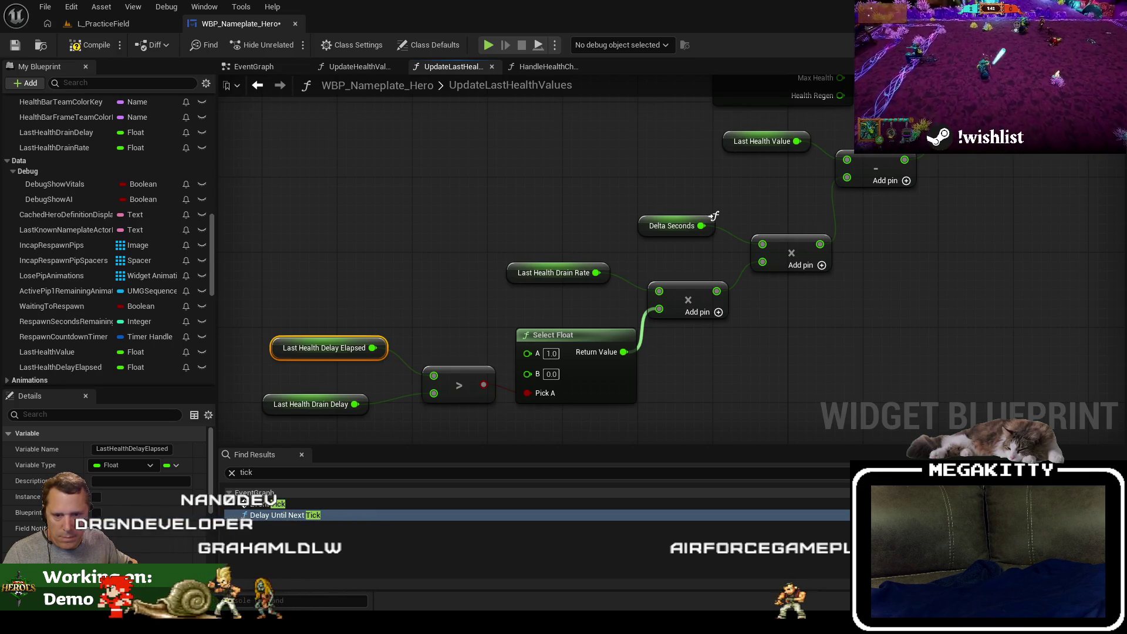
{"action": "left_click_drag", "start_coordinate": [271, 411], "coordinate": [301, 415]}
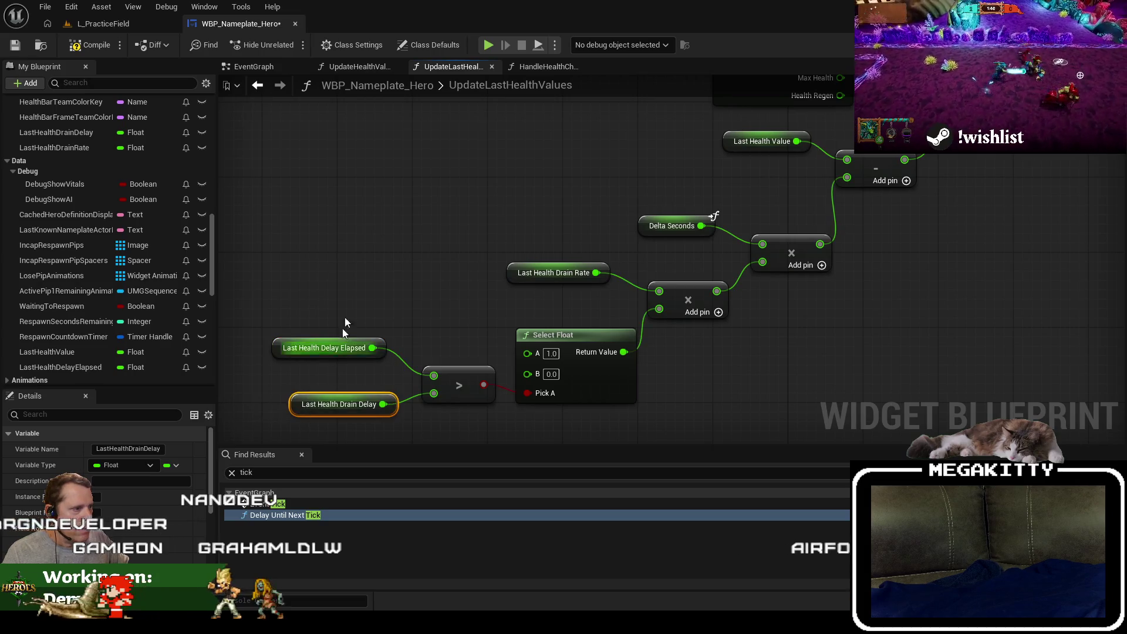
{"action": "scroll", "coordinate": [355, 230], "scroll_direction": "down", "scroll_amount": 3}
{"action": "scroll", "coordinate": [290, 386], "scroll_direction": "up", "scroll_amount": 3}
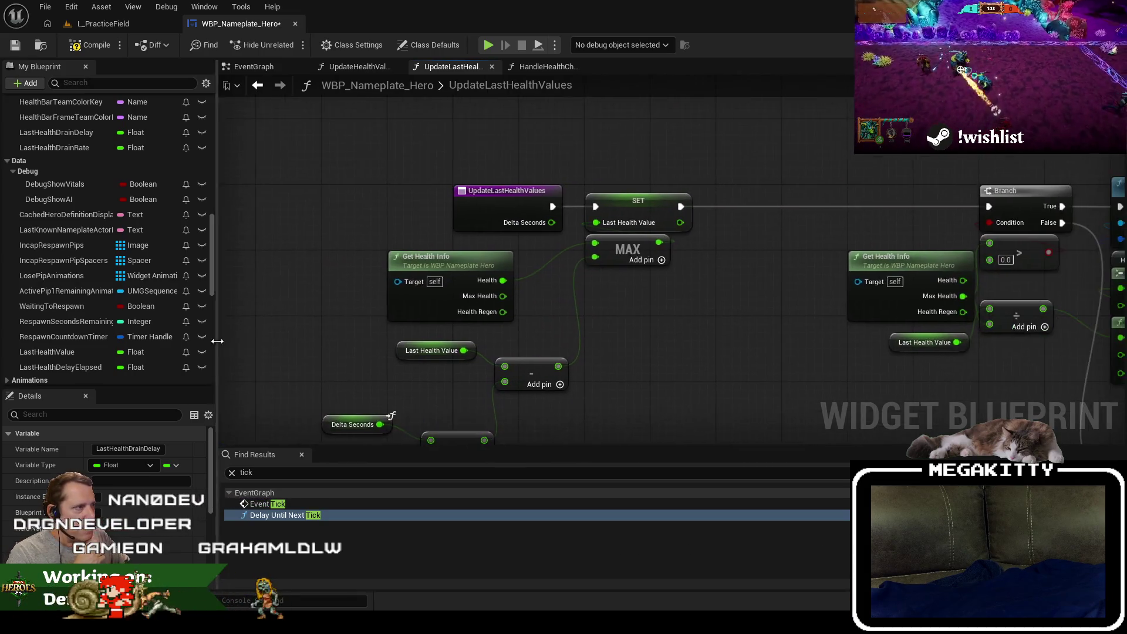
Shift the health update nodes right to make room after the entry.
{"action": "scroll", "coordinate": [270, 297], "scroll_direction": "down", "scroll_amount": 3}
{"action": "left_click_drag", "start_coordinate": [725, 355], "coordinate": [613, 425]}
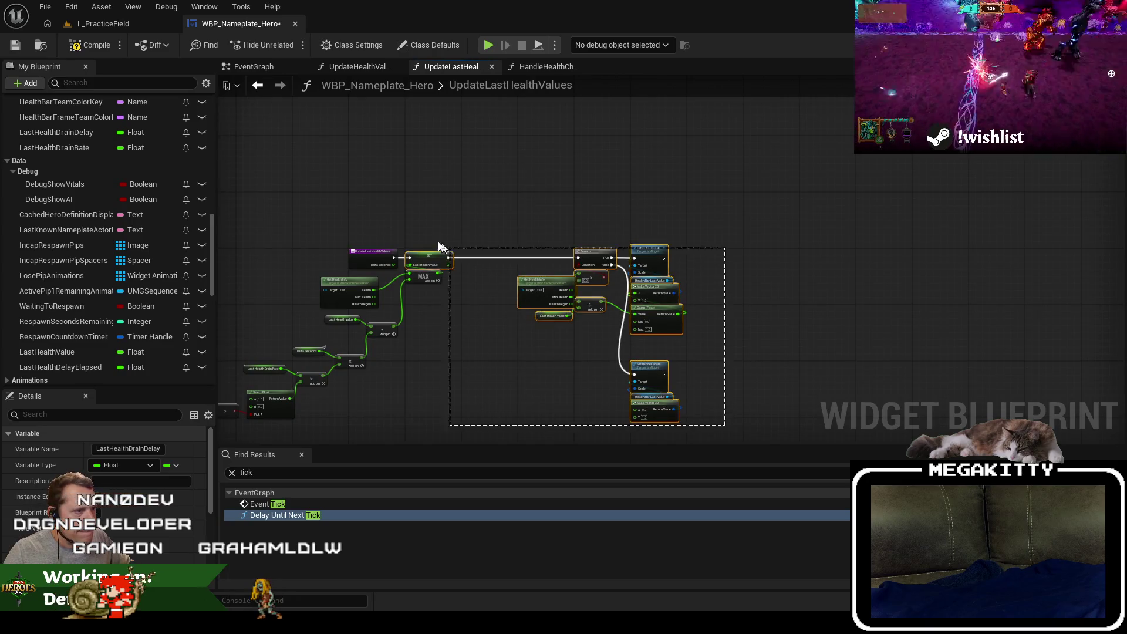
{"action": "left_click_drag", "start_coordinate": [440, 246], "coordinate": [442, 247]}
{"action": "scroll", "coordinate": [520, 209], "scroll_direction": "up", "scroll_amount": 3}
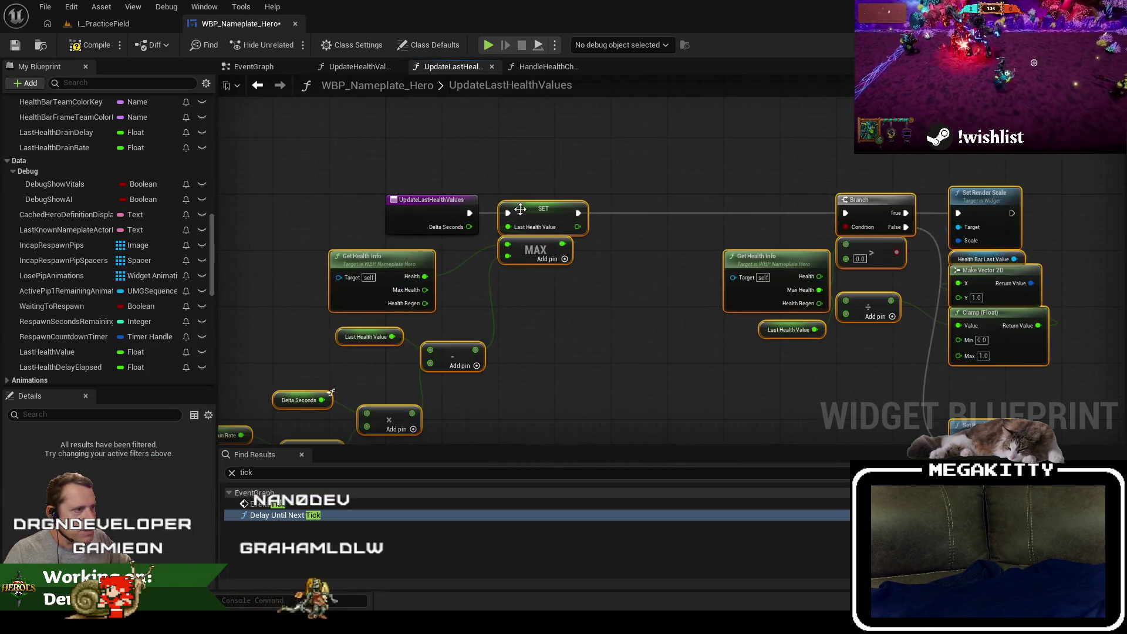
{"action": "left_click_drag", "start_coordinate": [546, 215], "coordinate": [881, 220]}
{"action": "left_click", "coordinate": [496, 278]}
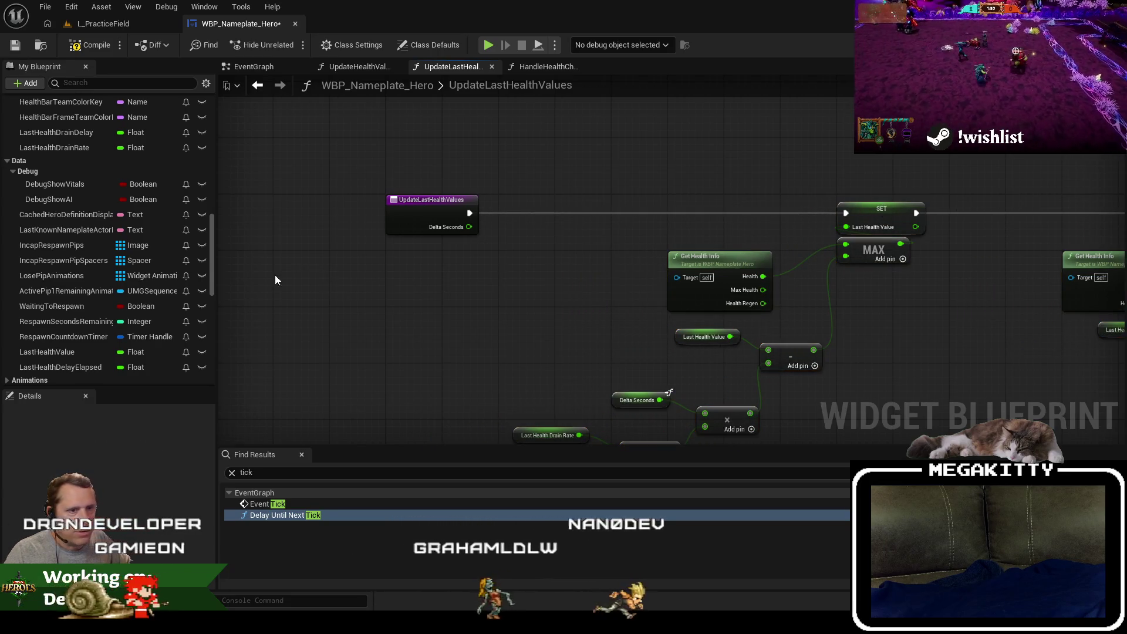
Add a Last Health Delay Elapsed getter and a setter that runs right after the function entry.
{"action": "mouse_move", "coordinate": [83, 369]}
{"action": "left_mouse_down"}
{"action": "mouse_move", "coordinate": [463, 285]}
{"action": "mouse_move", "coordinate": [538, 281]}
{"action": "mouse_move", "coordinate": [551, 255]}
{"action": "left_mouse_up"}
{"action": "left_click", "coordinate": [468, 290]}
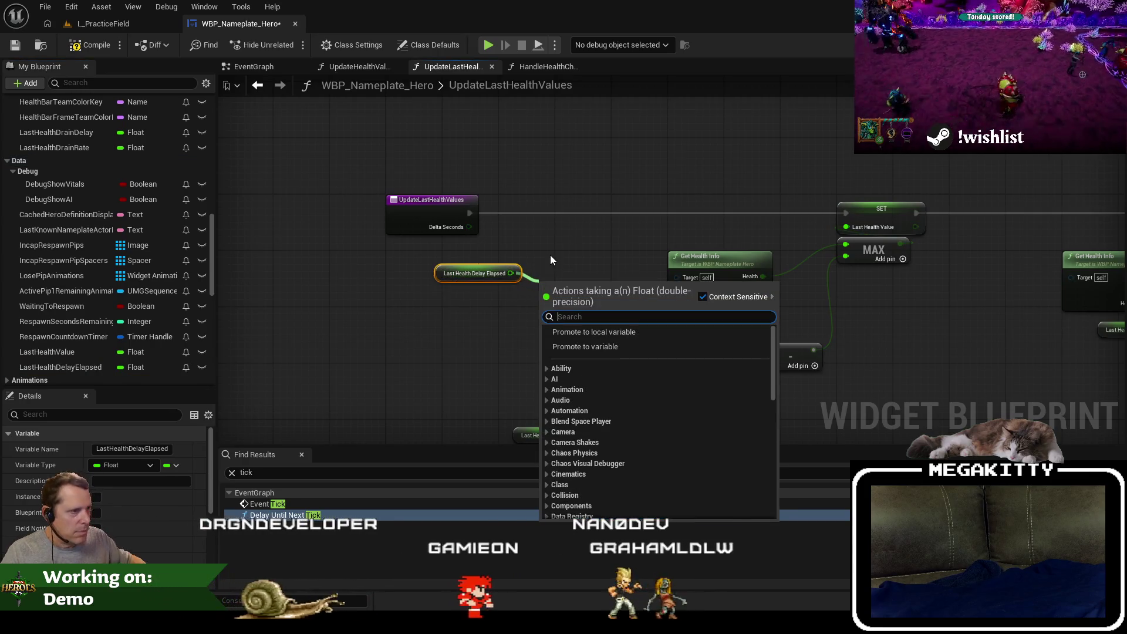
{"action": "key", "text": "Escape"}
{"action": "mouse_move", "coordinate": [57, 360]}
{"action": "left_mouse_down"}
{"action": "mouse_move", "coordinate": [562, 213]}
{"action": "mouse_move", "coordinate": [471, 212]}
{"action": "left_mouse_up"}
{"action": "left_click", "coordinate": [568, 221]}
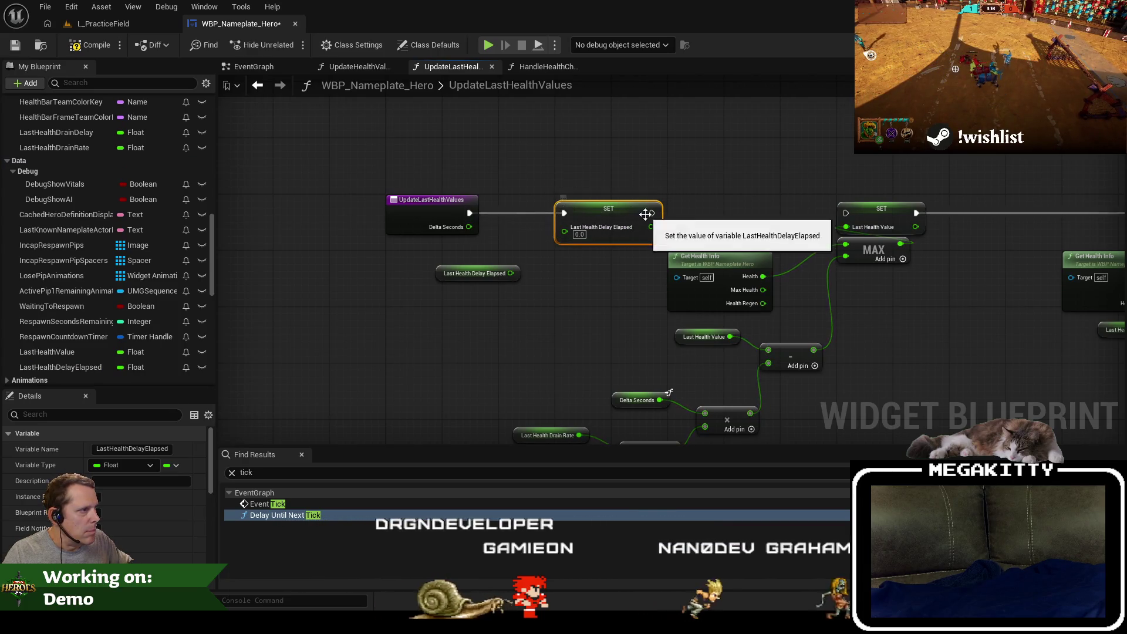
{"action": "left_click_drag", "start_coordinate": [652, 213], "coordinate": [775, 216]}
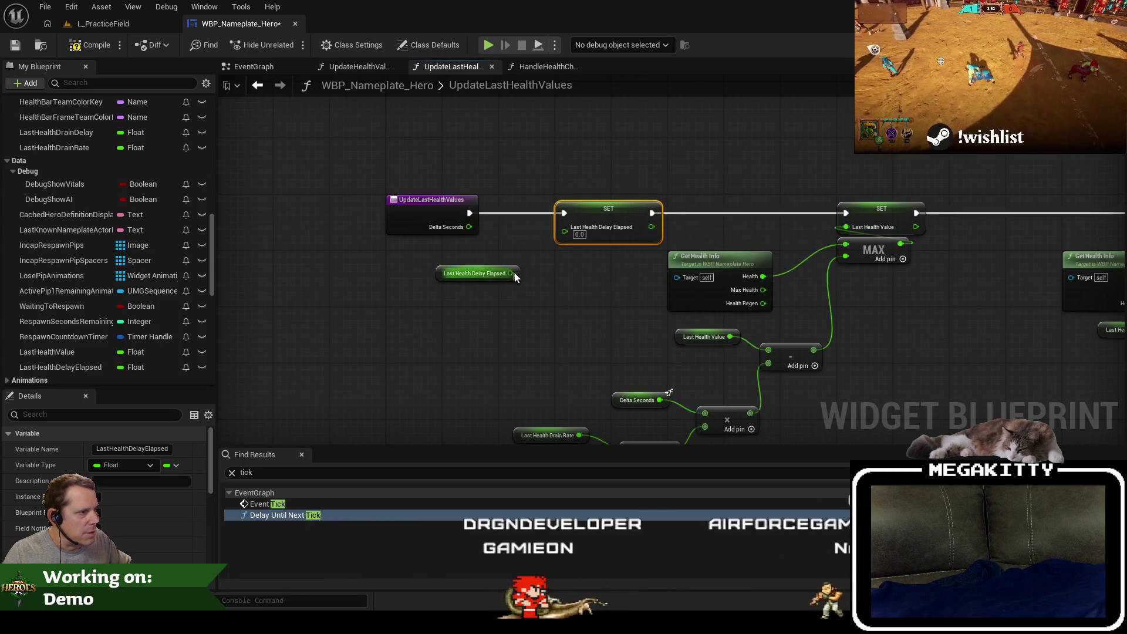
Add Delta Seconds to Last Health Delay Elapsed and store the sum back into it.
{"action": "left_click_drag", "start_coordinate": [511, 274], "coordinate": [549, 278]}
{"action": "type", "text": "+"}
{"action": "key", "text": "Return"}
{"action": "scroll", "coordinate": [549, 278], "scroll_direction": "up", "scroll_amount": 2}
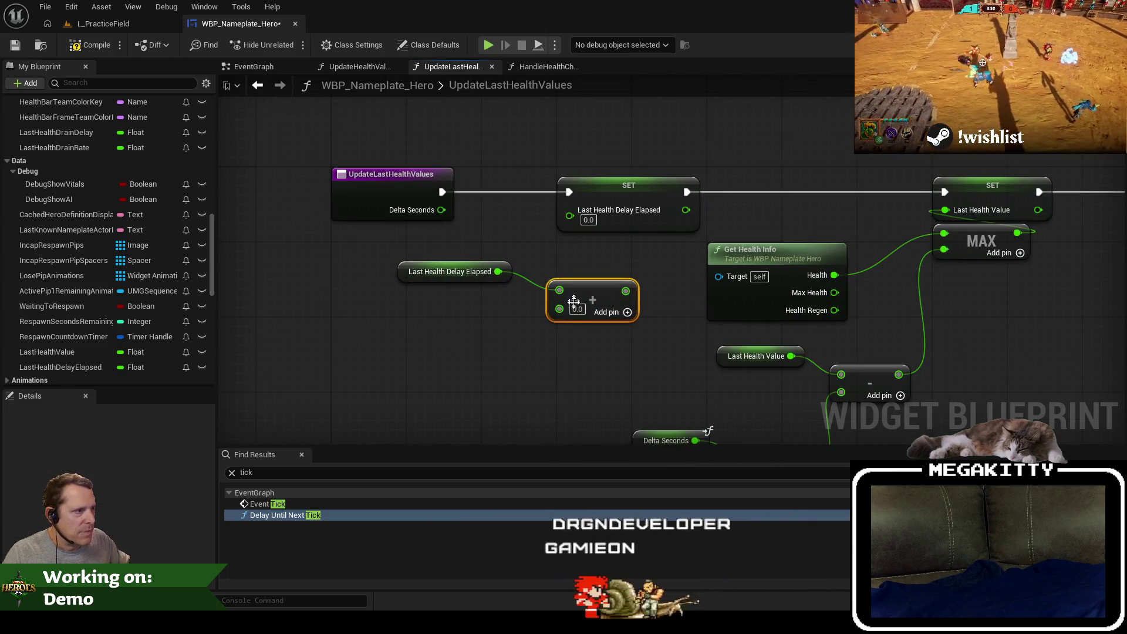
{"action": "left_click_drag", "start_coordinate": [459, 314], "coordinate": [459, 314]}
{"action": "type", "text": "delta"}
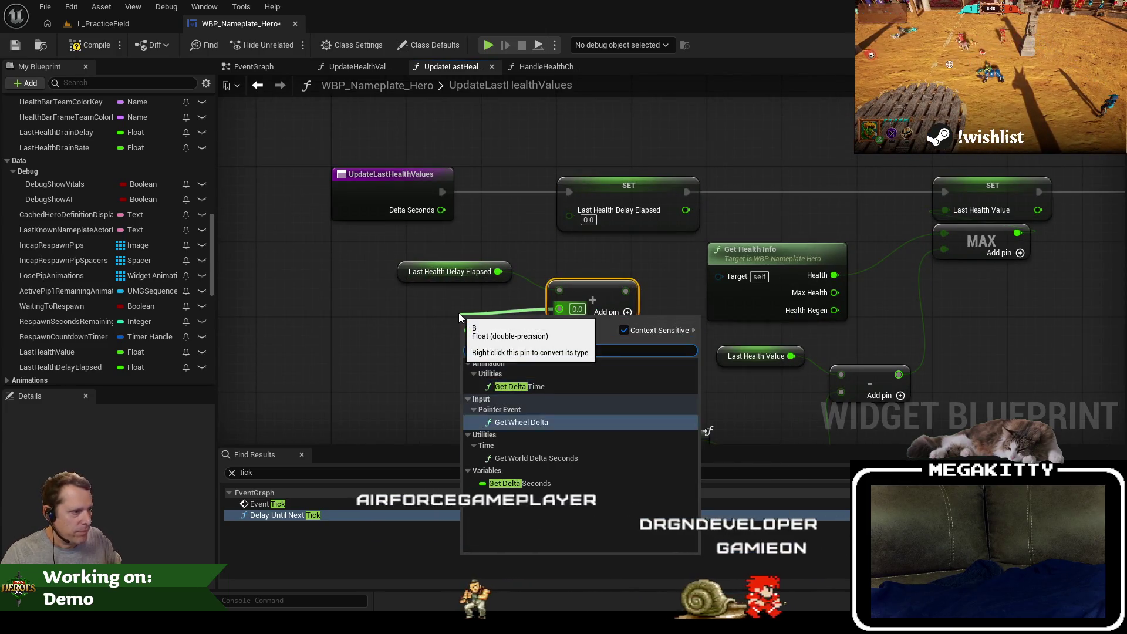
{"action": "key", "text": "Return"}
{"action": "left_click_drag", "start_coordinate": [615, 290], "coordinate": [569, 211]}
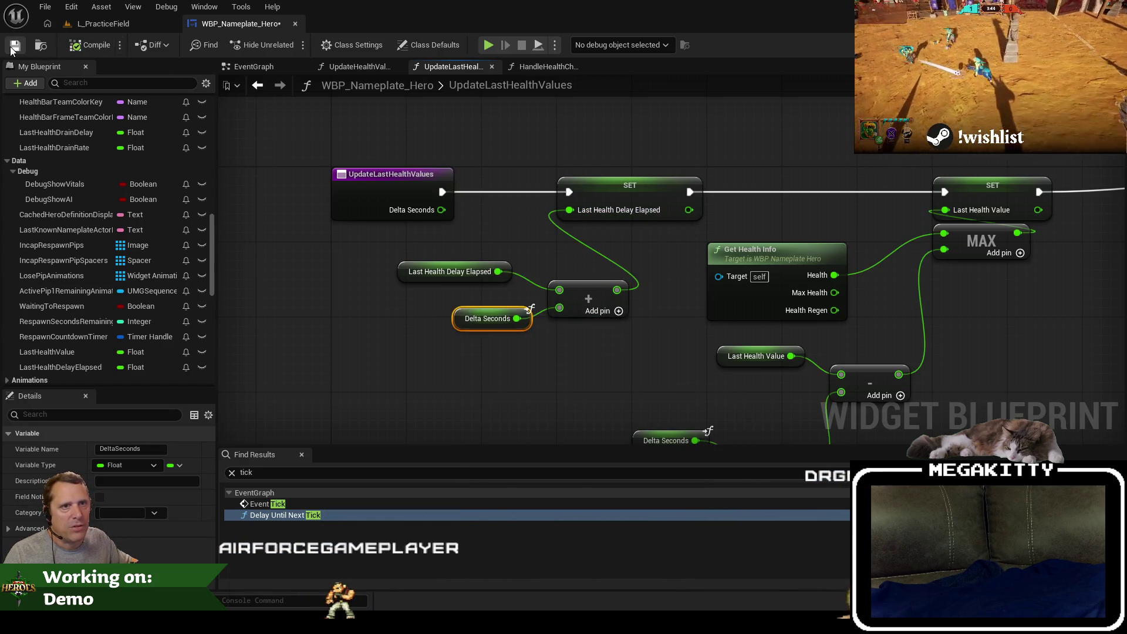
{"action": "left_click", "coordinate": [102, 24]}
Play-test the practice field, running the hero on and off the Spawn Enemy pad to take damage.
{"action": "key", "text": "alt+p"}
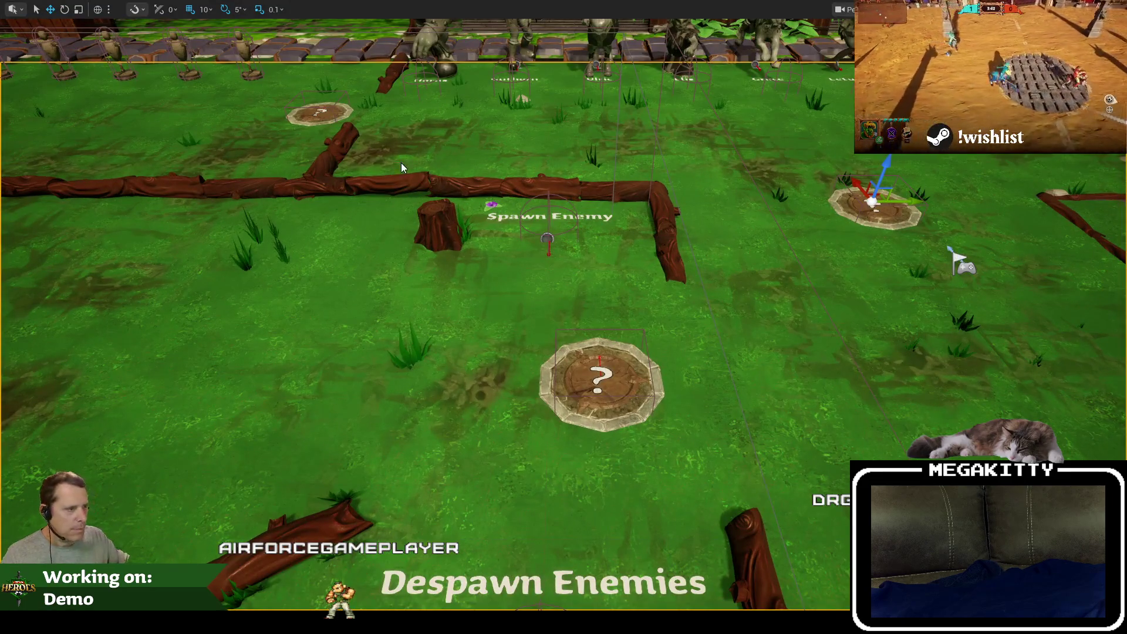
{"action": "key", "text": "a"}
{"action": "key", "text": "w"}
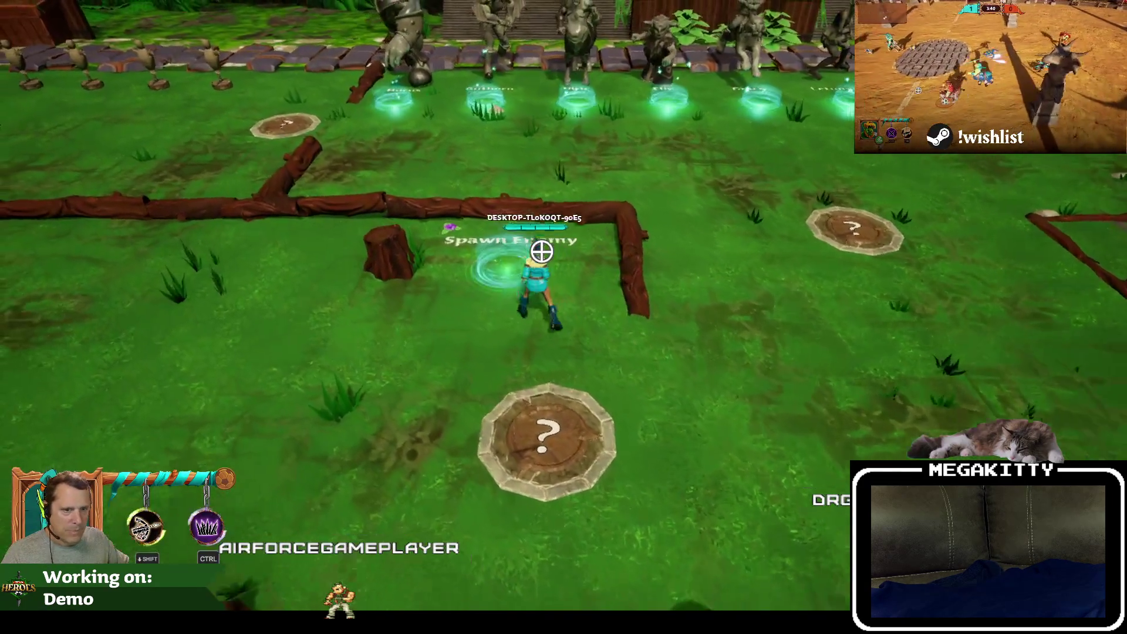
{"action": "key", "text": "a"}
{"action": "key", "text": "s"}
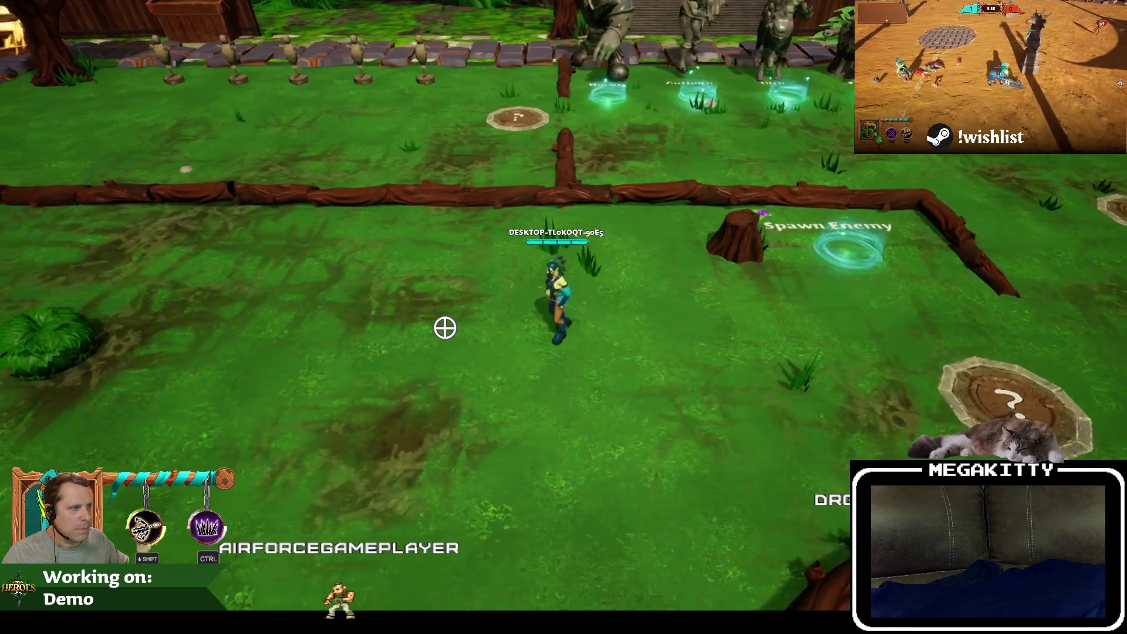
{"action": "key", "text": "d"}
{"action": "key", "text": "w"}
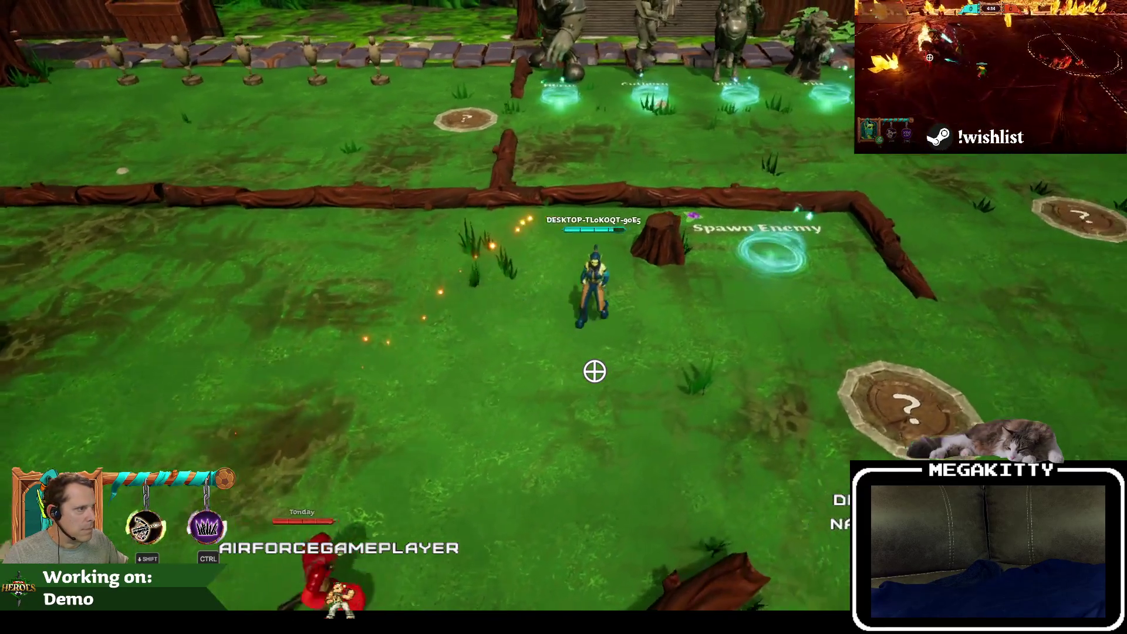
{"action": "key", "text": "d"}
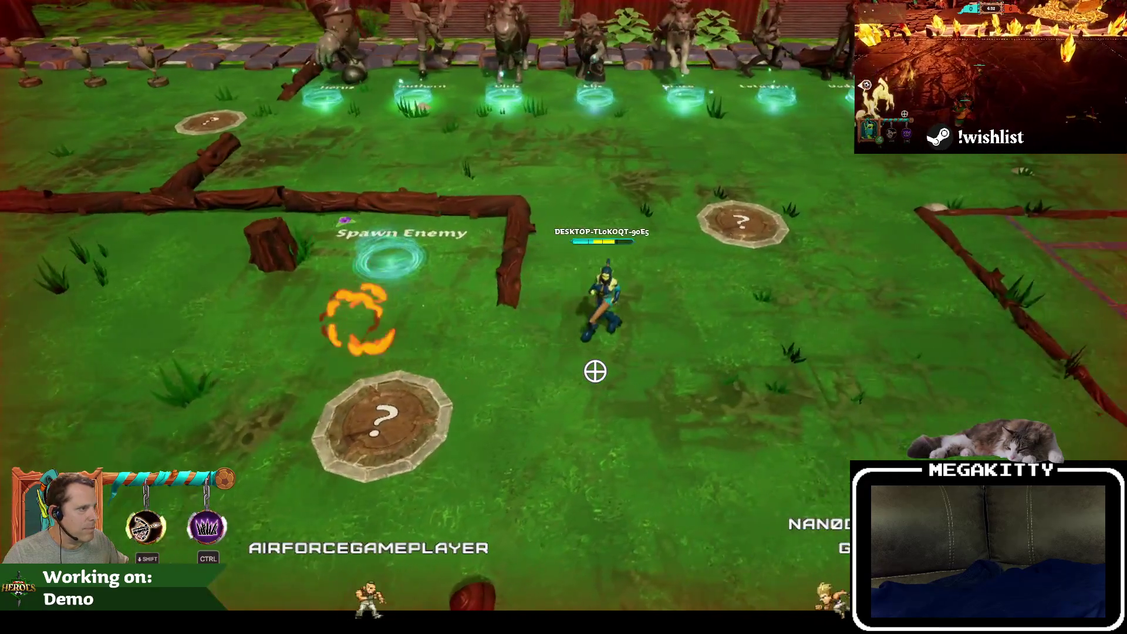
{"action": "key", "text": "a"}
{"action": "key", "text": "Escape"}
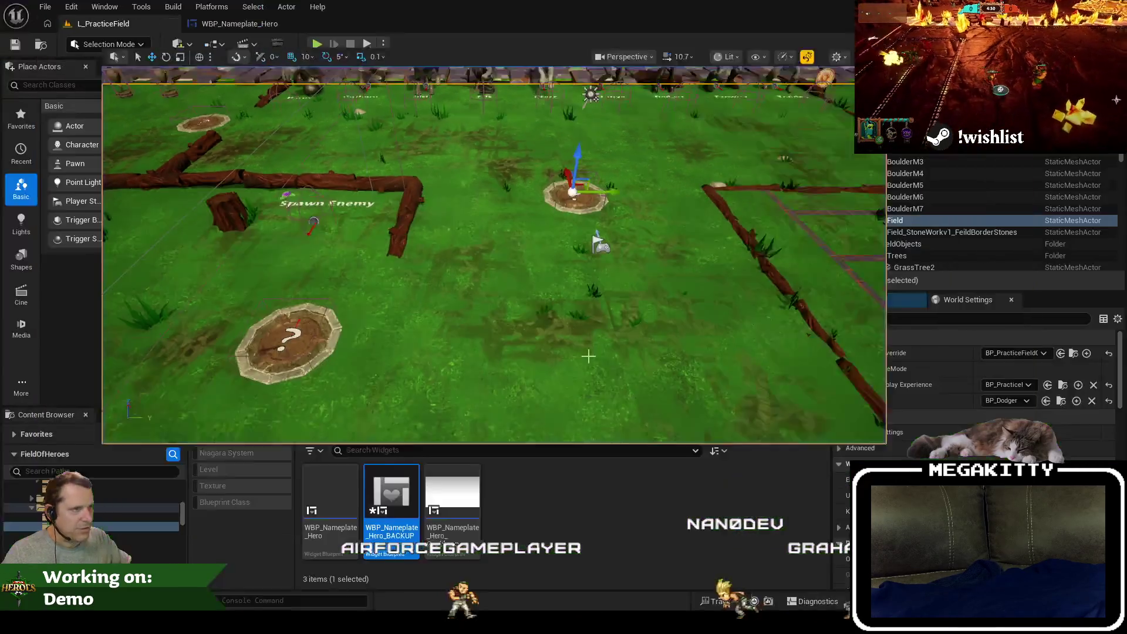
Return to WBP_Nameplate_Hero and check the LastHealthValue and LastHealthDrainDelay variables.
{"action": "left_click", "coordinate": [238, 24]}
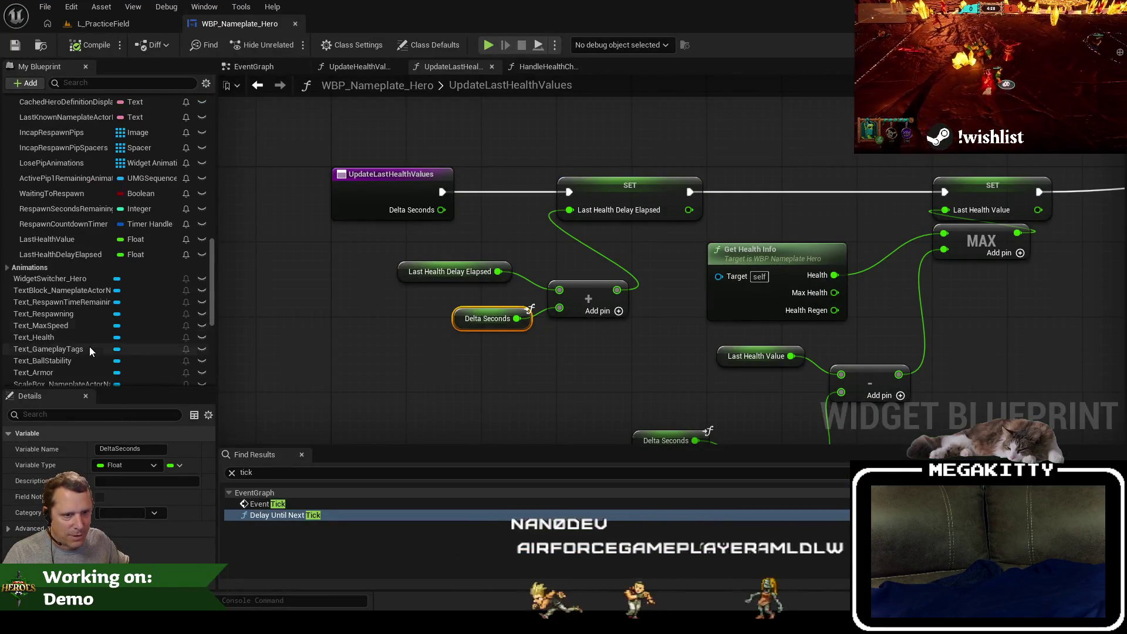
{"action": "left_click", "coordinate": [89, 350]}
{"action": "scroll", "coordinate": [101, 331], "scroll_direction": "down", "scroll_amount": 5}
{"action": "scroll", "coordinate": [101, 331], "scroll_direction": "up", "scroll_amount": 3}
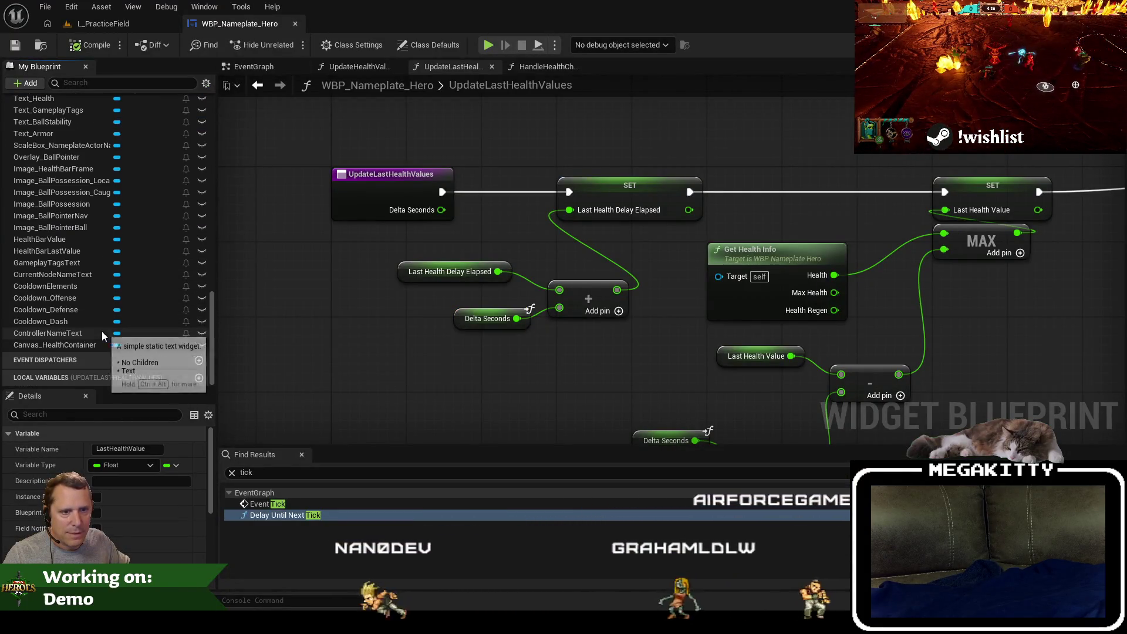
{"action": "scroll", "coordinate": [64, 218], "scroll_direction": "up", "scroll_amount": 10}
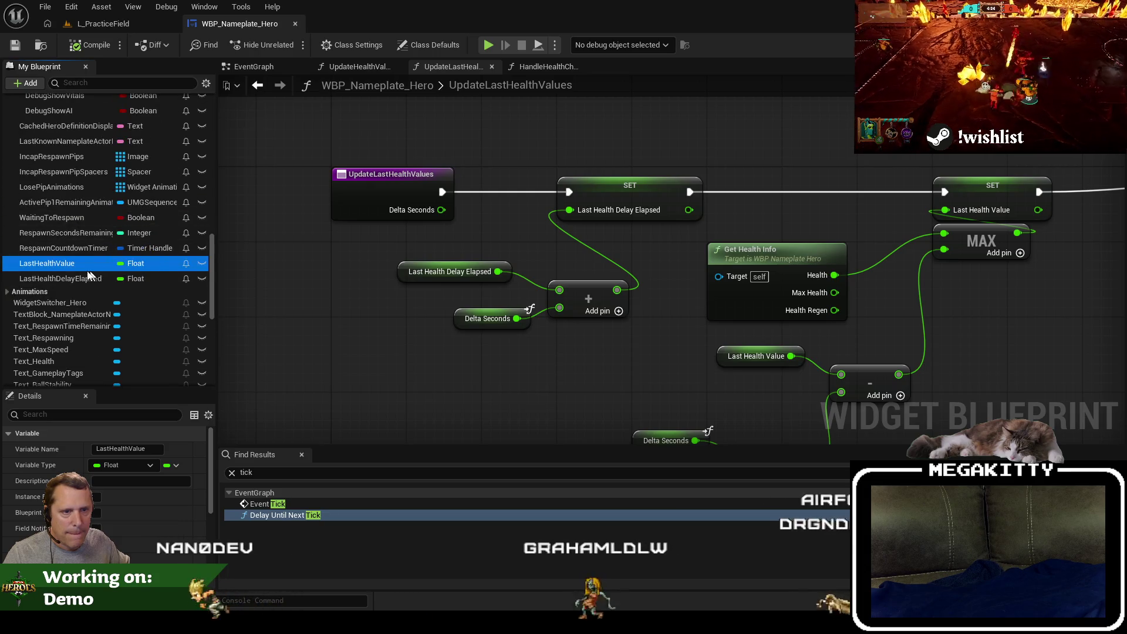
{"action": "left_click", "coordinate": [72, 287]}
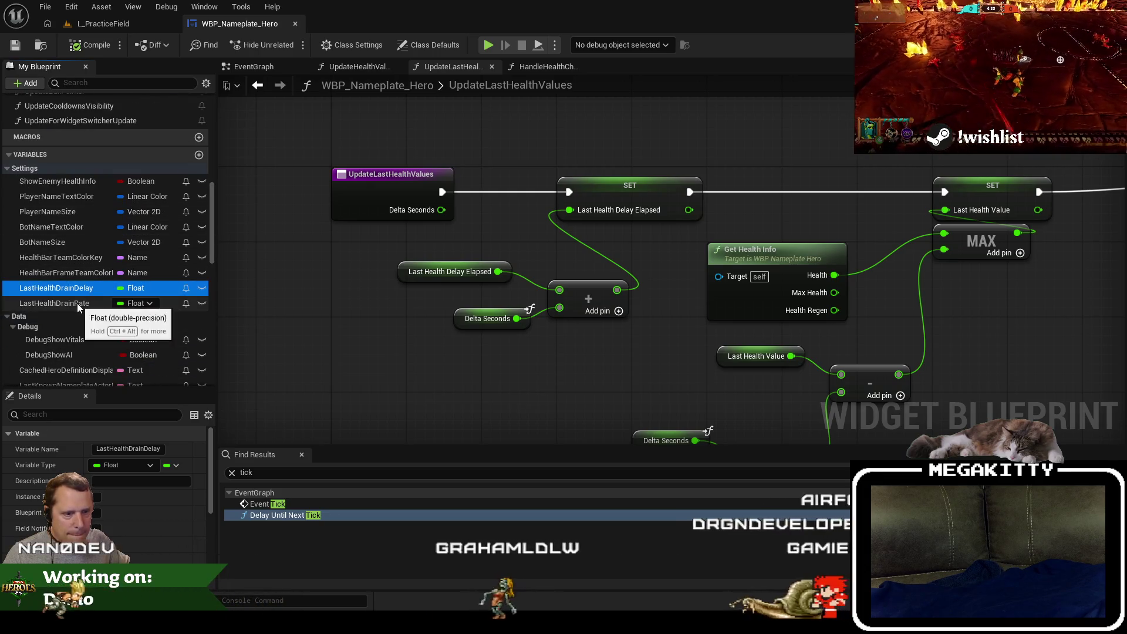
Save WBP_Nameplate_Hero and start a play-in-editor session on L_PracticeField.
{"action": "scroll", "coordinate": [120, 511], "scroll_direction": "down", "scroll_amount": 5}
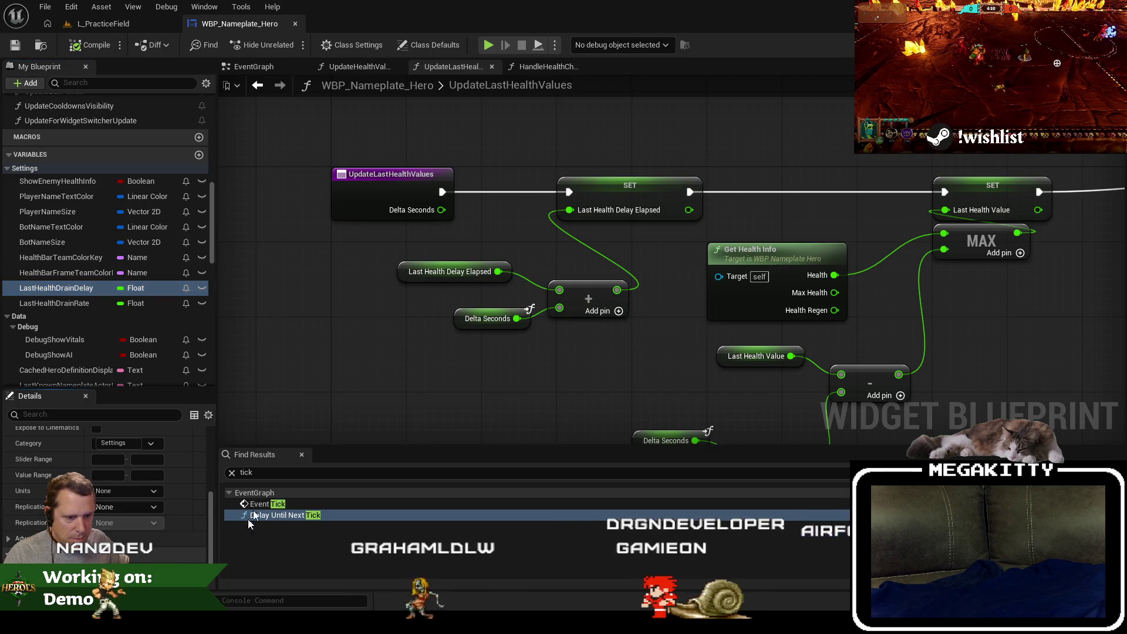
{"action": "left_click", "coordinate": [15, 46]}
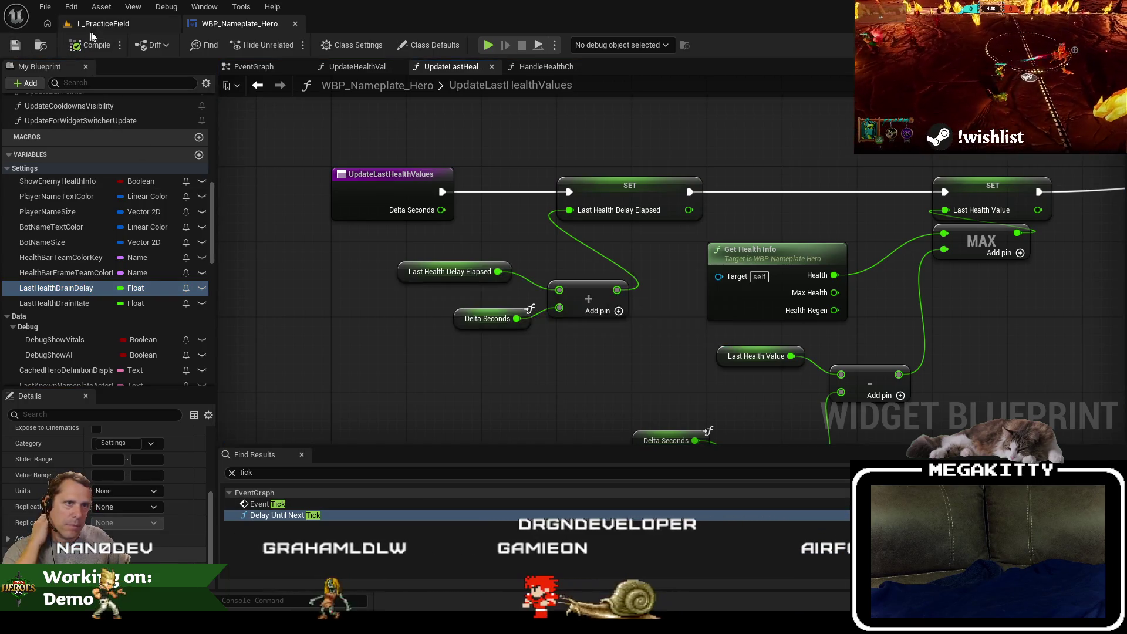
{"action": "left_click", "coordinate": [110, 28]}
{"action": "key", "text": "alt+p"}
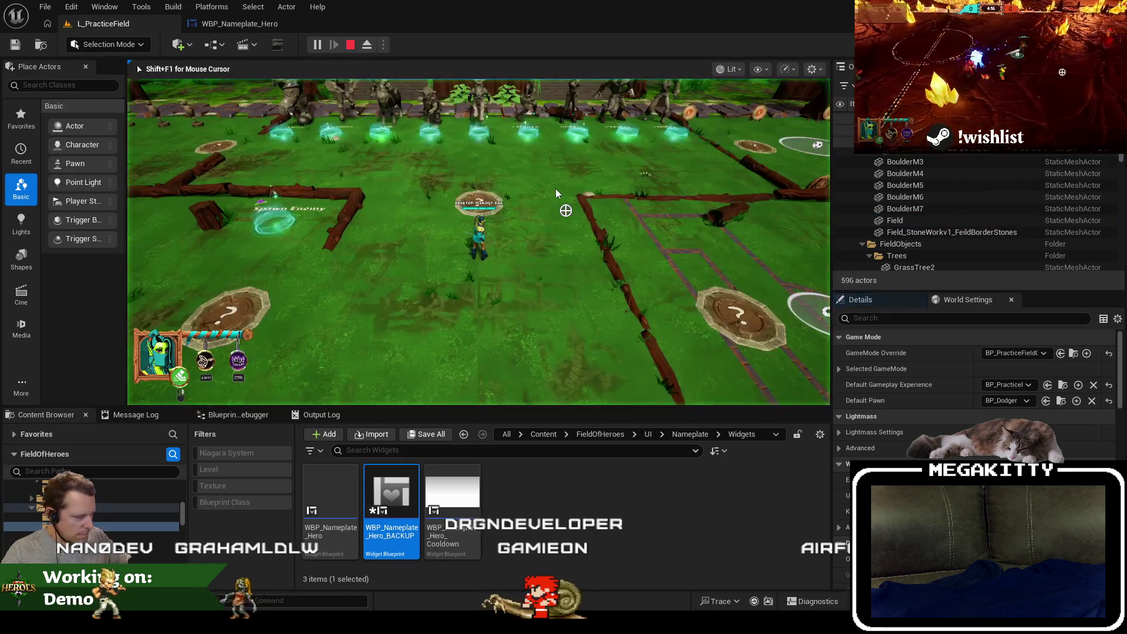
{"action": "key", "text": "F11"}
Run the hero left and right through enemy fire, then end the play session.
{"action": "key", "text": "a"}
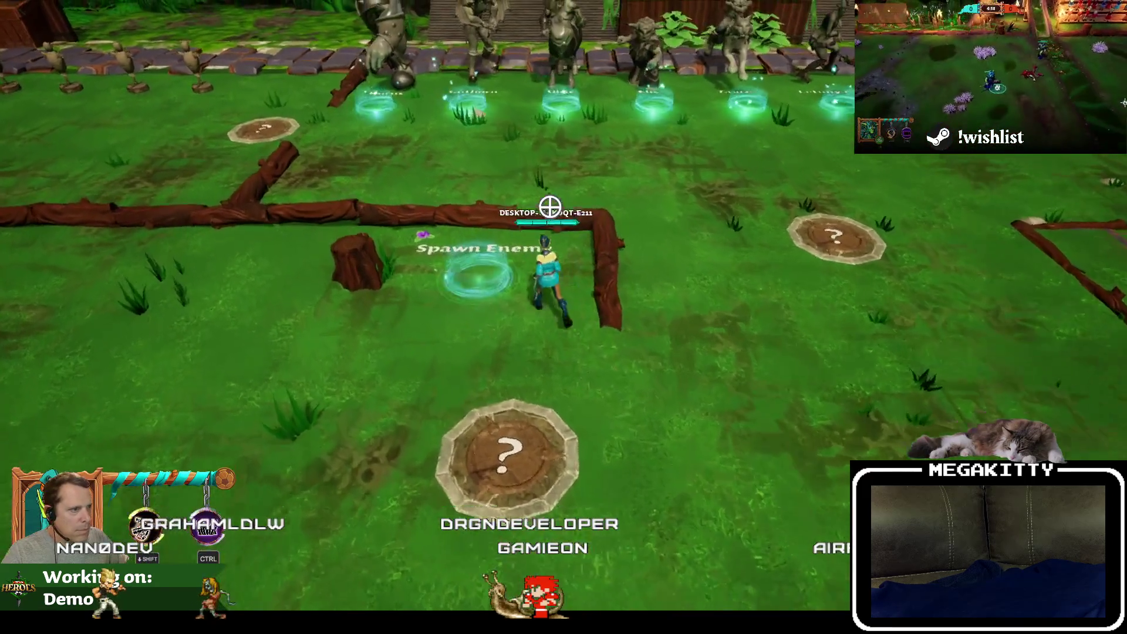
{"action": "key", "text": "s"}
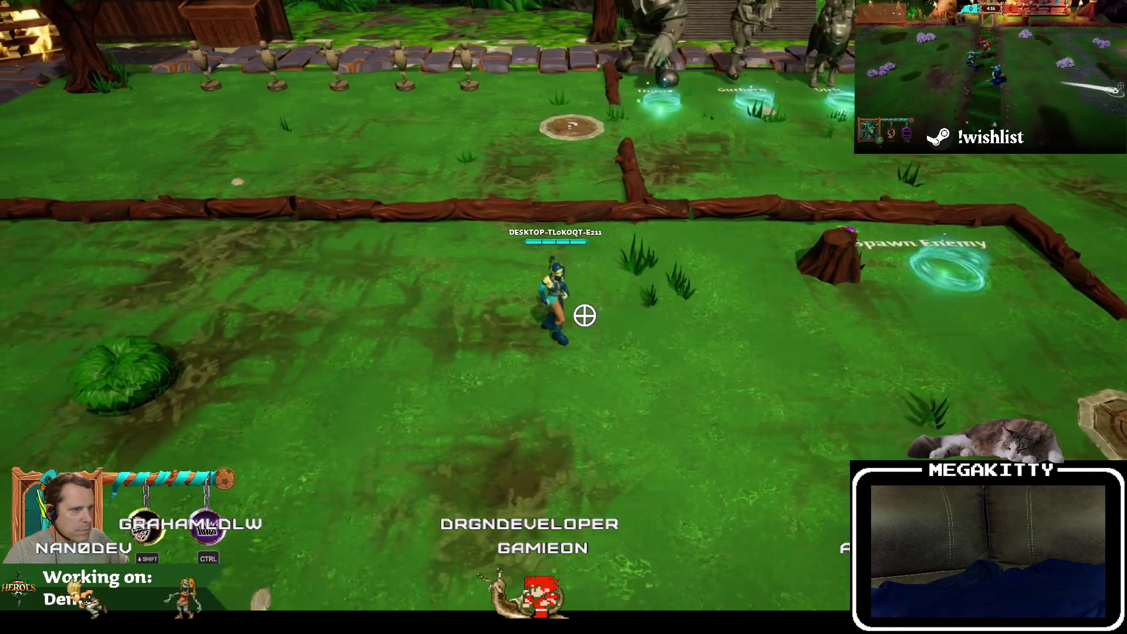
{"action": "key", "text": "d"}
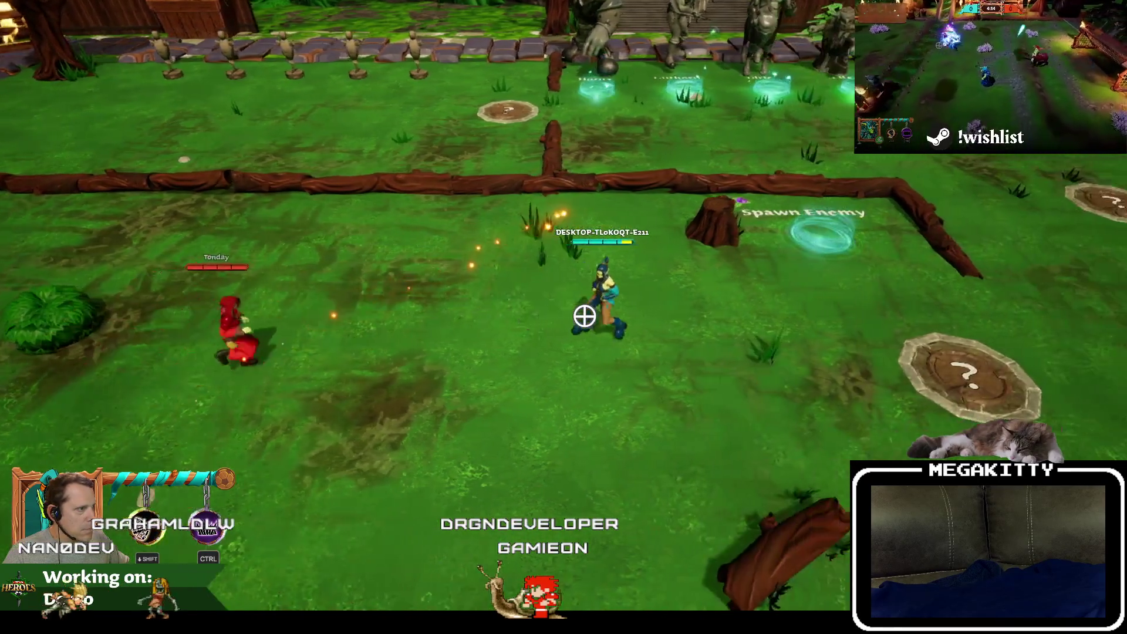
{"action": "key", "text": "d"}
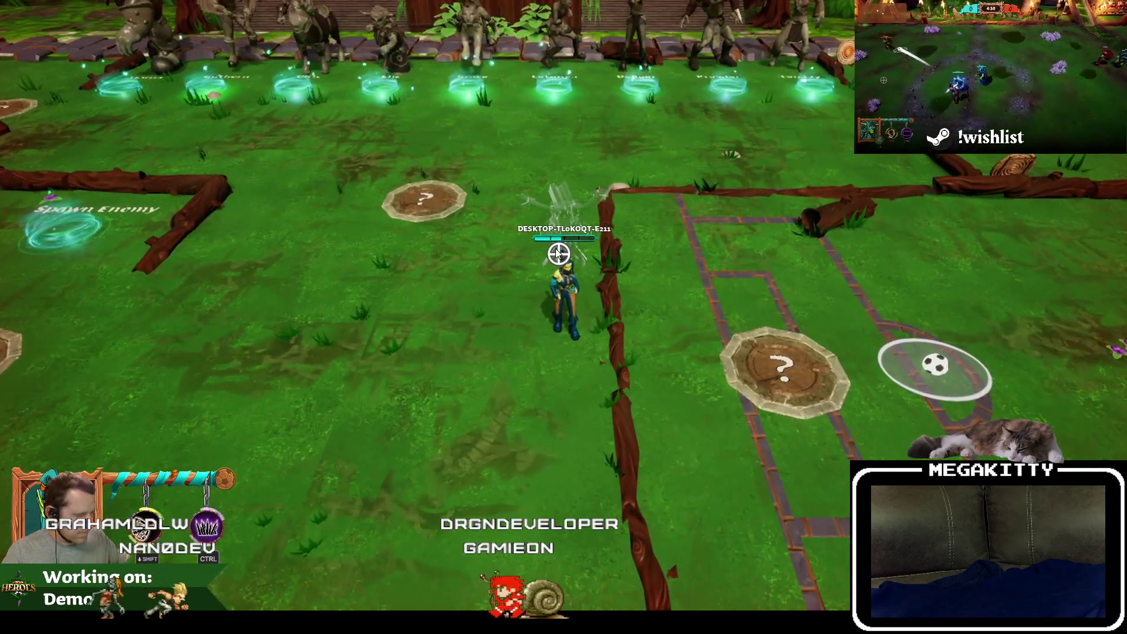
{"action": "key", "text": "Escape"}
Back in WBP_Nameplate_Hero, select the LastHealthDrainDelay variable and save the blueprint.
{"action": "left_click", "coordinate": [209, 22]}
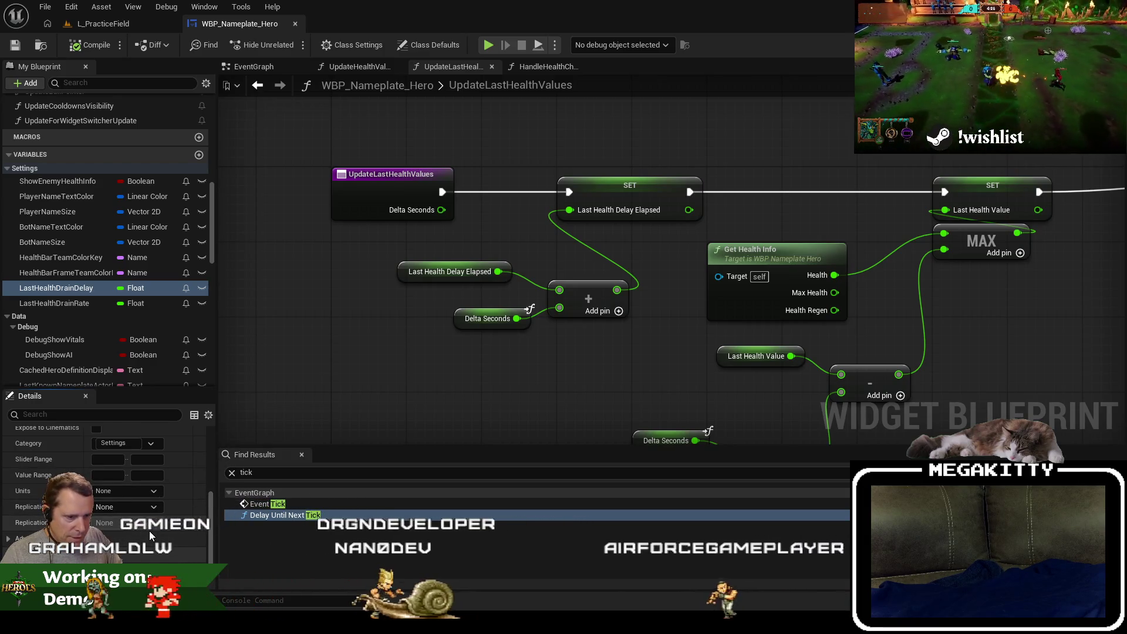
{"action": "left_click", "coordinate": [89, 287]}
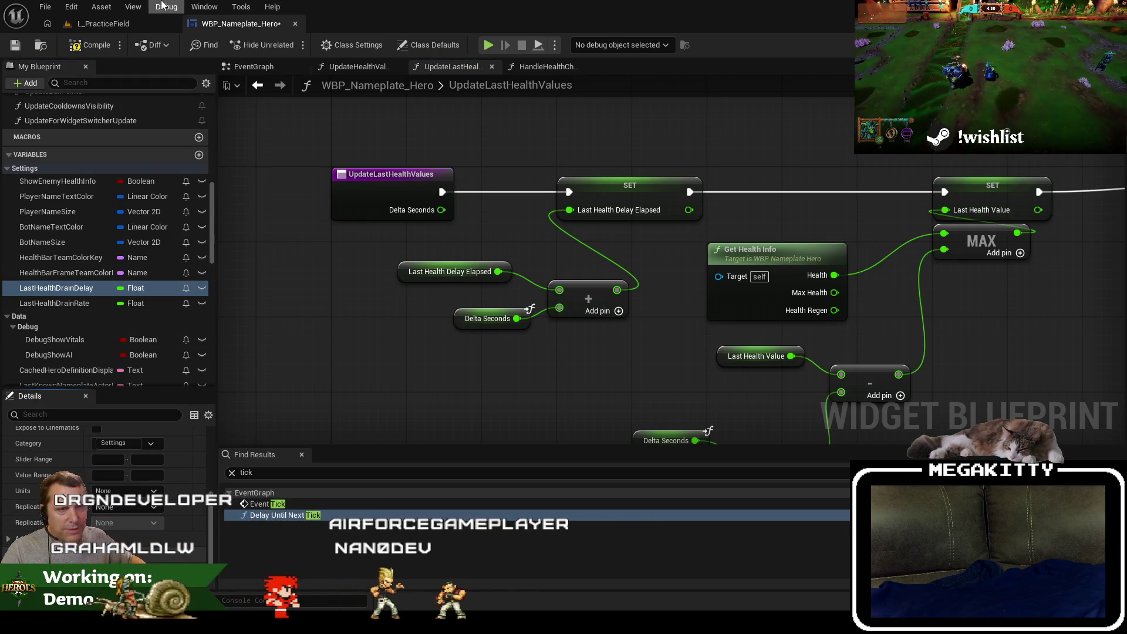
{"action": "left_click", "coordinate": [12, 49]}
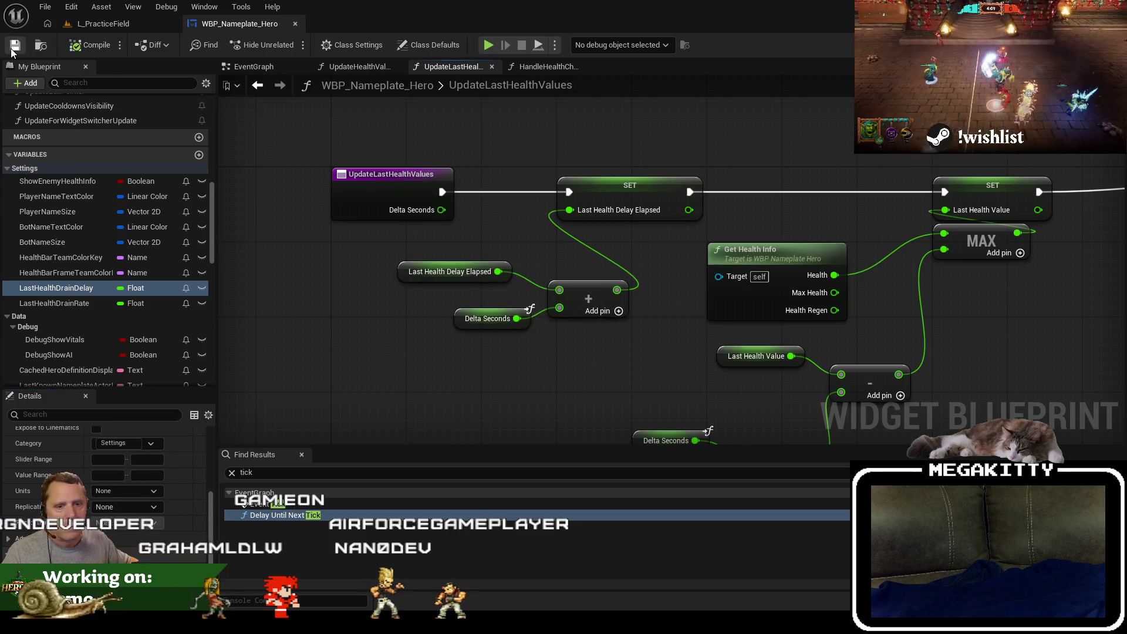
Play-test L_PracticeField by attacking the Prowler enemy, then return to the nameplate blueprint.
{"action": "left_click", "coordinate": [113, 28]}
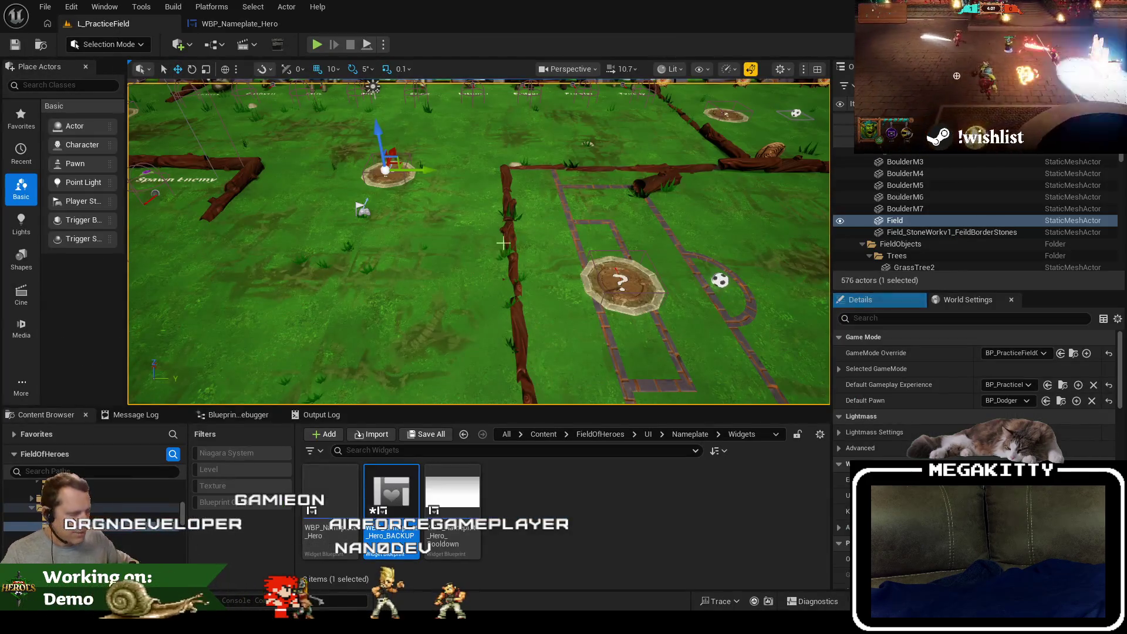
{"action": "key", "text": "alt+p"}
{"action": "key", "text": "a"}
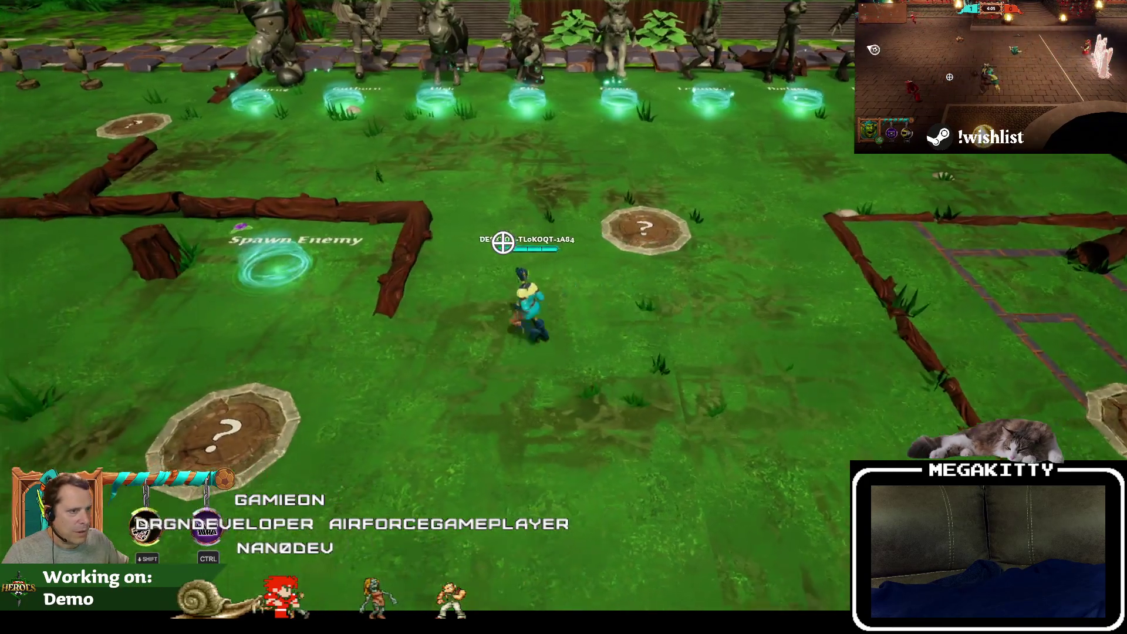
{"action": "key", "text": "a"}
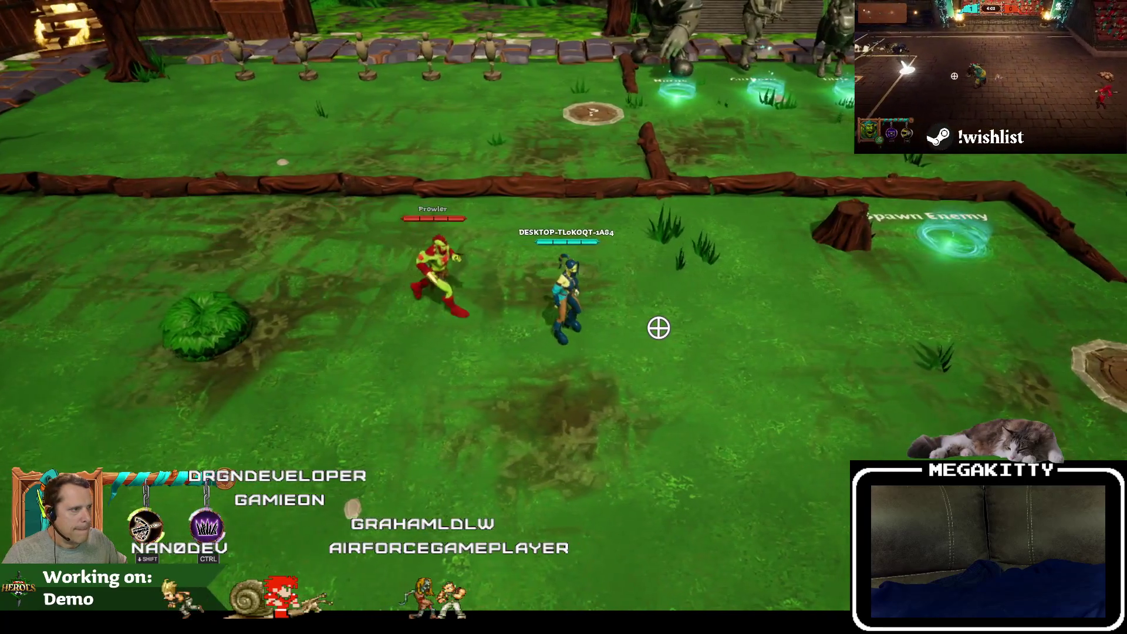
{"action": "left_click", "coordinate": [658, 328]}
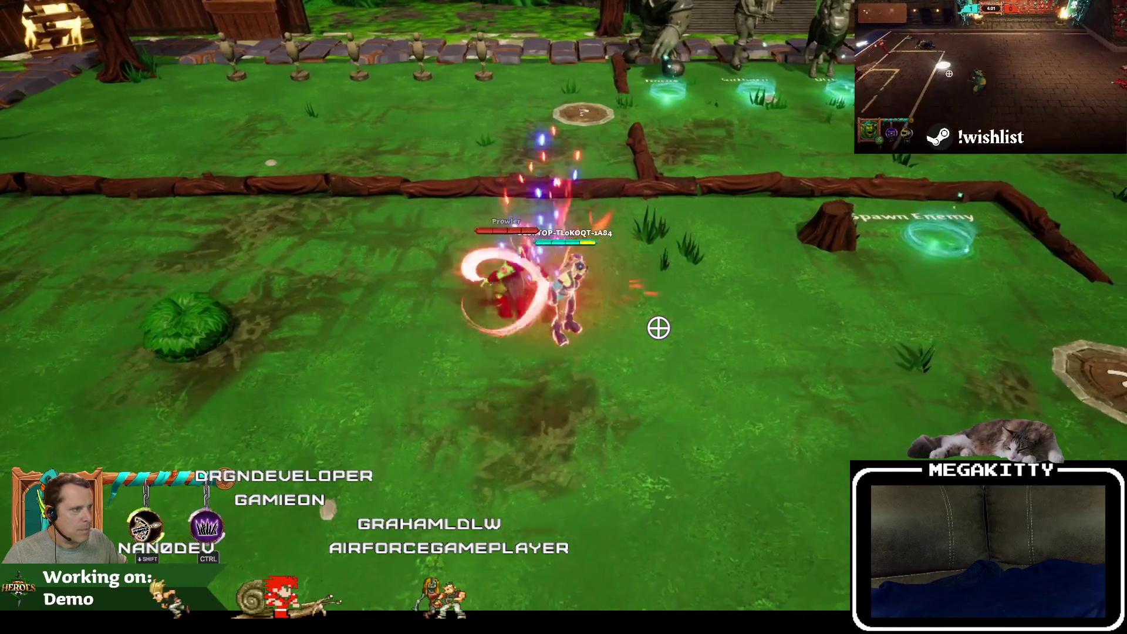
{"action": "key", "text": "a"}
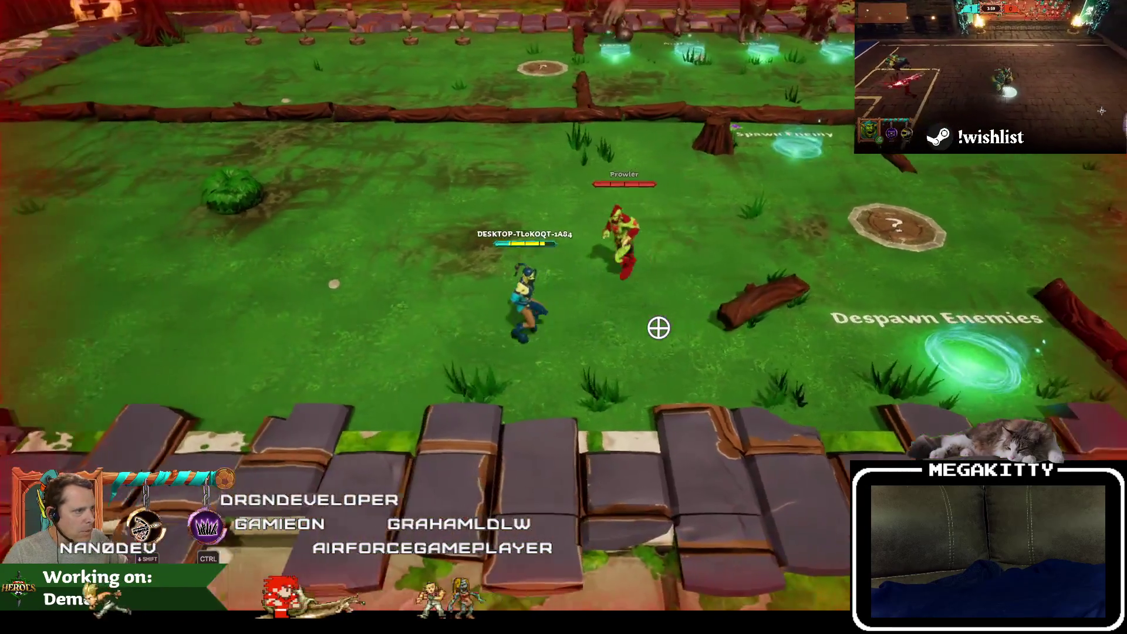
{"action": "key", "text": "Escape"}
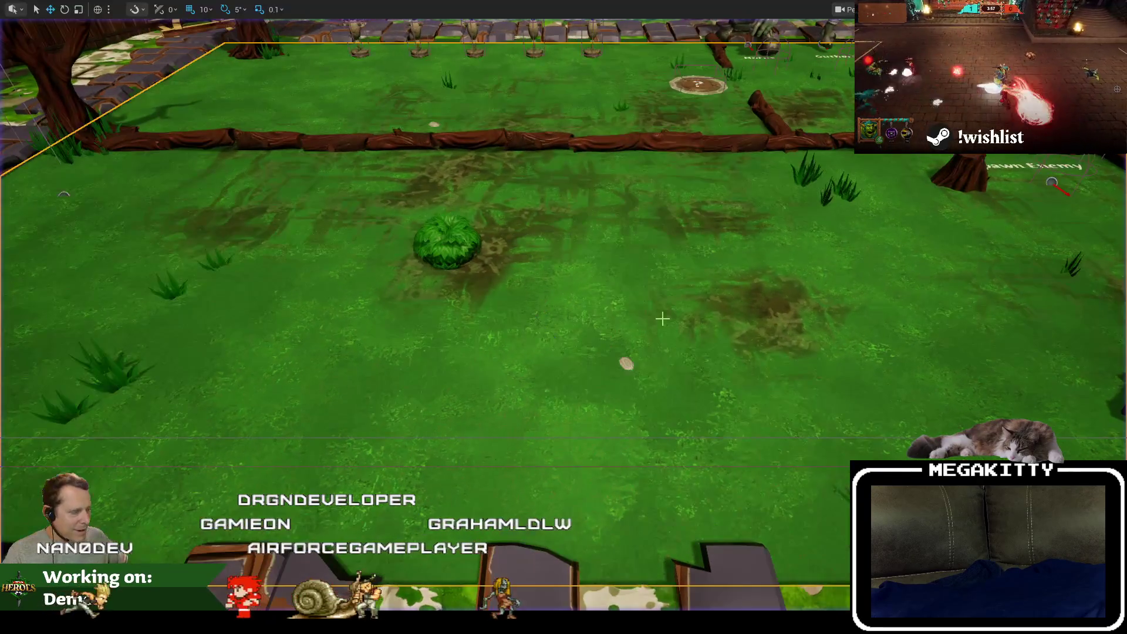
{"action": "left_click", "coordinate": [225, 27]}
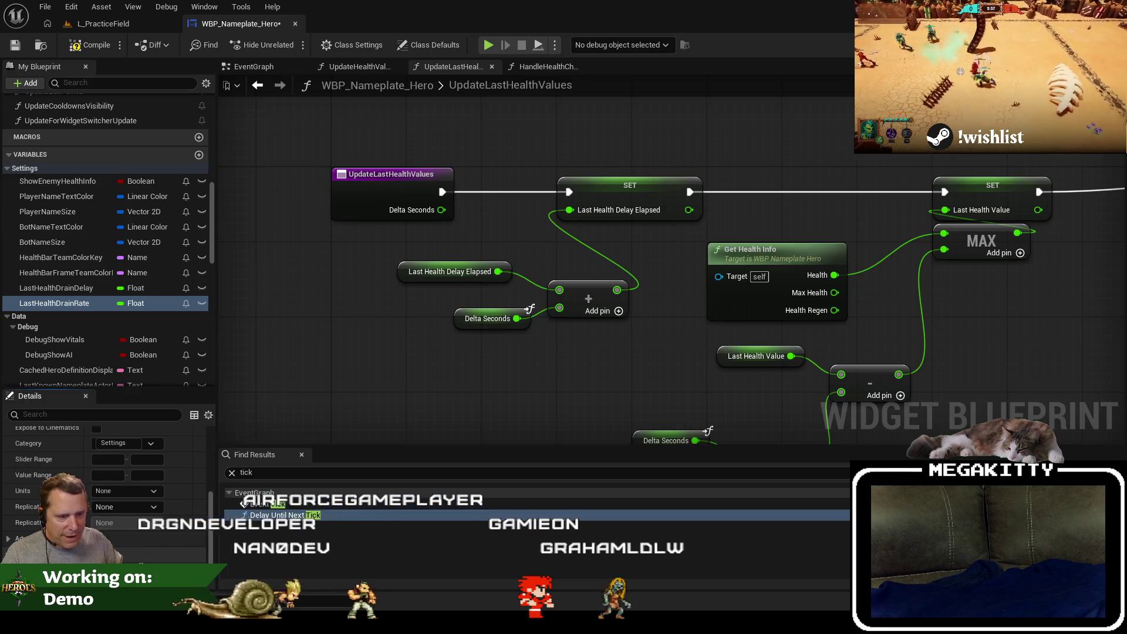
Run a second play-test, taking hits from the Horus enemy before ending the session.
{"action": "left_click", "coordinate": [106, 25]}
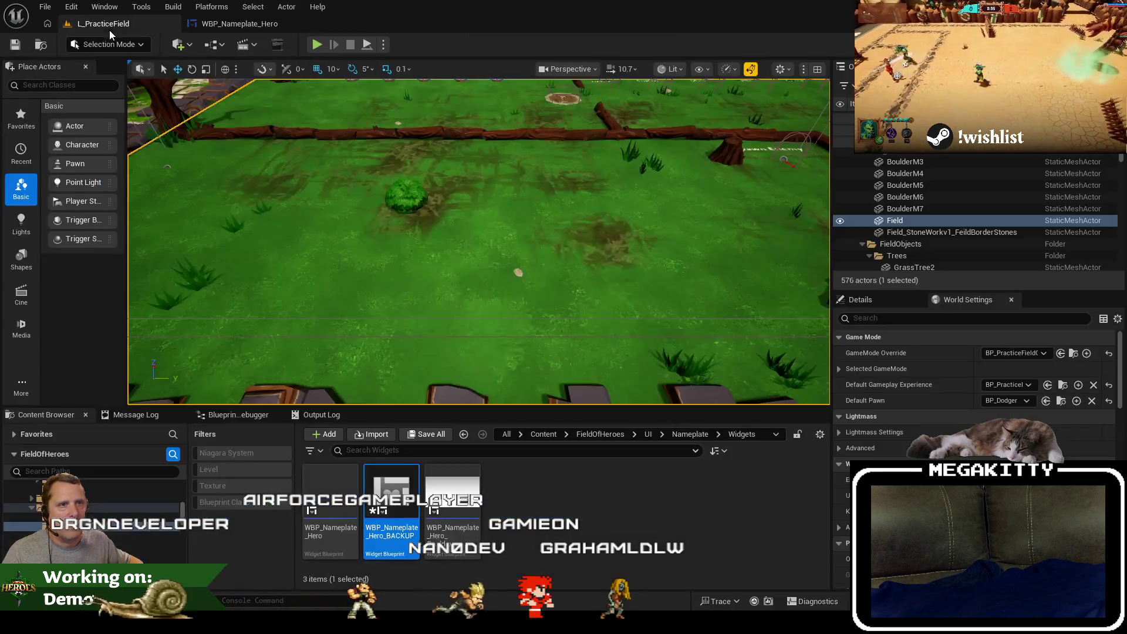
{"action": "key", "text": "alt+p"}
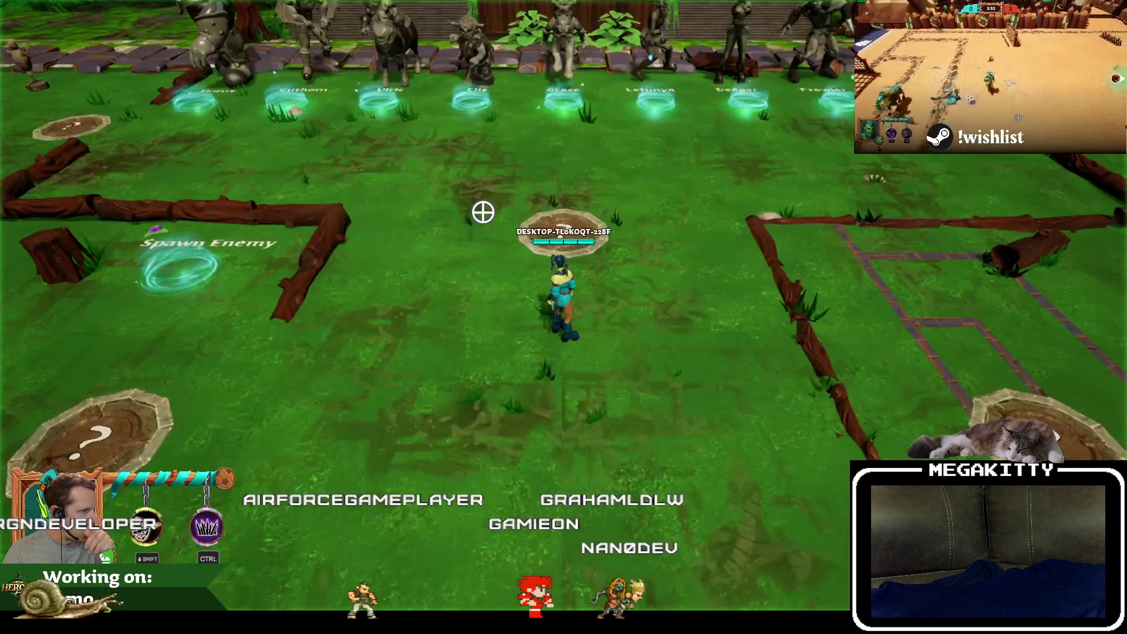
{"action": "key", "text": "a"}
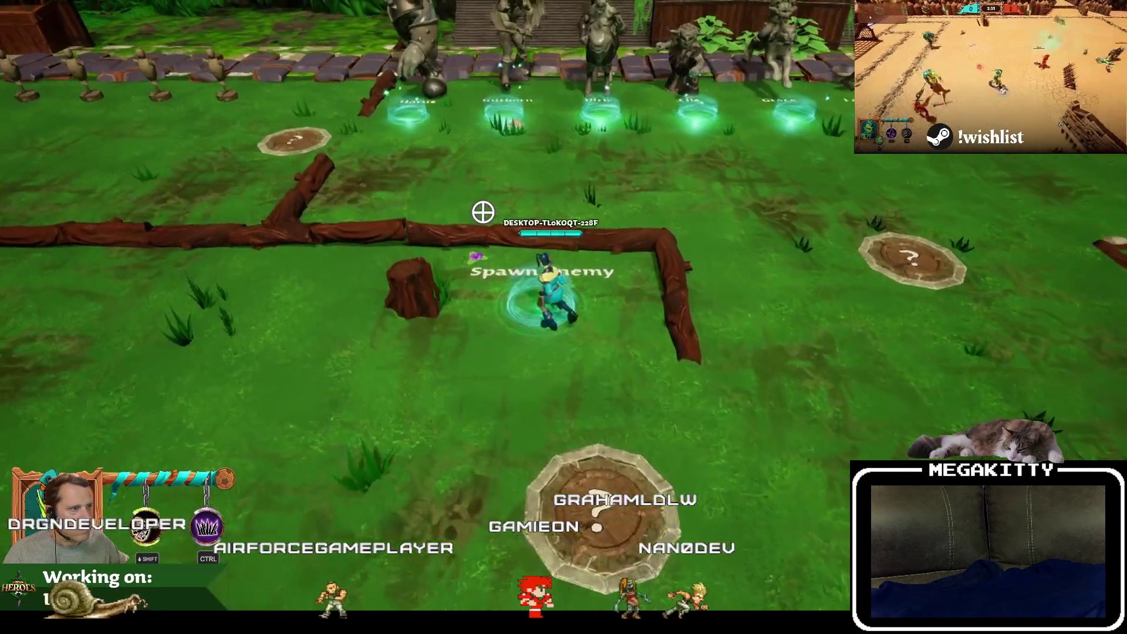
{"action": "key", "text": "a"}
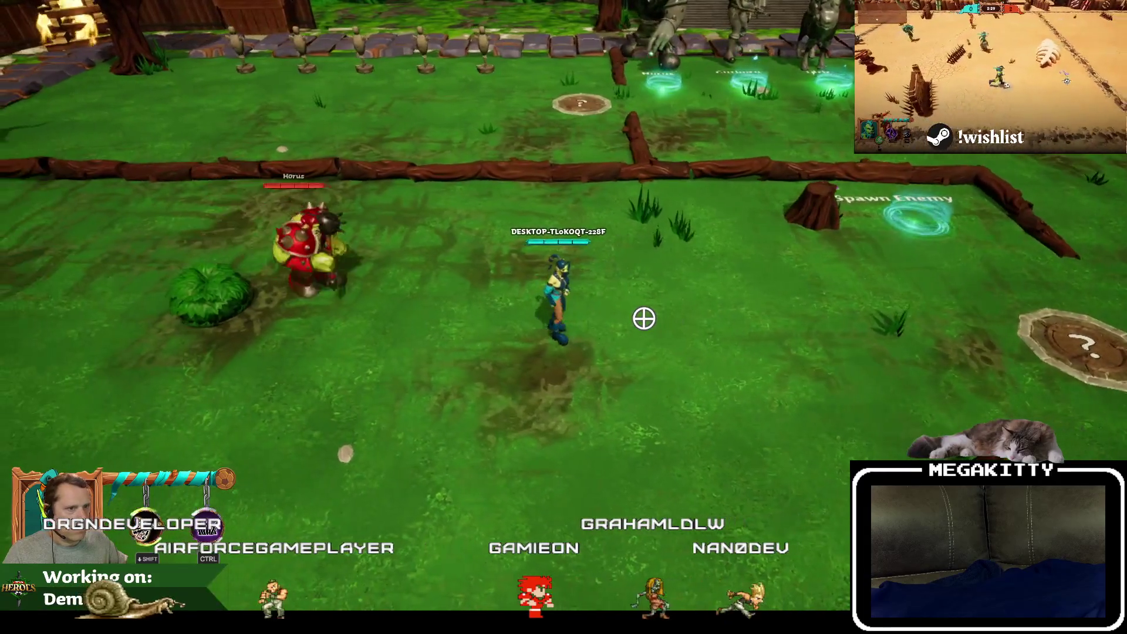
{"action": "key", "text": "s"}
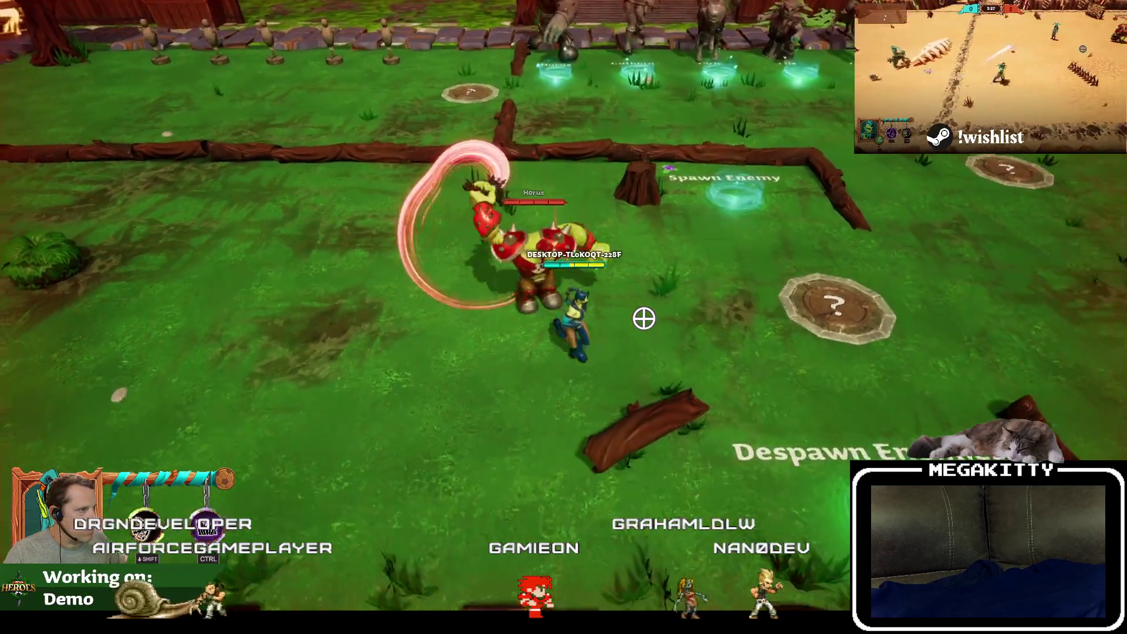
{"action": "key", "text": "a"}
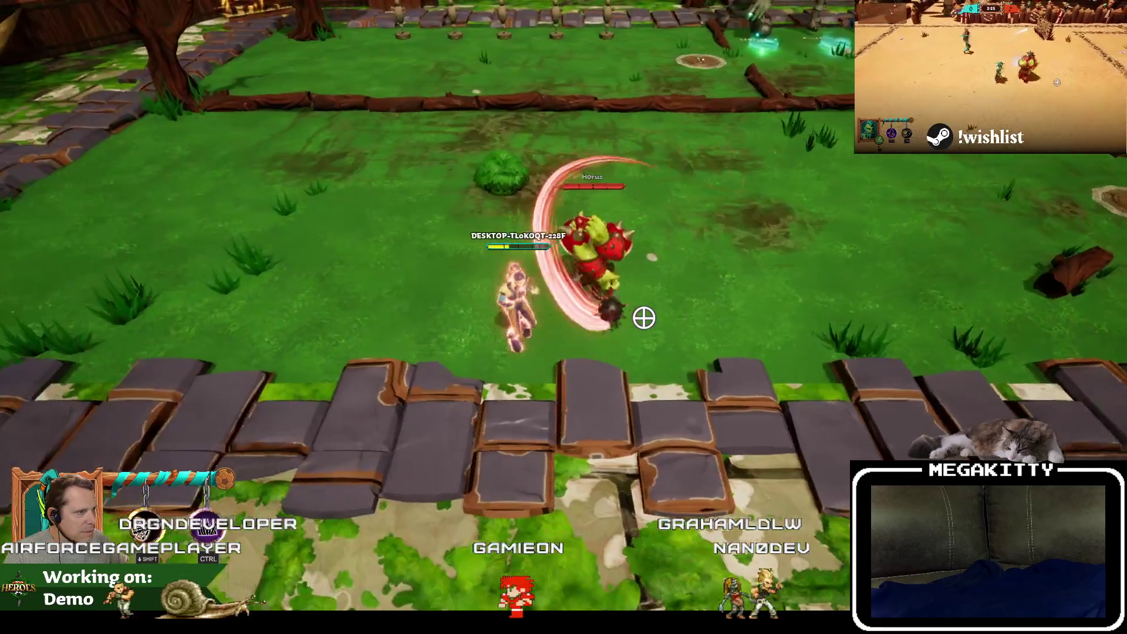
{"action": "key", "text": "Escape"}
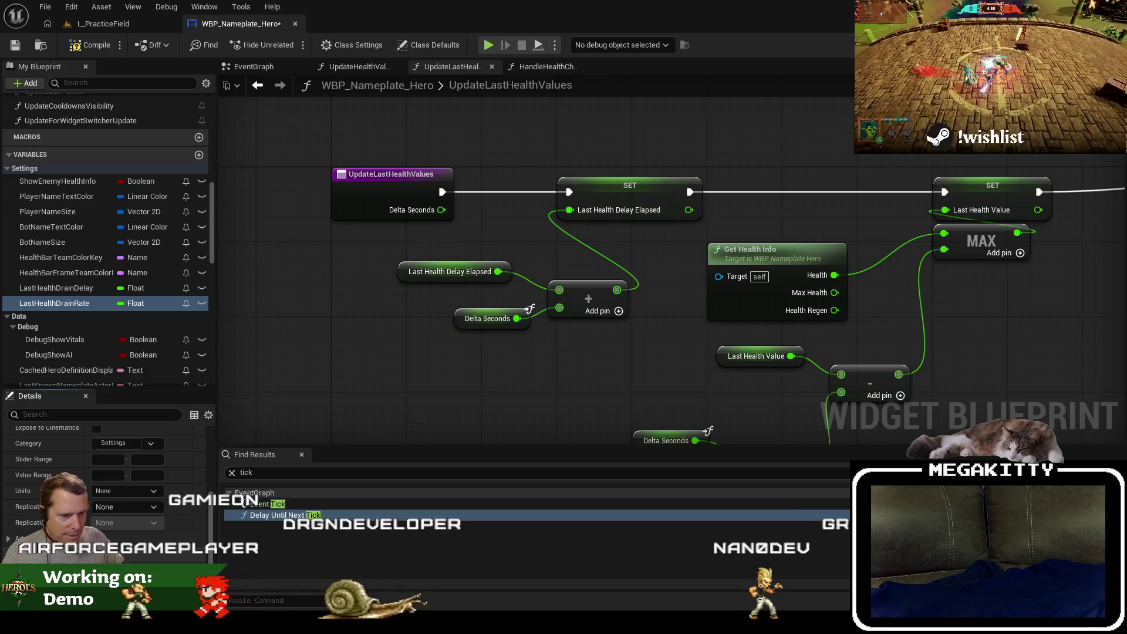
{"action": "left_click", "coordinate": [85, 26]}
{"action": "key", "text": "alt+p"}
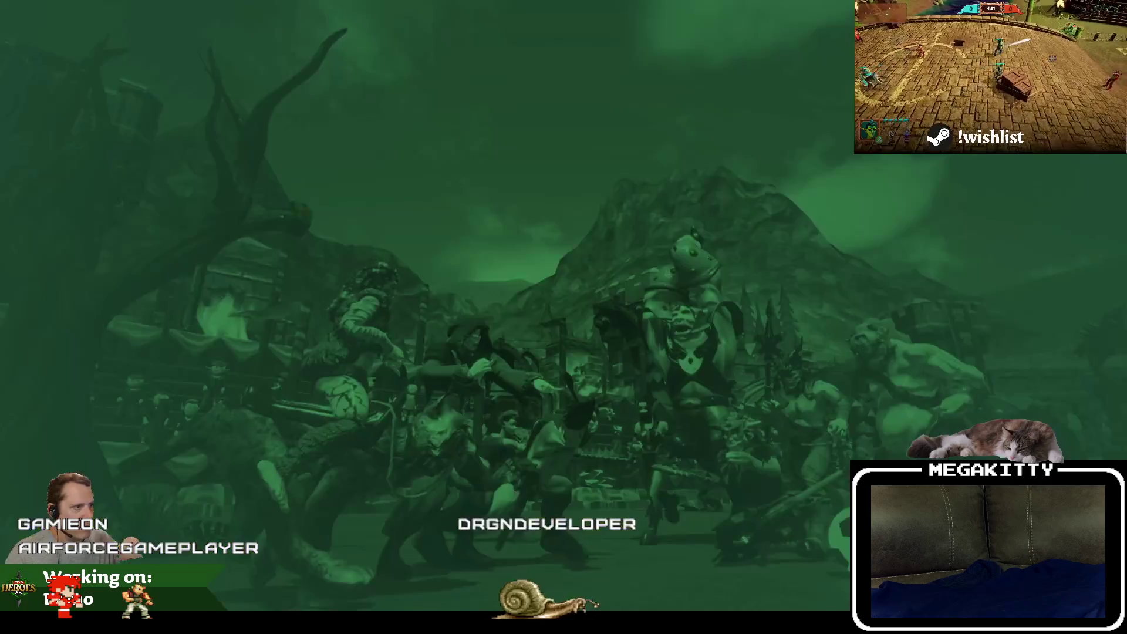
{"action": "key", "text": "a"}
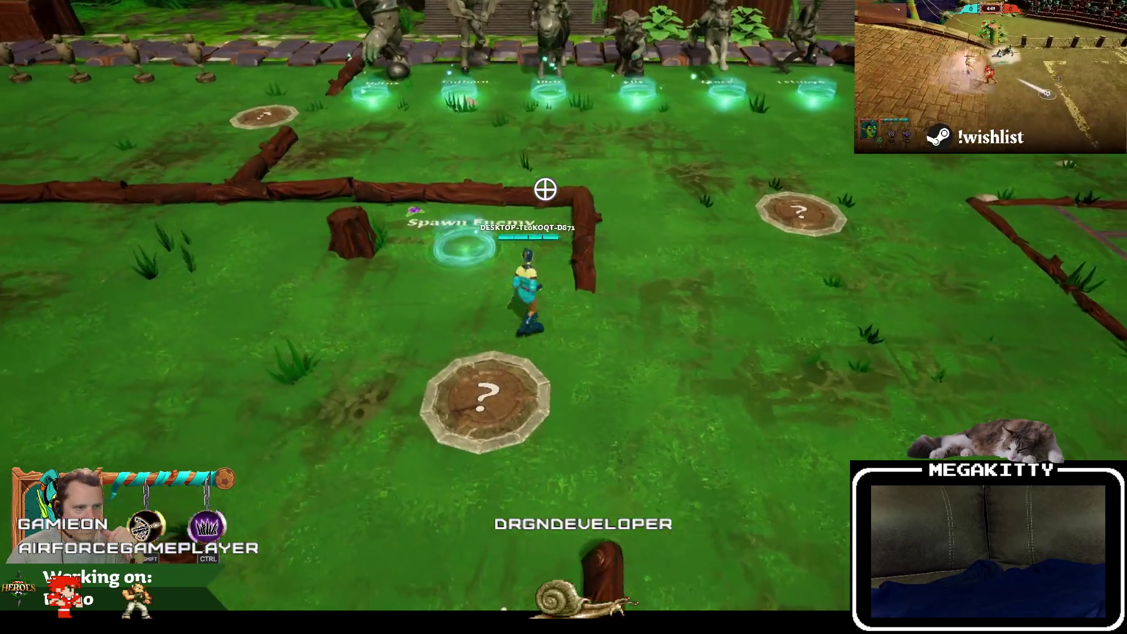
{"action": "key", "text": "a"}
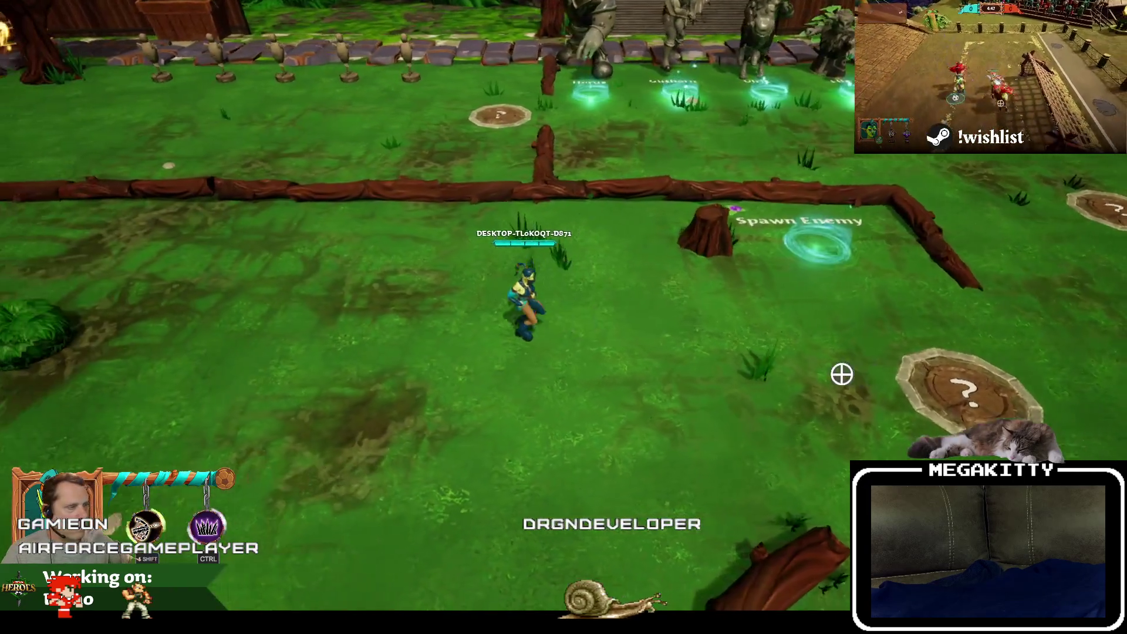
{"action": "key", "text": "s"}
{"action": "key", "text": "d"}
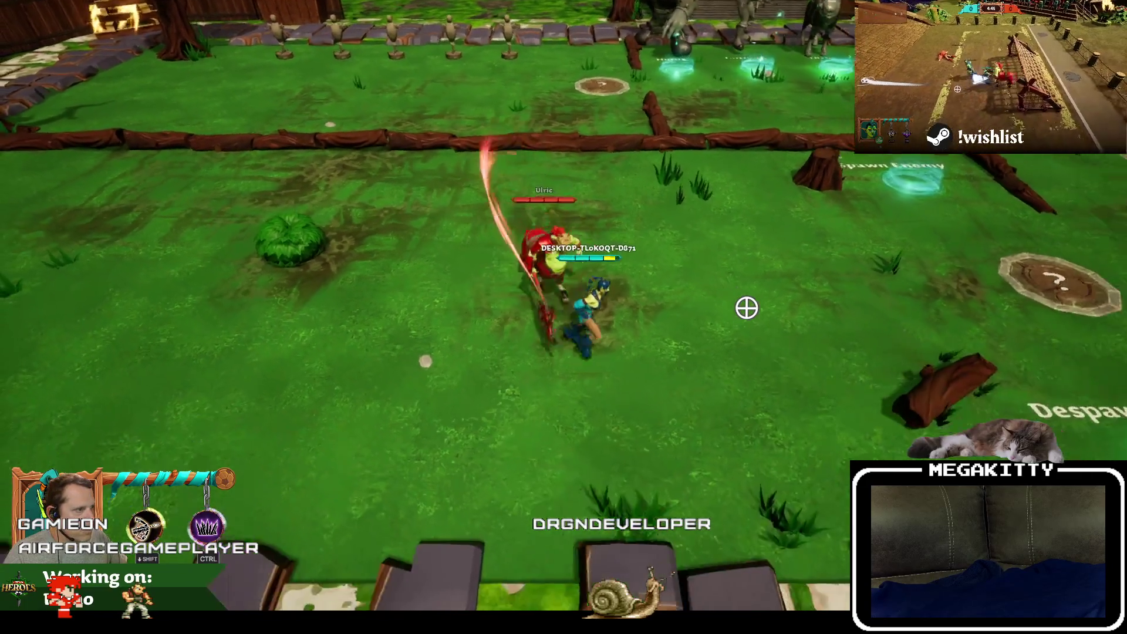
{"action": "key", "text": "w"}
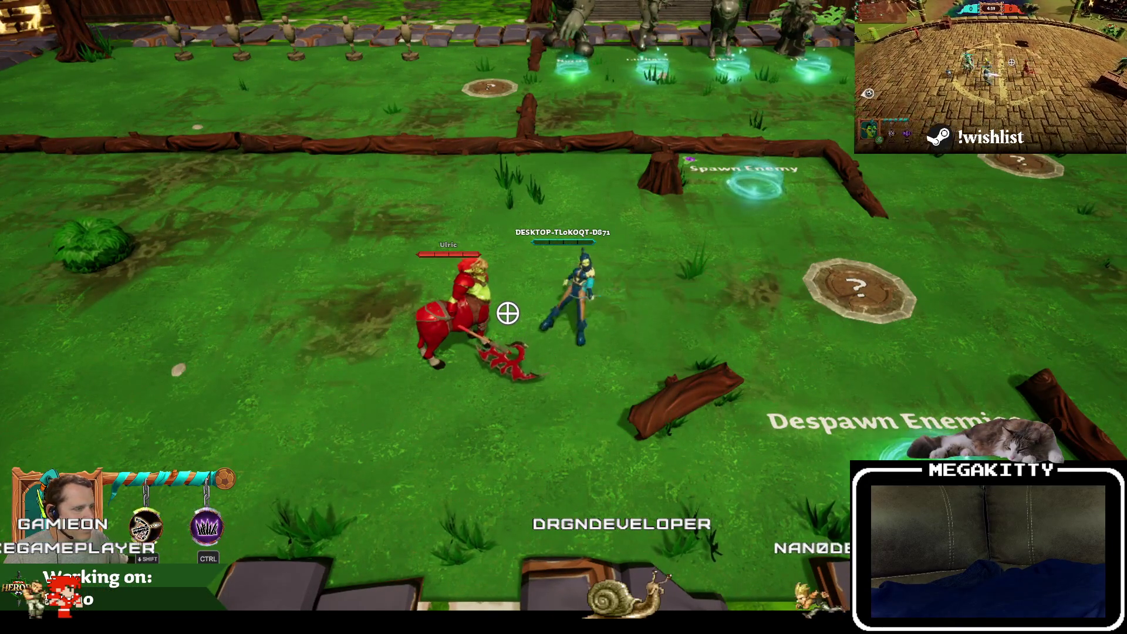
{"action": "key", "text": "d"}
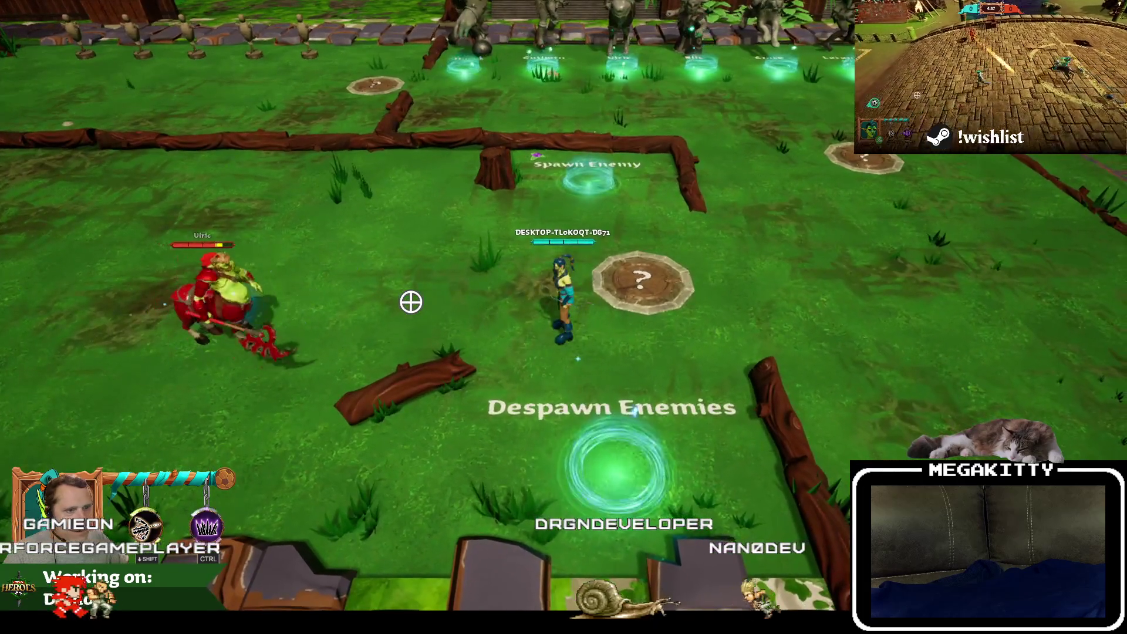
{"action": "left_click", "coordinate": [410, 303]}
{"action": "key", "text": "d"}
{"action": "key", "text": "w"}
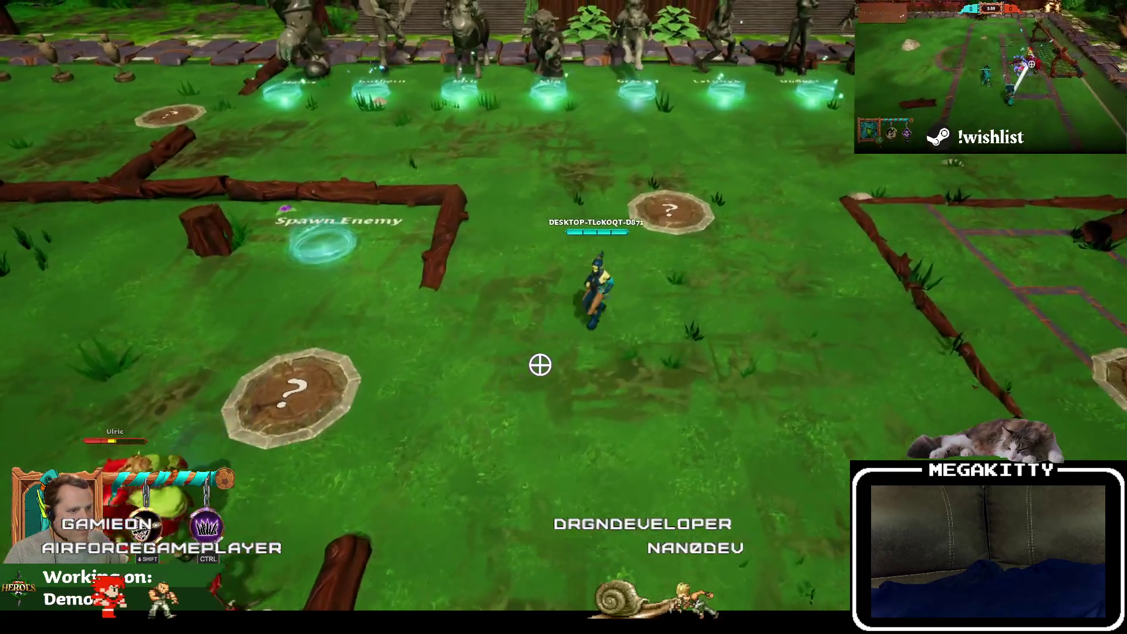
{"action": "key", "text": "s"}
{"action": "key", "text": "a"}
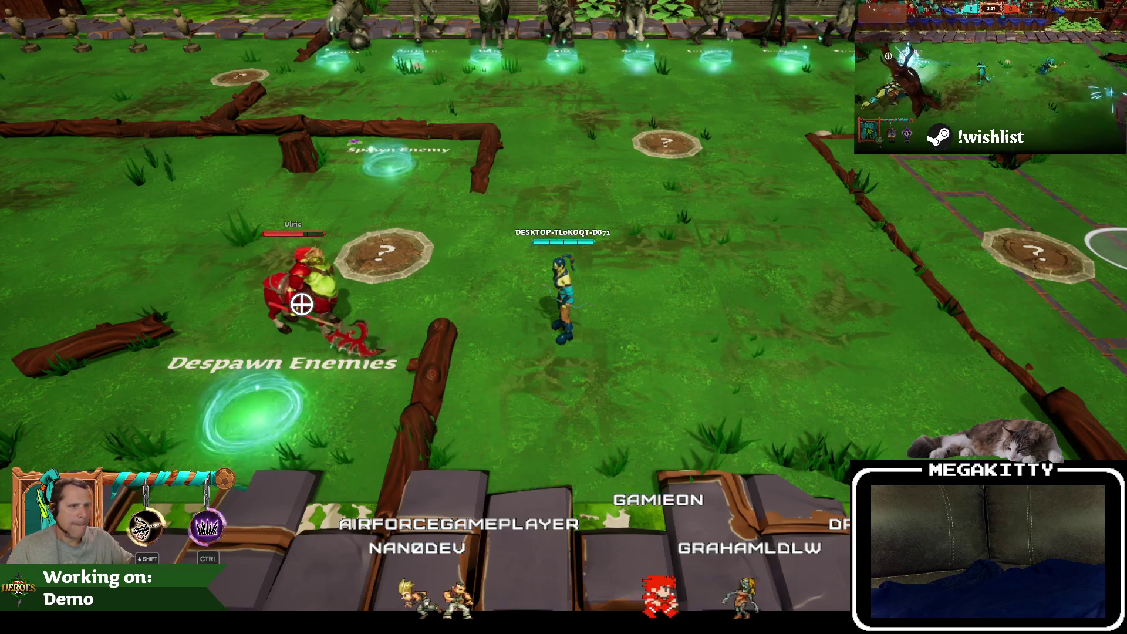
{"action": "left_click", "coordinate": [301, 304]}
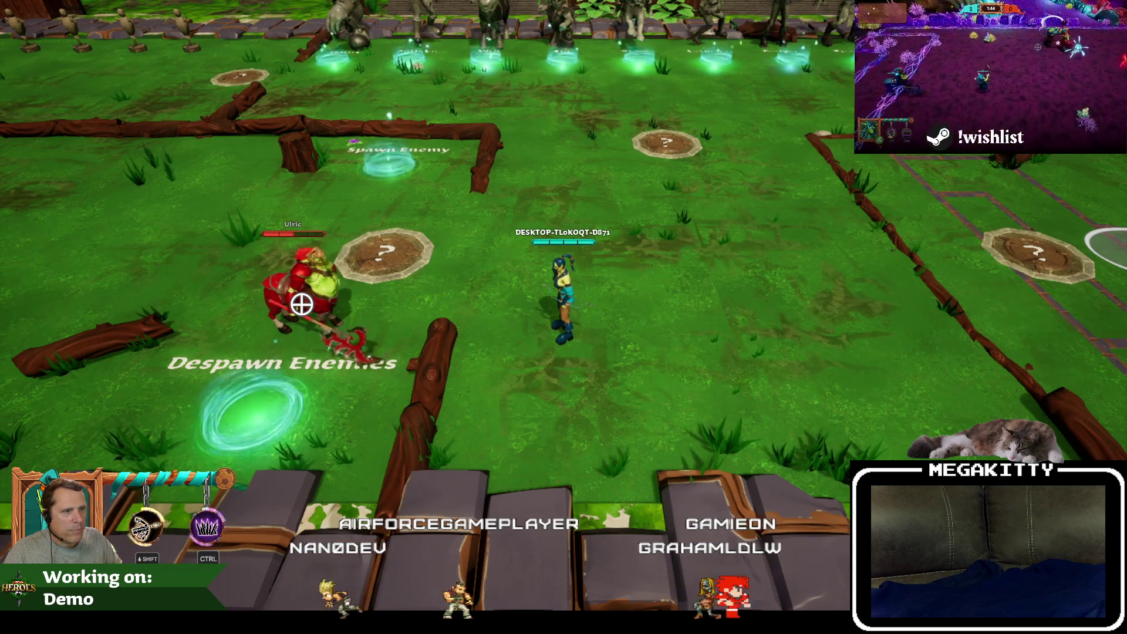
{"action": "left_click", "coordinate": [302, 304]}
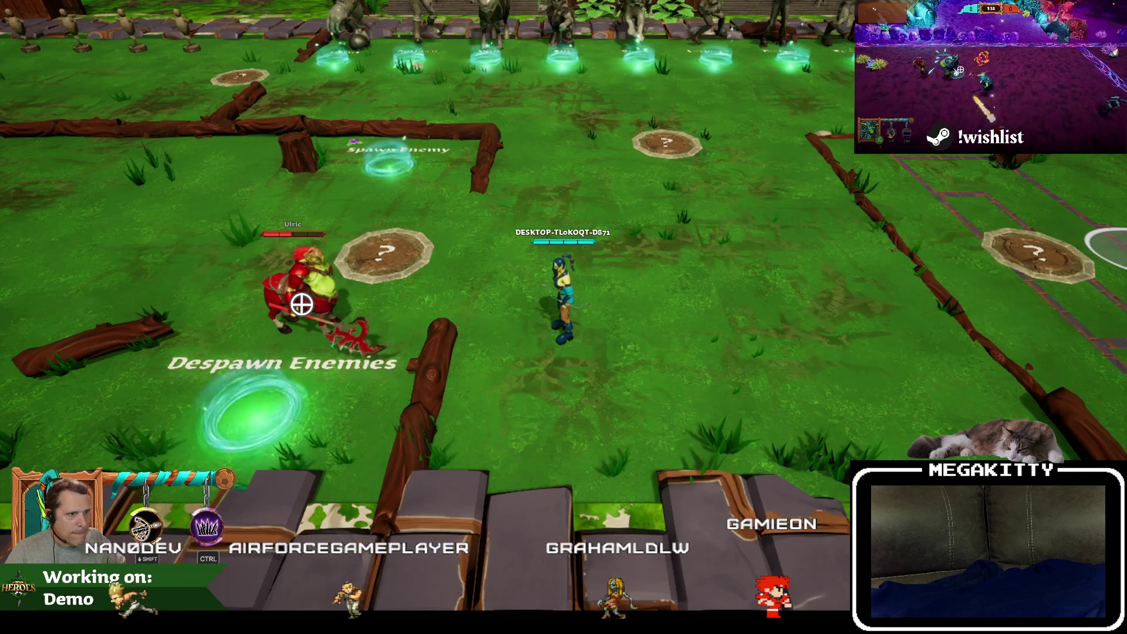
{"action": "key", "text": "Escape"}
{"action": "left_click", "coordinate": [251, 24]}
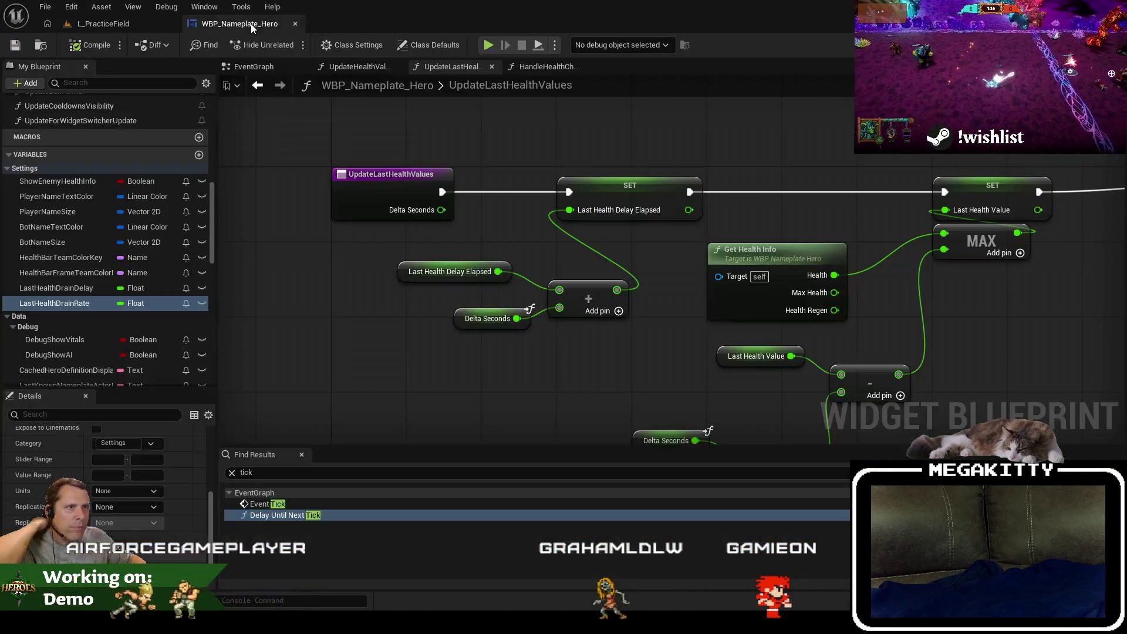
Select LastHealthDrainDelay, save WBP_Nameplate_Hero, and go back to the L_PracticeField level.
{"action": "left_click", "coordinate": [80, 289]}
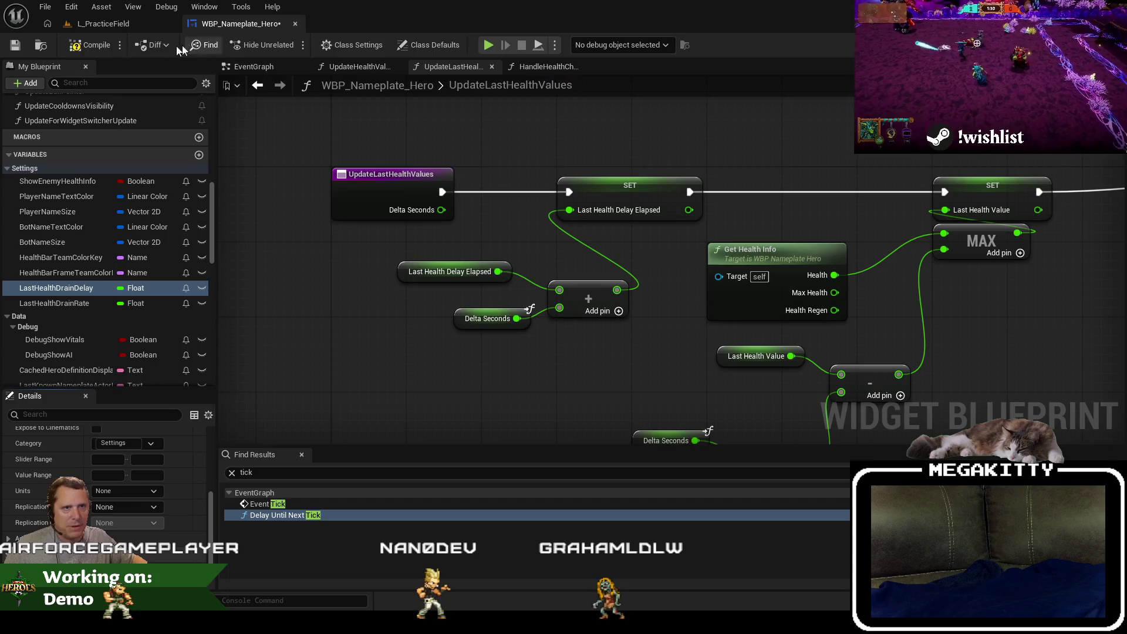
{"action": "left_click", "coordinate": [14, 45]}
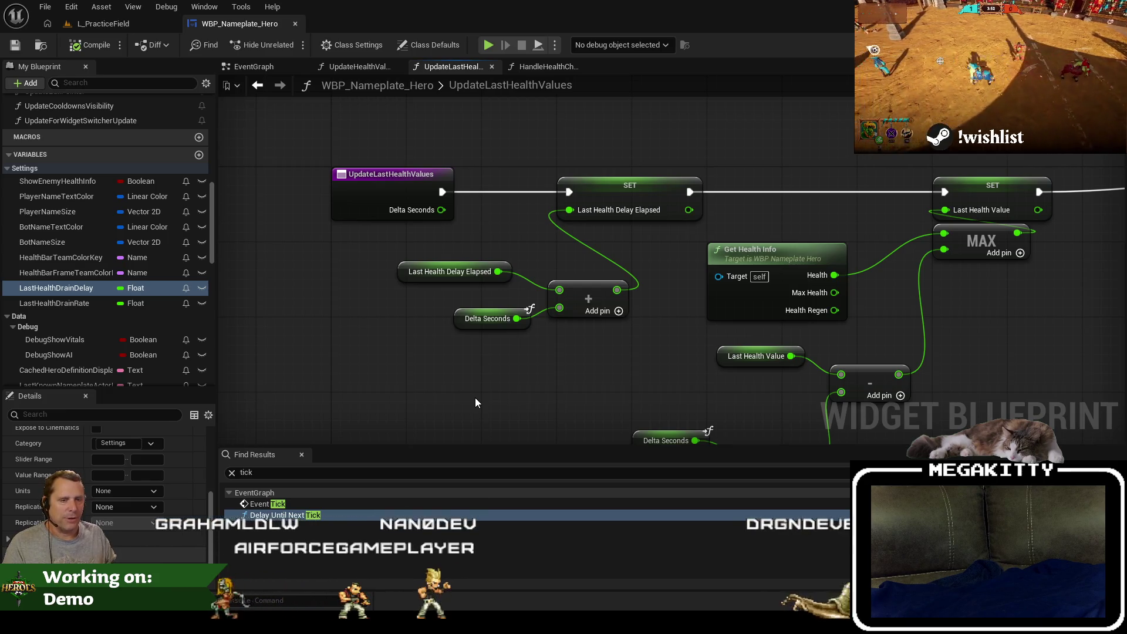
{"action": "left_click", "coordinate": [103, 23]}
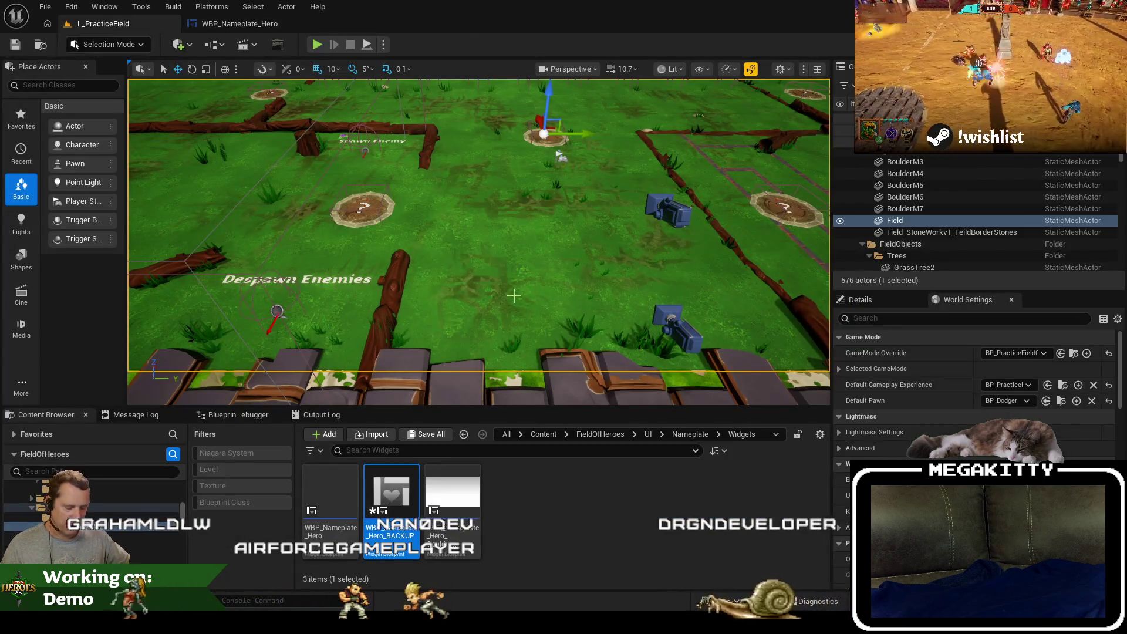